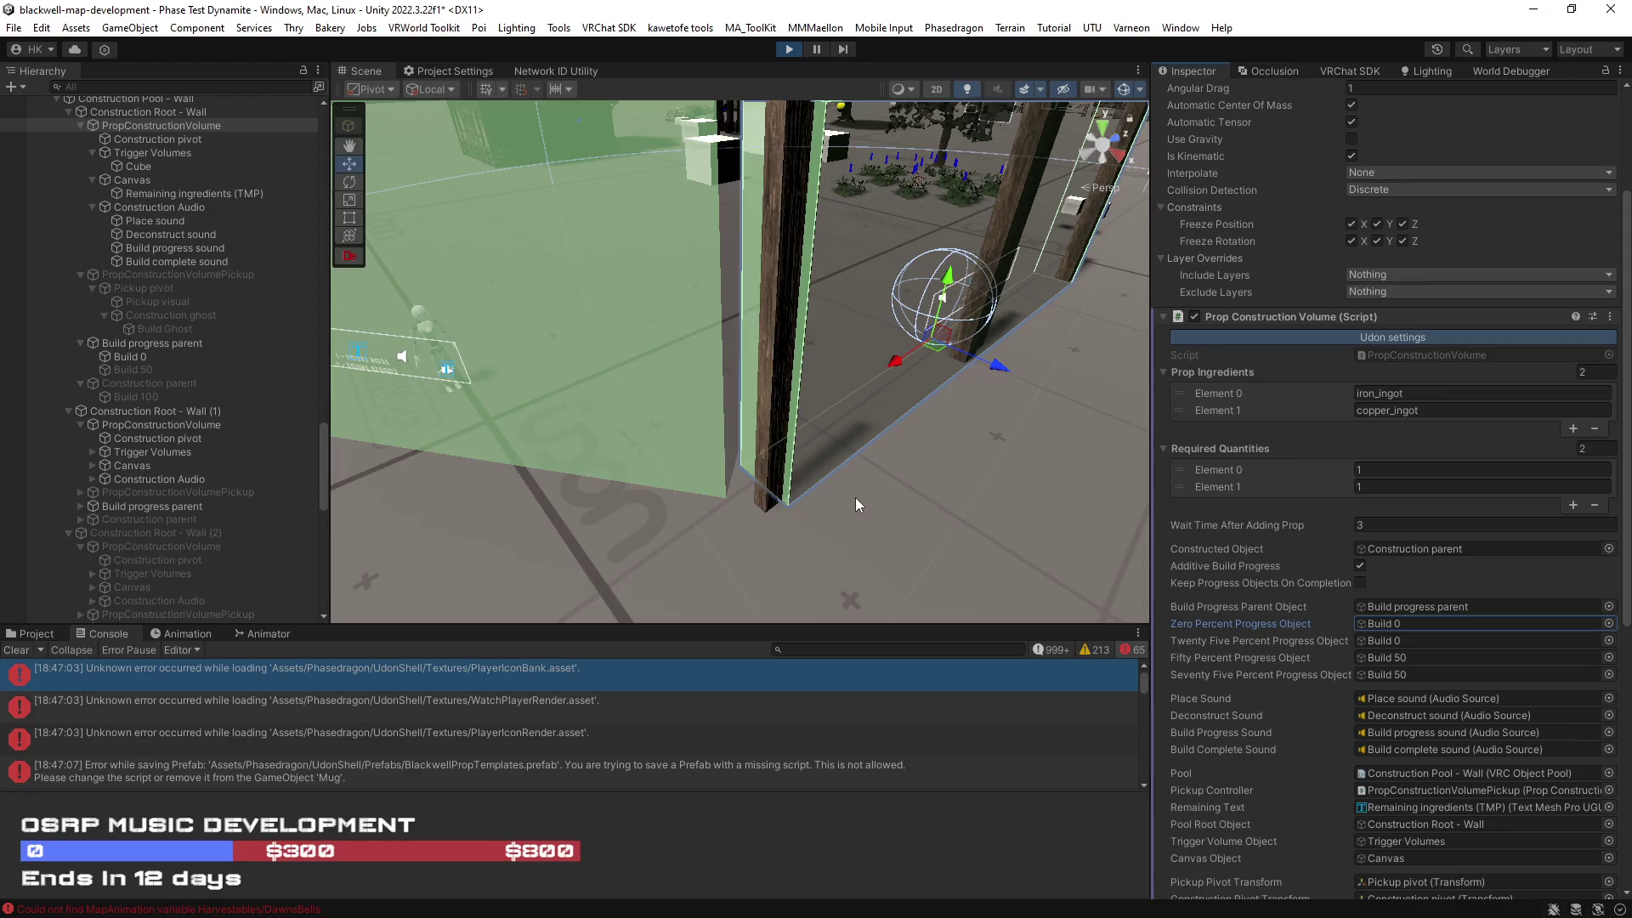
Step: Inspect the Wall (3) and Wall (2) construction roots, then select Wall (2)'s PropConstructionVolume
mouse_move(915, 495)
mouse_down()
mouse_move(607, 419)
mouse_move(211, 532)
mouse_up()
scroll(170, 476, down, 8)
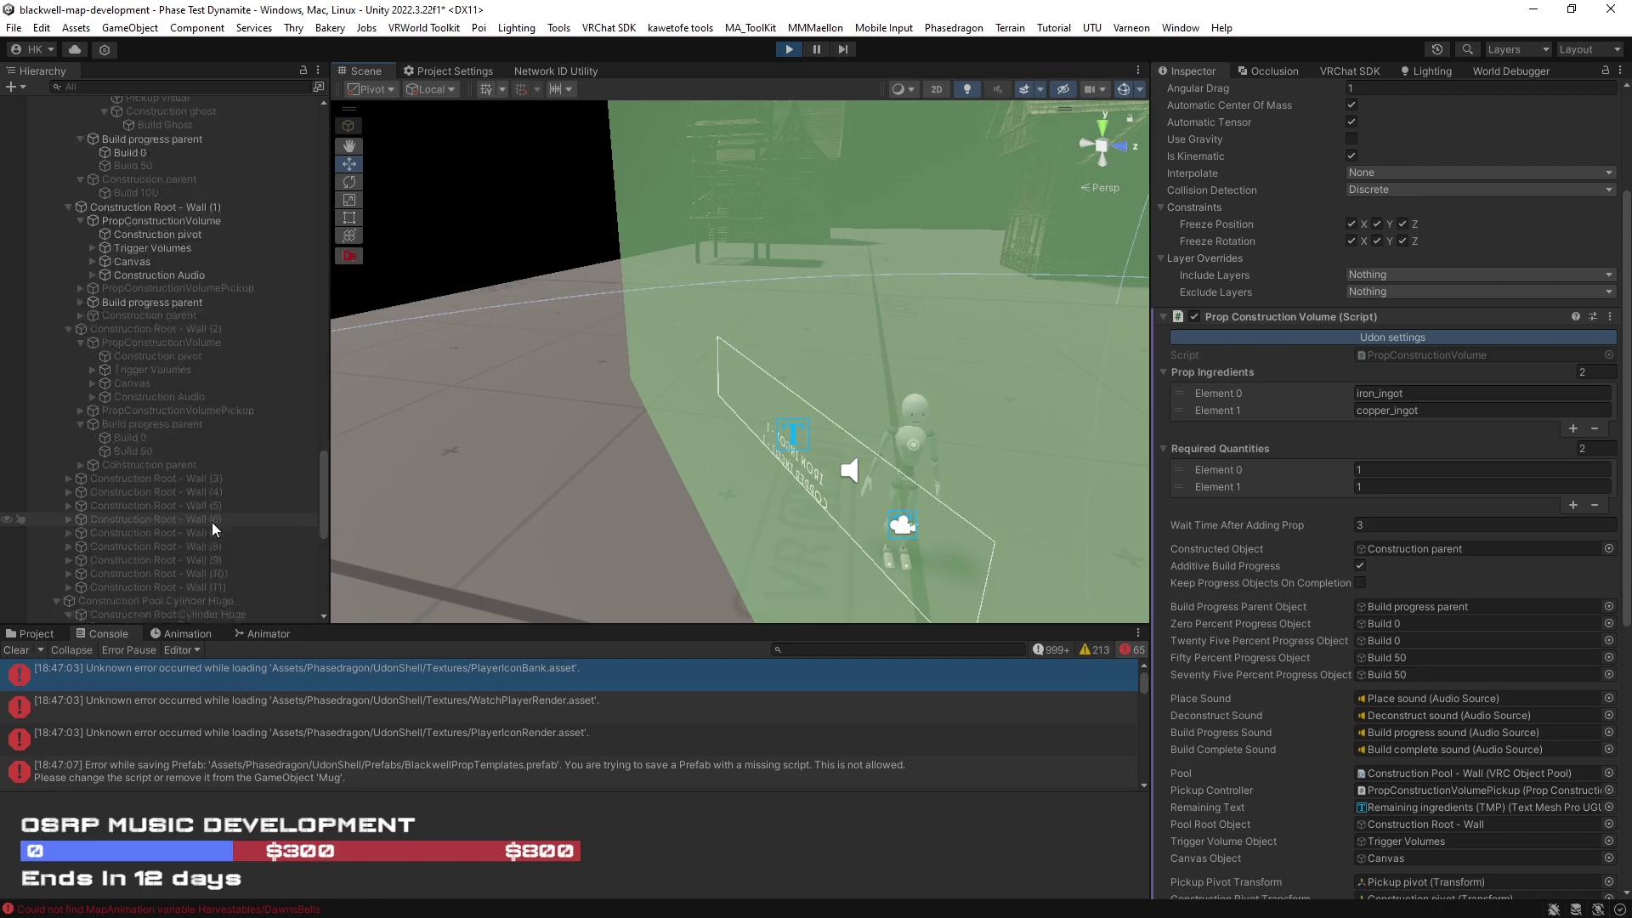
click(102, 376)
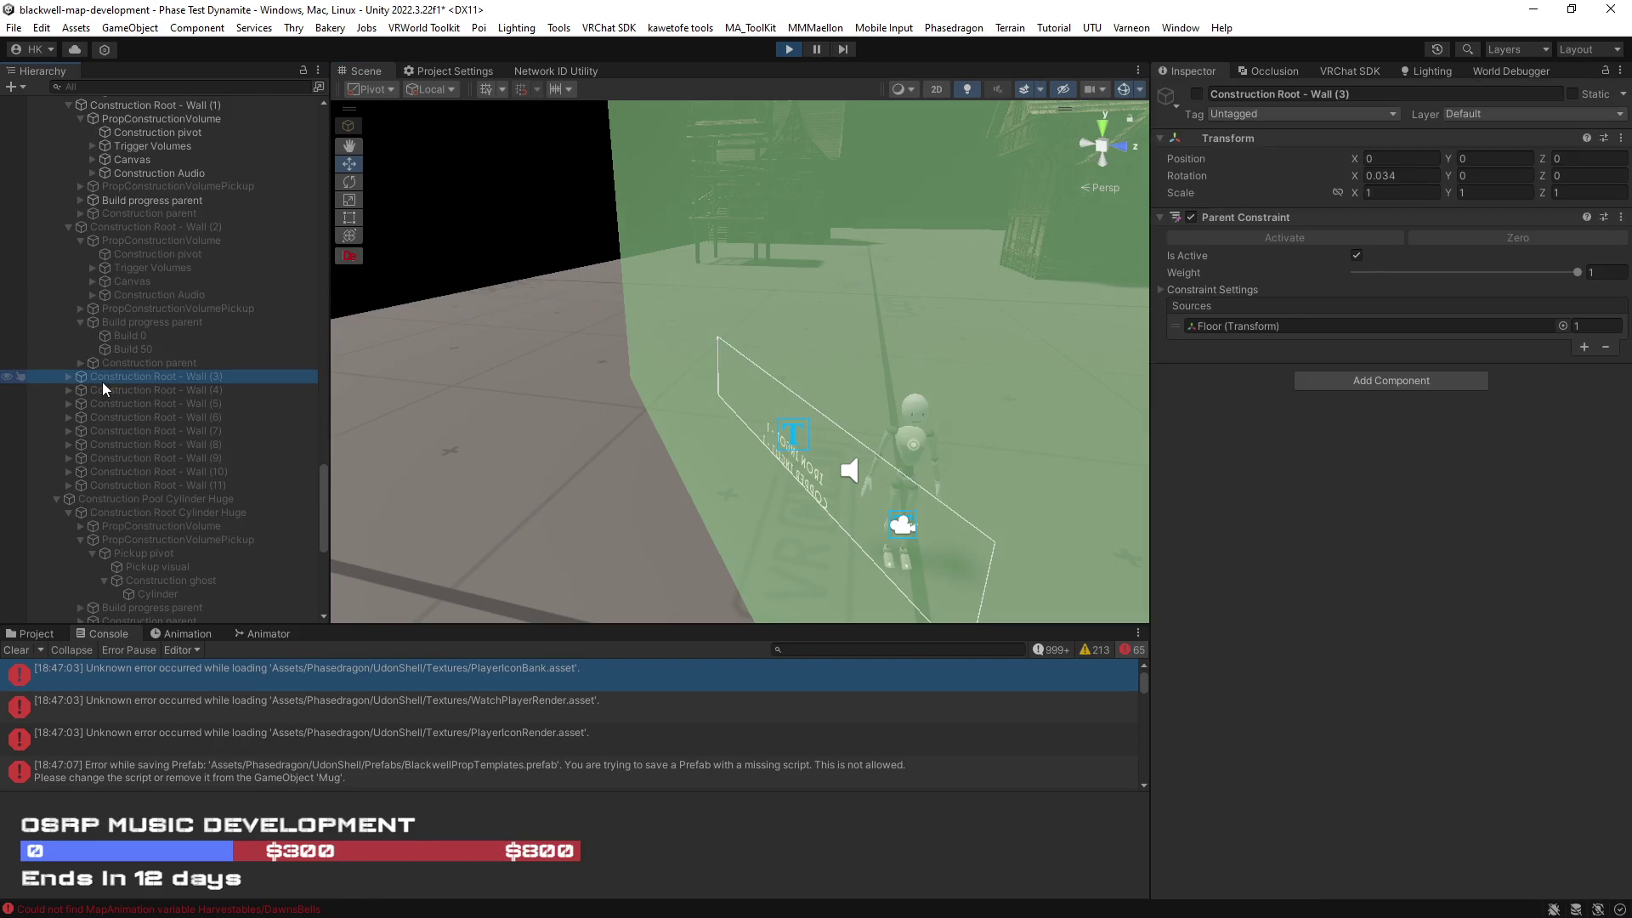
scroll(110, 372, up, 3)
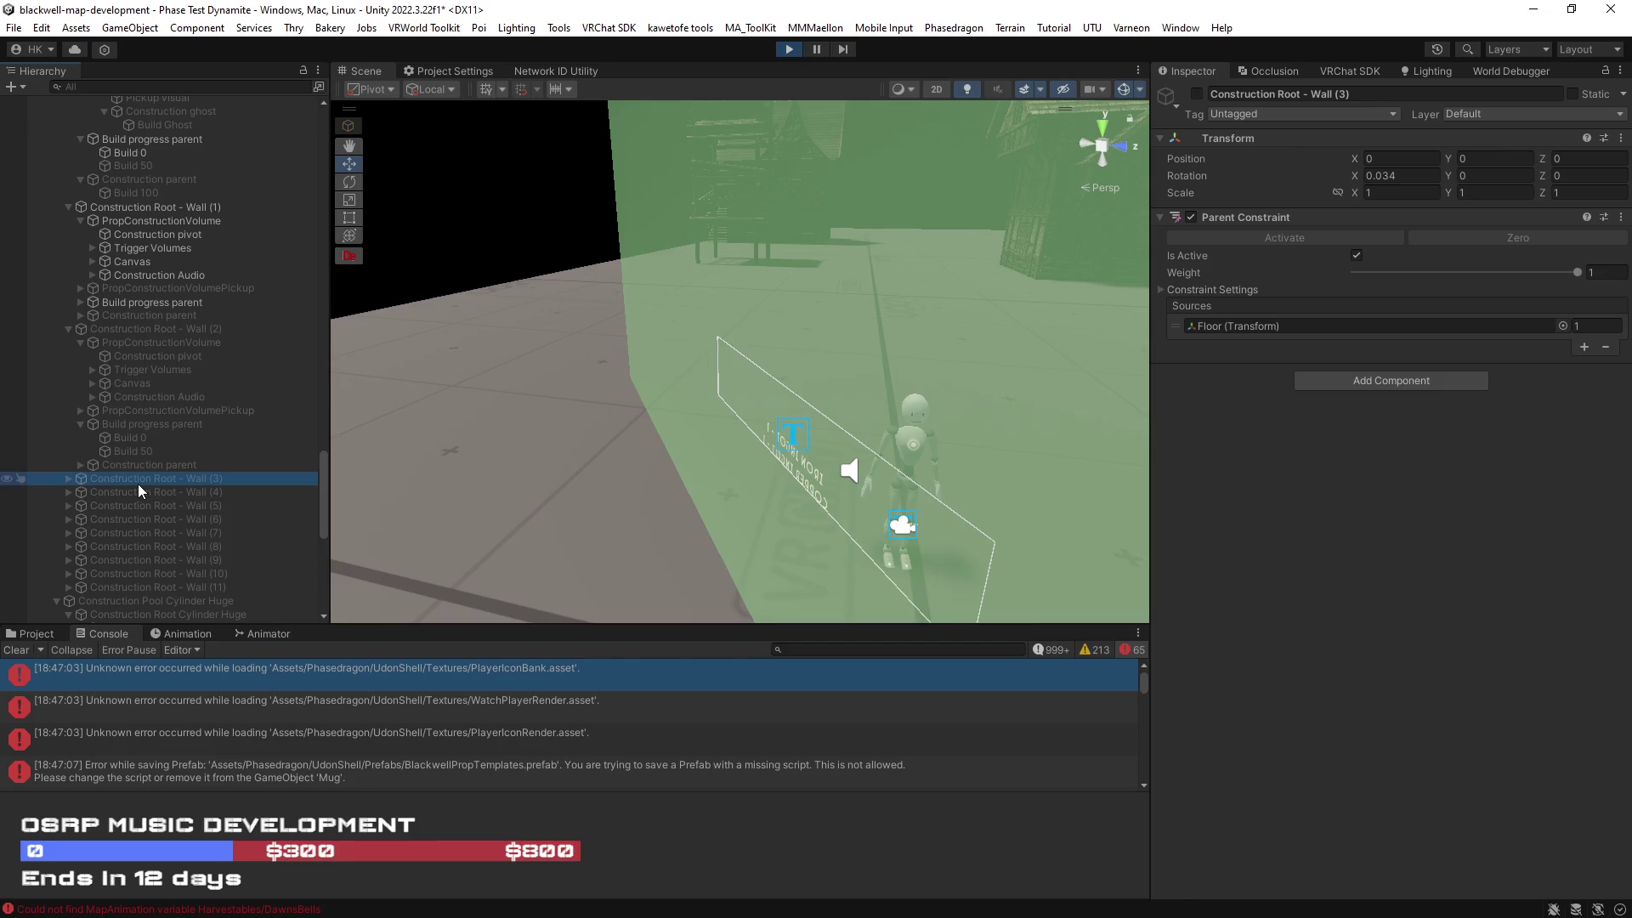
click(120, 329)
mouse_move(419, 431)
mouse_down()
mouse_move(712, 422)
mouse_move(237, 384)
mouse_up()
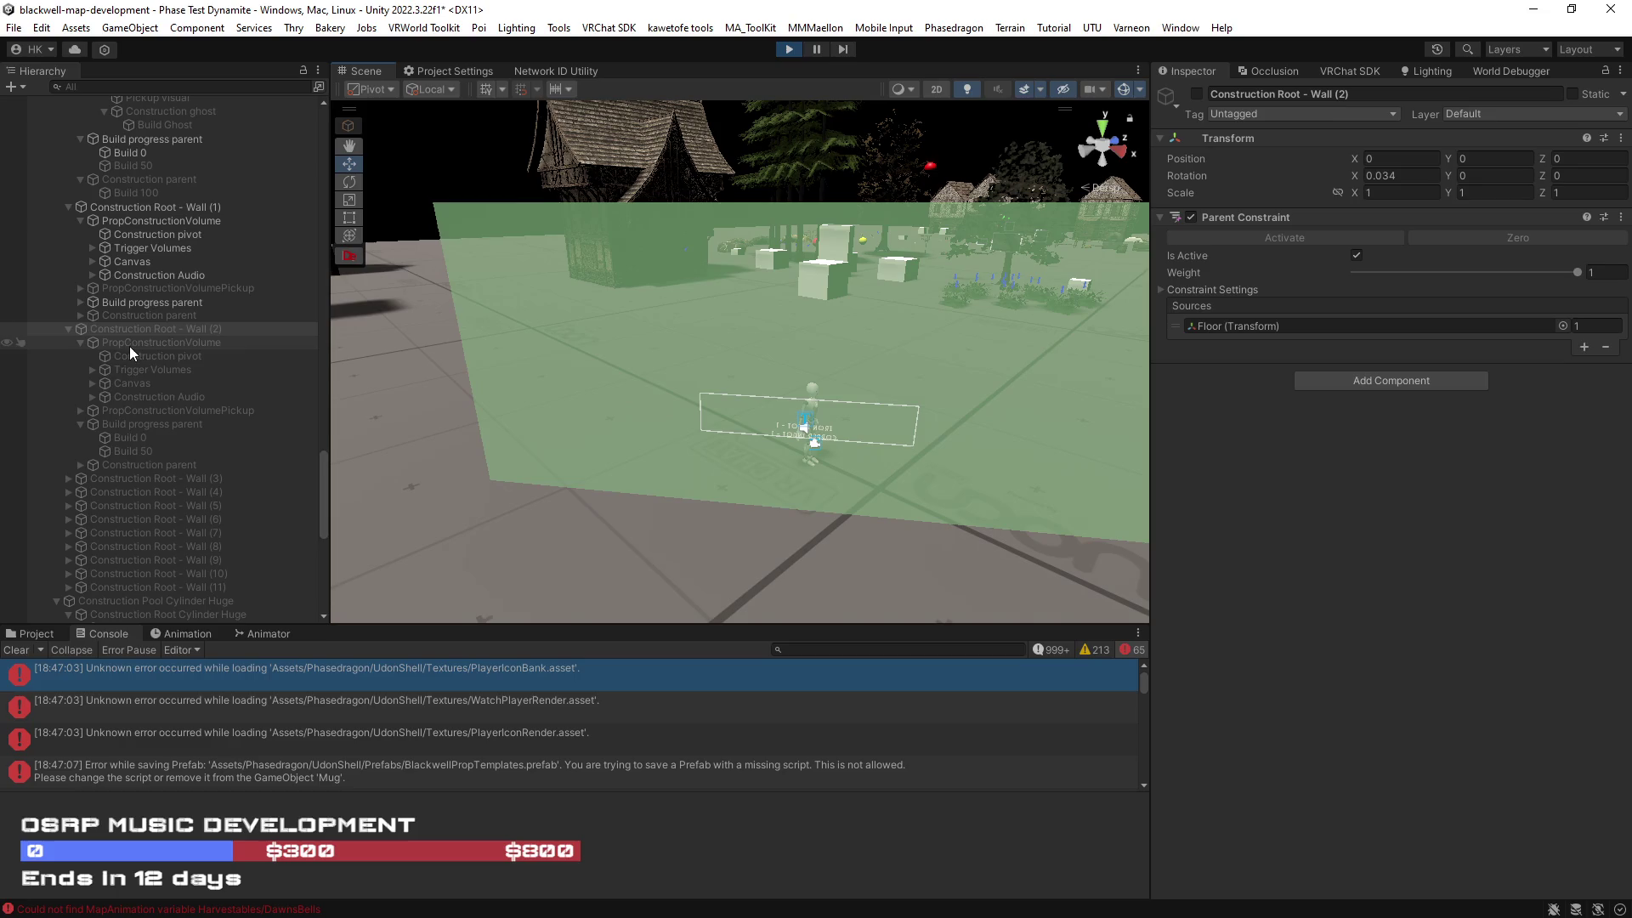
click(138, 370)
click(135, 383)
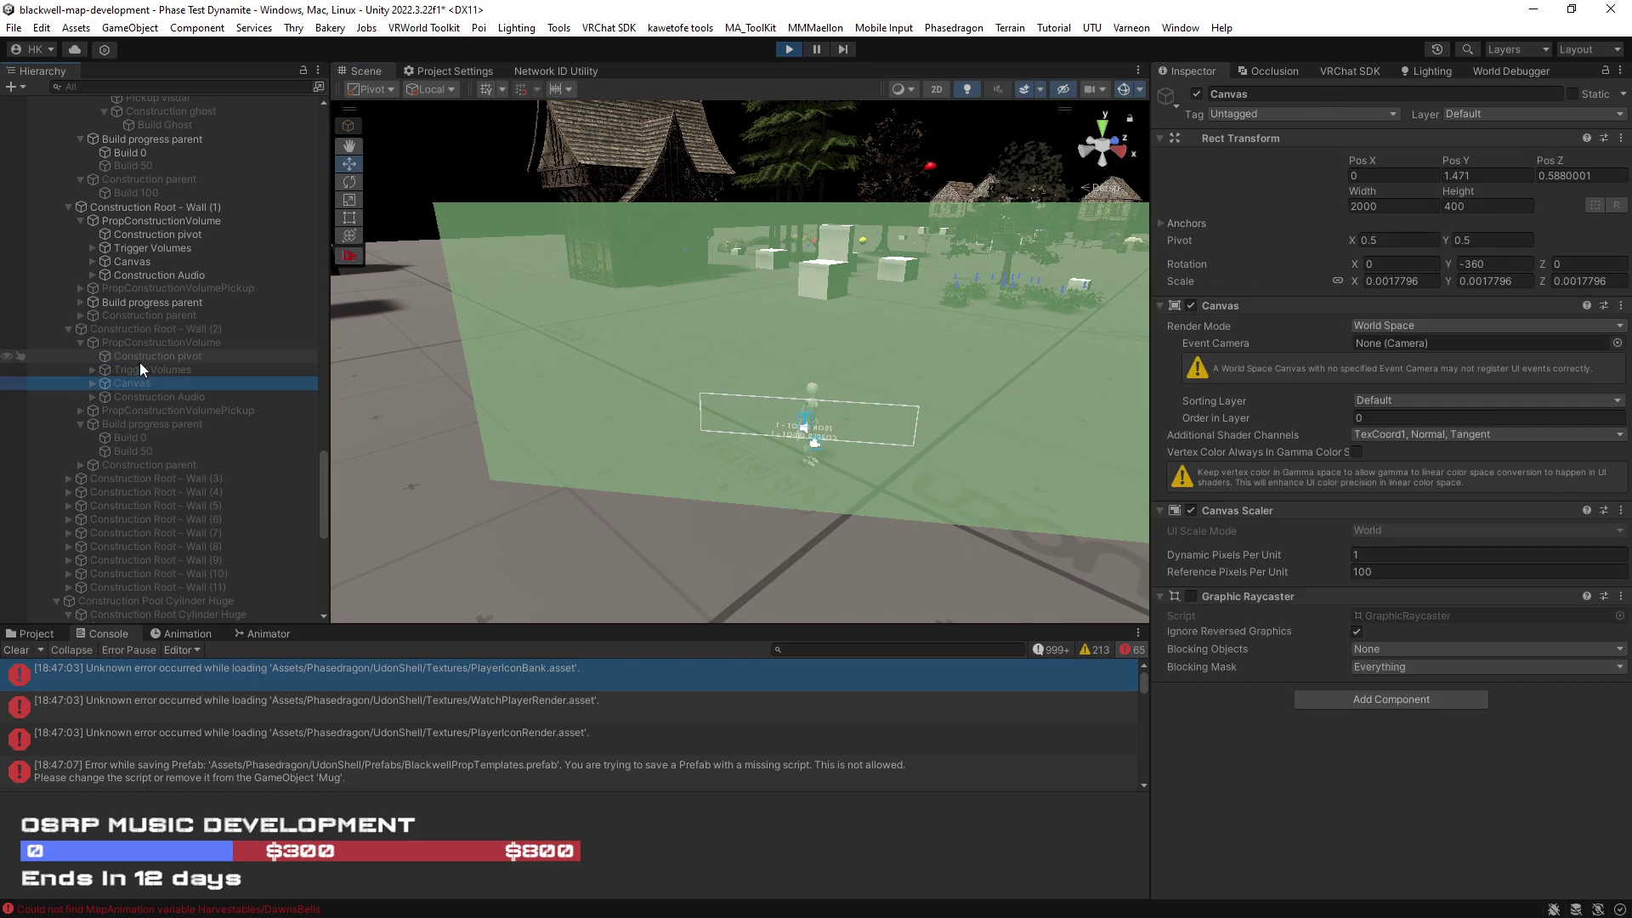
click(141, 366)
click(141, 344)
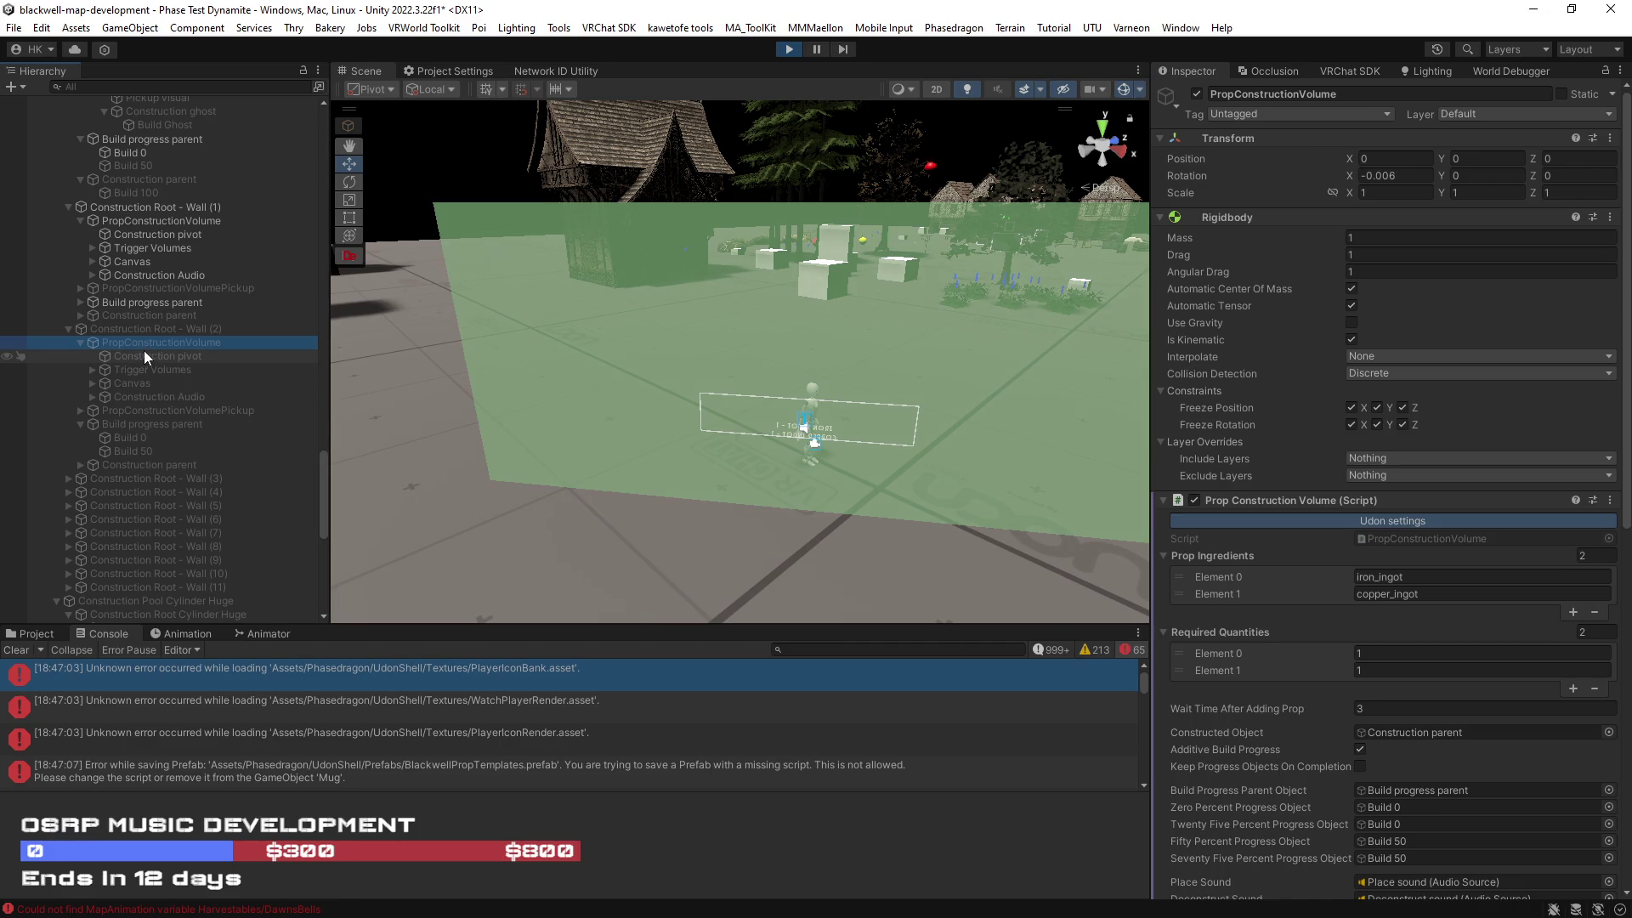
Step: Clear the 25% and 75% progress object slots, leaving Build 0 as the 0% stage
scroll(1411, 790, down, 3)
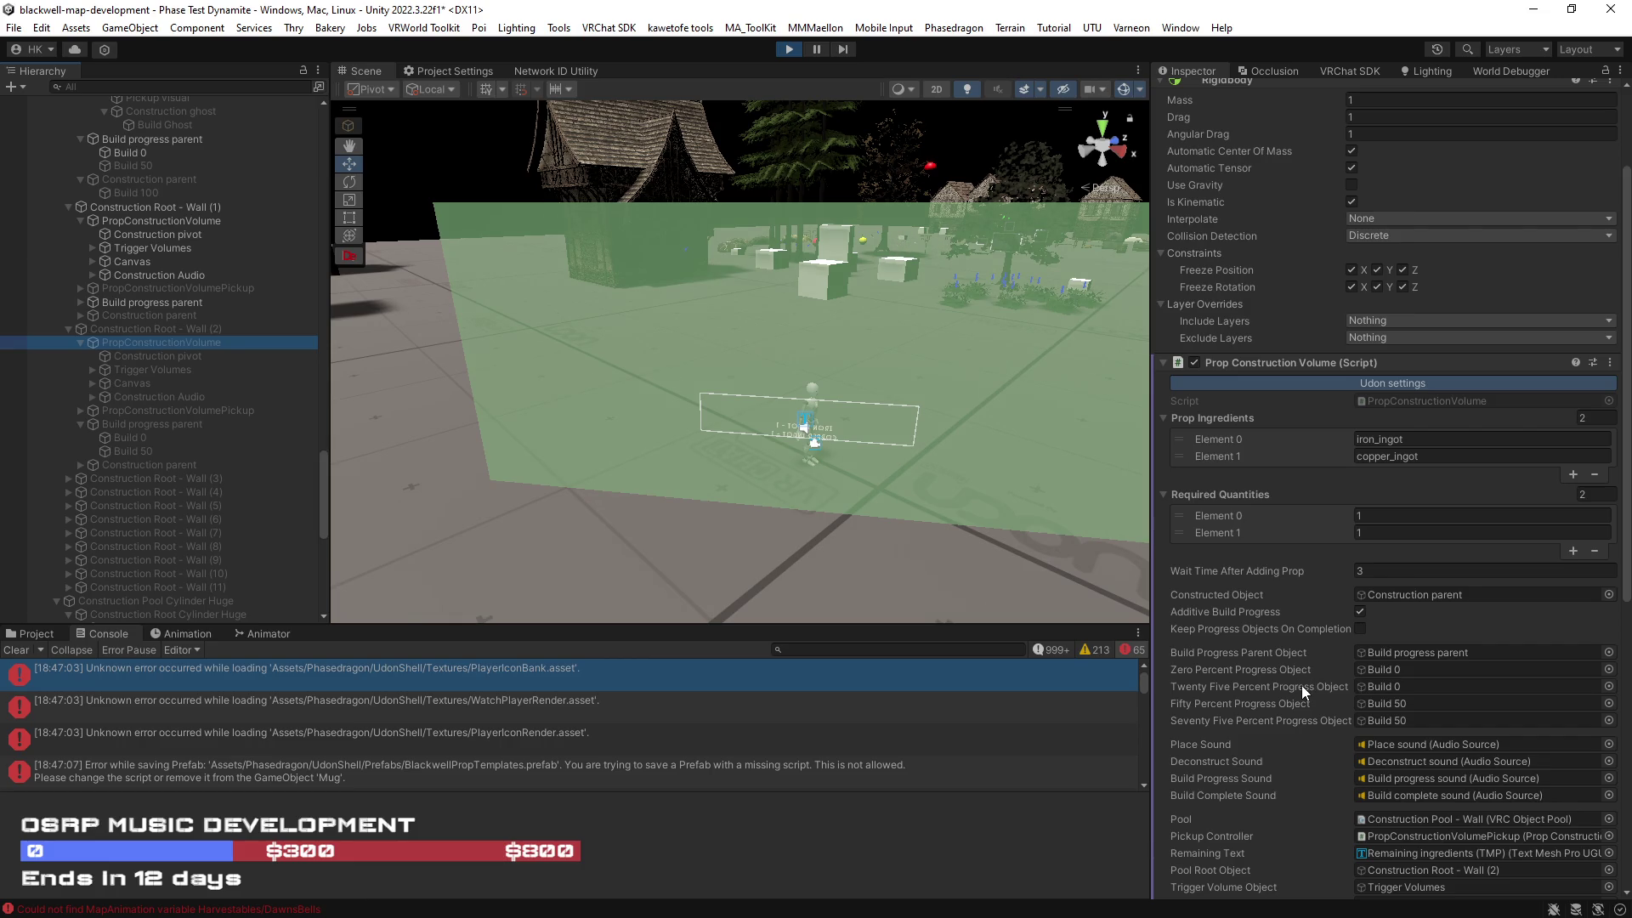
click(1380, 683)
key(Delete)
click(1384, 716)
key(Delete)
click(1375, 670)
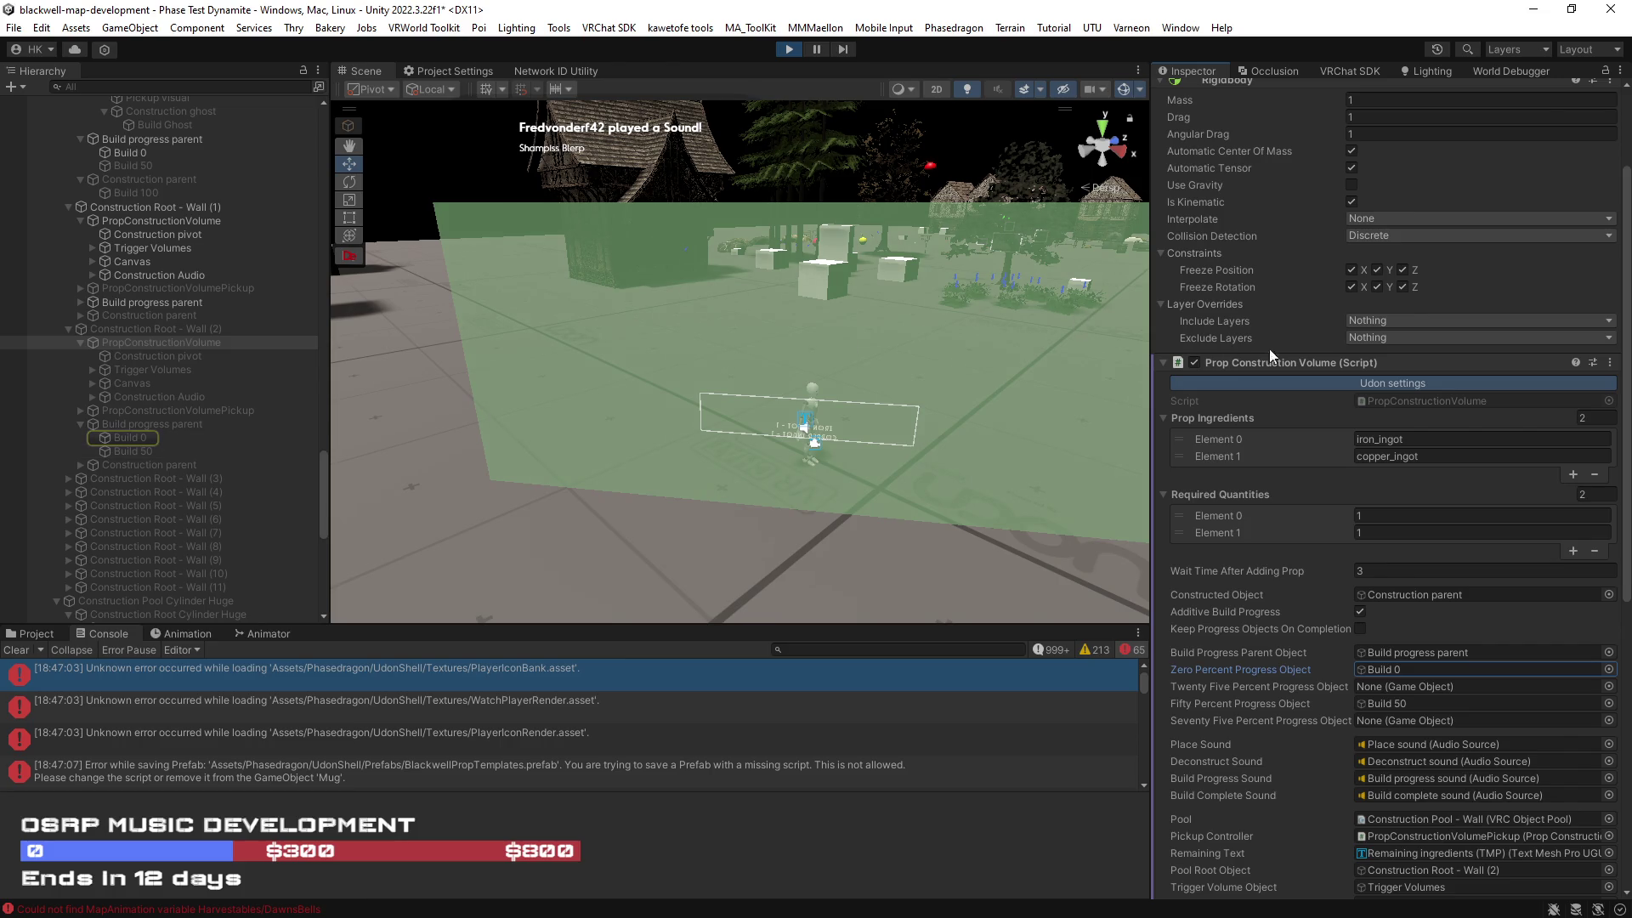
Step: Inspect Build 0's mesh and material and the Build progress parent
scroll(1264, 357, up, 3)
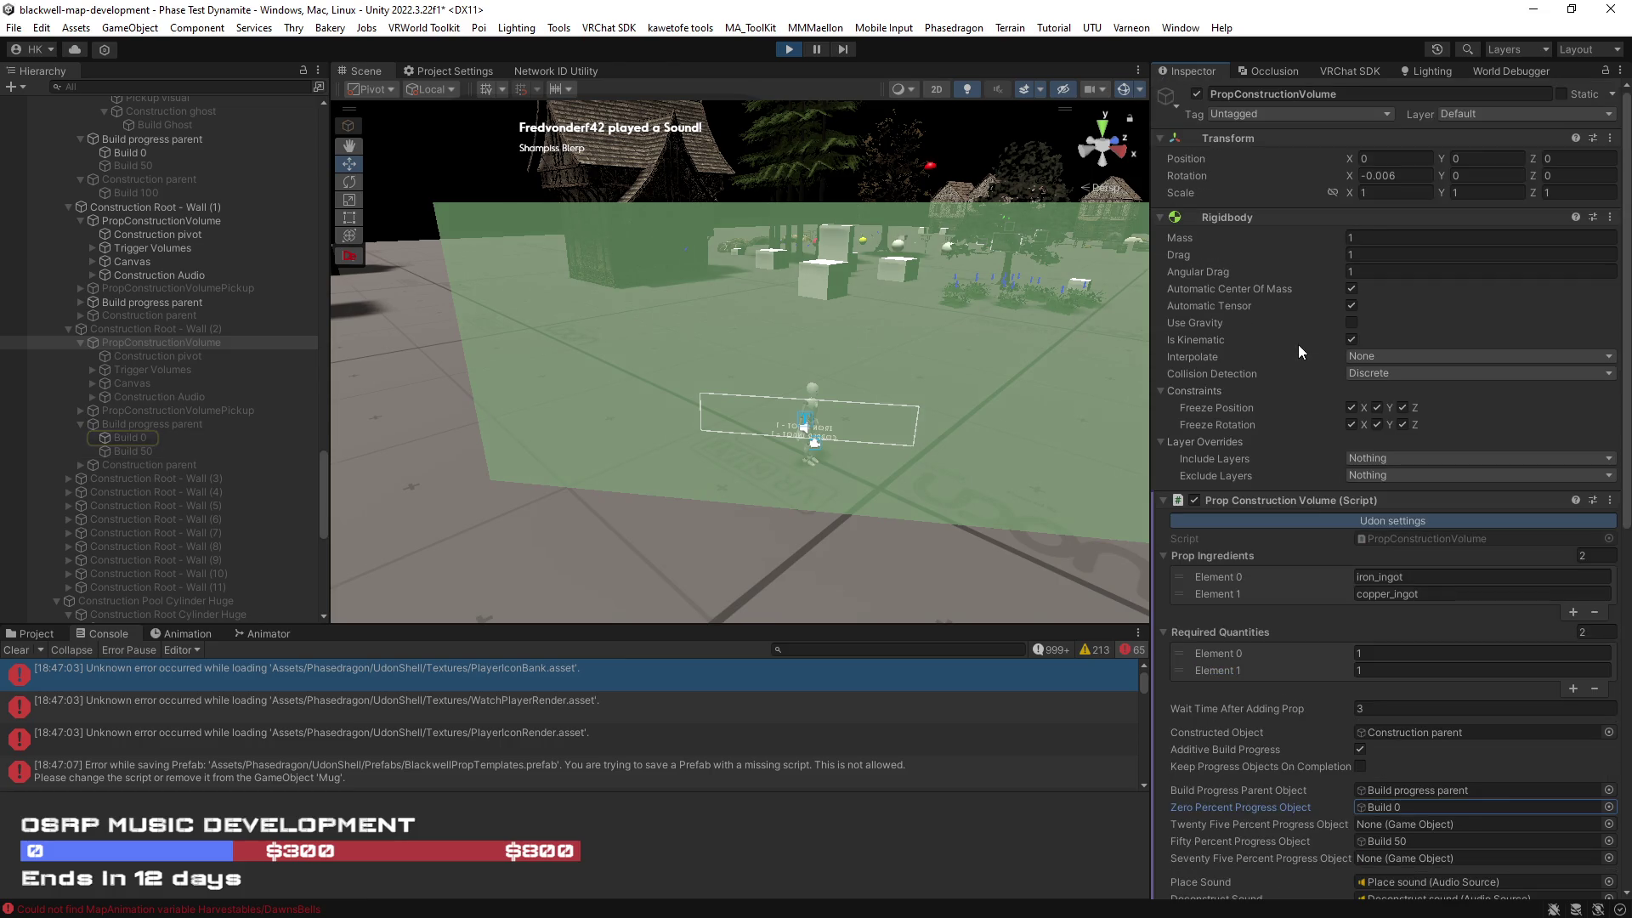
click(135, 439)
scroll(1394, 510, down, 5)
click(131, 425)
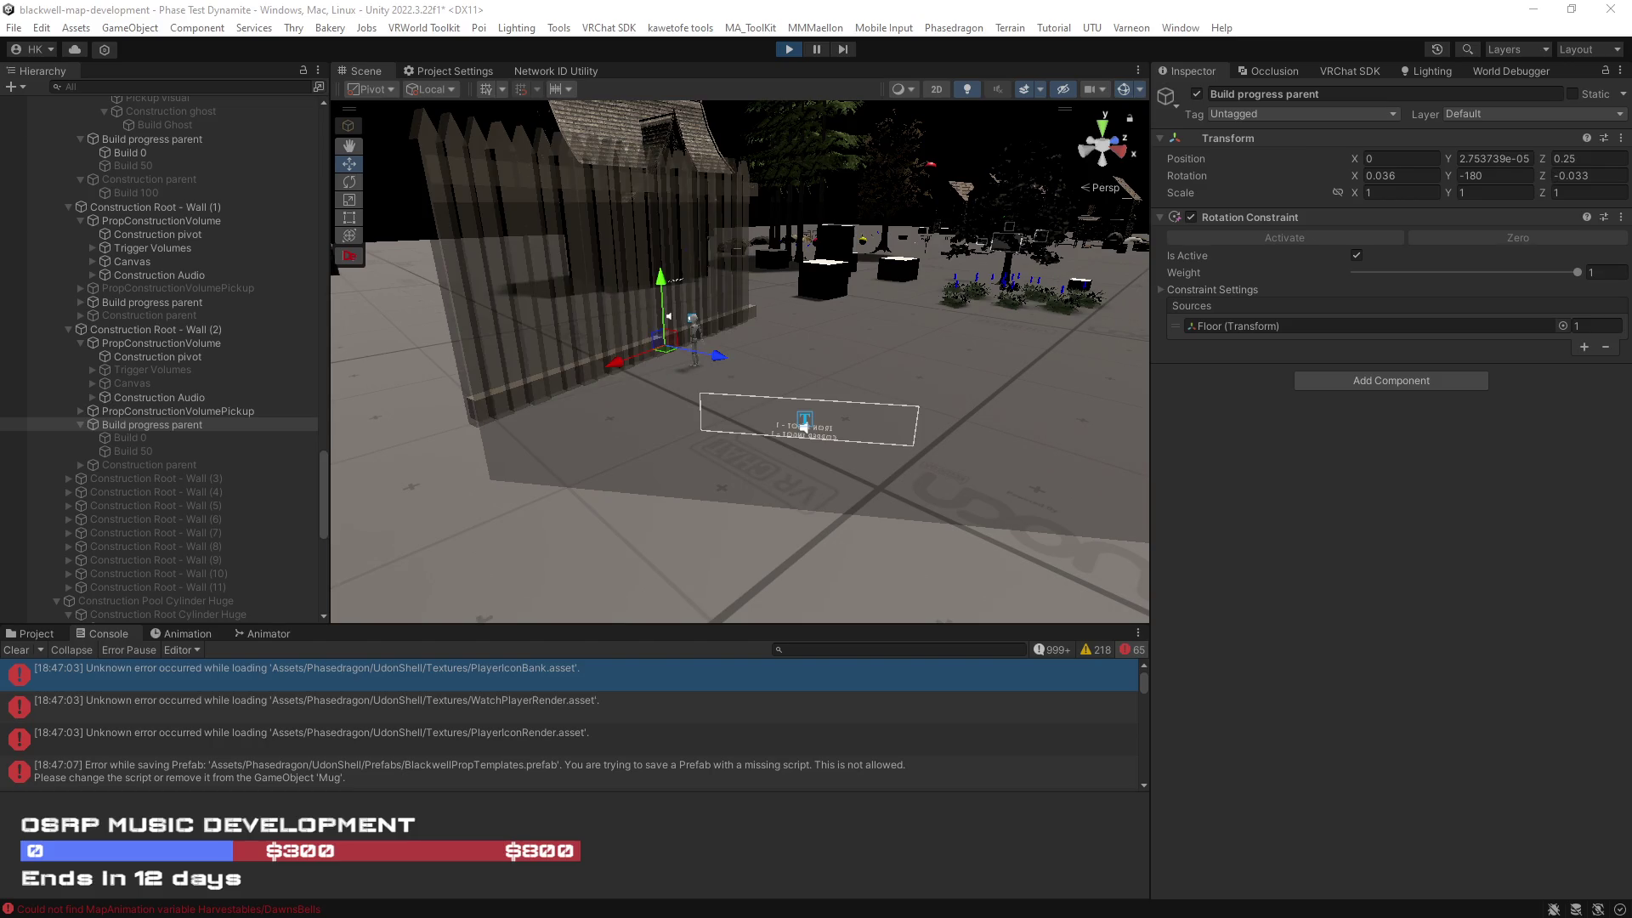
Step: In Play mode, check Wall (2)'s PropConstructionVolume debug section showing Placed at 0% build
drag(844, 378, 816, 378)
drag(565, 354, 344, 378)
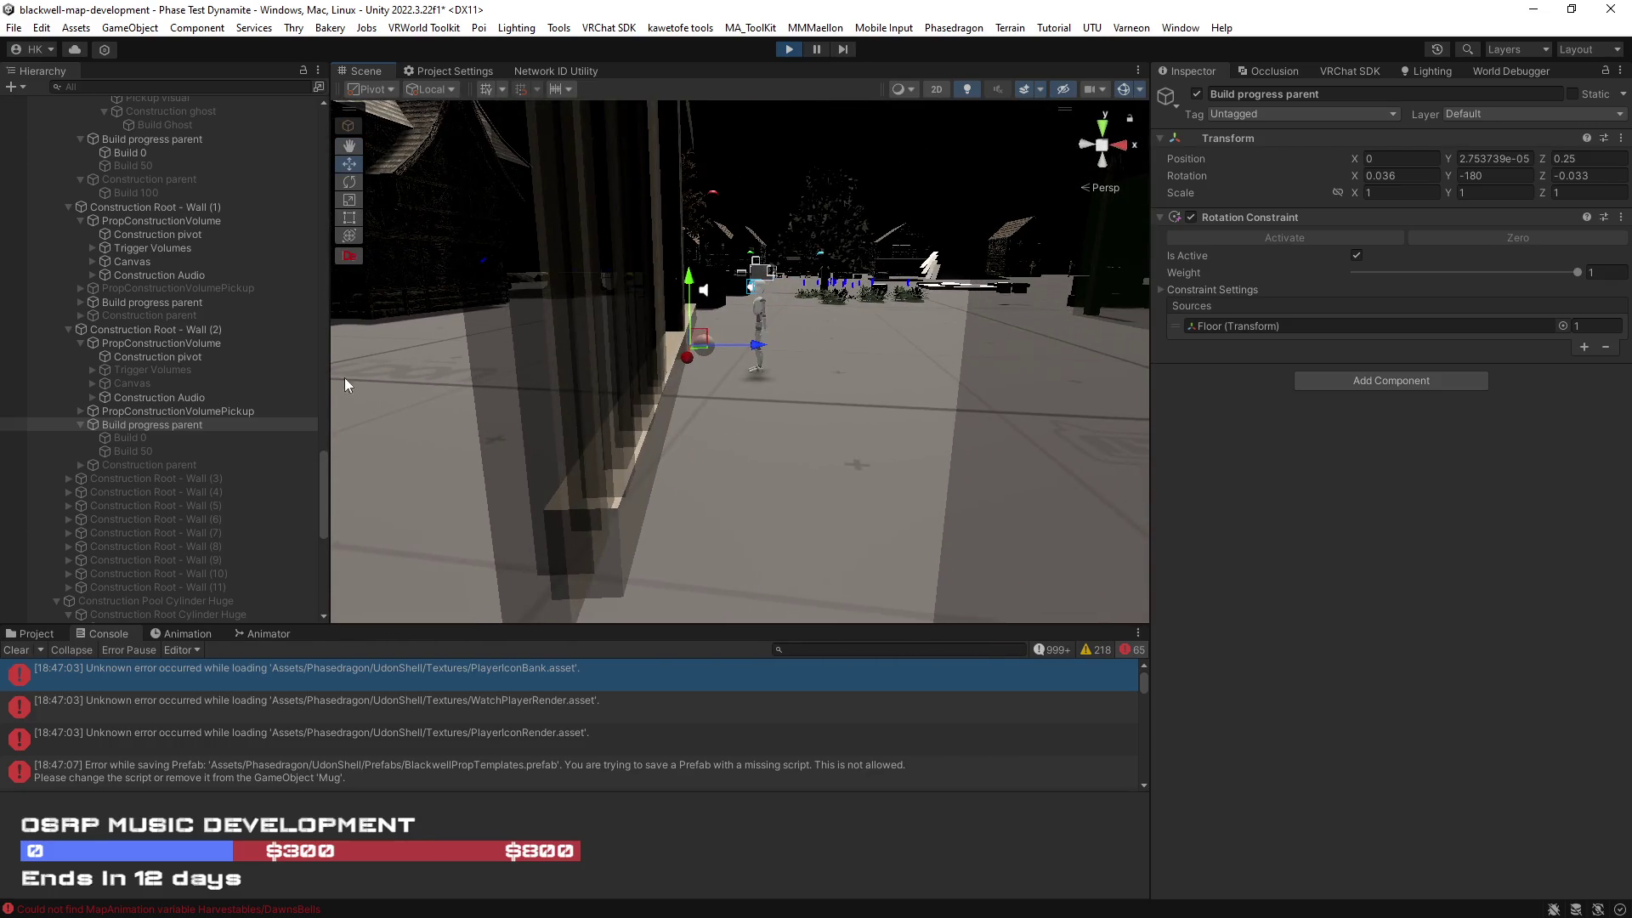
click(161, 345)
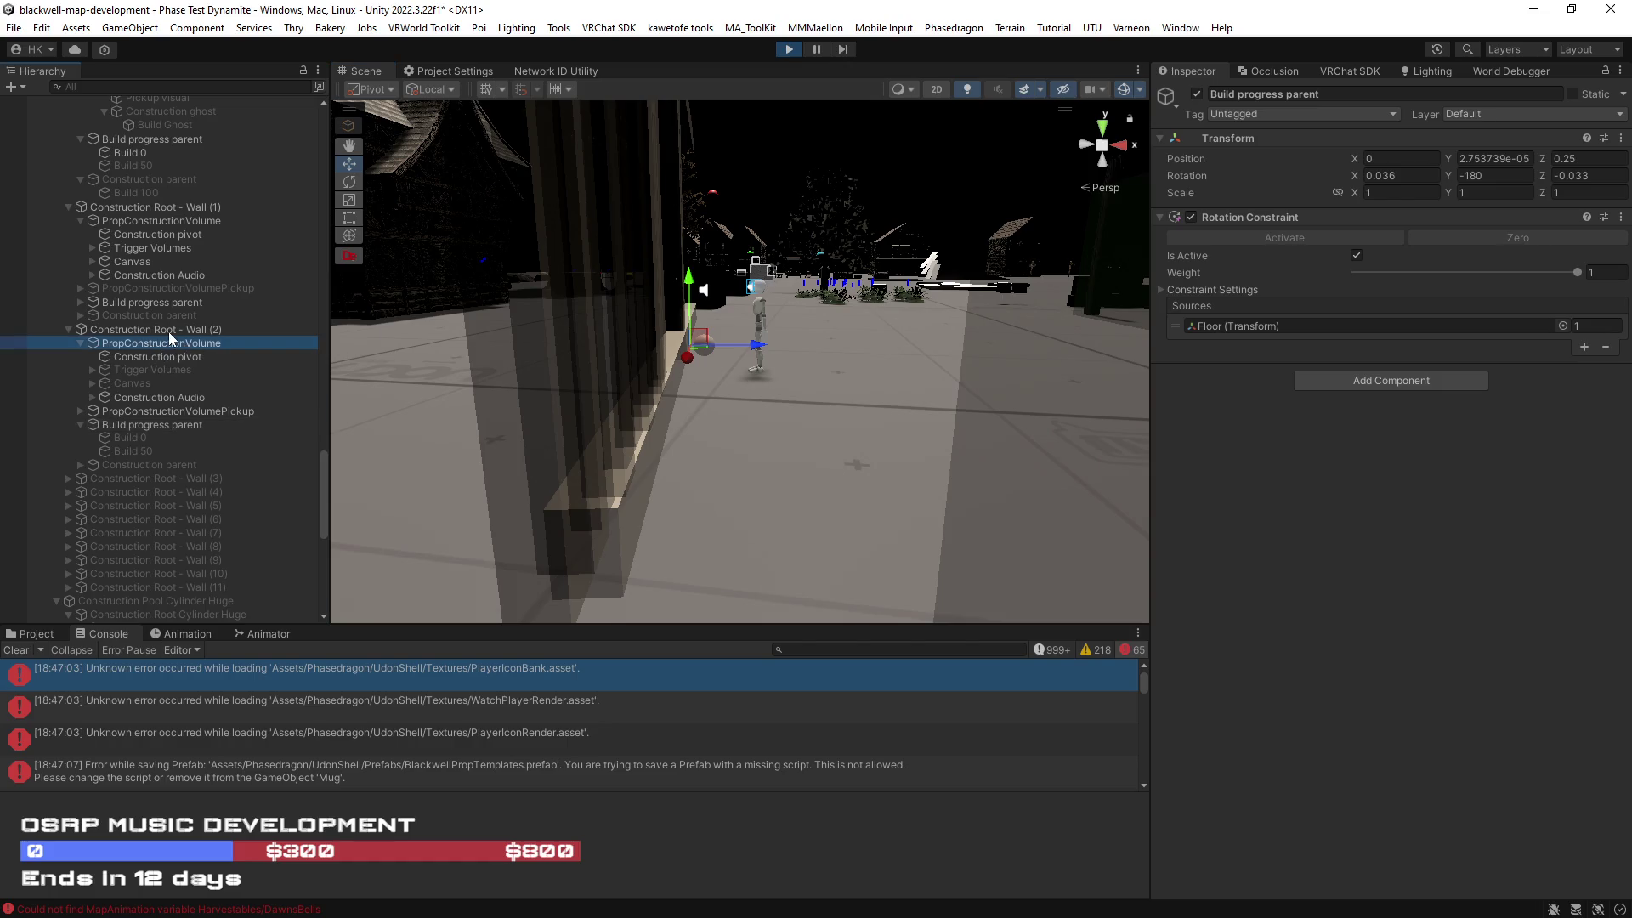
click(233, 331)
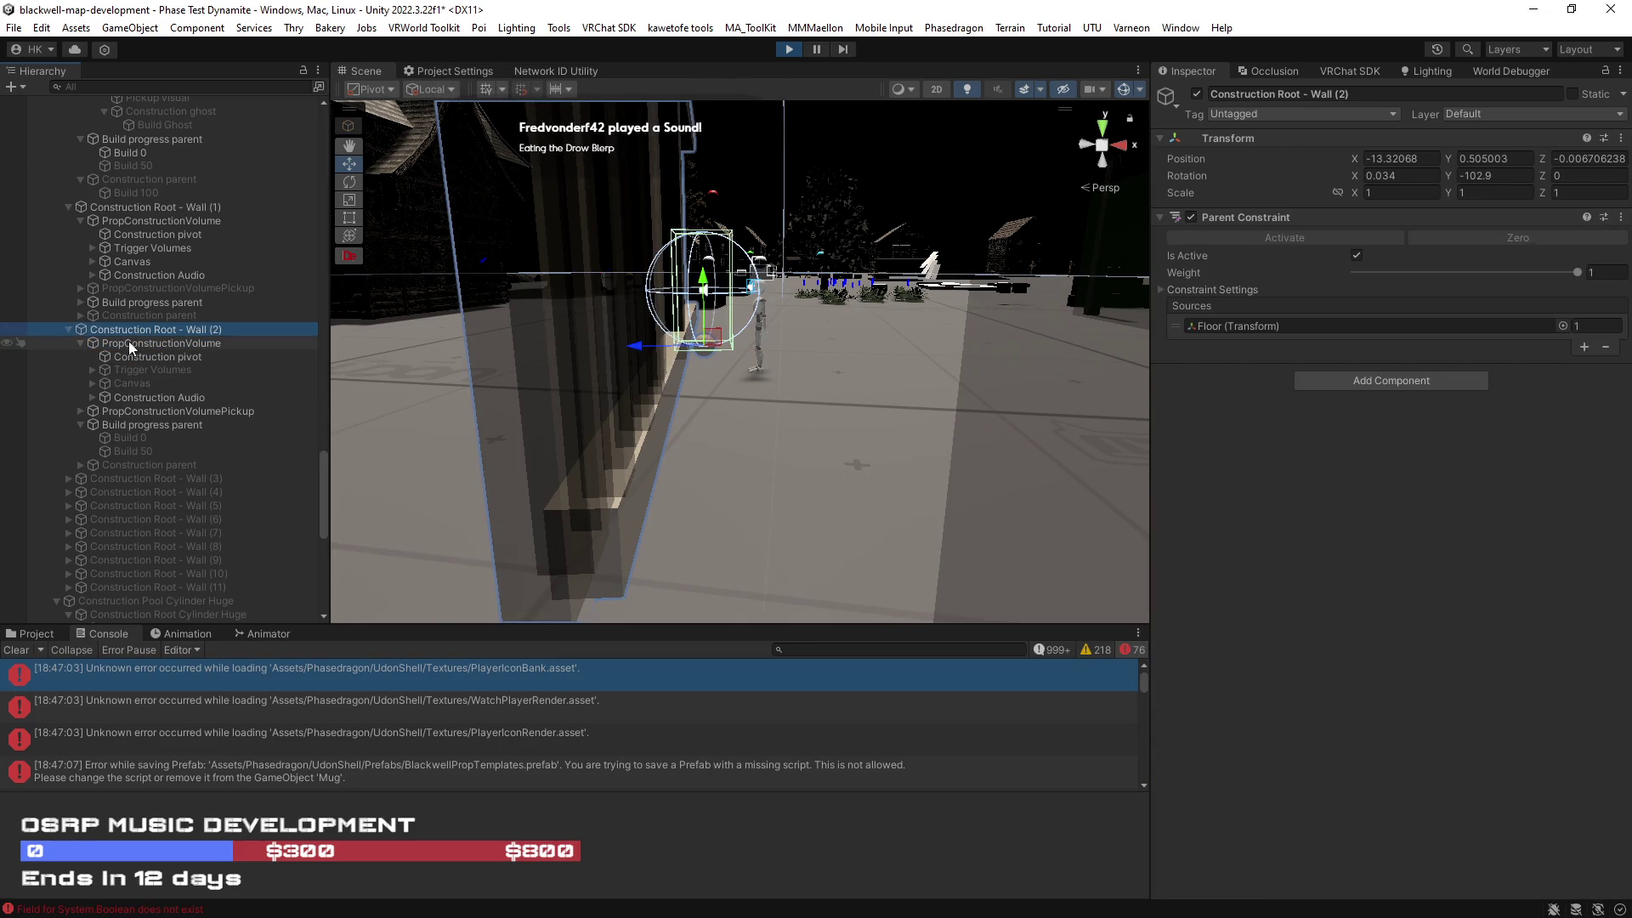
click(129, 342)
scroll(1220, 512, down, 3)
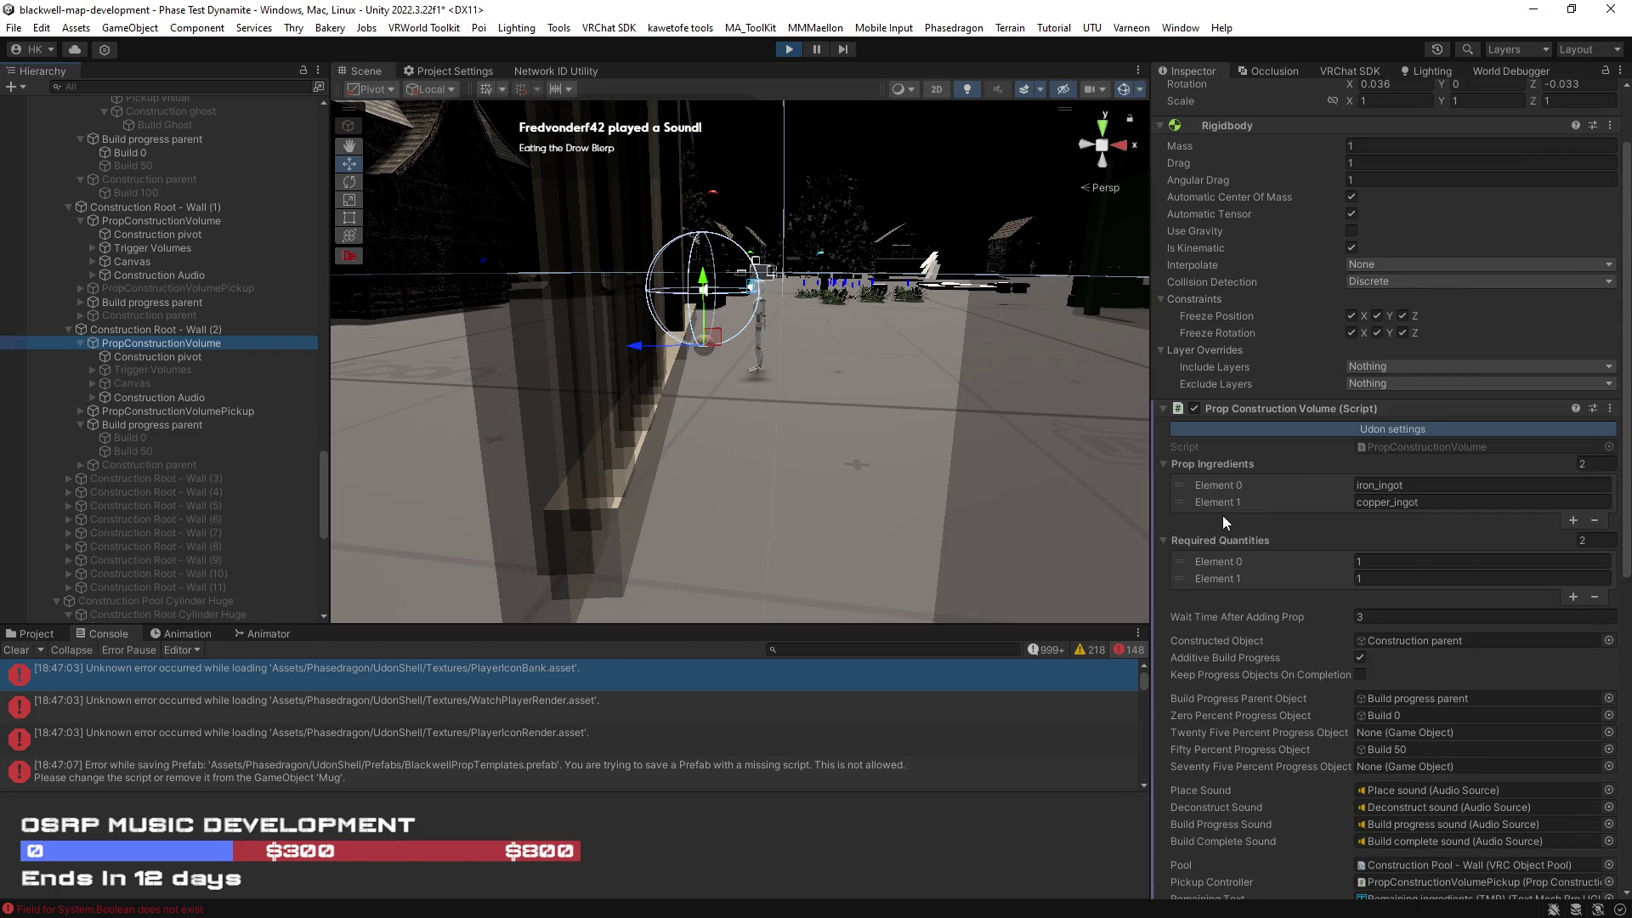
scroll(1222, 515, down, 9)
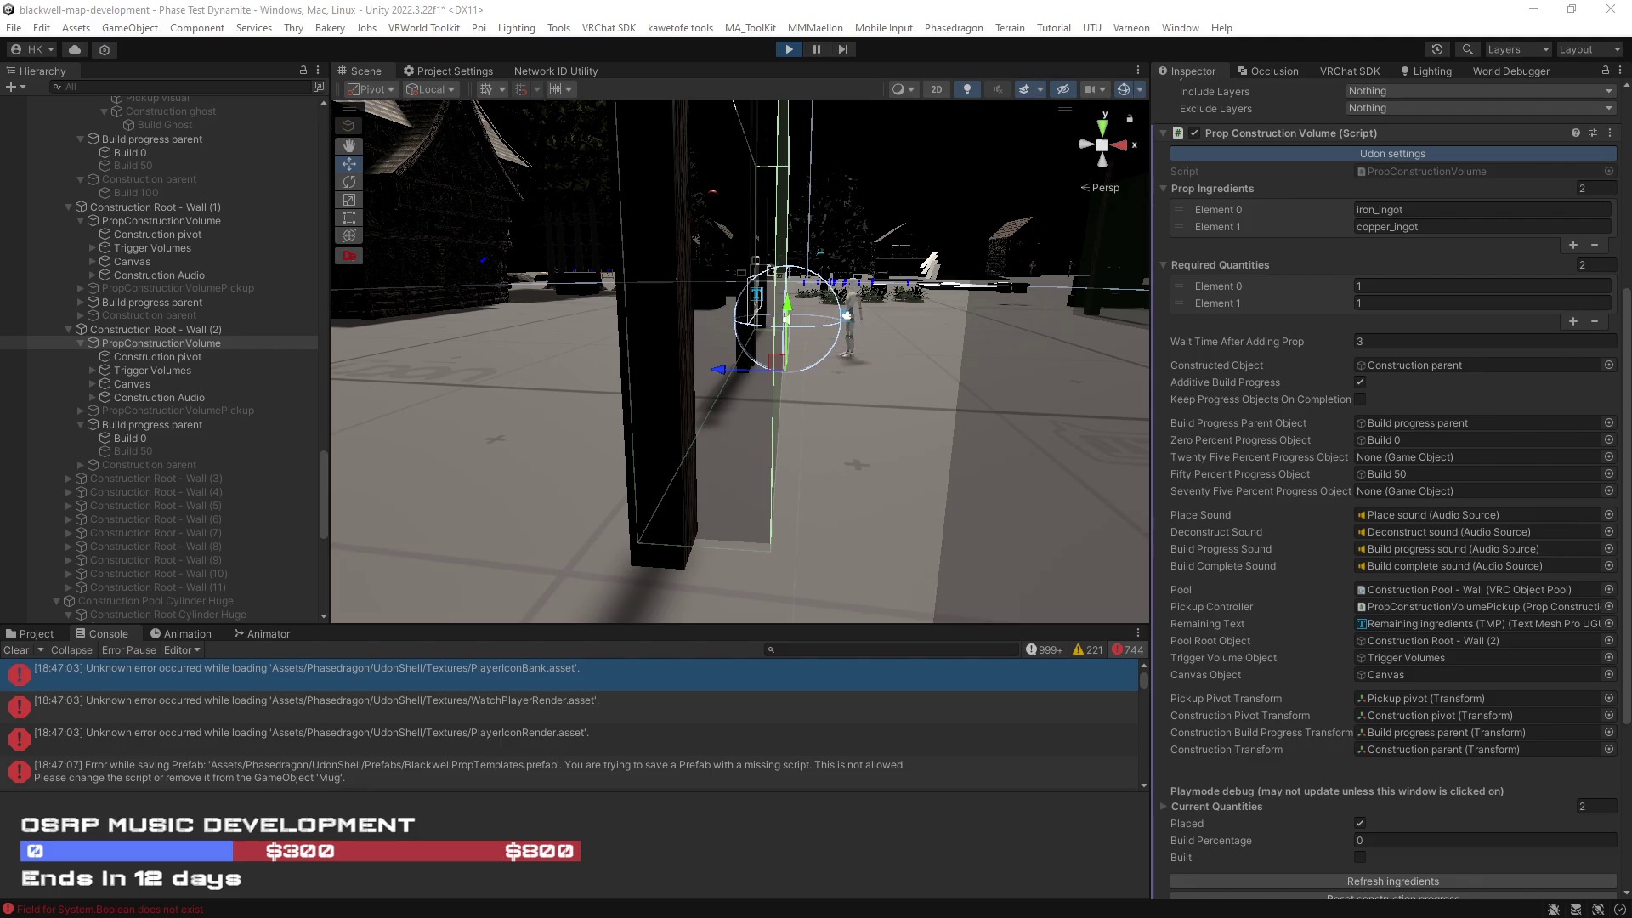
scroll(1467, 730, down, 3)
scroll(1431, 543, up, 2)
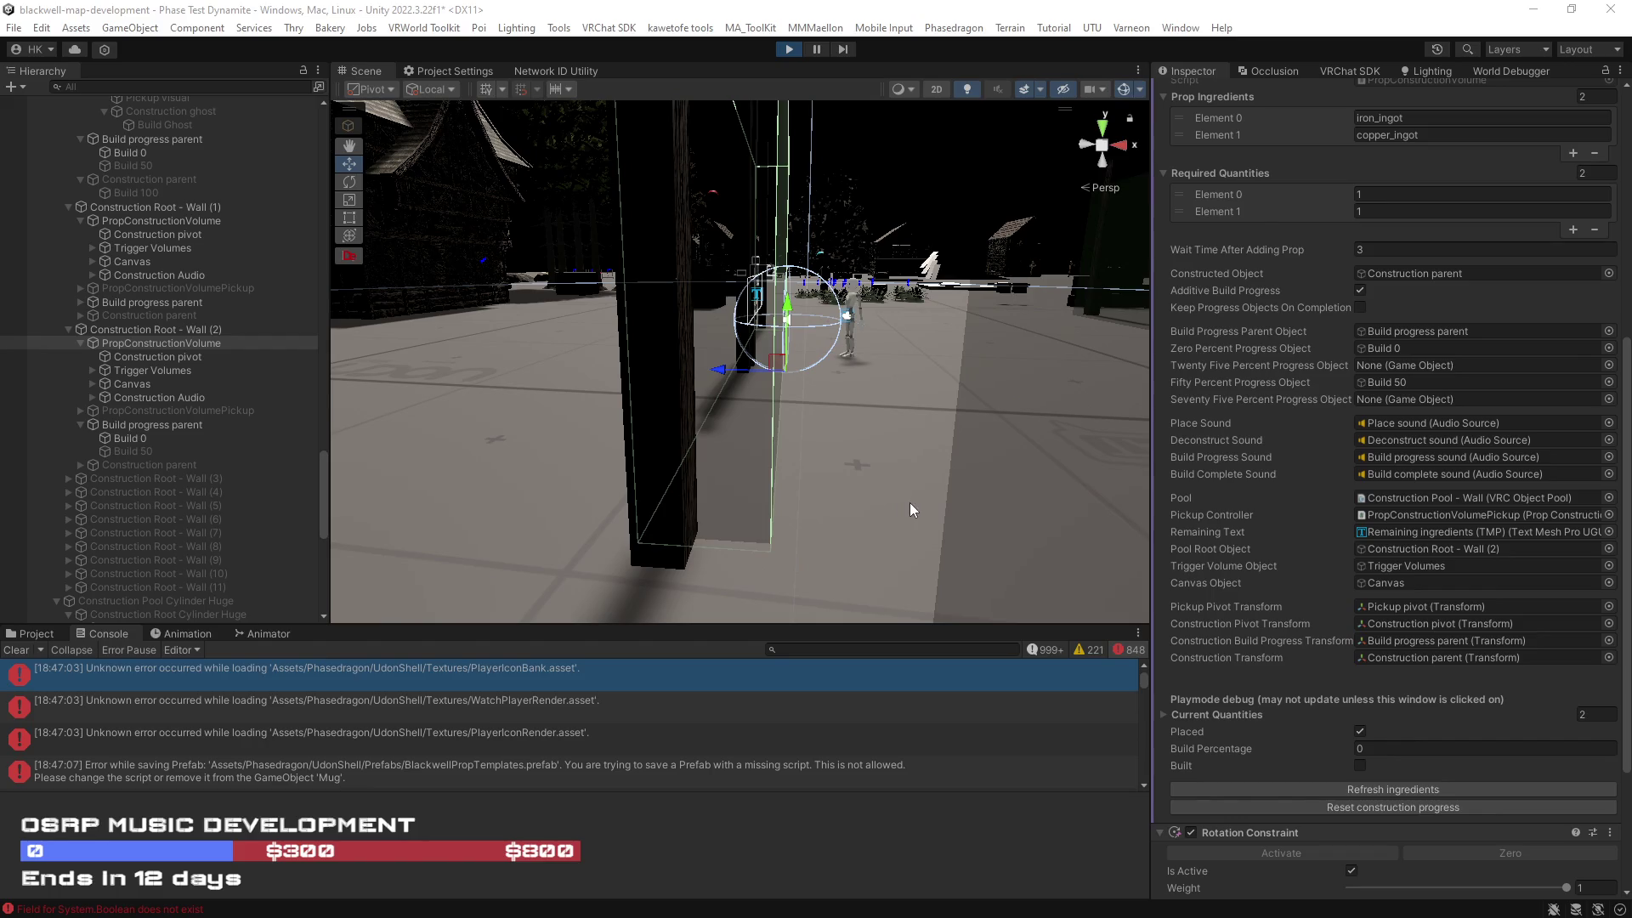
mouse_move(896, 499)
mouse_down()
mouse_move(595, 491)
mouse_move(1147, 478)
mouse_move(1063, 476)
mouse_up()
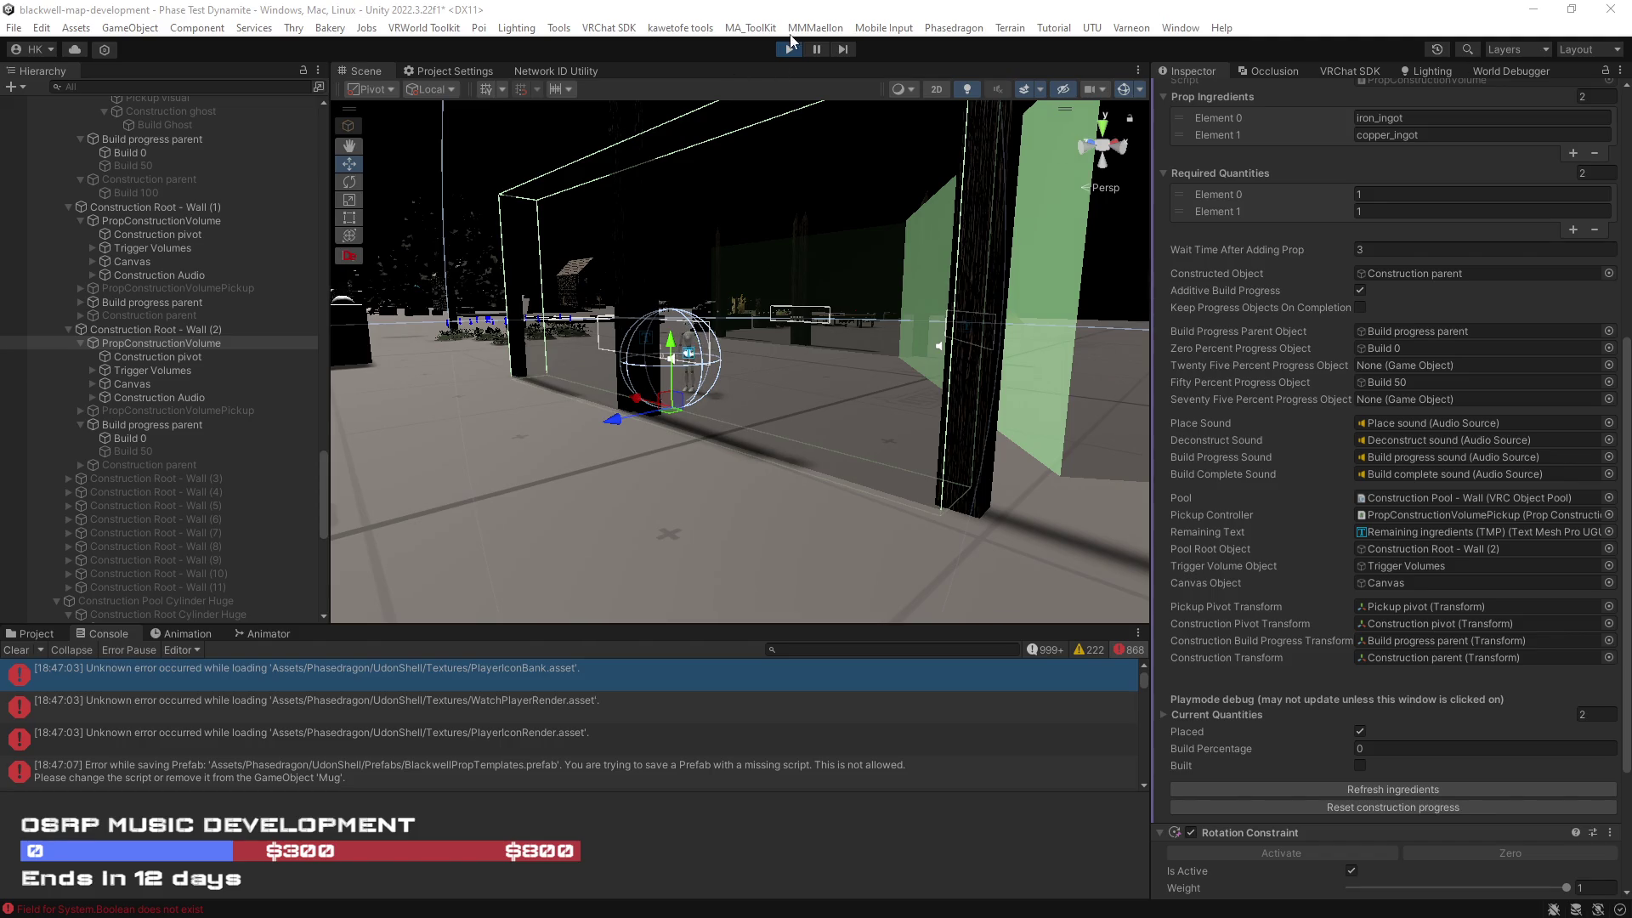
Step: Stop Play mode
click(789, 51)
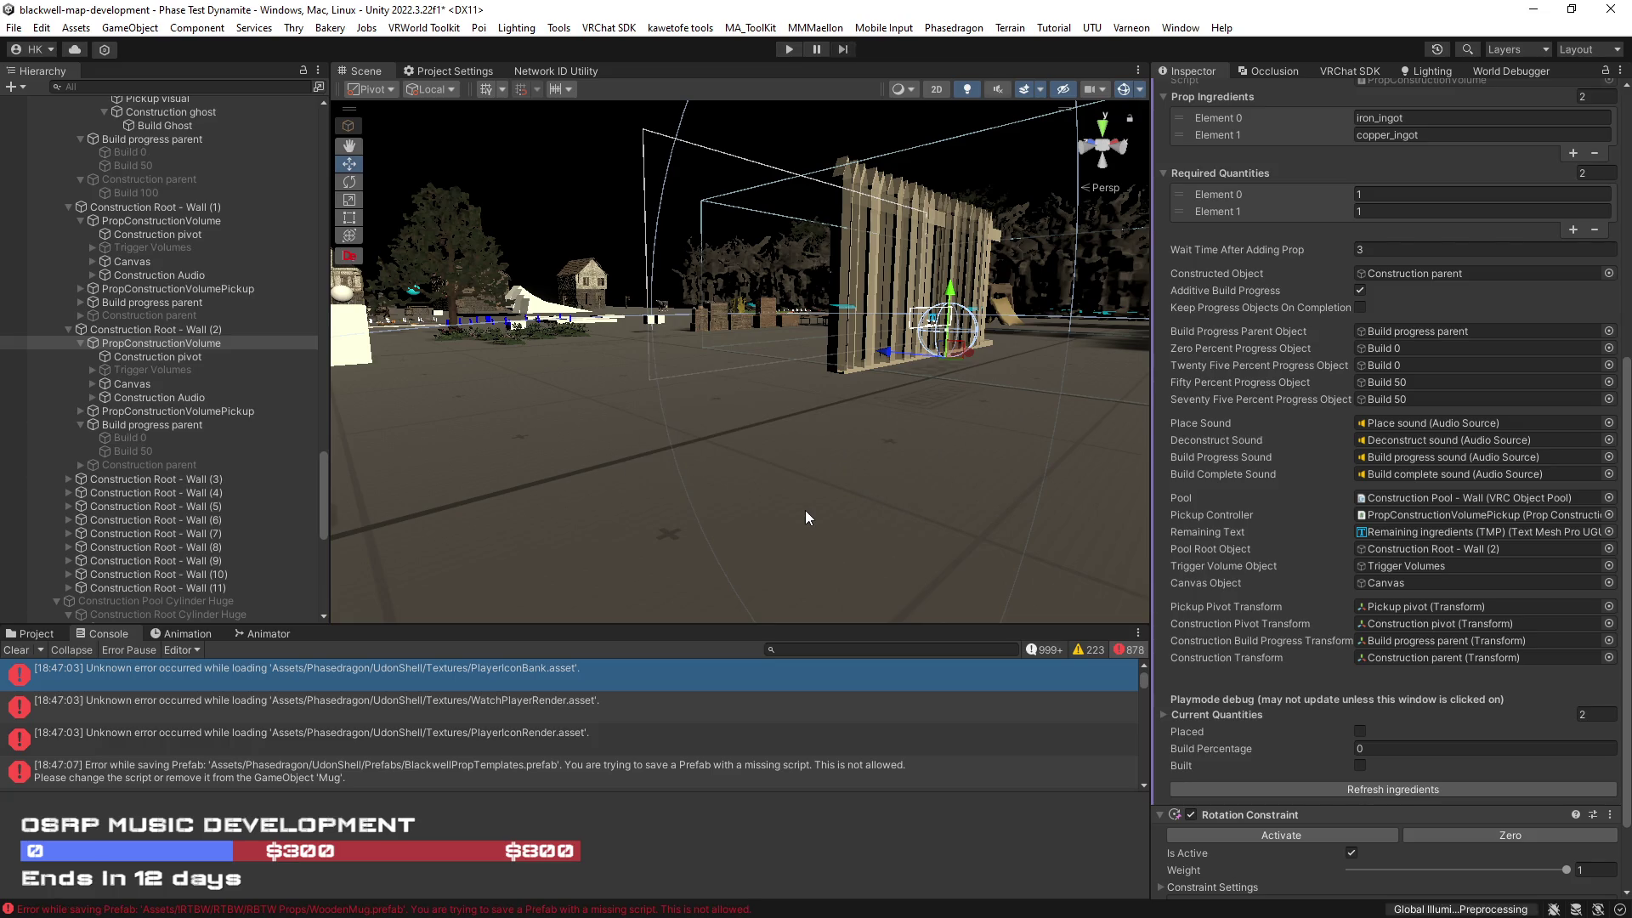
Step: Shrink Build Ghost, Build 0, Build 50 and Build 100 to scale about 90.6 × 100 × 87.3
mouse_move(749, 457)
mouse_down()
mouse_move(844, 446)
mouse_move(568, 349)
mouse_up()
click(569, 349)
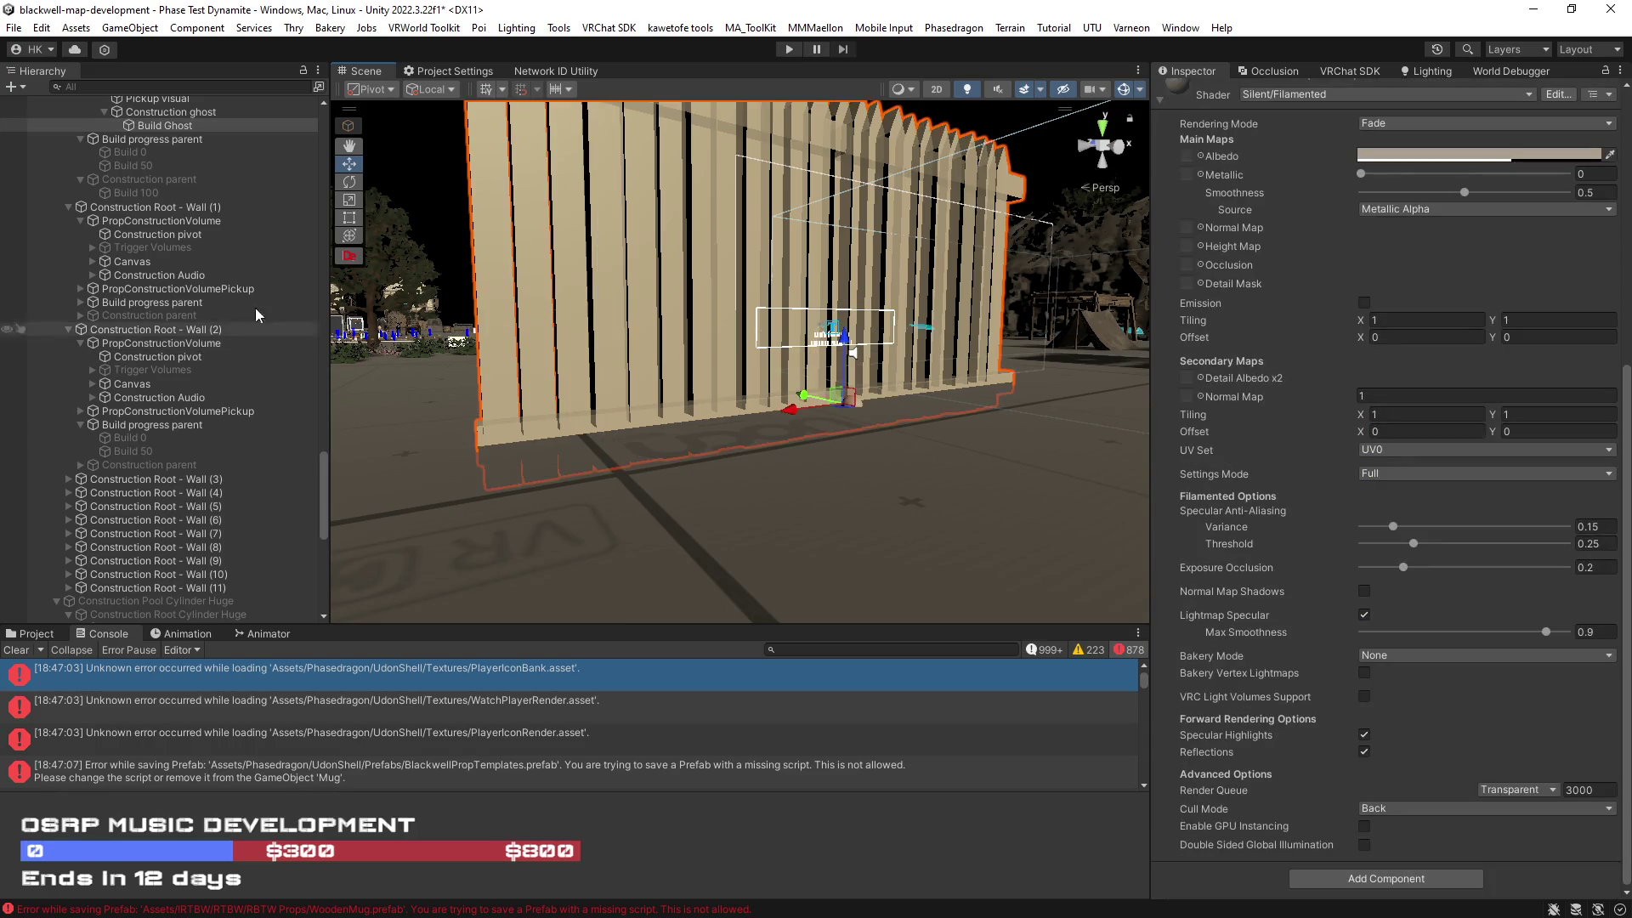
scroll(177, 267, up, 2)
click(146, 205)
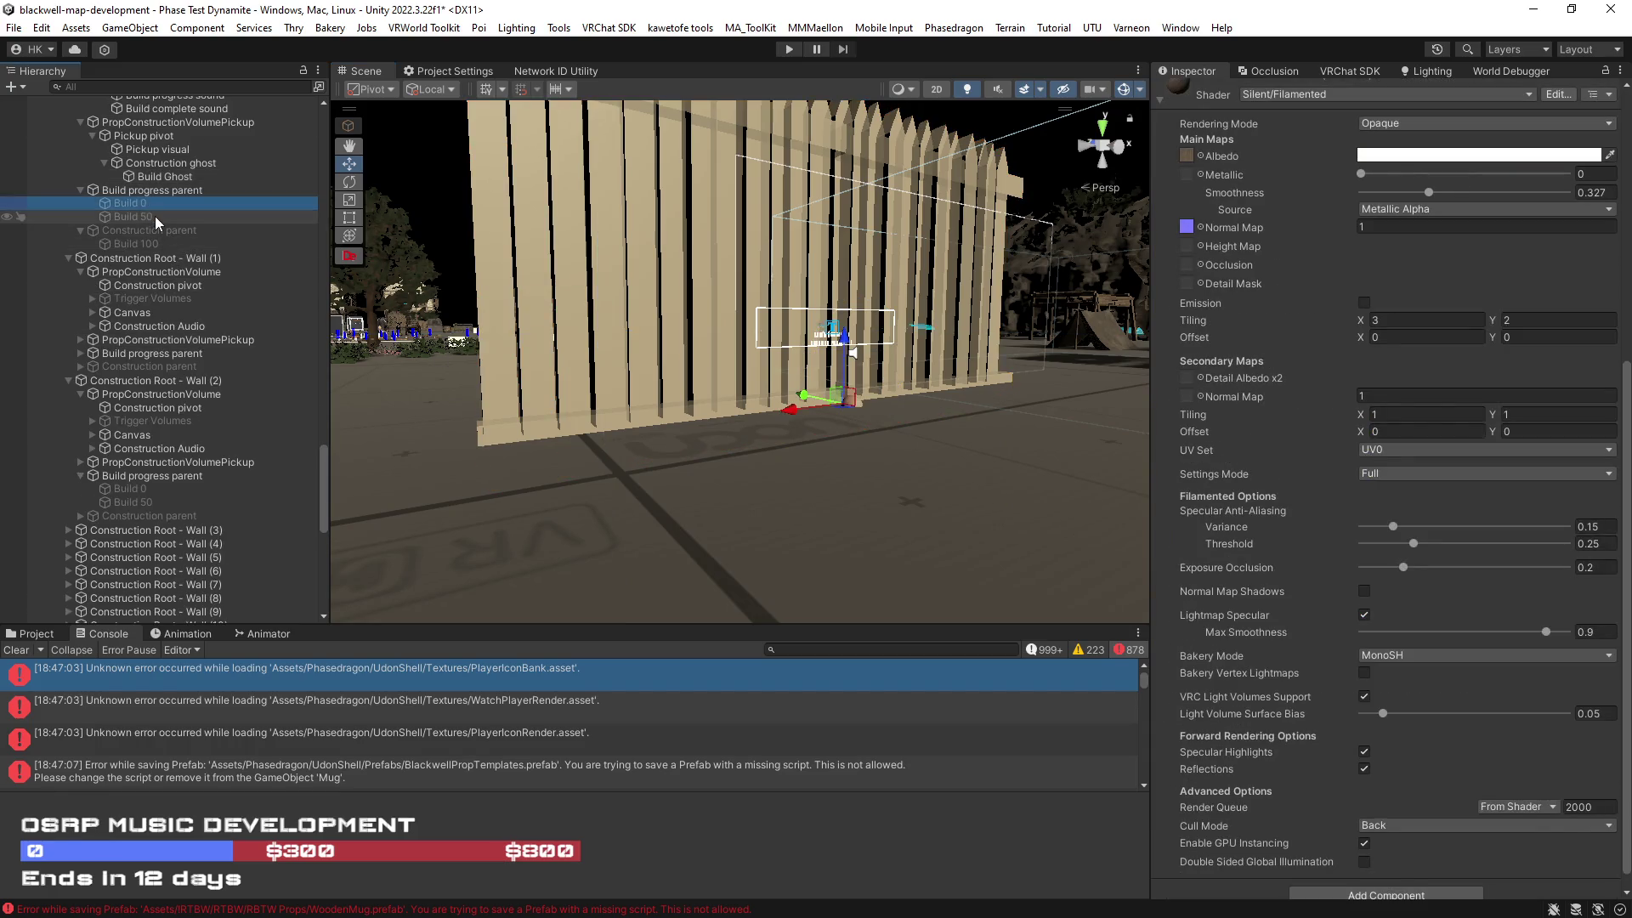
ctrl+click(155, 215)
ctrl+click(151, 241)
scroll(229, 209, up, 2)
scroll(230, 209, up, 2)
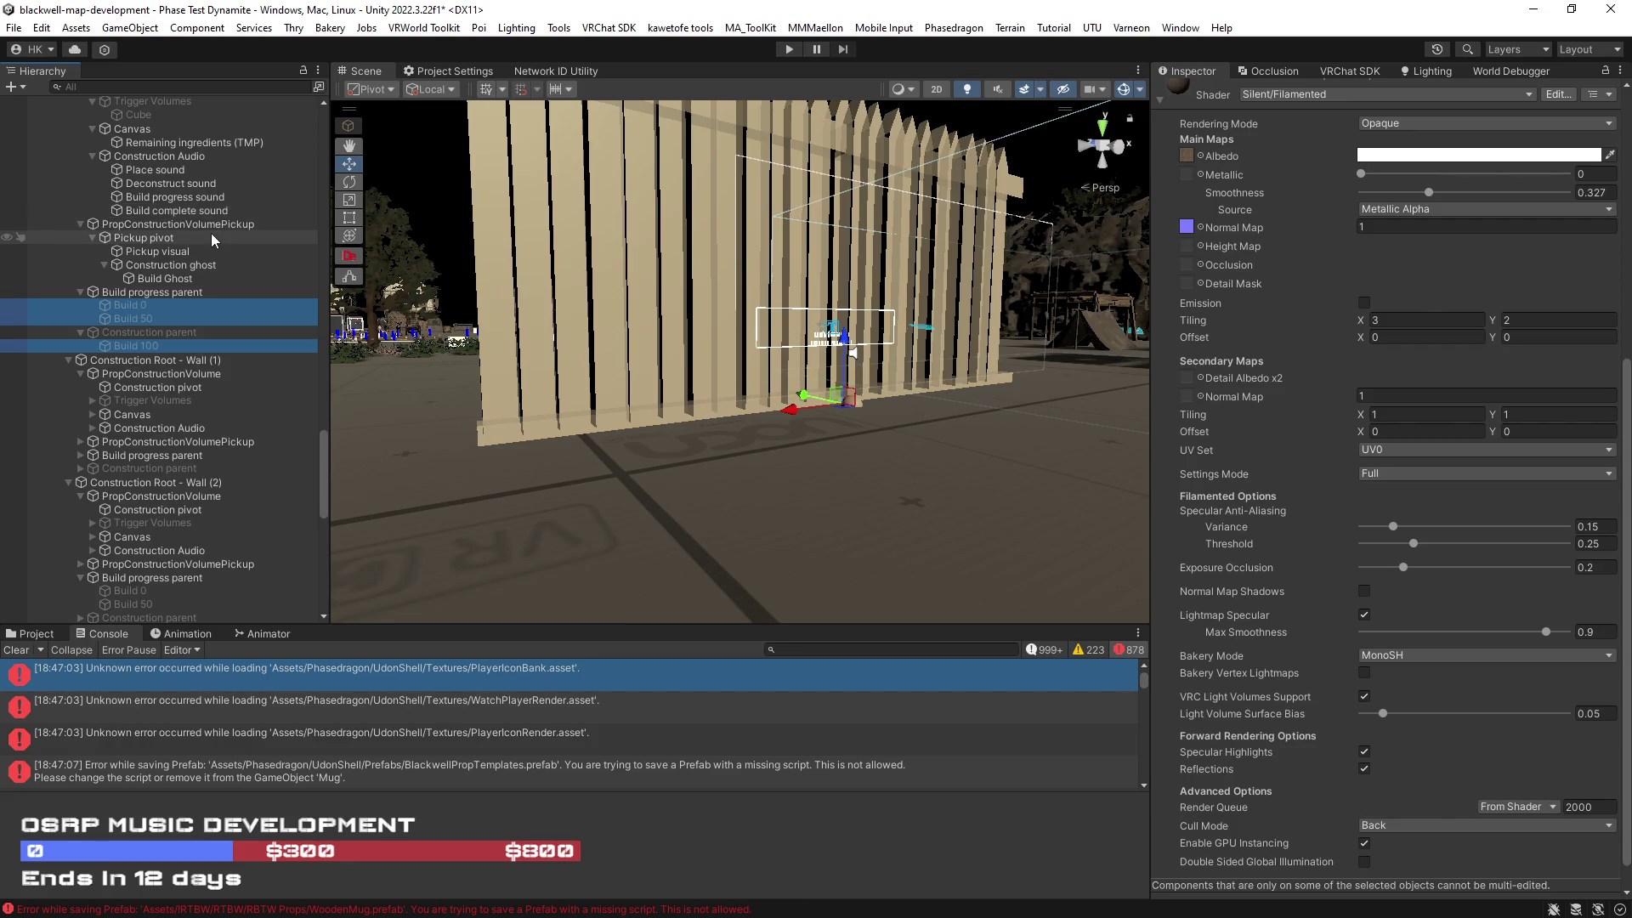
ctrl+click(196, 279)
drag(718, 382, 811, 415)
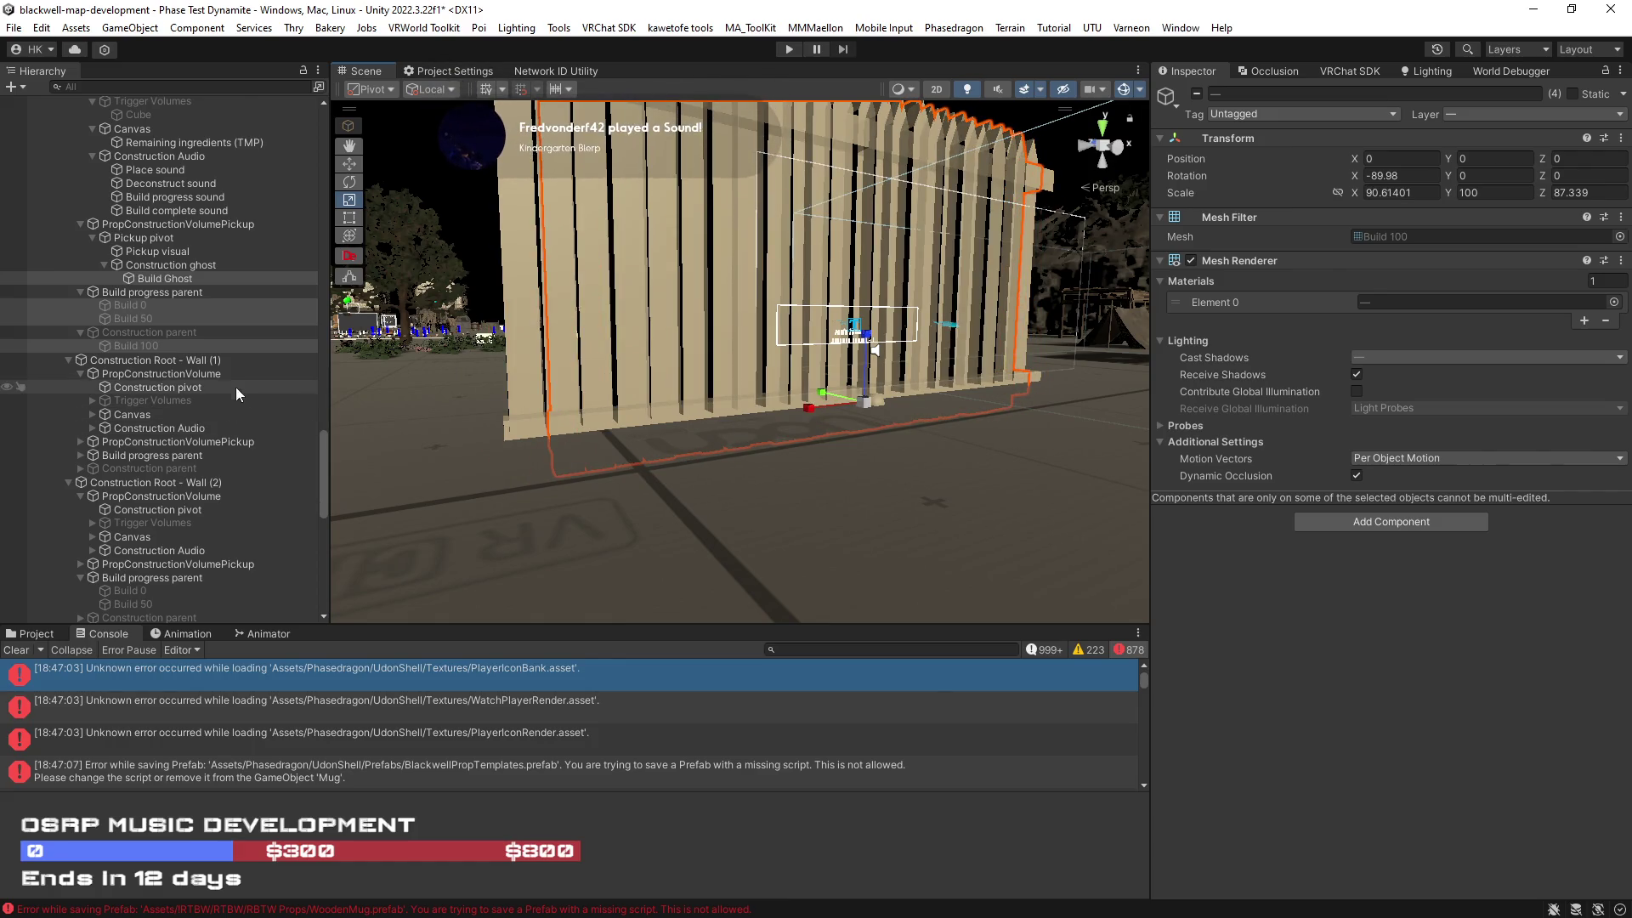
Step: Delete Construction Root - Wall (1) through Wall (11) from the hierarchy
click(153, 360)
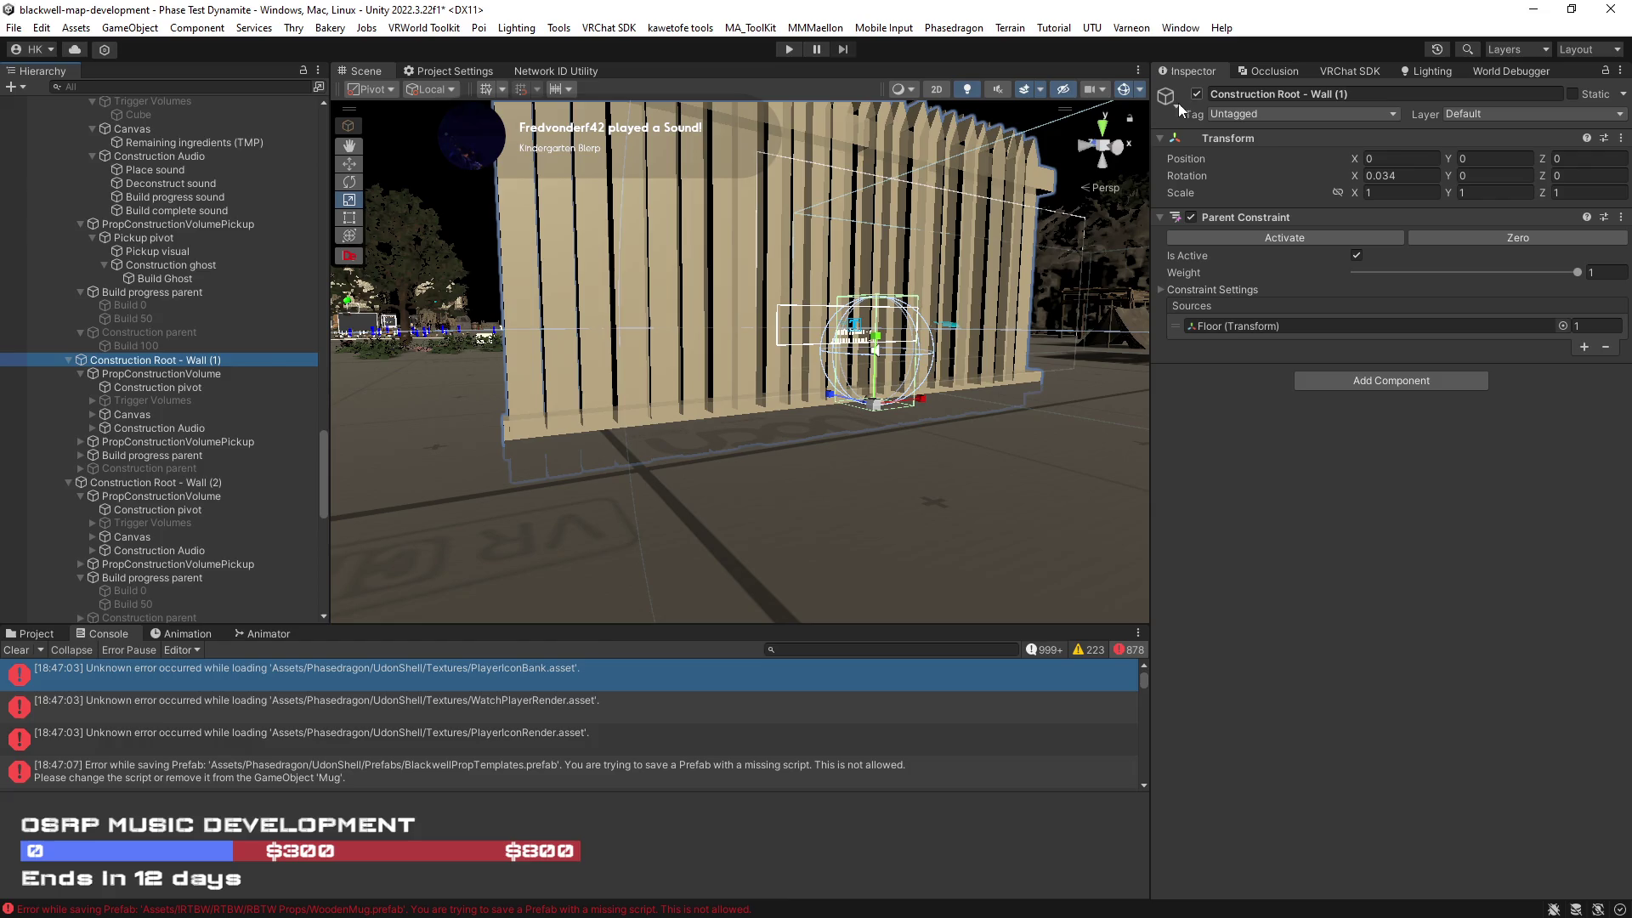
scroll(48, 214, down, 5)
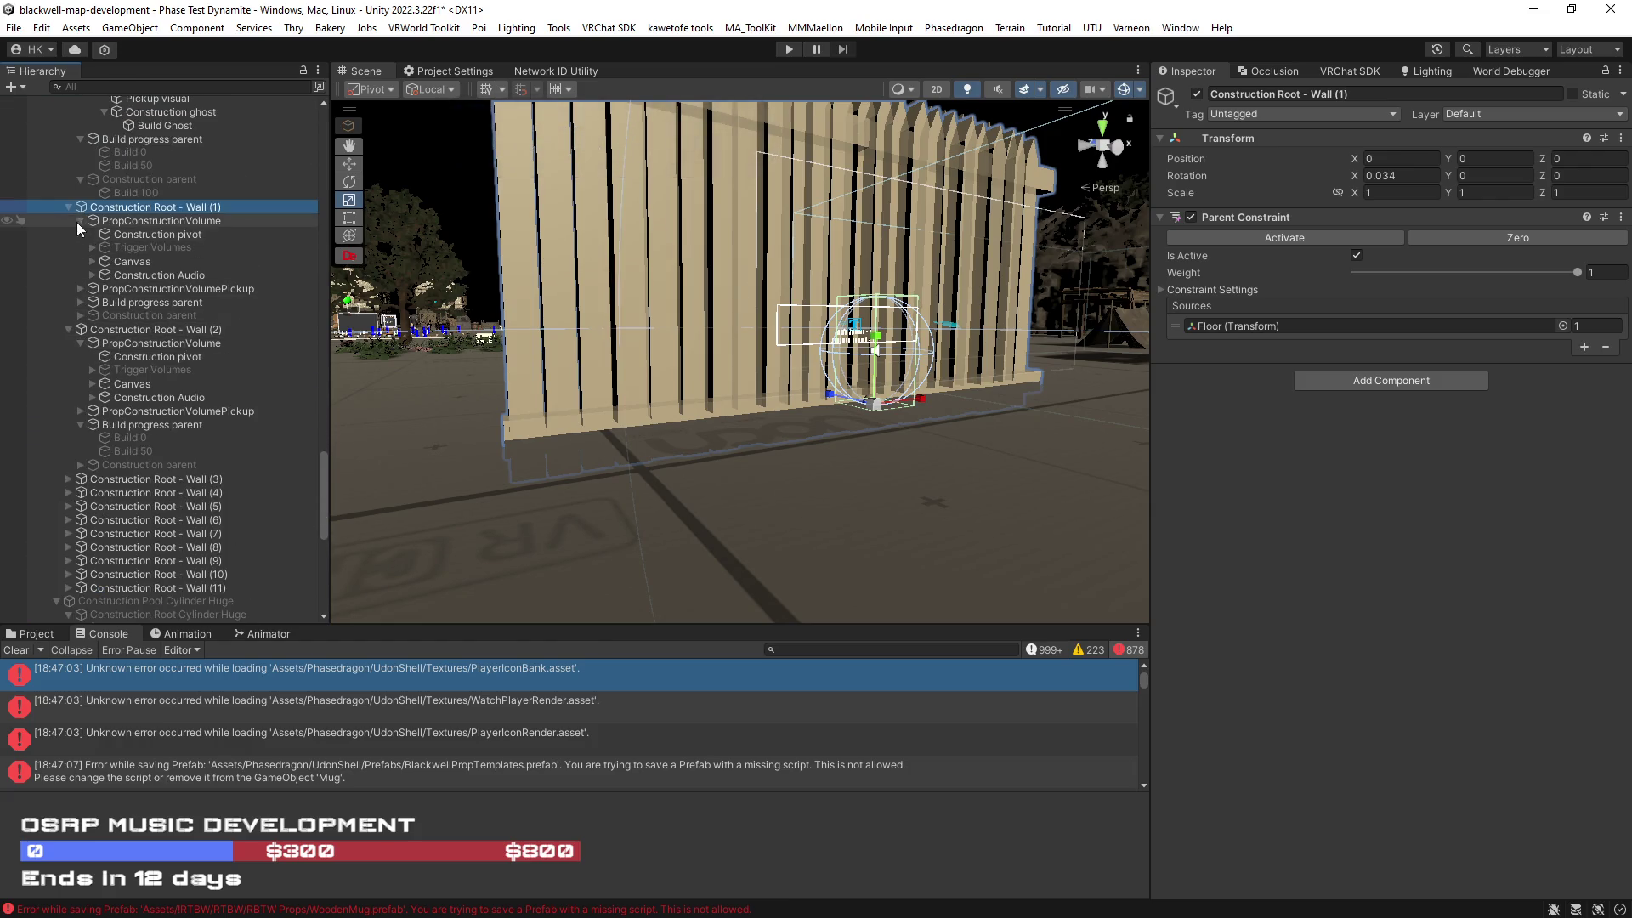
click(68, 207)
click(65, 222)
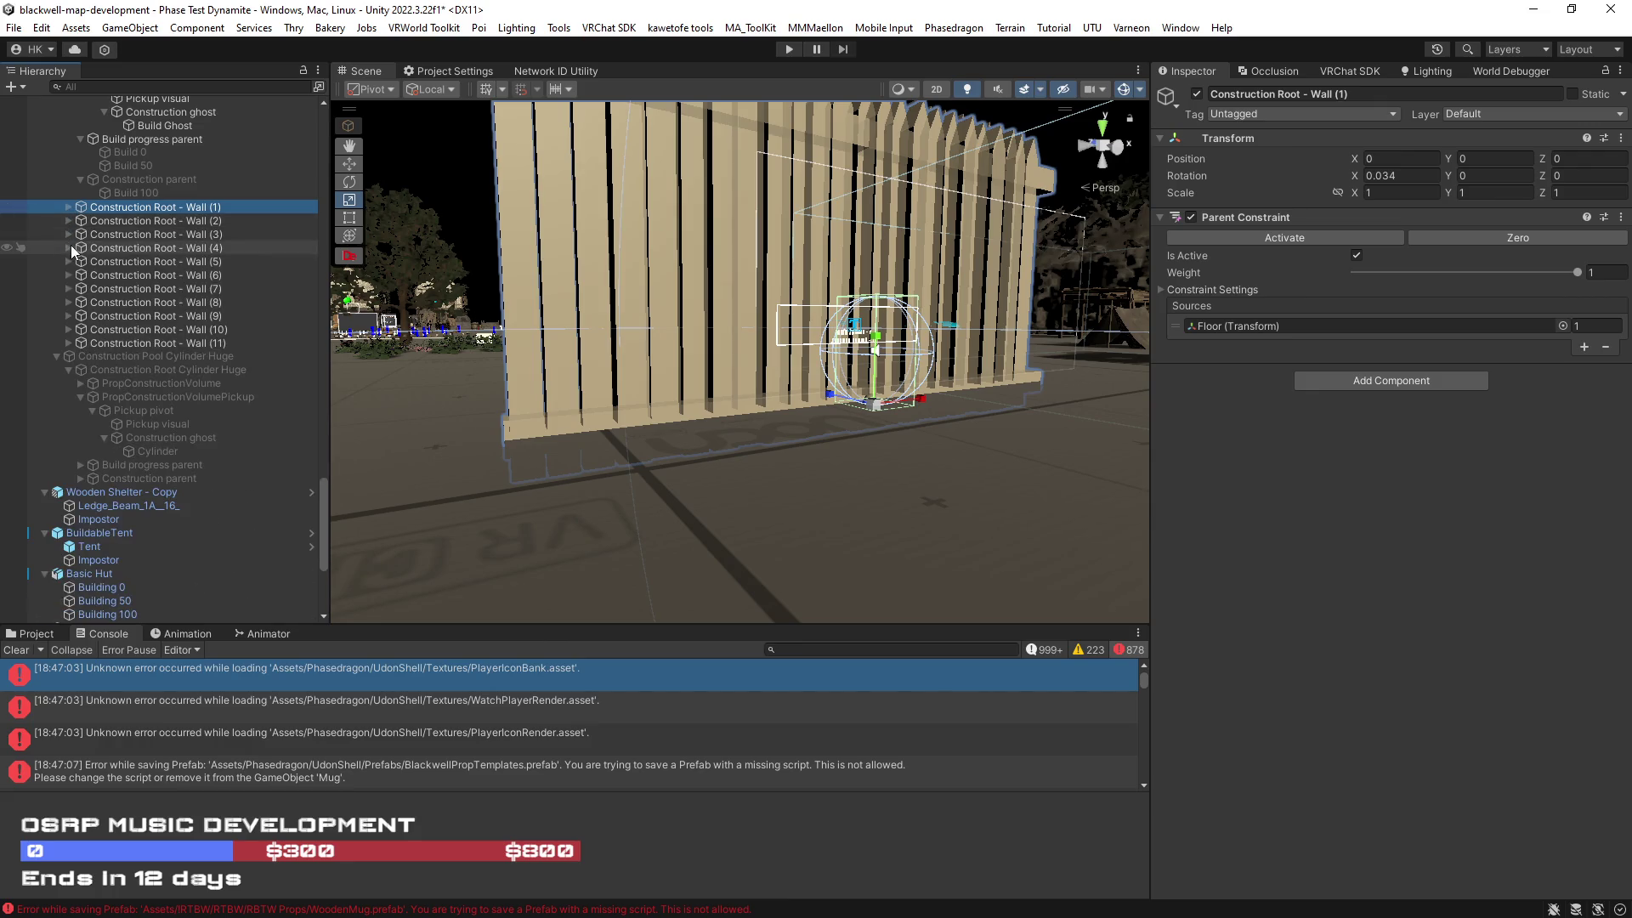
shift+click(185, 341)
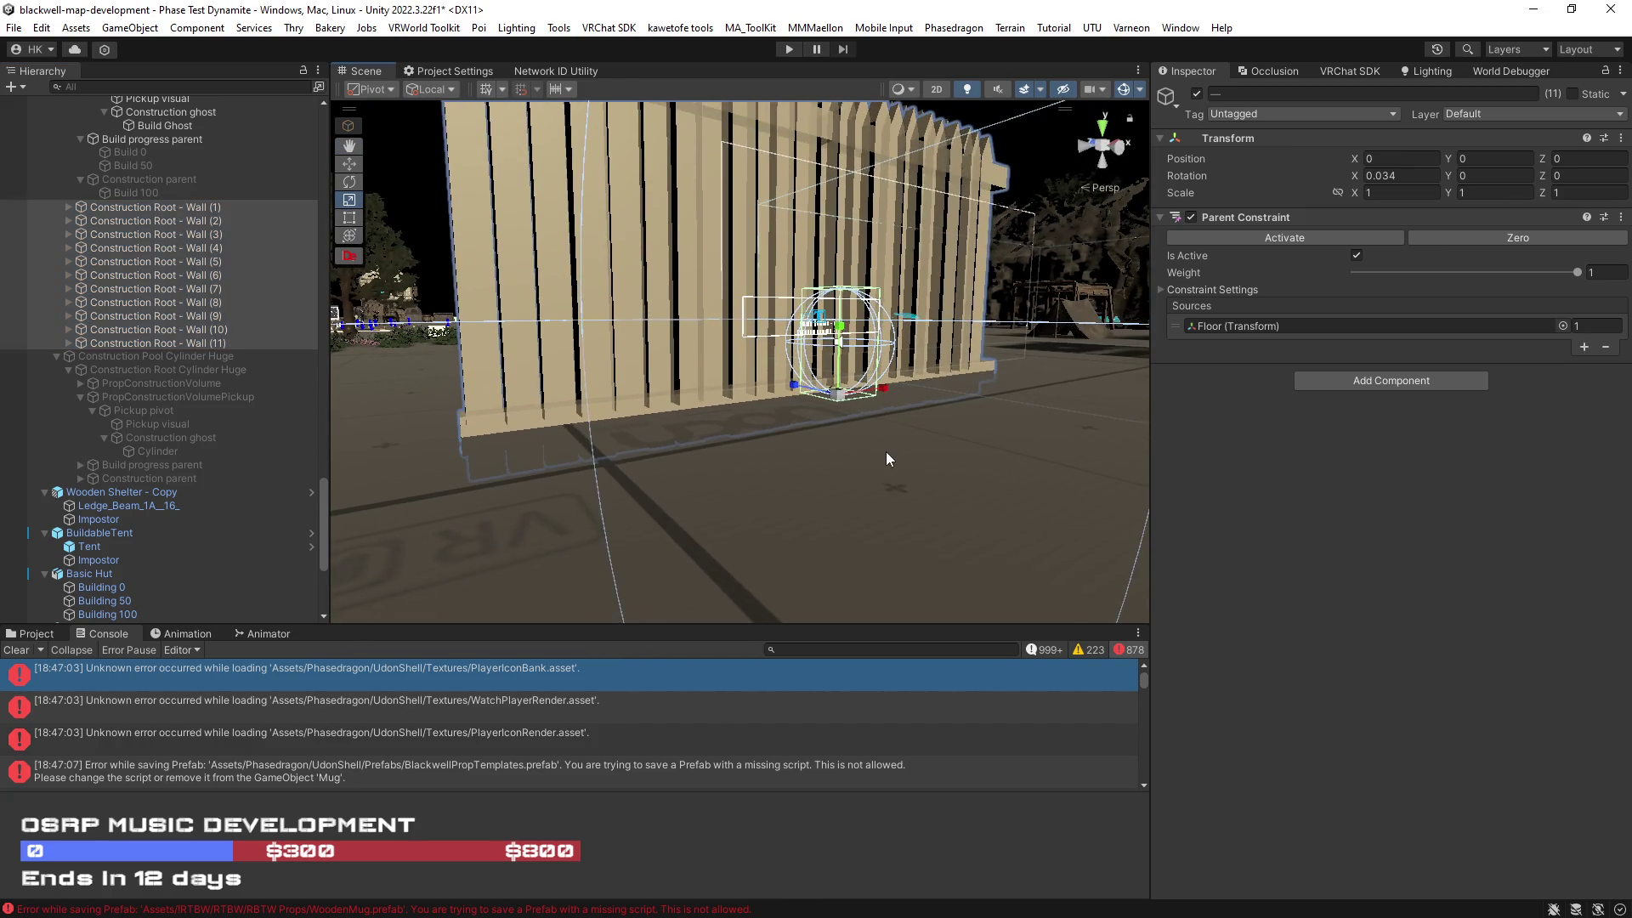
key(Delete)
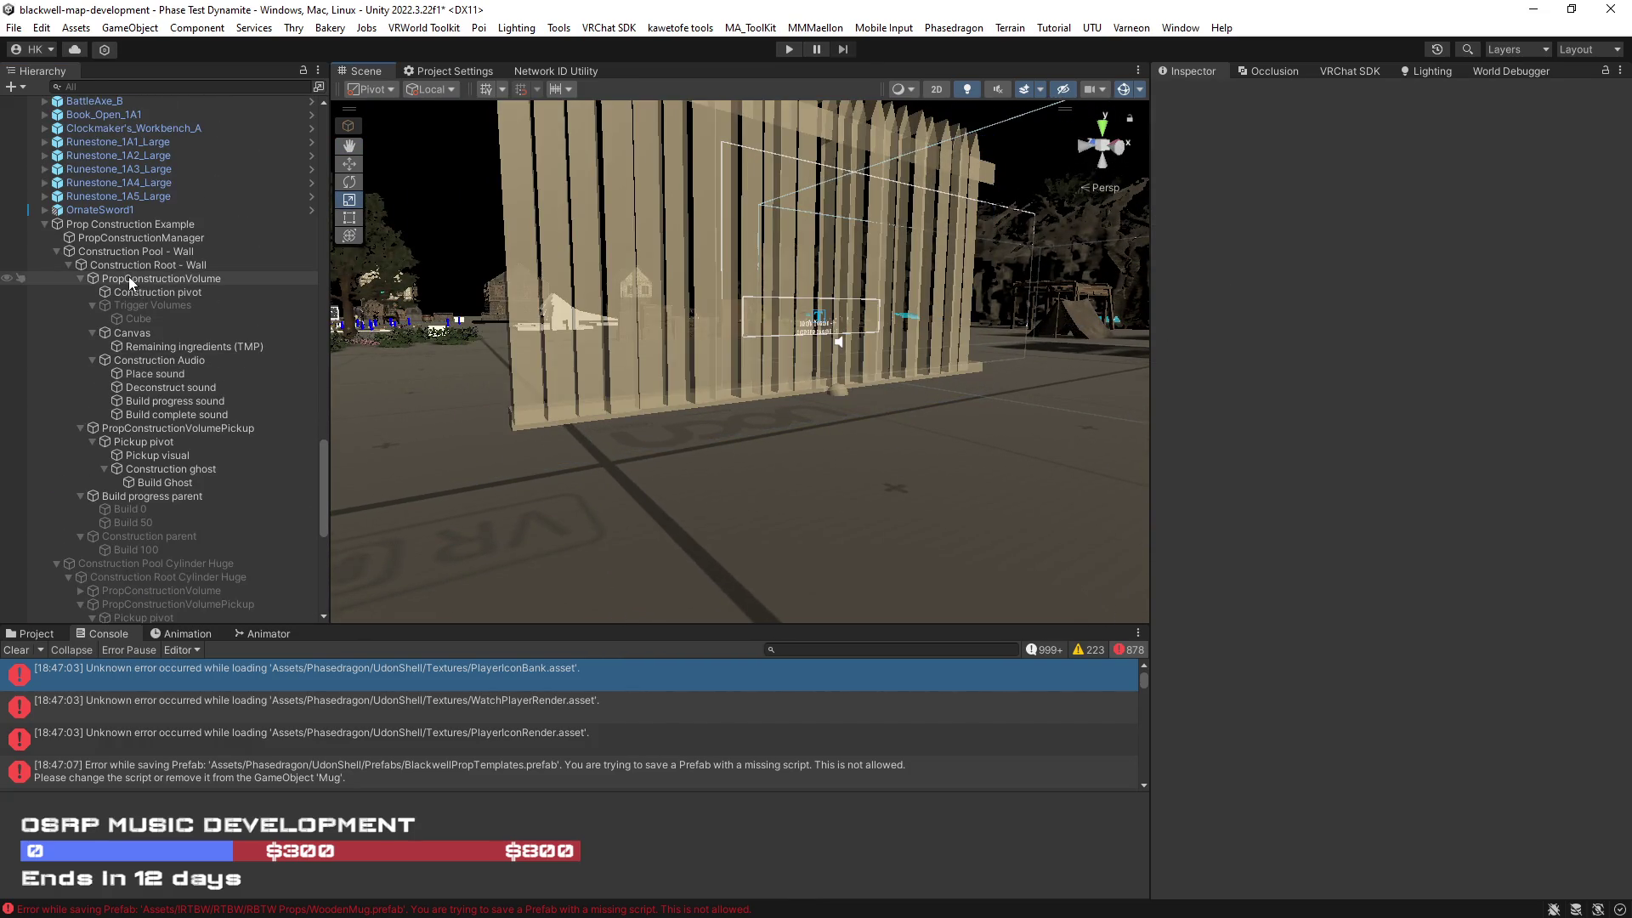
Step: Delete the Construction Pool Cylinder Huge object and its children
scroll(211, 471, down, 3)
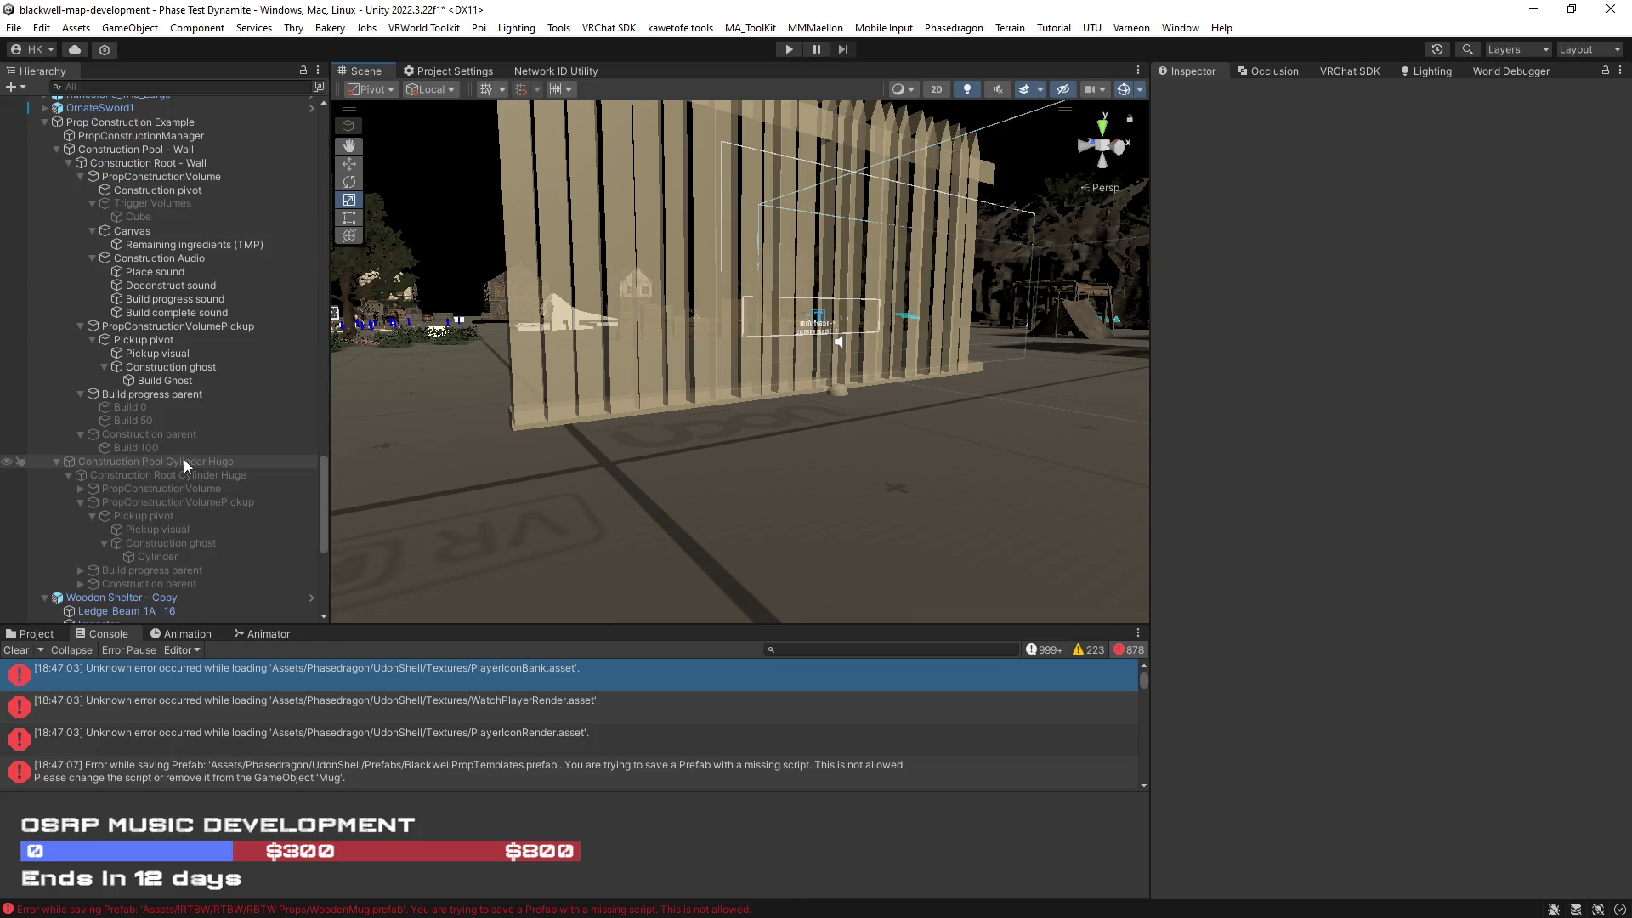
click(184, 459)
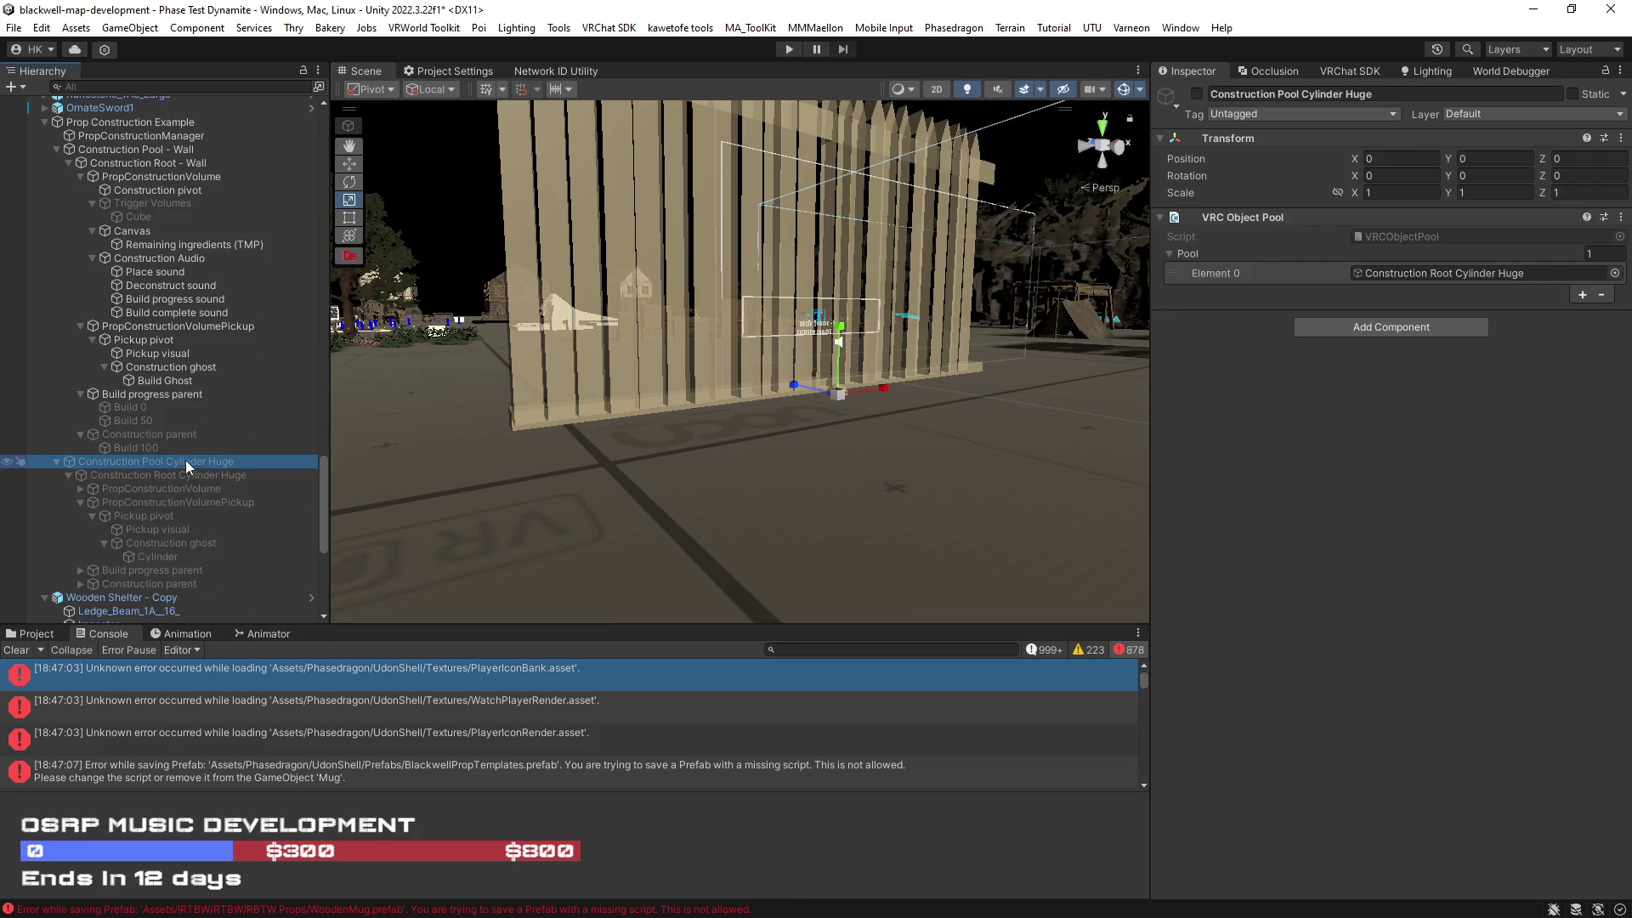
key(Delete)
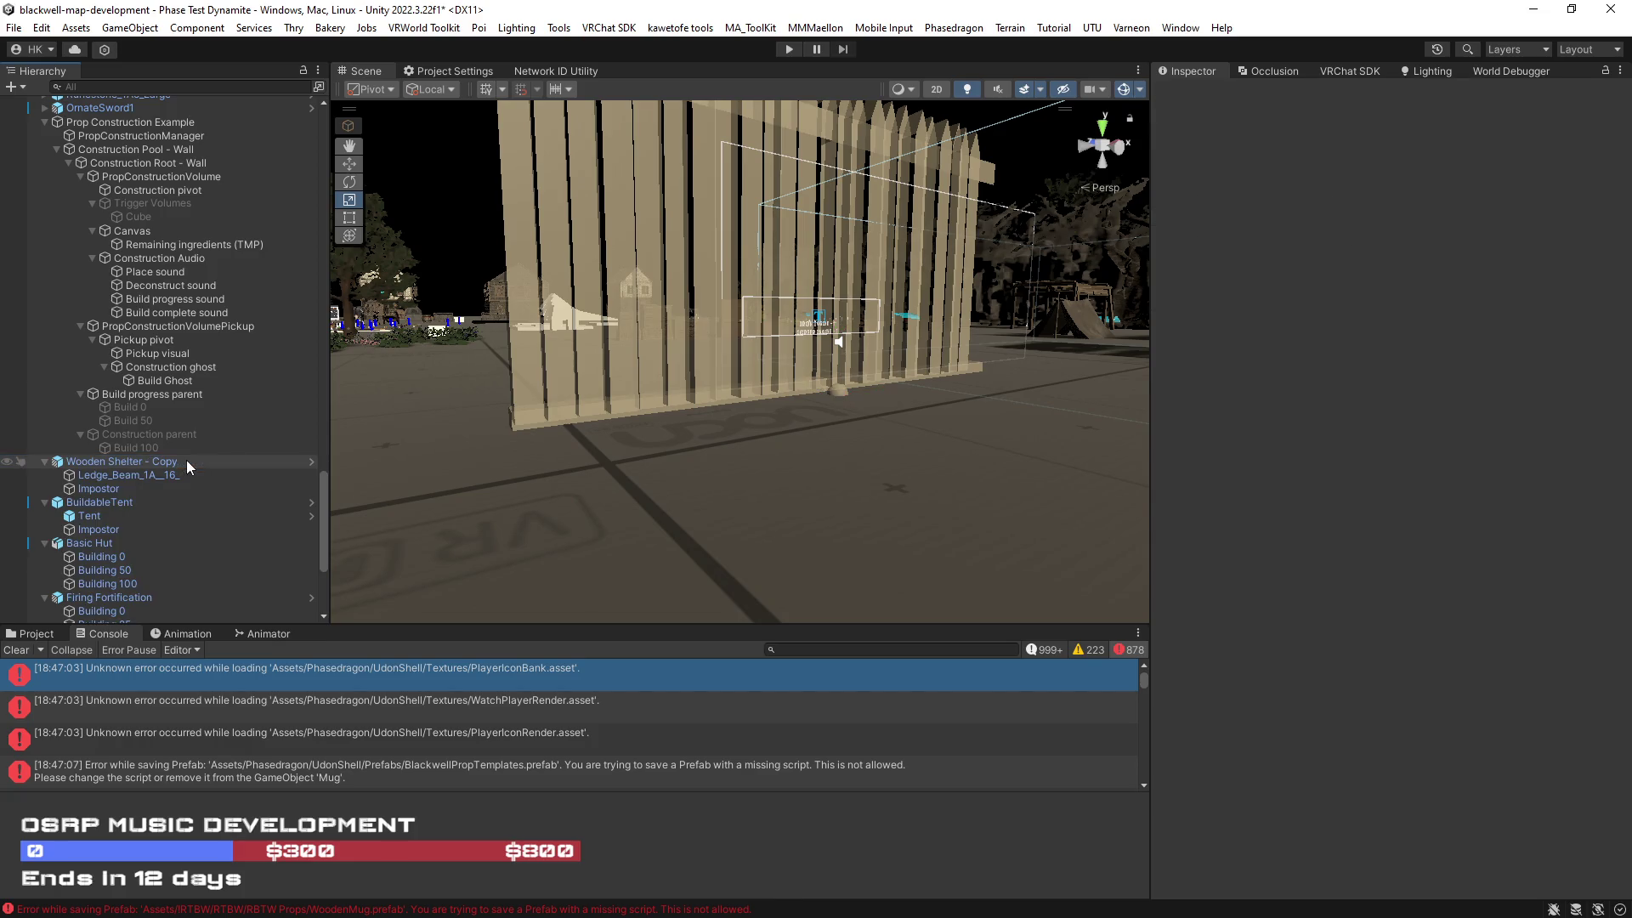
Step: Select the Build 100, Build 50, Build 0 and Build Ghost wall pieces together
click(174, 448)
ctrl+click(146, 420)
ctrl+click(145, 406)
ctrl+click(156, 380)
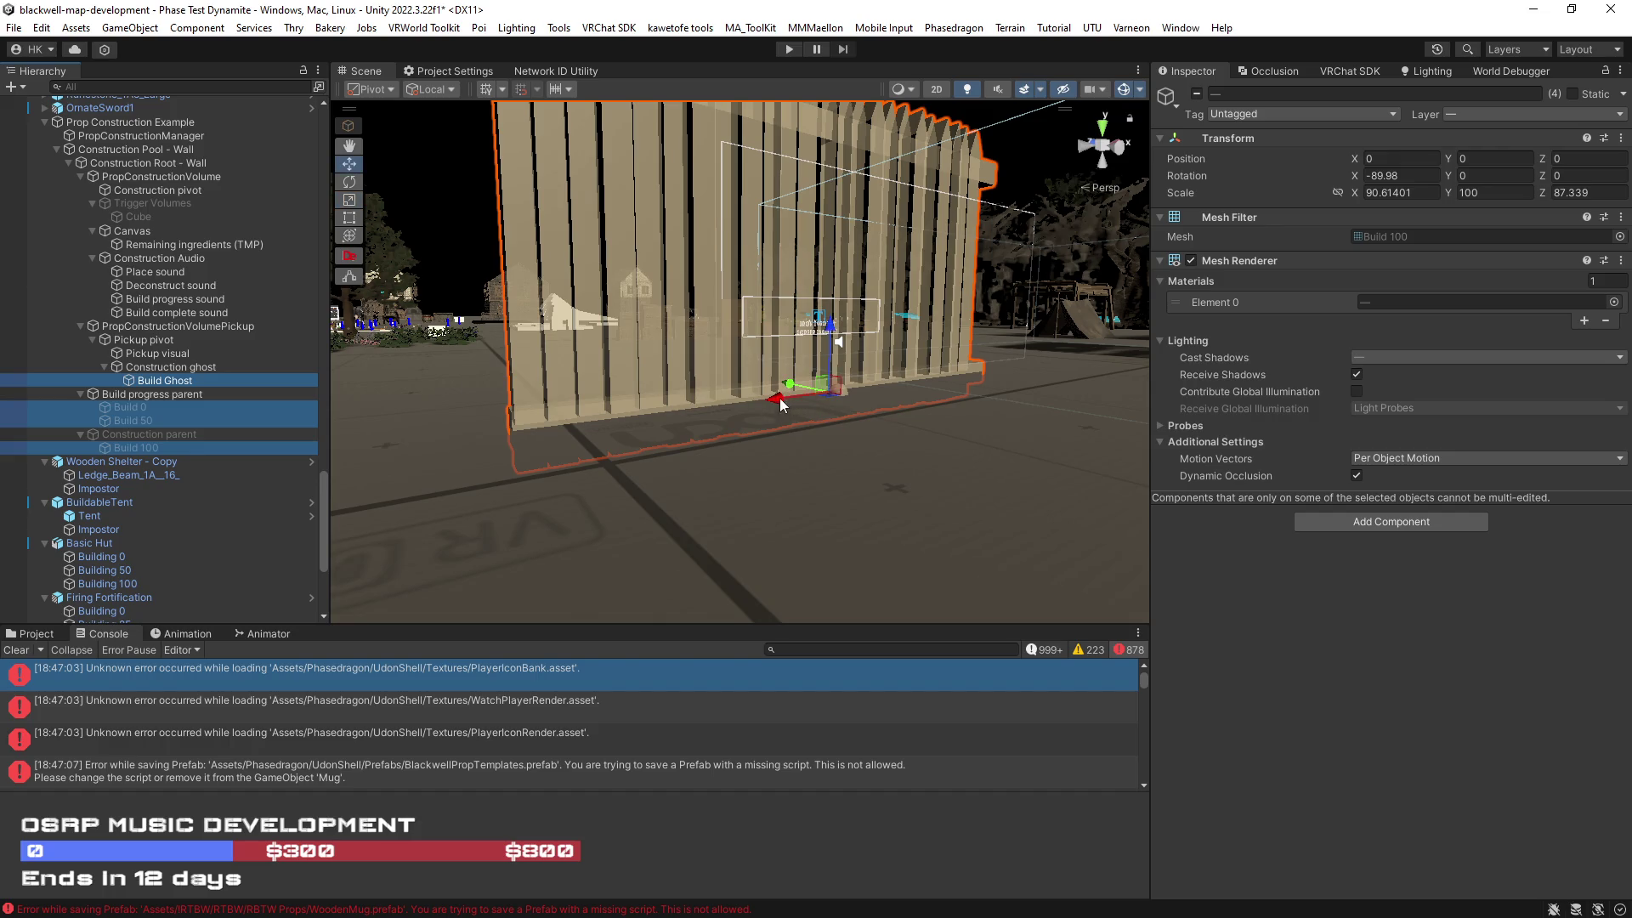
Step: Scale the four wall meshes to X 116.5568 and Z 76.06179, undoing a stray move
drag(780, 402, 891, 403)
key(ctrl+z)
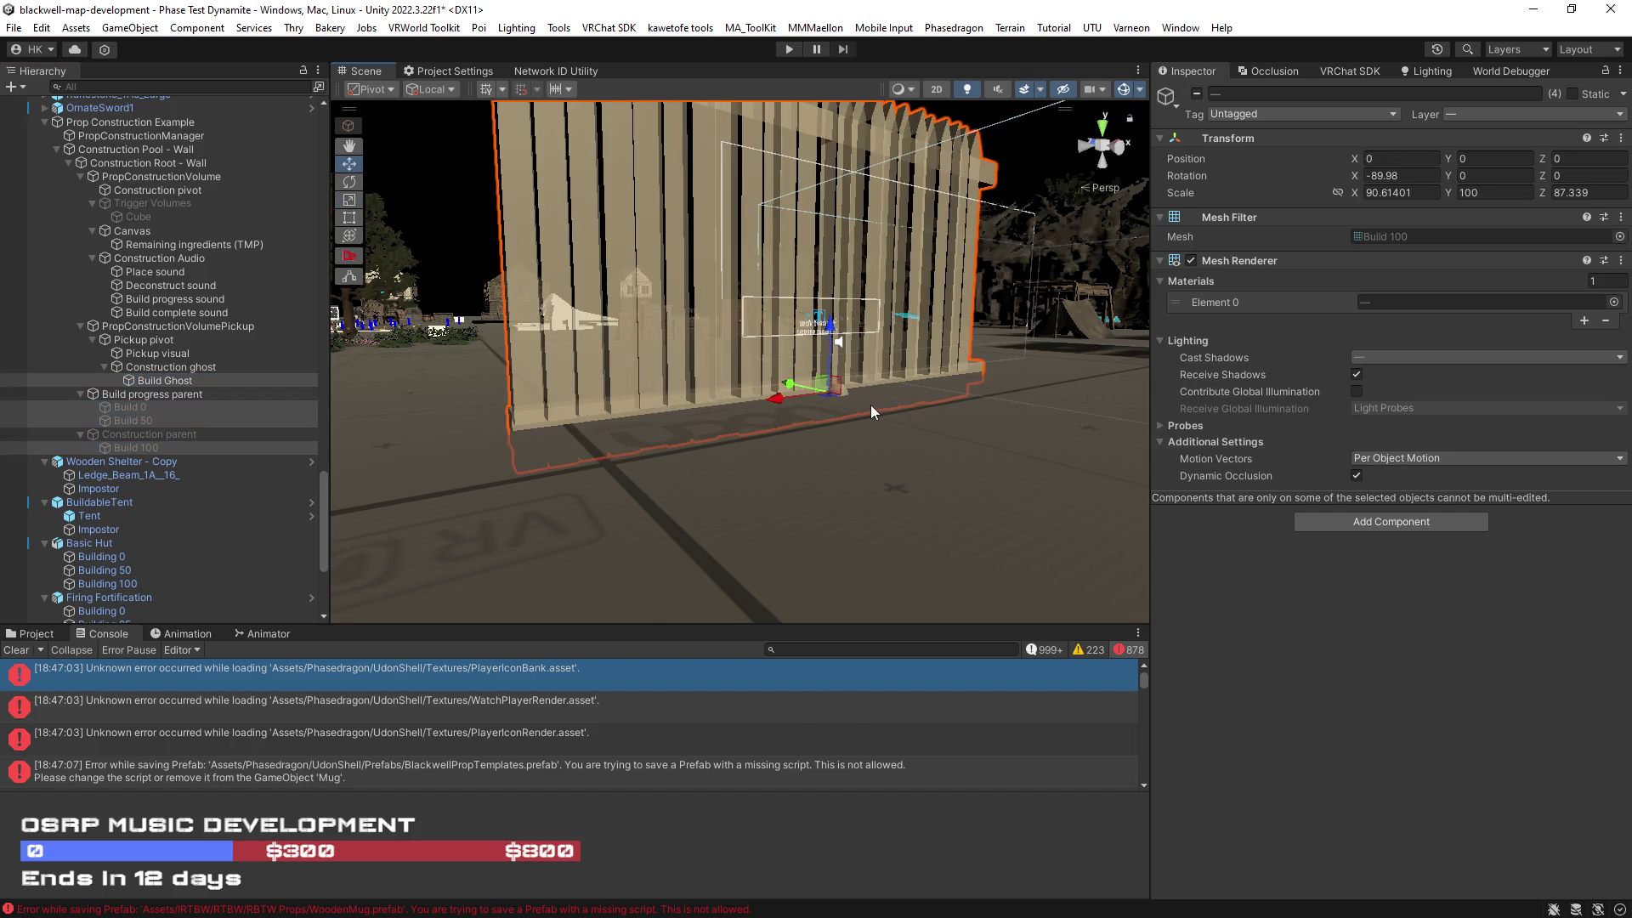
key(r)
drag(778, 396, 762, 400)
scroll(804, 427, down, 5)
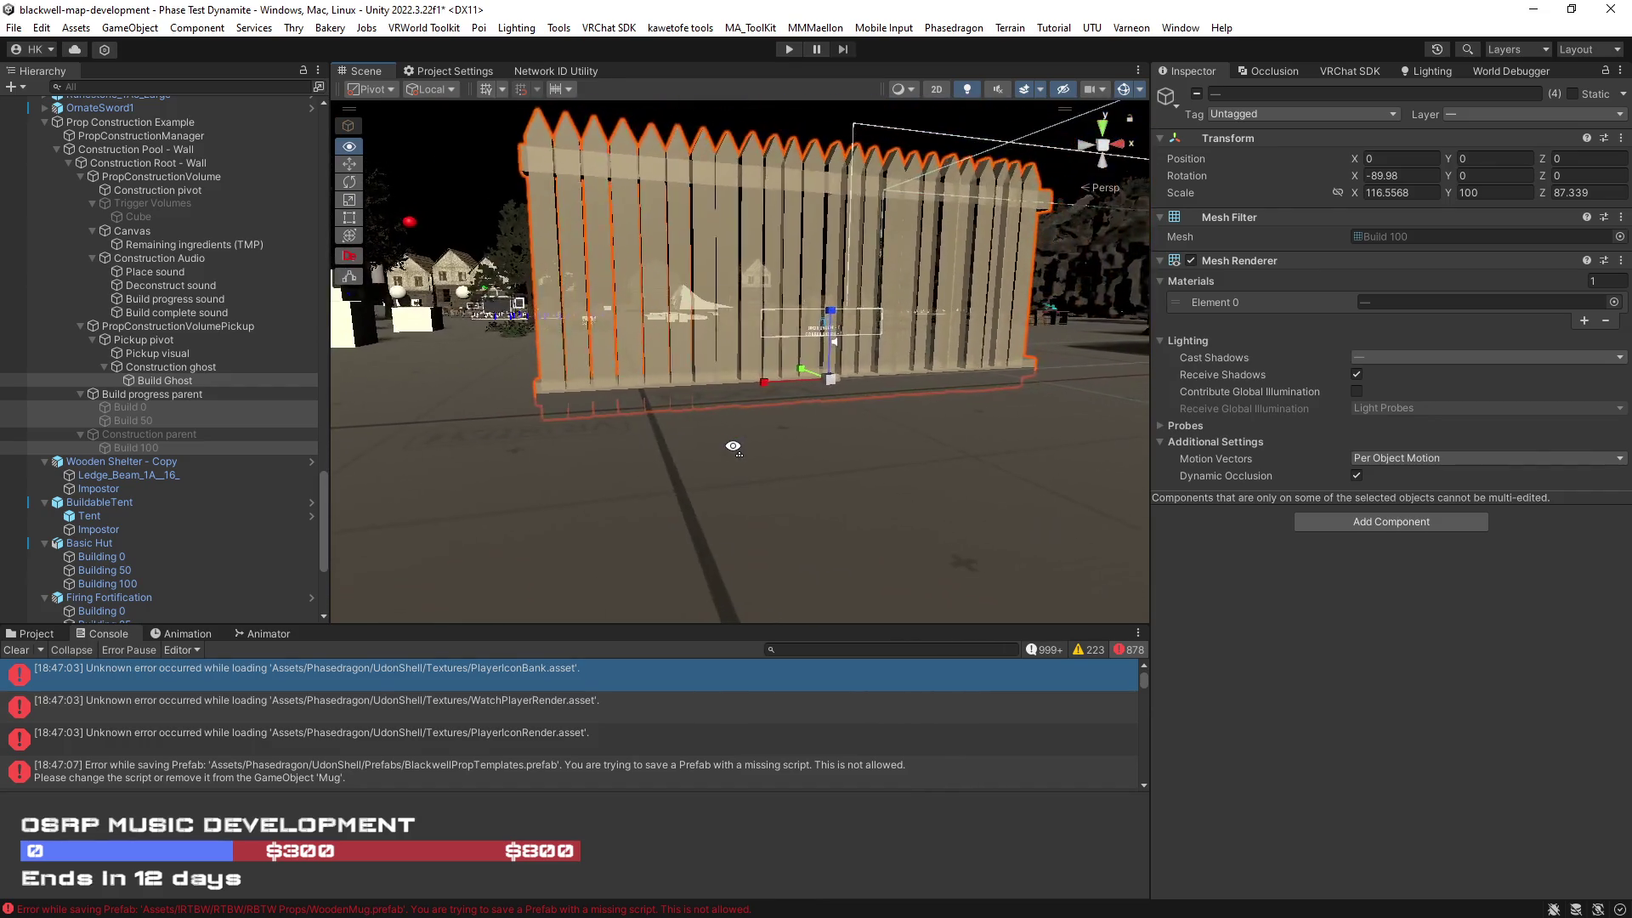
key(ctrl+z)
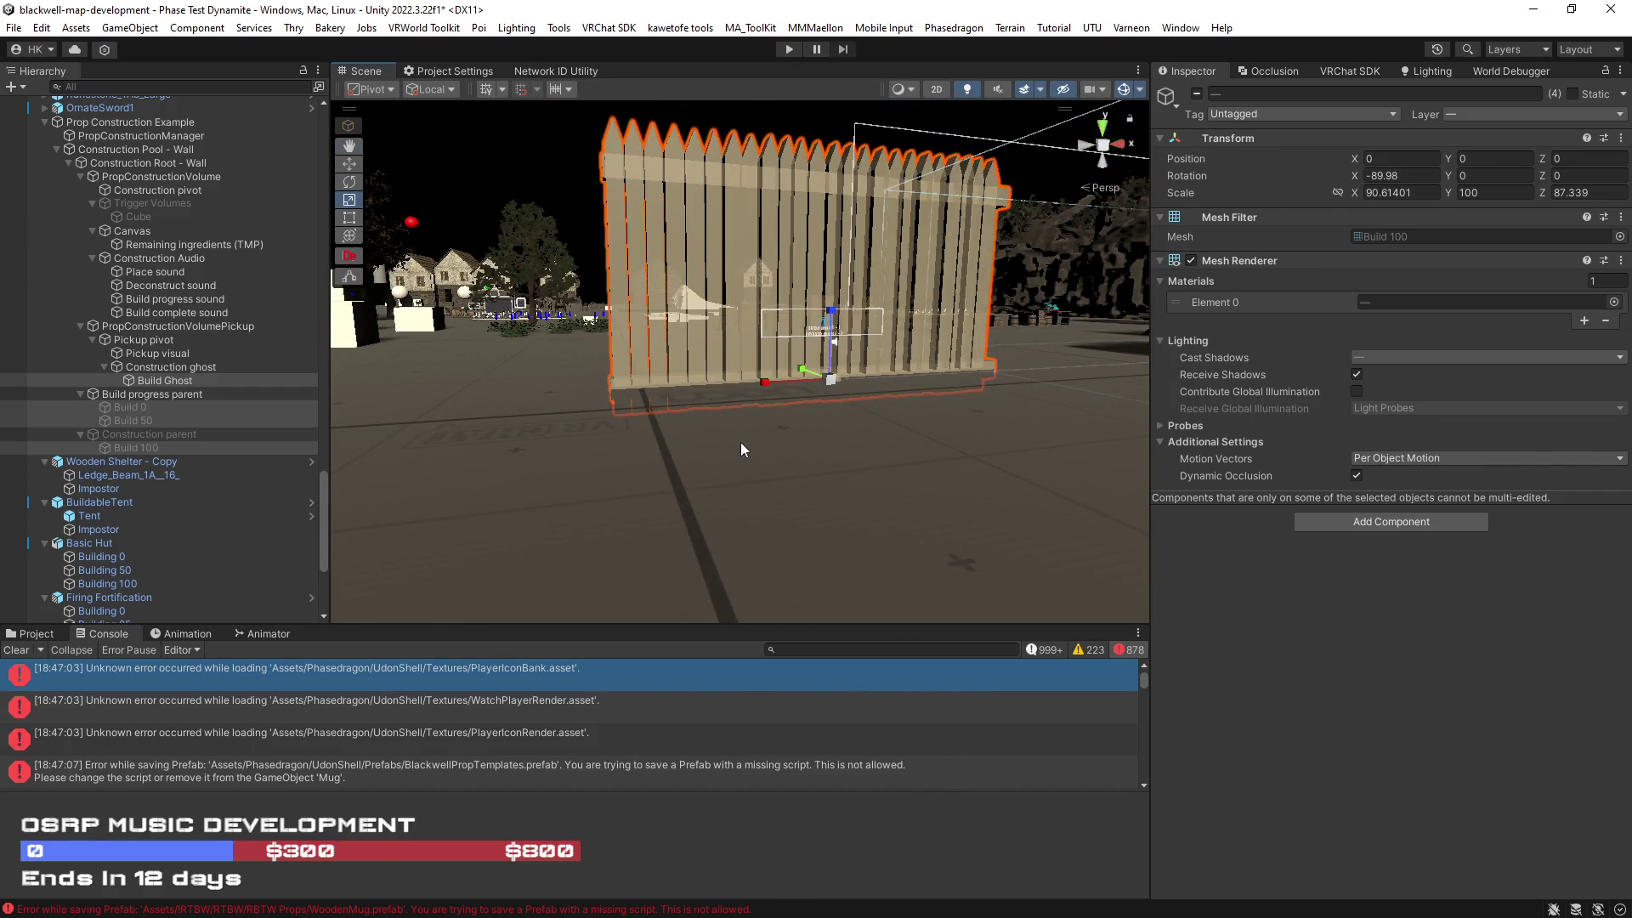
key(ctrl+y)
scroll(750, 456, up, 3)
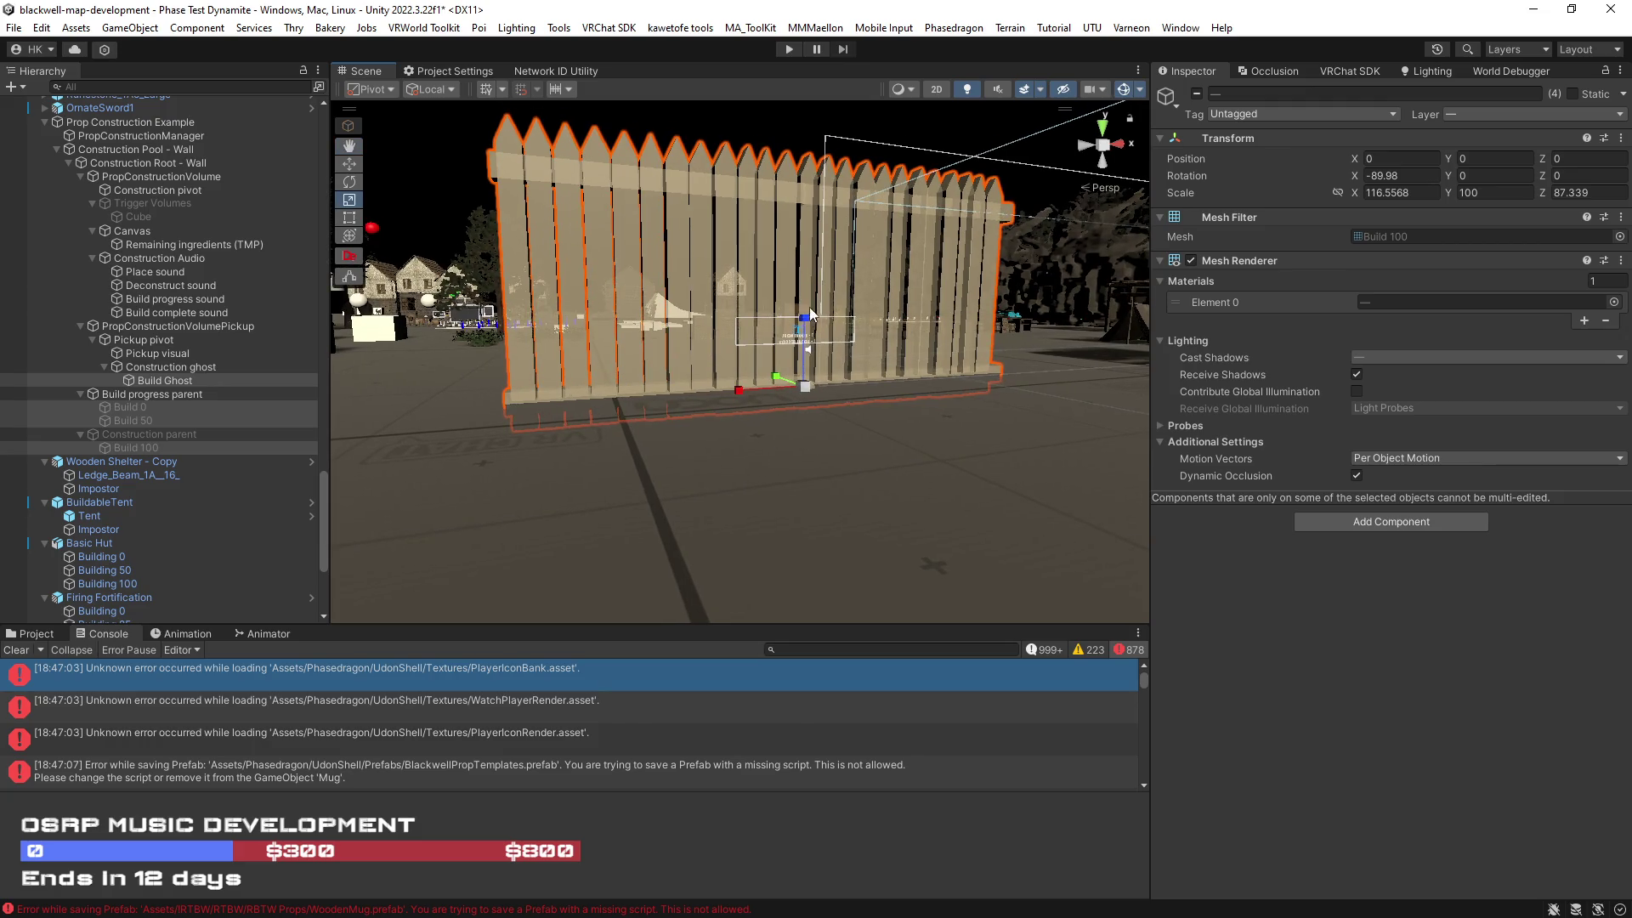
mouse_move(804, 323)
mouse_down()
mouse_move(907, 334)
mouse_move(929, 321)
mouse_move(930, 282)
mouse_move(859, 404)
mouse_move(867, 284)
mouse_move(892, 315)
mouse_up()
scroll(820, 331, up, 4)
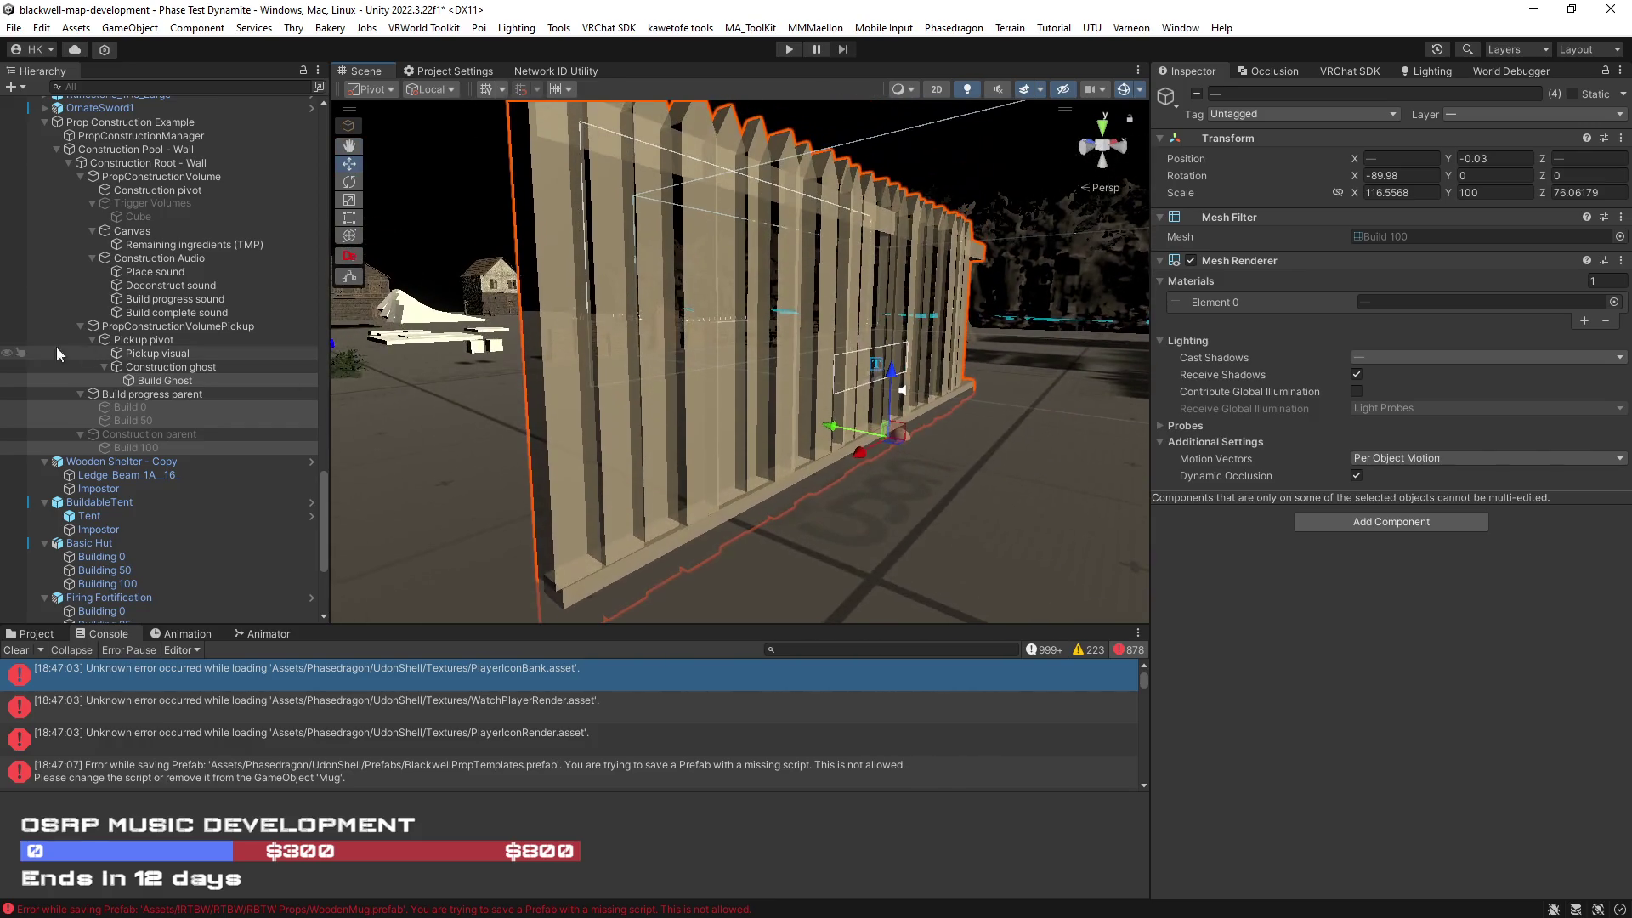
click(138, 204)
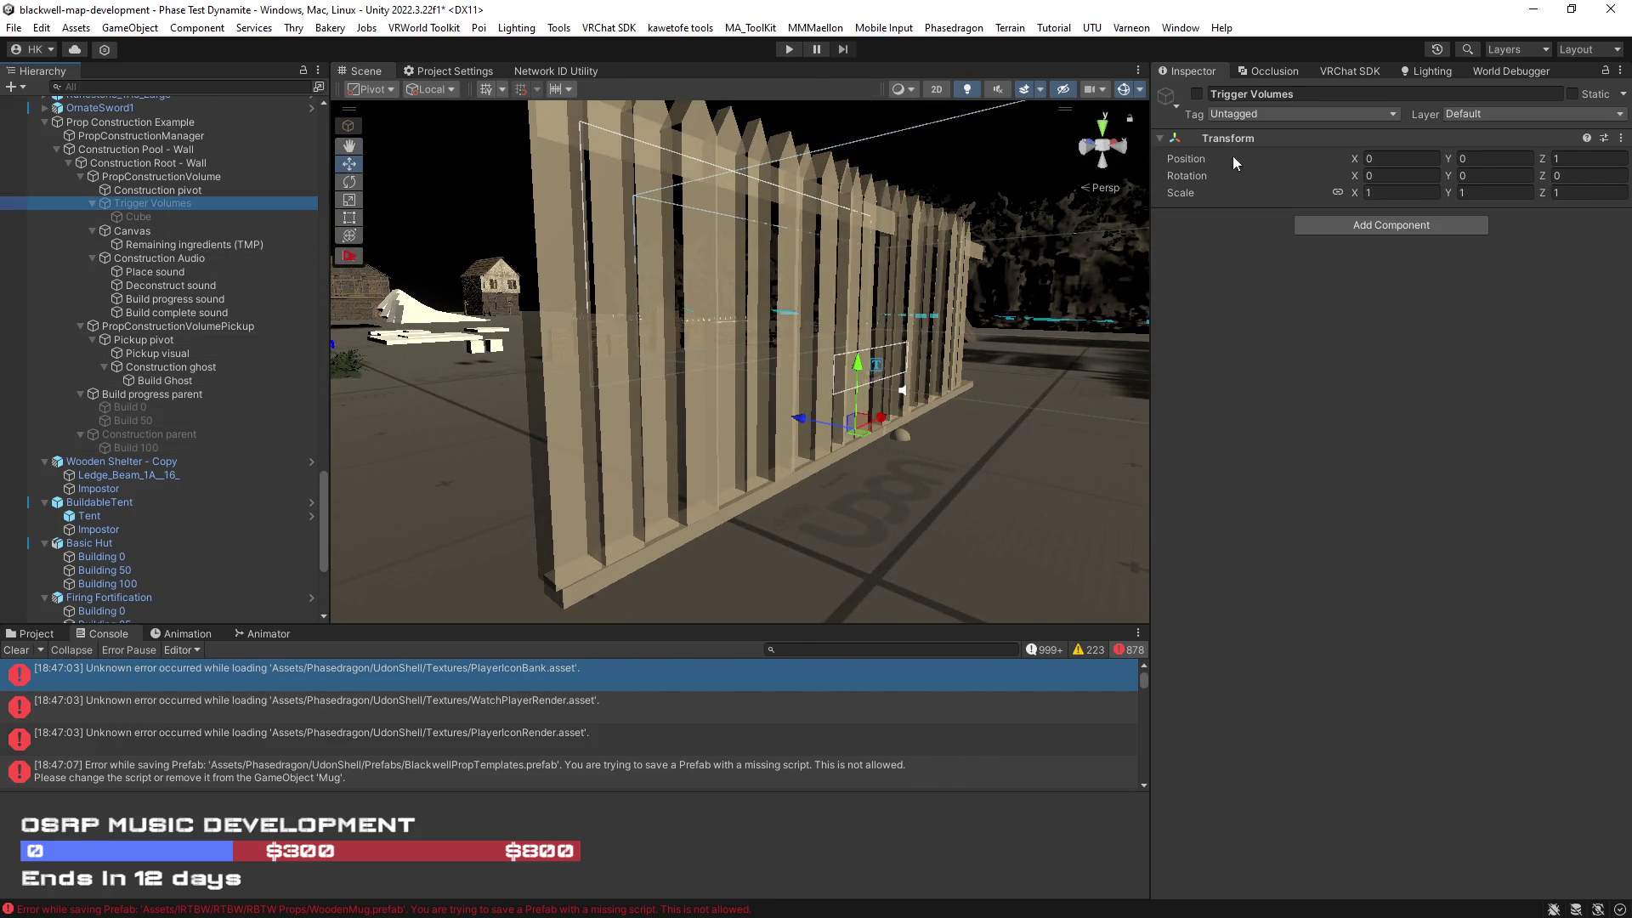
Step: Enable Trigger Volumes, widen its Cube to X scale 13.90378 and move it to Z -0.37
click(1197, 93)
mouse_move(935, 365)
mouse_down()
mouse_move(850, 378)
mouse_move(970, 374)
mouse_move(886, 361)
mouse_up()
click(885, 362)
key(r)
mouse_move(1033, 303)
mouse_down()
mouse_move(1047, 308)
mouse_move(894, 410)
mouse_move(1082, 393)
mouse_move(845, 381)
mouse_up()
key(w)
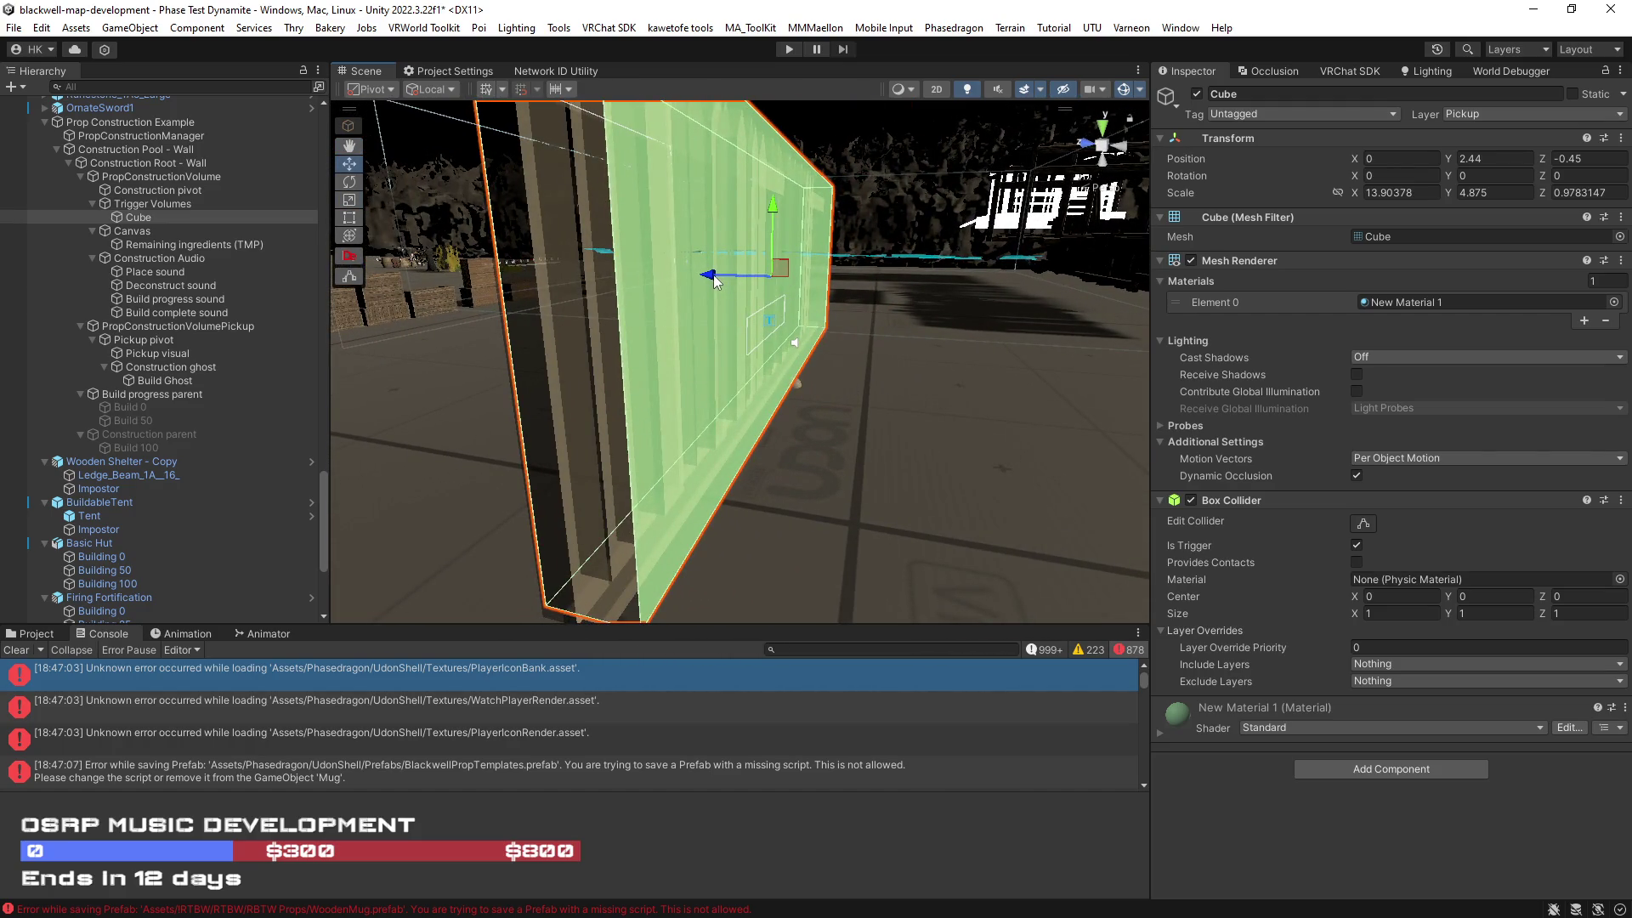
mouse_move(712, 274)
mouse_down()
mouse_move(789, 293)
mouse_move(425, 281)
mouse_up()
click(1159, 729)
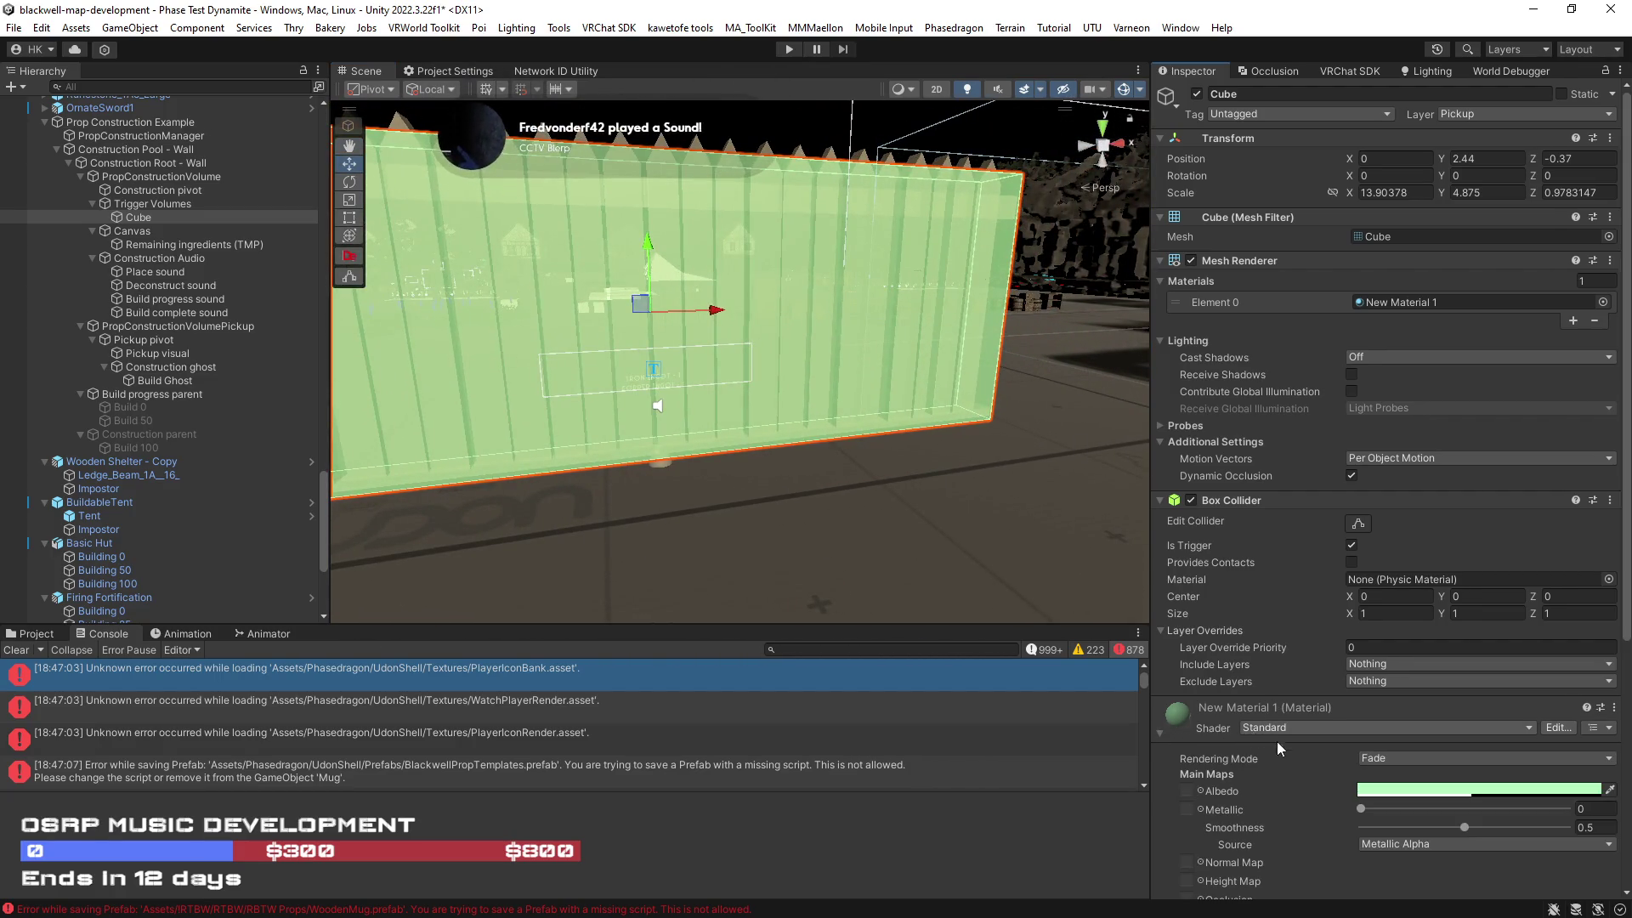
Step: Switch the trigger cube's material shader to Silent/Filamented
scroll(1270, 733, down, 4)
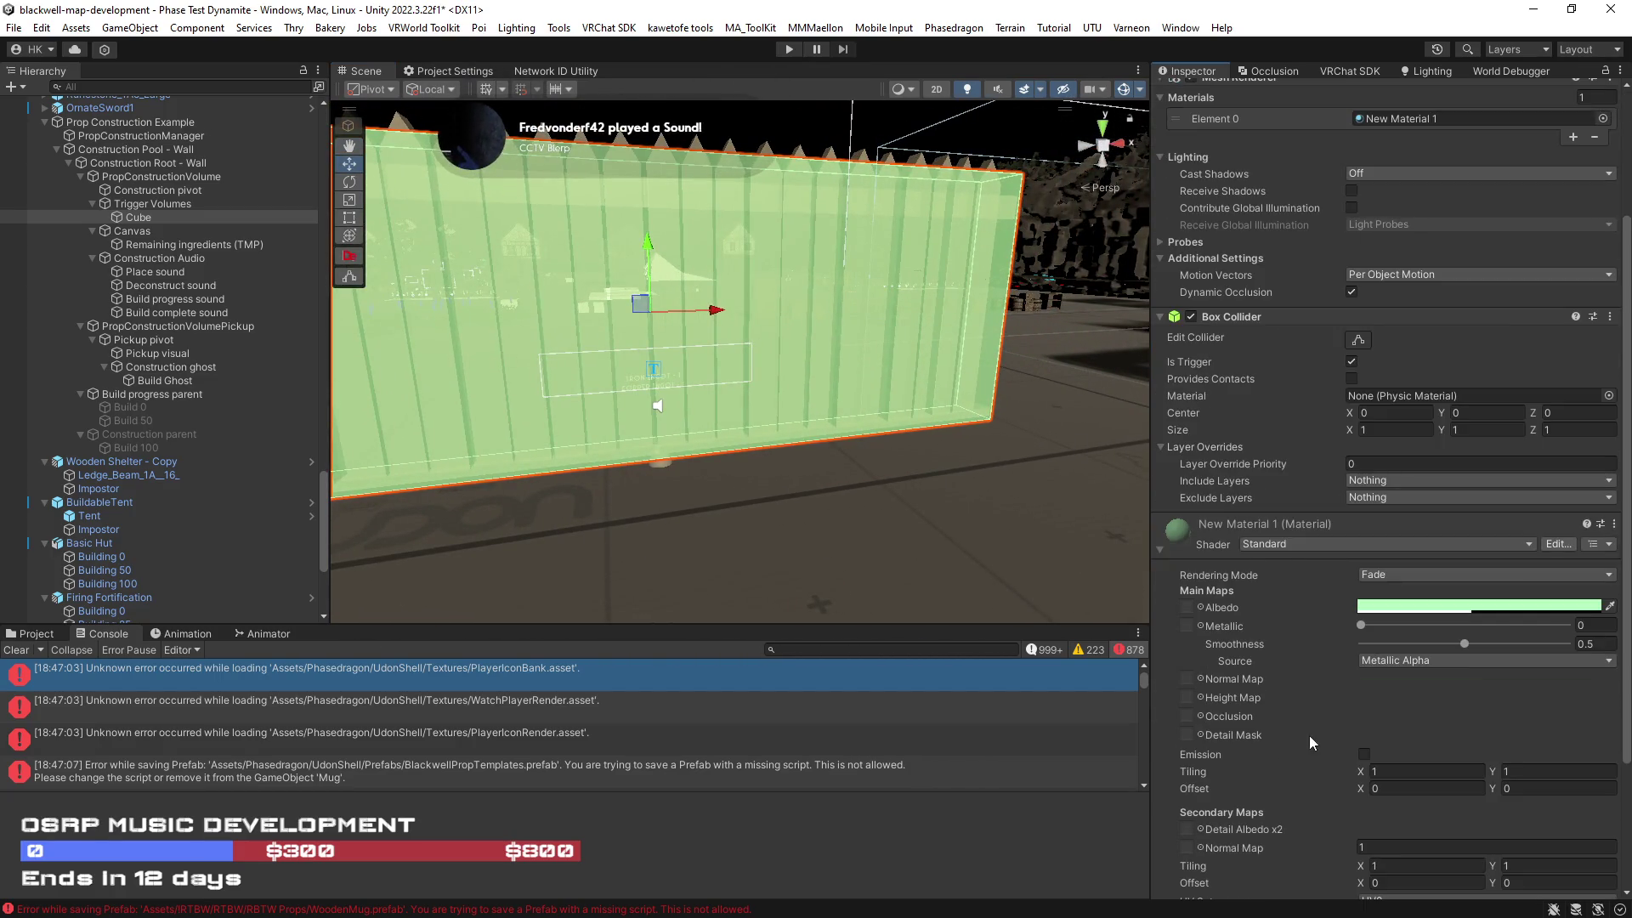
click(1289, 542)
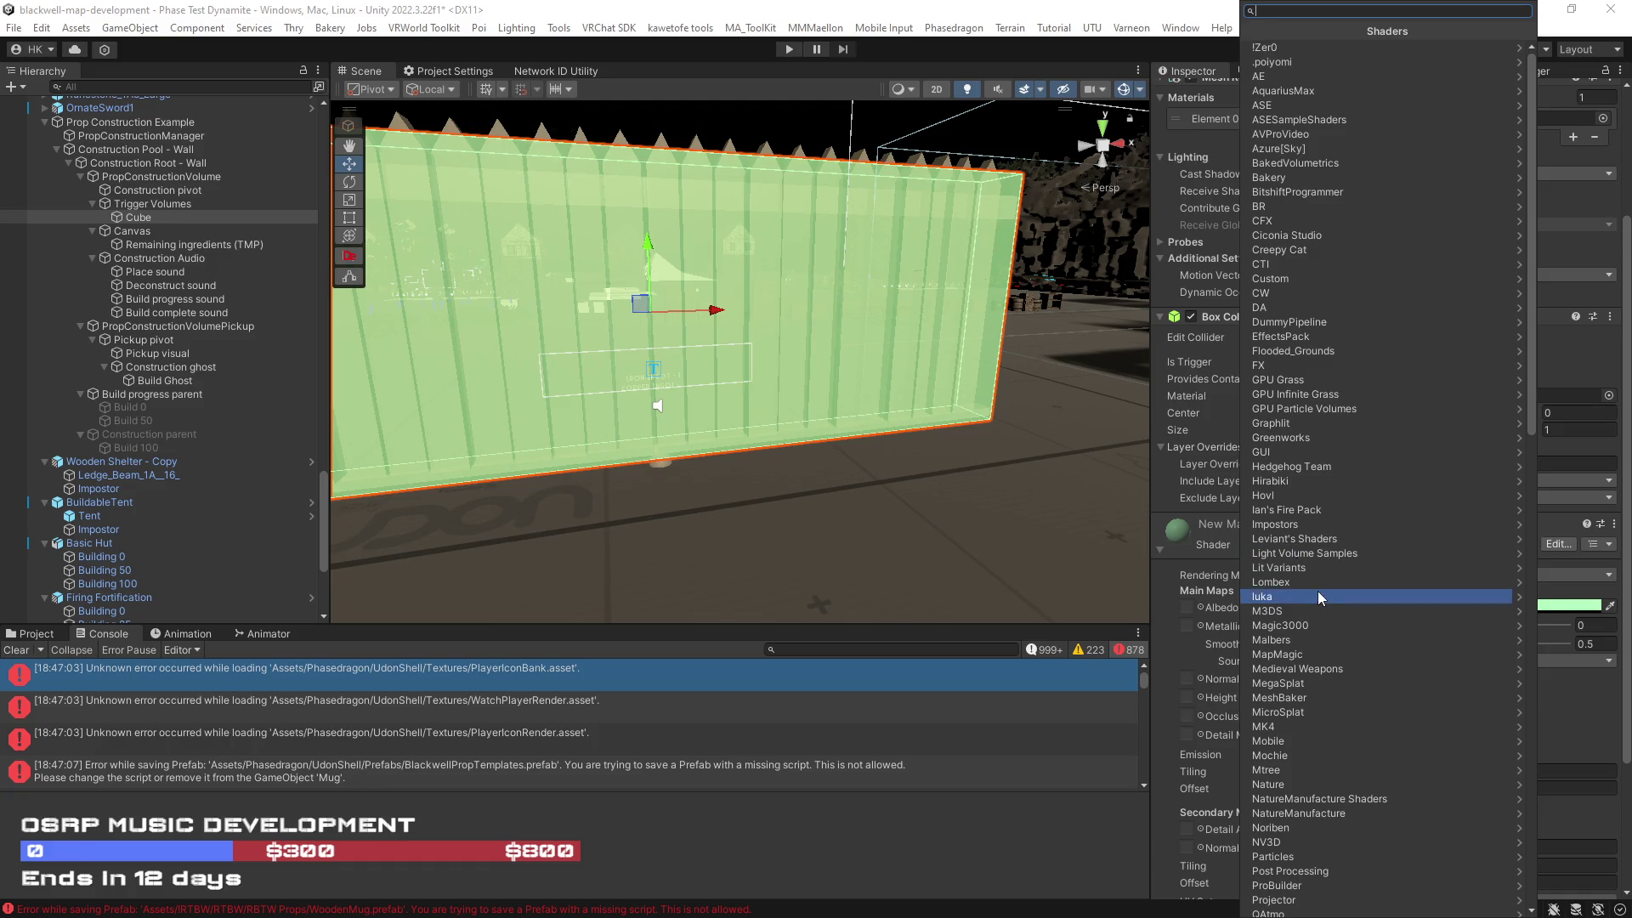
scroll(1323, 596, down, 2)
scroll(1333, 660, down, 7)
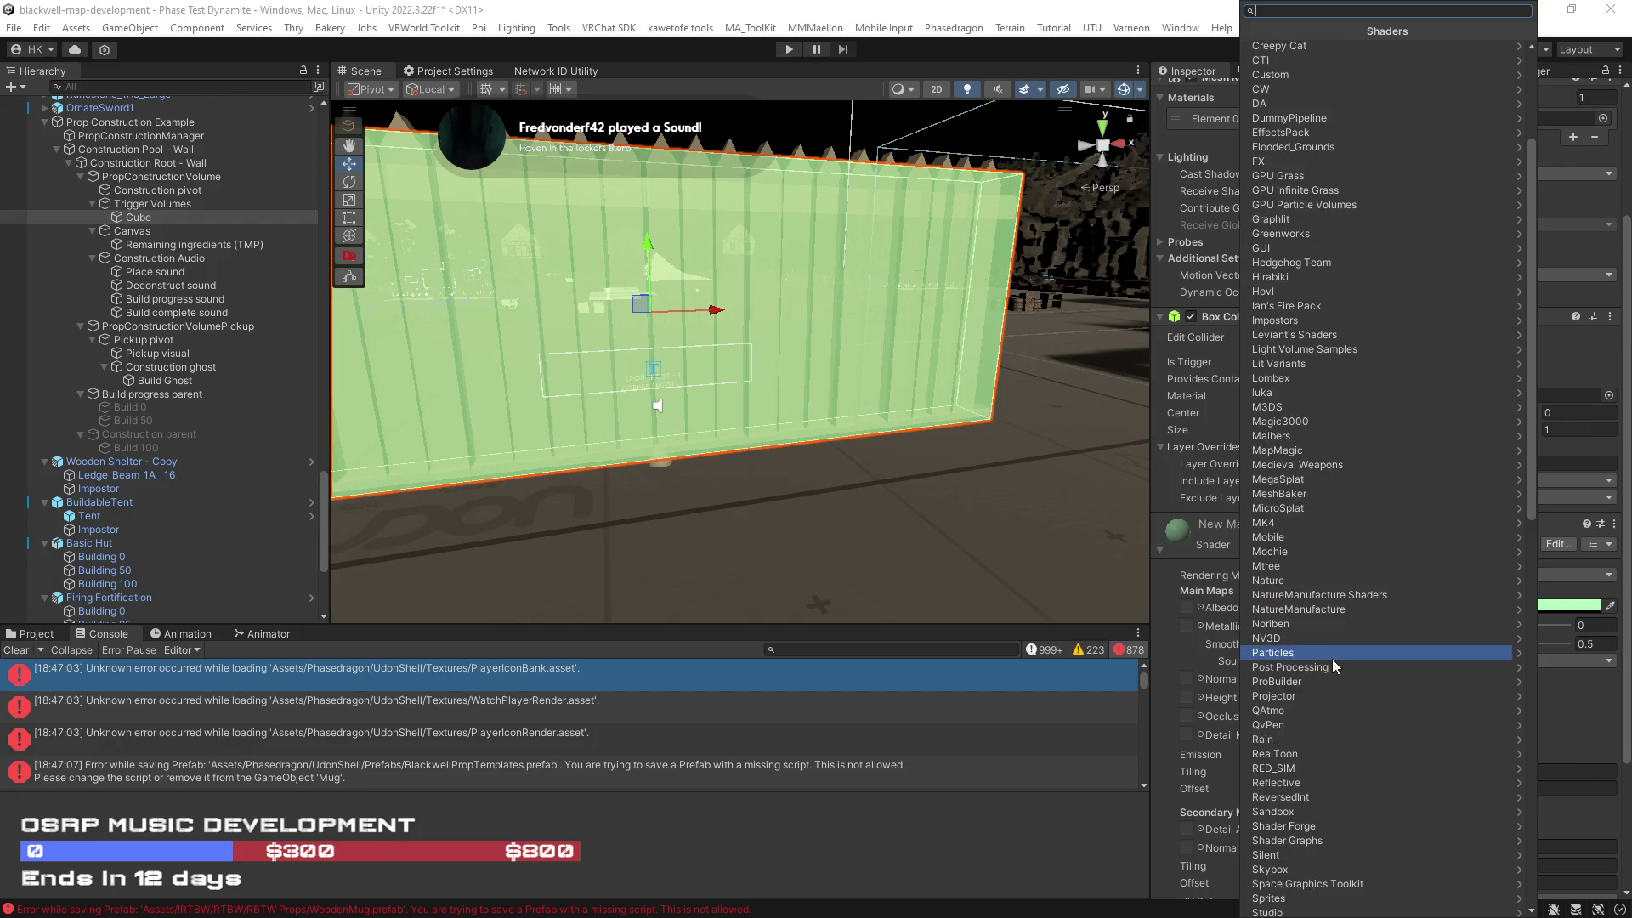
scroll(1327, 673, down, 5)
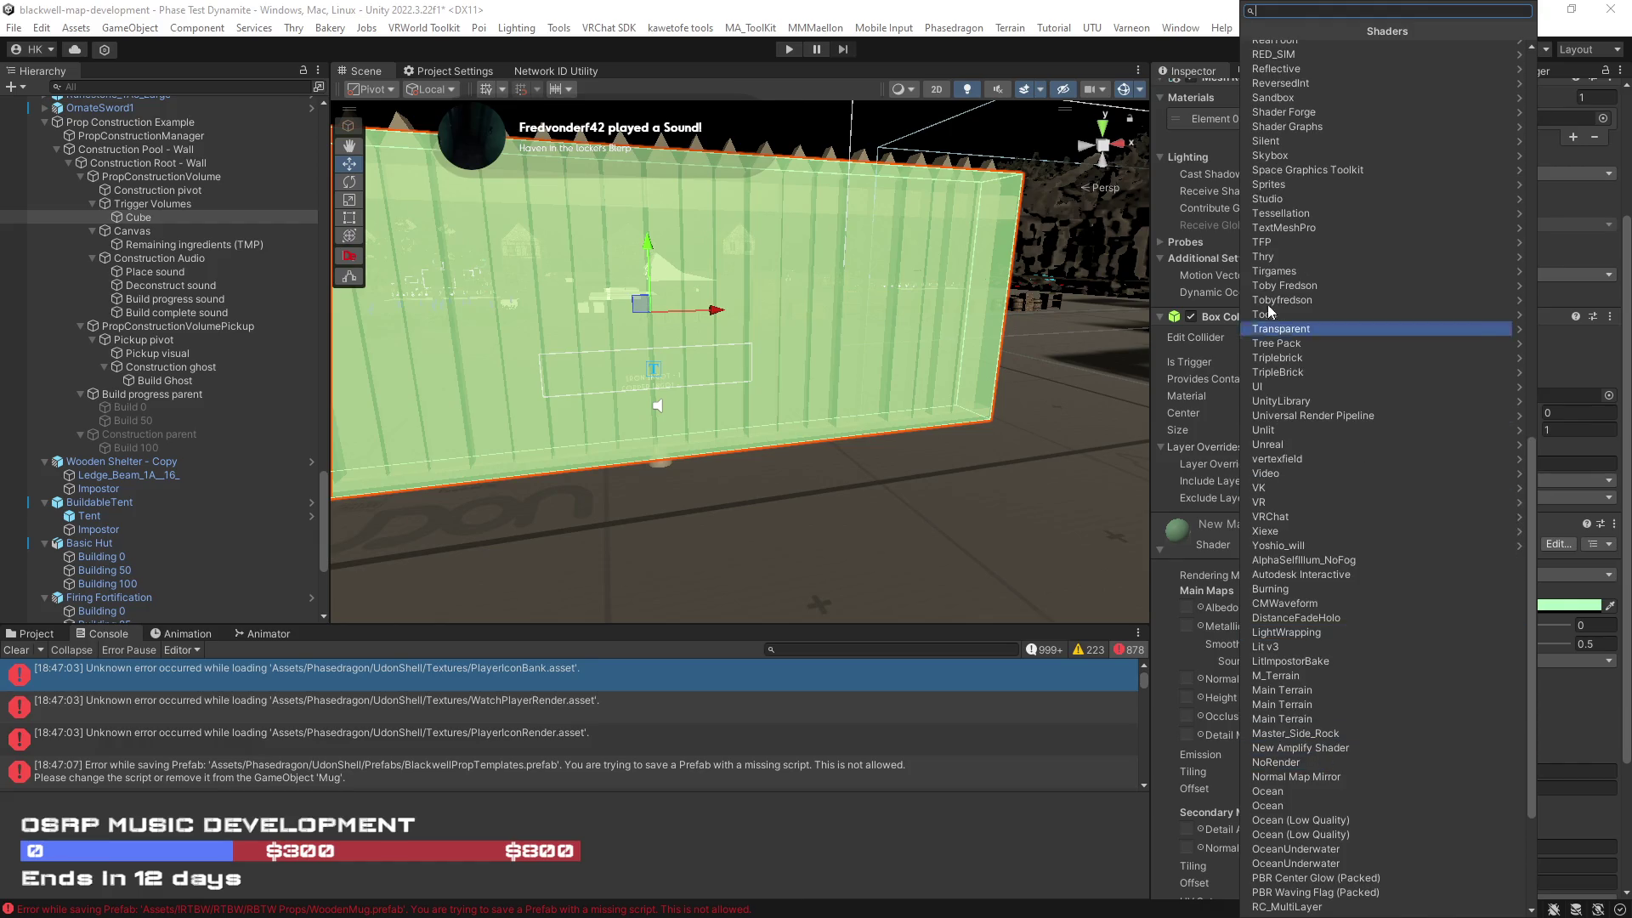
text(fil)
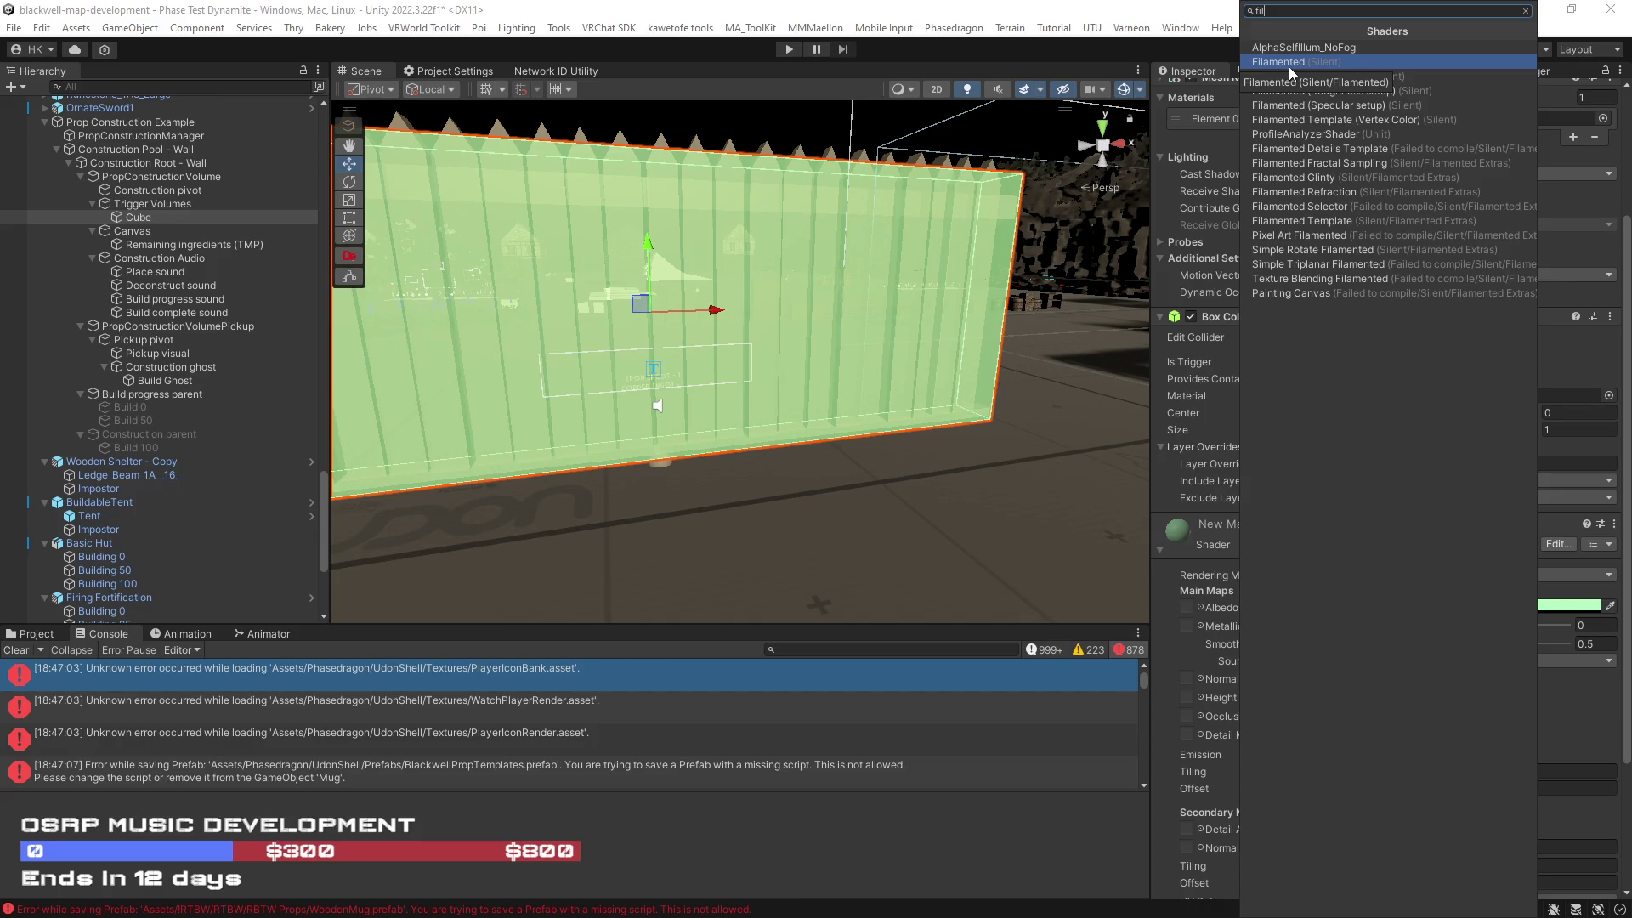
click(1289, 63)
Step: Set the albedo alpha to 65 and enable GPU Instancing and VRC Light Volumes Support
scroll(1289, 537, down, 9)
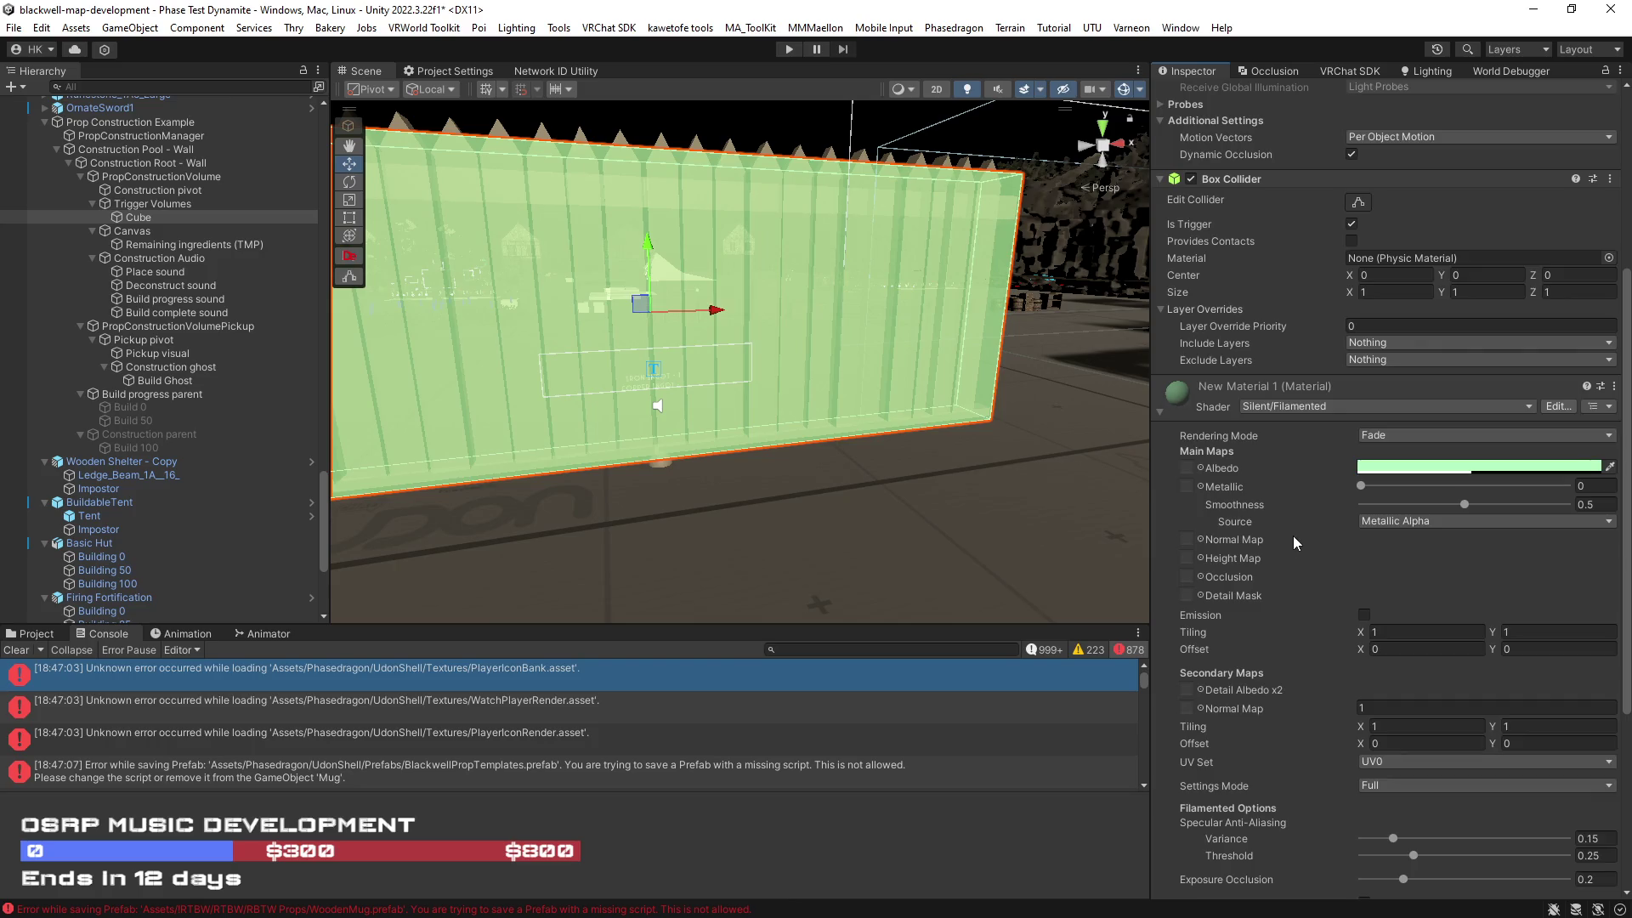
click(1450, 193)
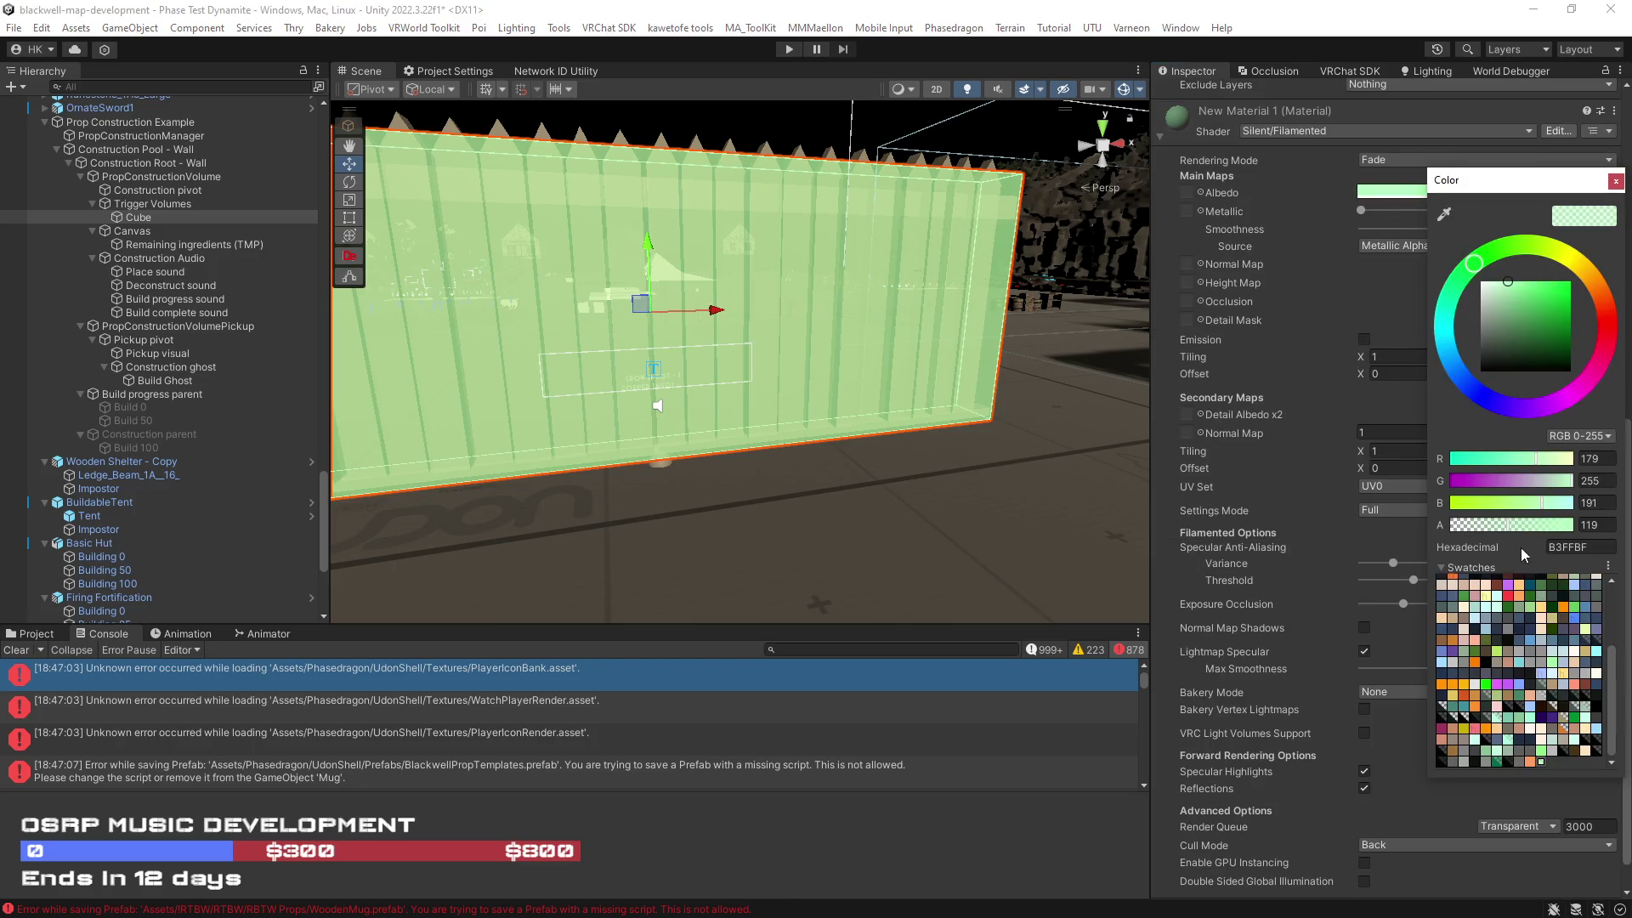
click(1484, 525)
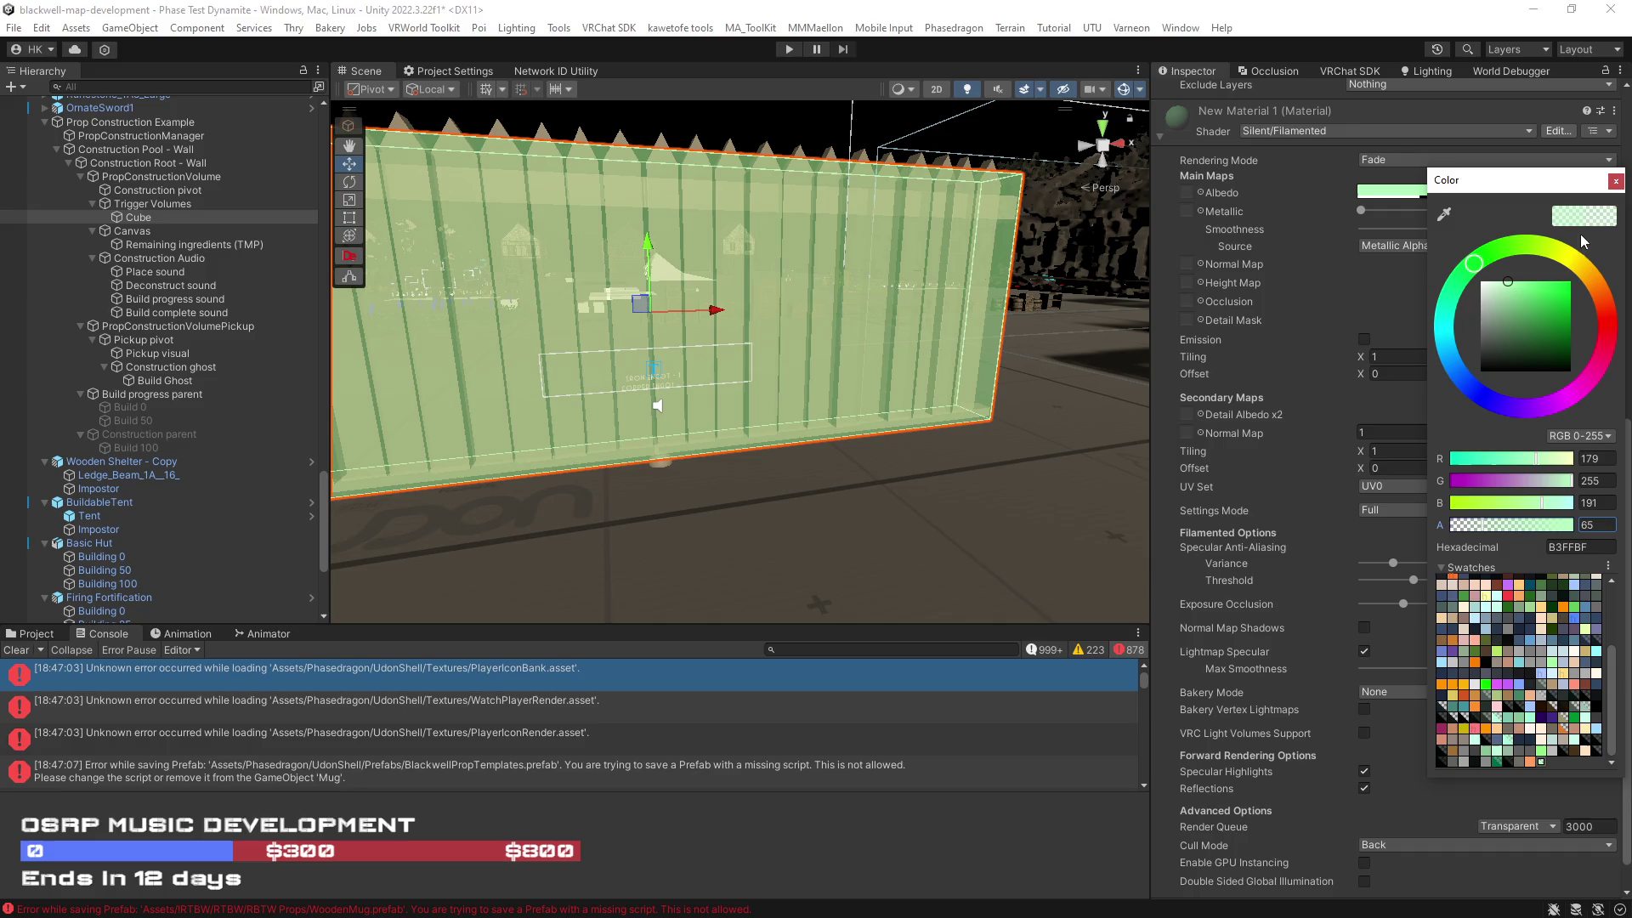
click(1614, 181)
scroll(1353, 727, down, 1)
click(1365, 826)
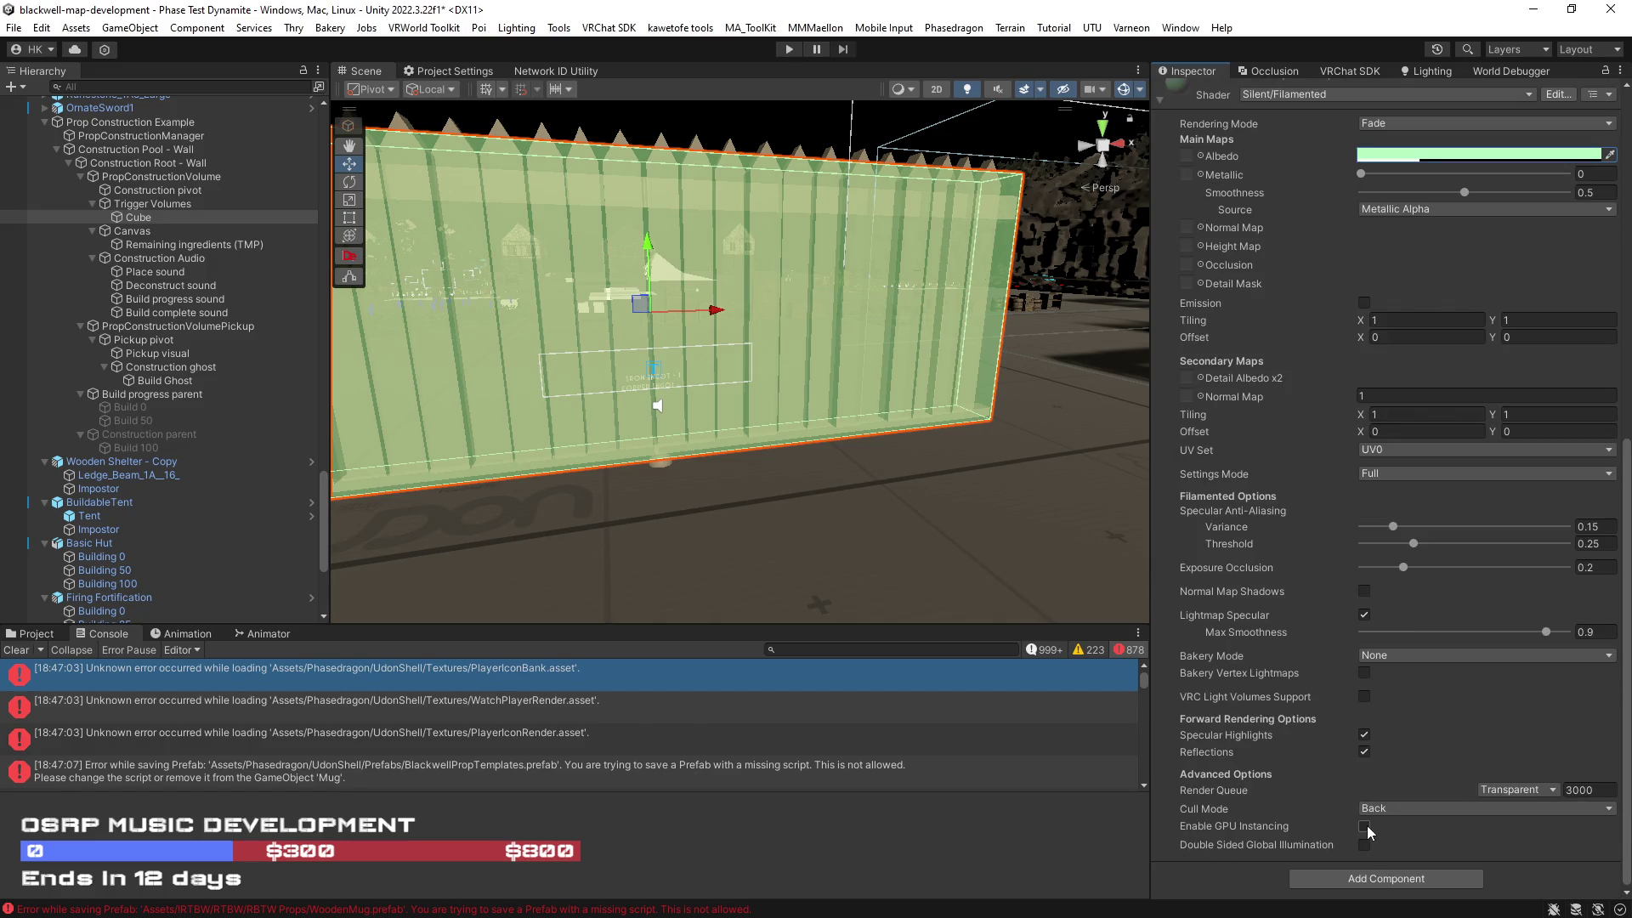
click(1364, 696)
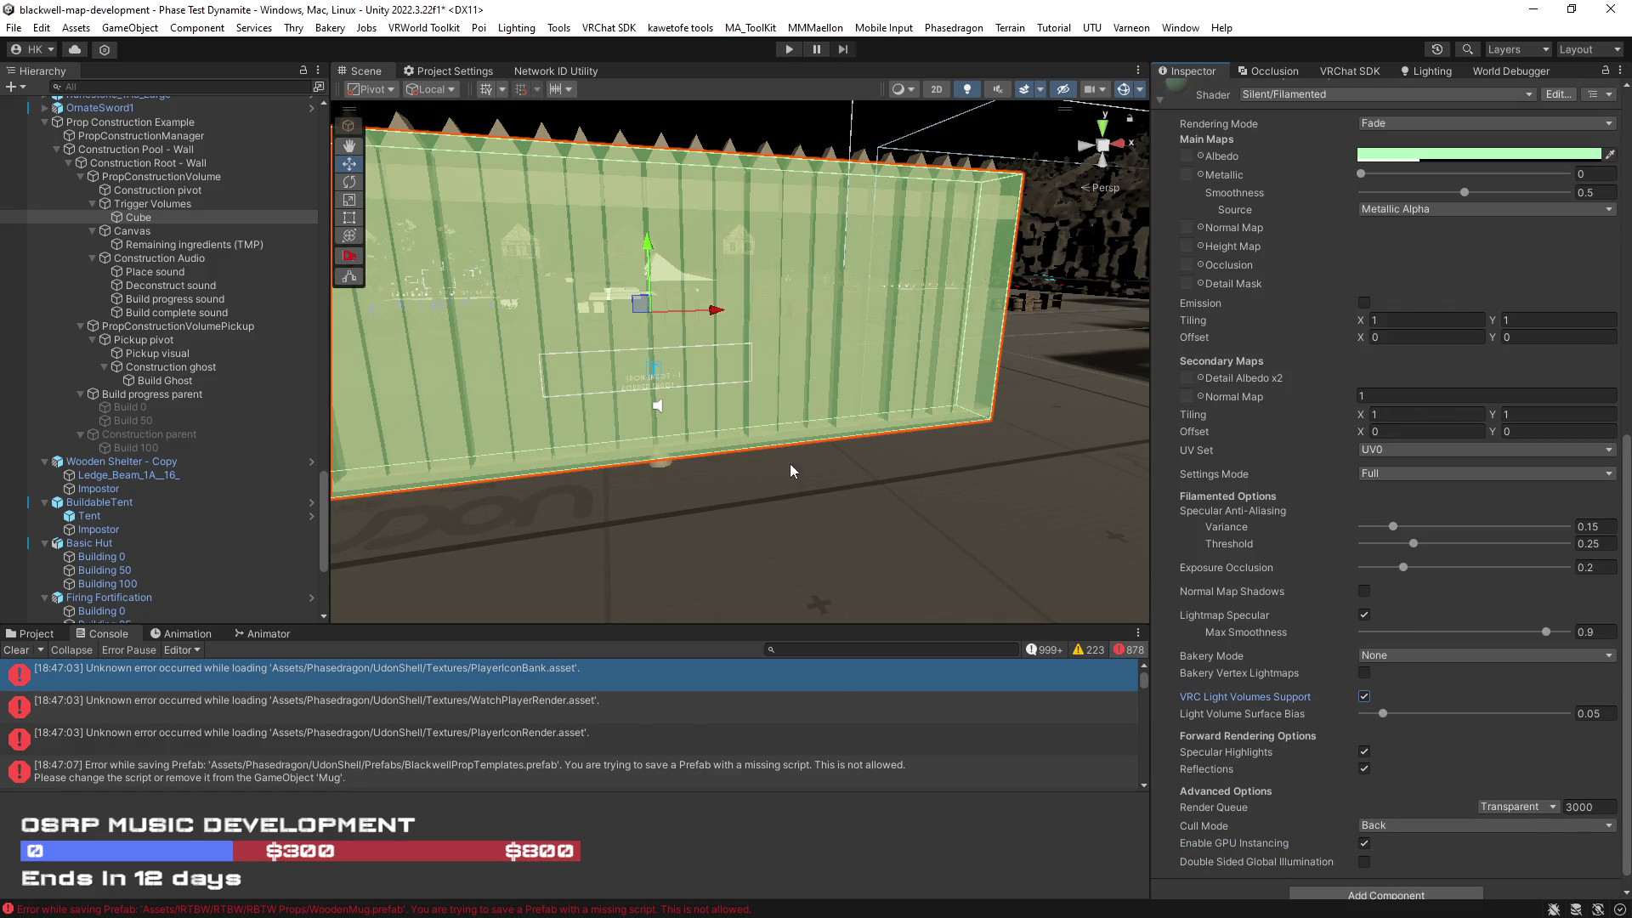
mouse_move(821, 474)
mouse_down()
mouse_move(965, 452)
mouse_move(731, 466)
mouse_up()
click(92, 204)
click(157, 176)
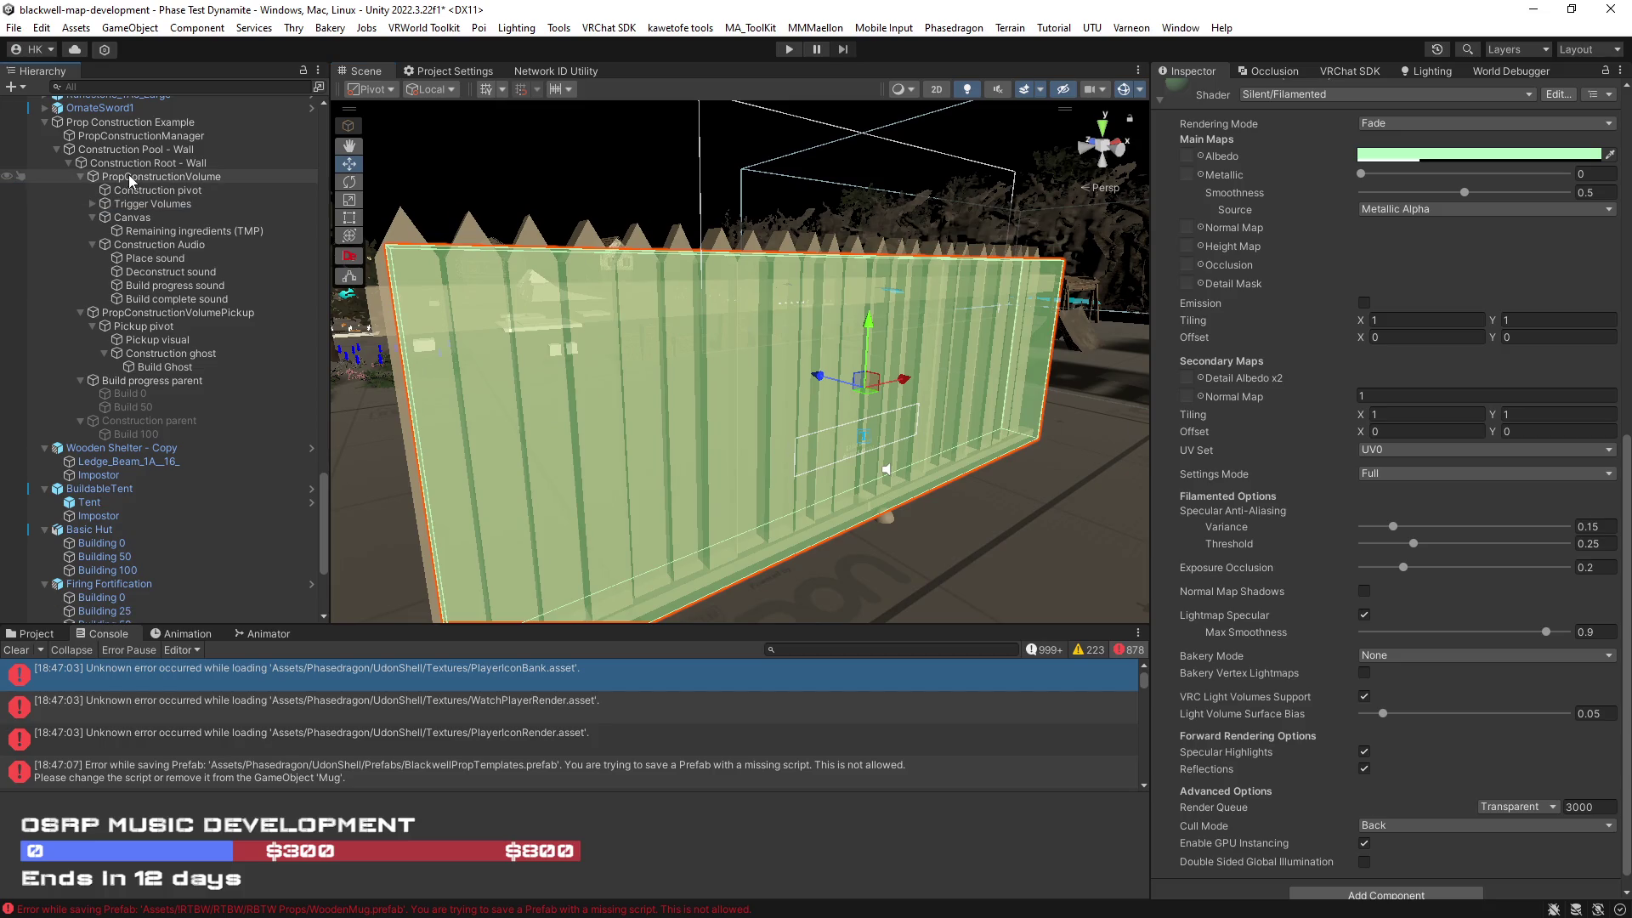
Step: Set the volume's Twenty Five and Seventy Five Percent Progress Objects to None
click(1318, 267)
key(Delete)
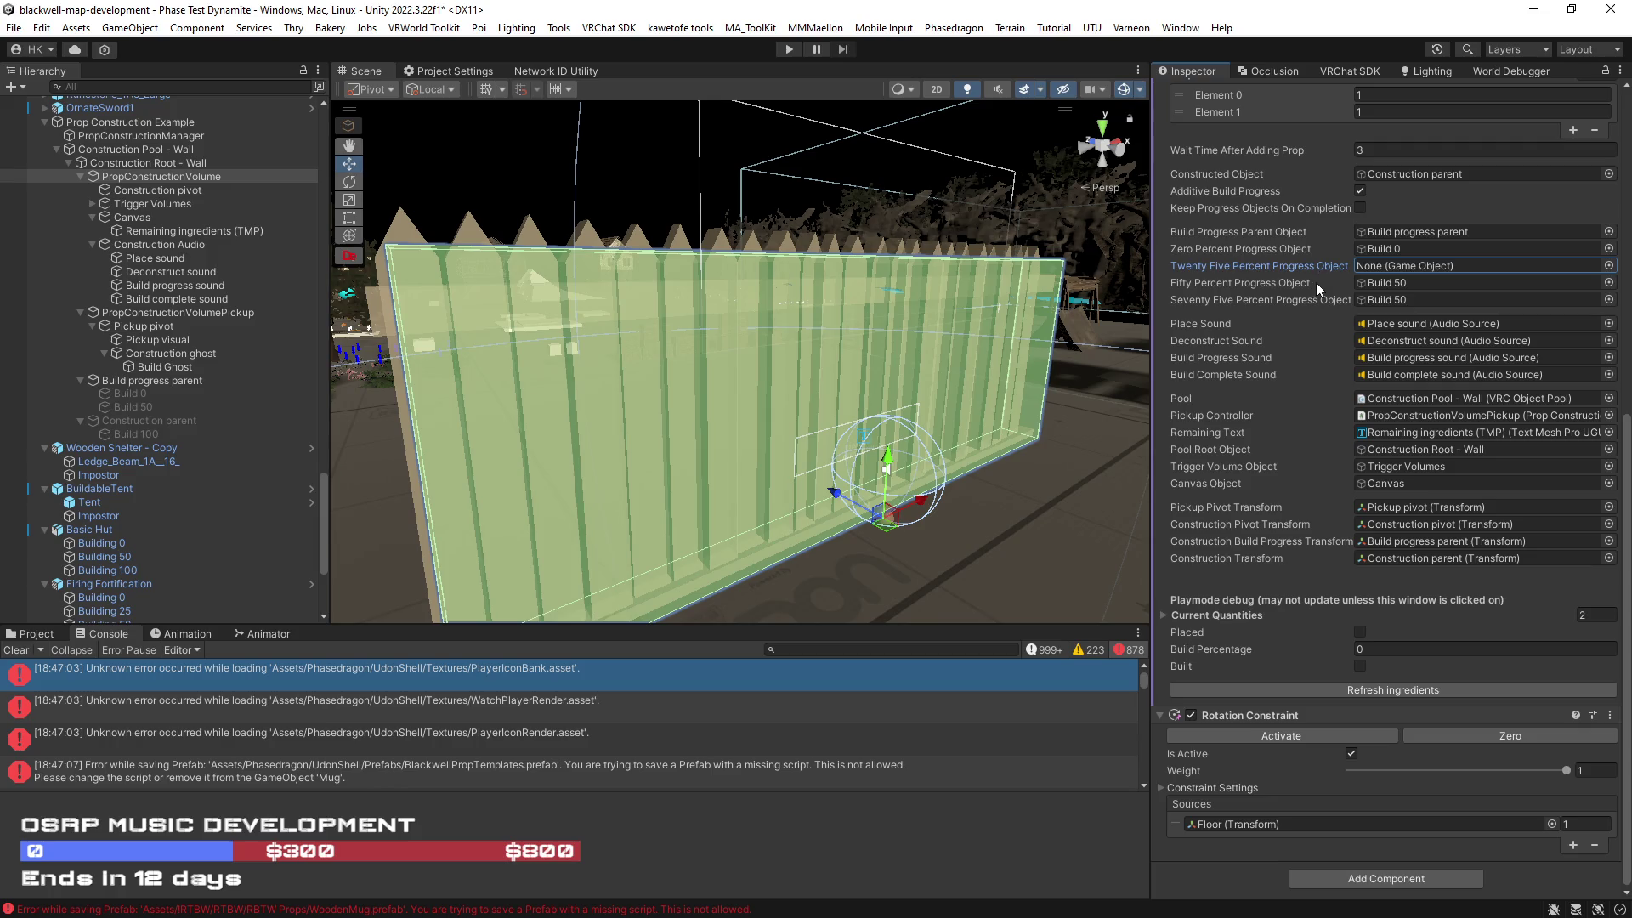
click(1301, 301)
key(Delete)
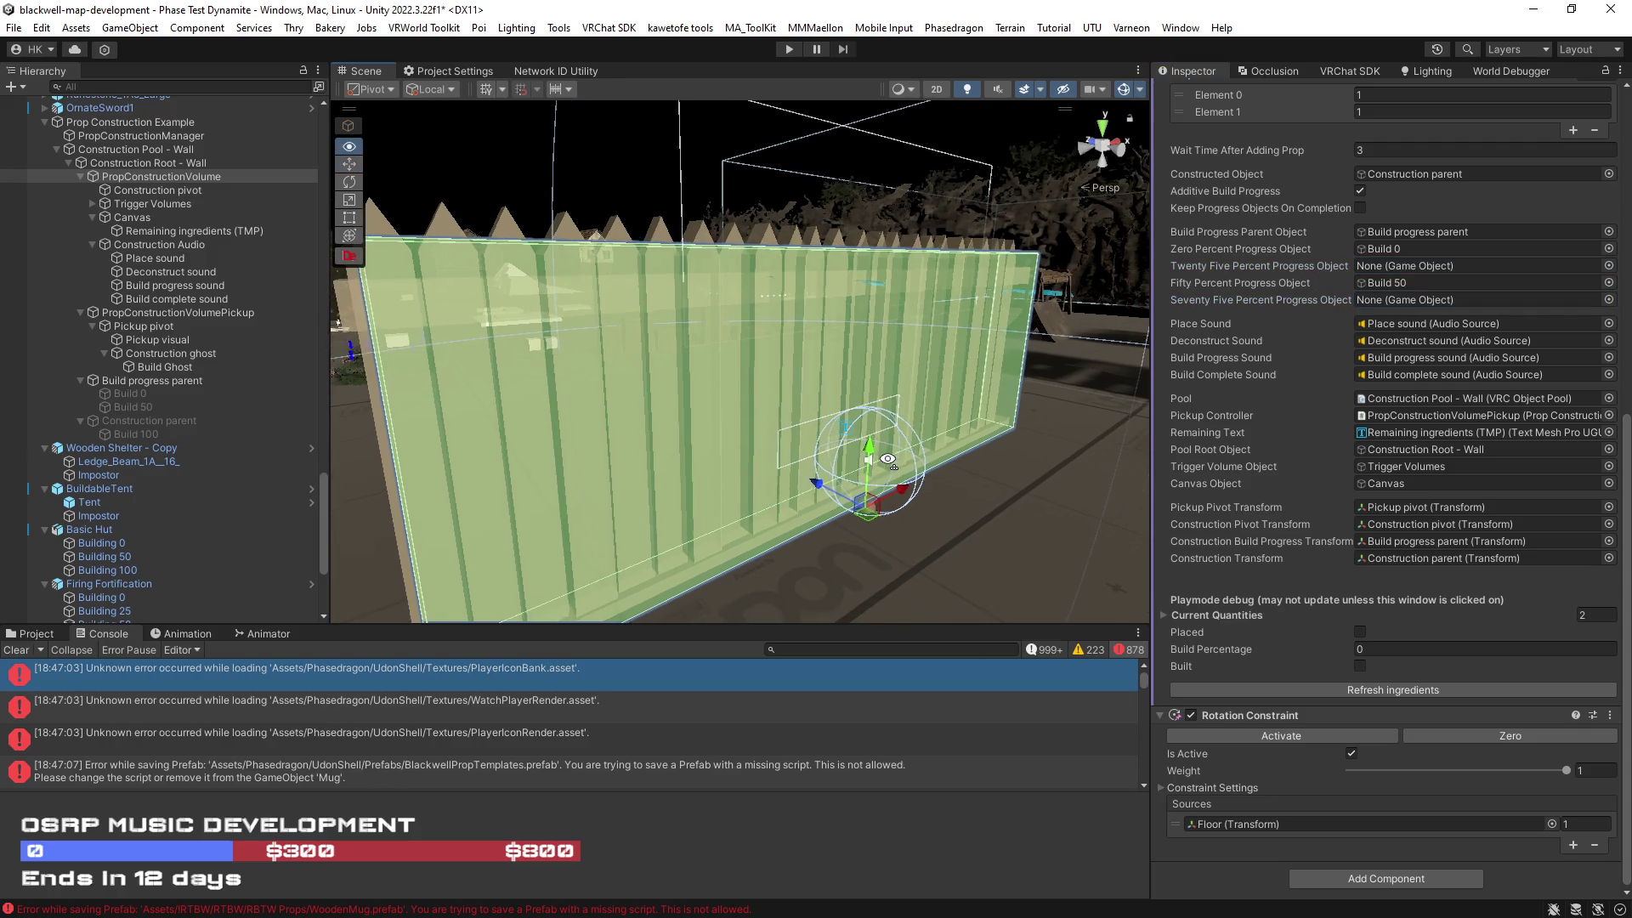
click(118, 149)
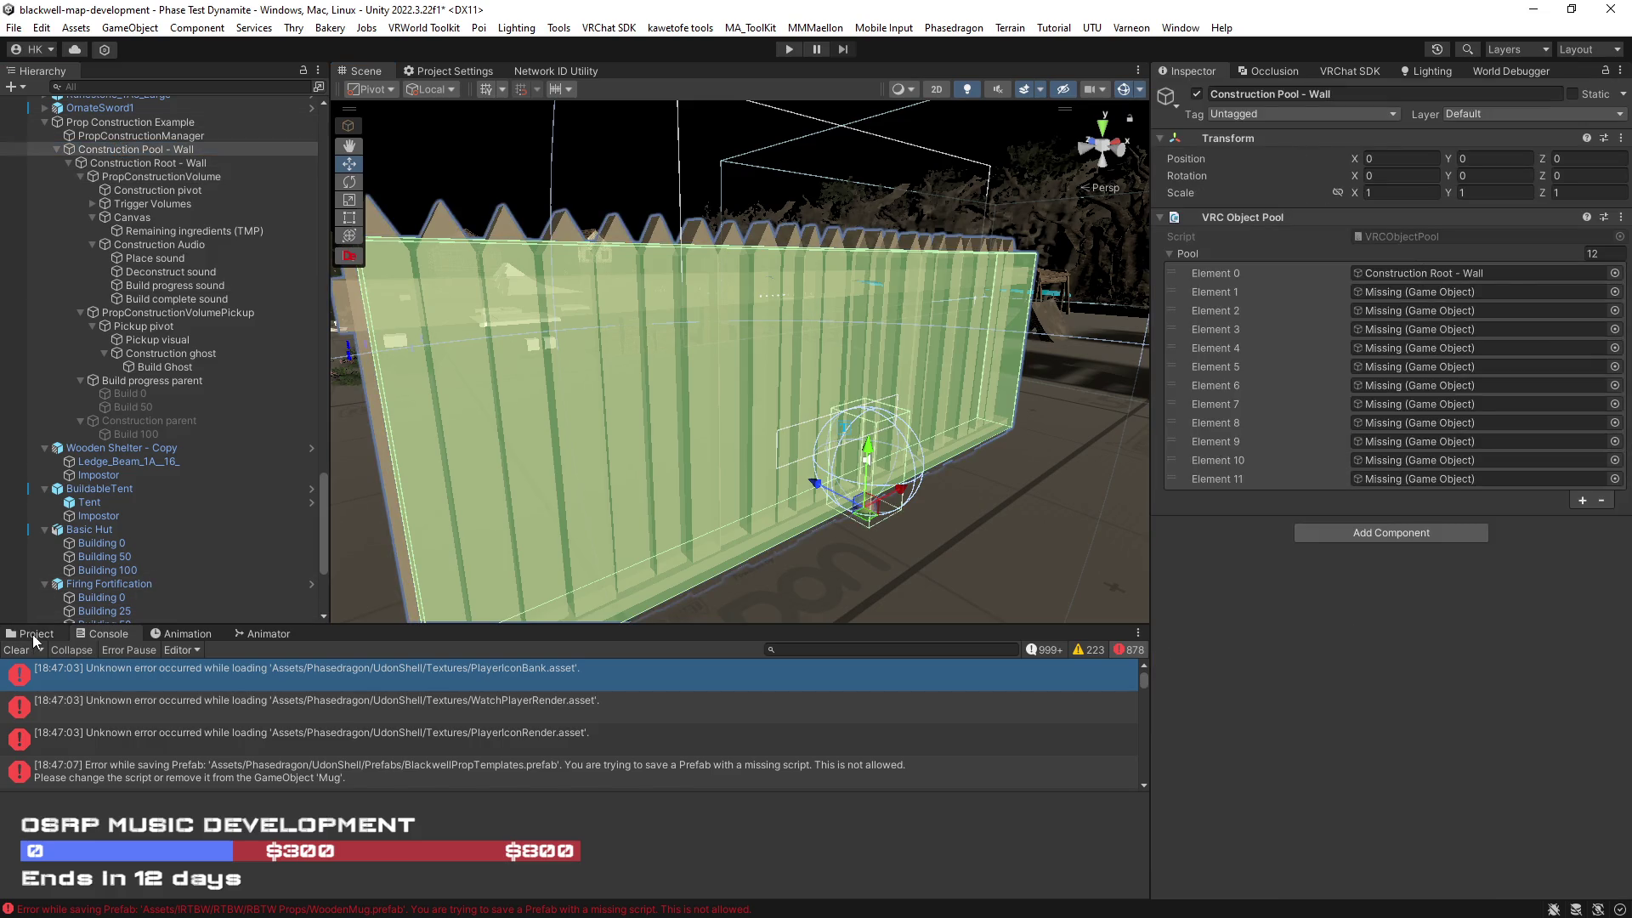
click(35, 636)
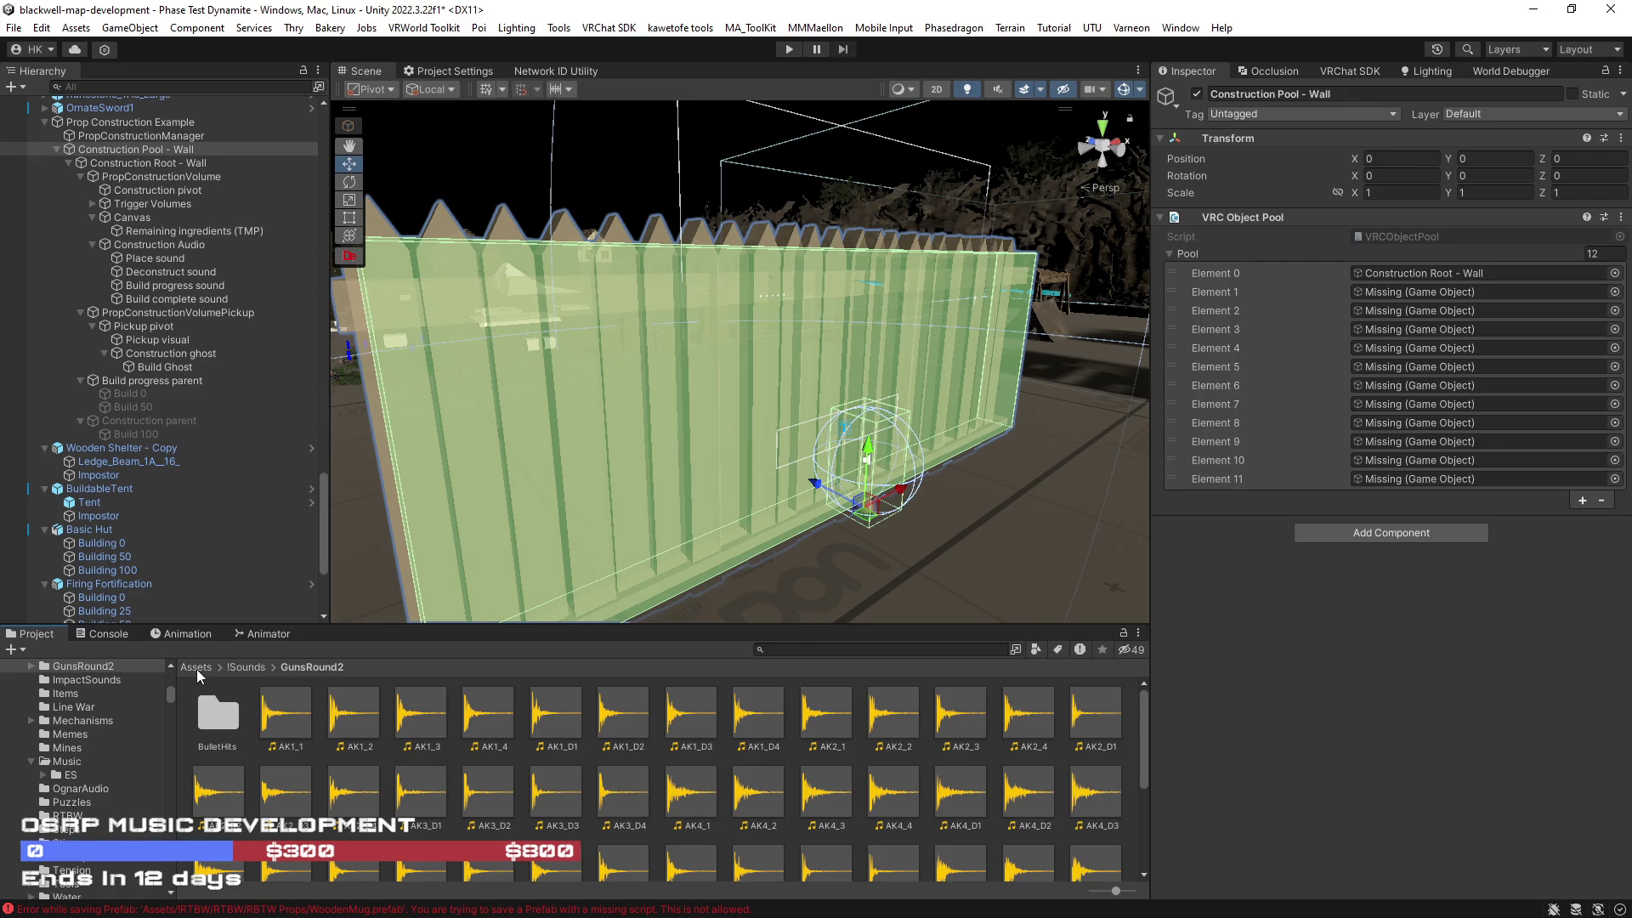
Step: Open Assets > !RTBW > RTBW > Buildable, then inspect the wall pool's 12-entry VRC Object Pool
click(196, 667)
double_click(890, 724)
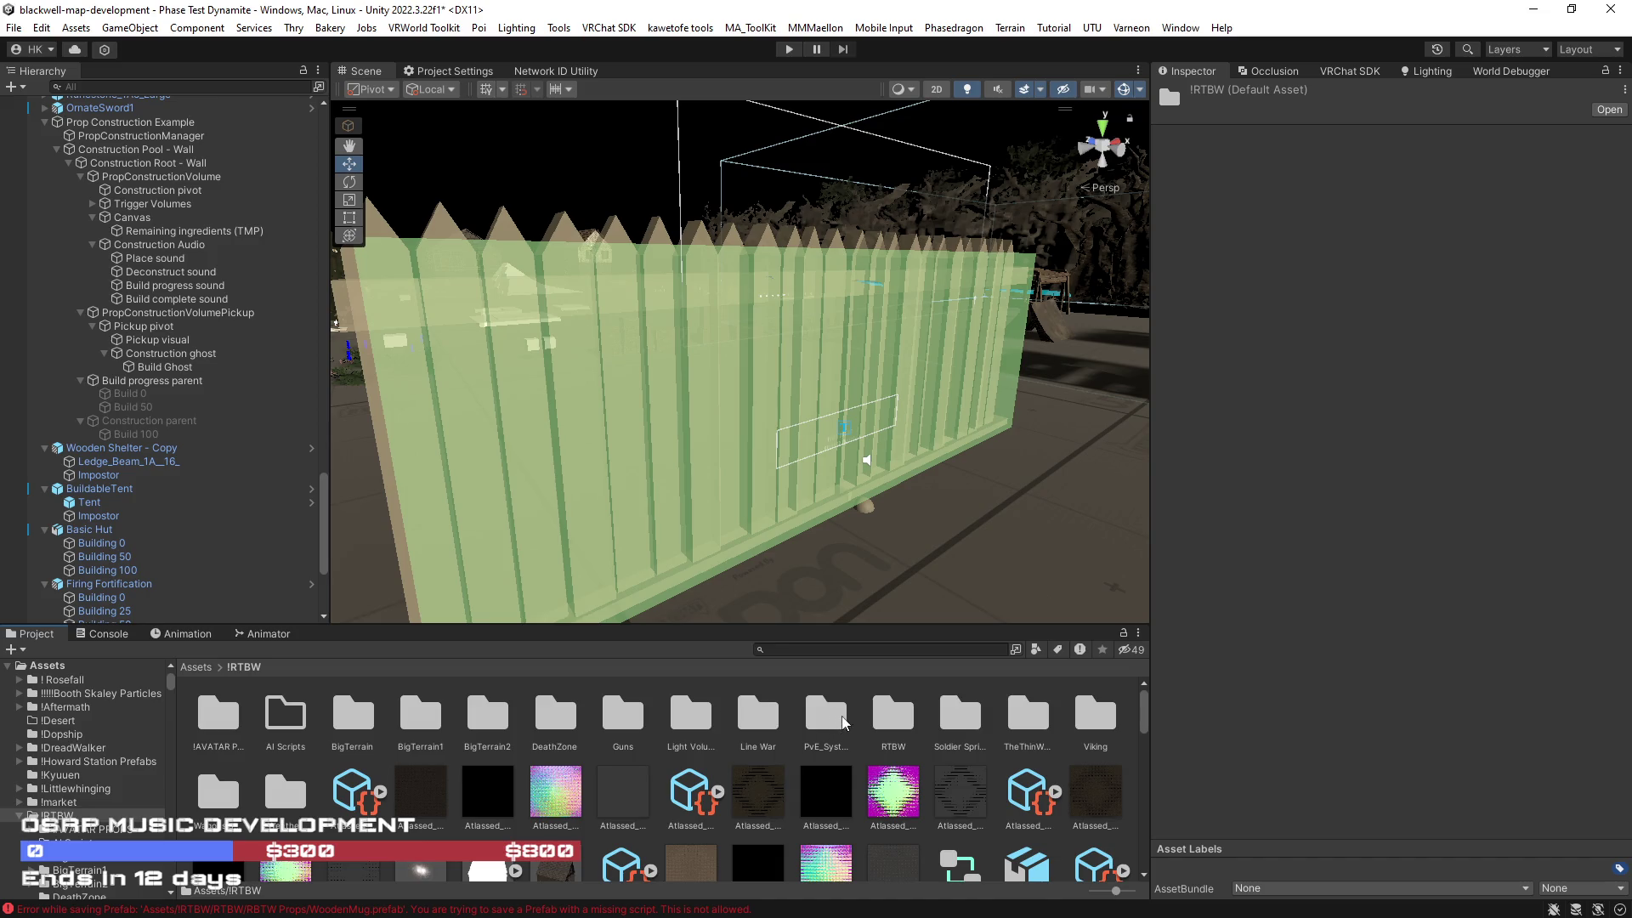
click(884, 724)
double_click(884, 724)
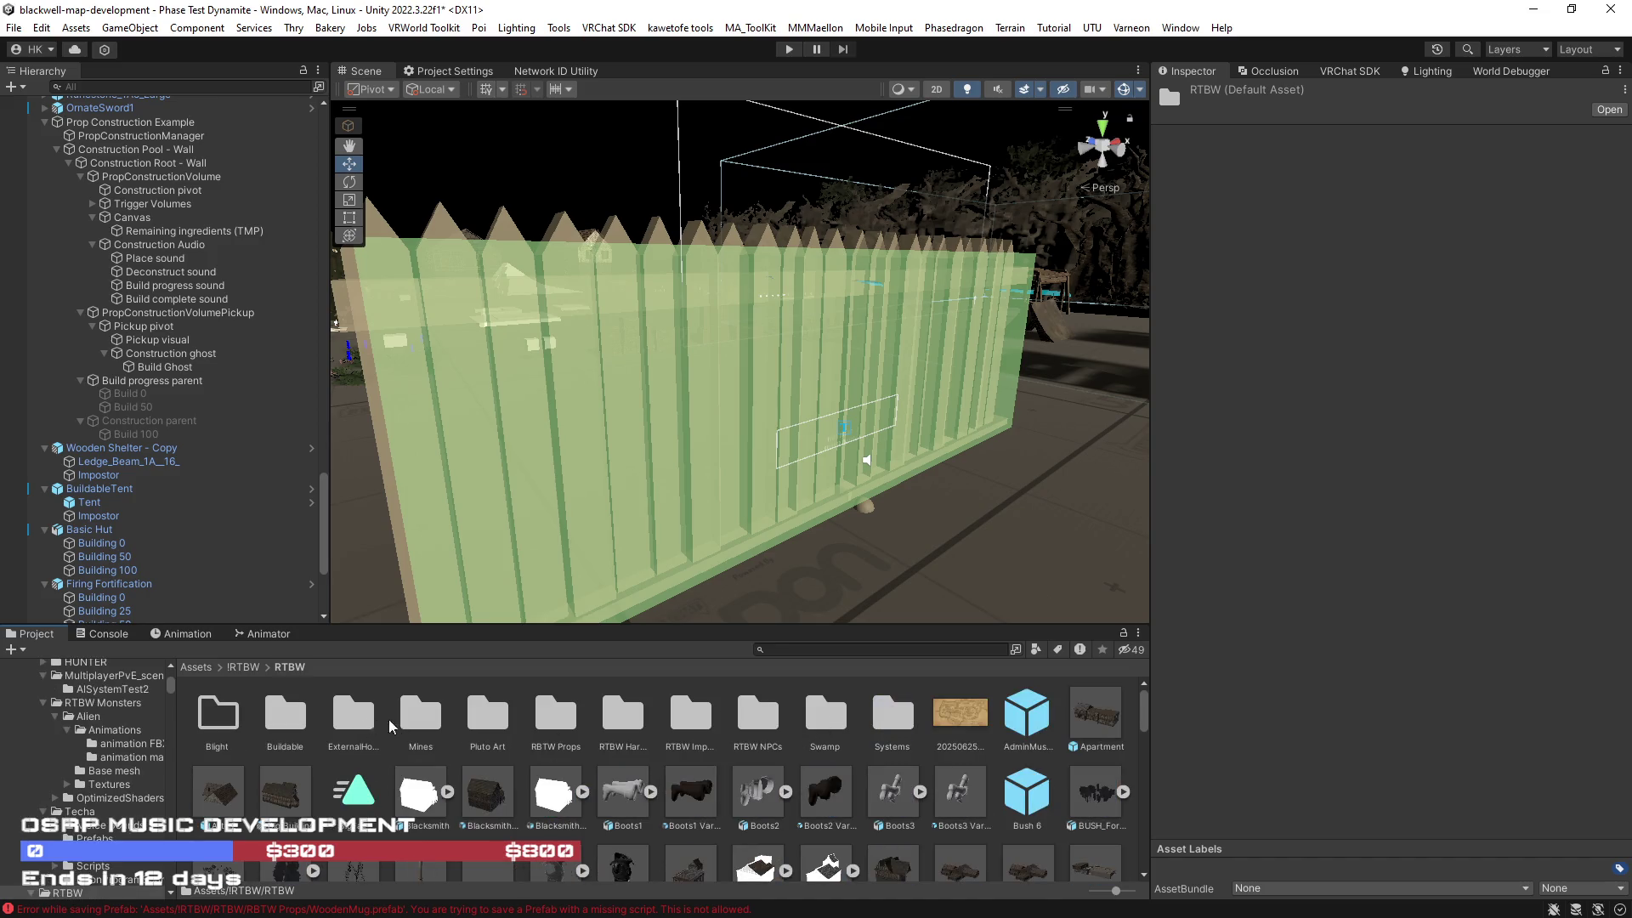
double_click(285, 714)
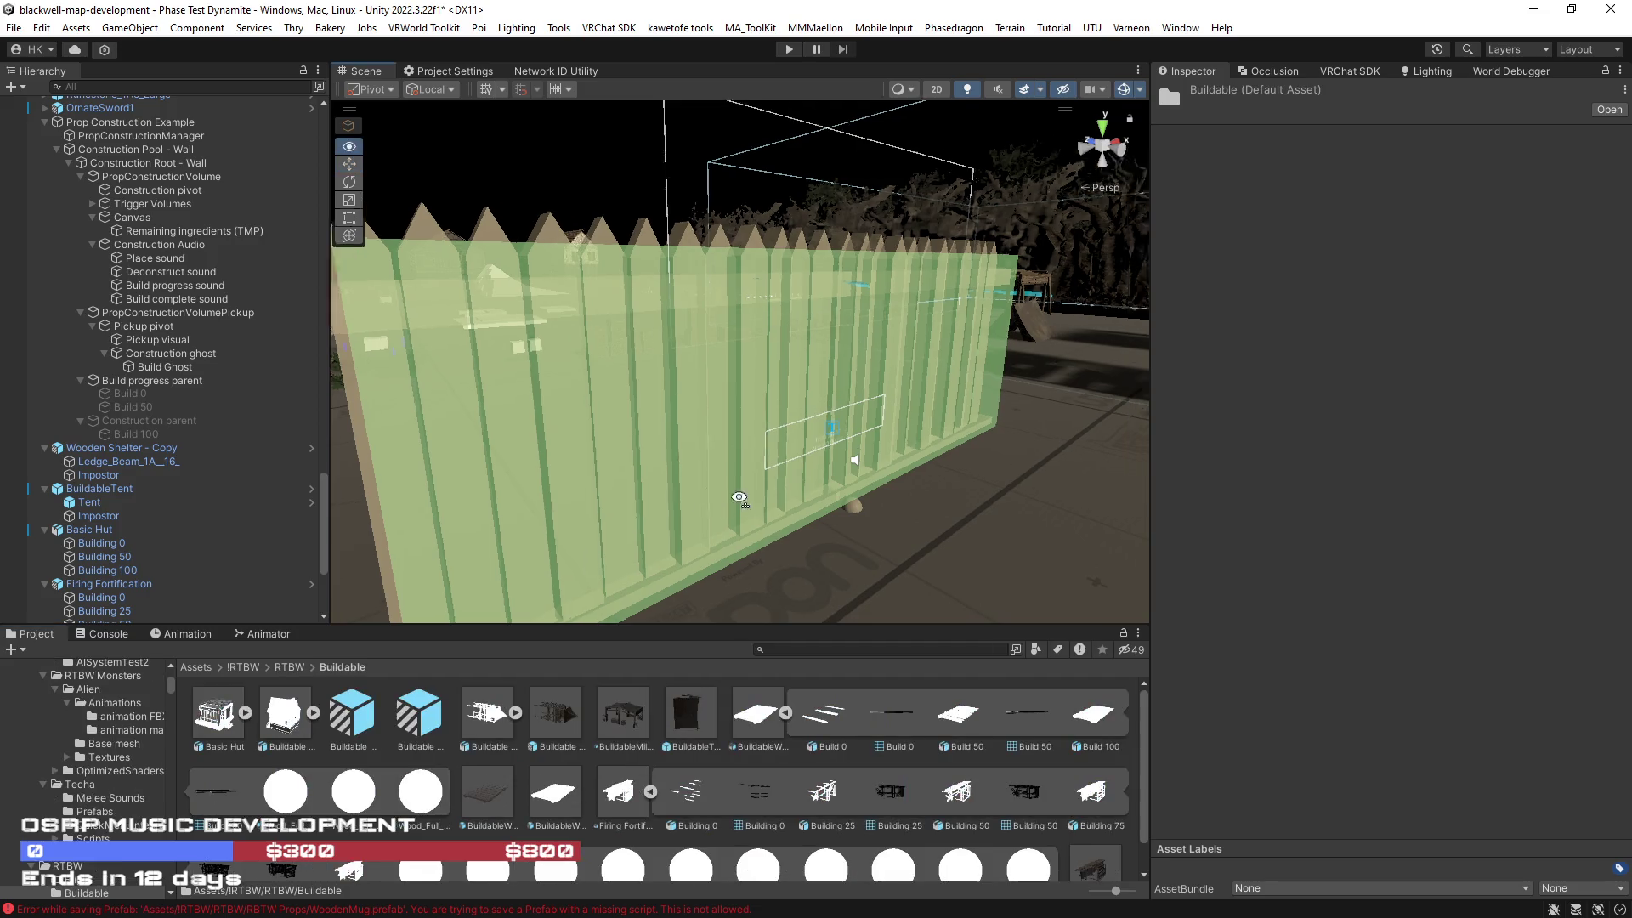
click(785, 713)
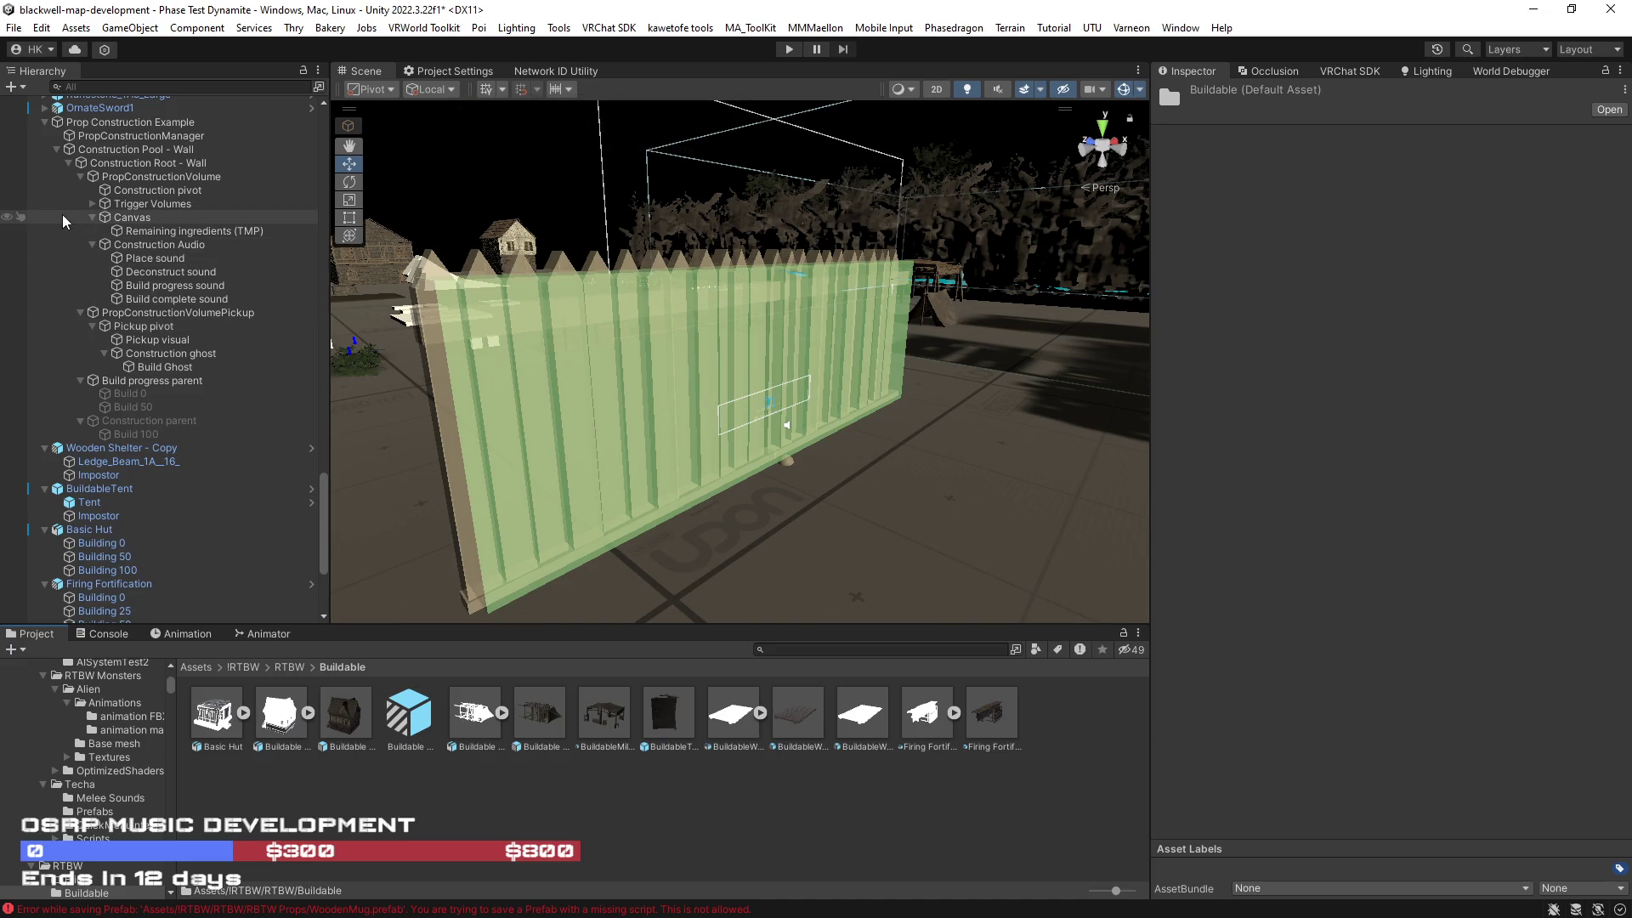
click(102, 153)
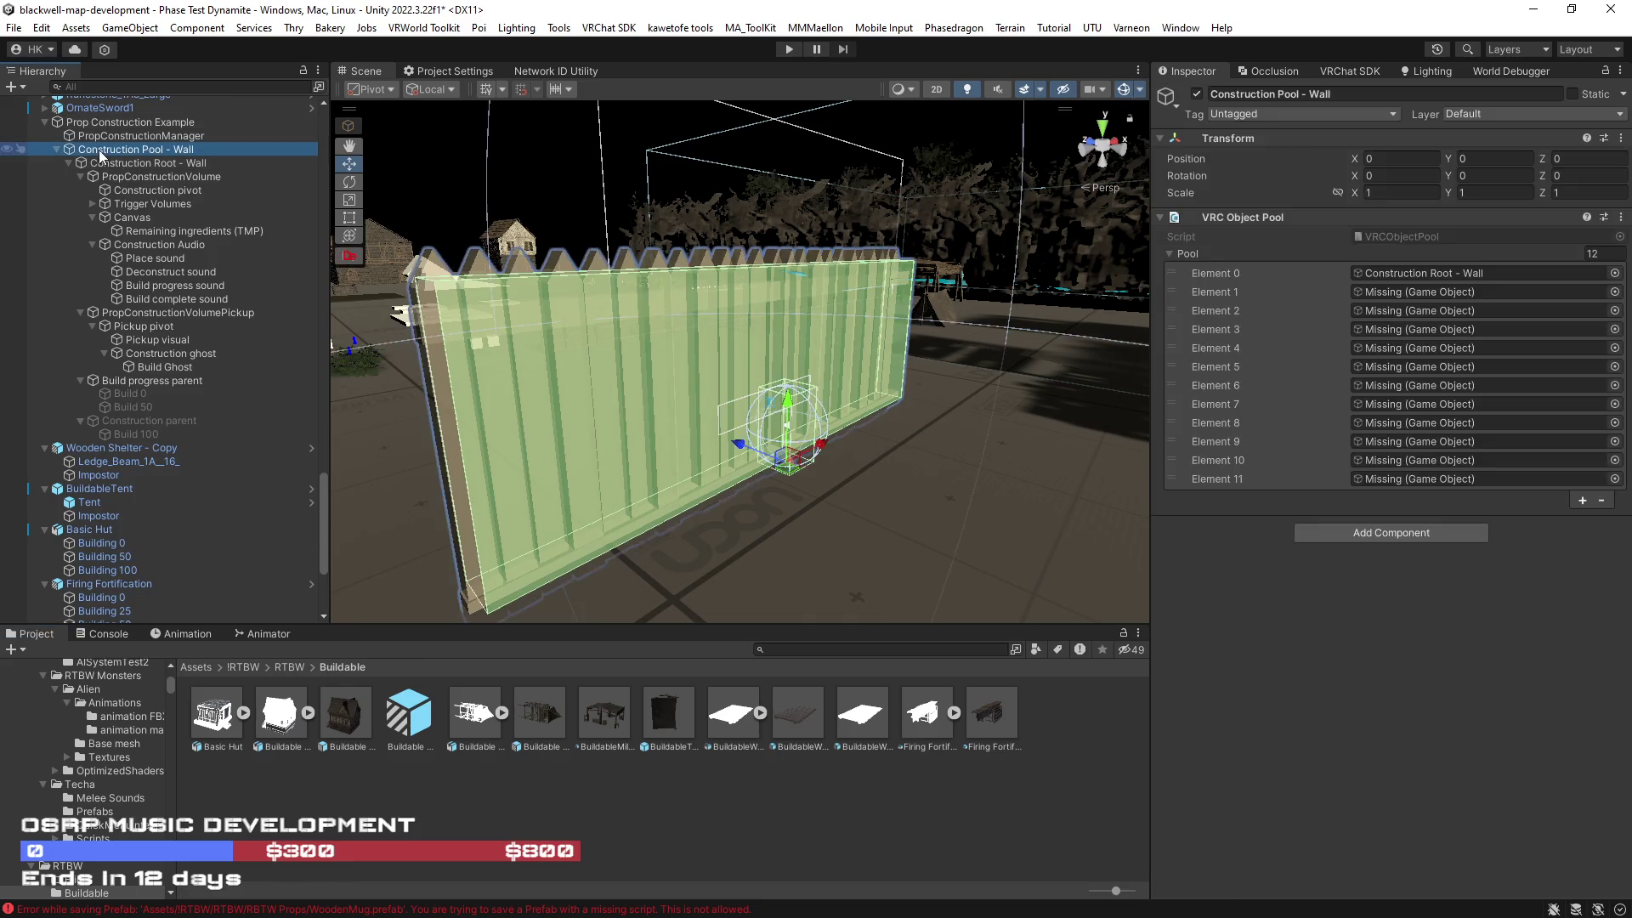
Step: Remove the eleven missing entries, Elements 1–11, from the wall's VRC Object Pool list
click(1331, 290)
shift+click(1296, 479)
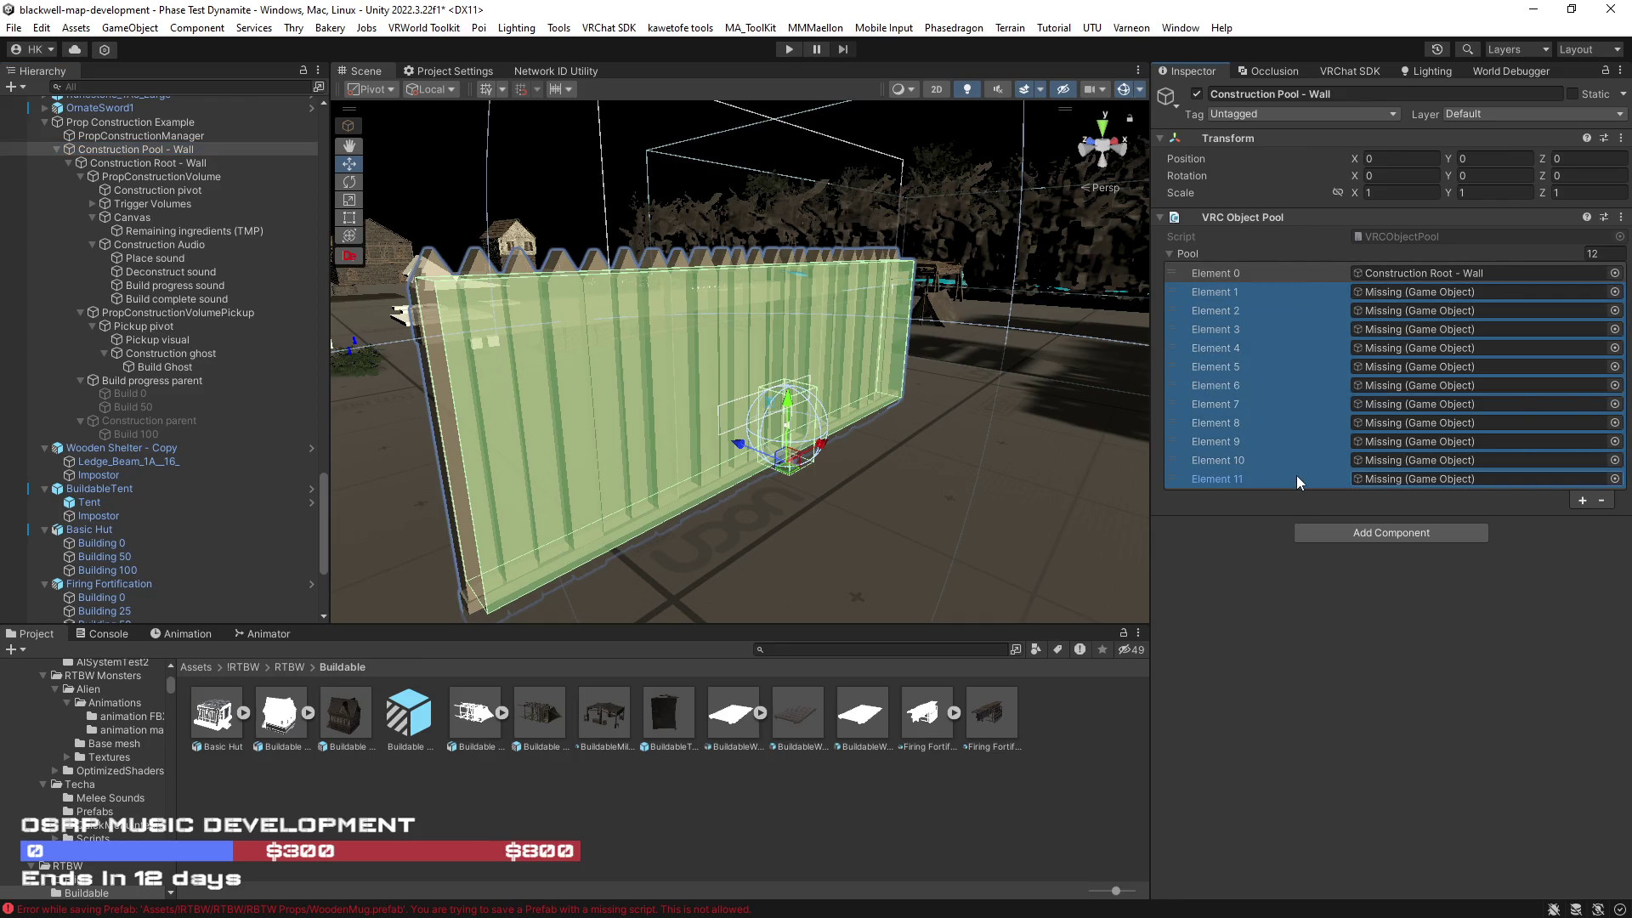
click(1603, 504)
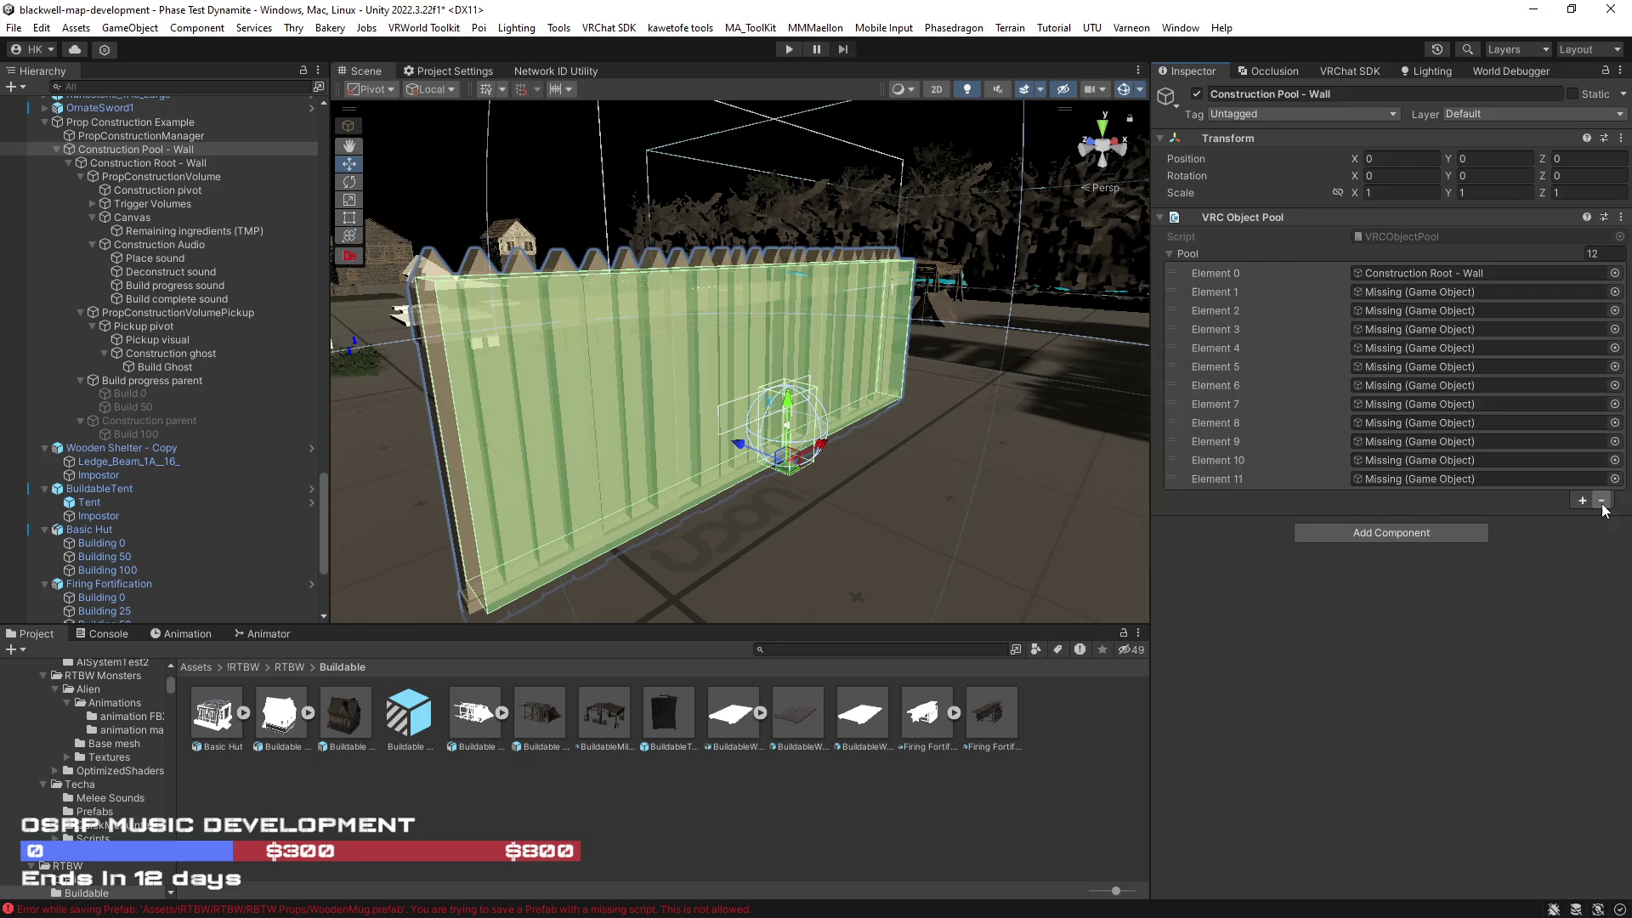
Step: Select Construction Root - Wall and collapse the PropConstructionVolume children
click(131, 176)
click(130, 167)
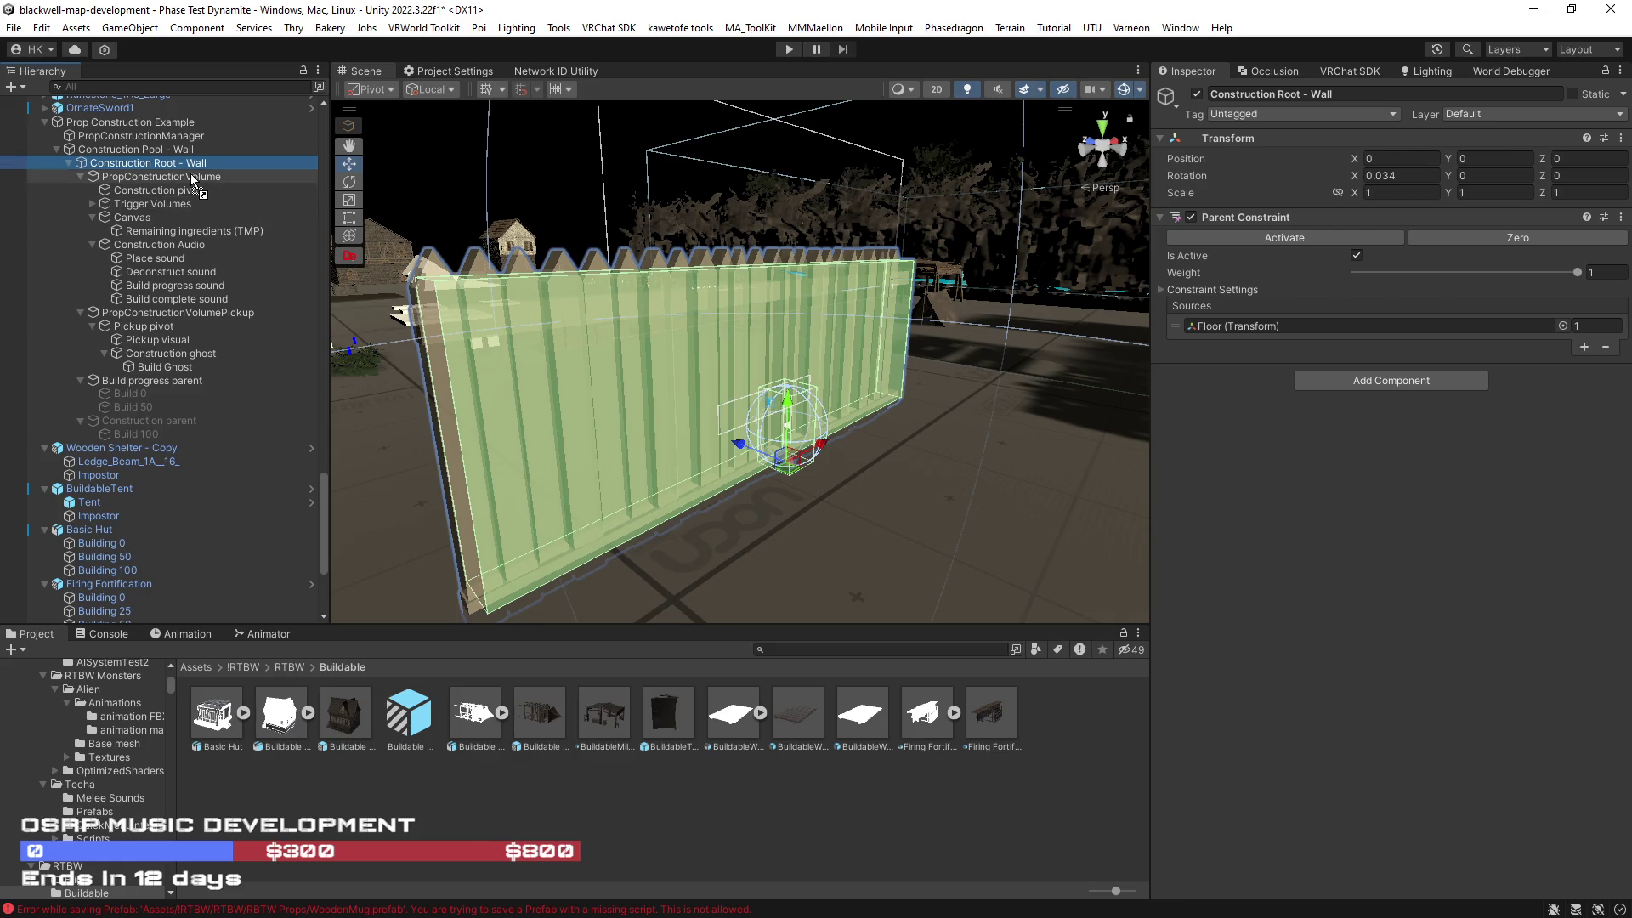
click(350, 2)
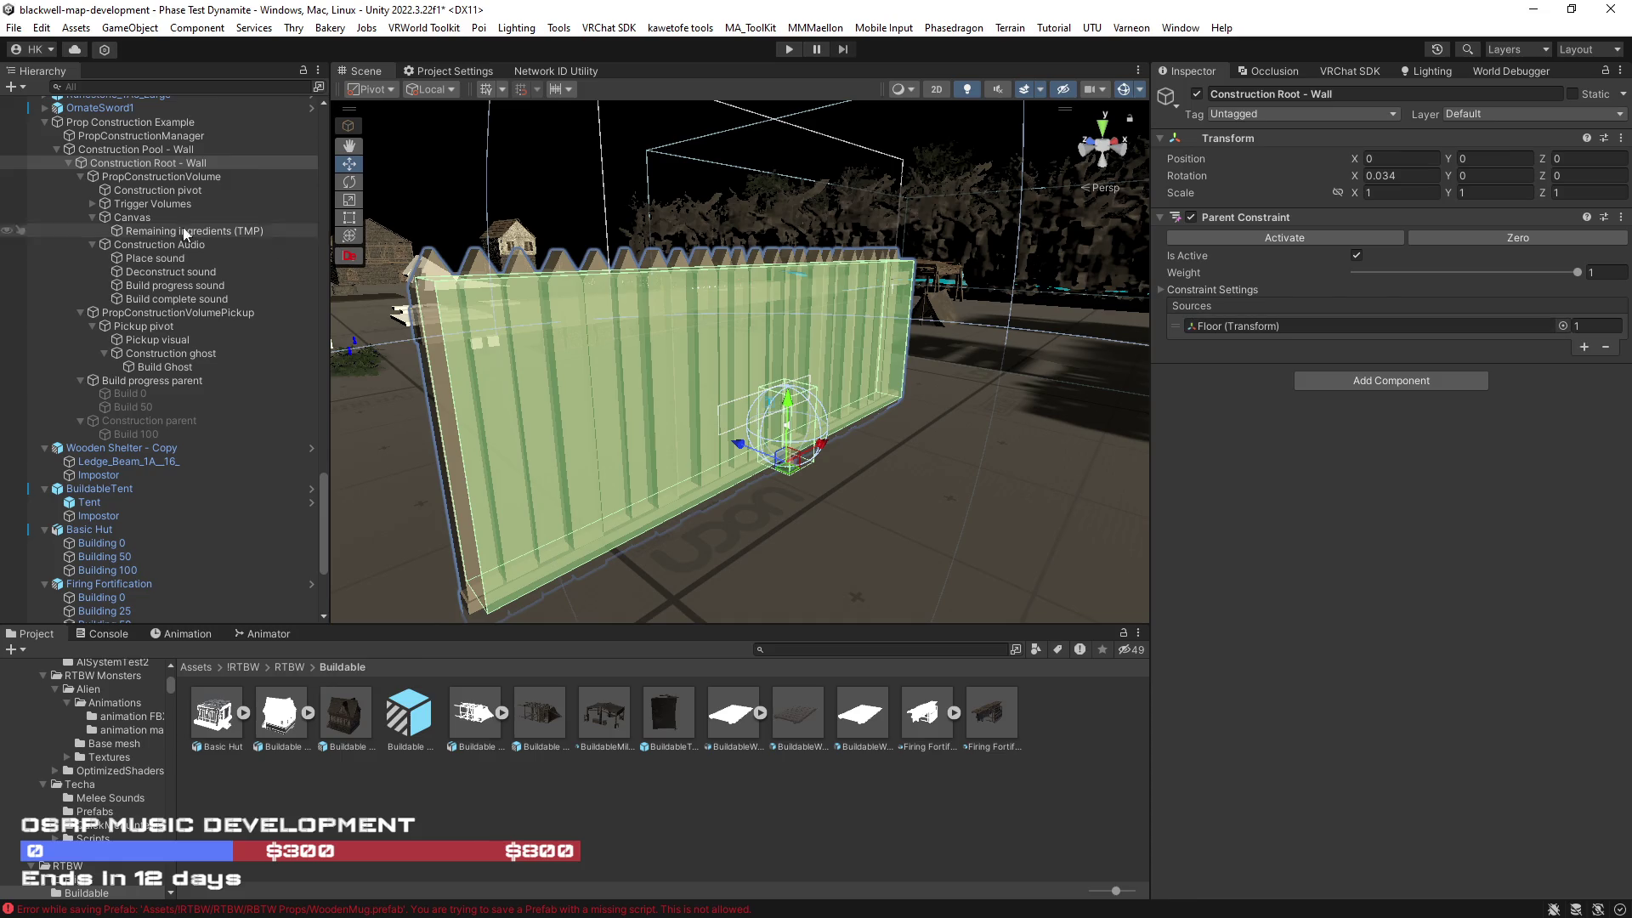
click(80, 176)
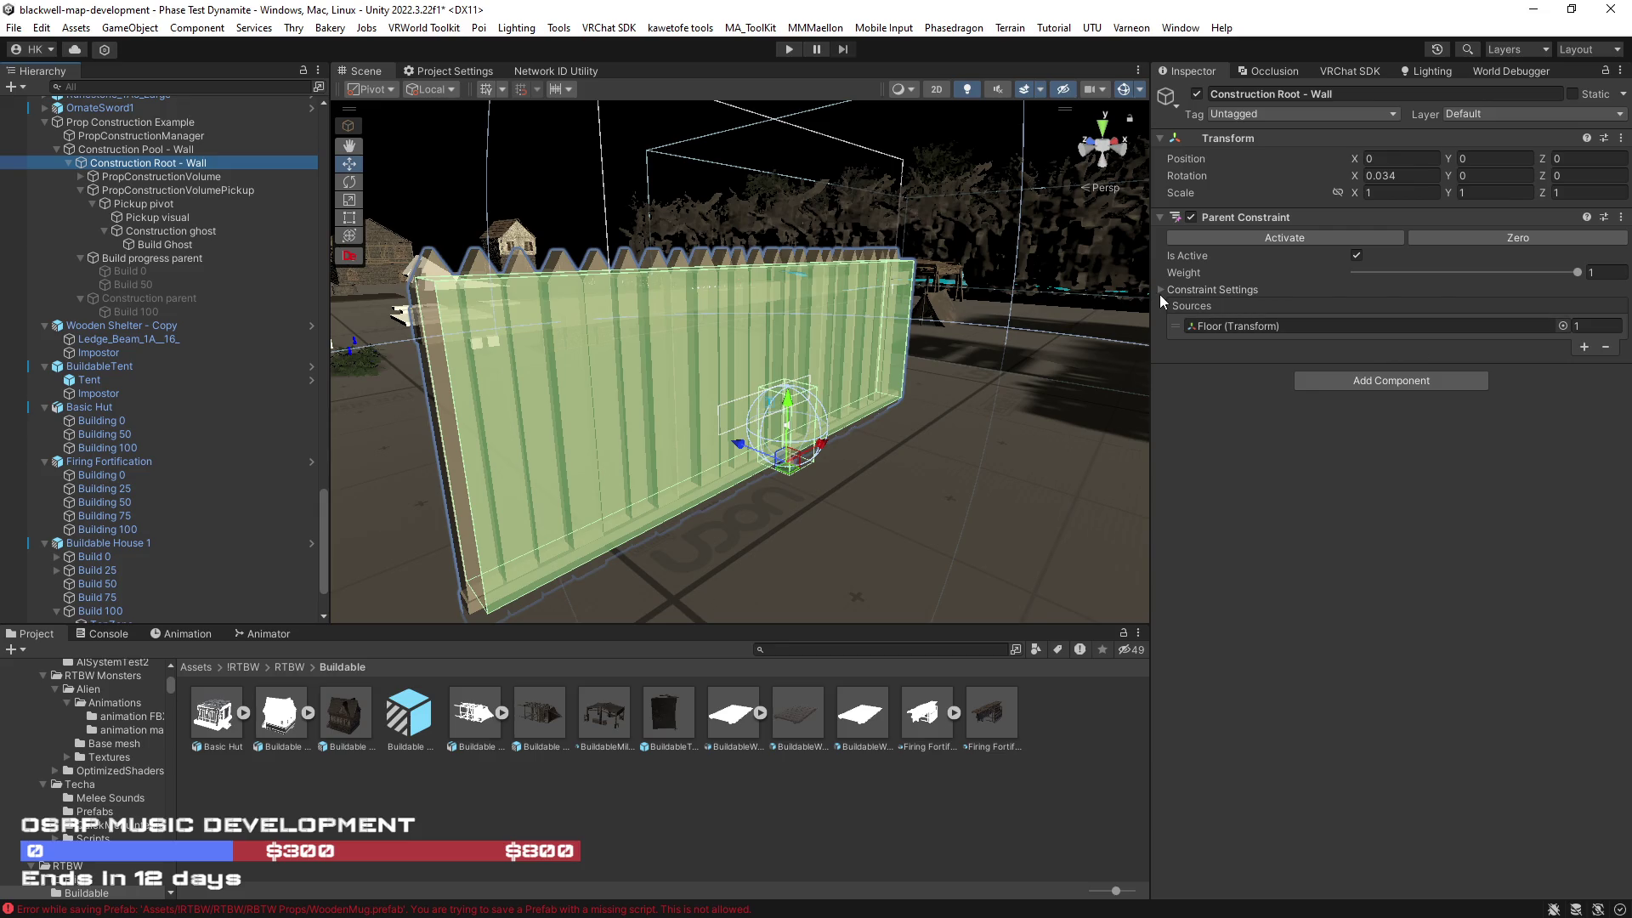
drag(911, 429, 951, 436)
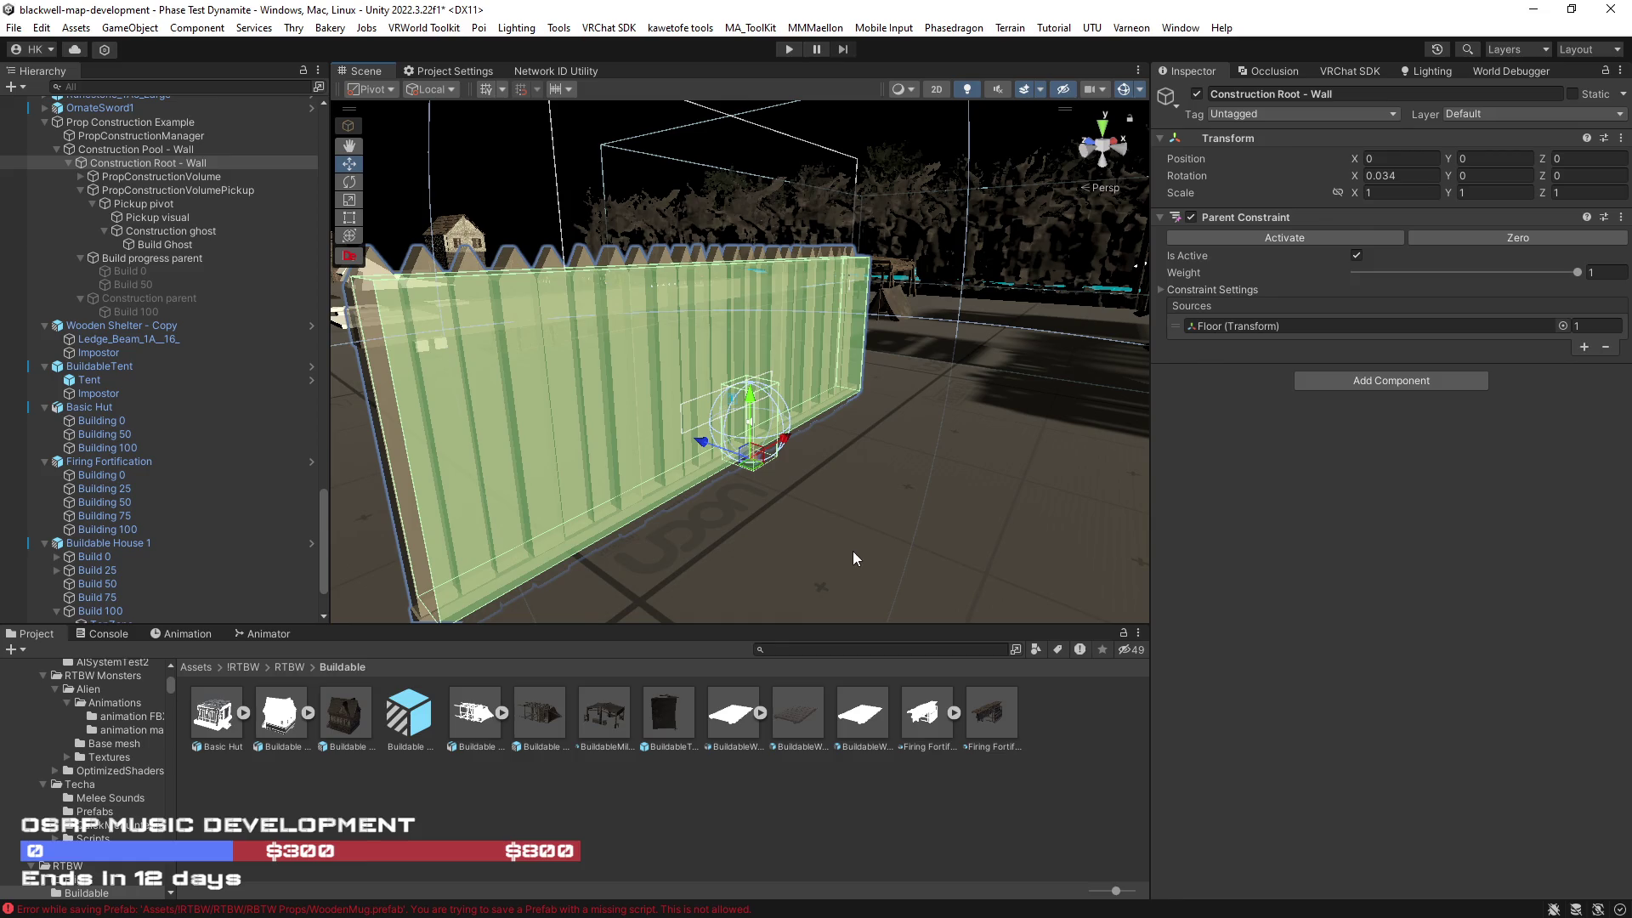
mouse_move(719, 478)
mouse_down()
mouse_move(826, 495)
mouse_move(701, 482)
mouse_move(854, 459)
mouse_move(615, 427)
mouse_move(842, 450)
mouse_move(595, 399)
mouse_up()
scroll(176, 275, up, 3)
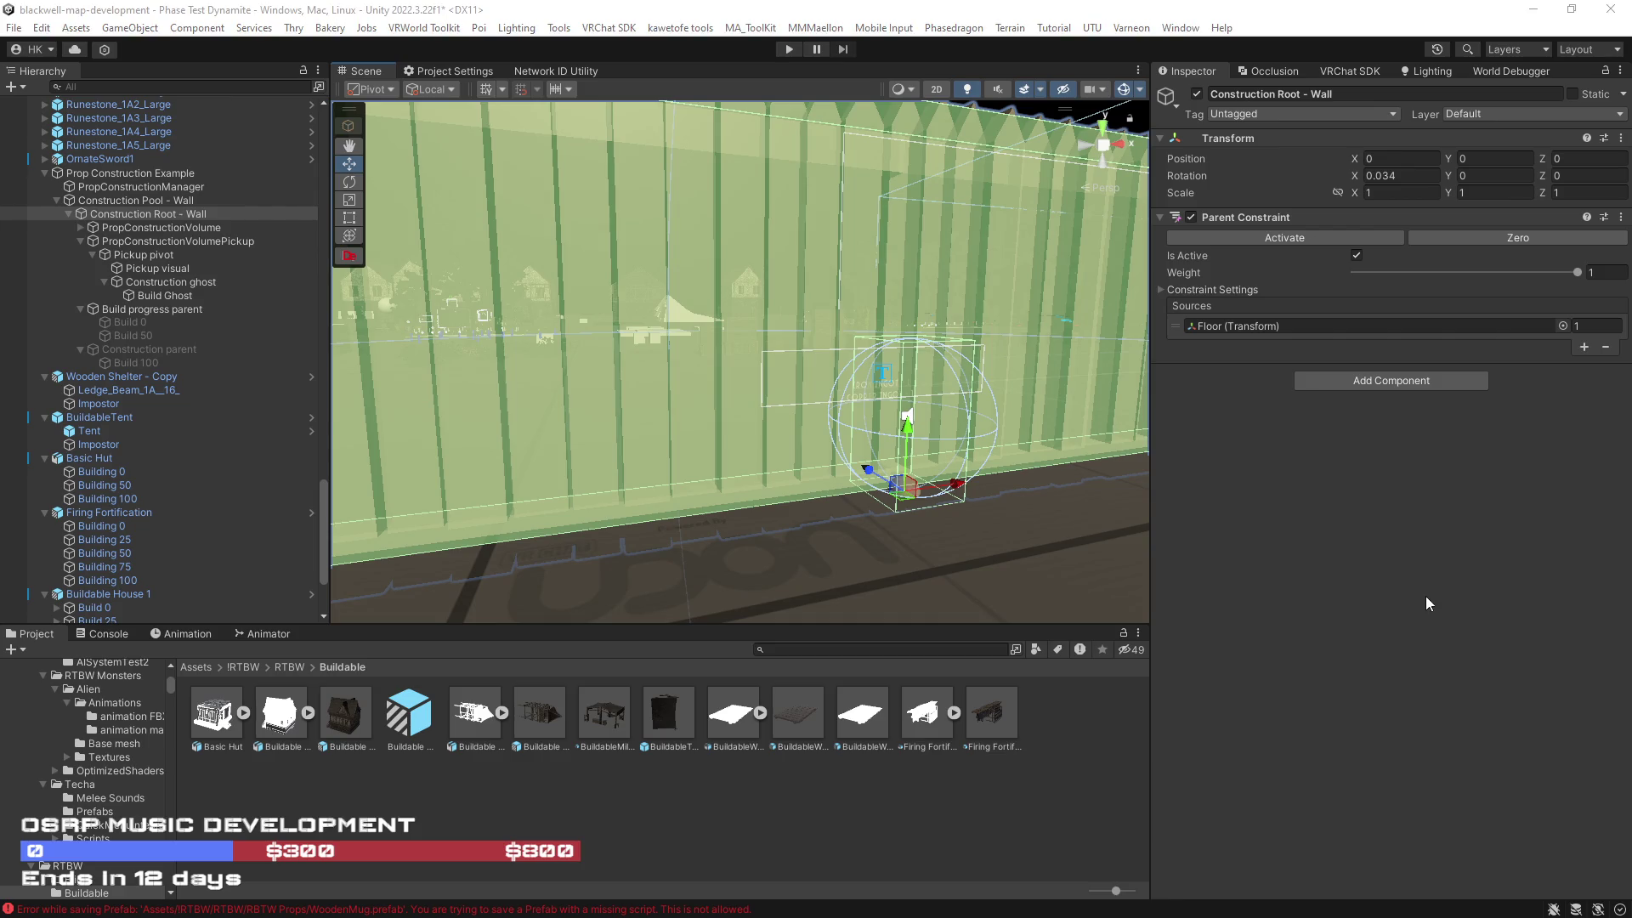
scroll(830, 456, down, 3)
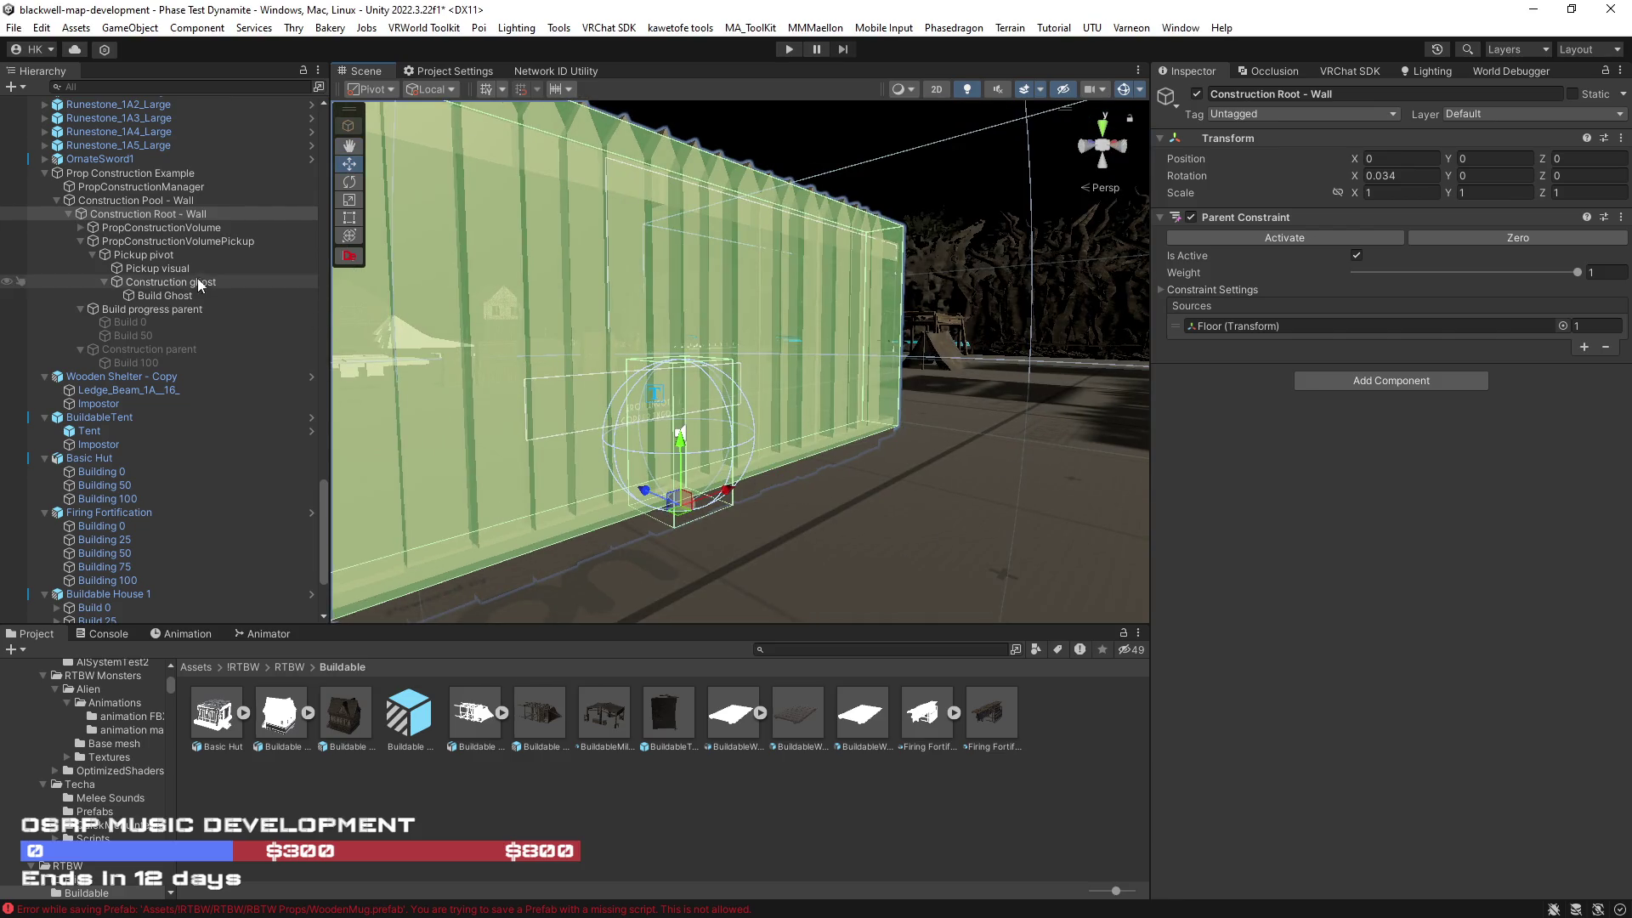
click(67, 212)
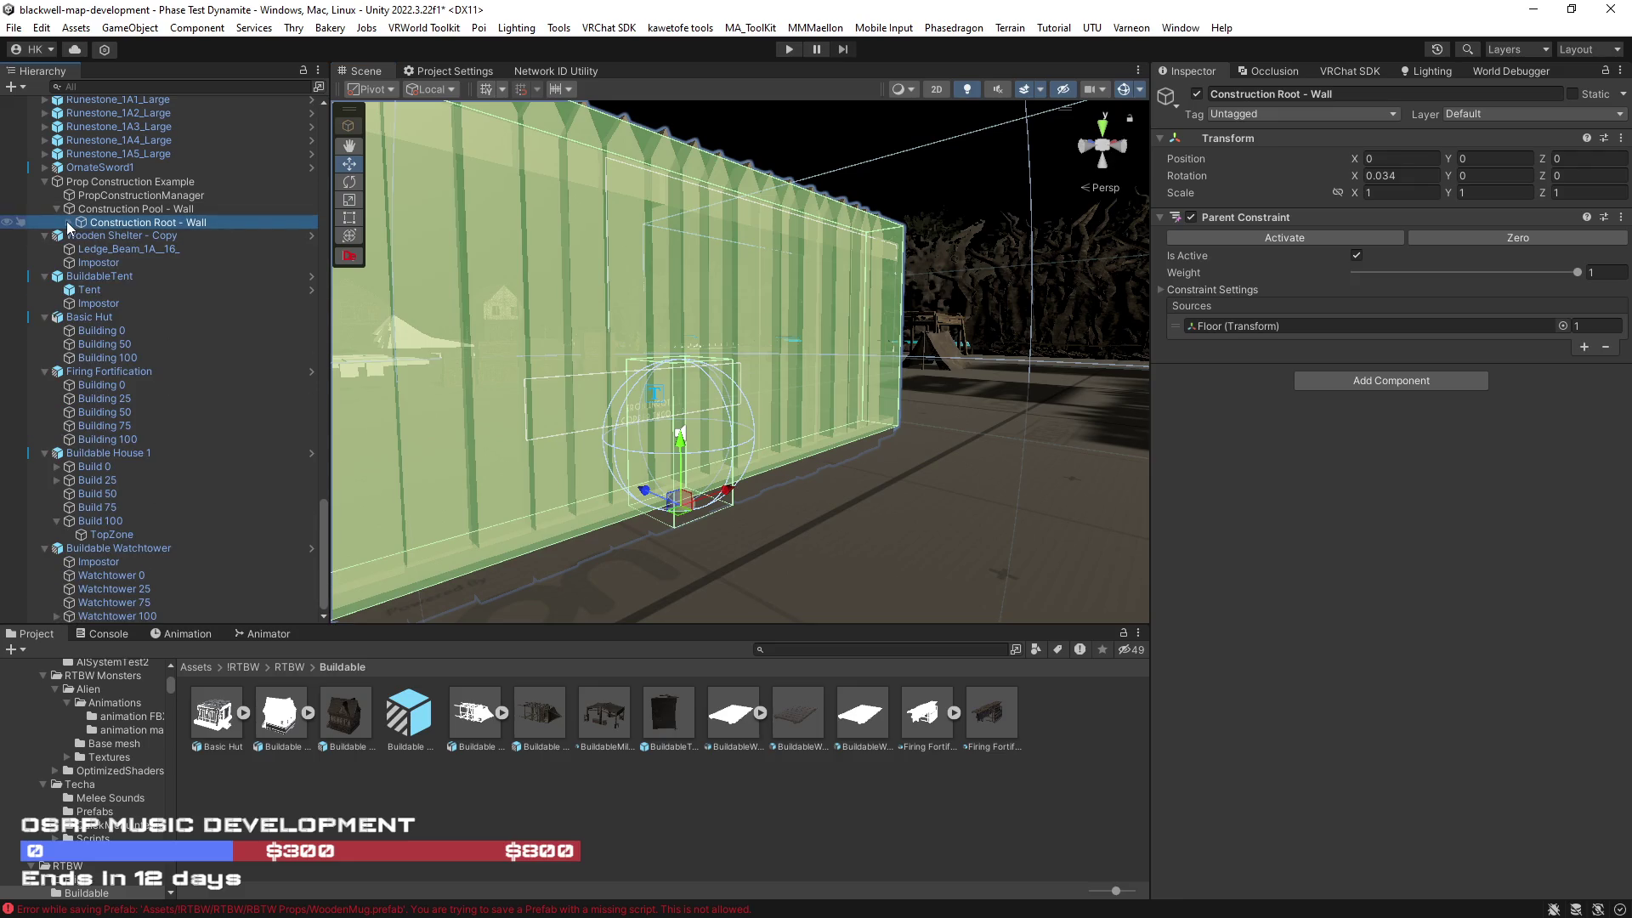
click(68, 221)
click(137, 250)
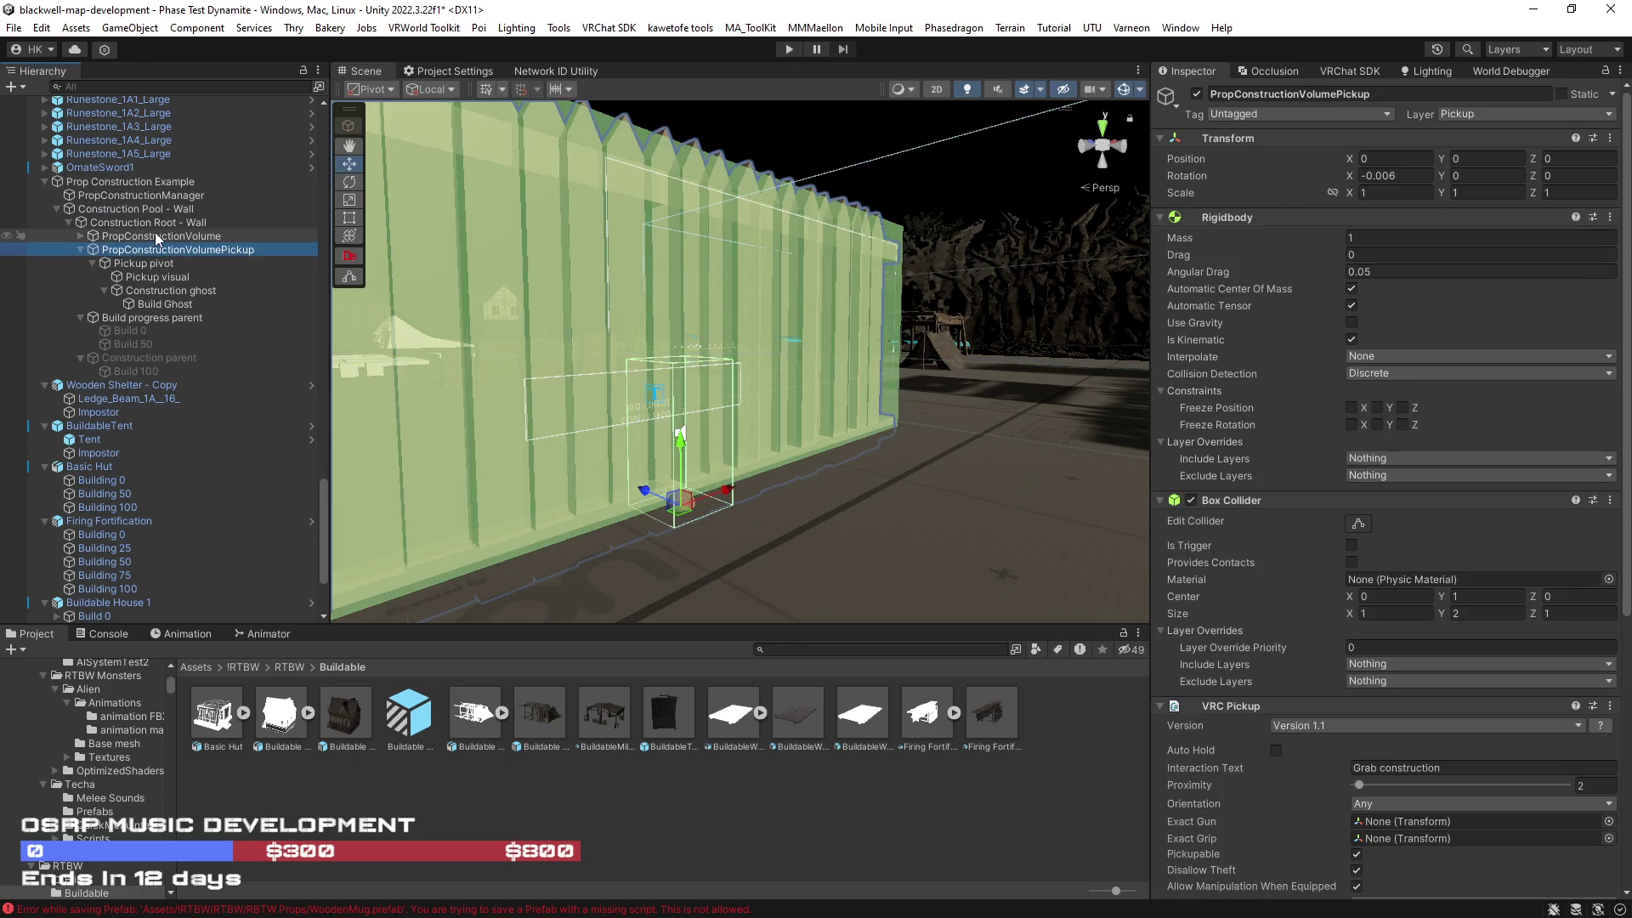
scroll(1496, 599, down, 5)
scroll(1496, 598, down, 3)
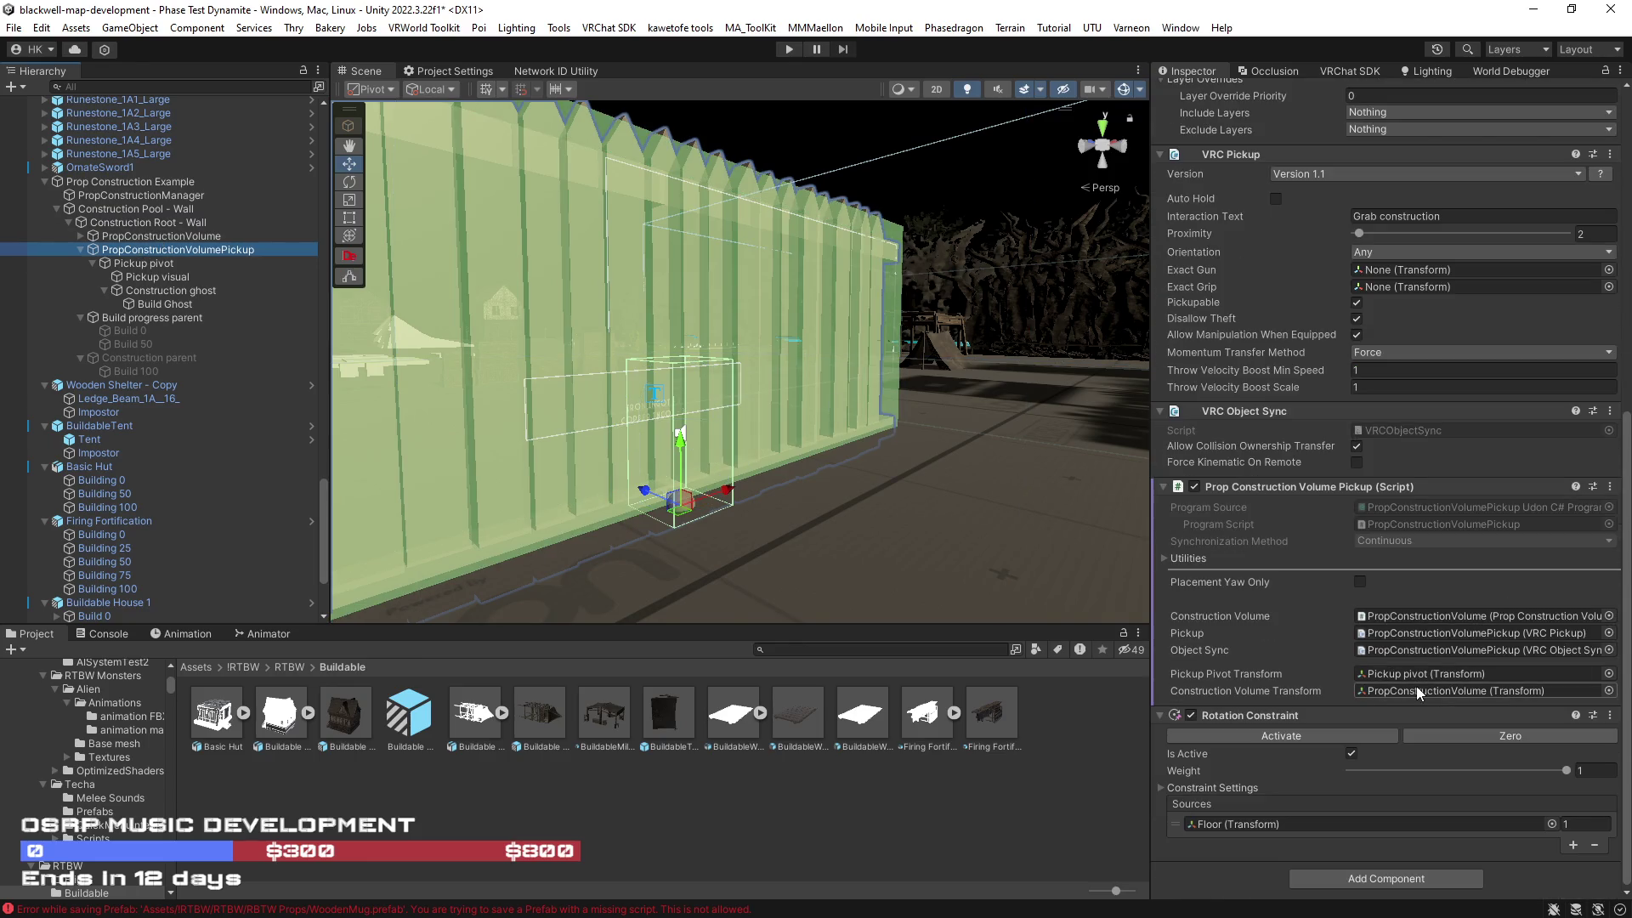
click(124, 225)
mouse_move(826, 495)
mouse_down()
mouse_move(770, 453)
mouse_move(784, 411)
mouse_up()
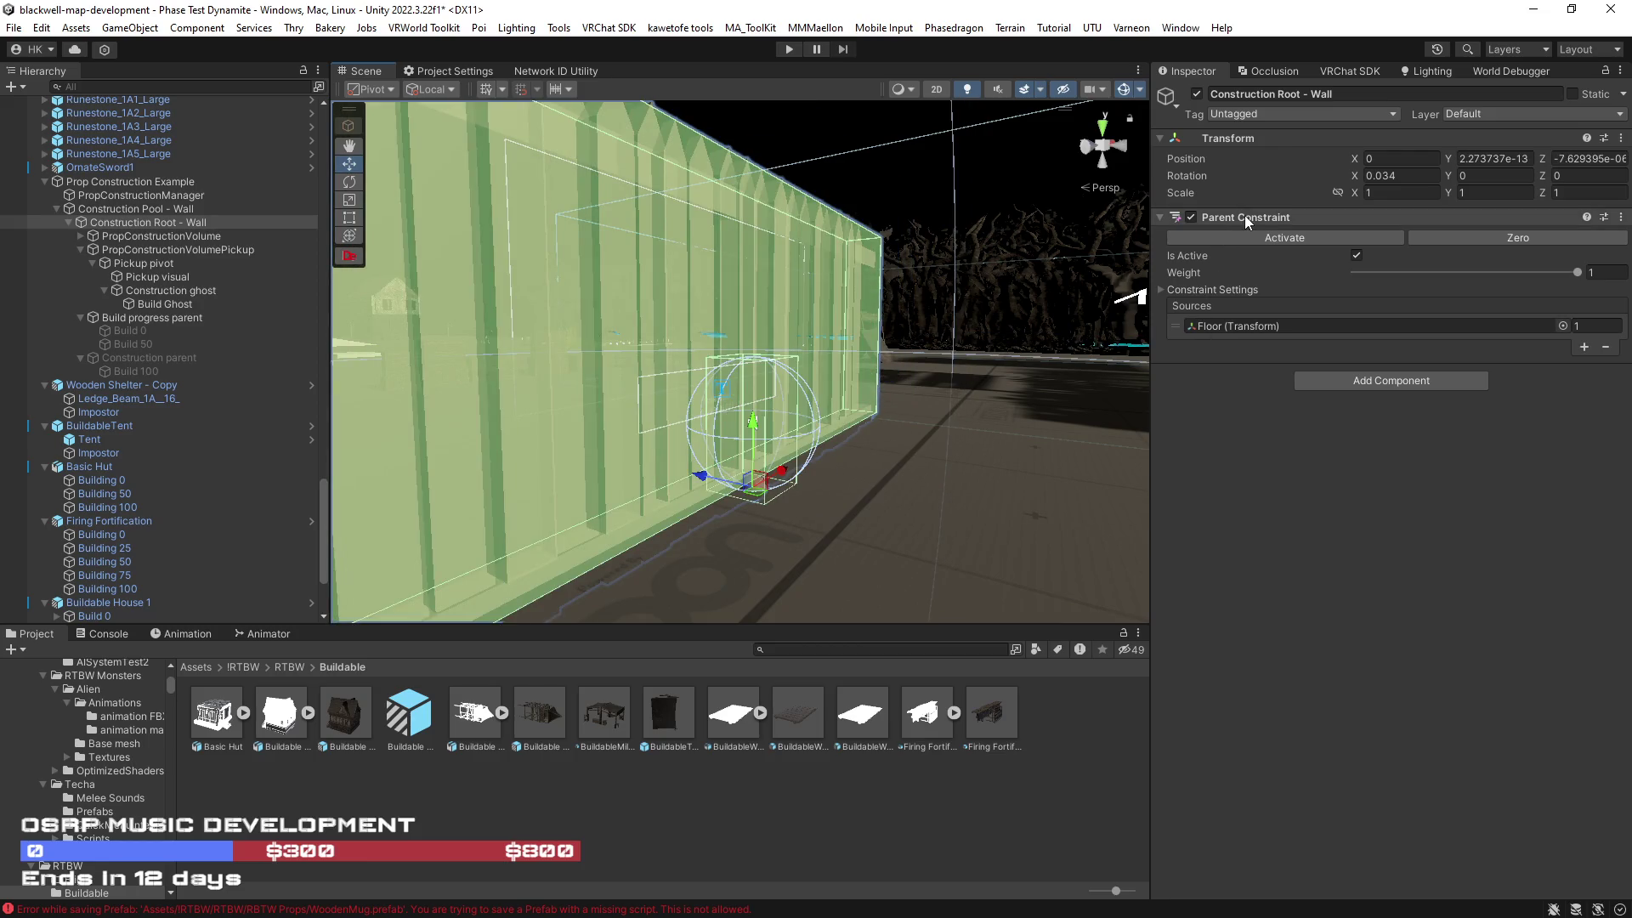
Step: Remove the Parent Constraint from the wall root and inspect its construction children
right_click(1244, 215)
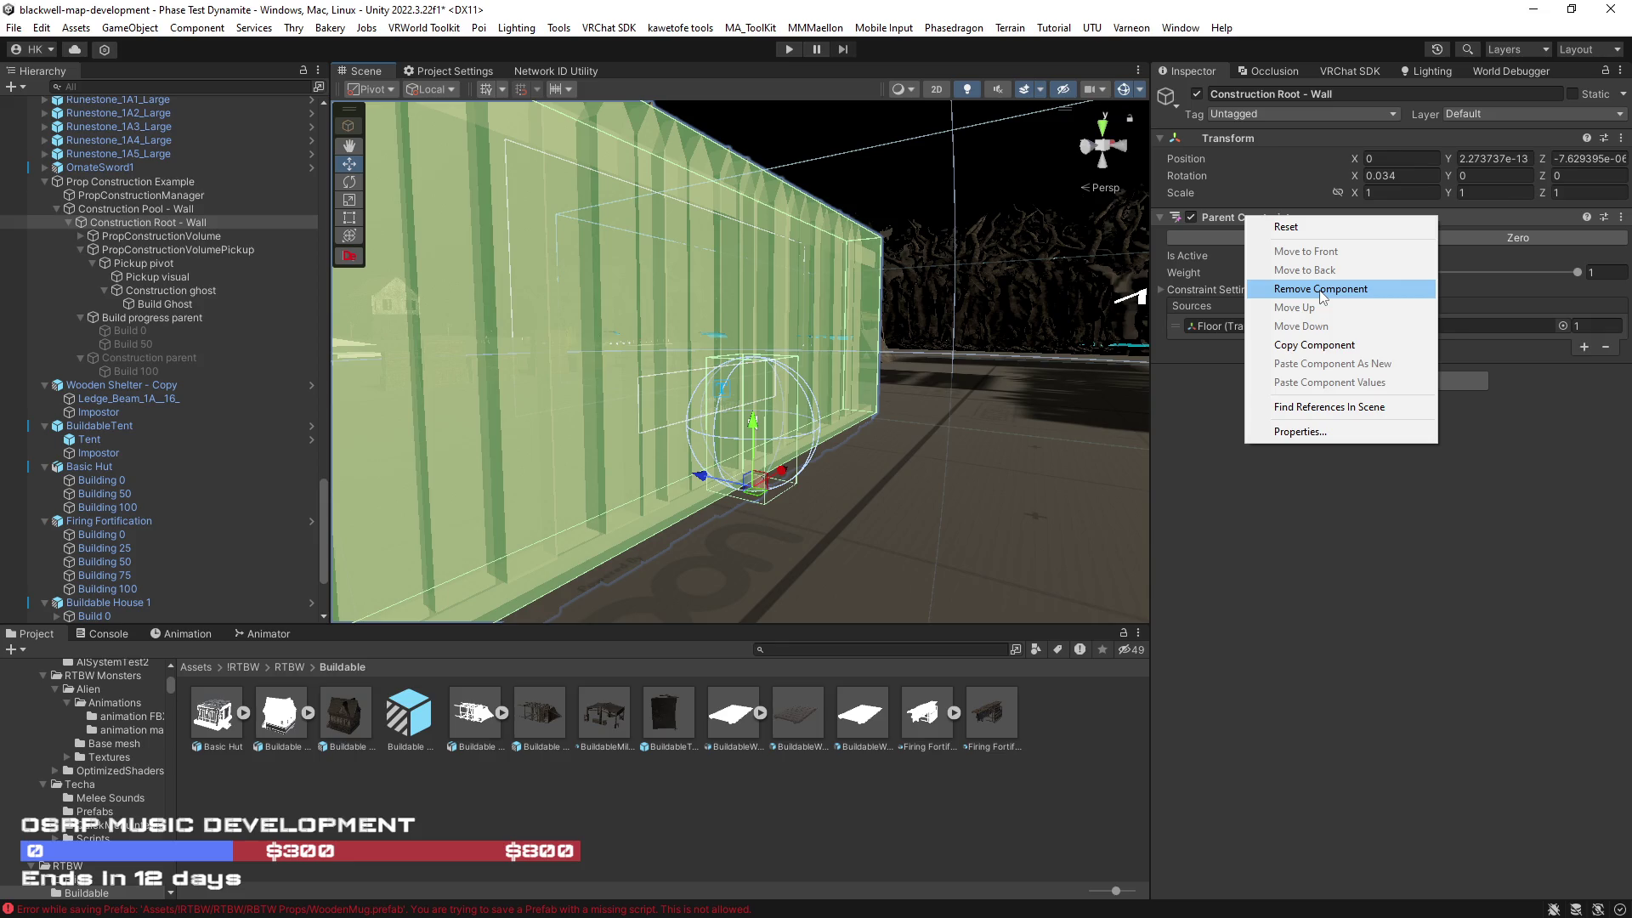
click(1321, 289)
click(136, 238)
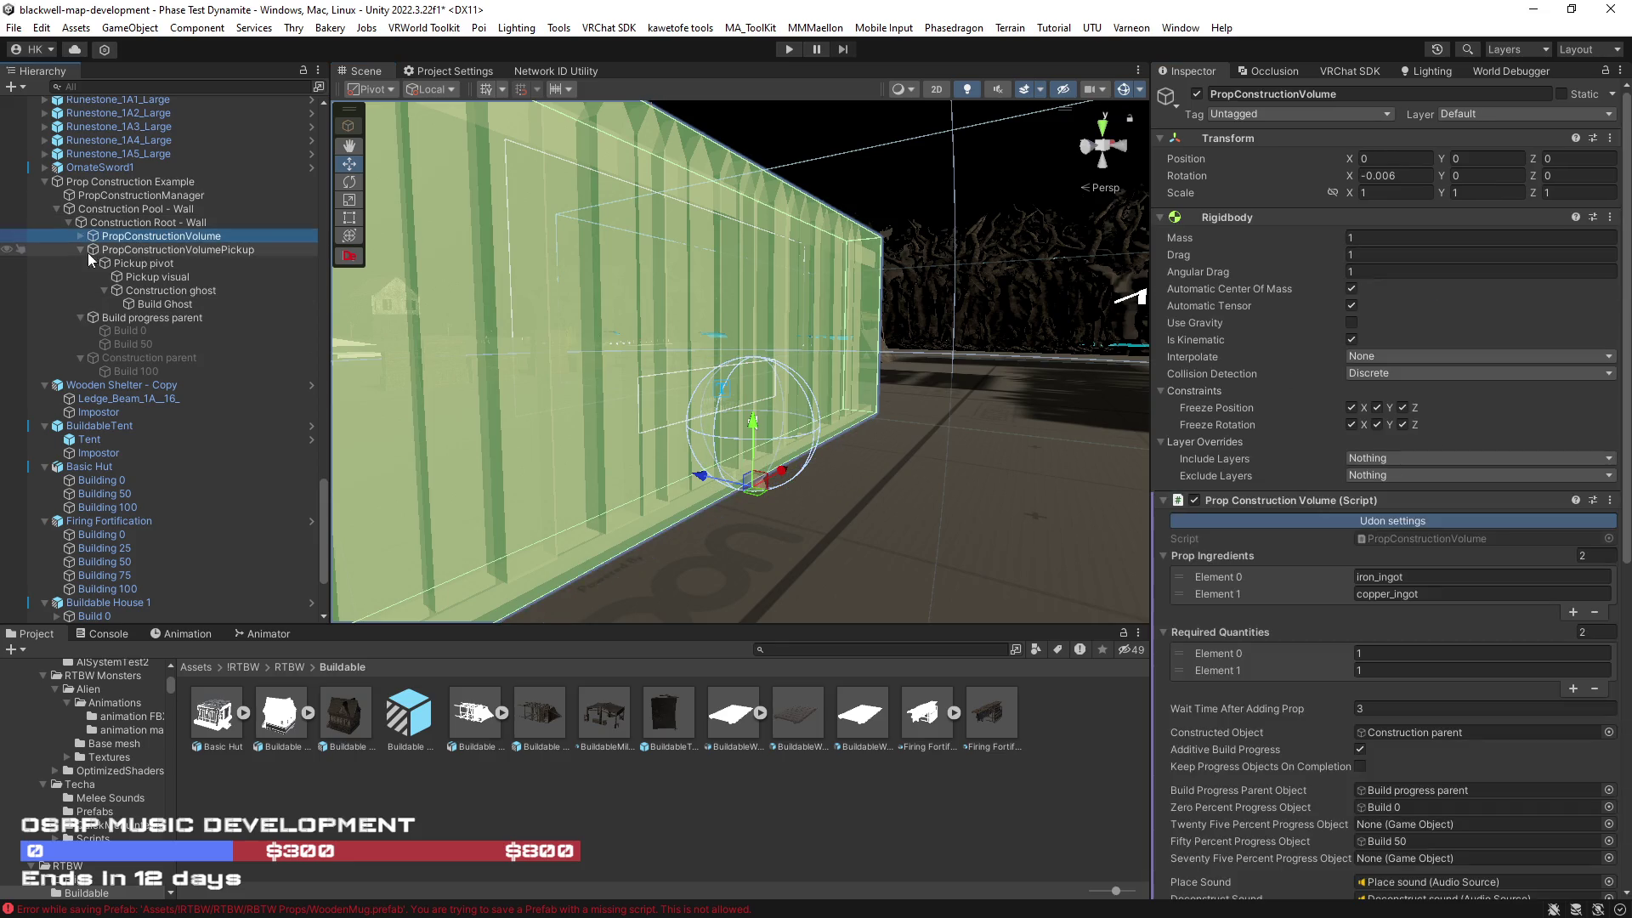
scroll(1214, 561, down, 8)
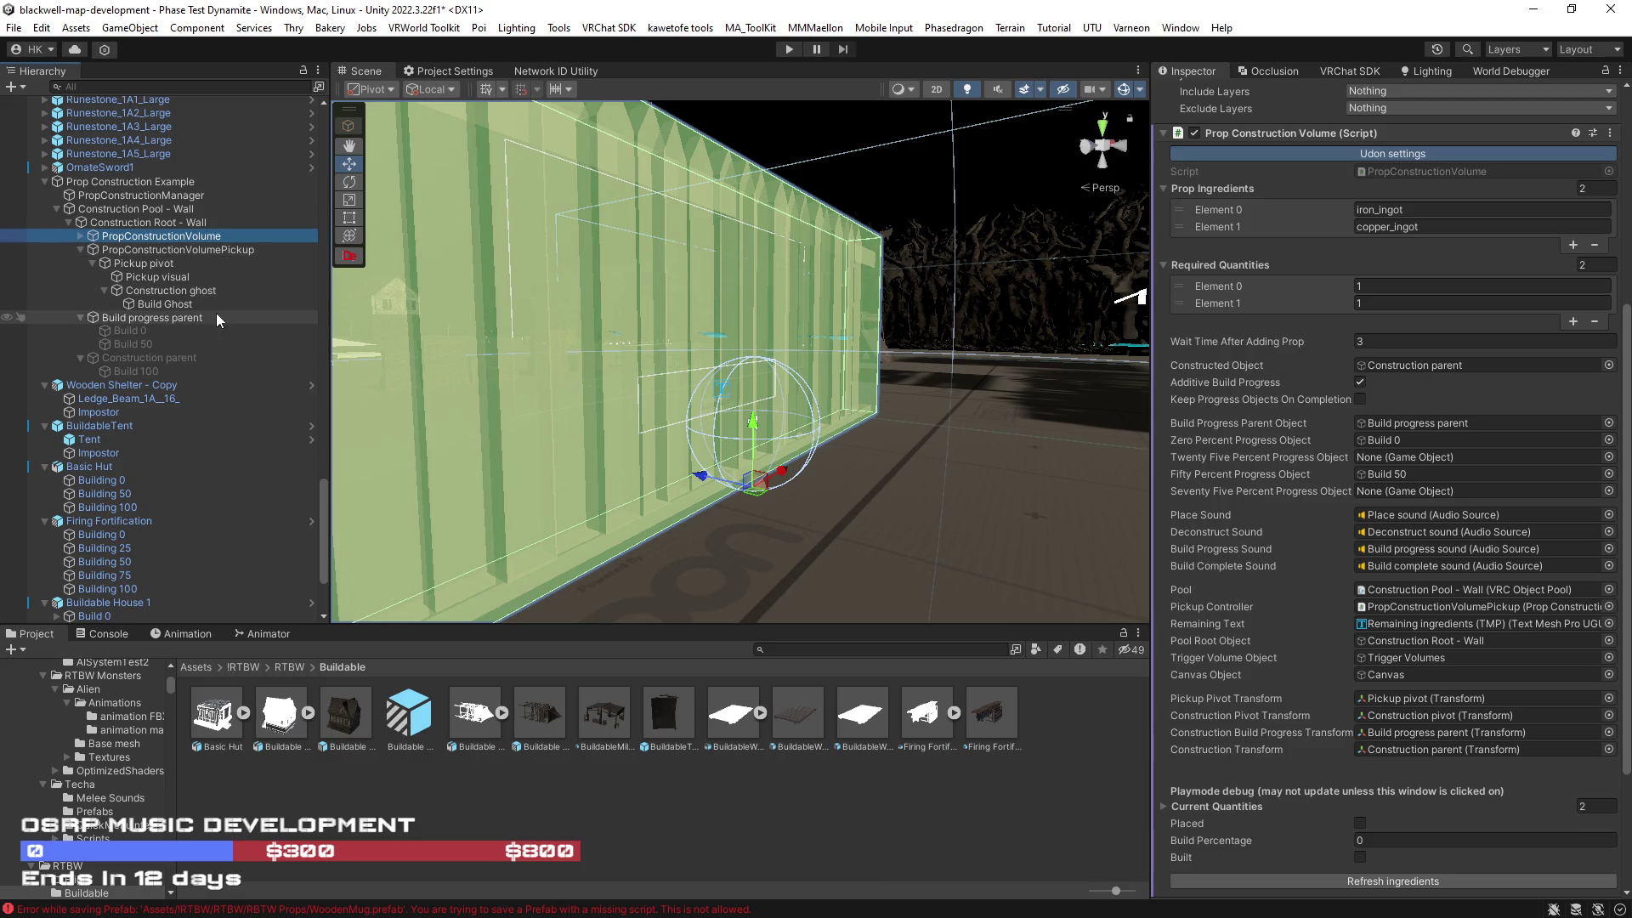
click(151, 250)
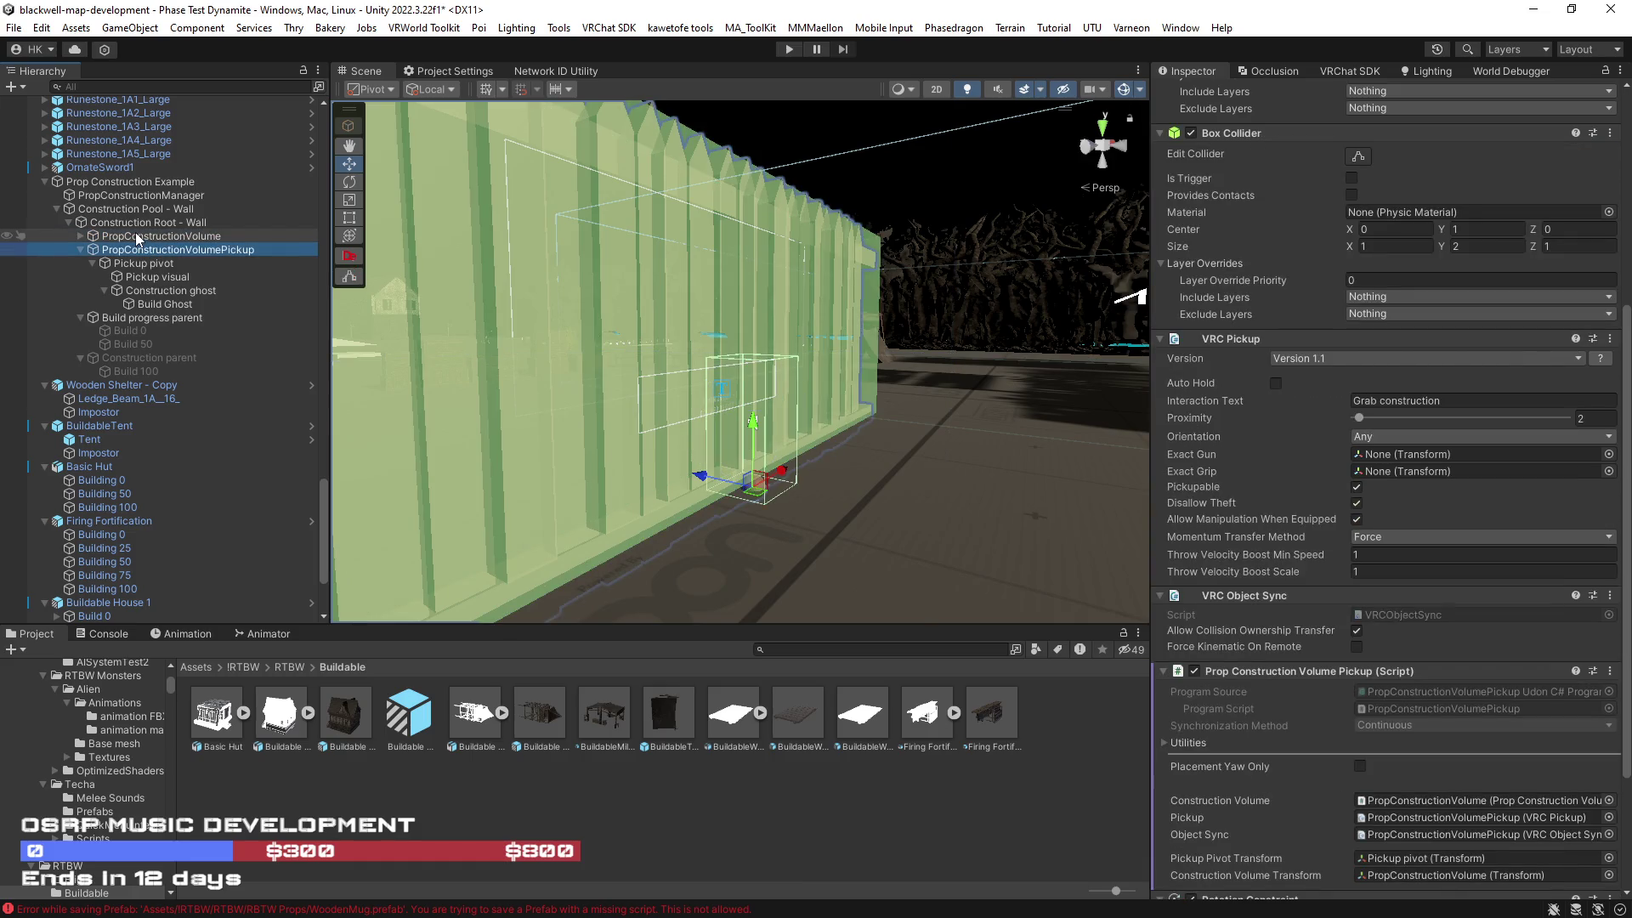
click(79, 236)
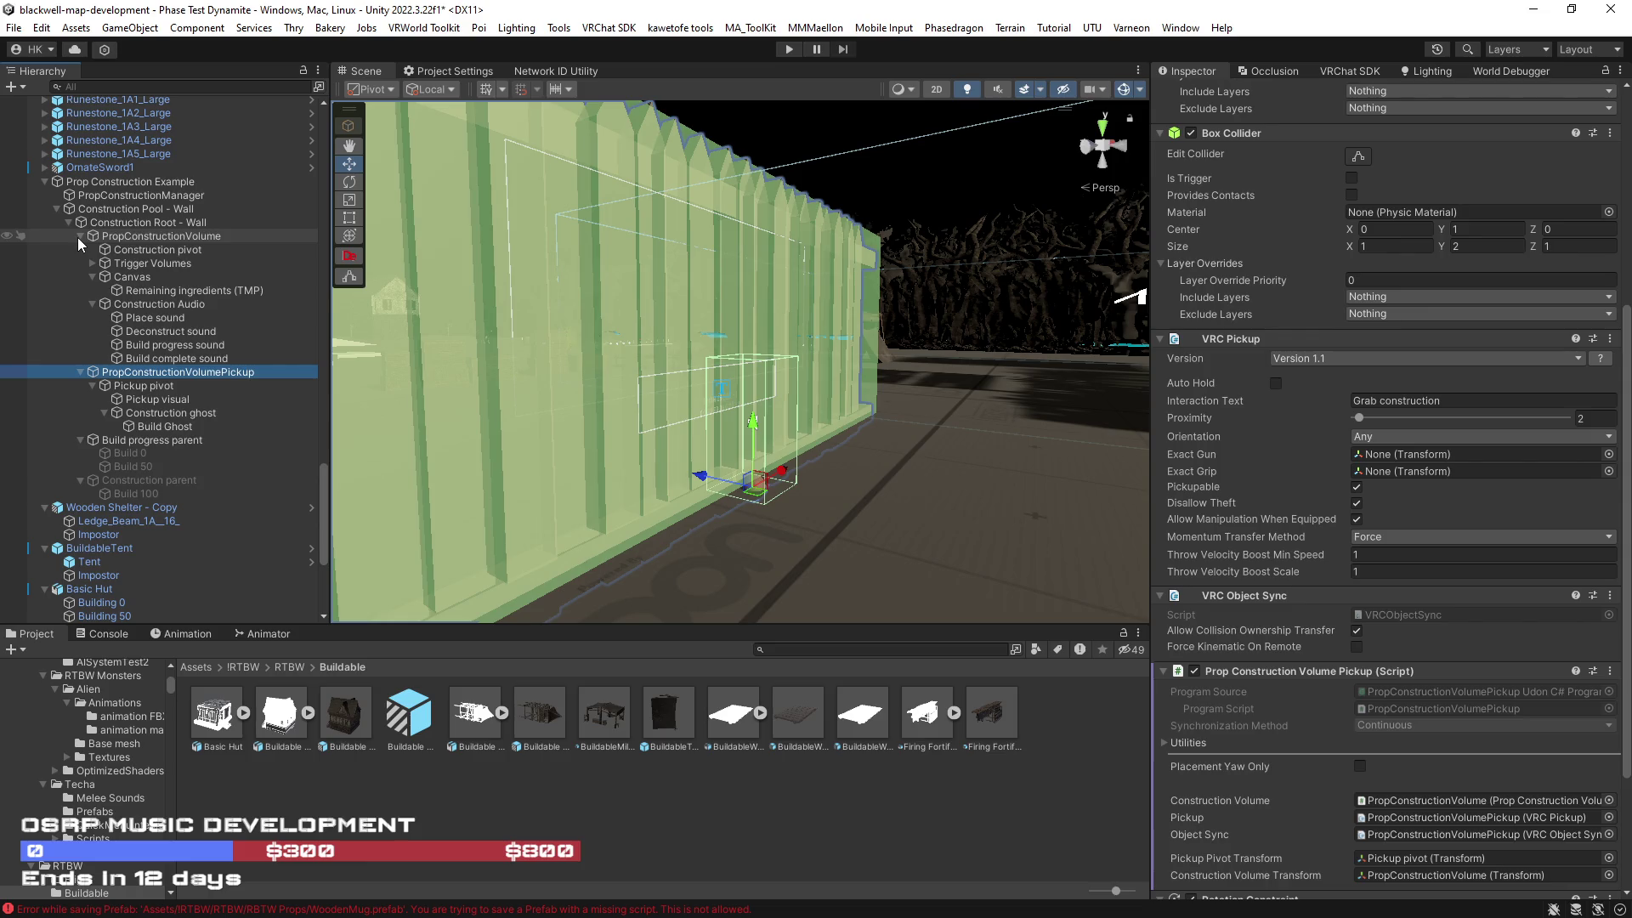
click(78, 237)
click(80, 249)
Step: Delete the Floor source from the Rotation Constraints on Build progress parent, pickup and volume
click(153, 264)
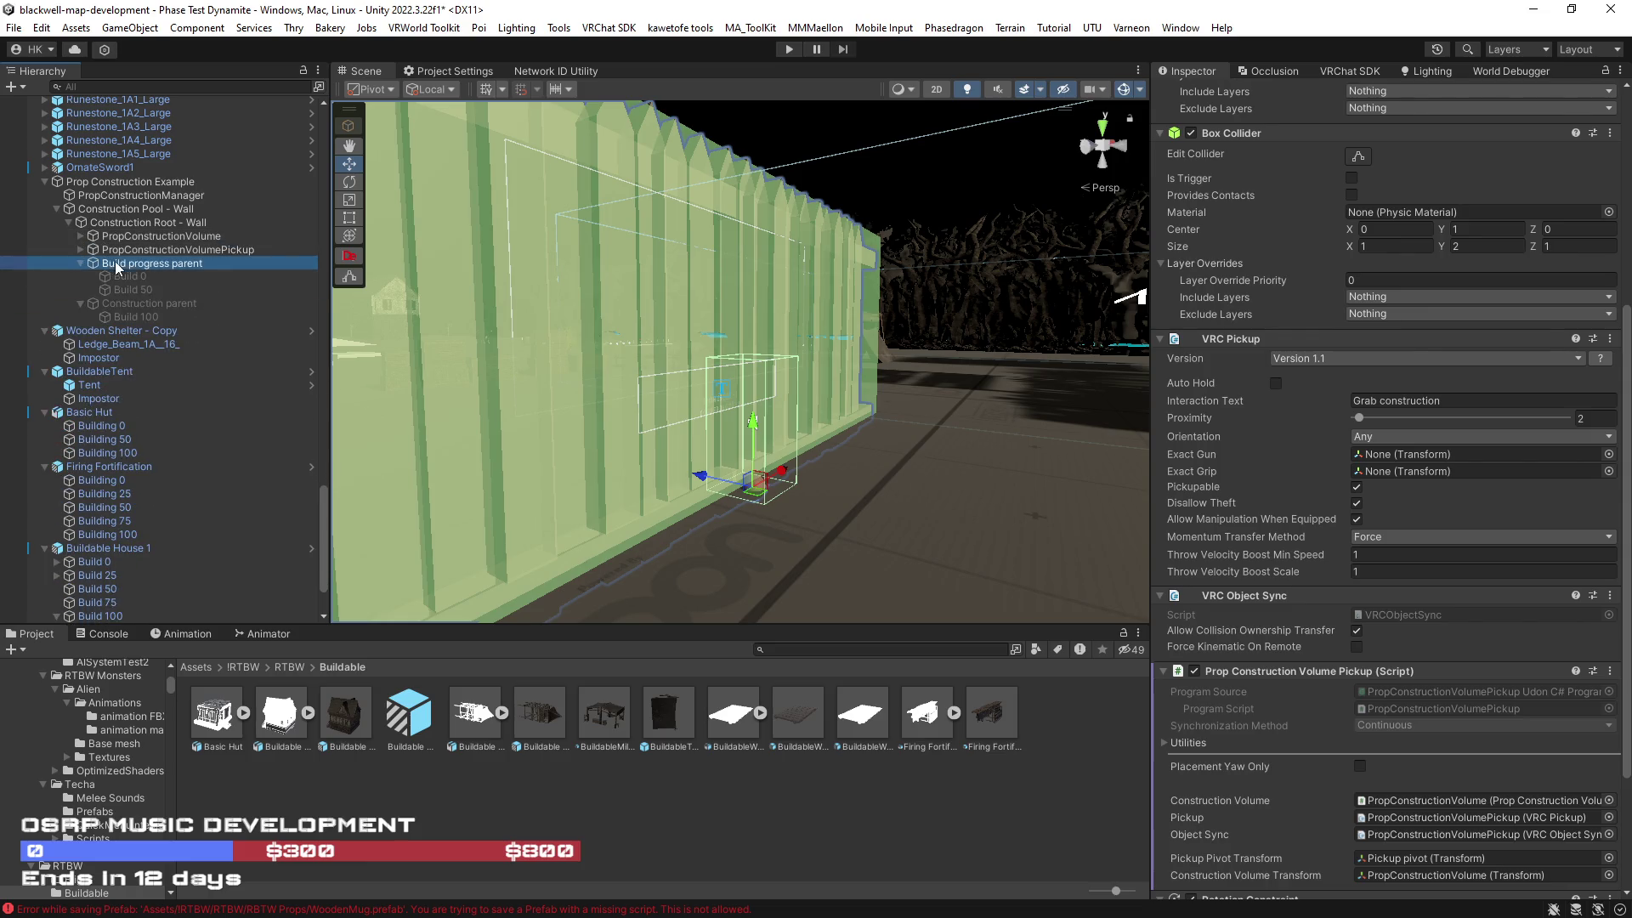
ctrl+click(178, 248)
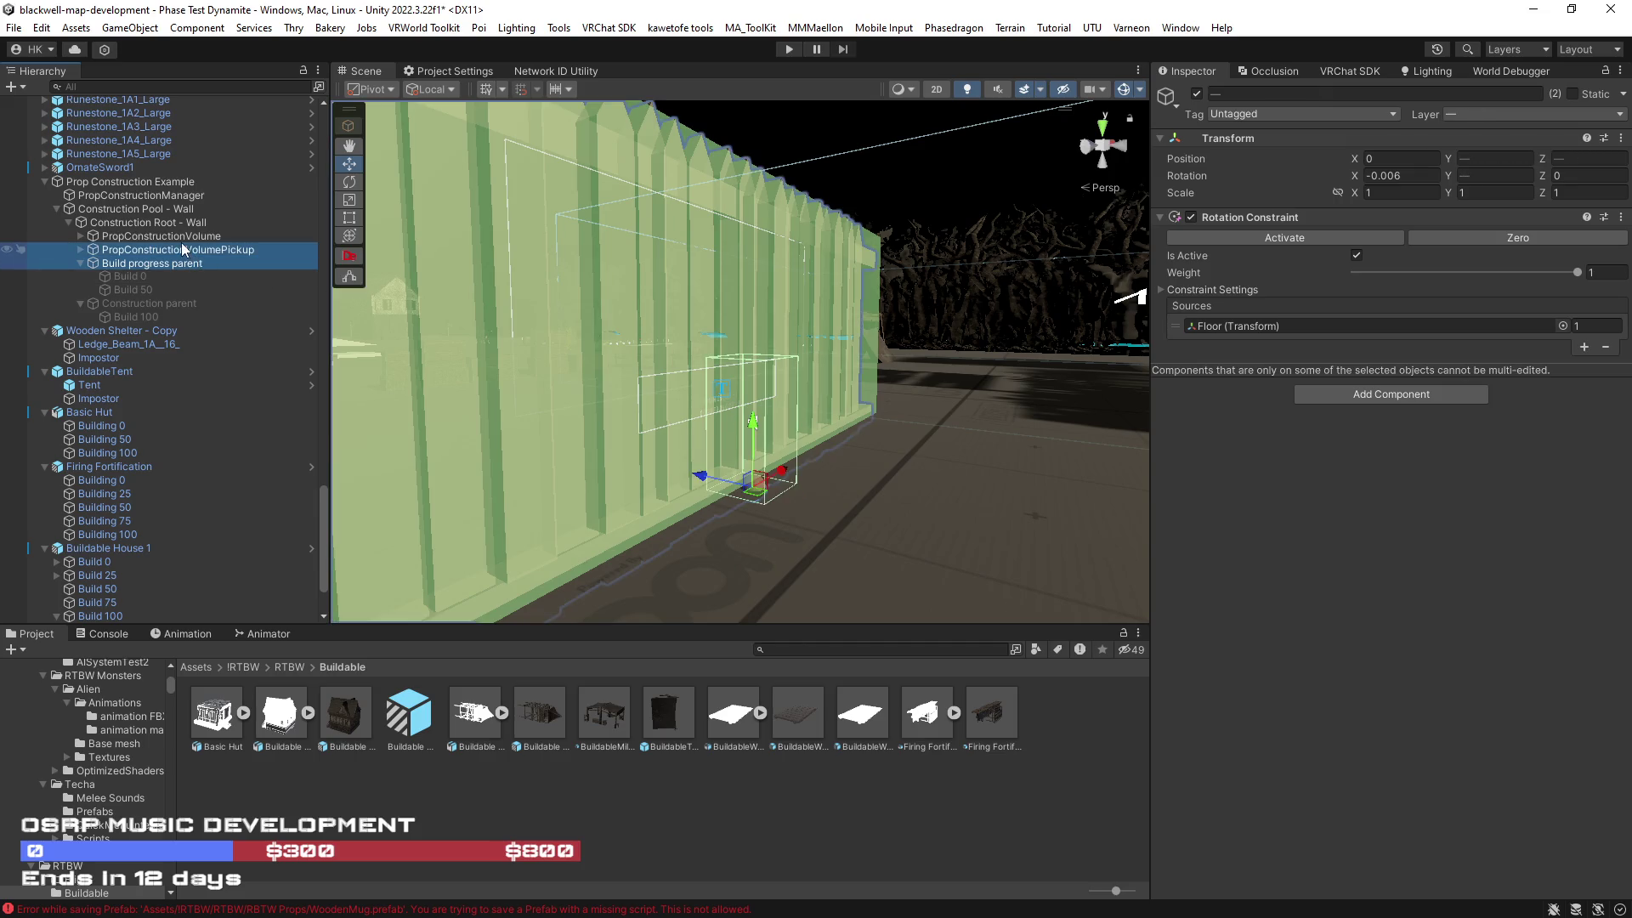
ctrl+click(176, 237)
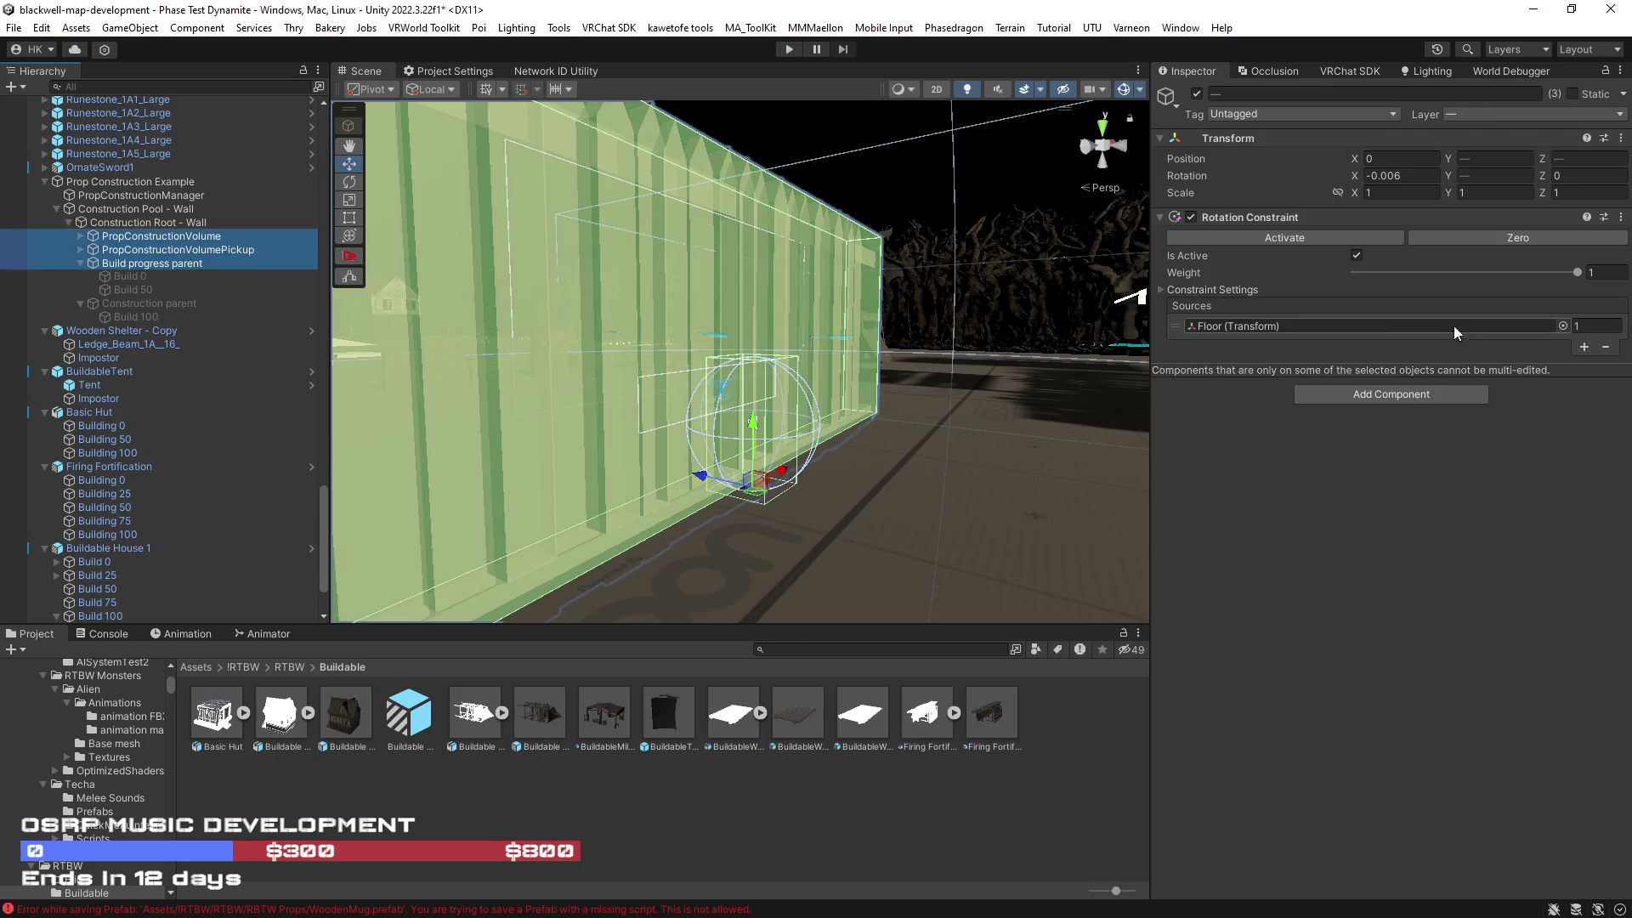
click(1173, 325)
key(Delete)
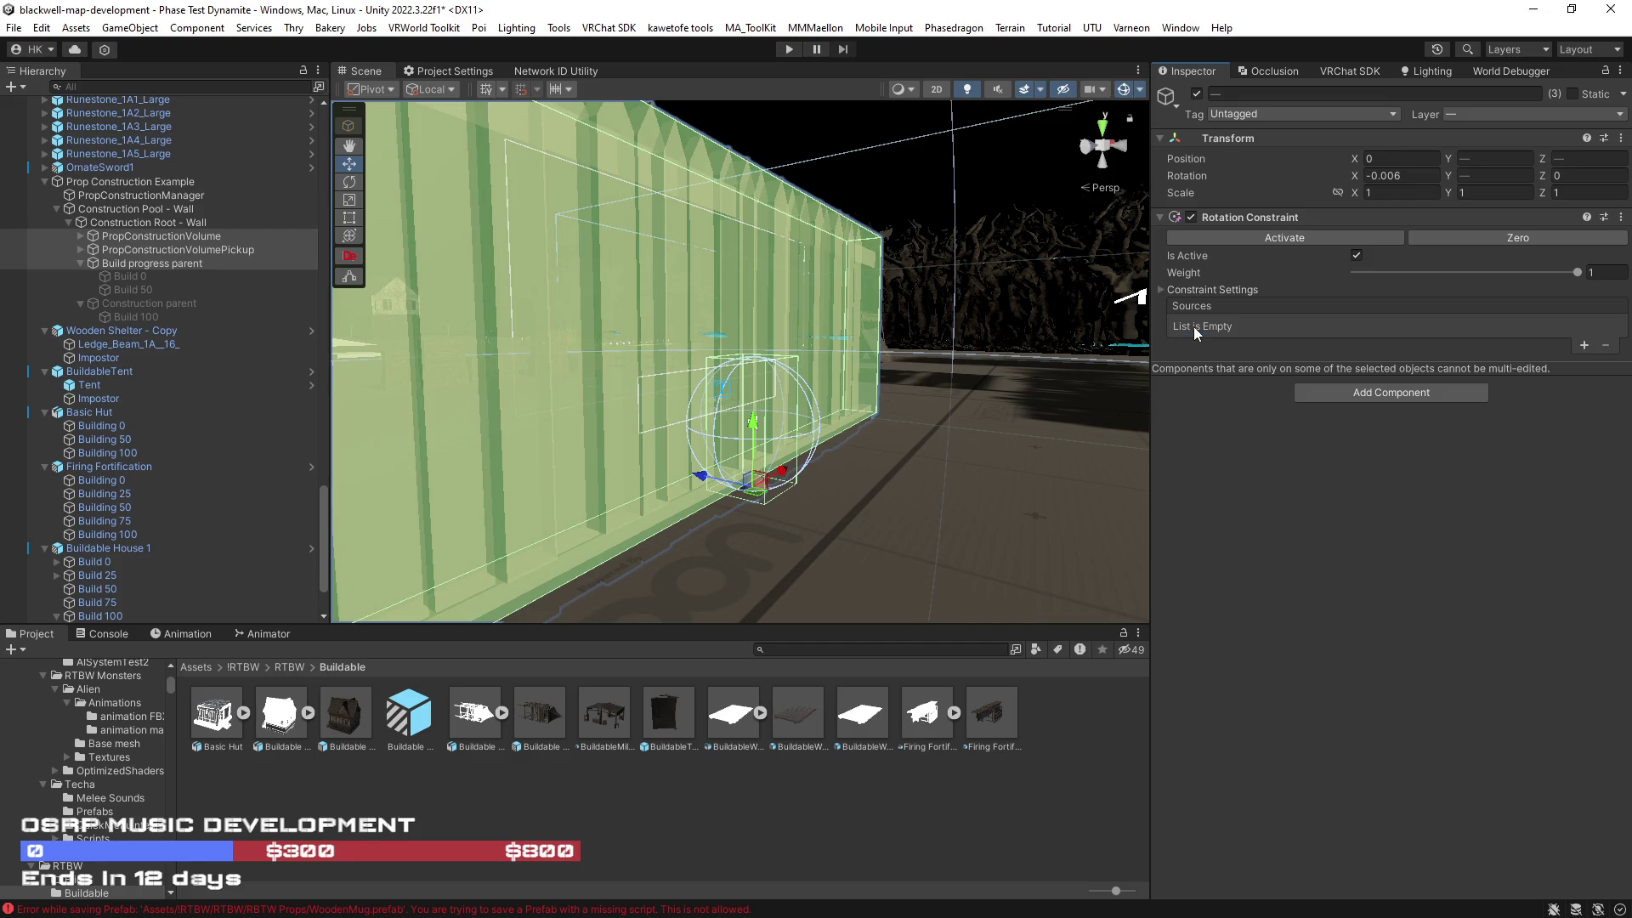
click(1163, 290)
click(131, 241)
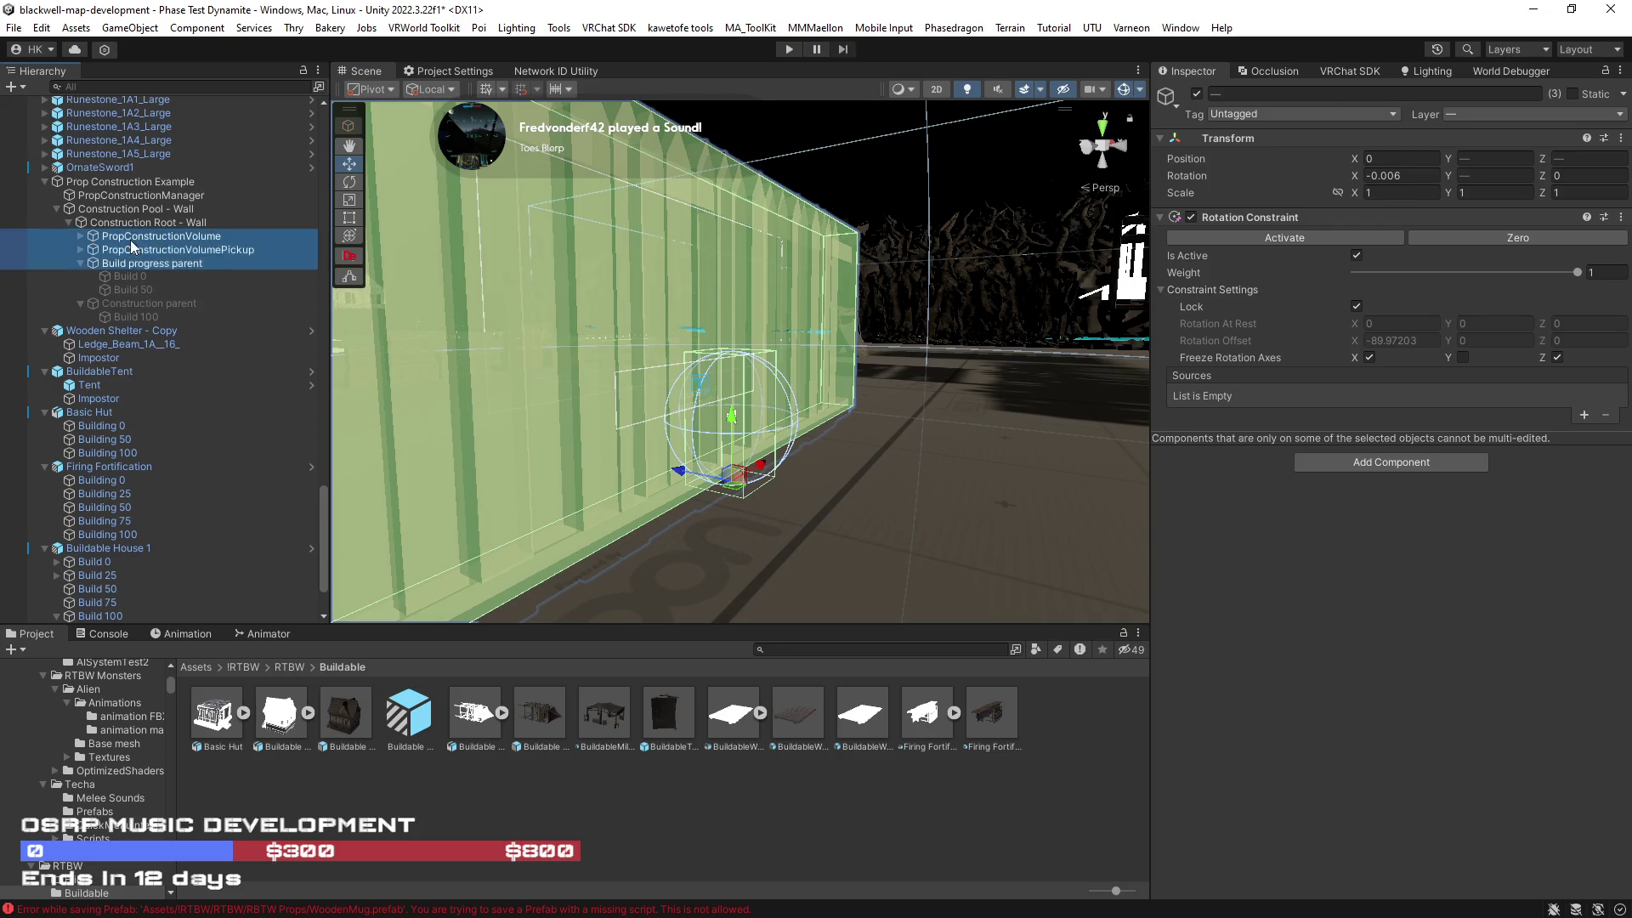
Step: Check that Construction Pool - Wall now holds only the wall root, then clear the selection
click(135, 251)
click(132, 208)
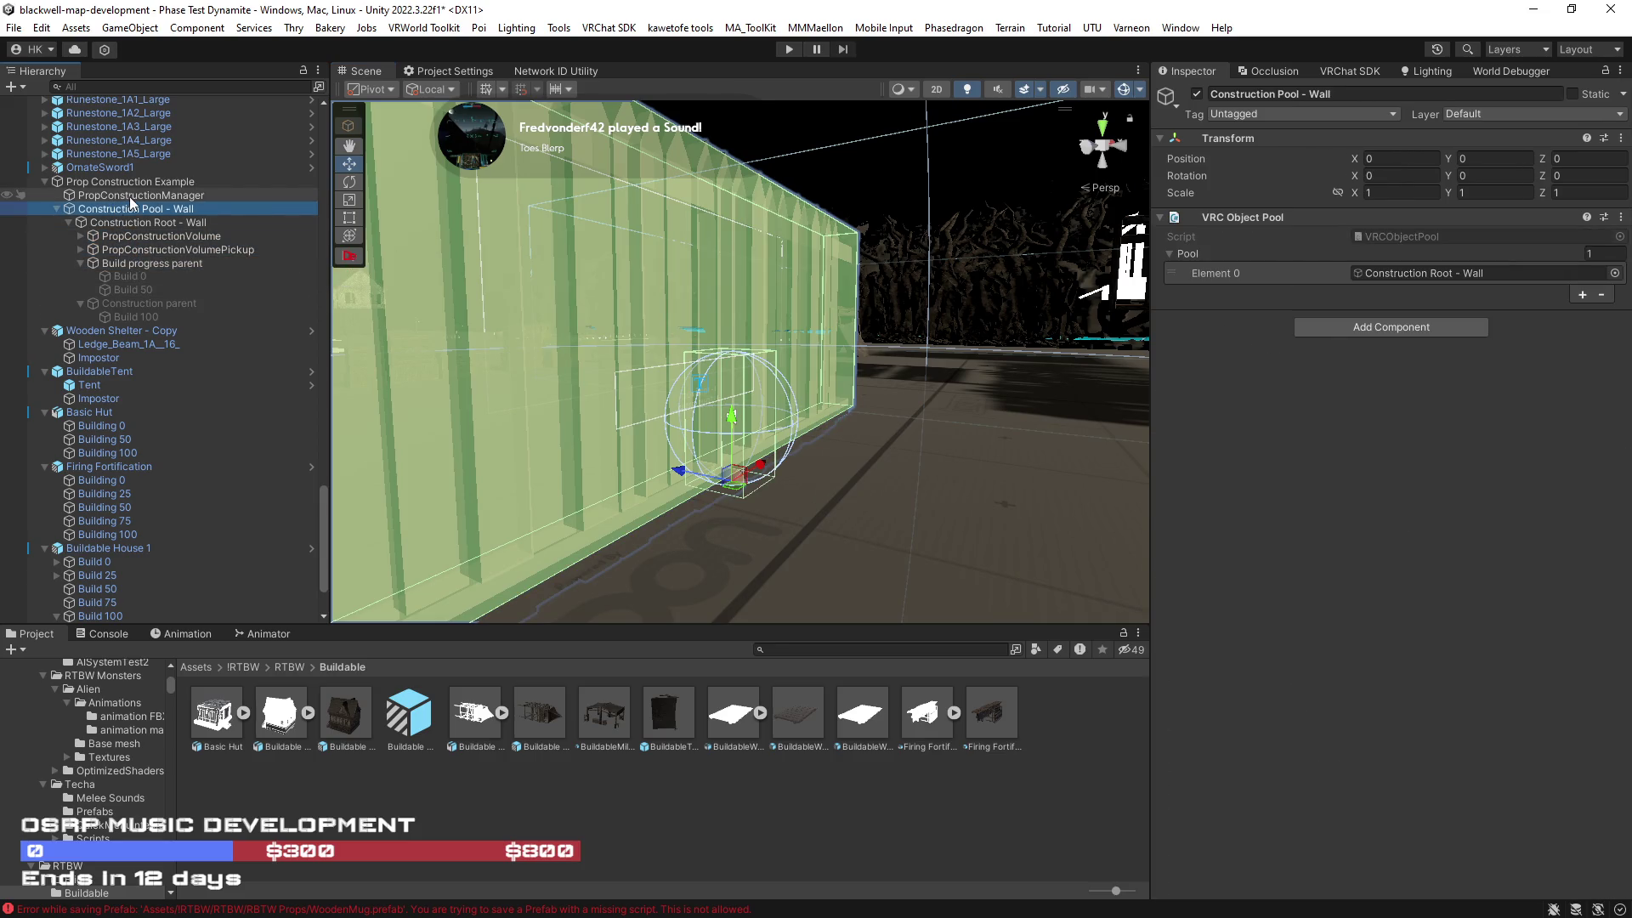
scroll(946, 279, up, 1)
click(850, 114)
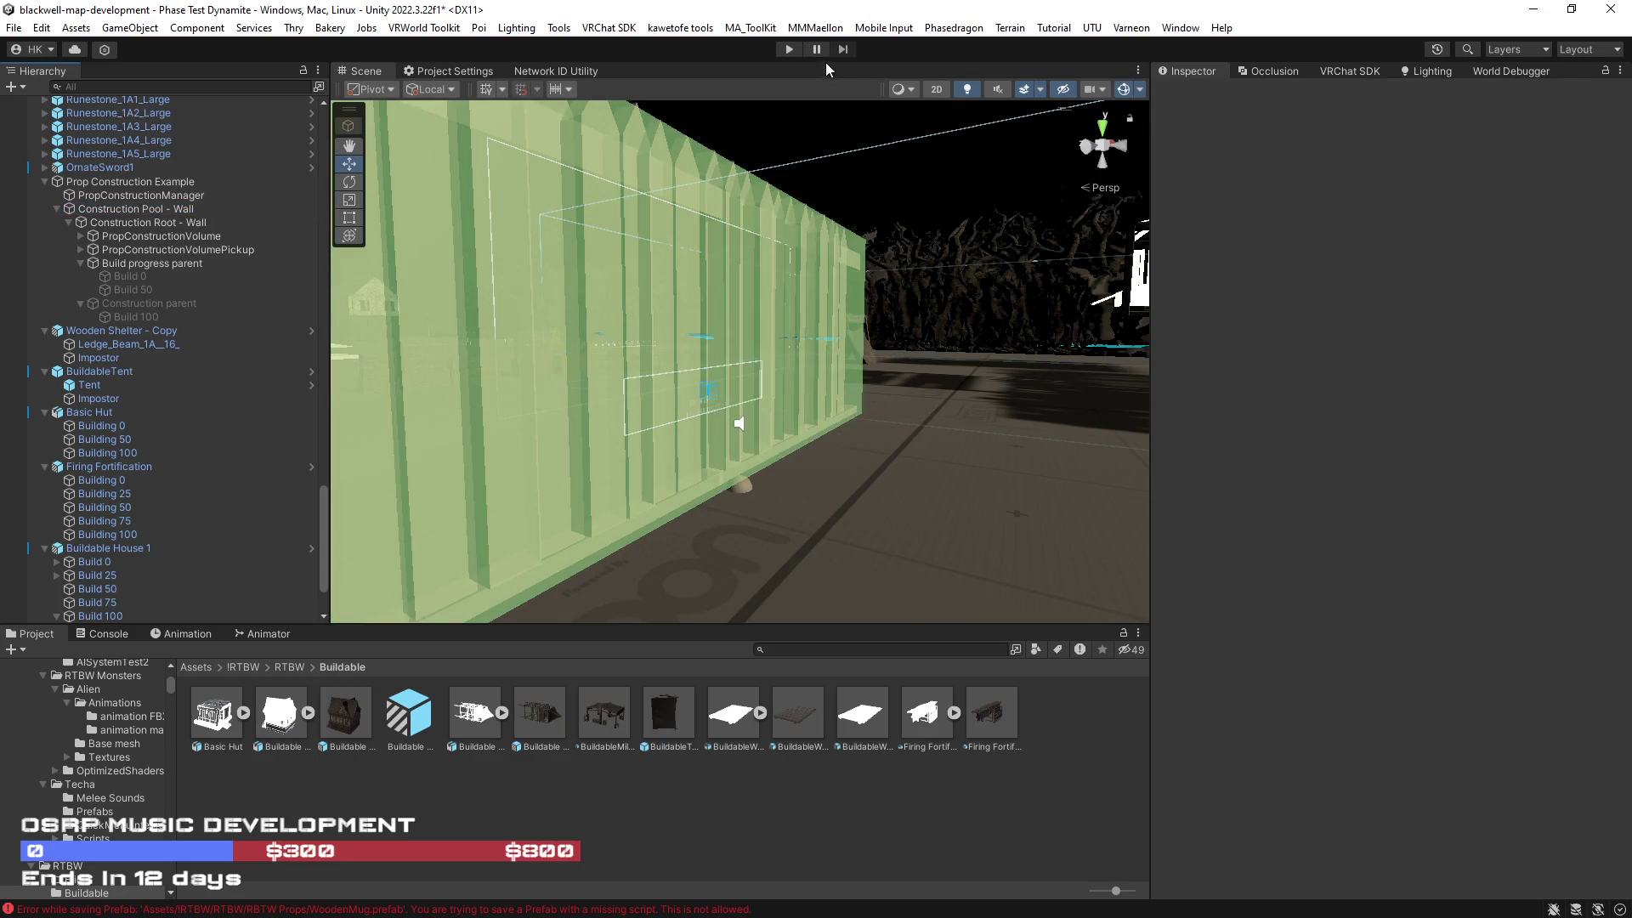
Step: Enter Play mode to test the wall, waiting through import and lighting preprocessing
click(787, 50)
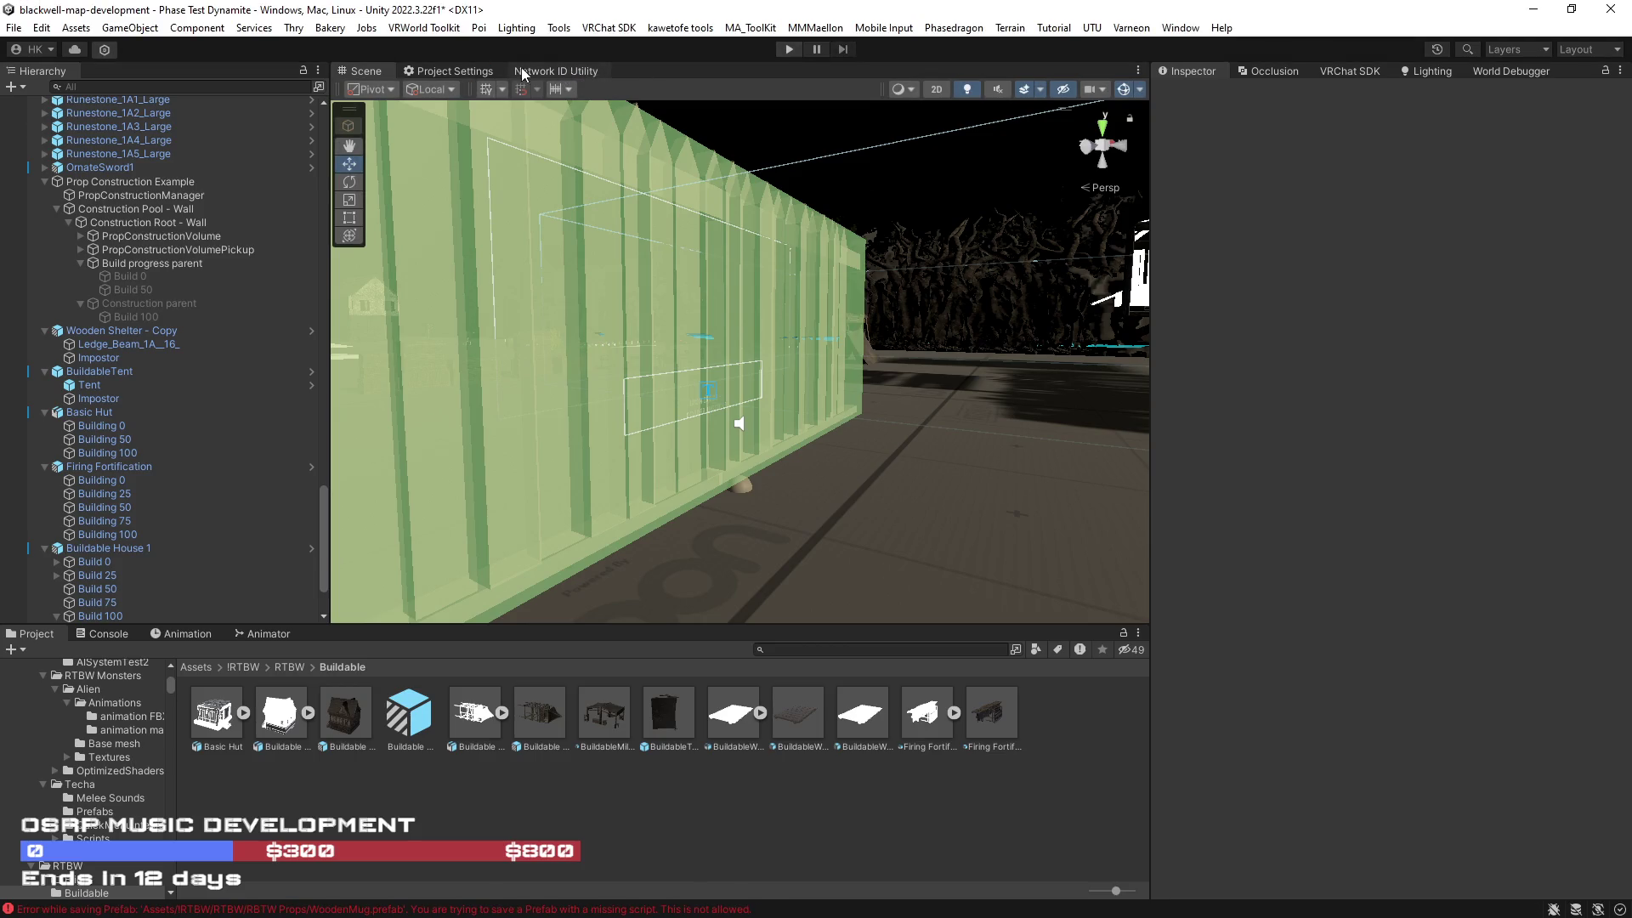
Step: Clear all recorded scene IDs in the Network ID Utility and return to the Scene view
click(555, 71)
click(664, 168)
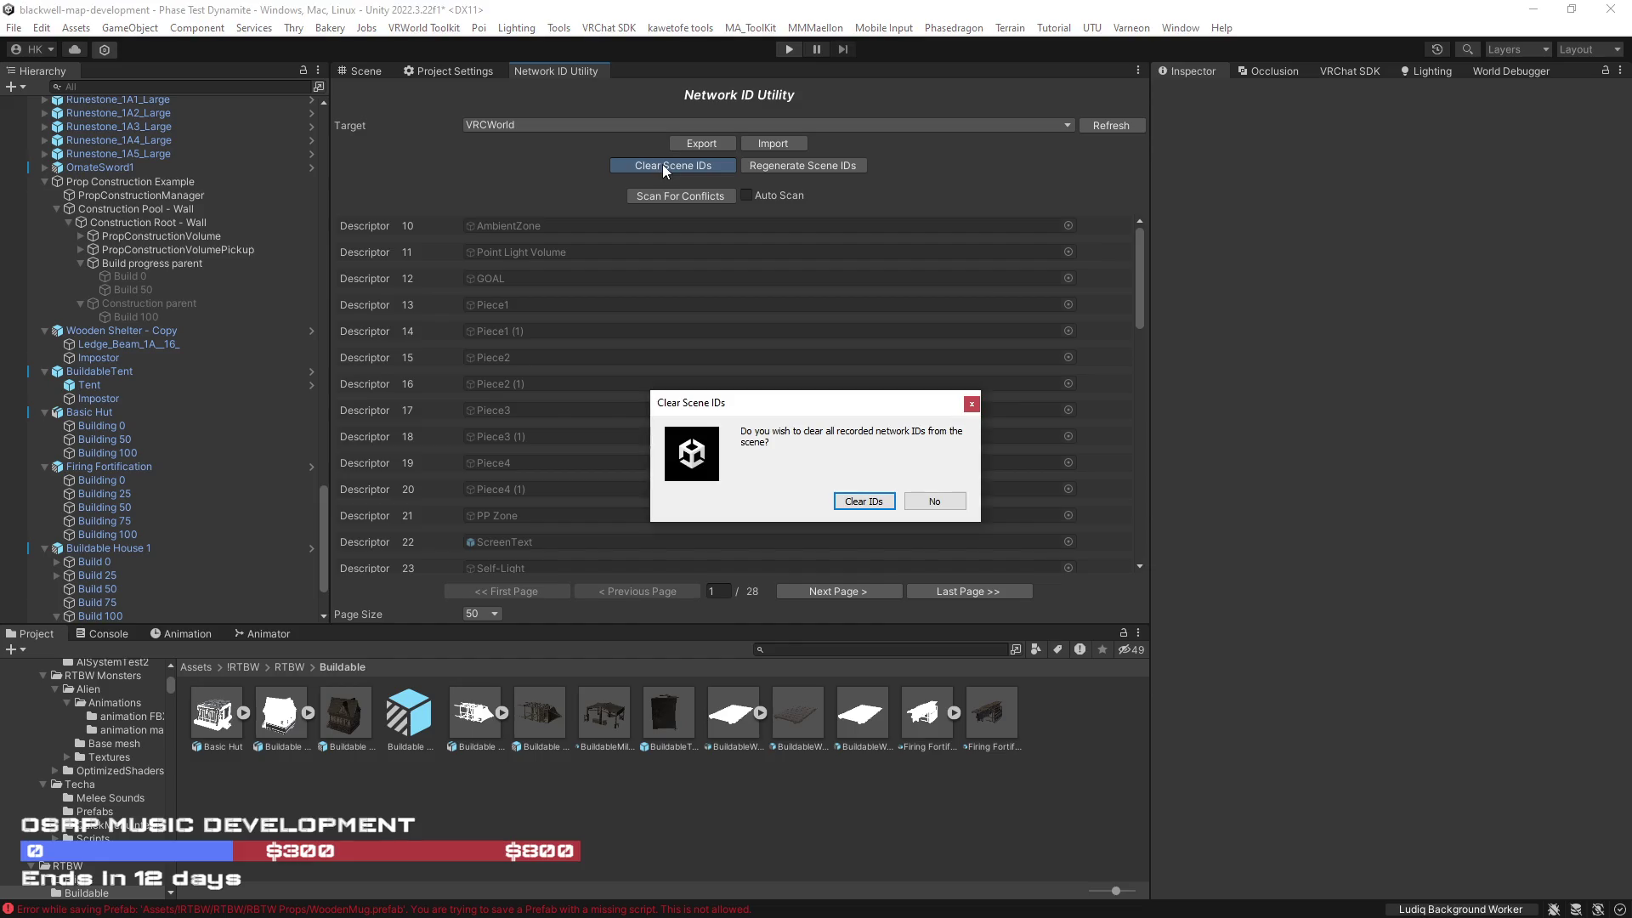
click(863, 500)
click(374, 71)
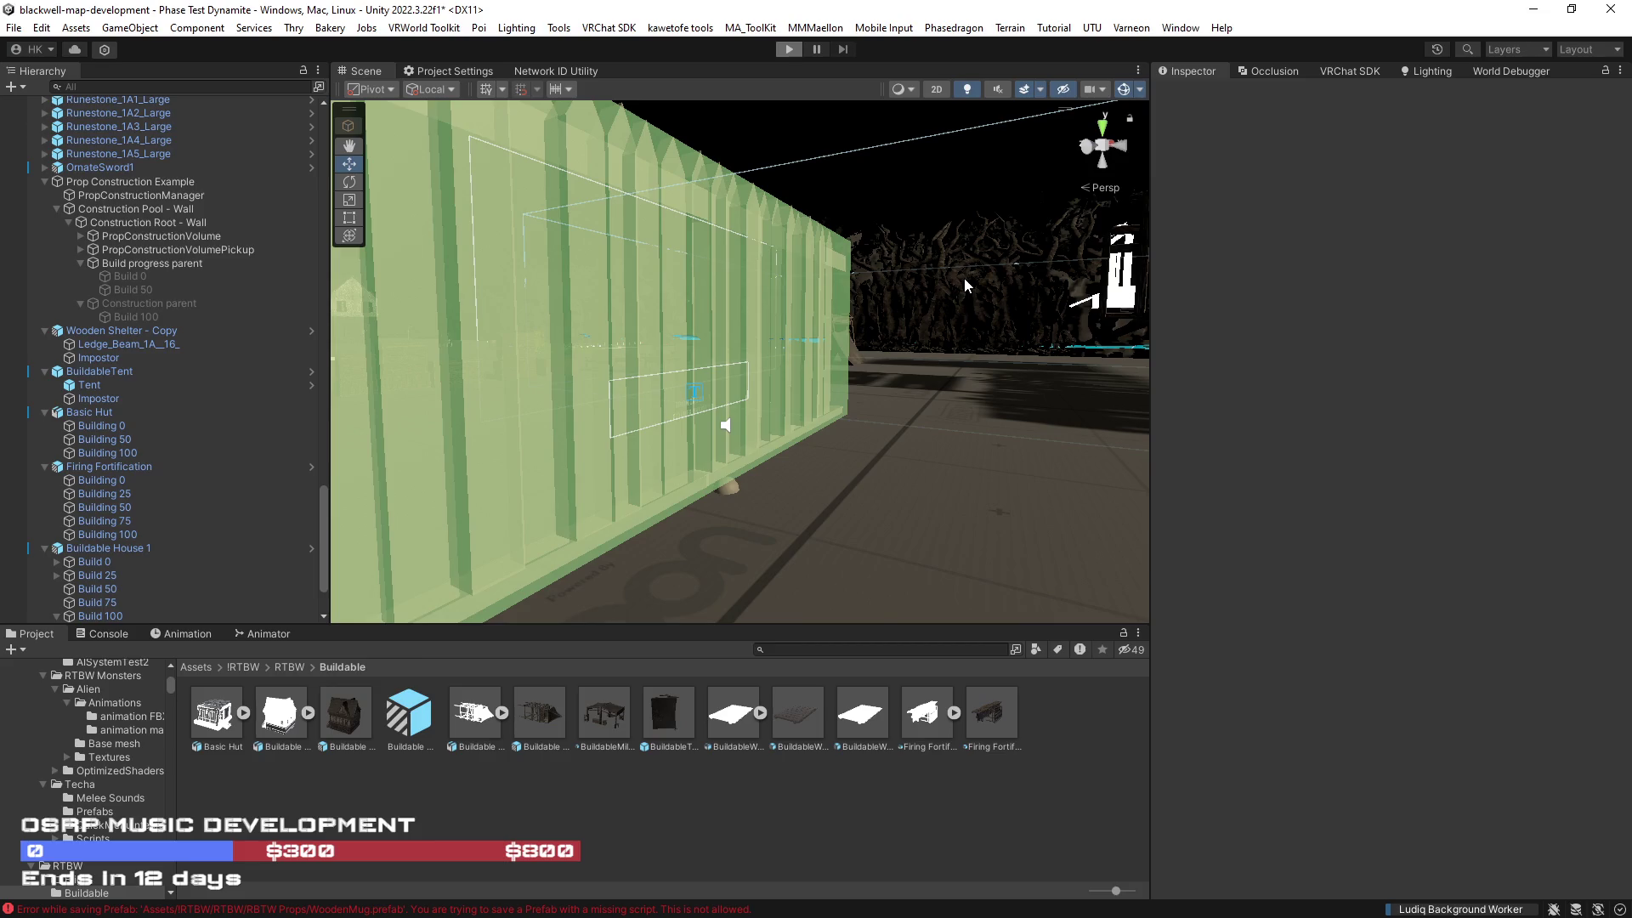
key(ctrl+p)
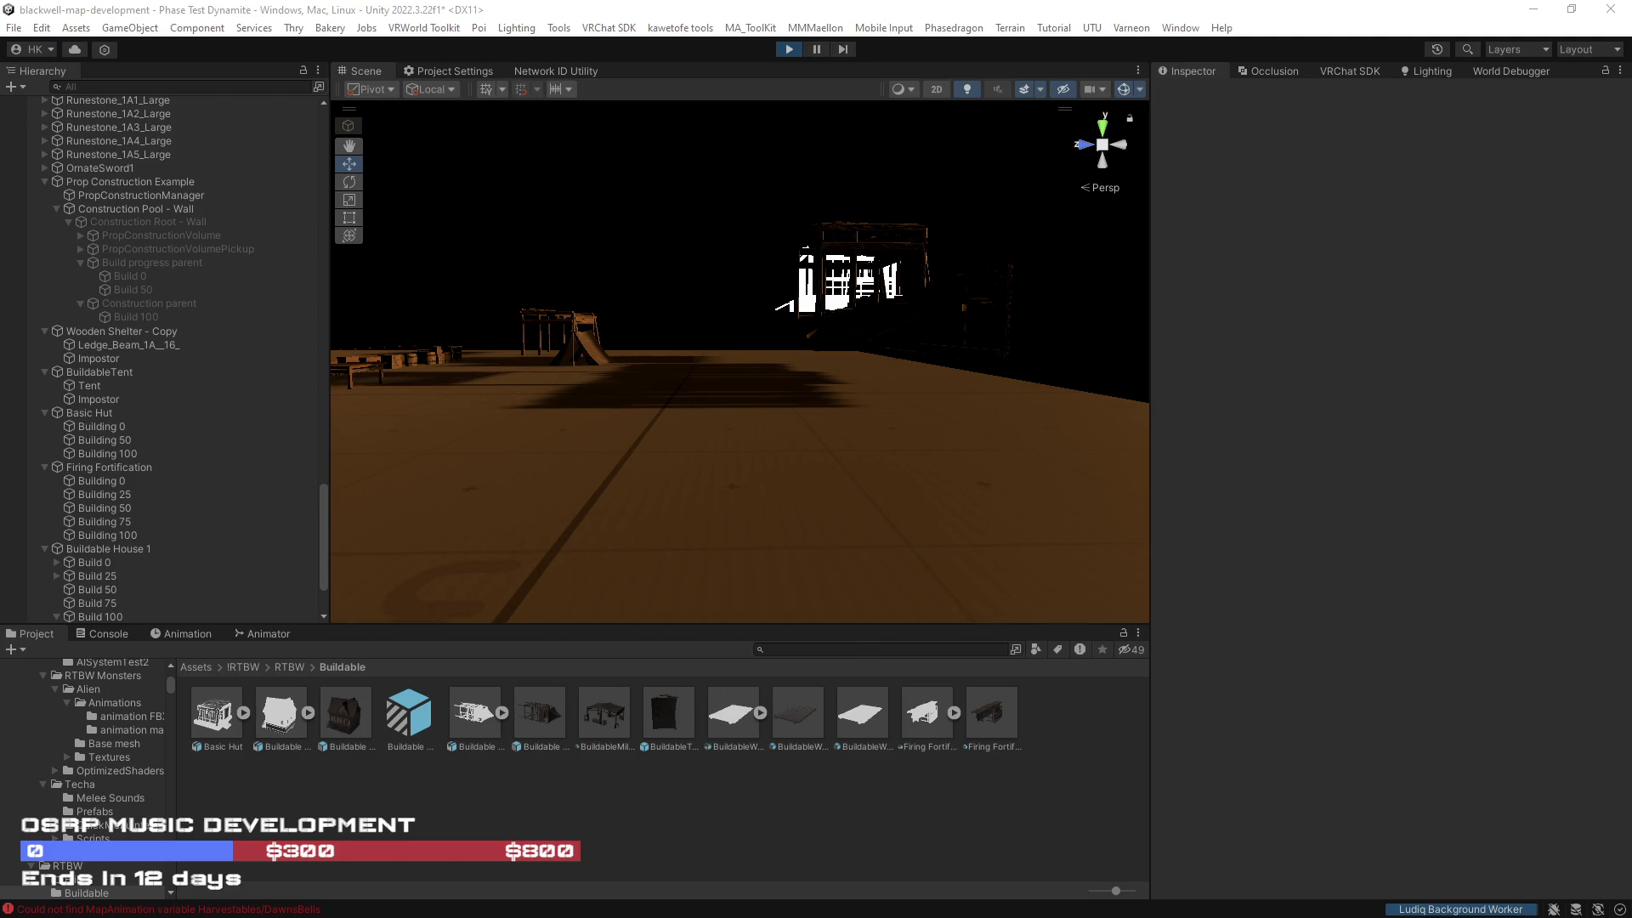
Step: Look toward the lit village during the play-test, then stop Play mode
mouse_move(829, 406)
mouse_down()
mouse_move(575, 394)
mouse_move(410, 411)
mouse_move(1457, 400)
mouse_up()
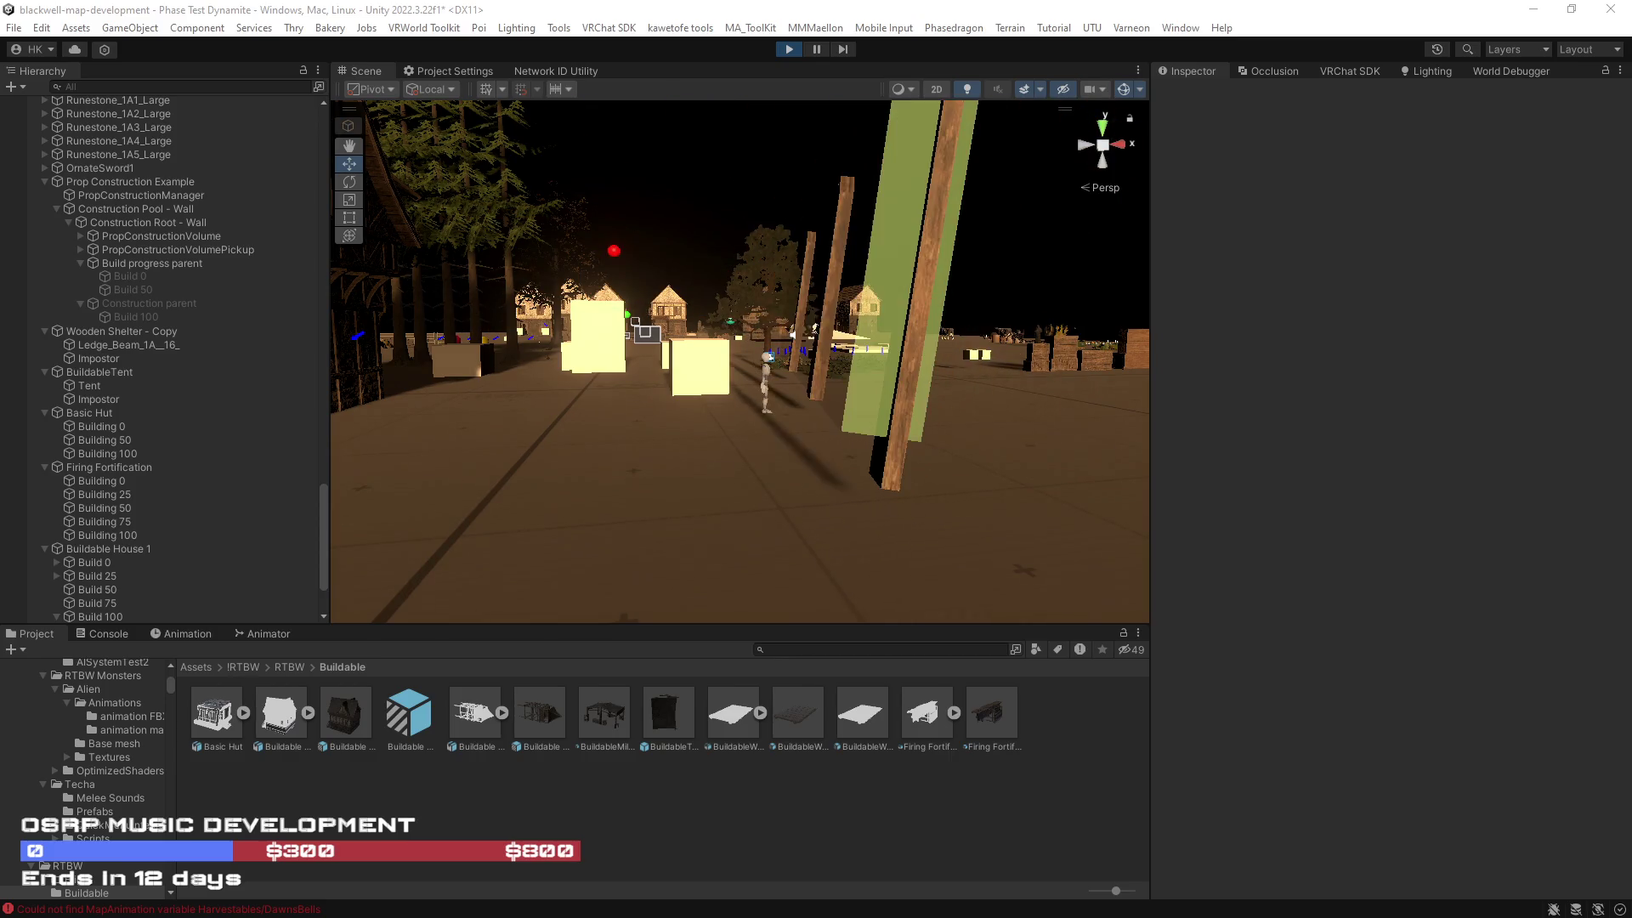
click(792, 49)
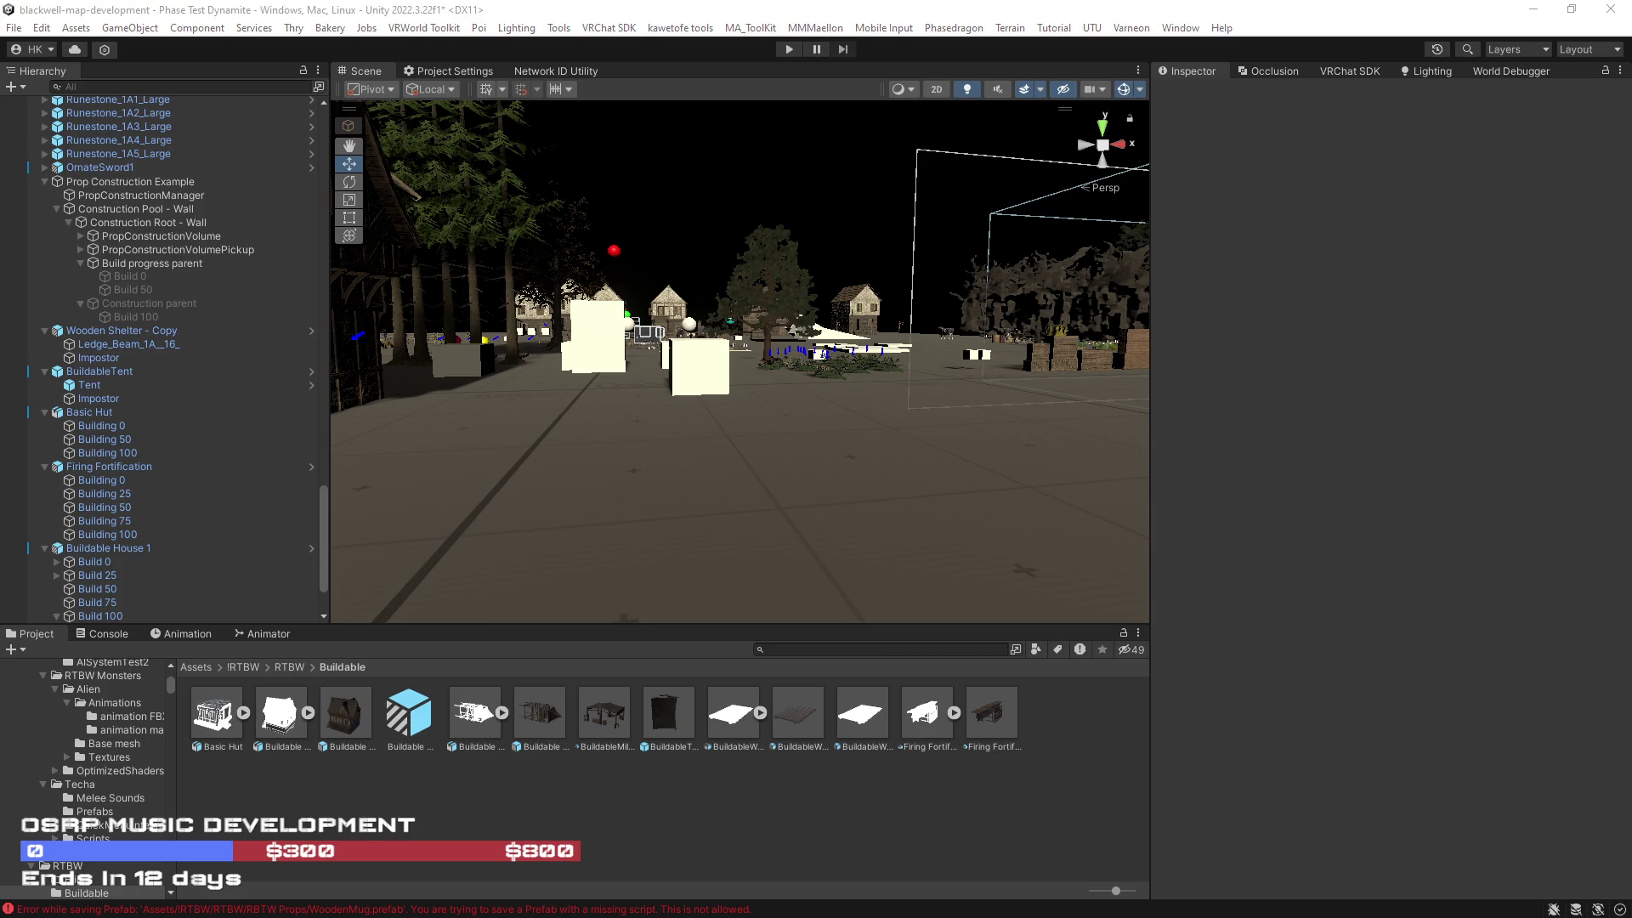
Step: Save Construction Root - Wall as a prefab asset in the Buildable folder
drag(946, 493, 862, 470)
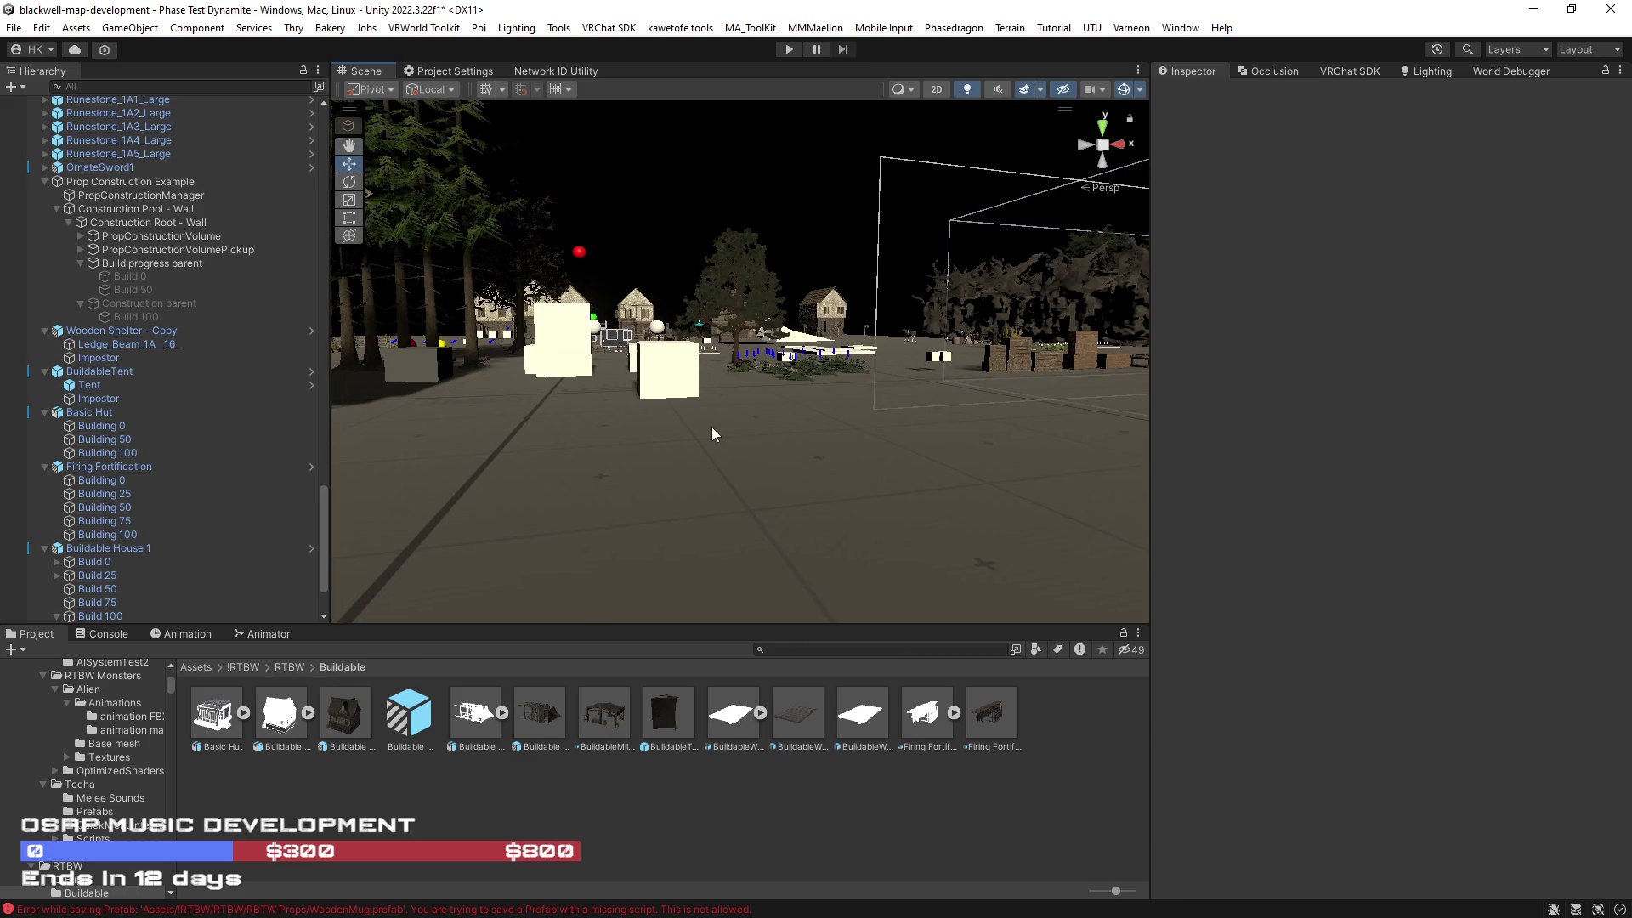
click(66, 222)
click(119, 223)
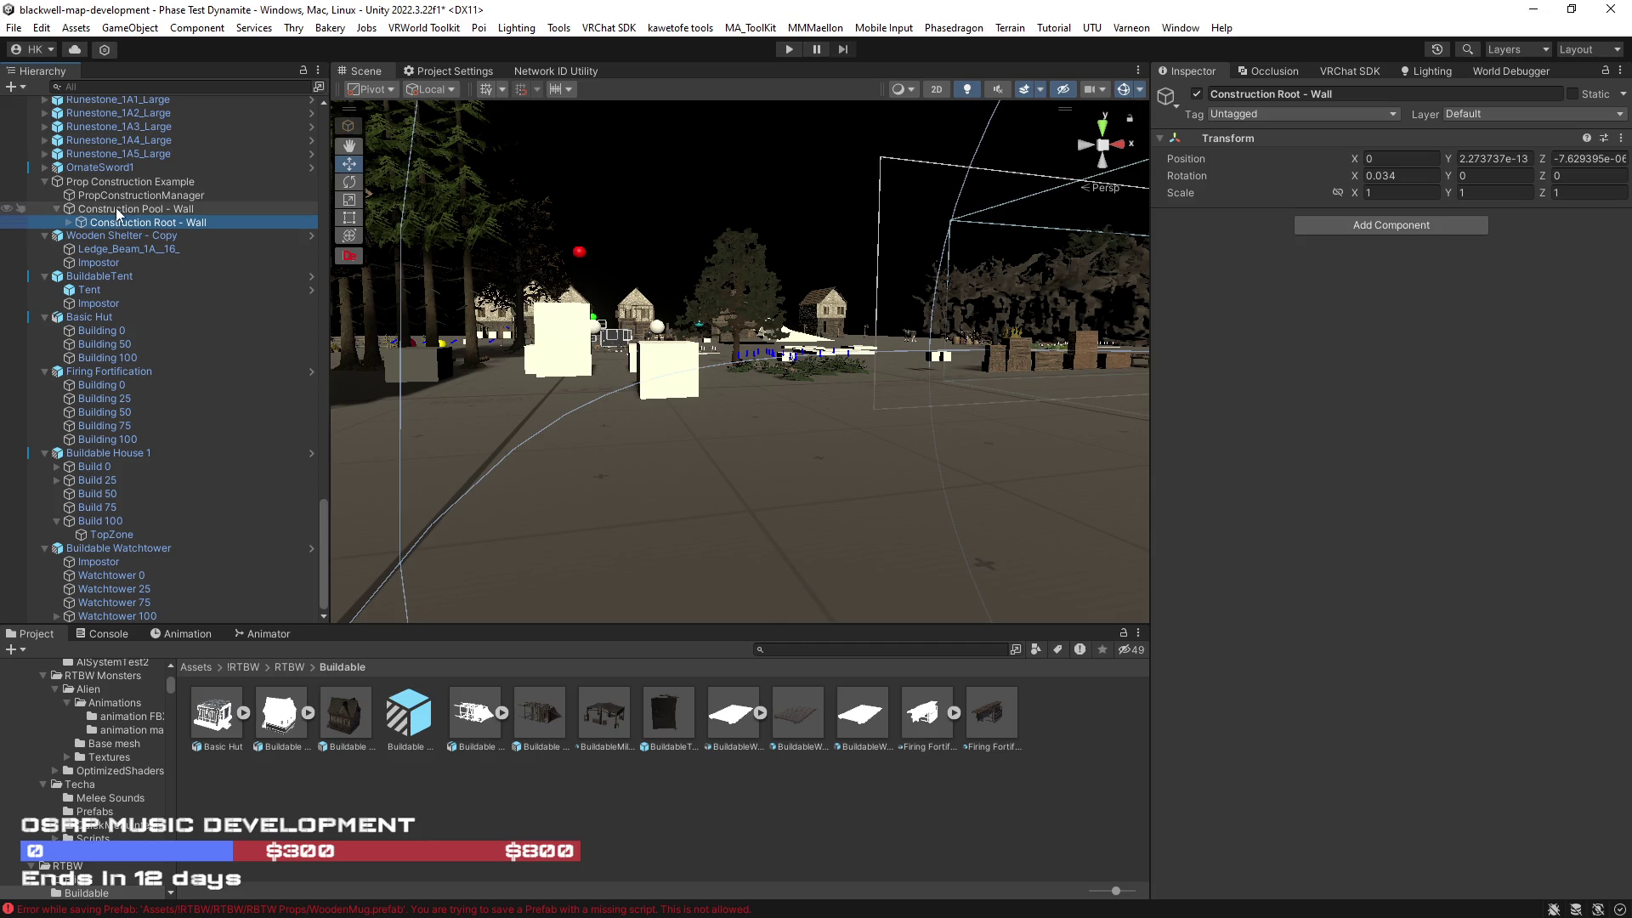
click(116, 207)
key(f)
click(148, 219)
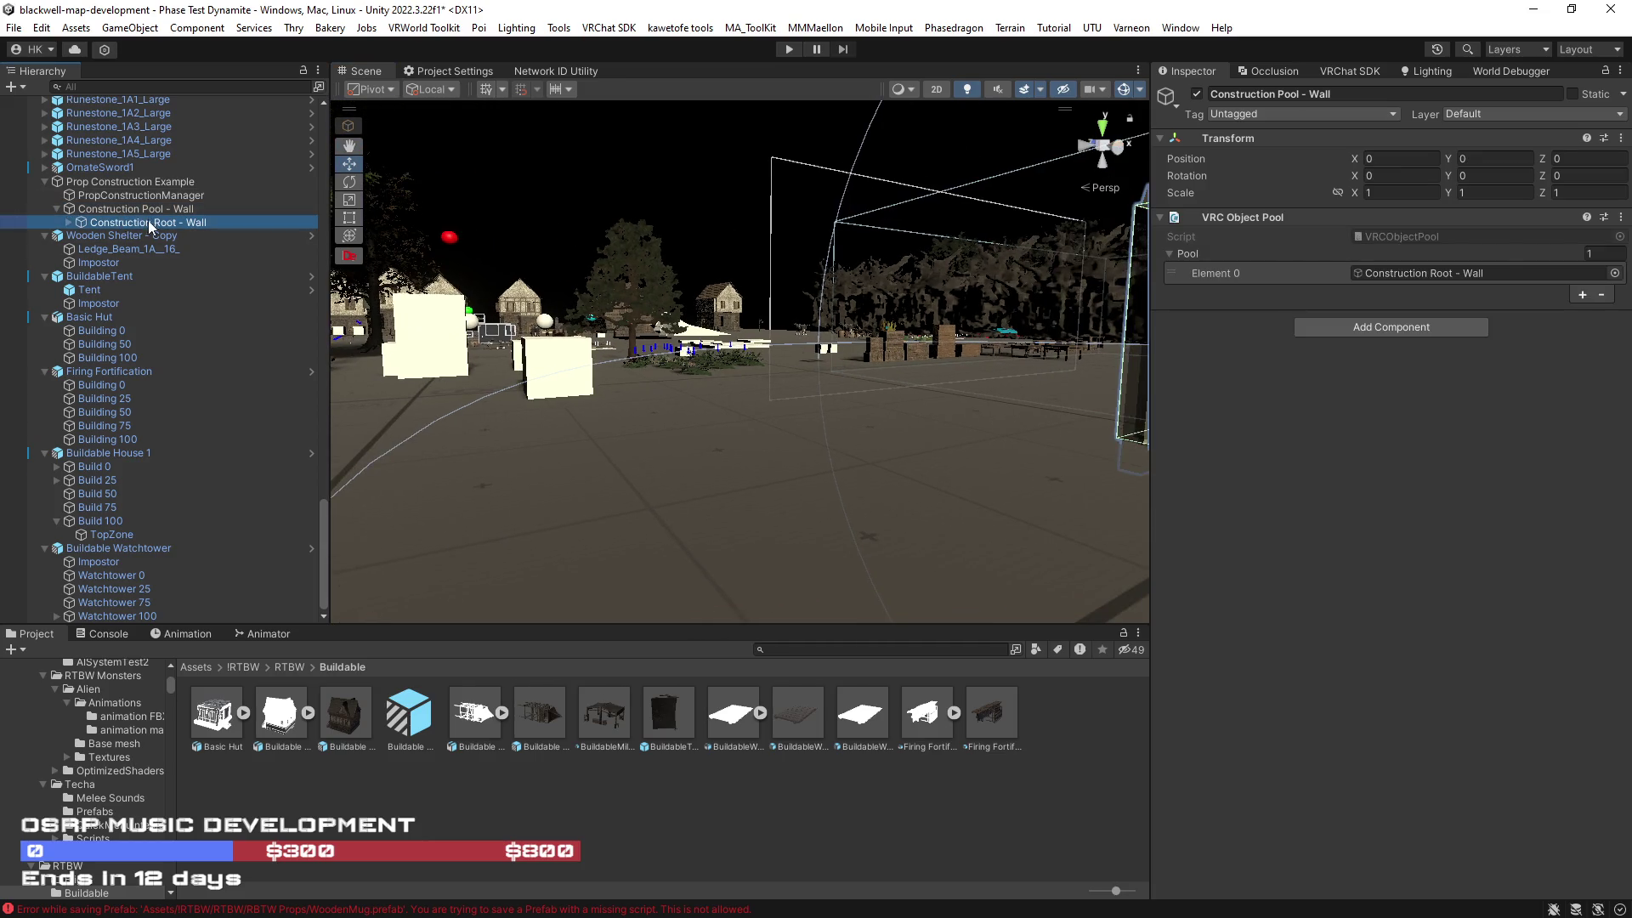
click(783, 827)
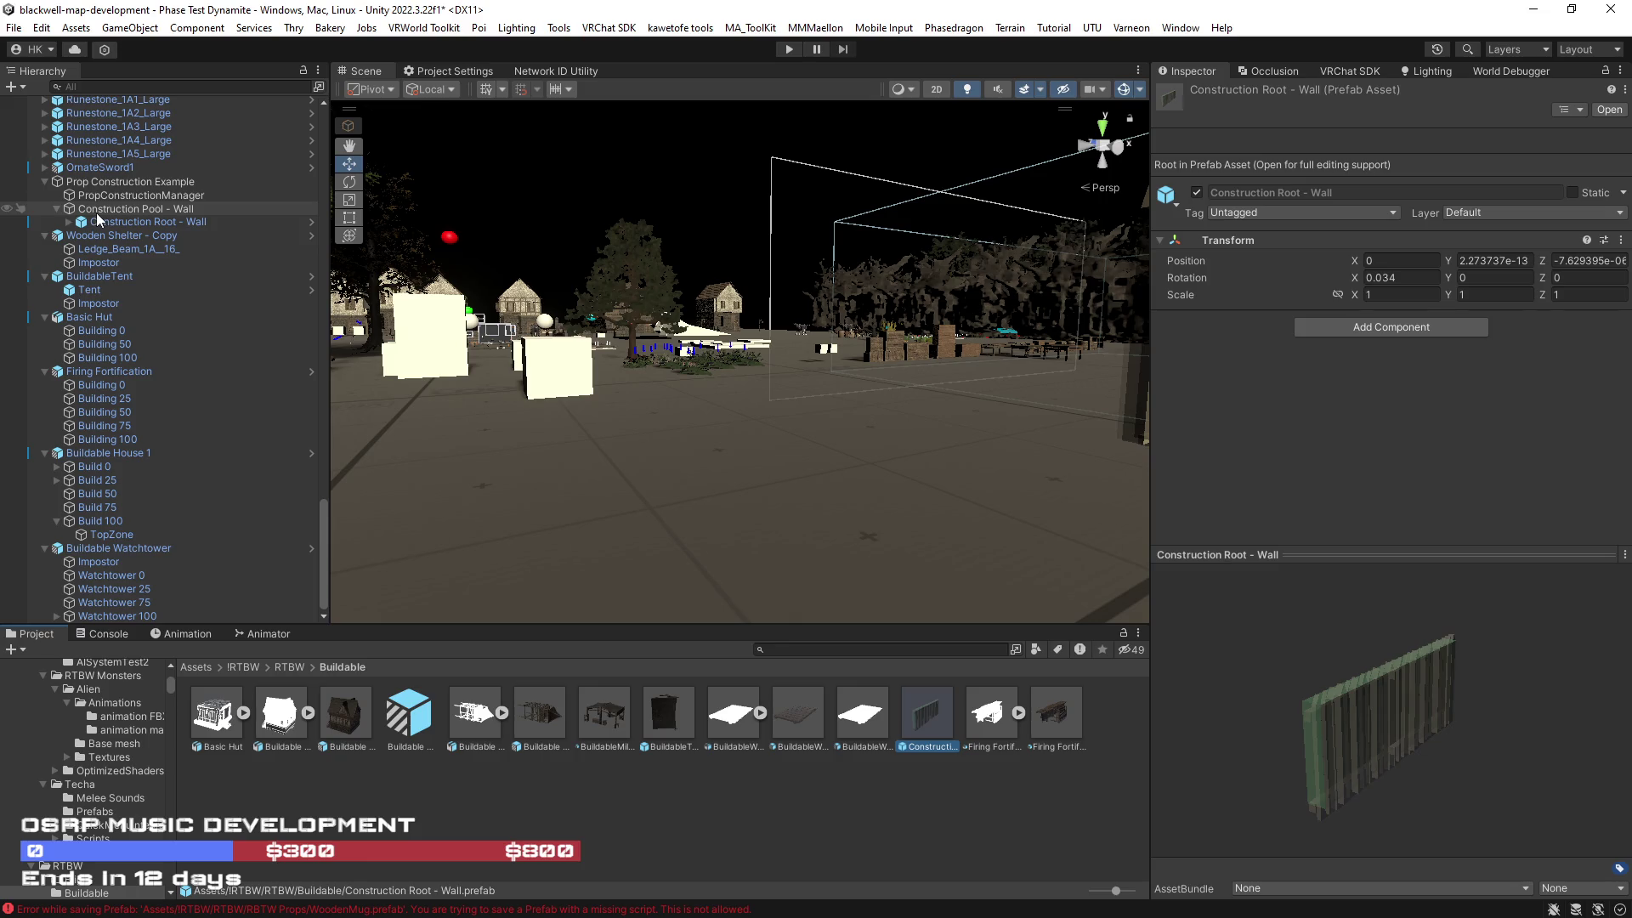
Step: Rename Prop Construction Example to Prop Construction RTBW
mouse_move(121, 211)
mouse_down()
mouse_move(105, 184)
mouse_move(228, 209)
mouse_move(529, 792)
mouse_move(207, 73)
mouse_up()
click(175, 184)
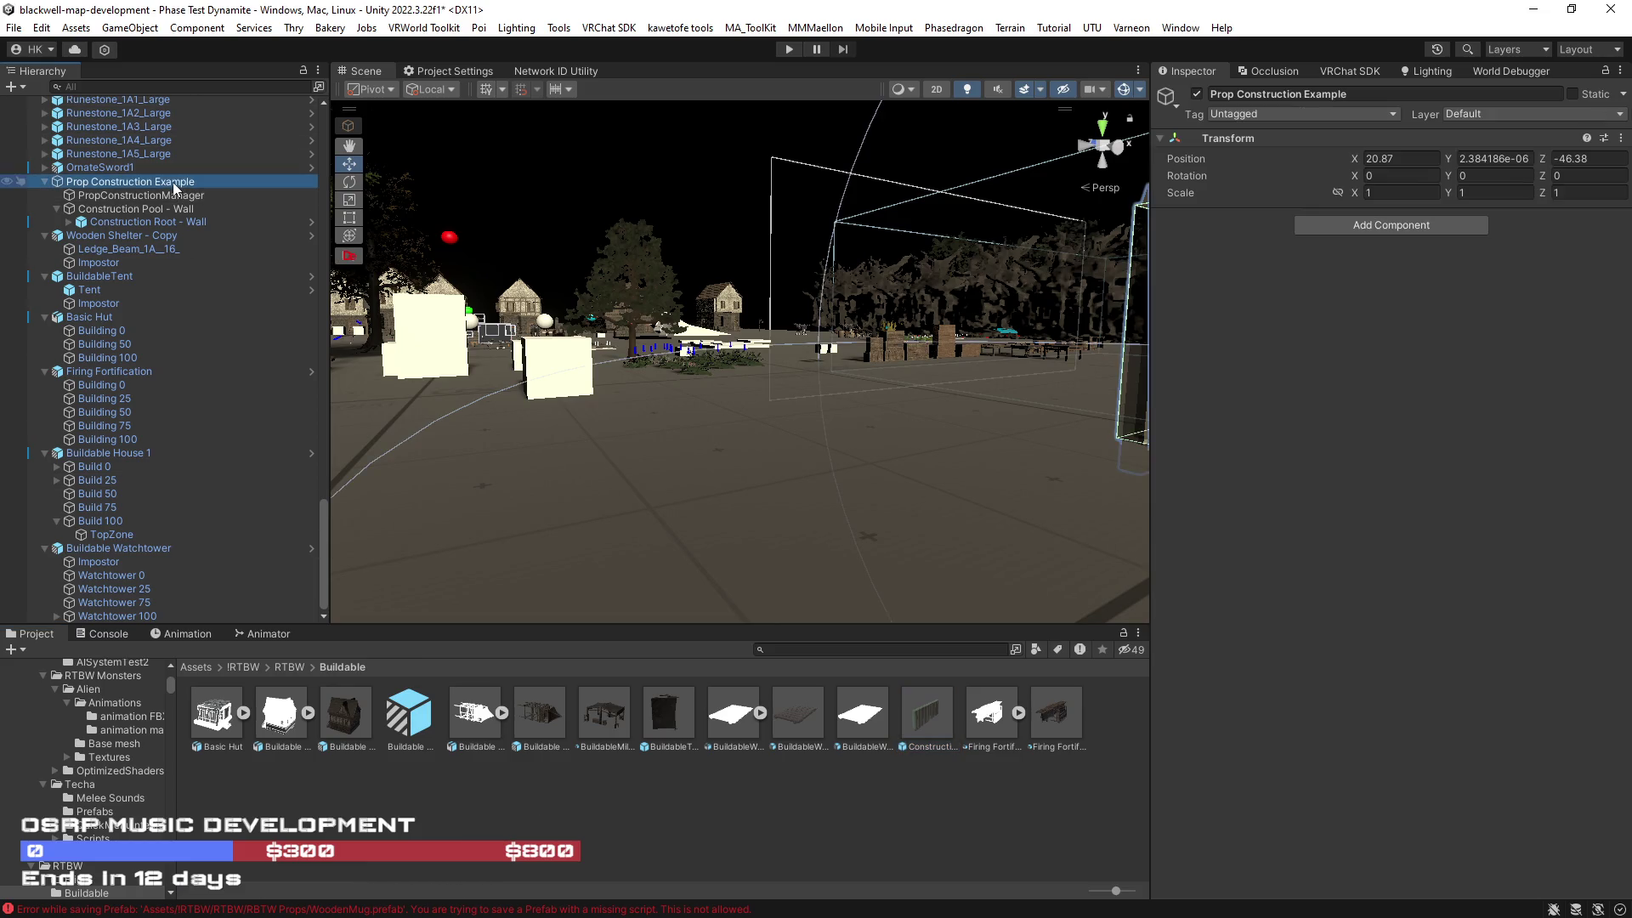
click(184, 182)
drag(196, 181, 158, 181)
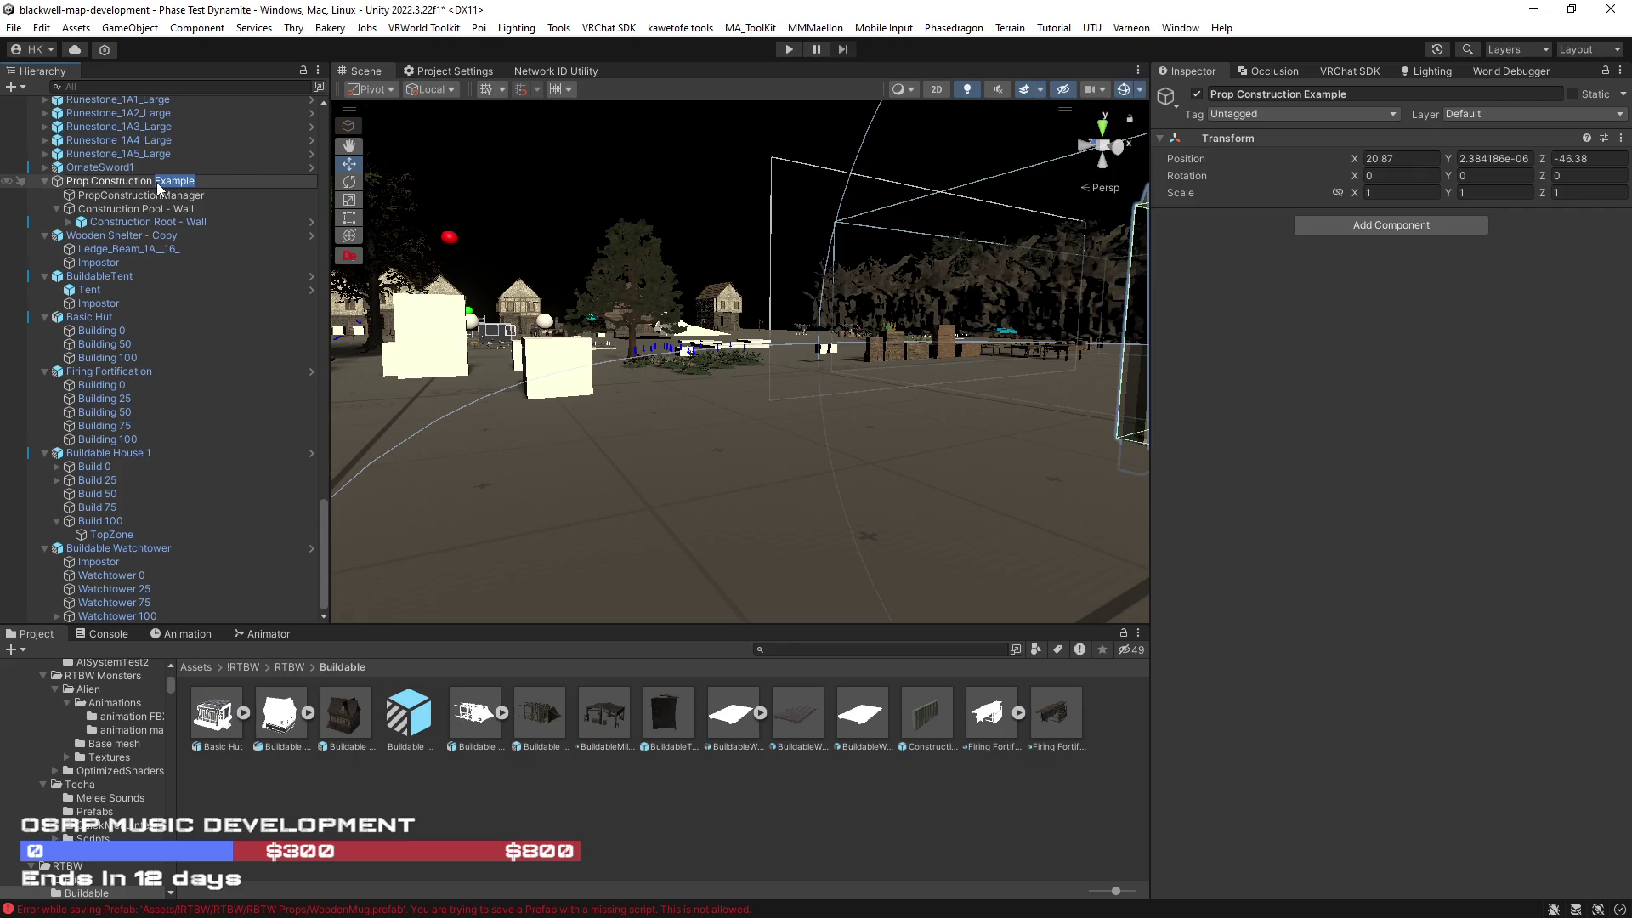
key(BackSpace)
text(W)
key(Return)
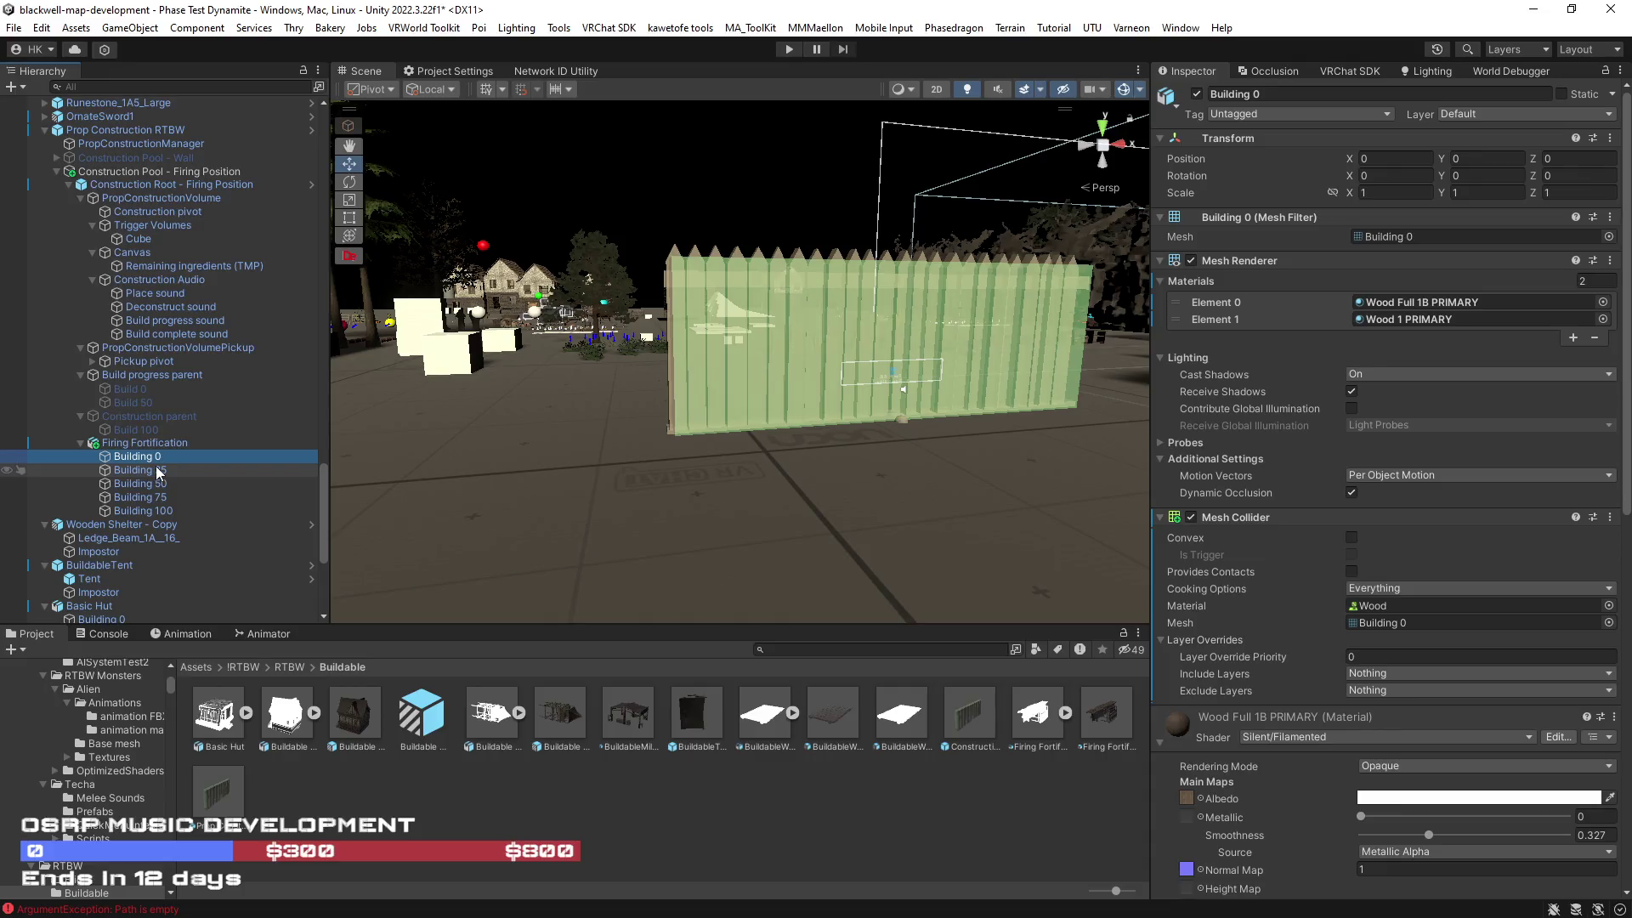
Step: Nest Firing Fortification under Build progress parent and zero its position and rotation values
click(132, 444)
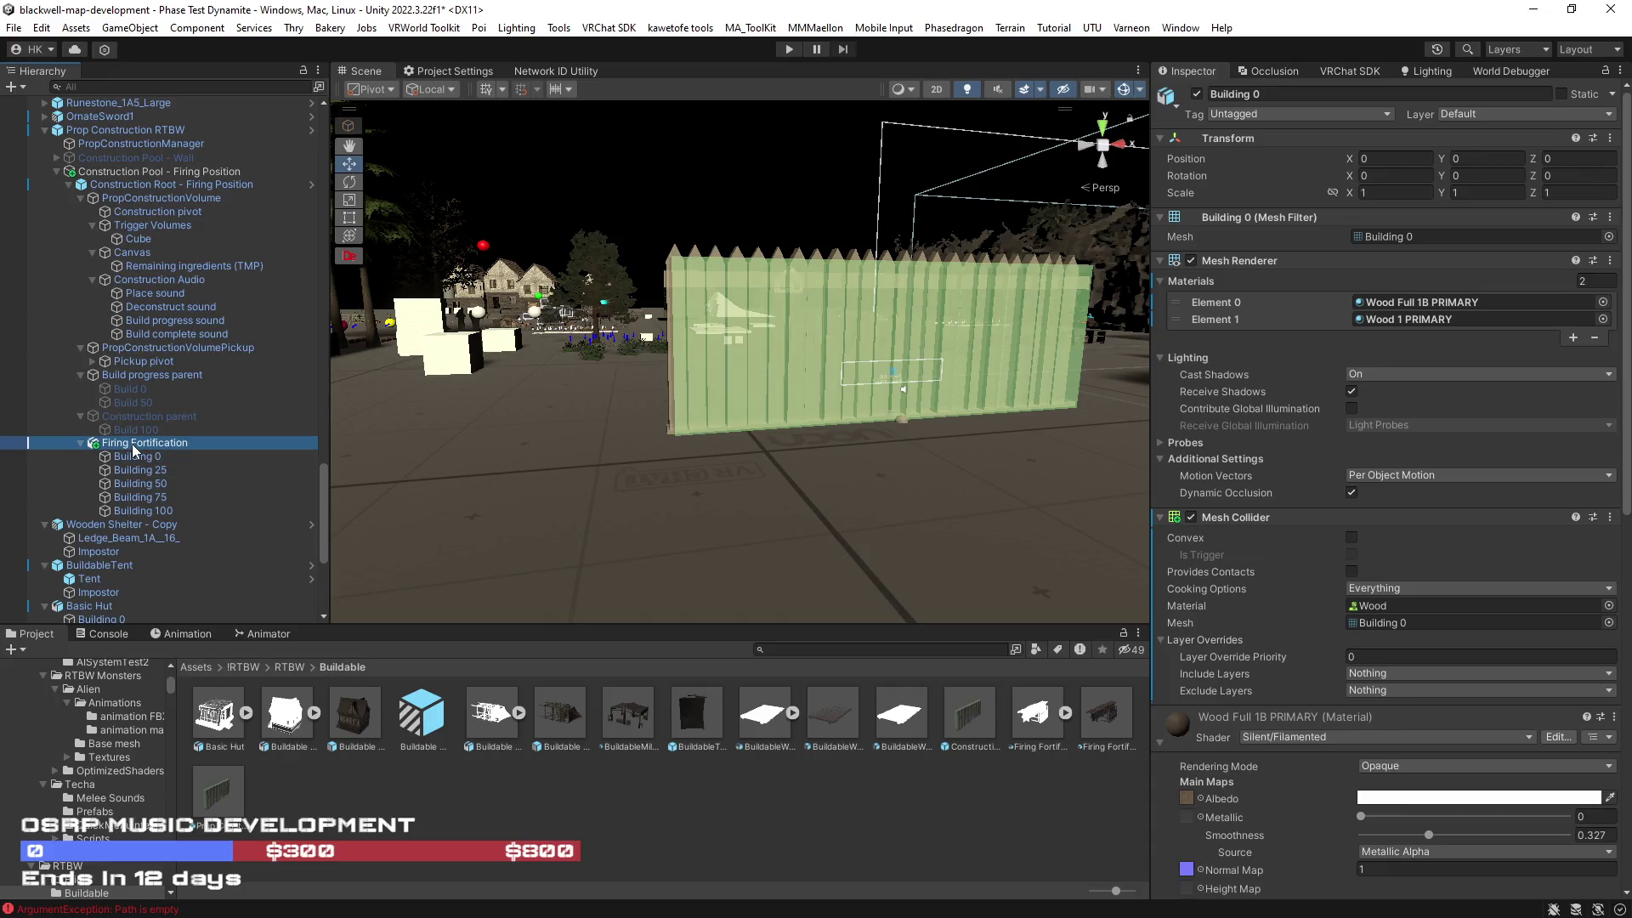
drag(132, 444, 135, 384)
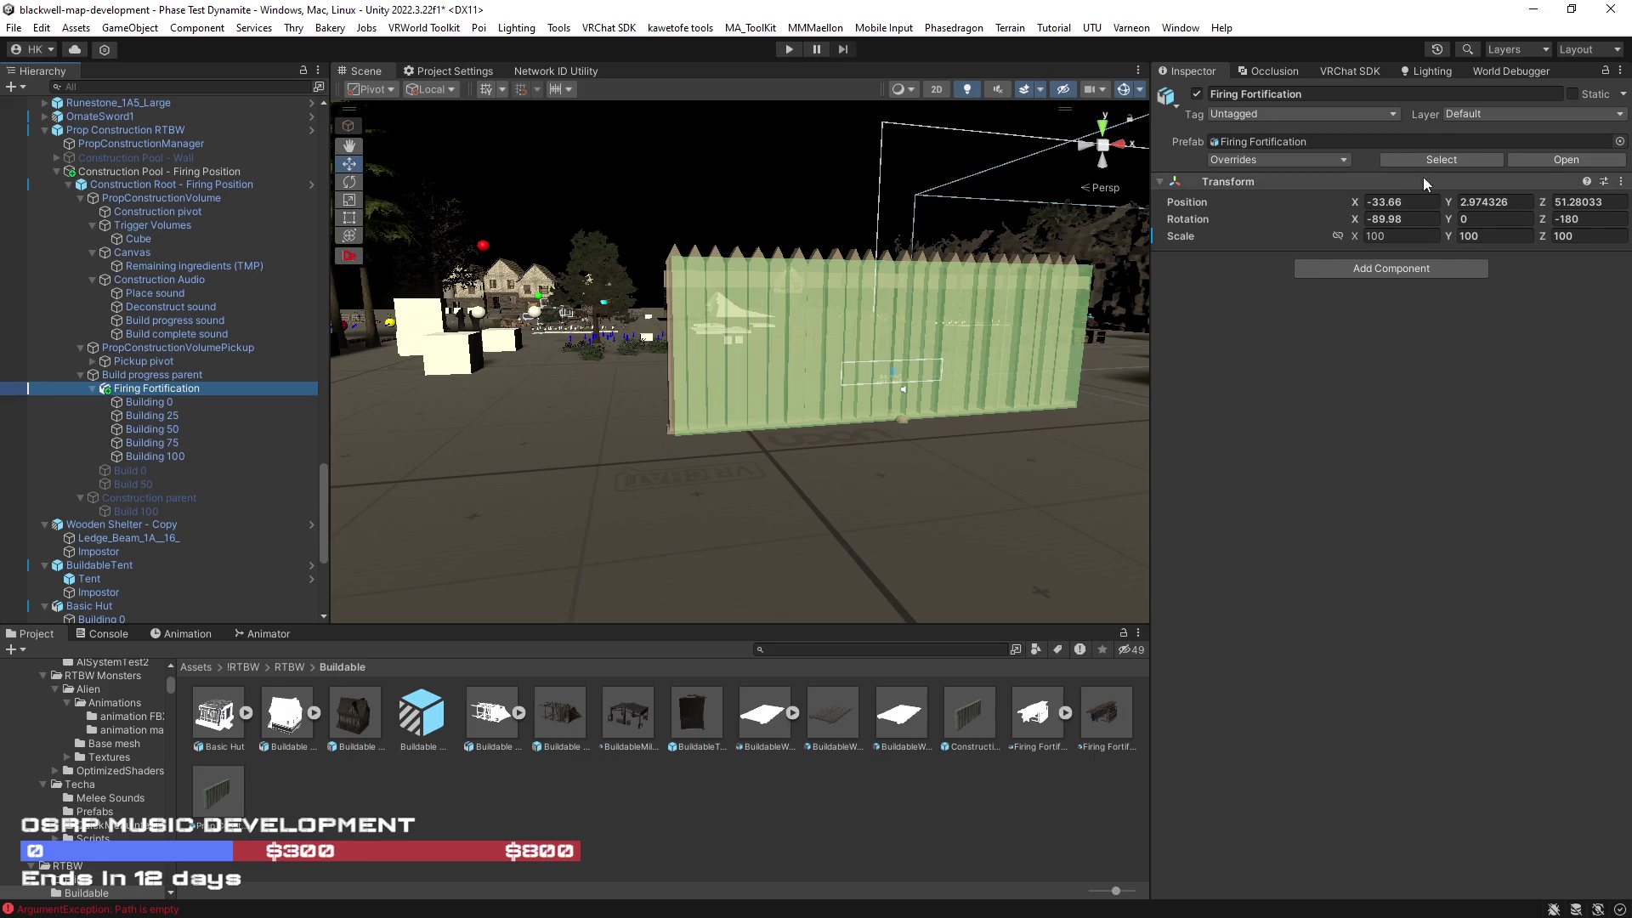
click(1403, 203)
text(0)
key(Tab)
text(0)
click(1407, 232)
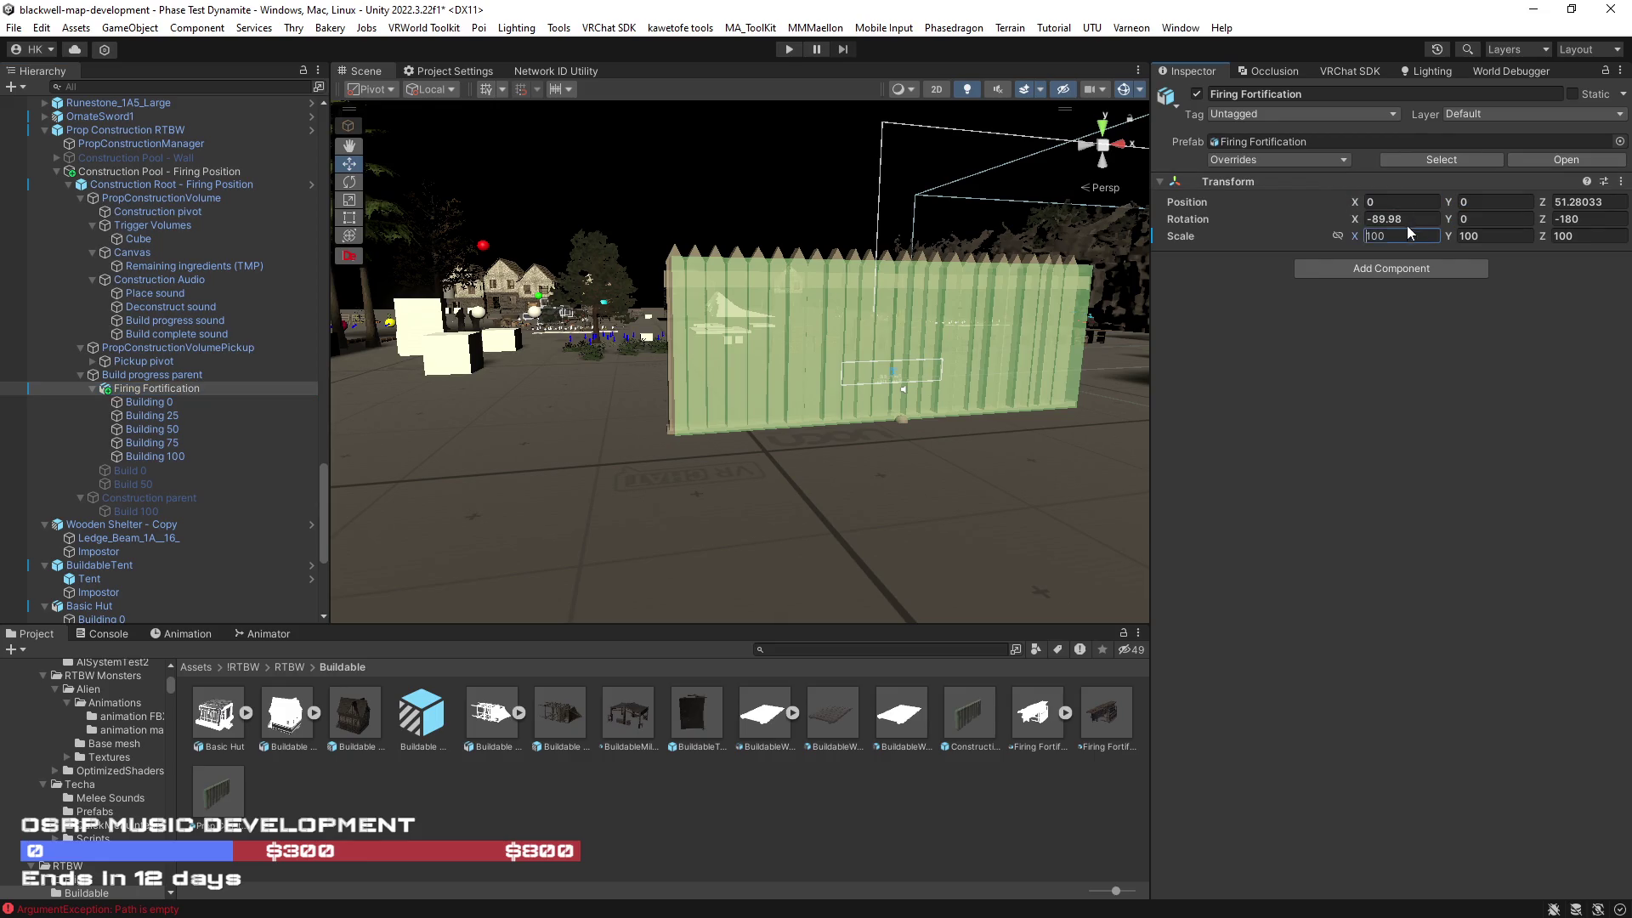
text(0)
key(Tab)
key(Tab)
text(0)
click(1590, 201)
key(BackSpace)
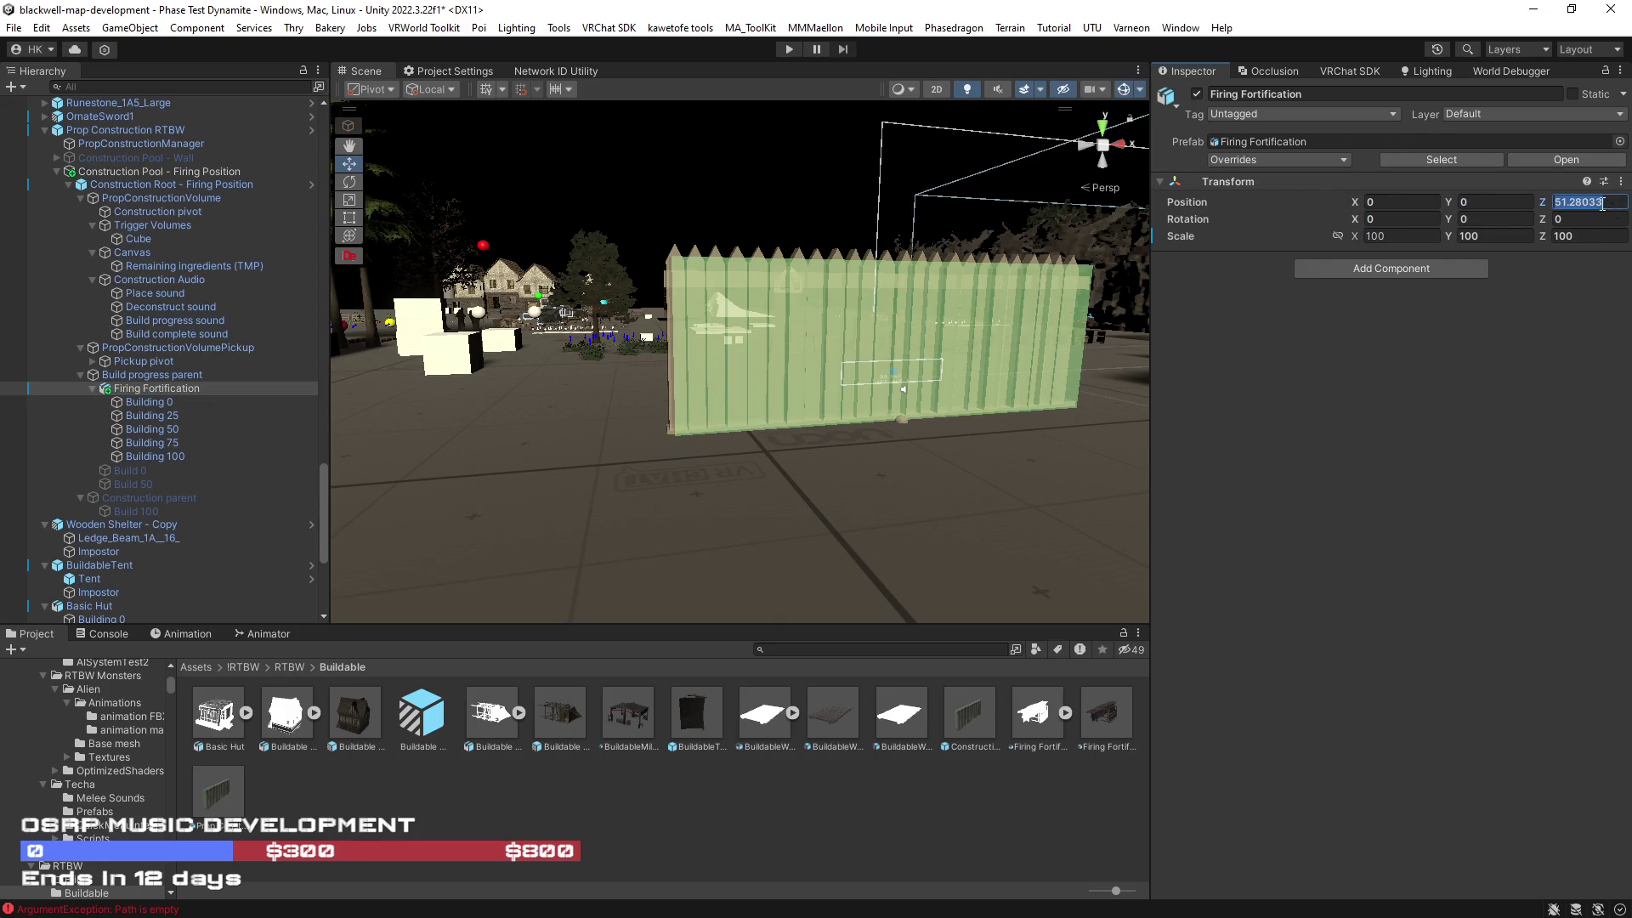
text(0)
mouse_move(589, 391)
mouse_down()
mouse_move(850, 471)
mouse_move(974, 474)
mouse_up()
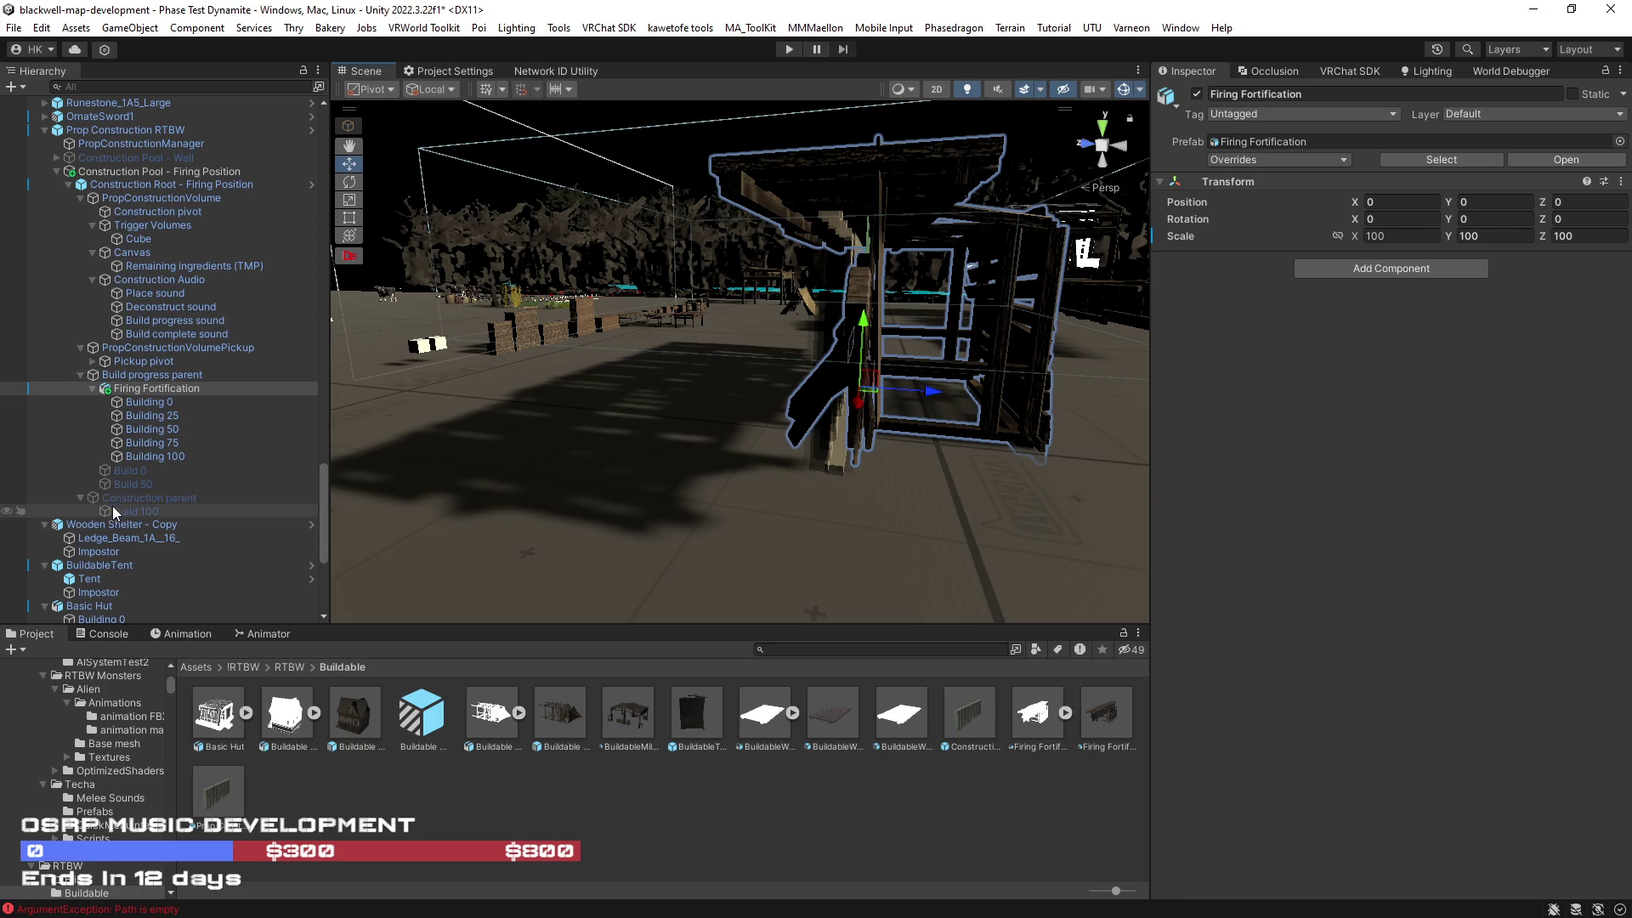
Step: Deactivate the Build Ghost wall object, restoring it after deleting it by mistake
scroll(115, 501, up, 5)
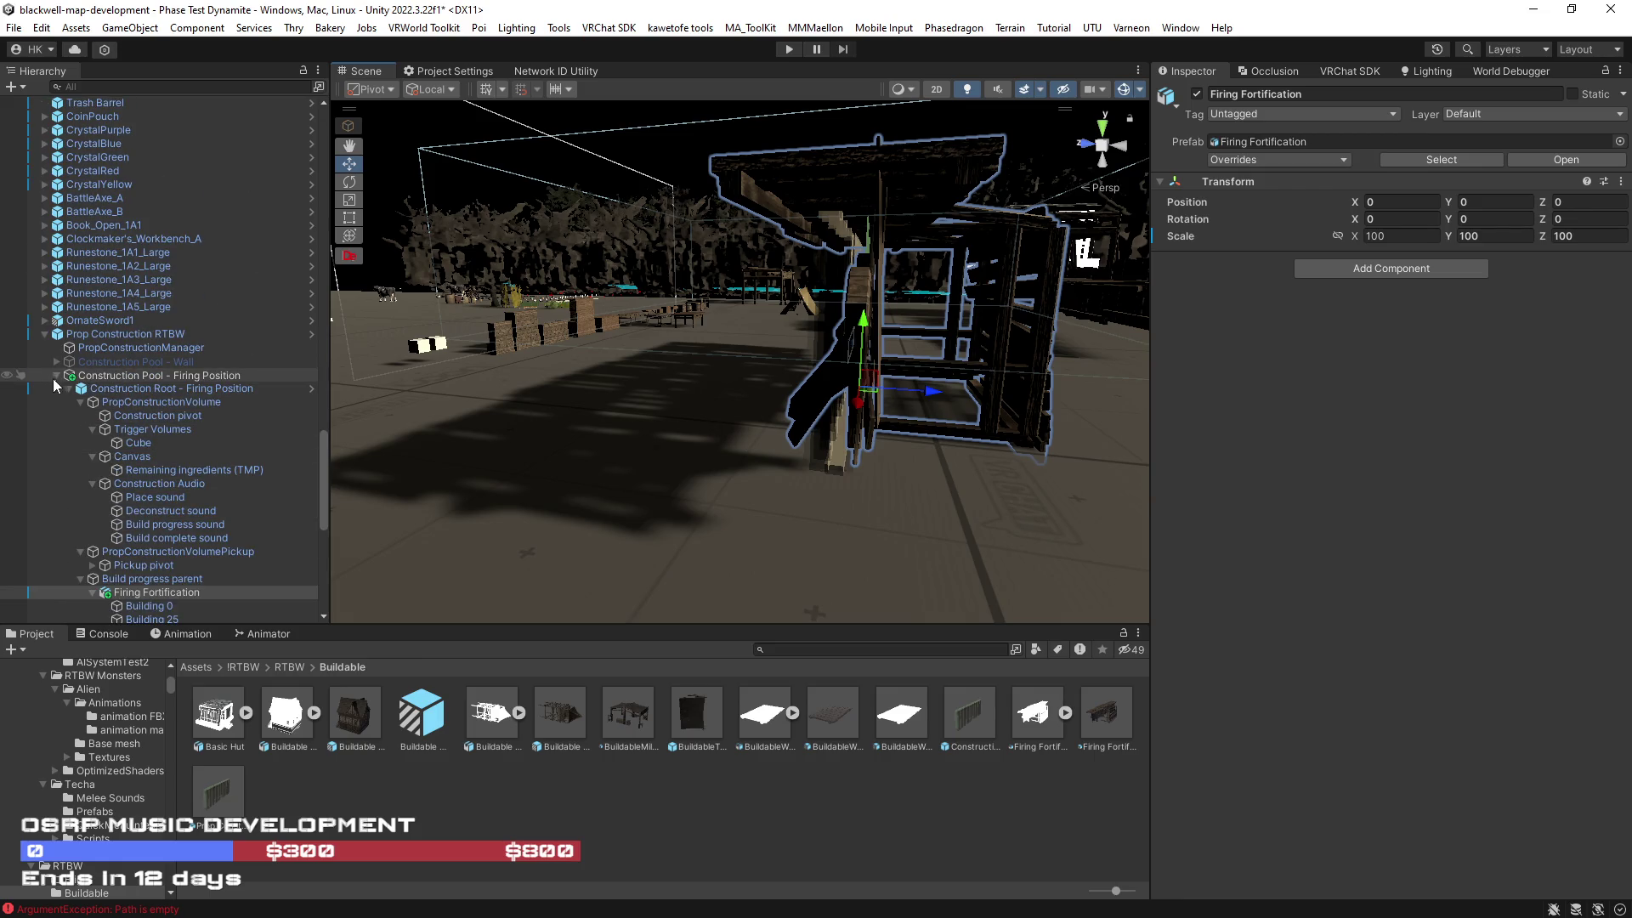
drag(803, 381, 1094, 411)
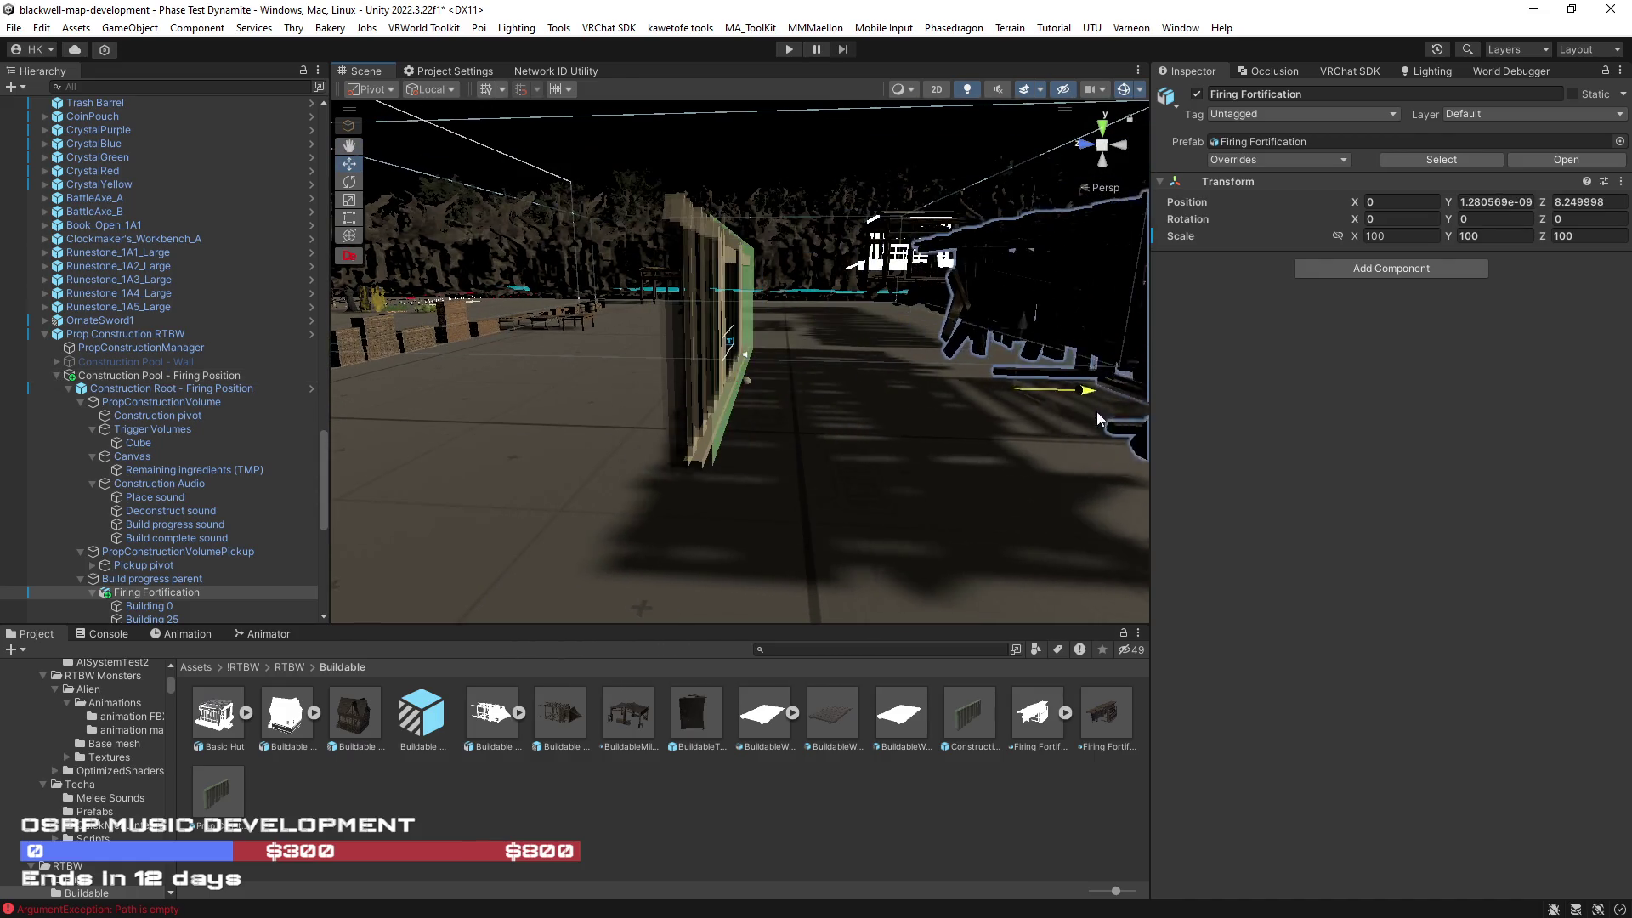
click(690, 337)
click(682, 328)
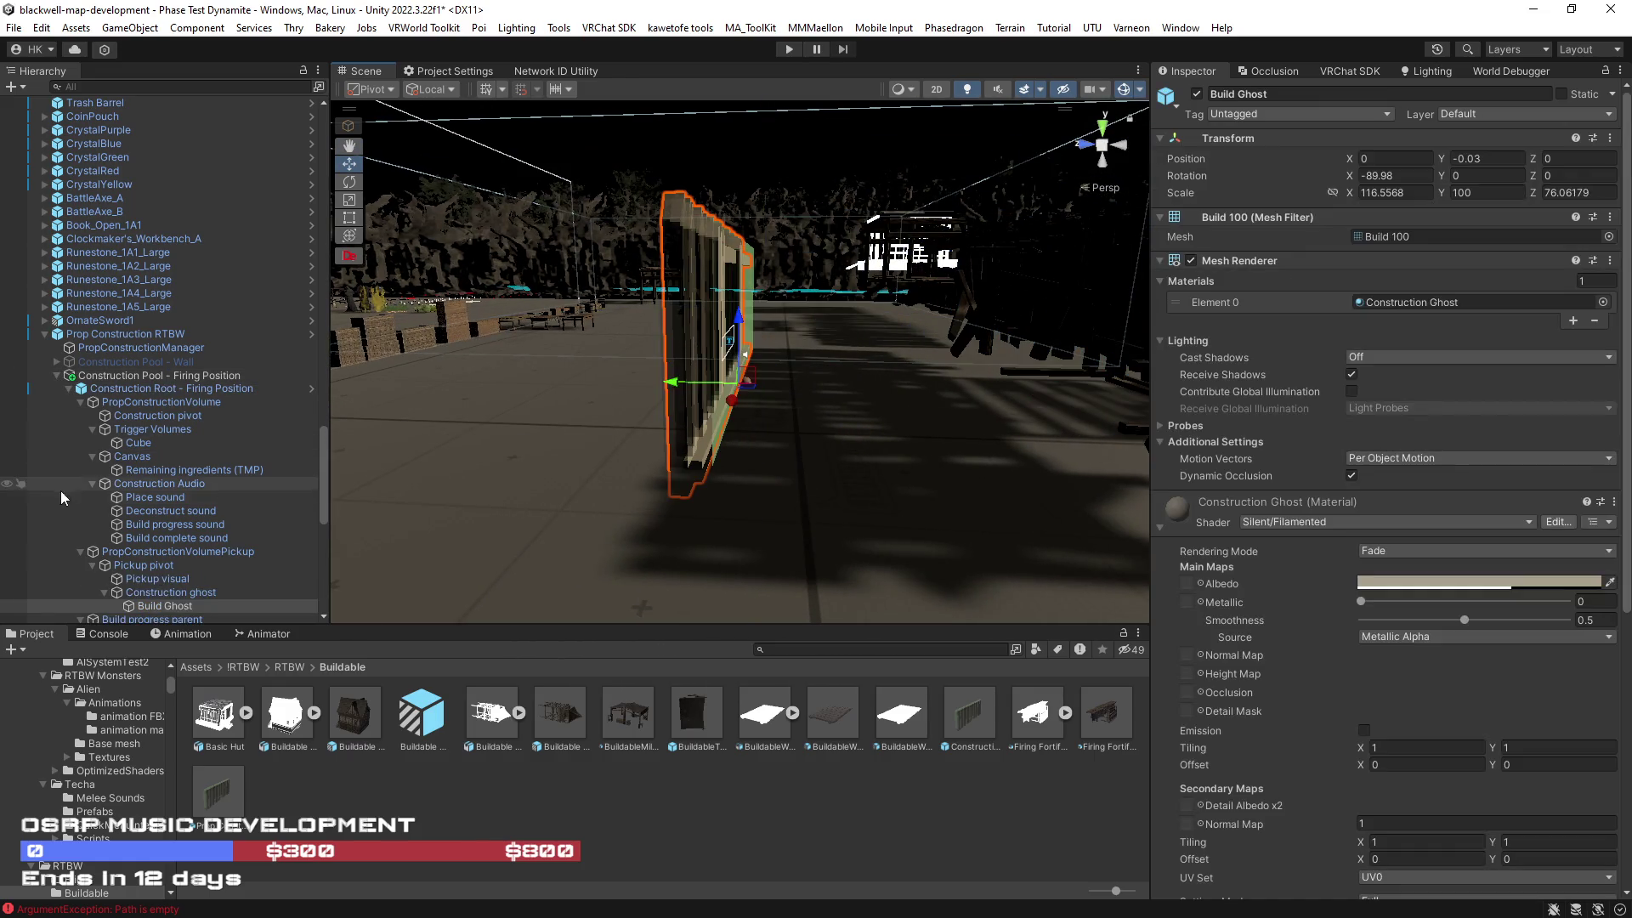
key(f)
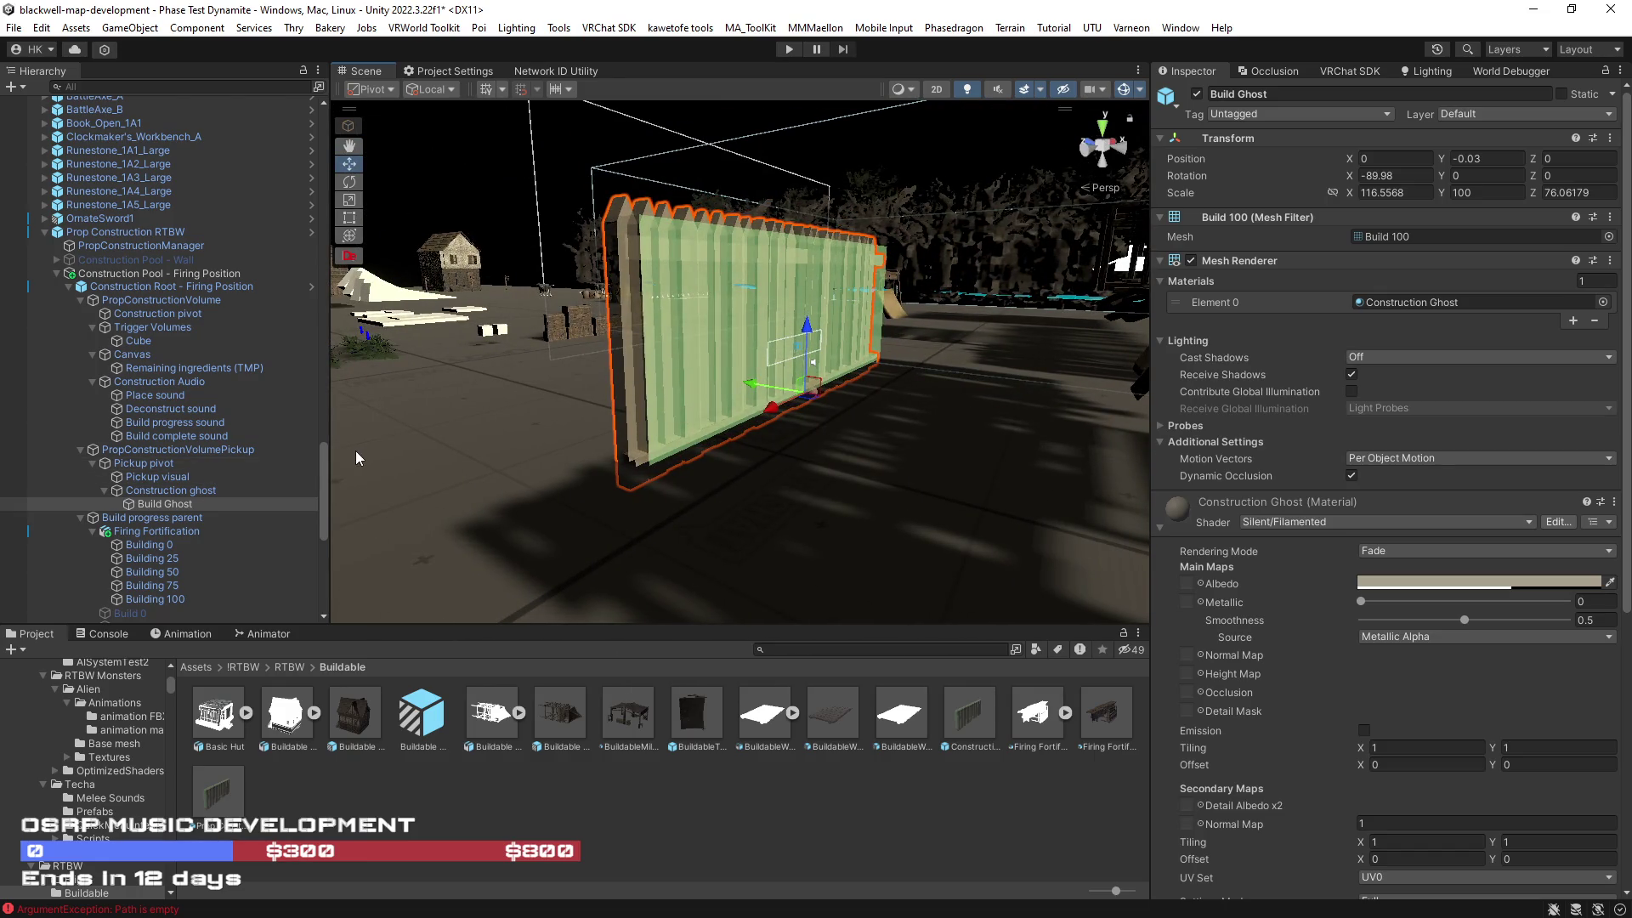
drag(813, 471, 925, 482)
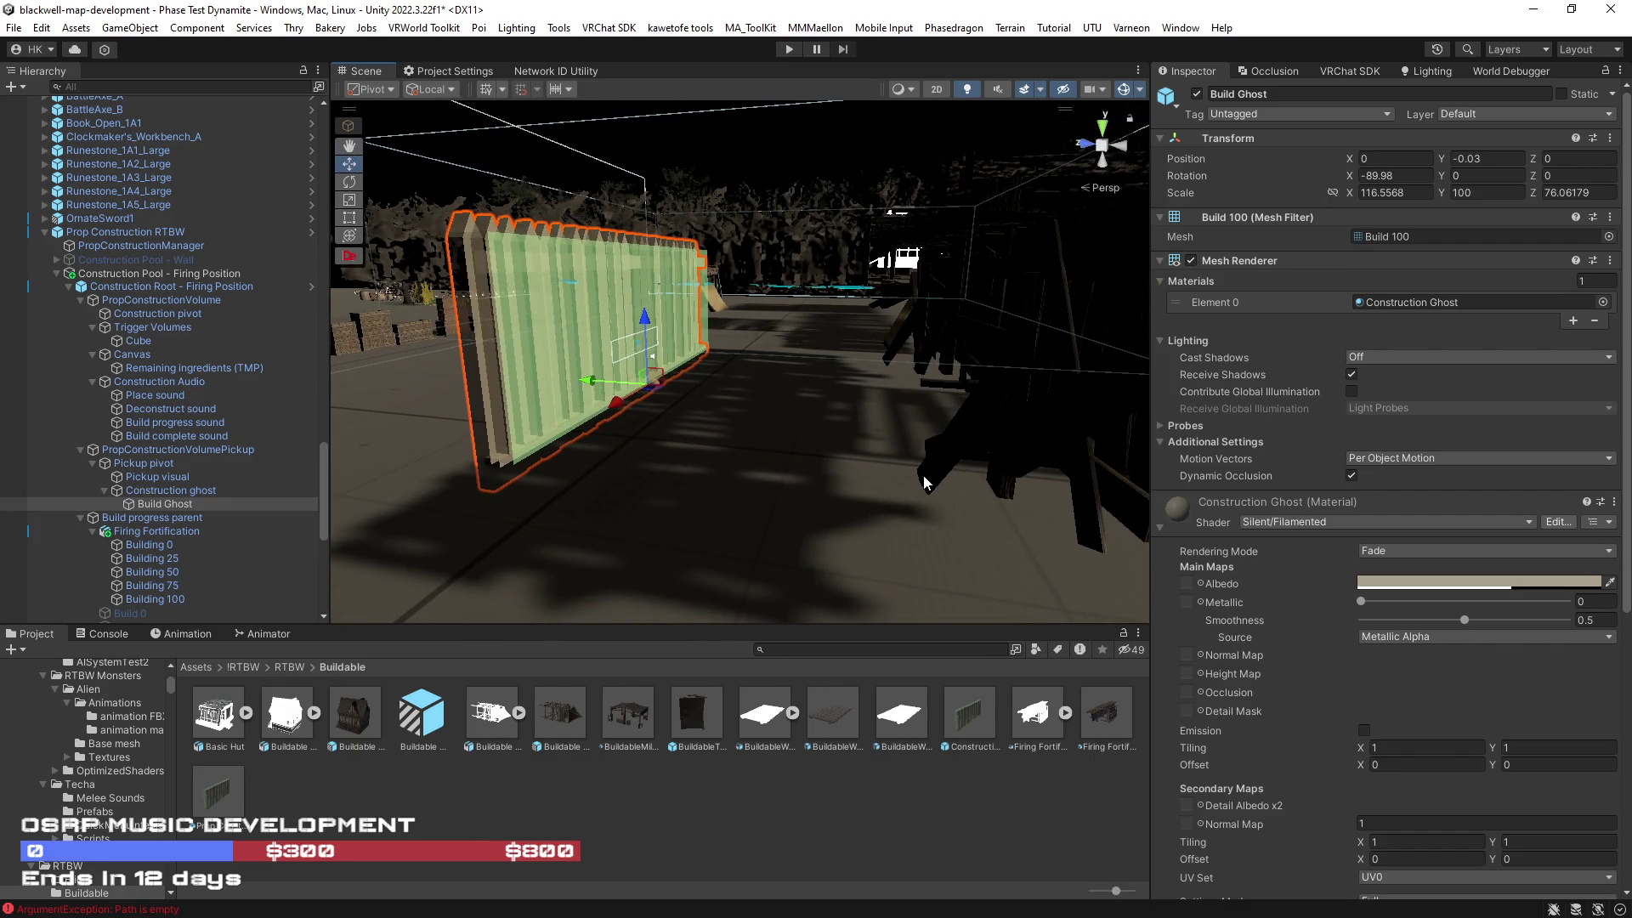
key(Delete)
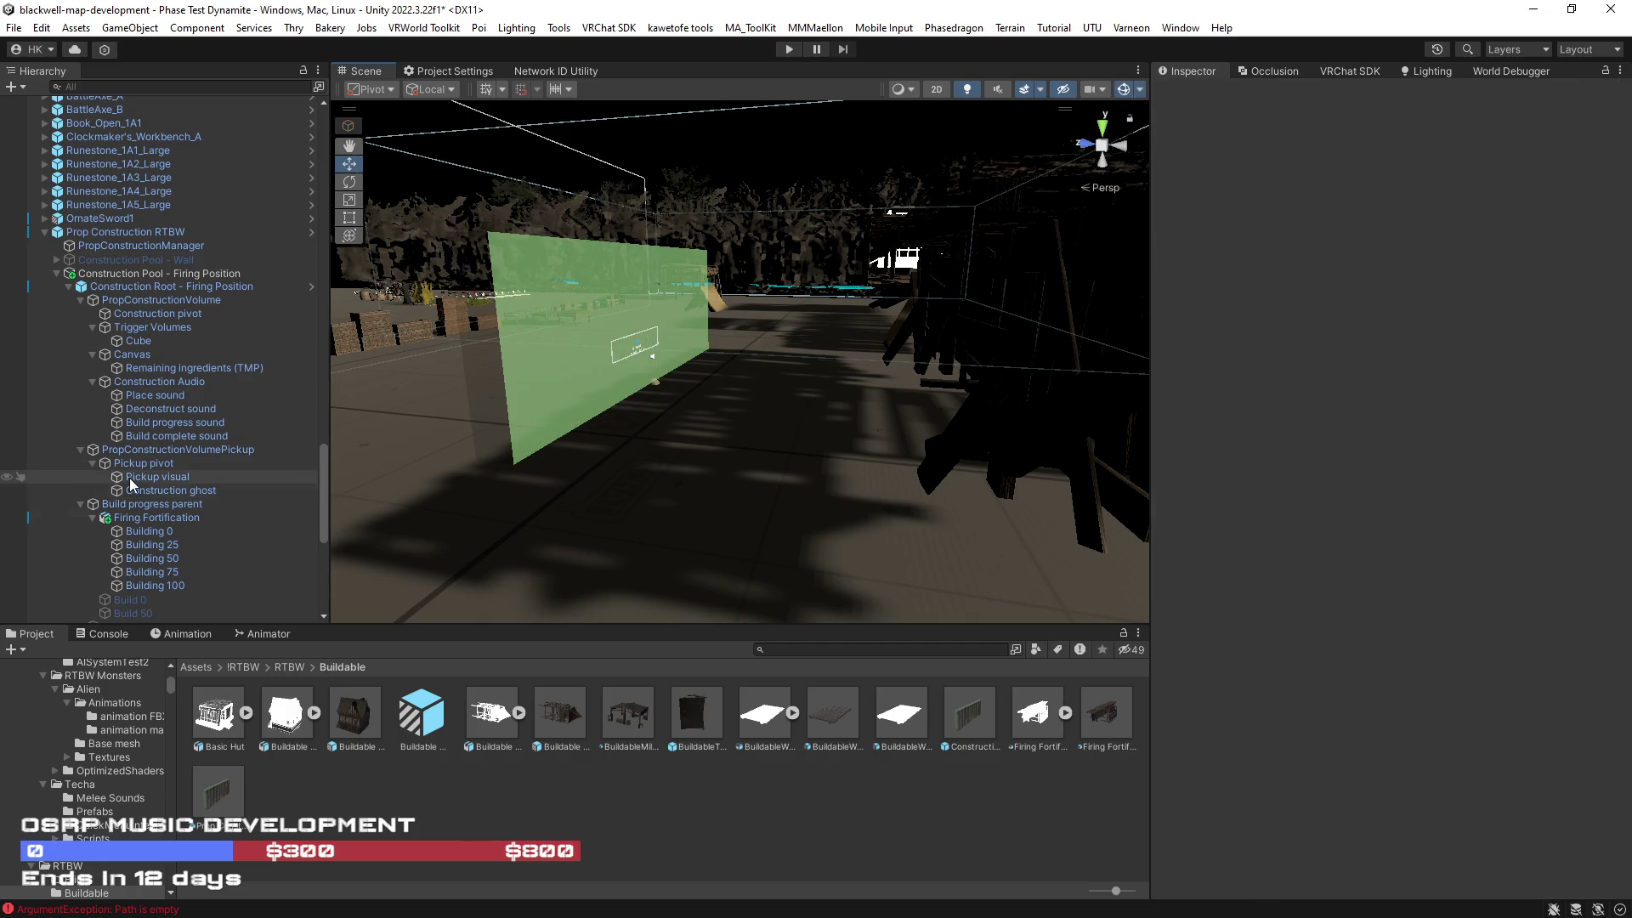
key(ctrl+z)
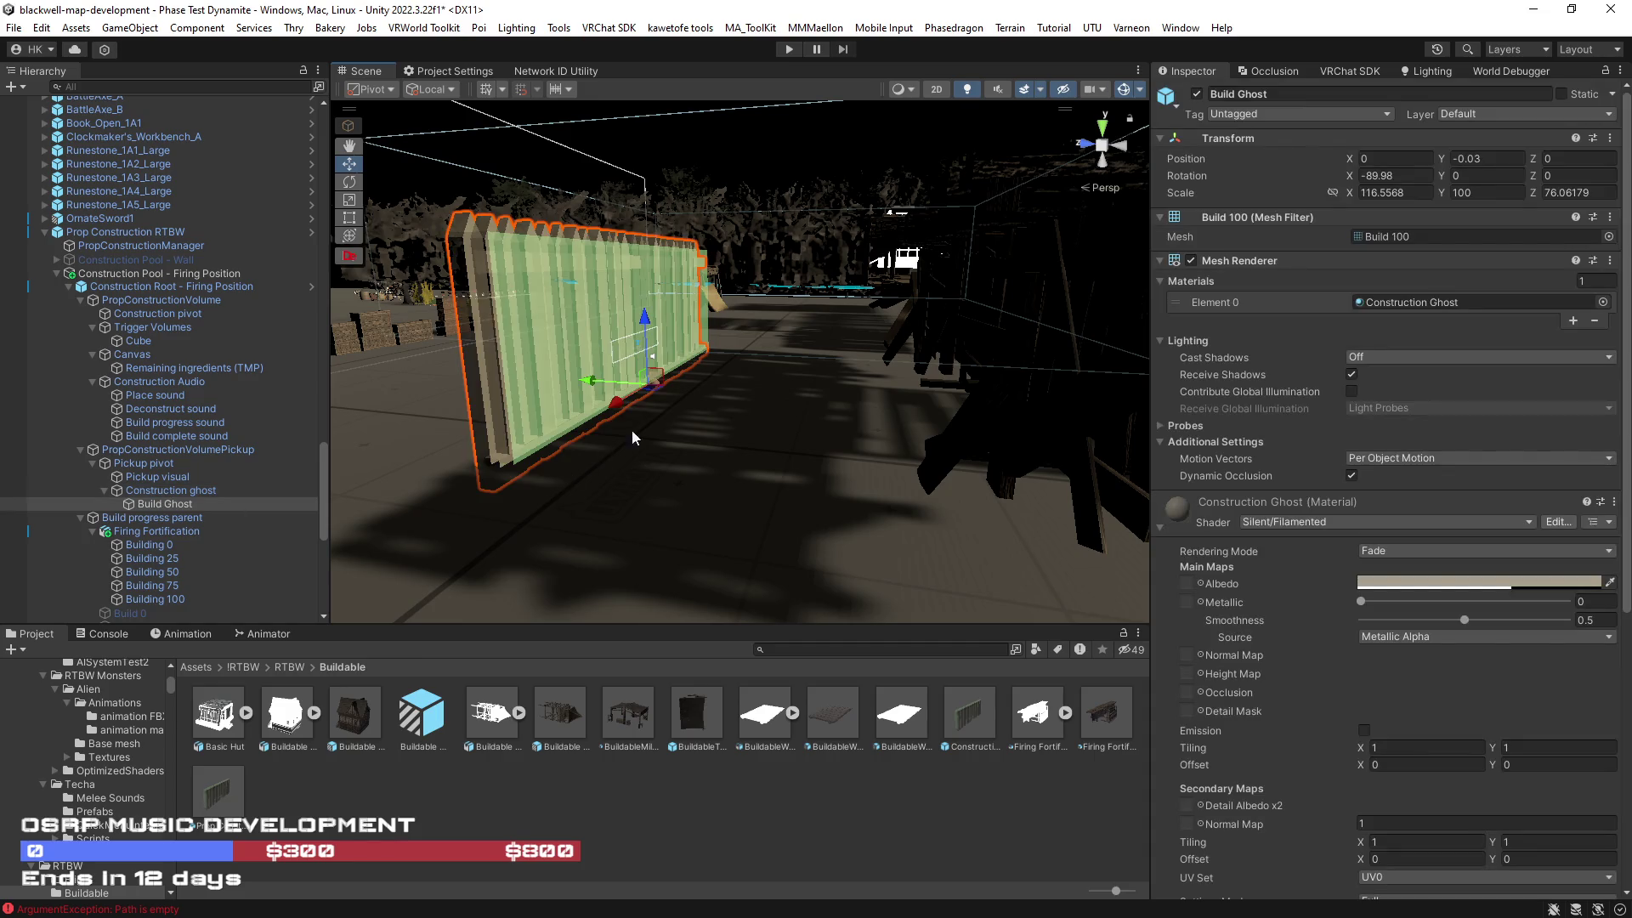
click(1197, 93)
drag(972, 299, 942, 360)
Step: Rotate Firing Fortification -90 on X and move it to Z 0.25 over the wall volume
click(935, 339)
key(e)
mouse_move(812, 344)
mouse_down()
mouse_move(612, 403)
mouse_move(866, 405)
mouse_move(768, 390)
mouse_move(867, 387)
mouse_move(612, 398)
mouse_up()
drag(741, 430, 420, 450)
click(146, 545)
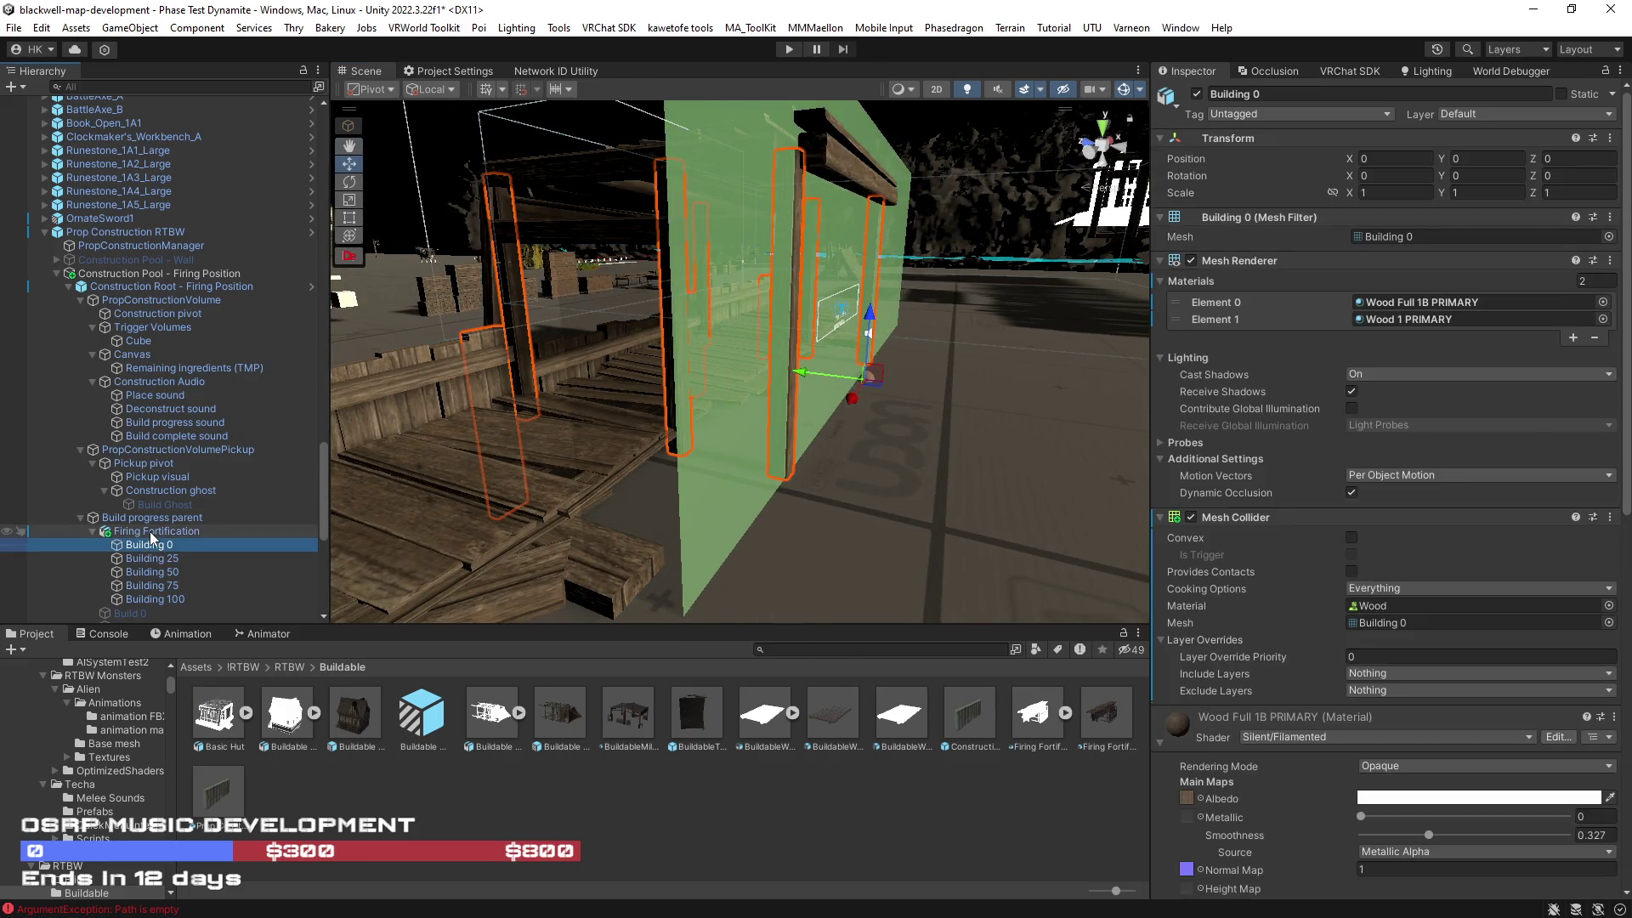
Step: Unpack the Firing Fortification and Construction Root - Firing Position prefabs
right_click(149, 532)
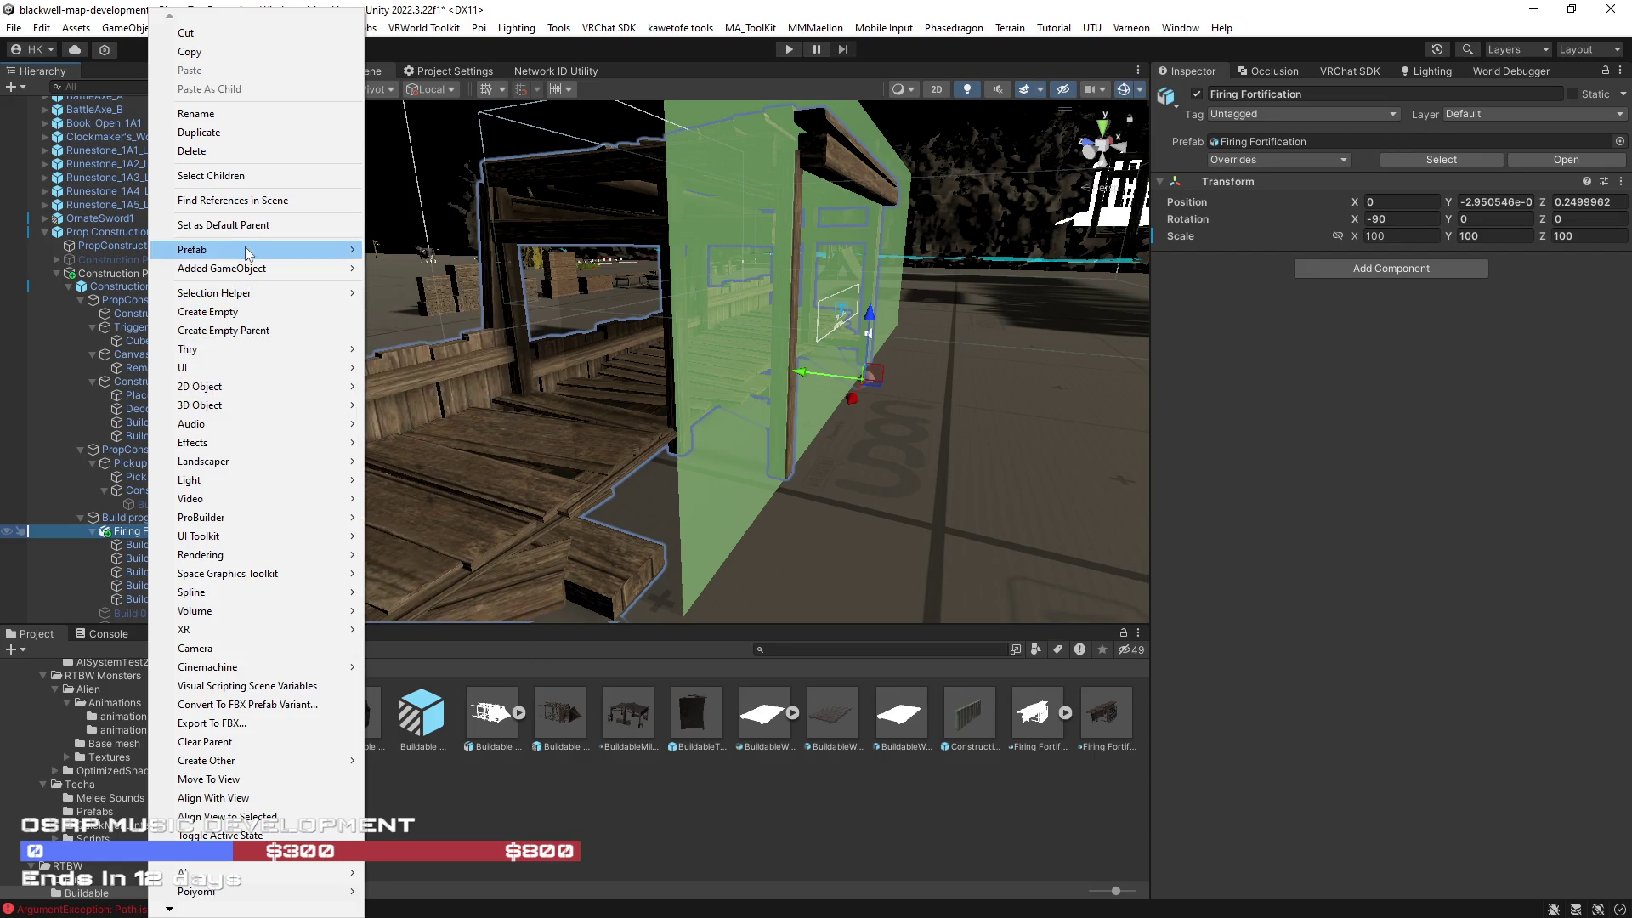
click(459, 358)
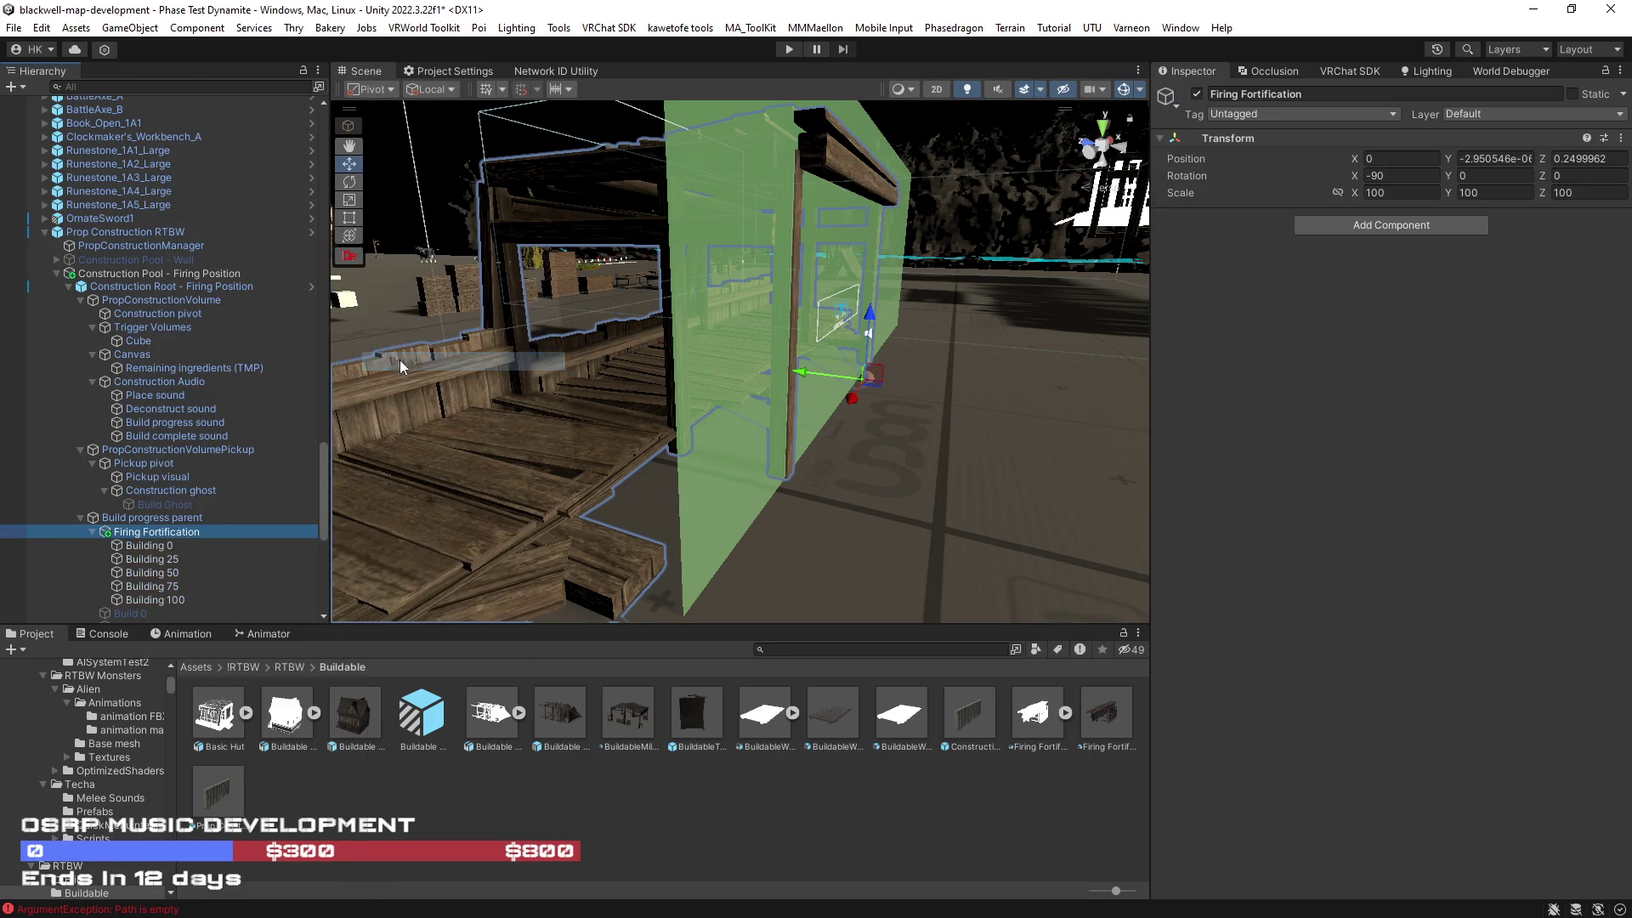
click(119, 288)
right_click(119, 287)
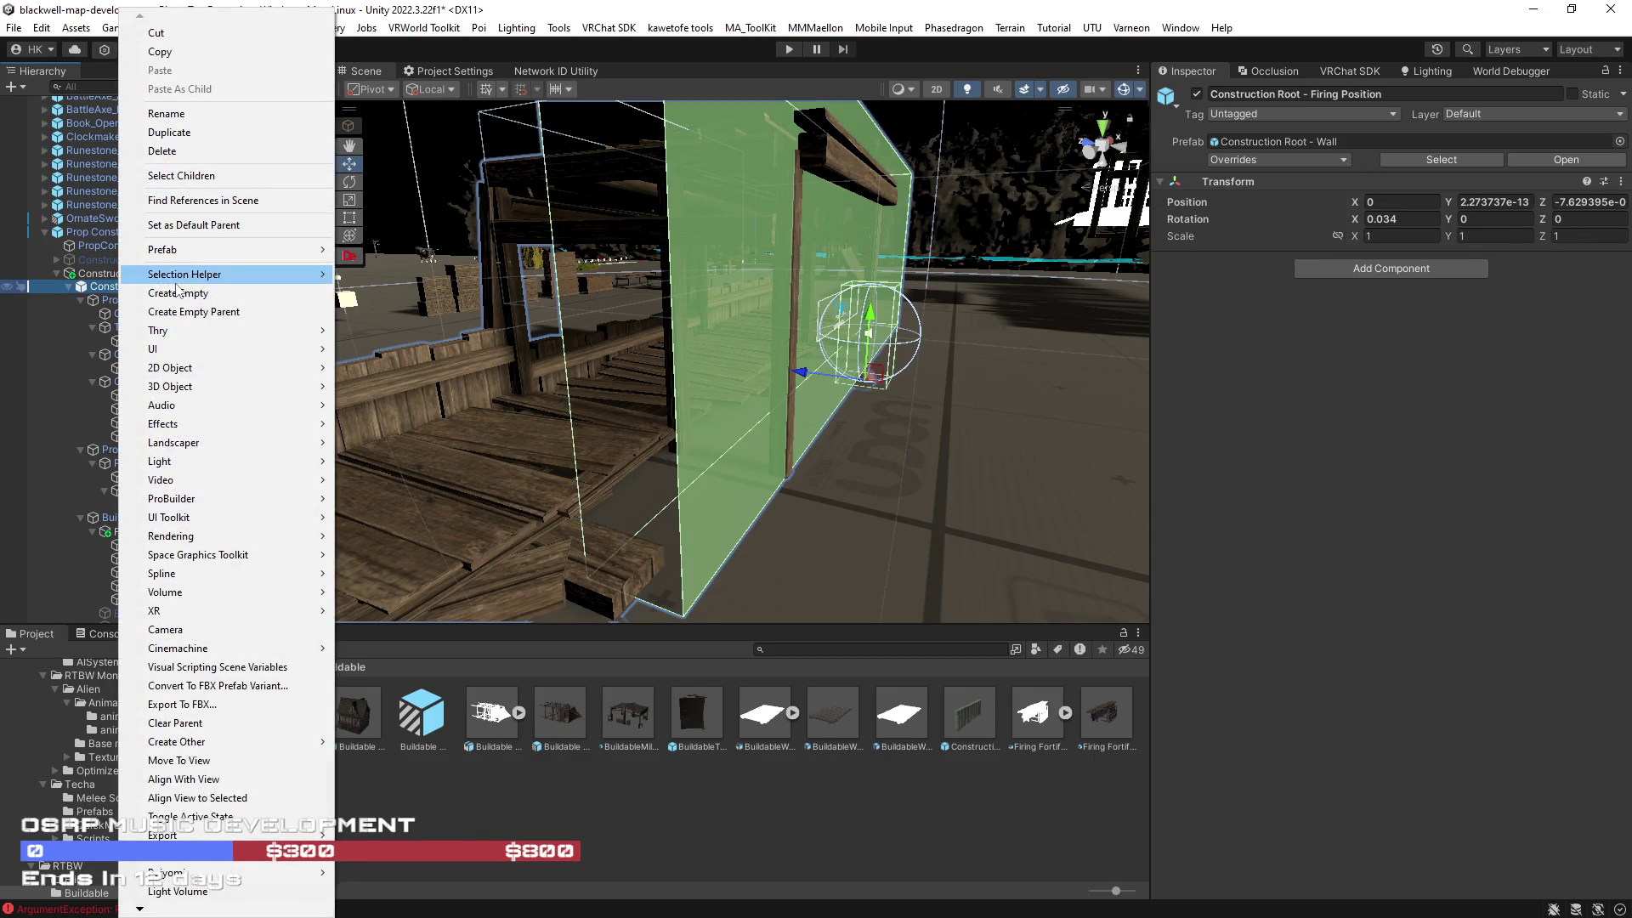
mouse_move(183, 257)
click(417, 376)
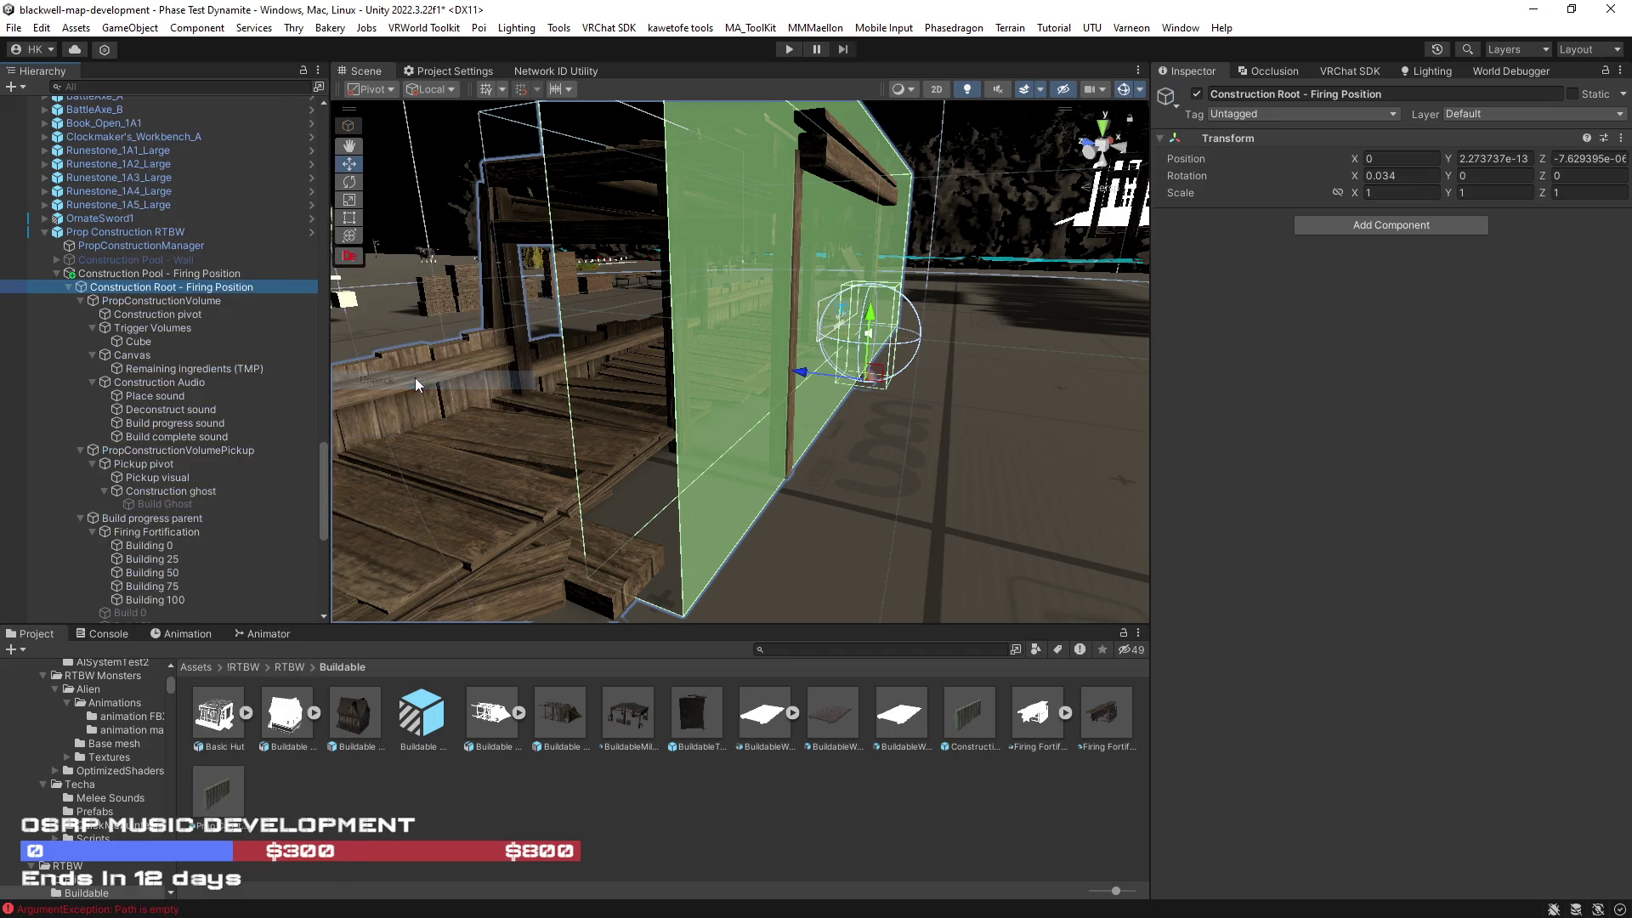
scroll(227, 509, down, 3)
click(165, 443)
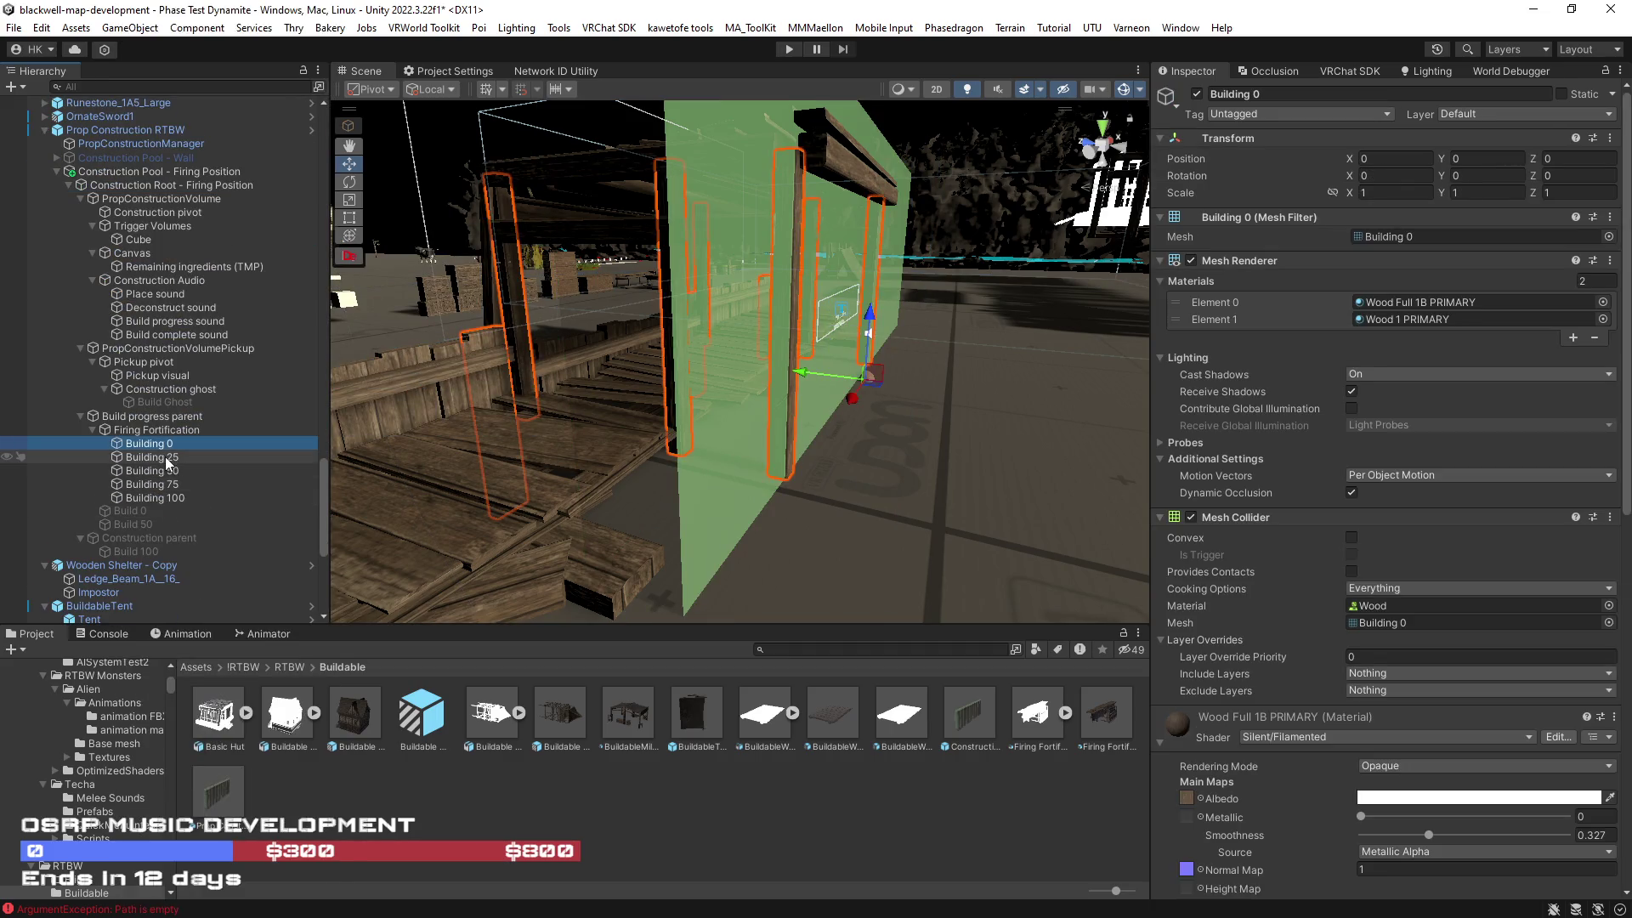
Step: Move Building 0–75 under Build progress parent and delete the old Build 0 and Build 50 meshes
ctrl+click(166, 456)
ctrl+click(177, 470)
ctrl+click(185, 481)
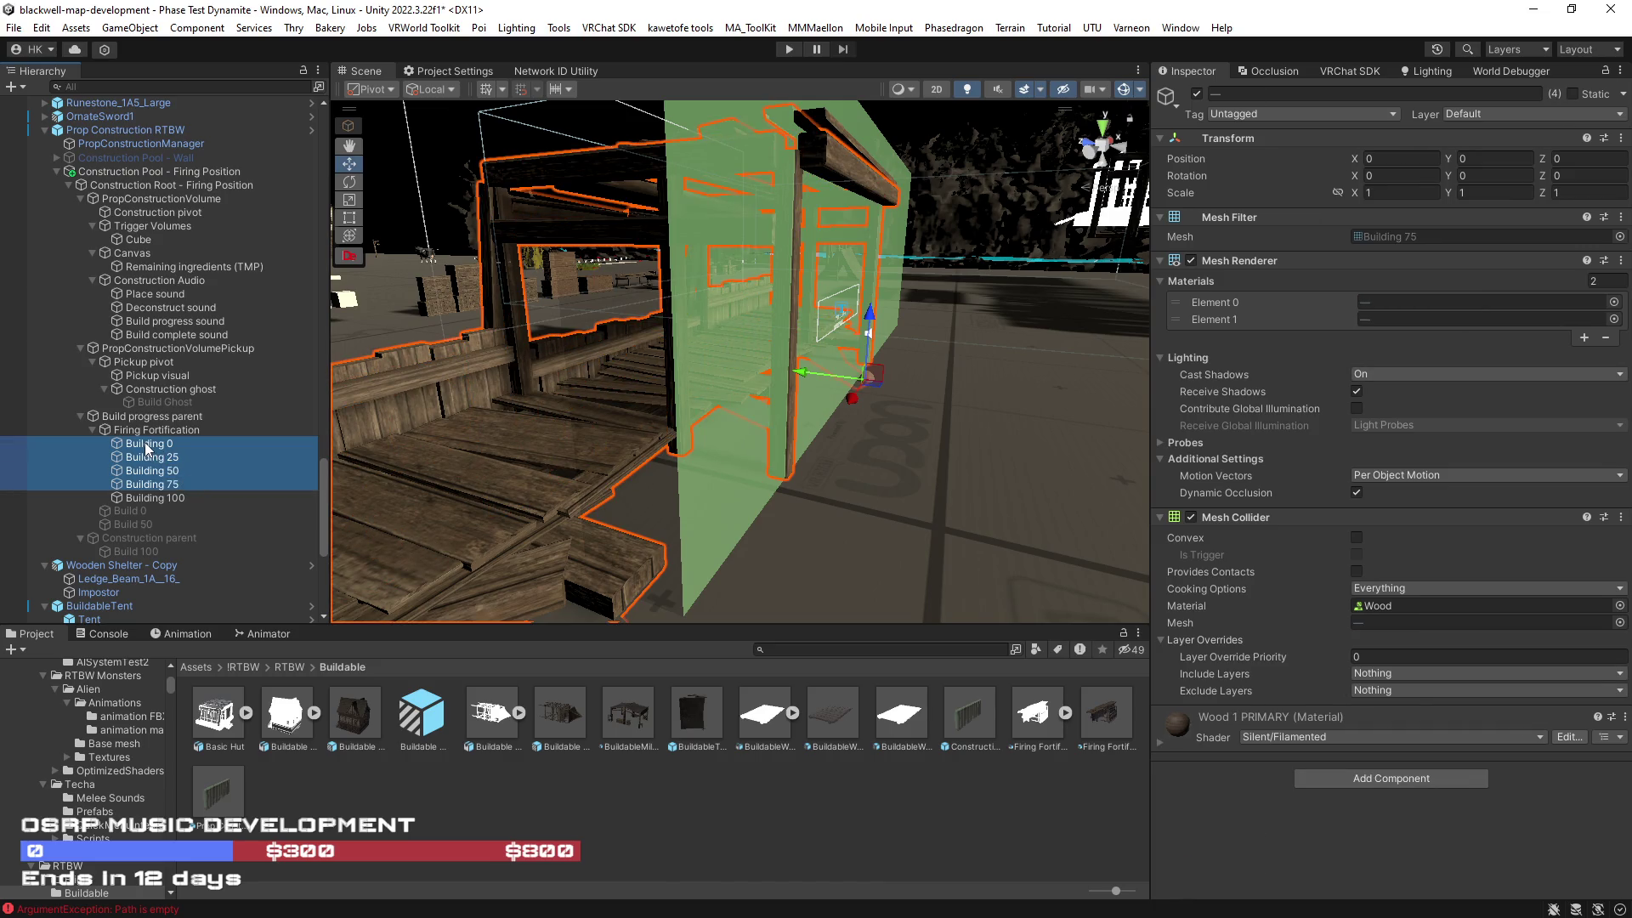
mouse_move(147, 448)
mouse_down()
mouse_move(127, 512)
mouse_move(102, 502)
mouse_up()
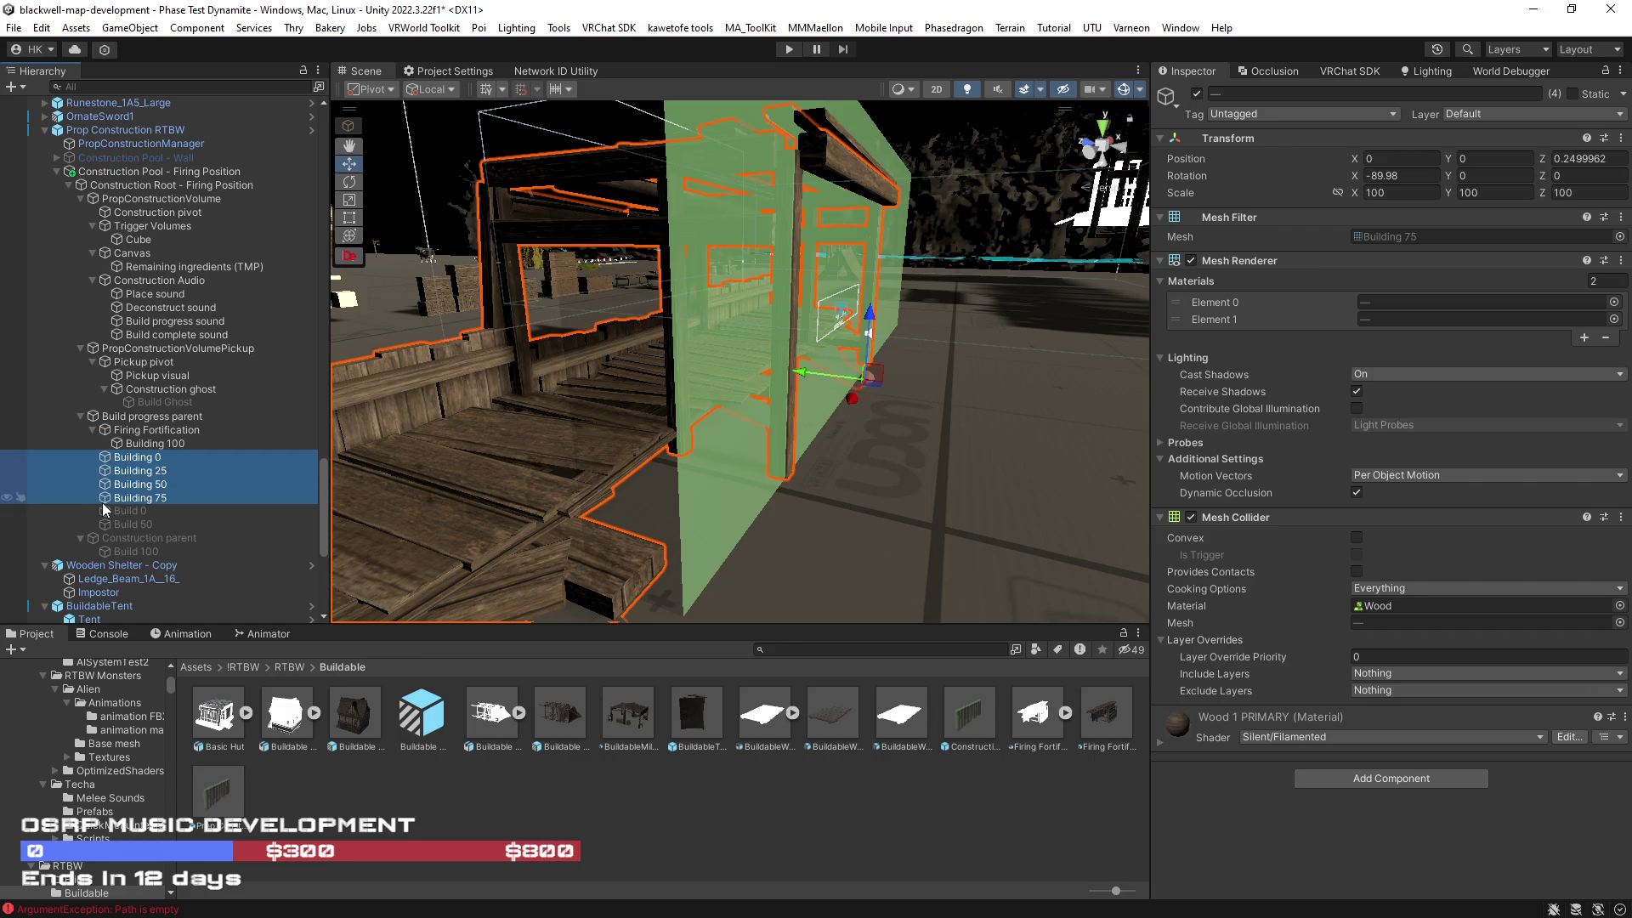
click(145, 513)
ctrl+click(149, 524)
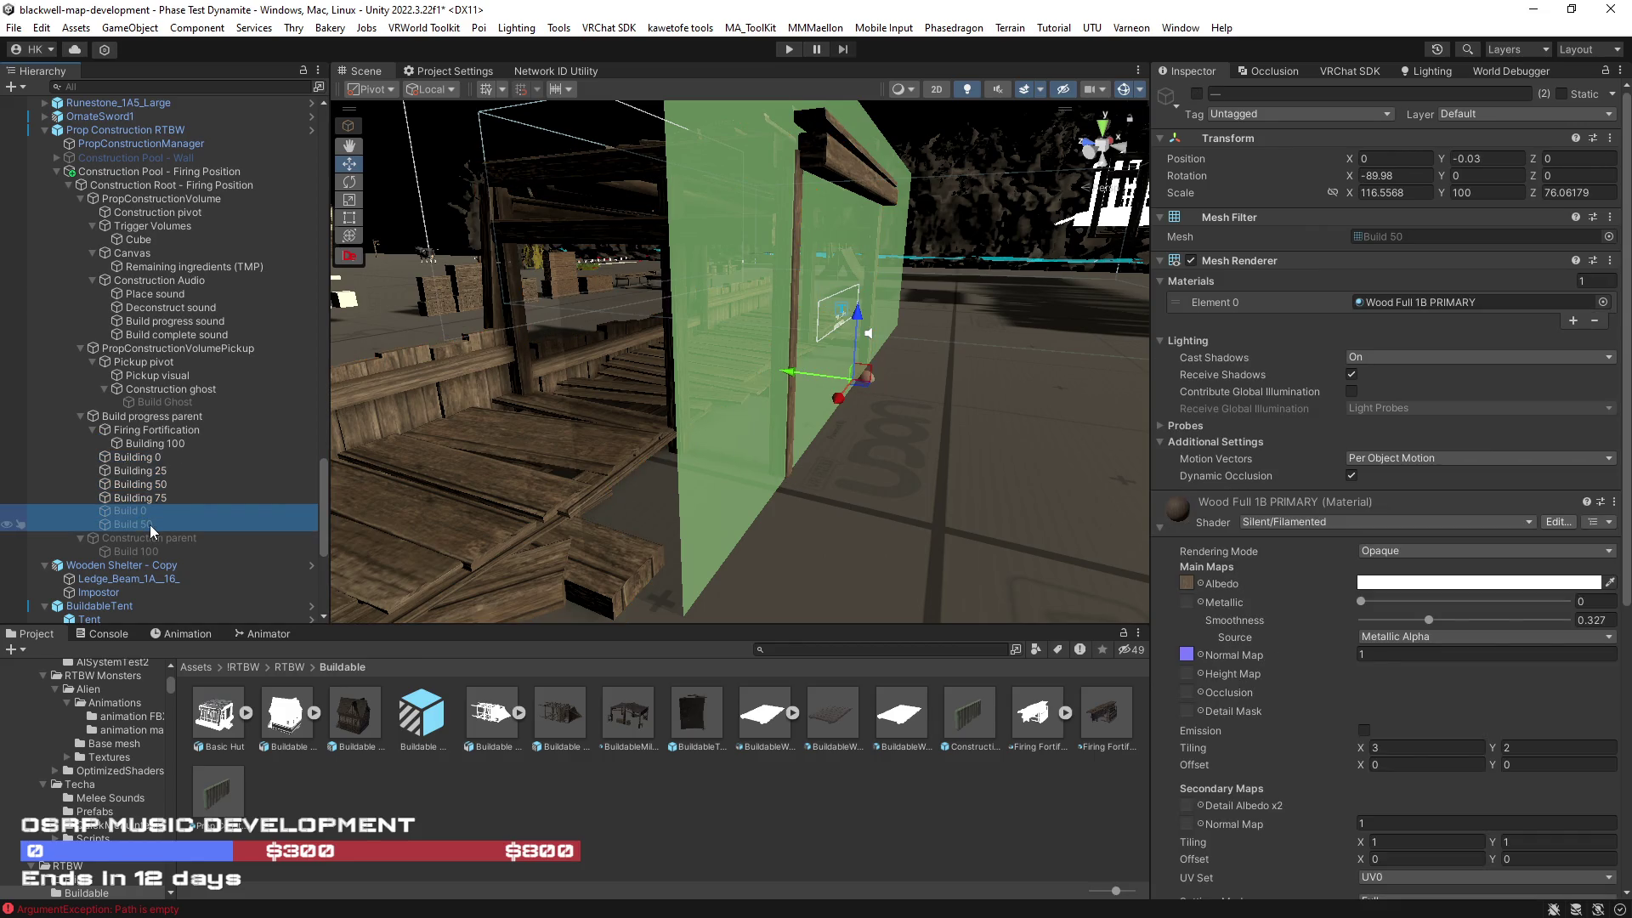
key(Delete)
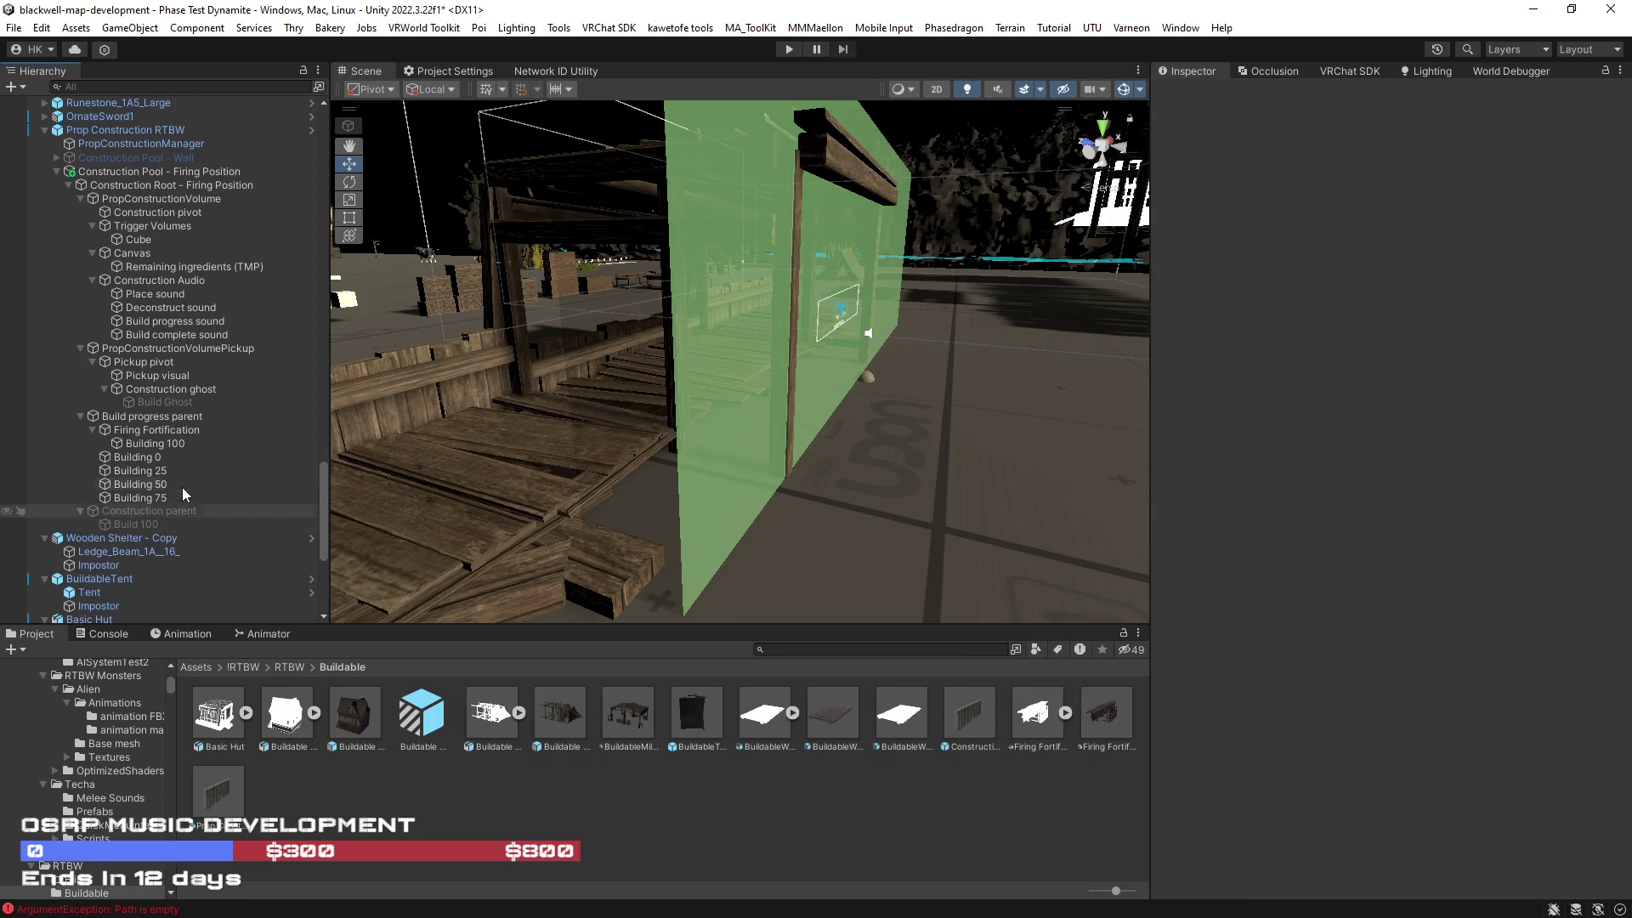
Step: Move Building 100 under Construction parent and delete old Build 100 and the empty Firing Fortification
click(138, 445)
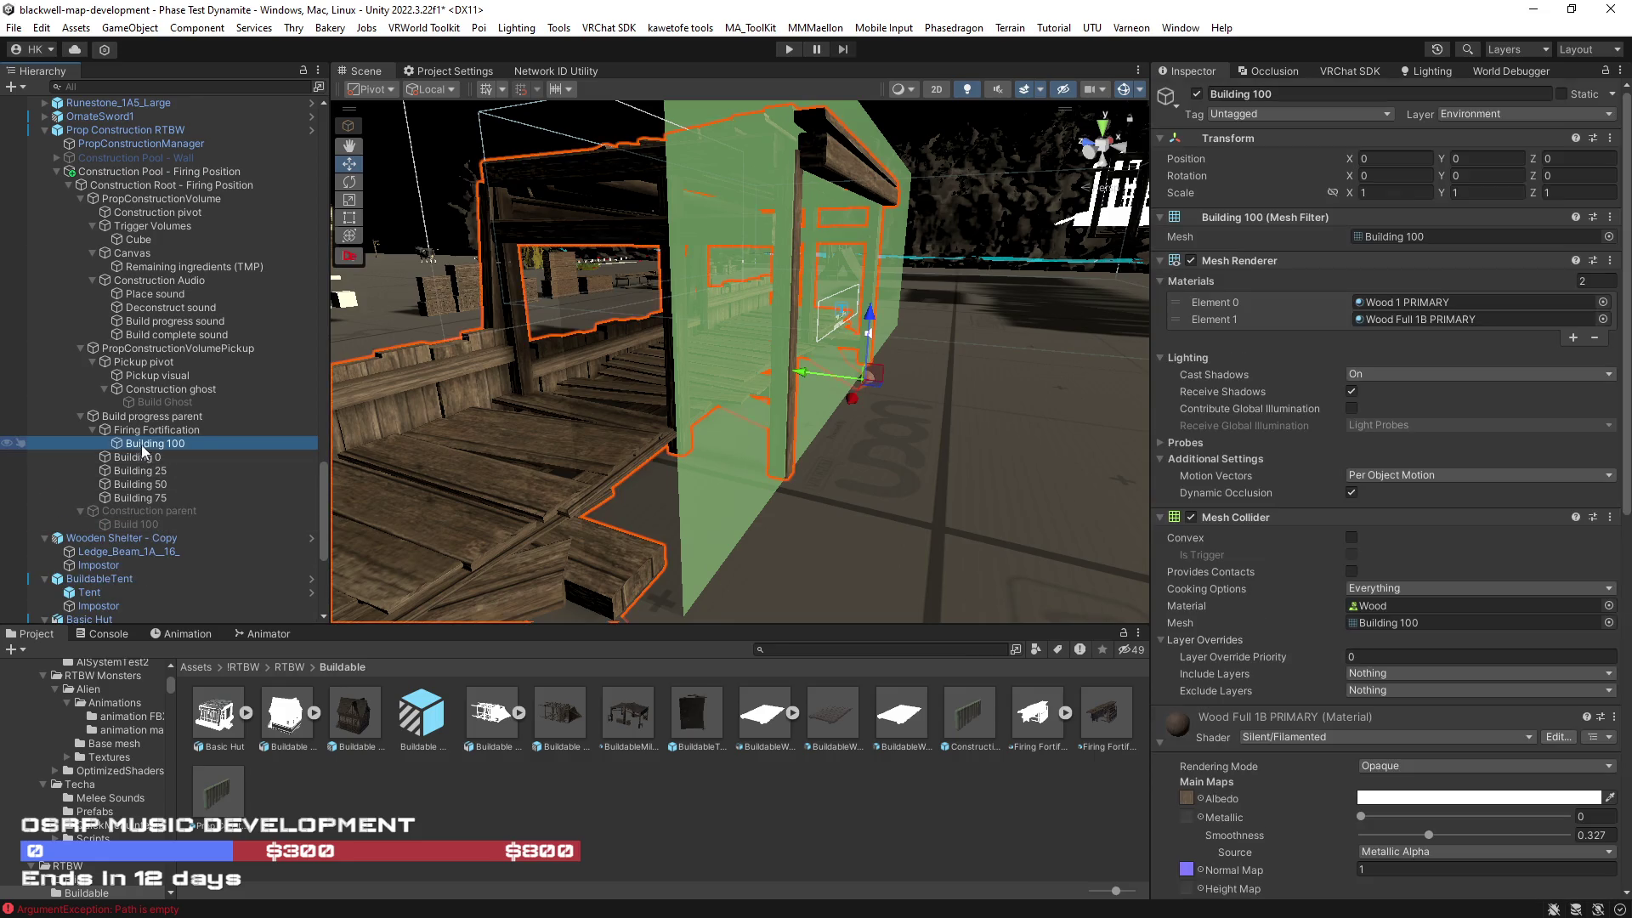
drag(142, 442, 133, 520)
click(135, 527)
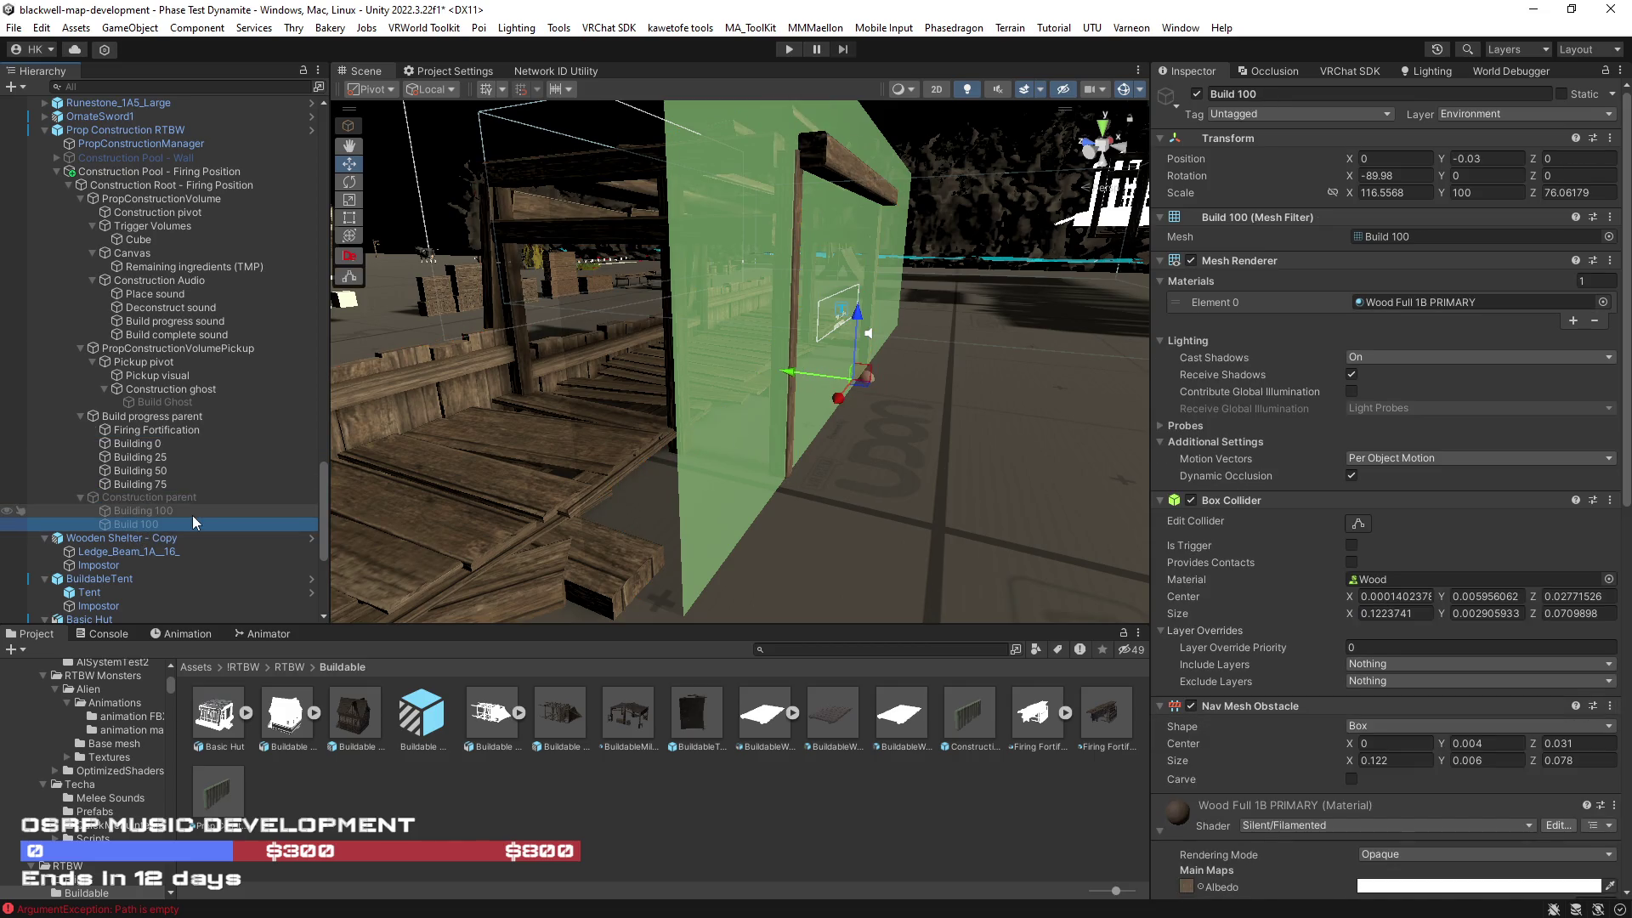
key(Delete)
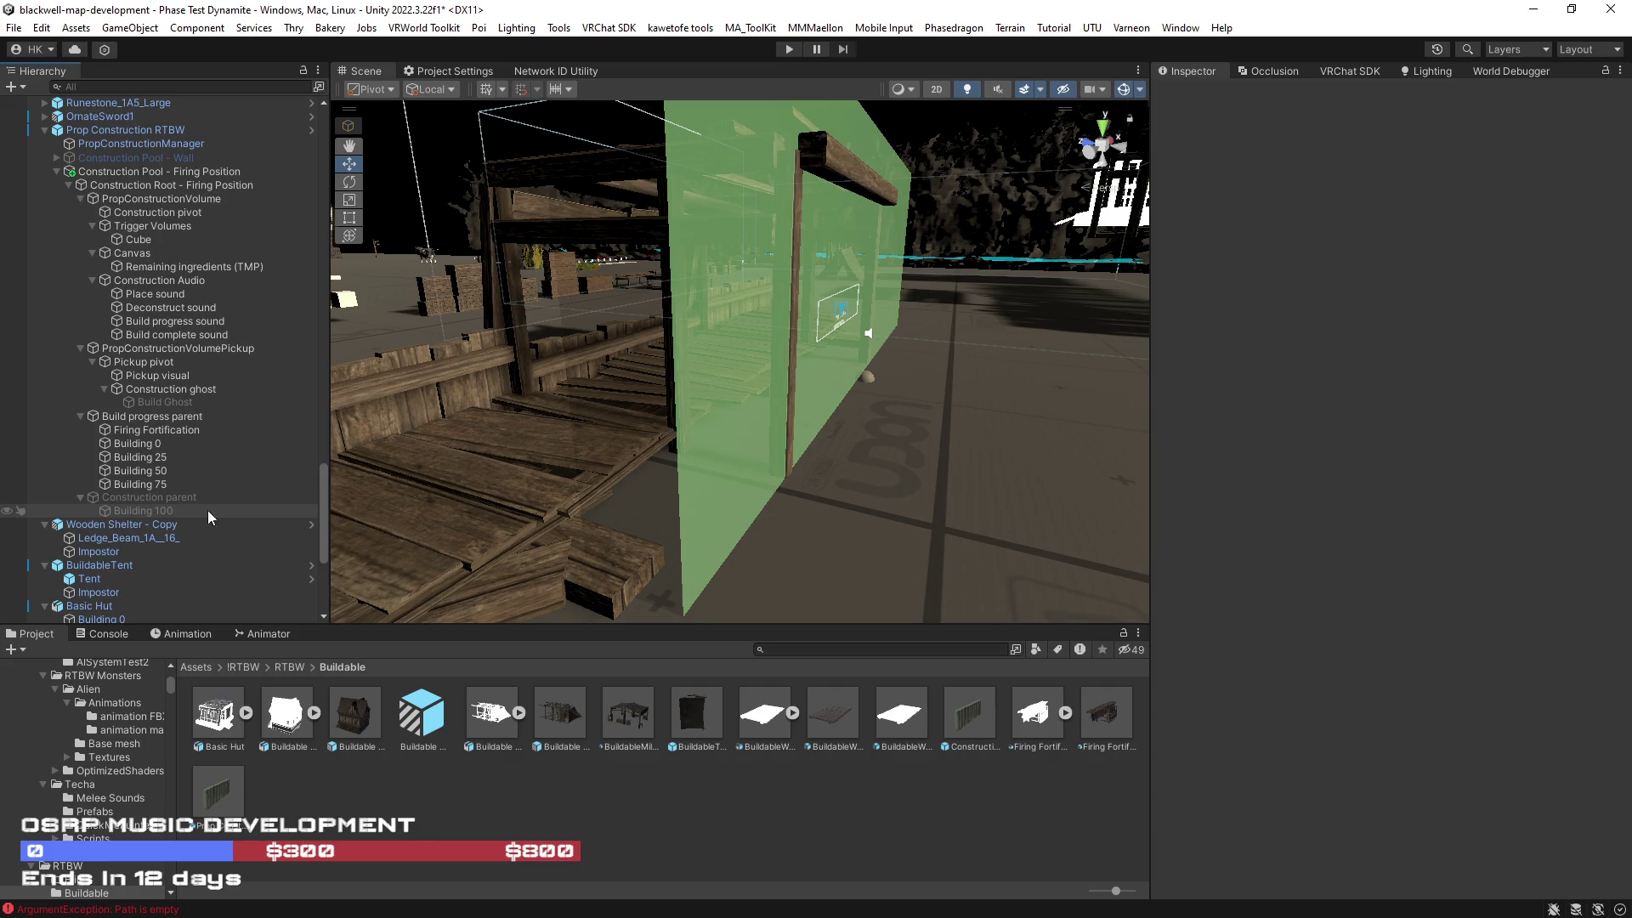
click(151, 431)
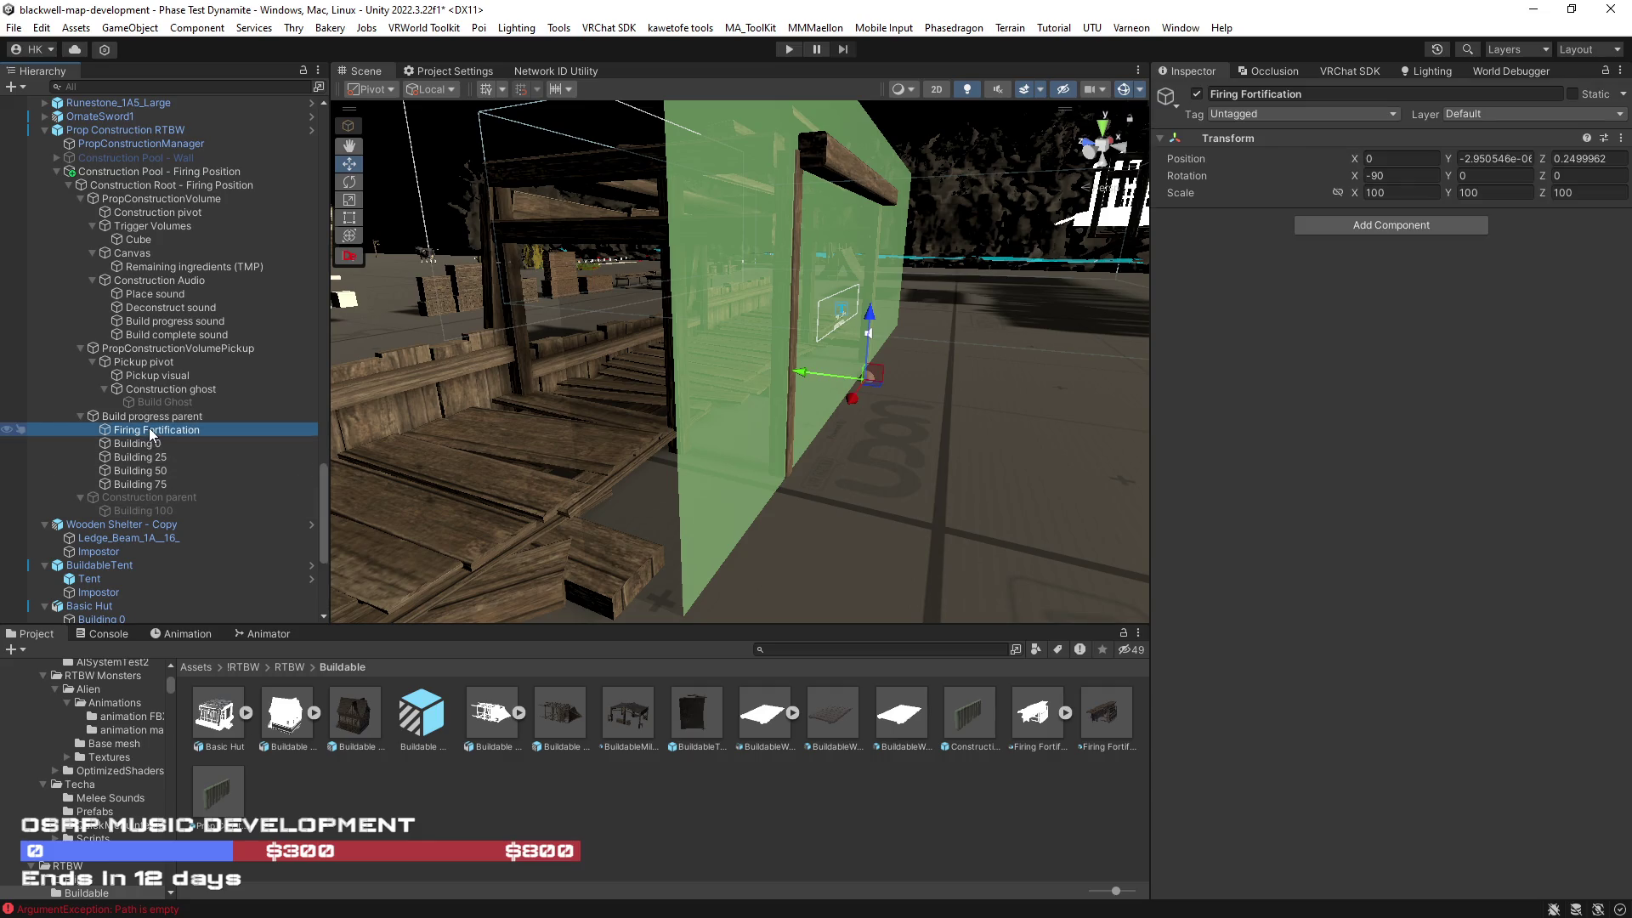
key(Delete)
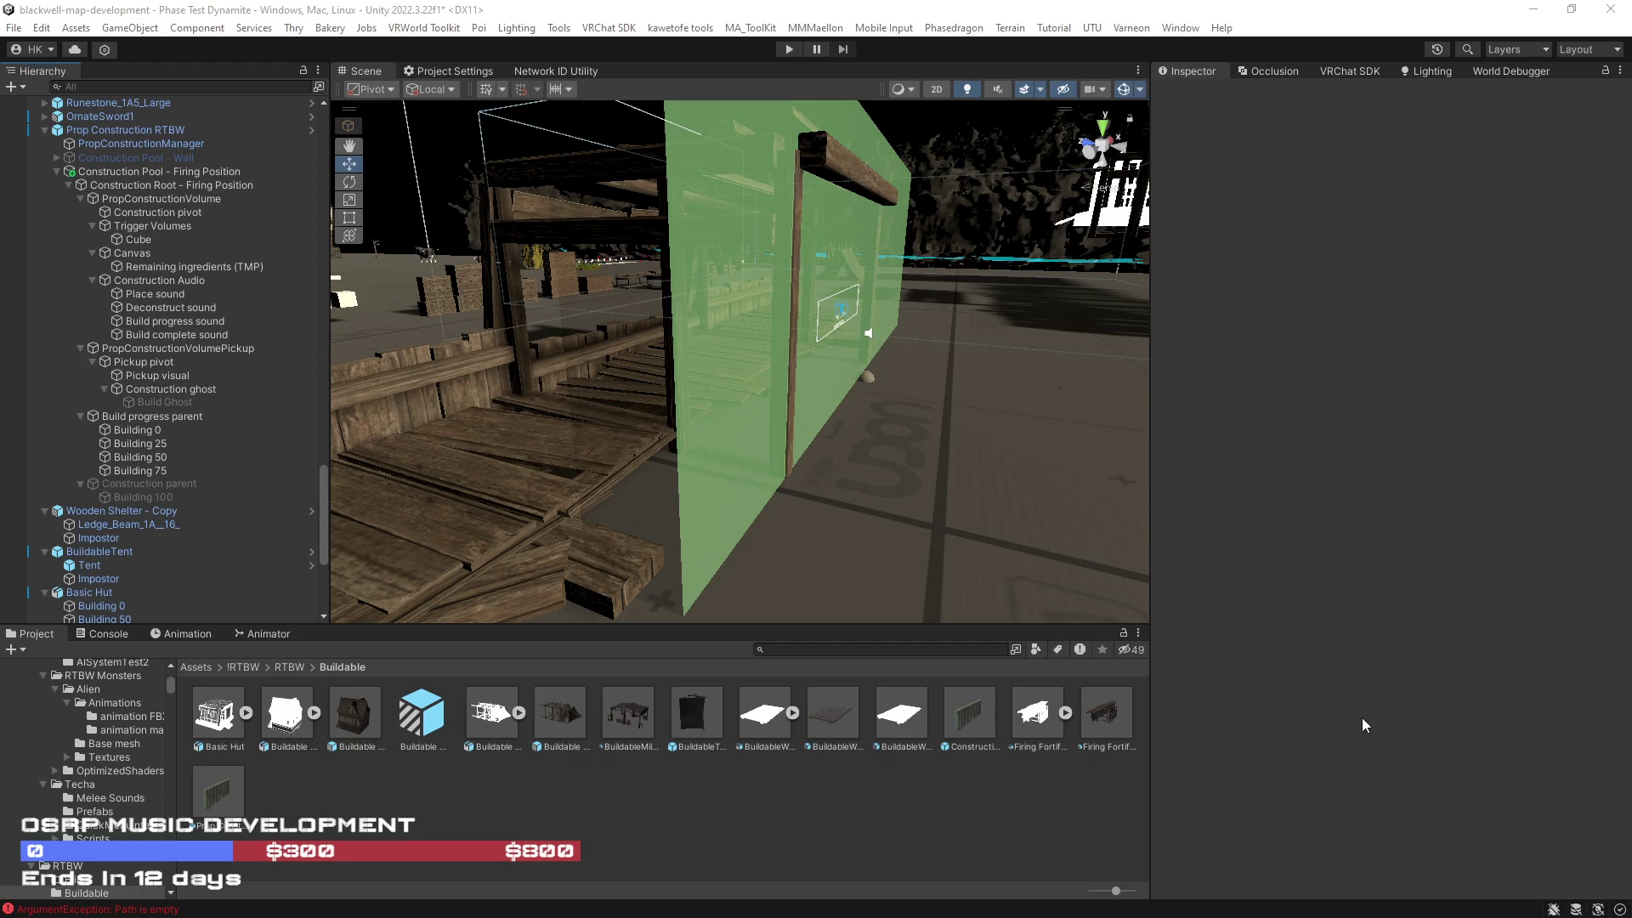
Step: Select Building 0, 25, 50, 75 and 100 together and move them to Position X -1.5
drag(874, 492, 925, 473)
mouse_move(383, 344)
mouse_down()
mouse_move(532, 435)
mouse_move(753, 451)
mouse_move(710, 466)
mouse_move(405, 461)
mouse_up()
click(202, 430)
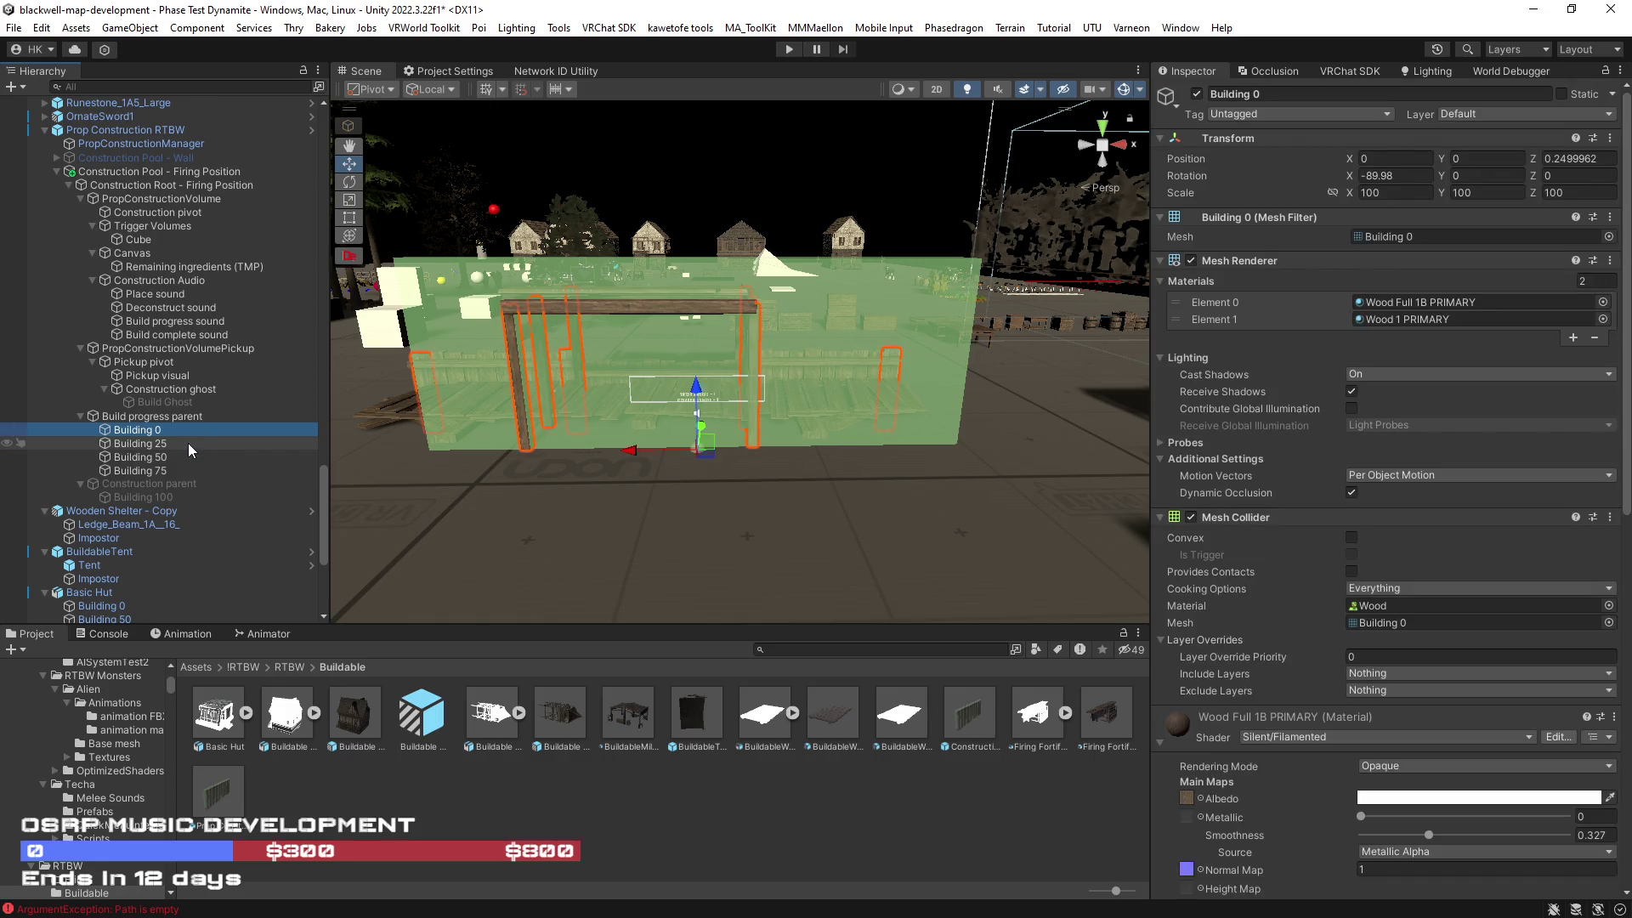
click(192, 416)
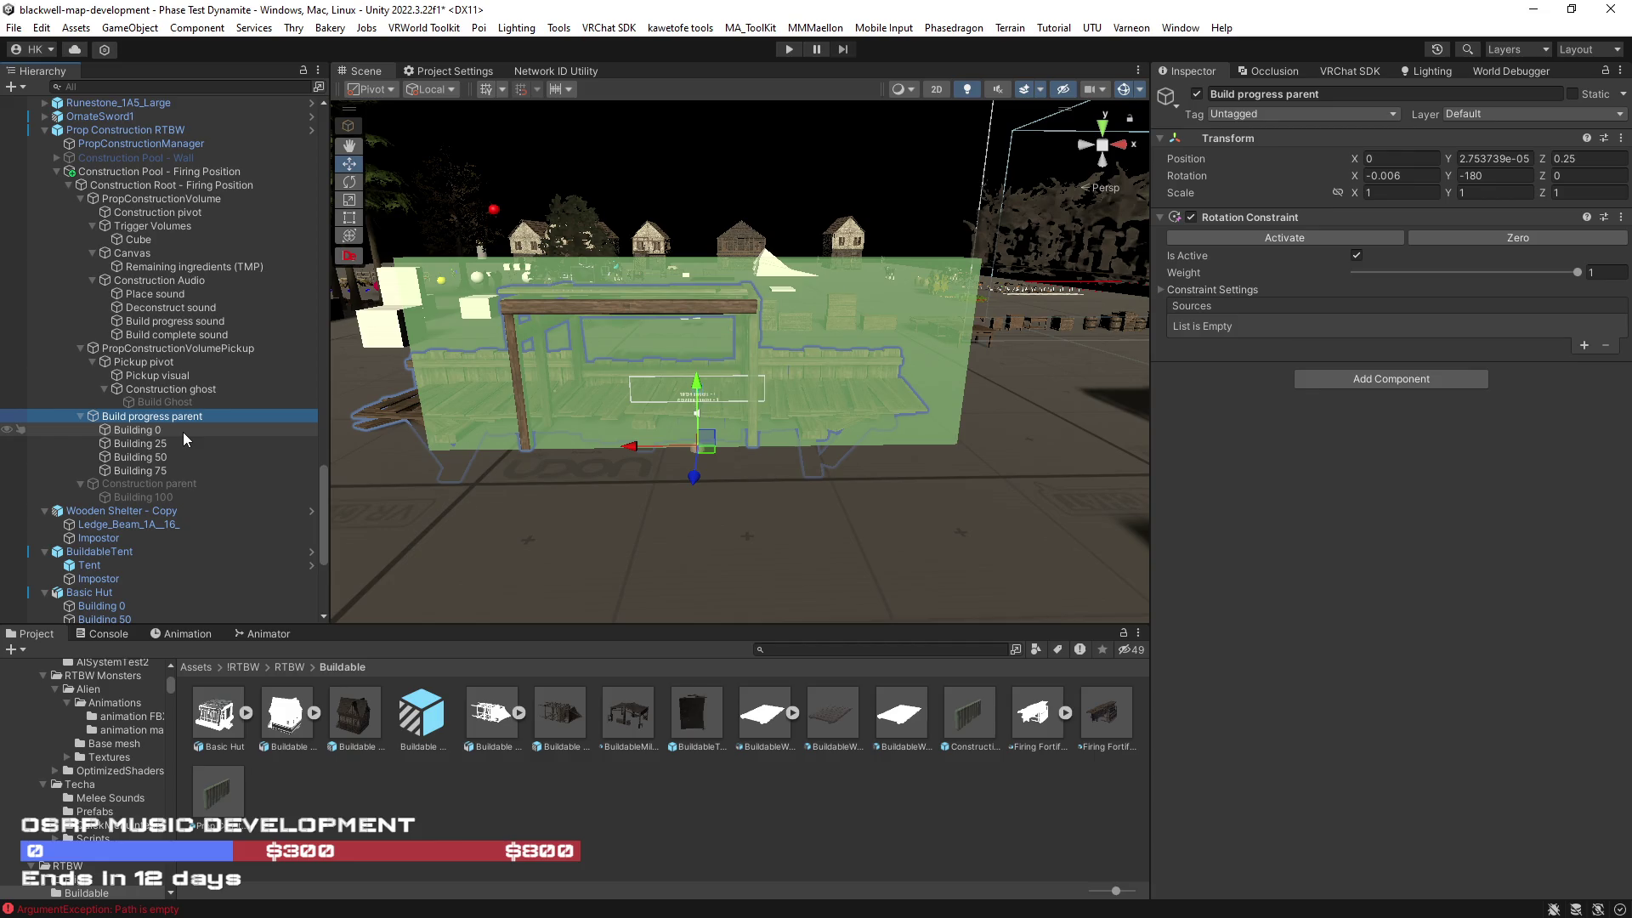
click(182, 432)
shift+click(181, 443)
shift+click(181, 496)
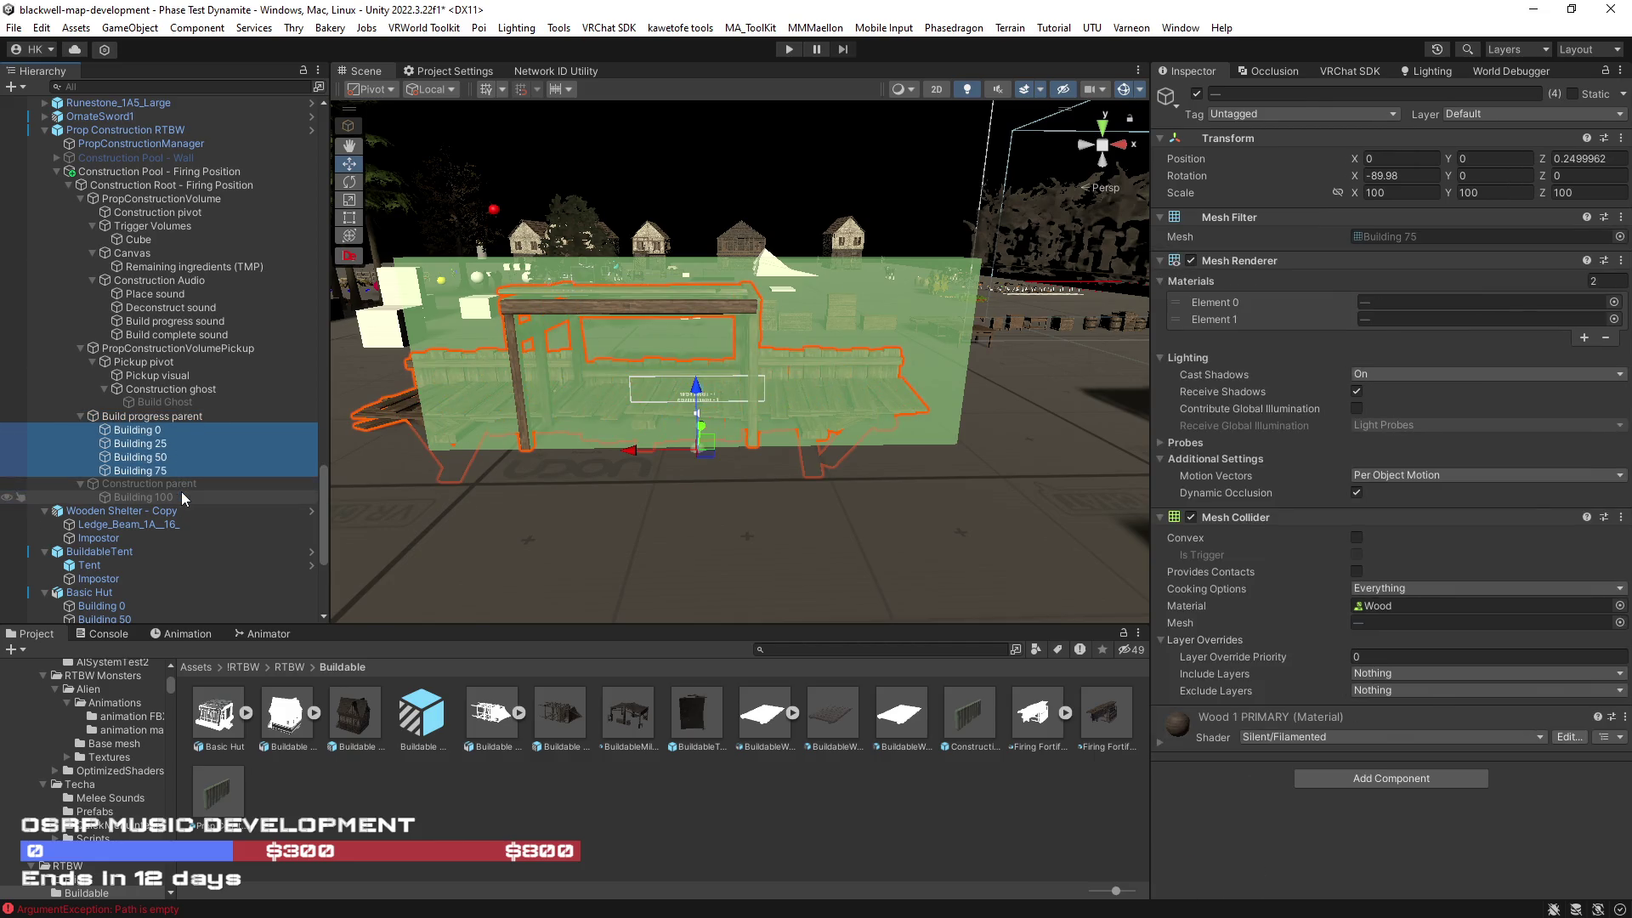
drag(646, 454, 688, 459)
scroll(687, 457, up, 5)
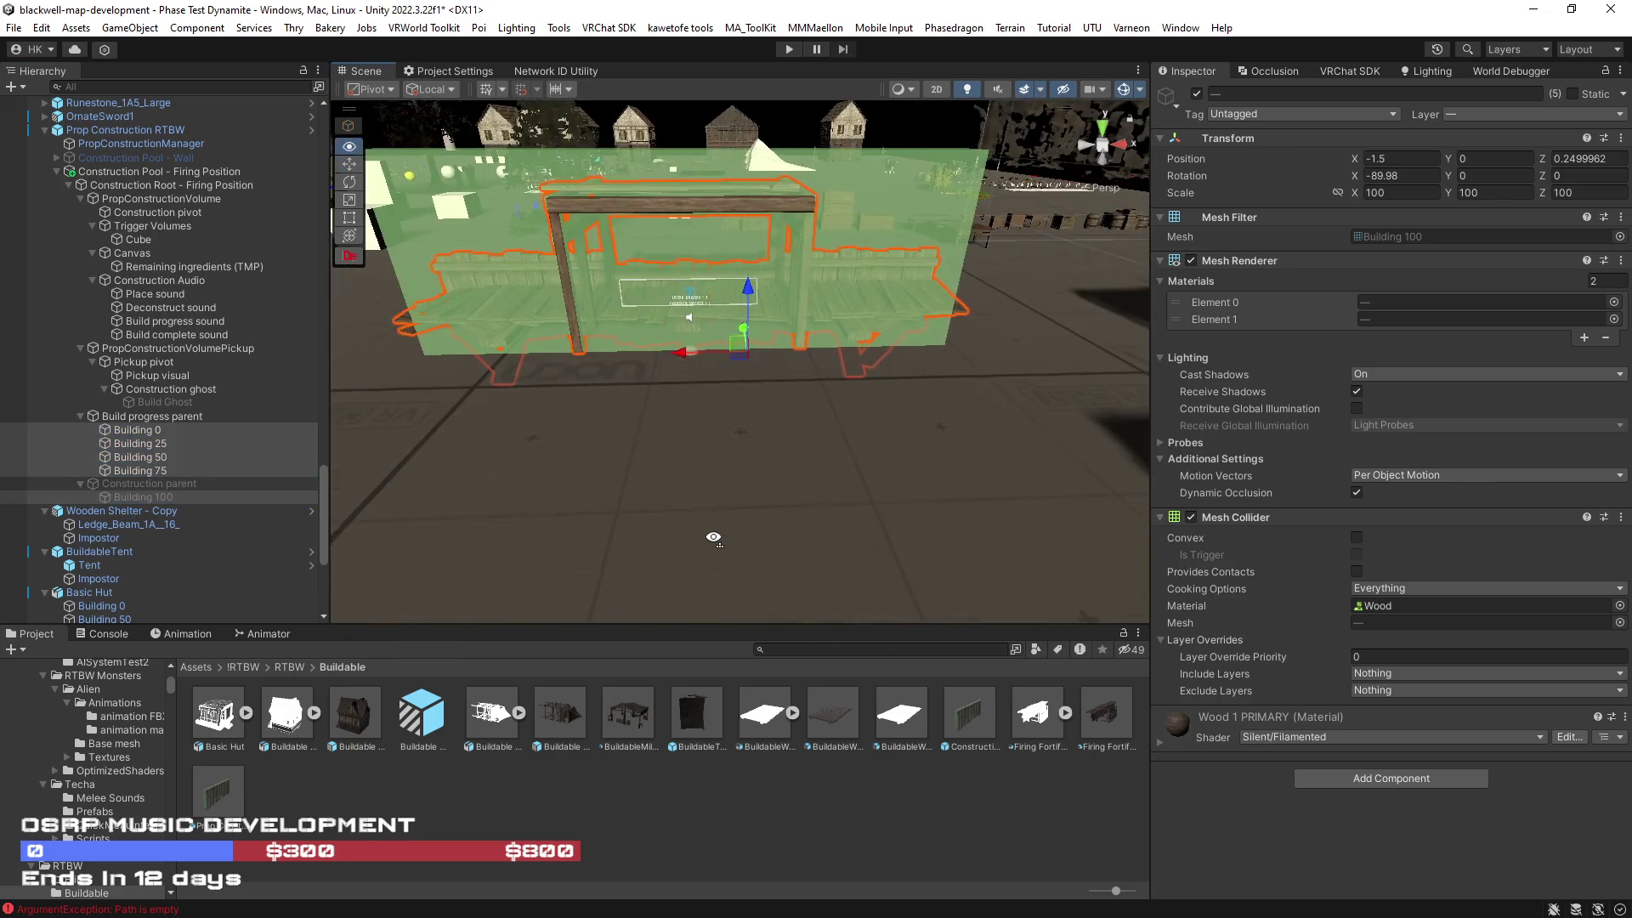
mouse_move(718, 550)
mouse_down()
mouse_move(753, 446)
mouse_move(875, 455)
mouse_move(794, 441)
mouse_move(877, 443)
mouse_move(858, 435)
mouse_move(908, 347)
mouse_move(878, 318)
mouse_up()
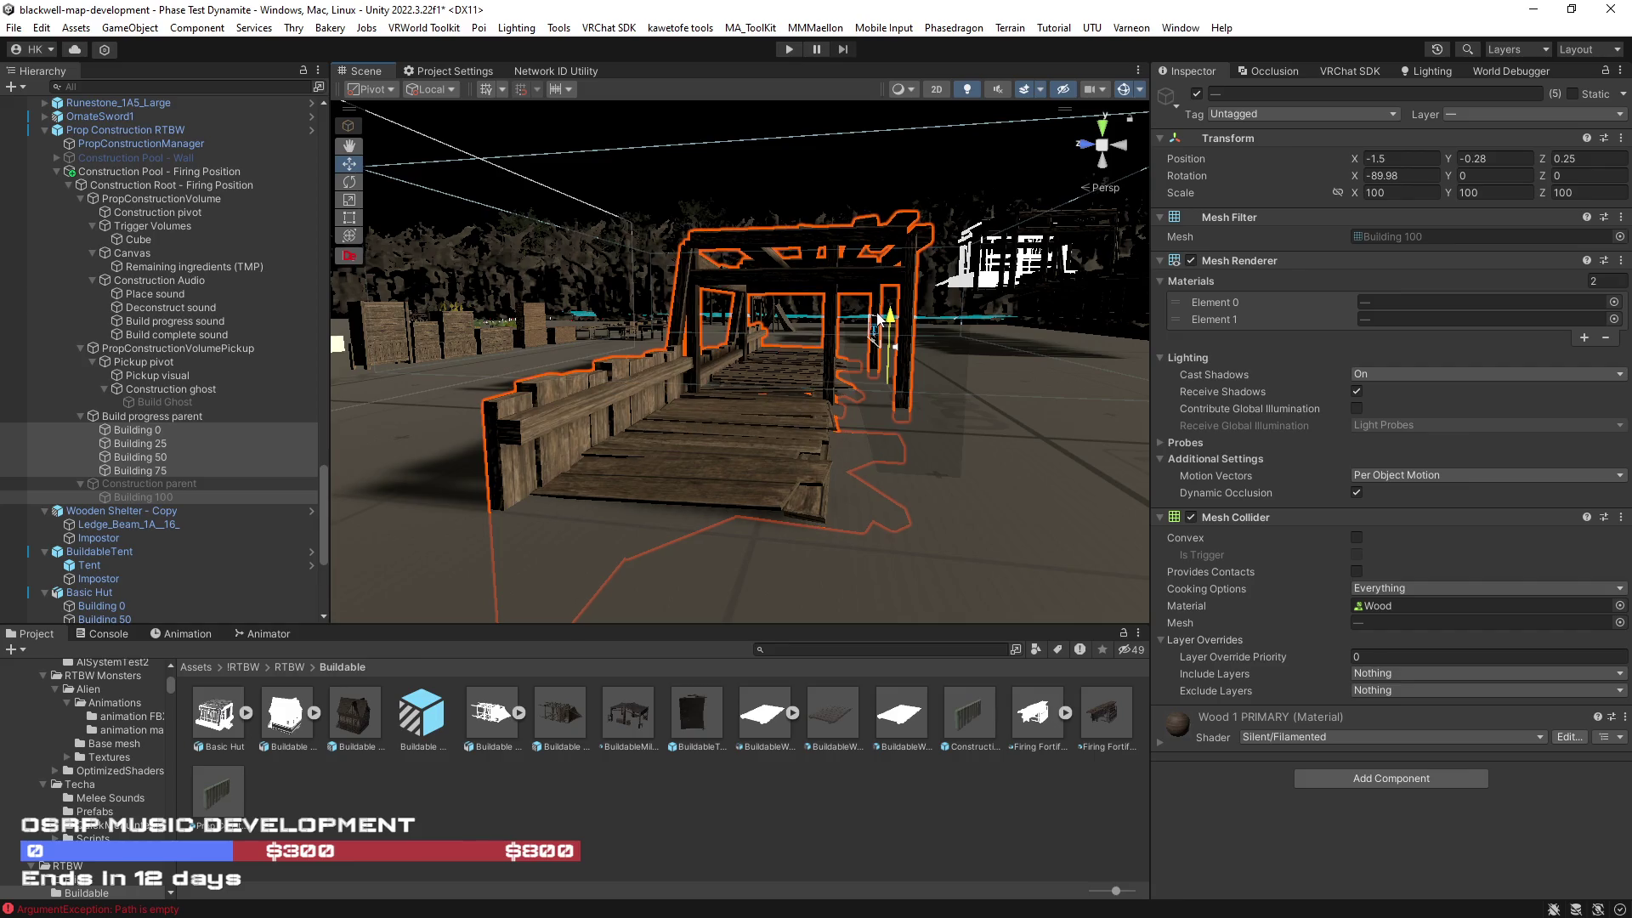
Step: Lower the five selected Building meshes slightly to Position Y -0.29
scroll(879, 319, up, 5)
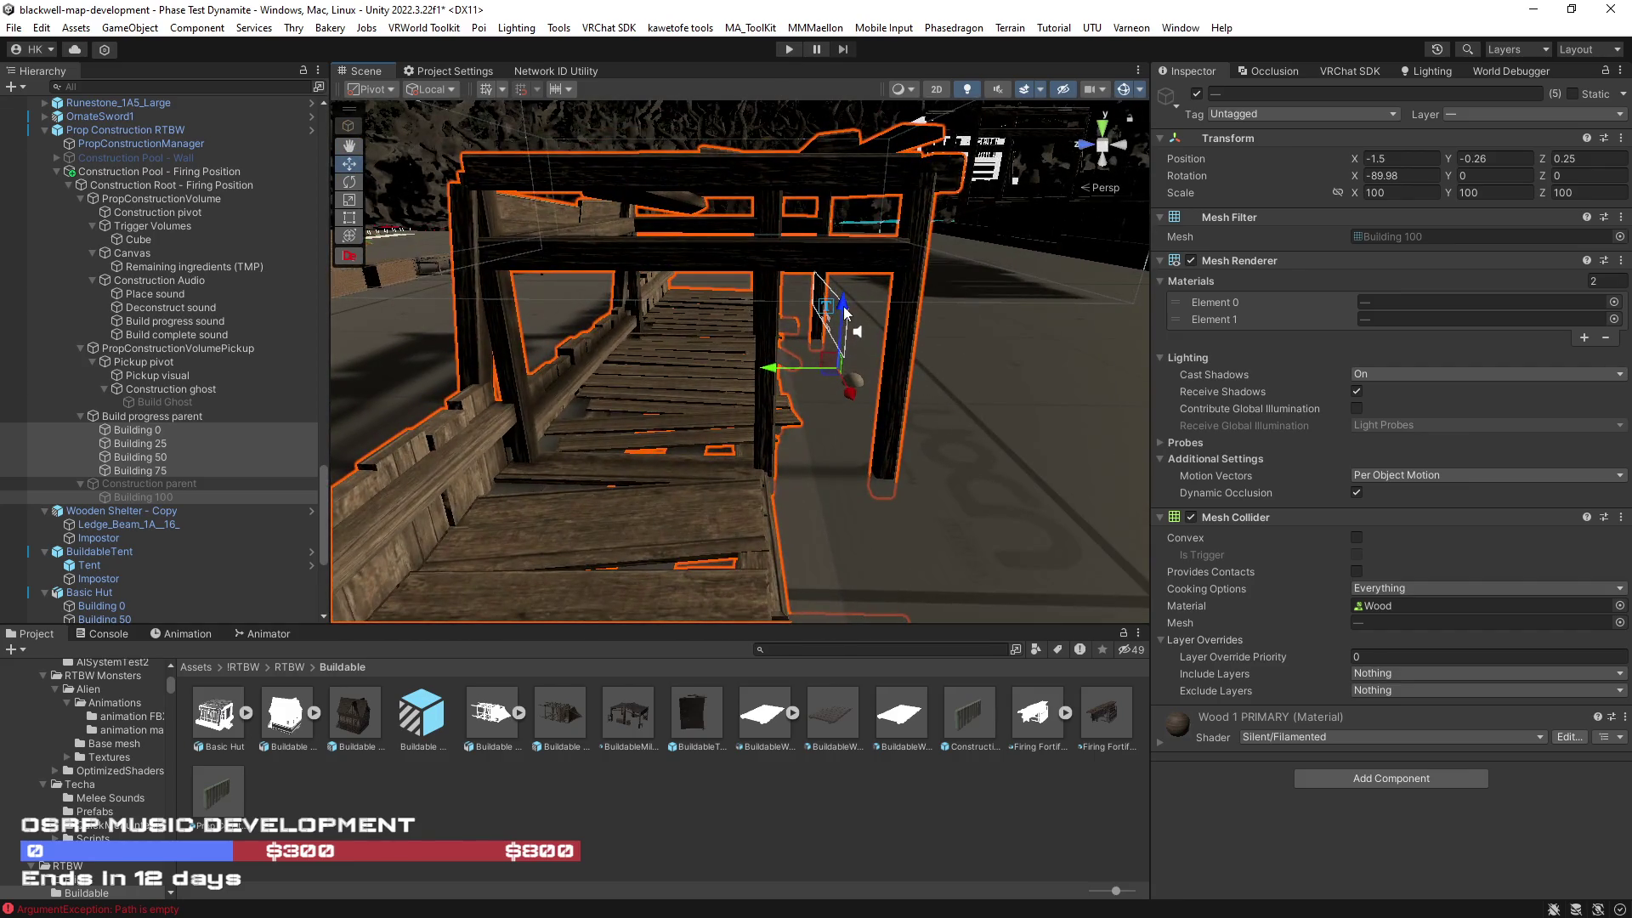
drag(838, 308, 836, 387)
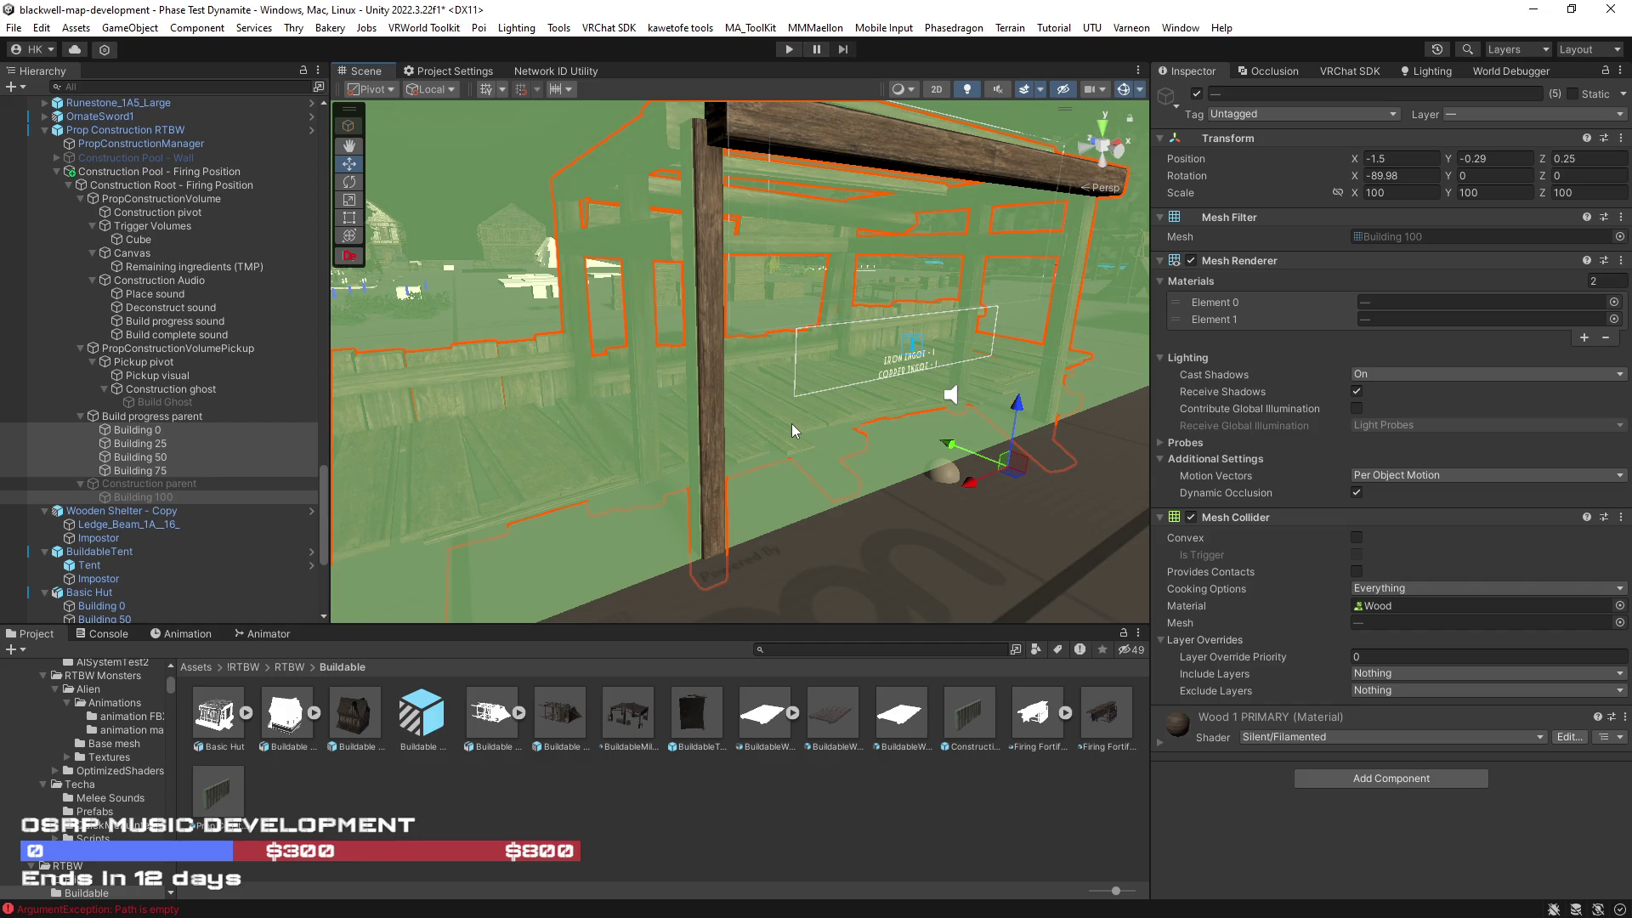
scroll(790, 423, down, 5)
mouse_move(836, 429)
mouse_down()
mouse_move(984, 422)
mouse_move(671, 425)
mouse_move(940, 441)
mouse_move(634, 428)
mouse_move(951, 448)
mouse_move(774, 444)
mouse_move(884, 434)
mouse_move(913, 461)
mouse_move(738, 429)
mouse_up()
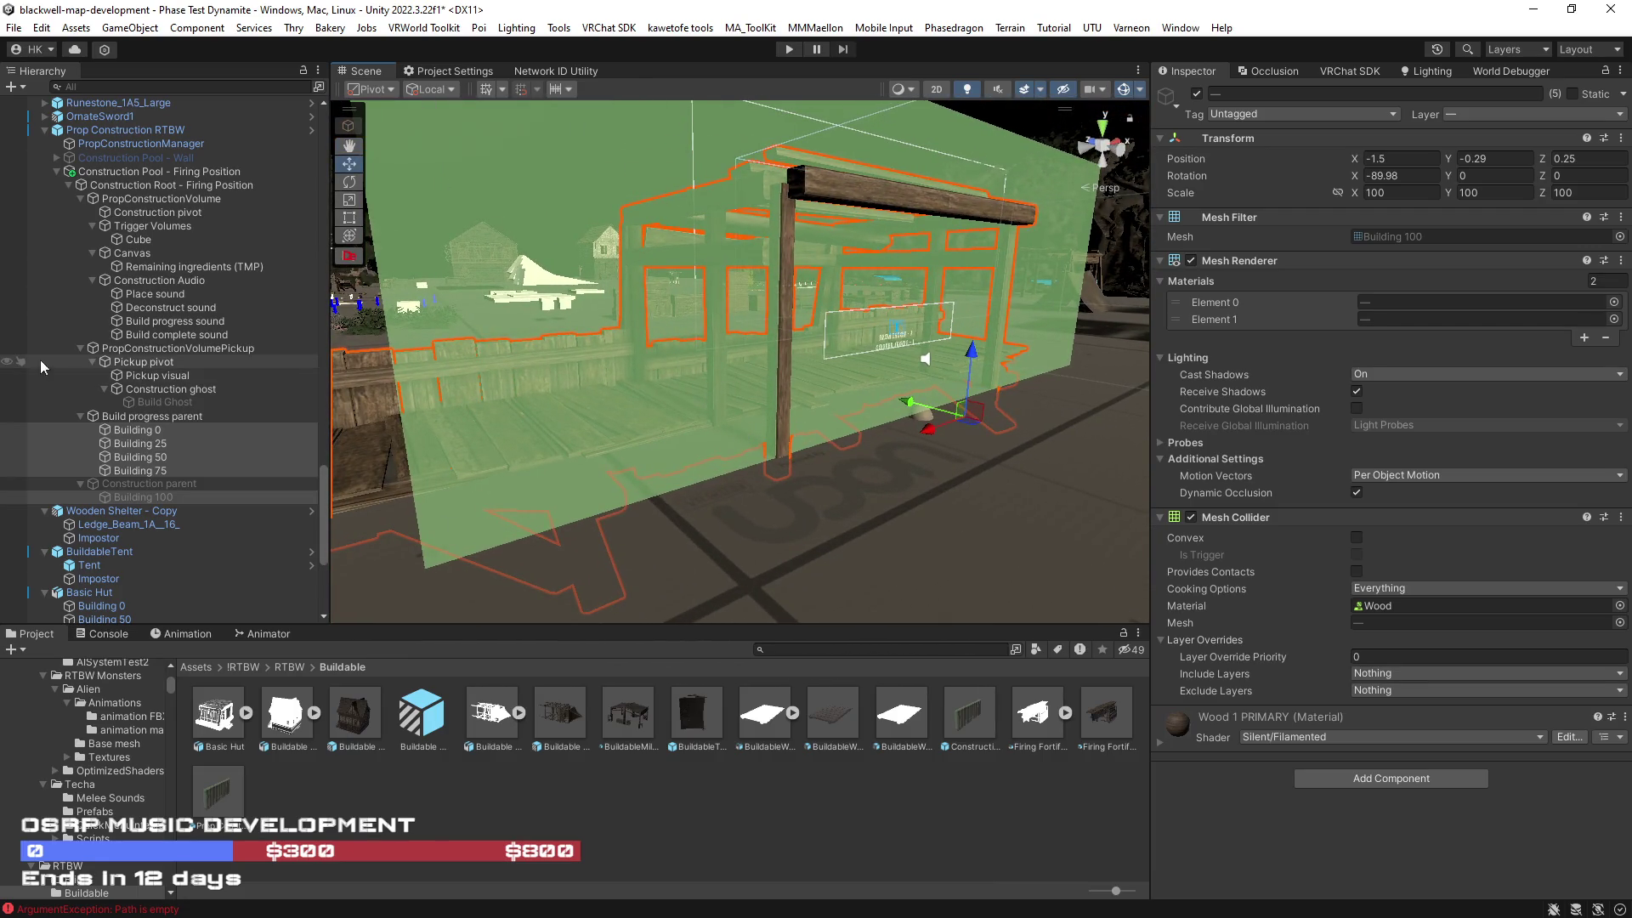
Step: Scale the trigger Cube under Trigger Volumes down to about 2.2 × 1.7 × 1.6
click(149, 226)
double_click(149, 239)
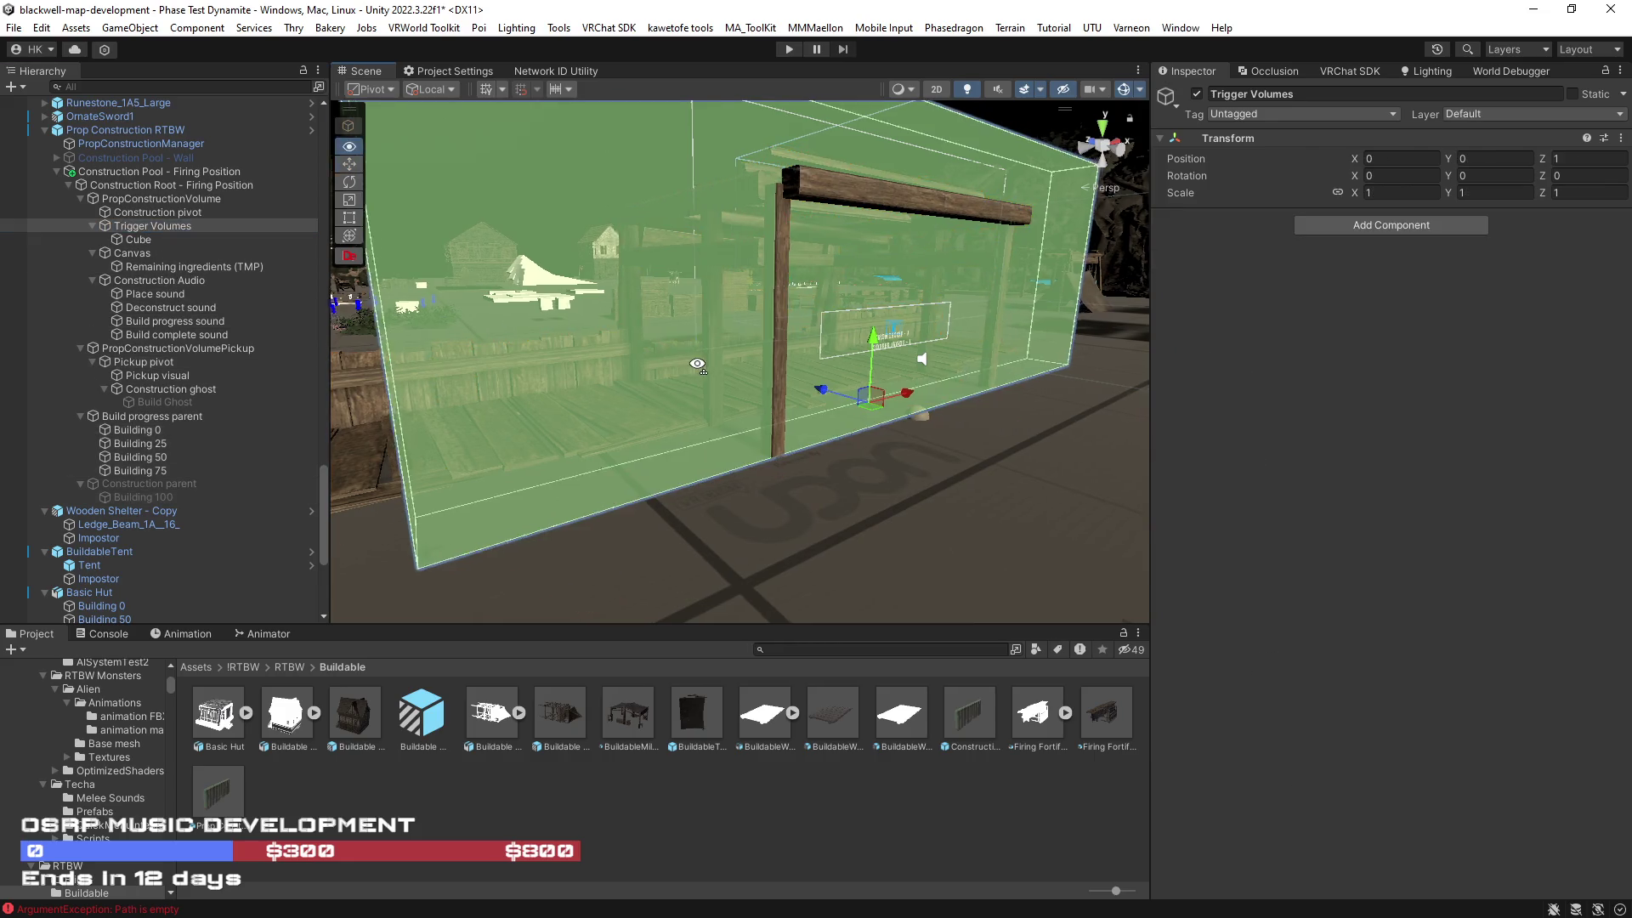
key(r)
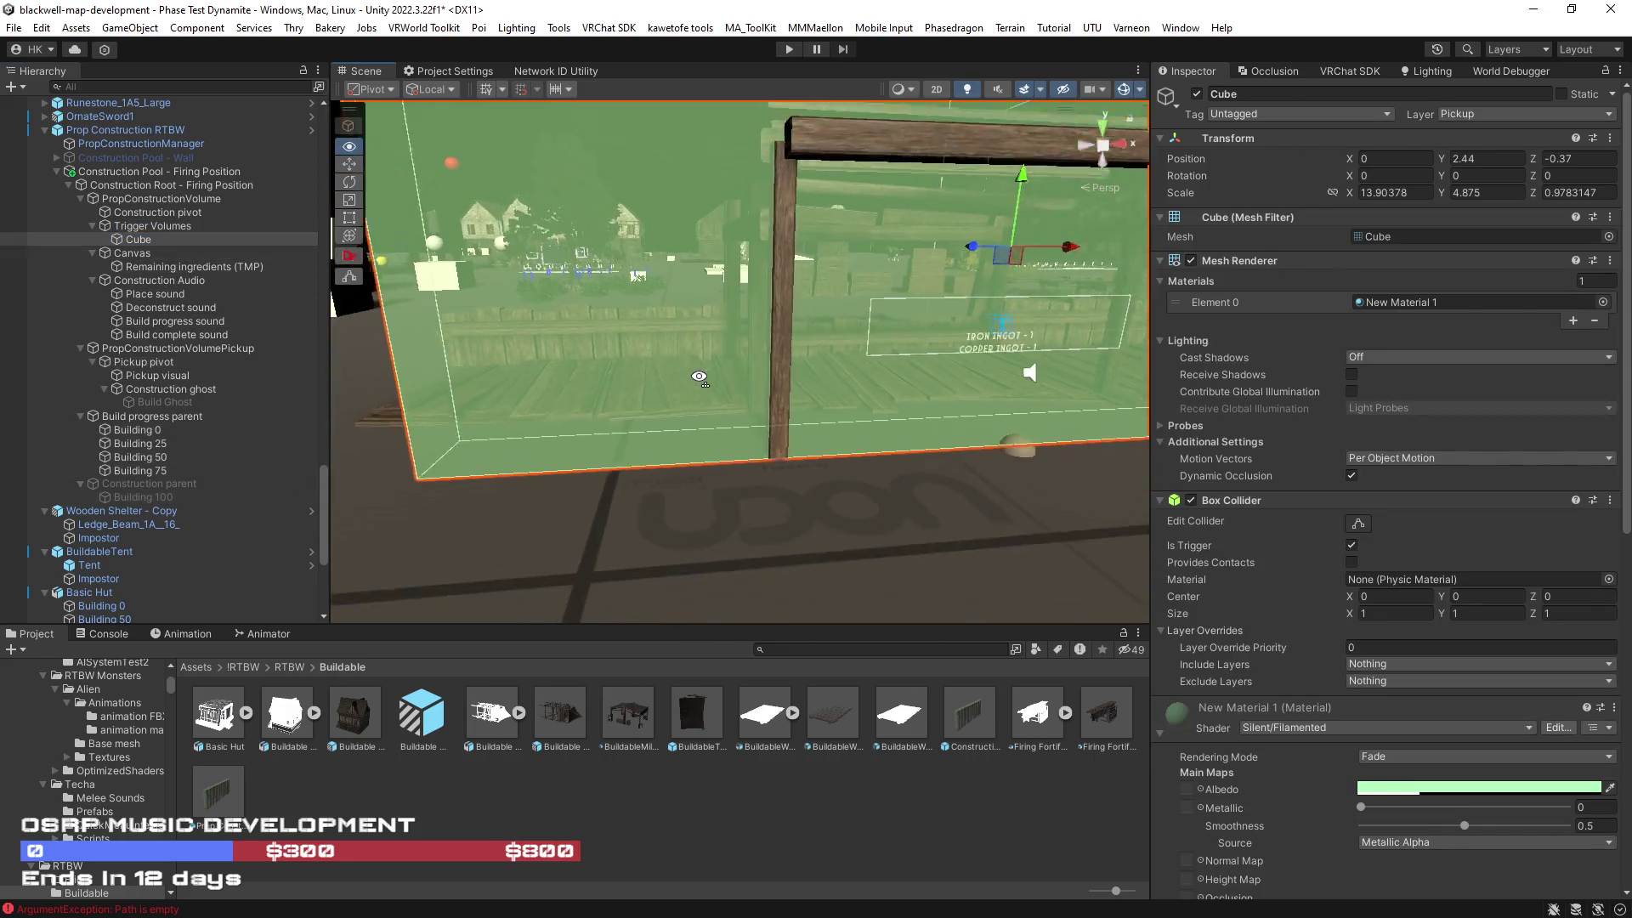
drag(968, 246, 930, 247)
mouse_move(913, 168)
mouse_down()
mouse_move(918, 217)
mouse_move(1028, 257)
mouse_move(709, 249)
mouse_up()
Step: Lower the trigger Cube to Position Y 0.85 and check its fit in the wooden frame
key(w)
mouse_move(692, 183)
mouse_down()
mouse_move(693, 318)
mouse_move(943, 414)
mouse_move(609, 374)
mouse_move(624, 376)
mouse_up()
mouse_move(767, 417)
alt+mouse_down()
mouse_move(822, 397)
mouse_move(776, 348)
mouse_move(1593, 363)
mouse_move(833, 425)
alt+mouse_up()
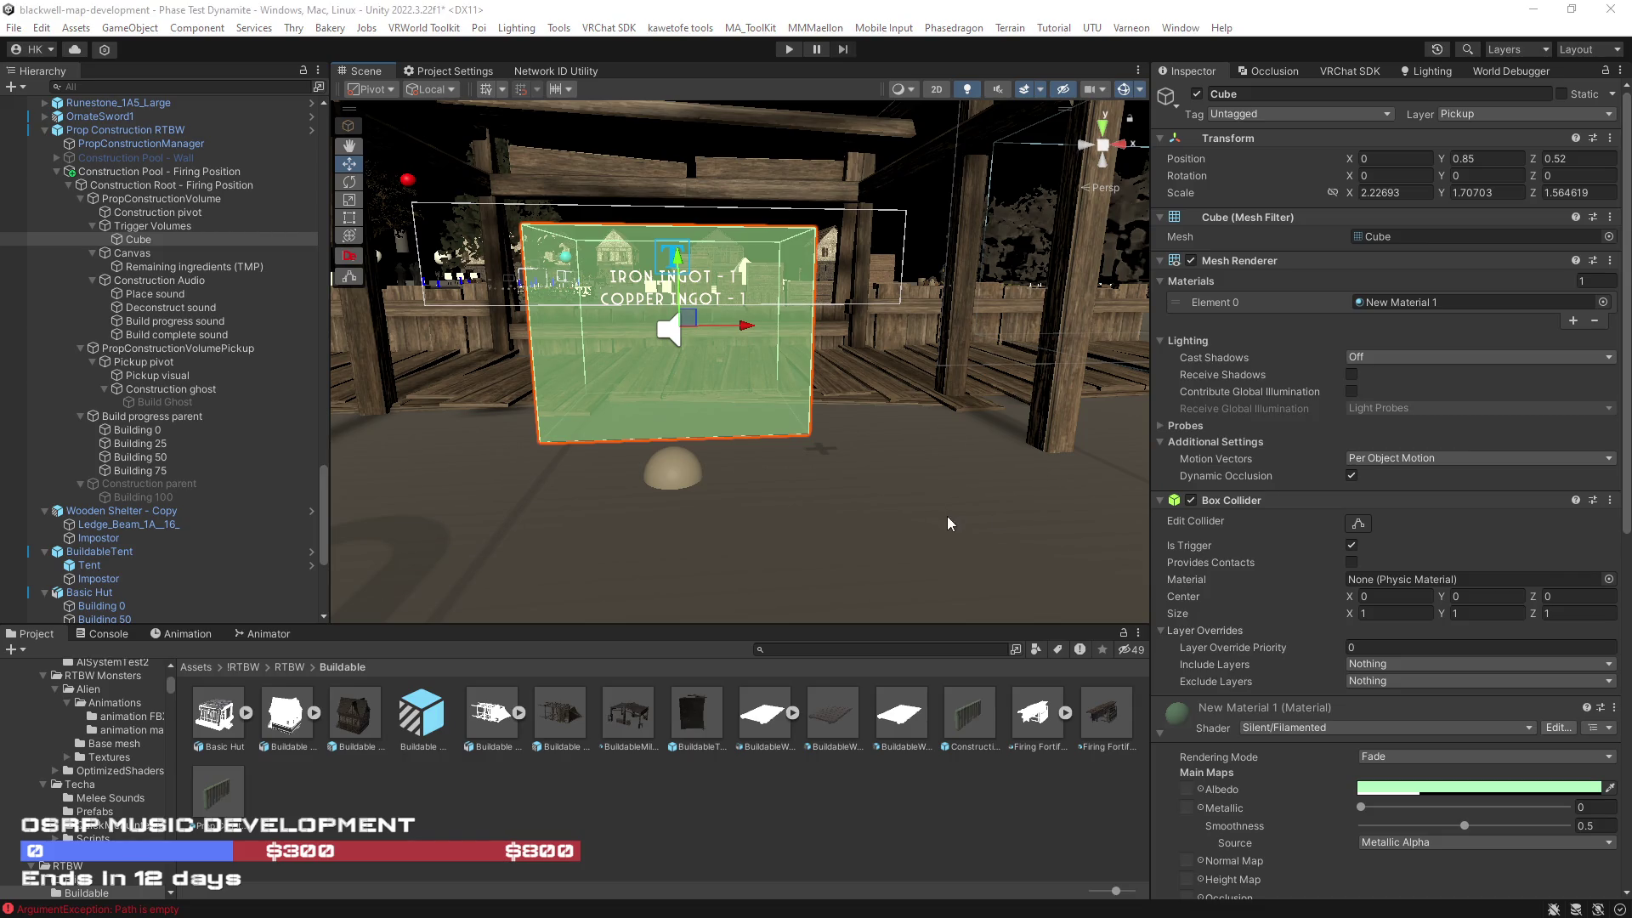
alt+drag(951, 524, 956, 500)
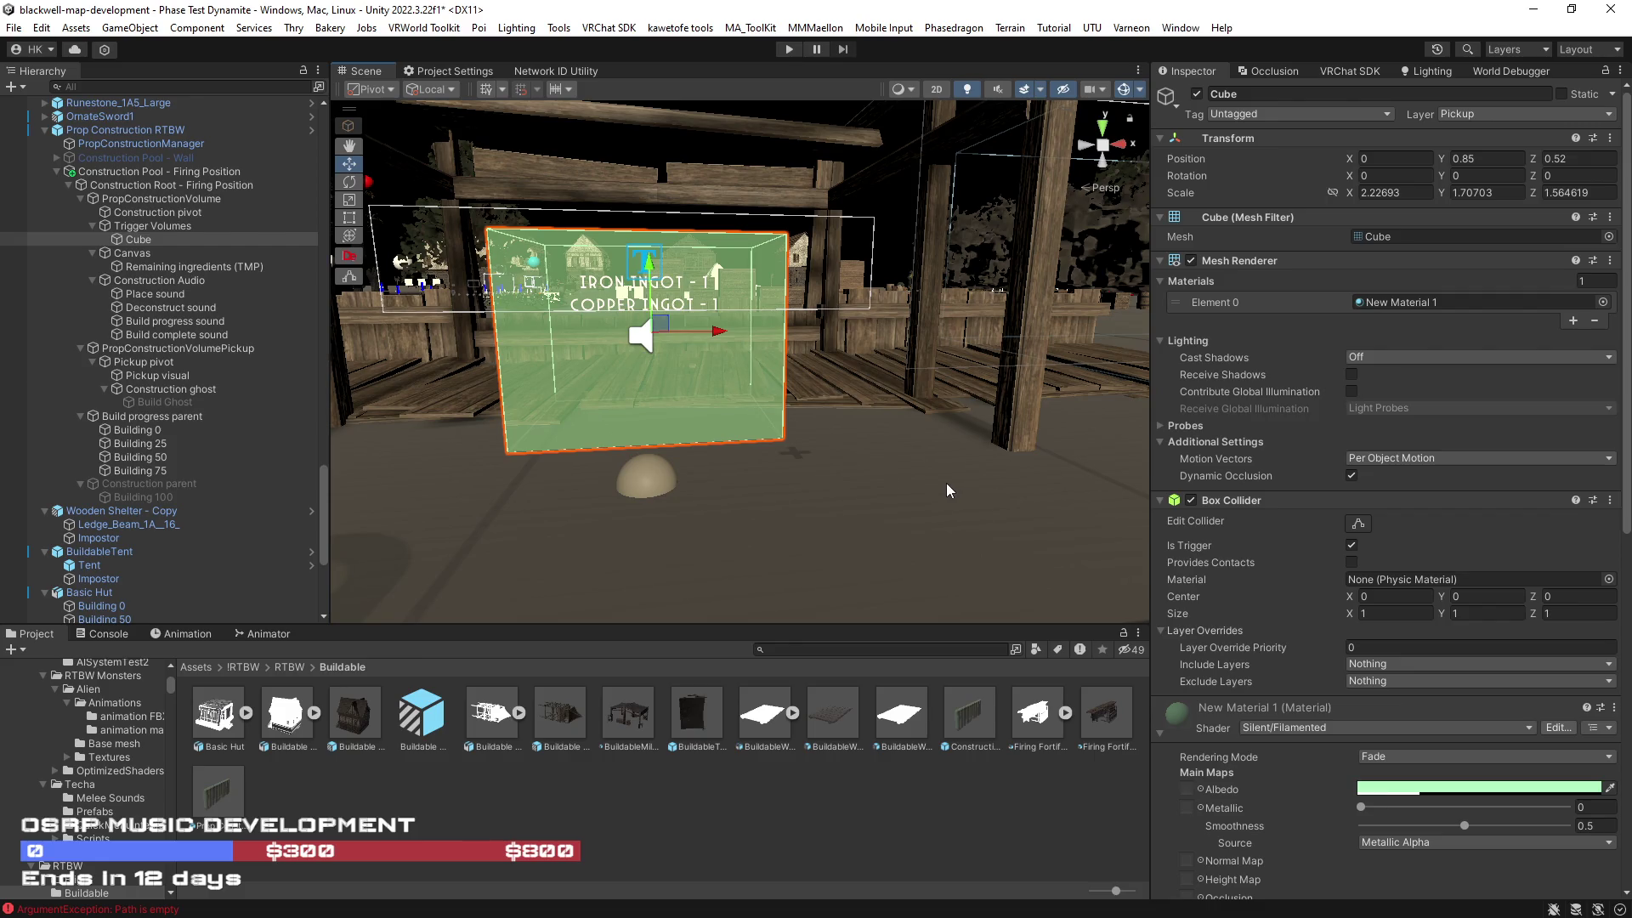
drag(947, 485, 907, 479)
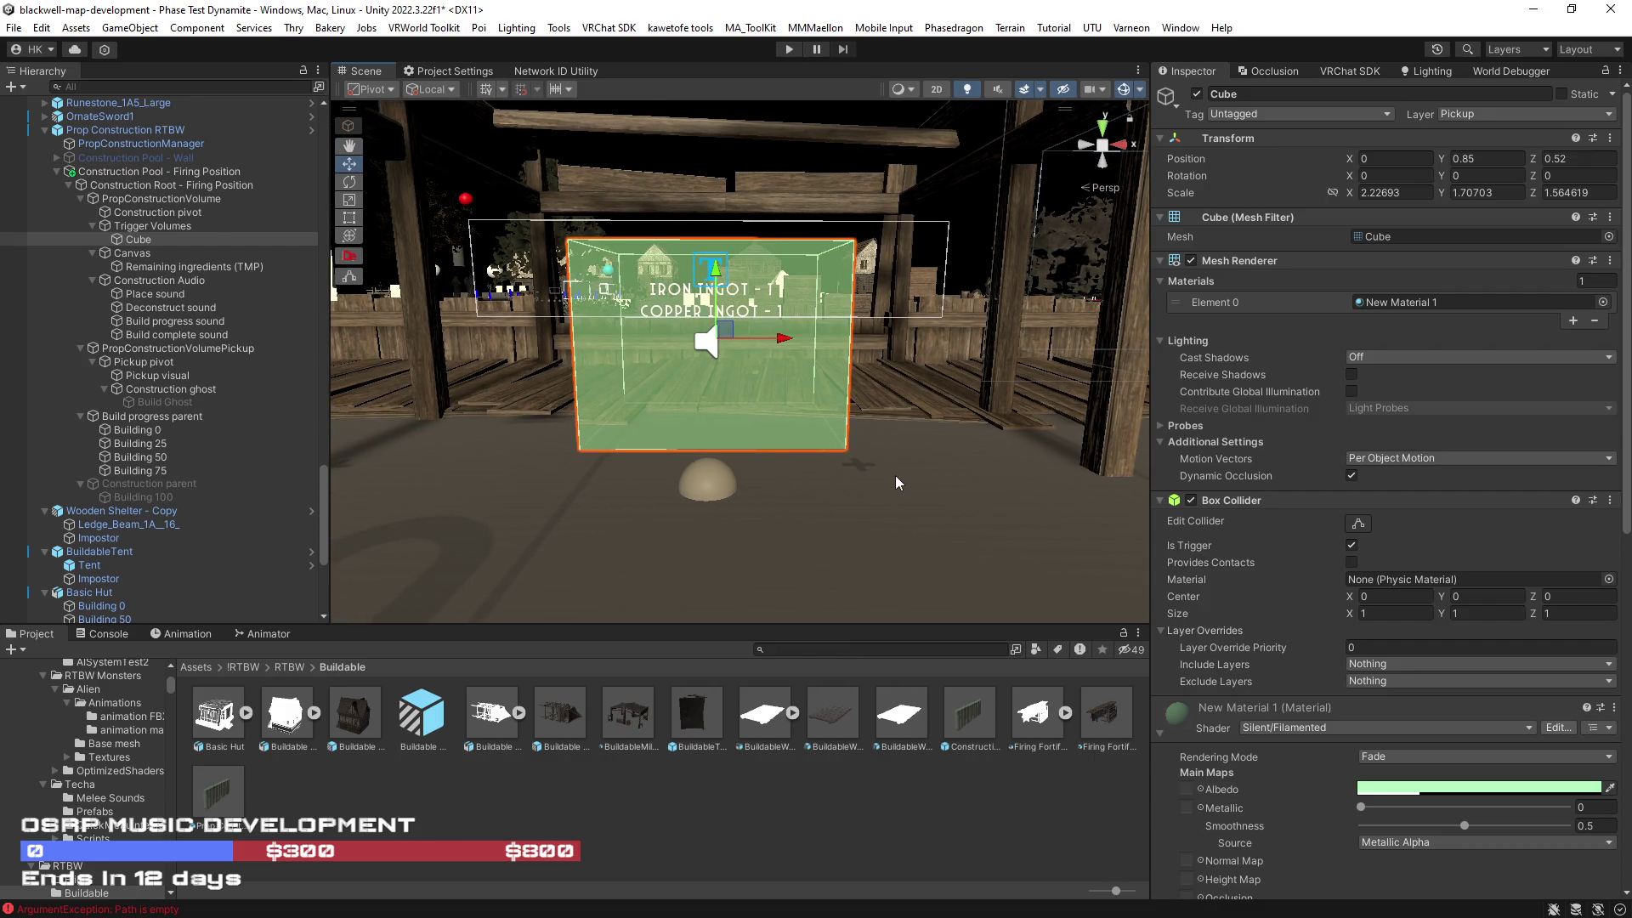
drag(1005, 504, 901, 480)
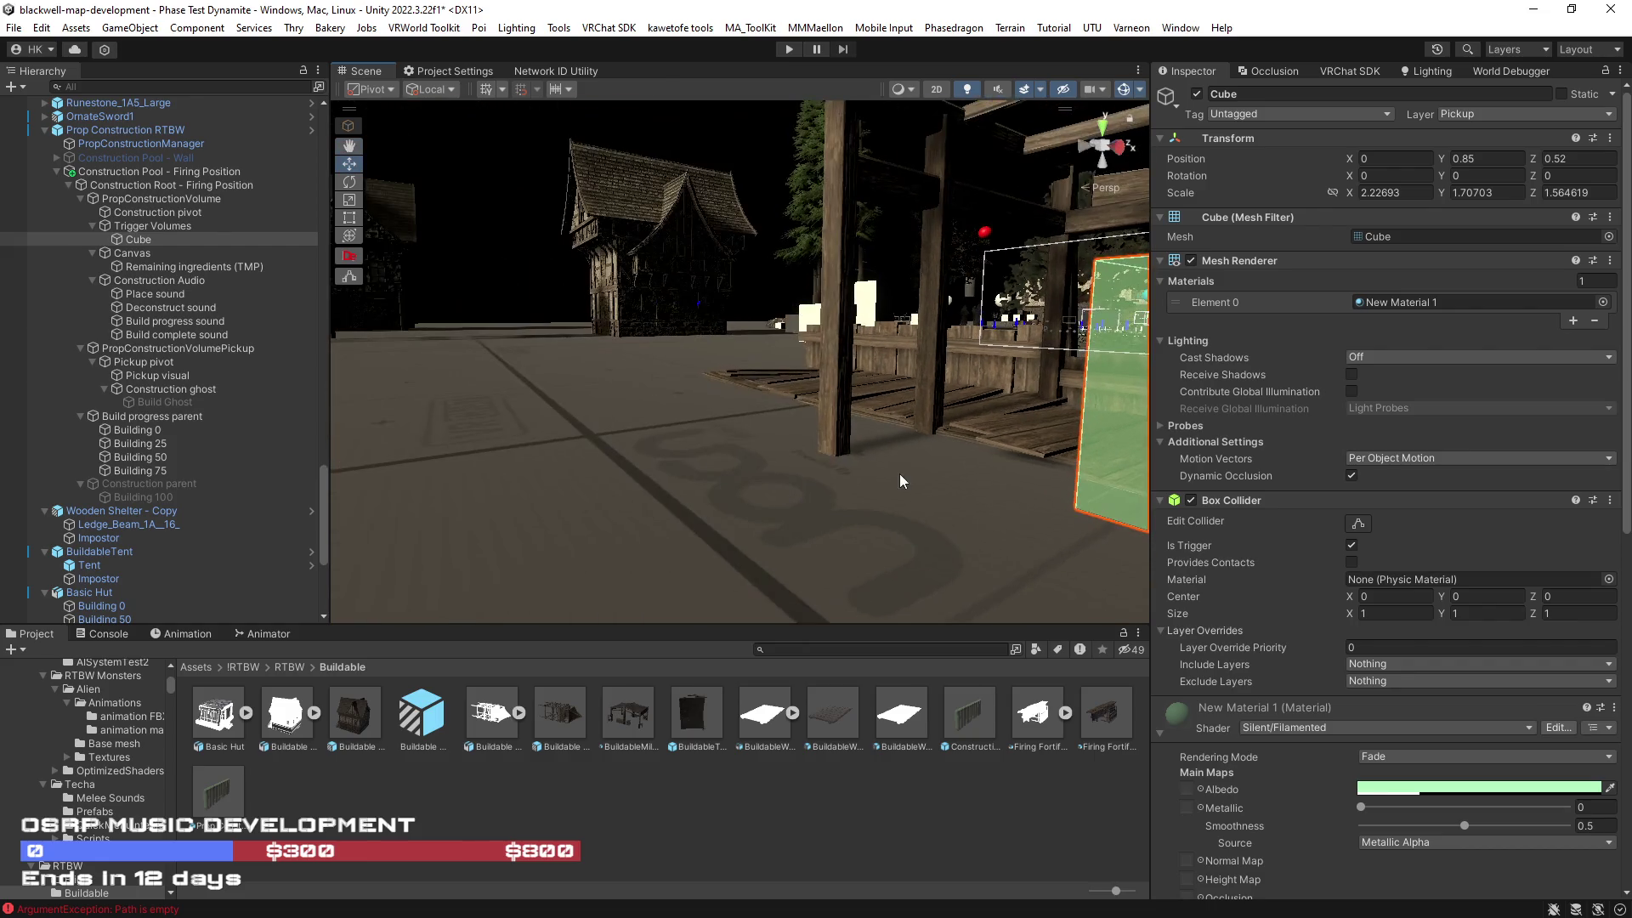
mouse_move(466, 449)
mouse_down()
mouse_move(929, 459)
mouse_move(976, 430)
mouse_move(629, 412)
mouse_move(159, 433)
mouse_up()
key(f)
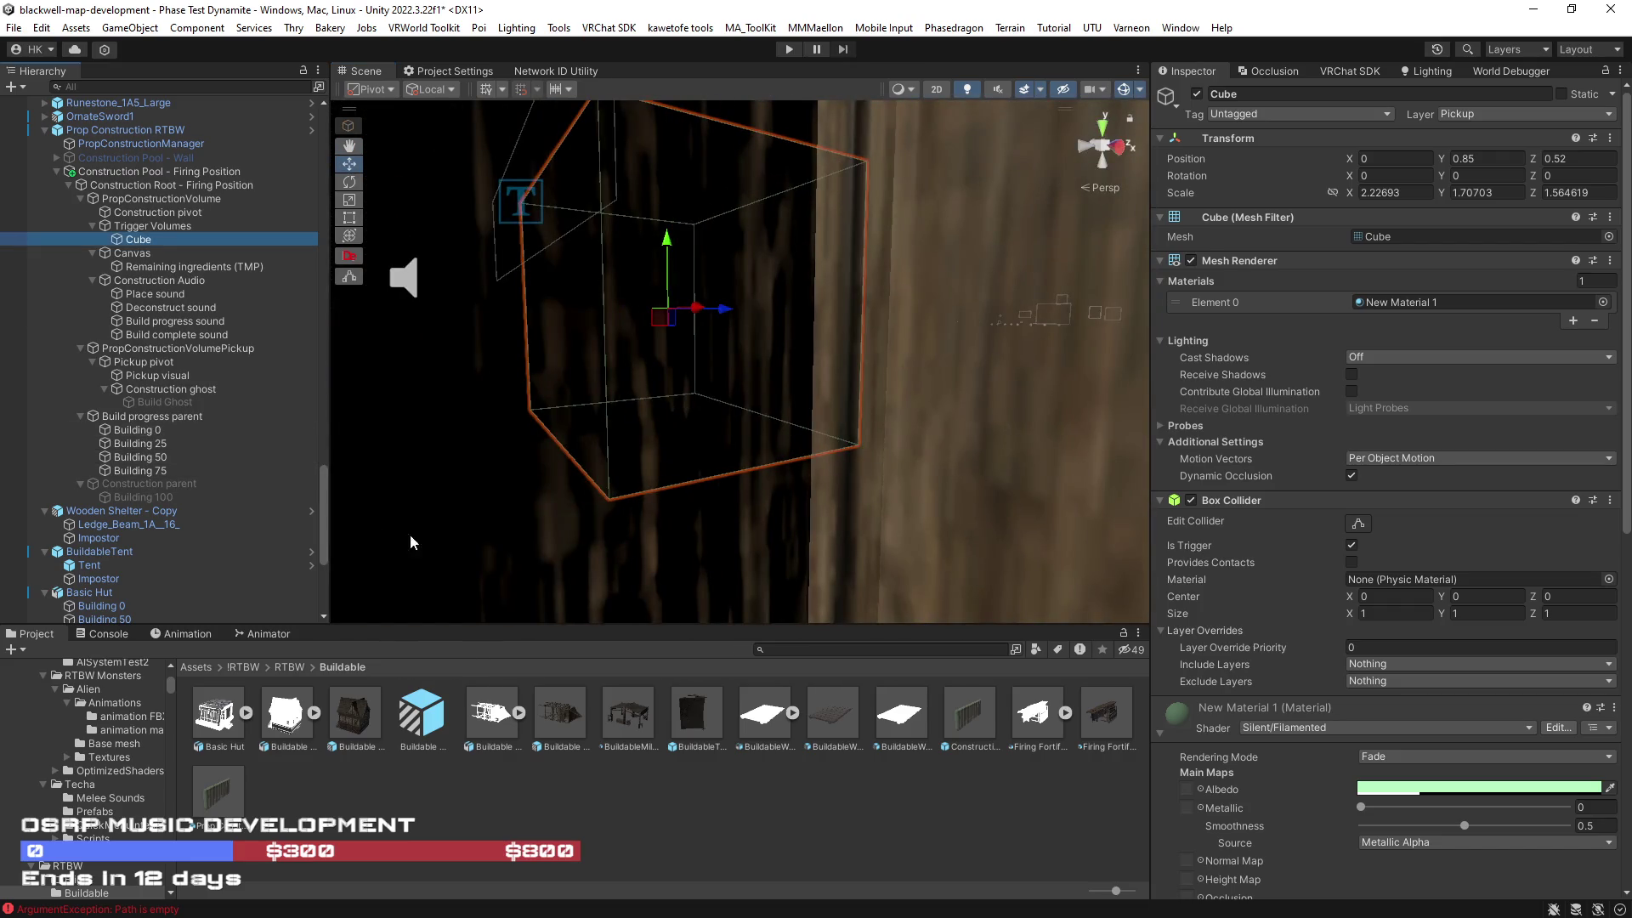
mouse_move(767, 327)
mouse_down()
mouse_move(787, 317)
mouse_move(809, 339)
mouse_up()
scroll(1337, 608, down, 5)
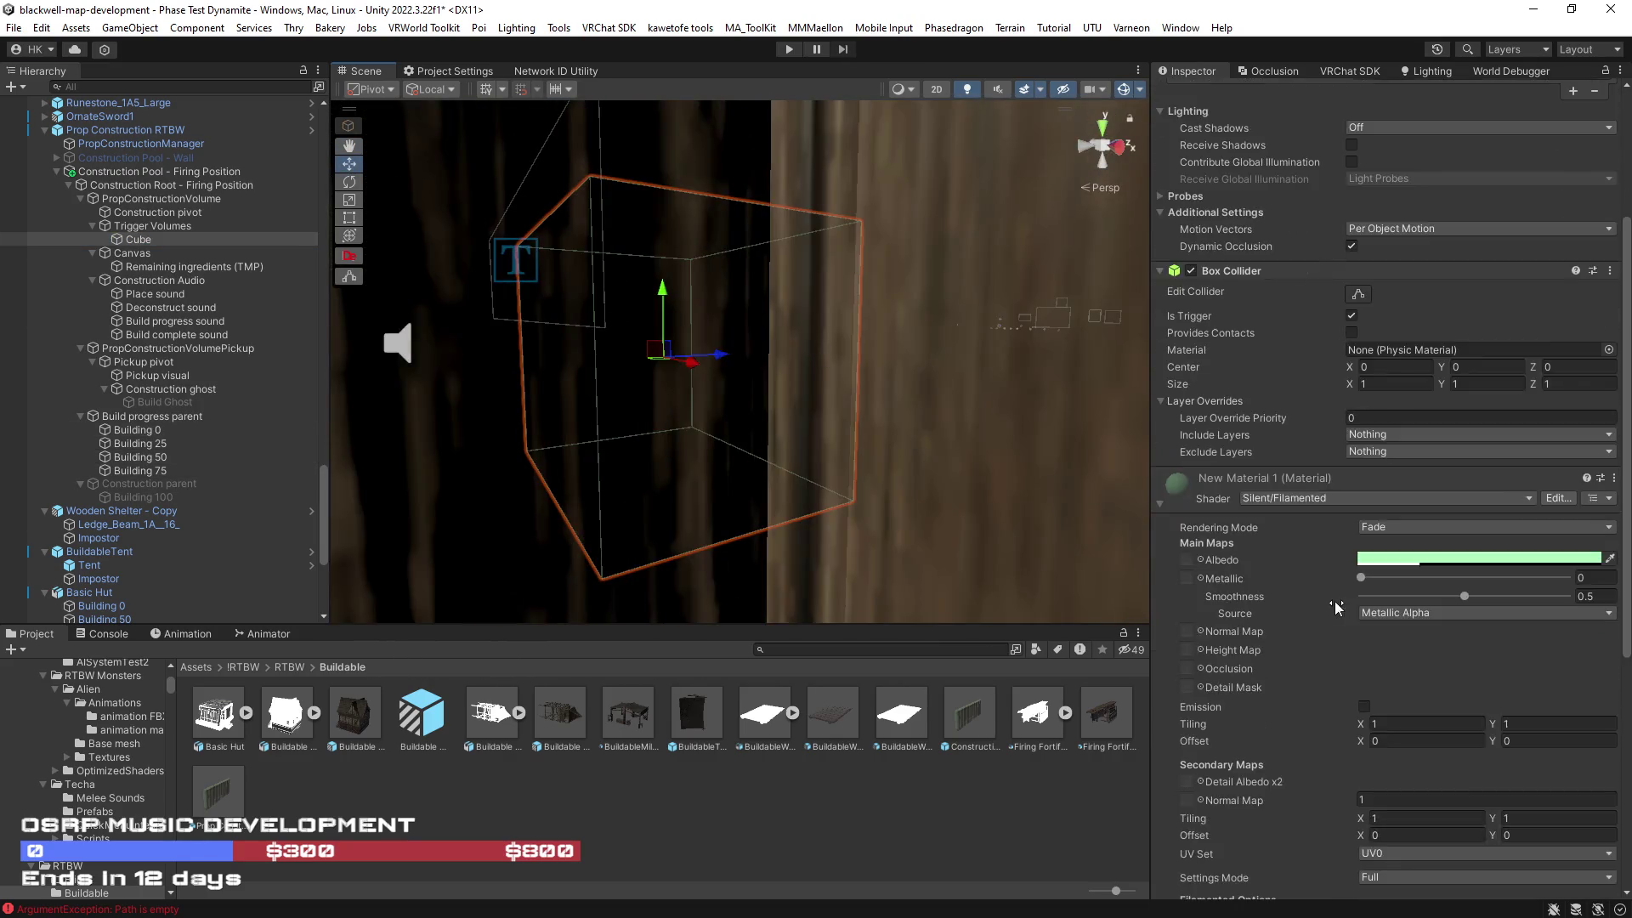
scroll(1337, 609, down, 3)
scroll(702, 390, down, 5)
mouse_move(701, 391)
mouse_down()
mouse_move(809, 414)
mouse_move(795, 421)
mouse_up()
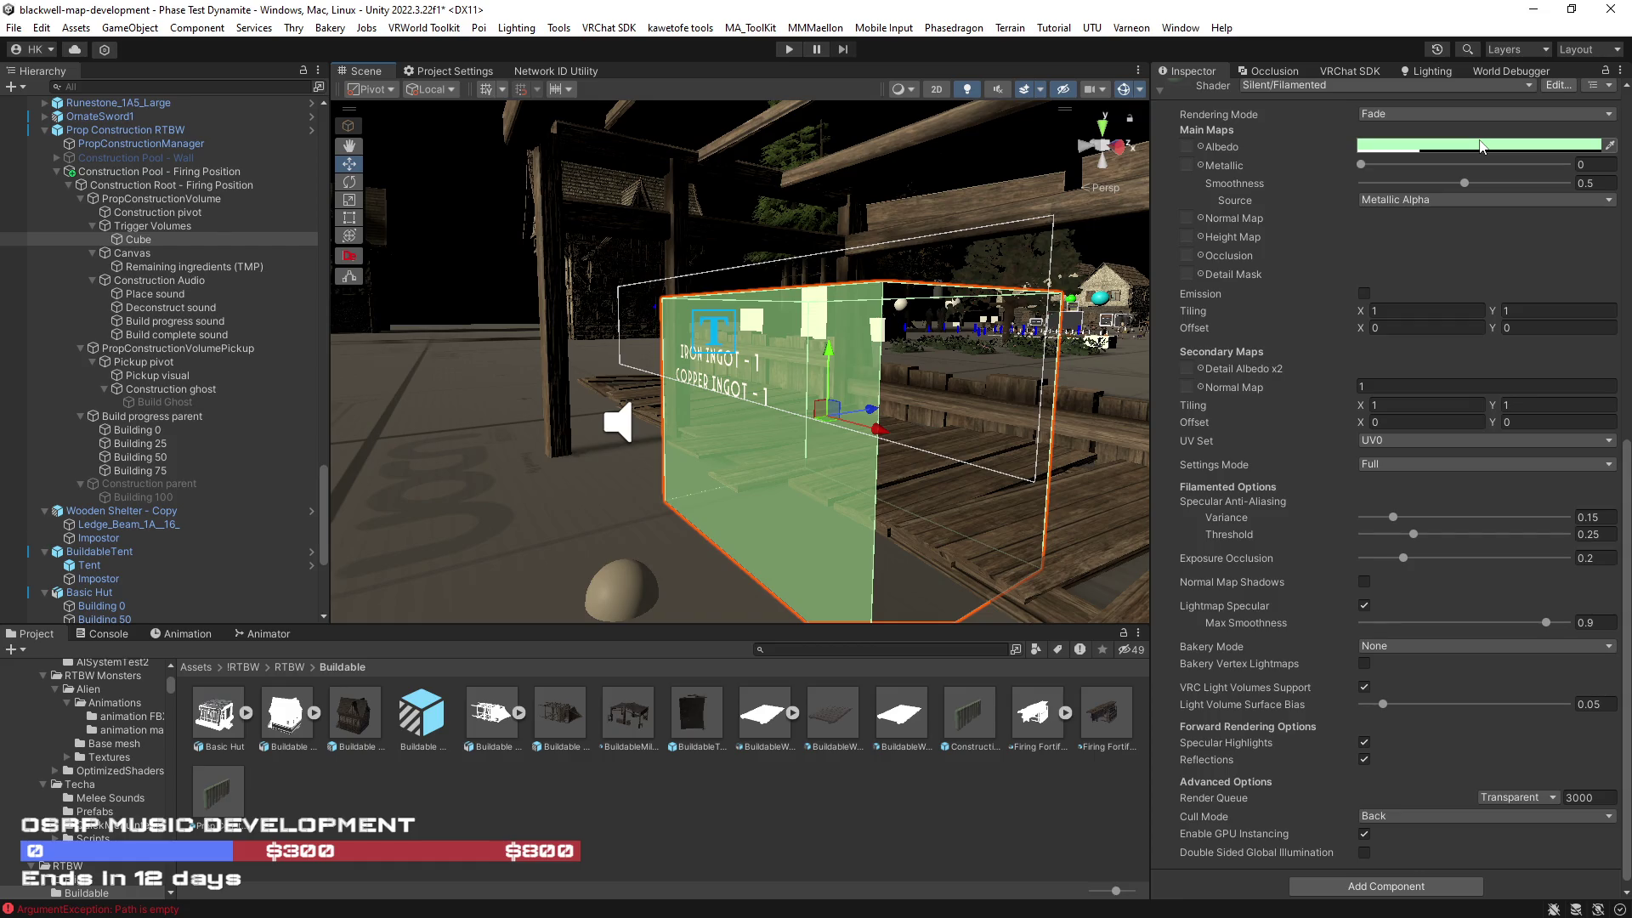
mouse_move(977, 408)
mouse_down()
mouse_move(1156, 423)
mouse_move(944, 423)
mouse_move(359, 364)
mouse_up()
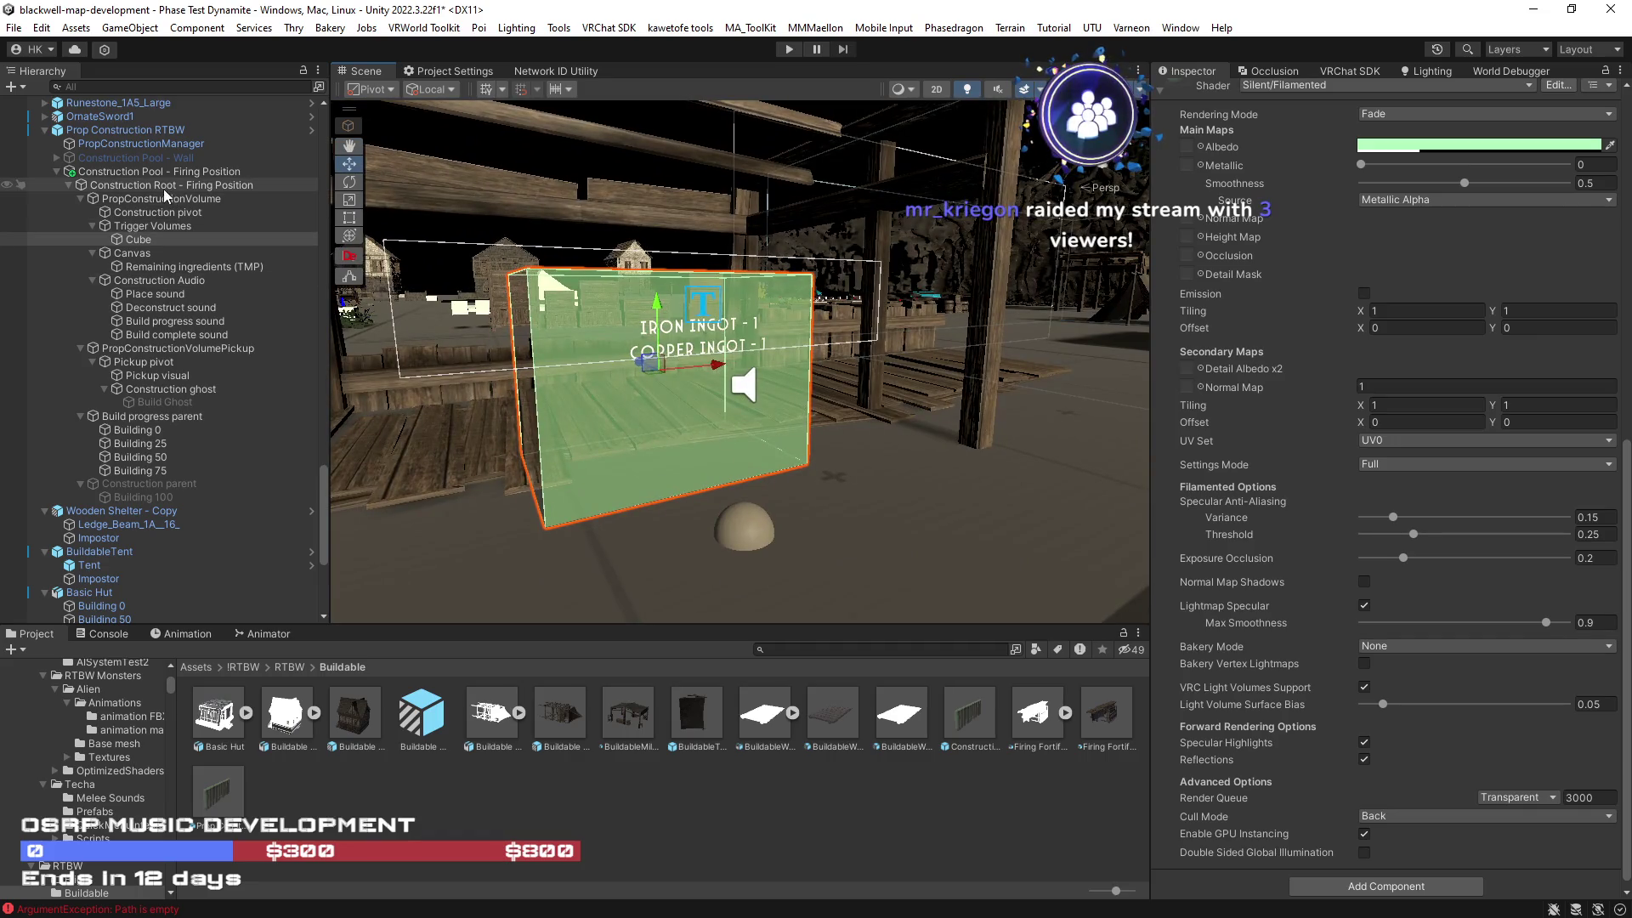
drag(1105, 561, 346, 498)
Step: Deactivate Building 0 through 75 and enable the Construction parent so the finished hut shows
click(170, 431)
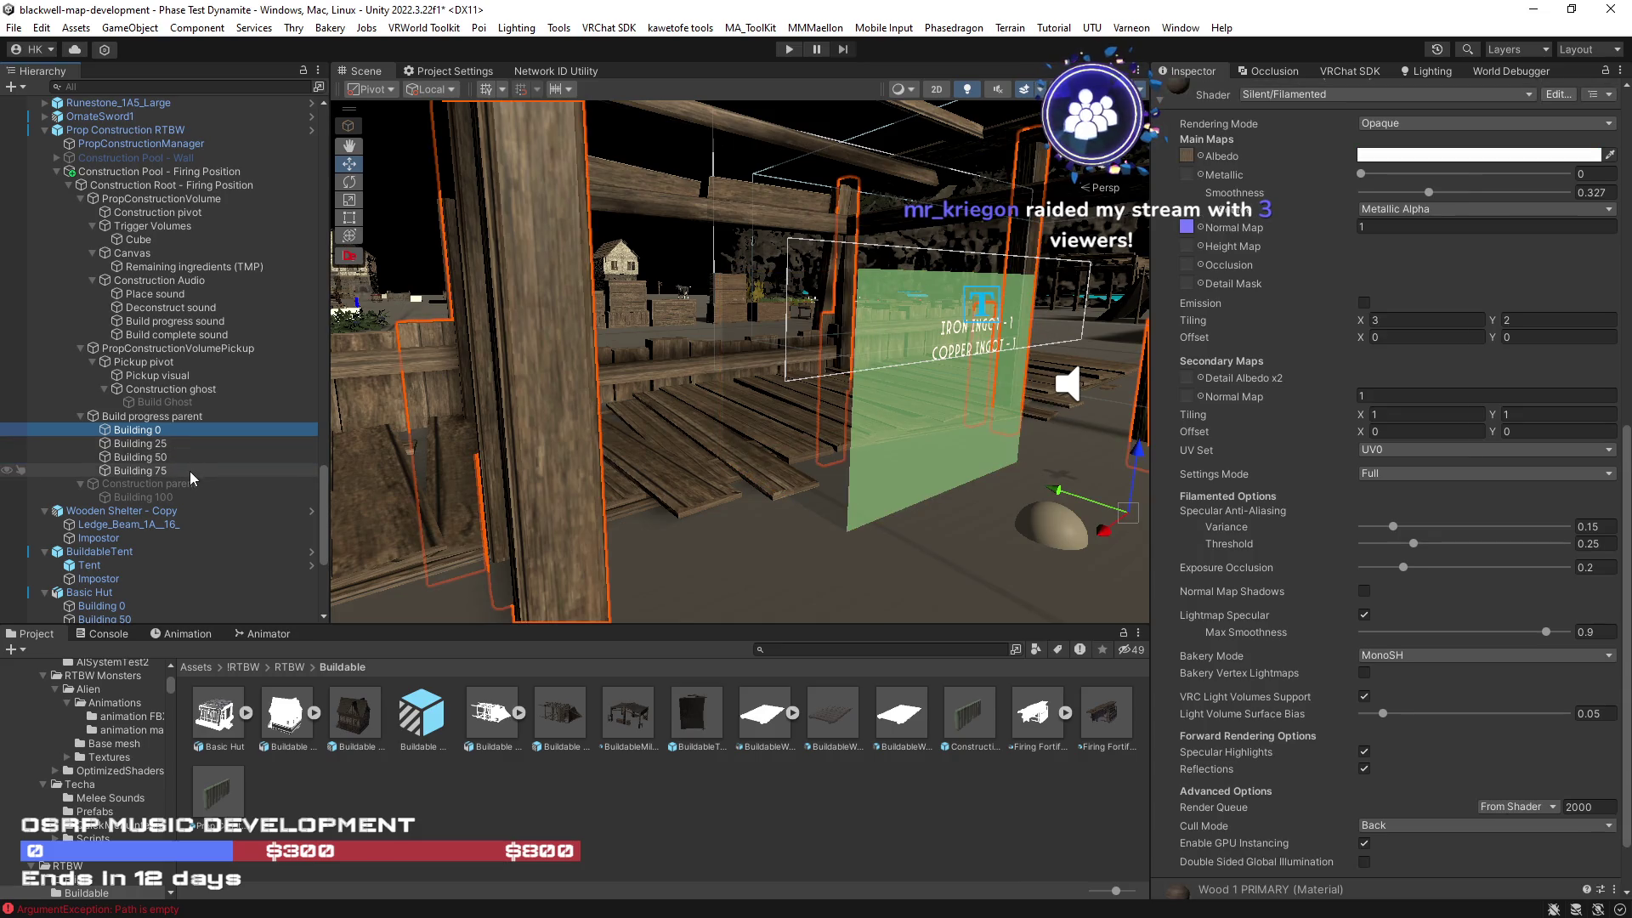
shift+click(187, 471)
click(1196, 93)
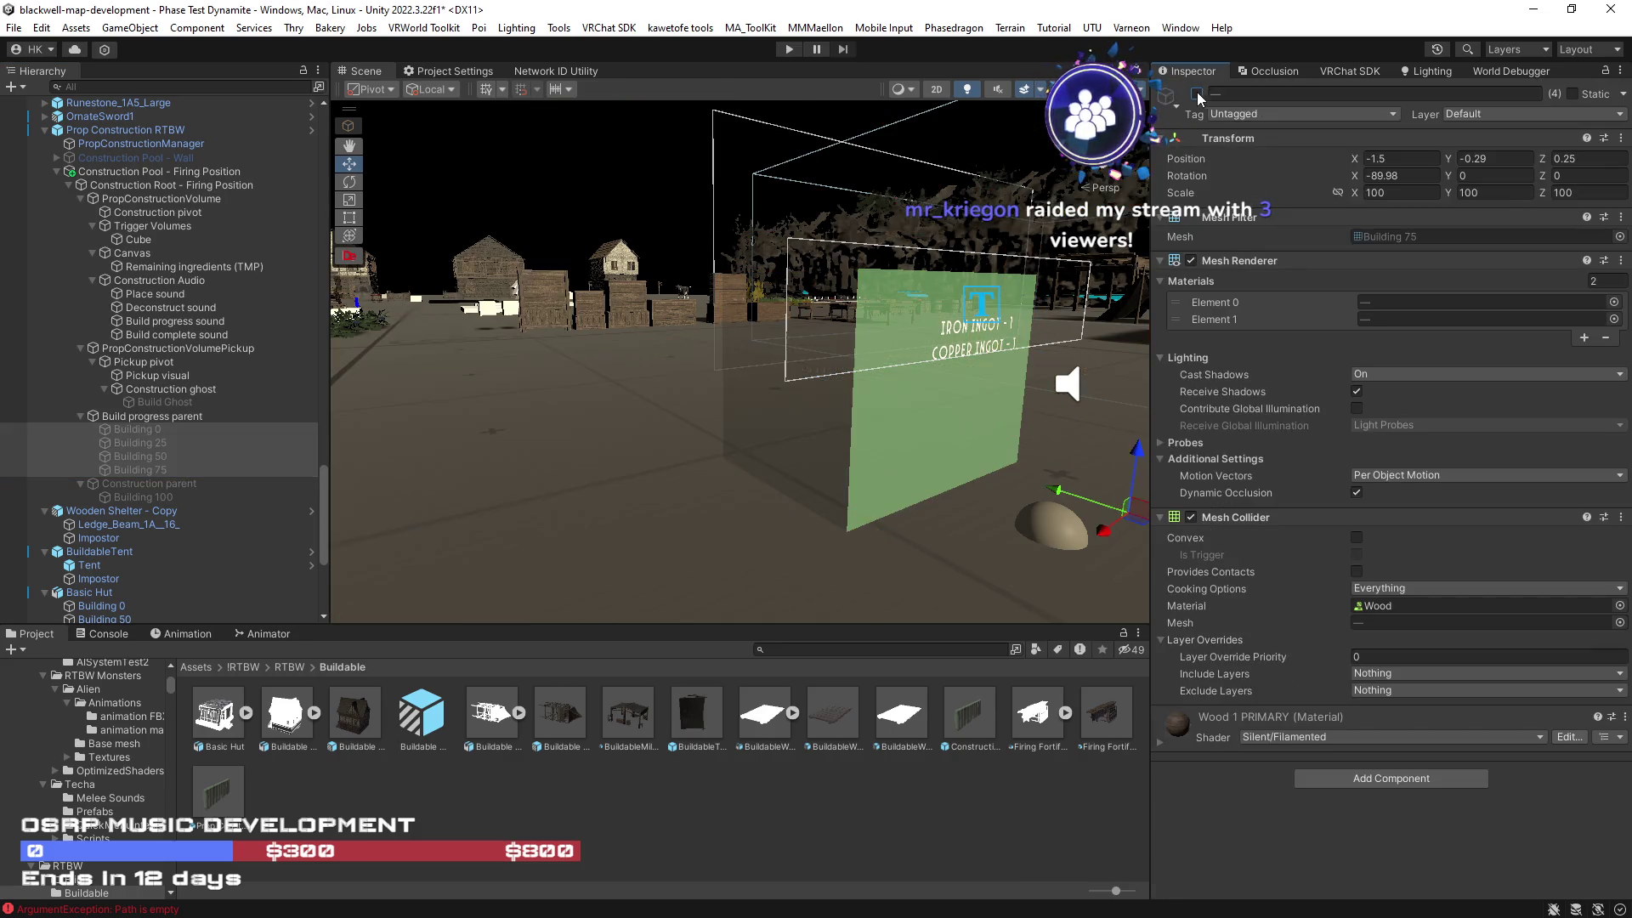
click(226, 497)
click(155, 402)
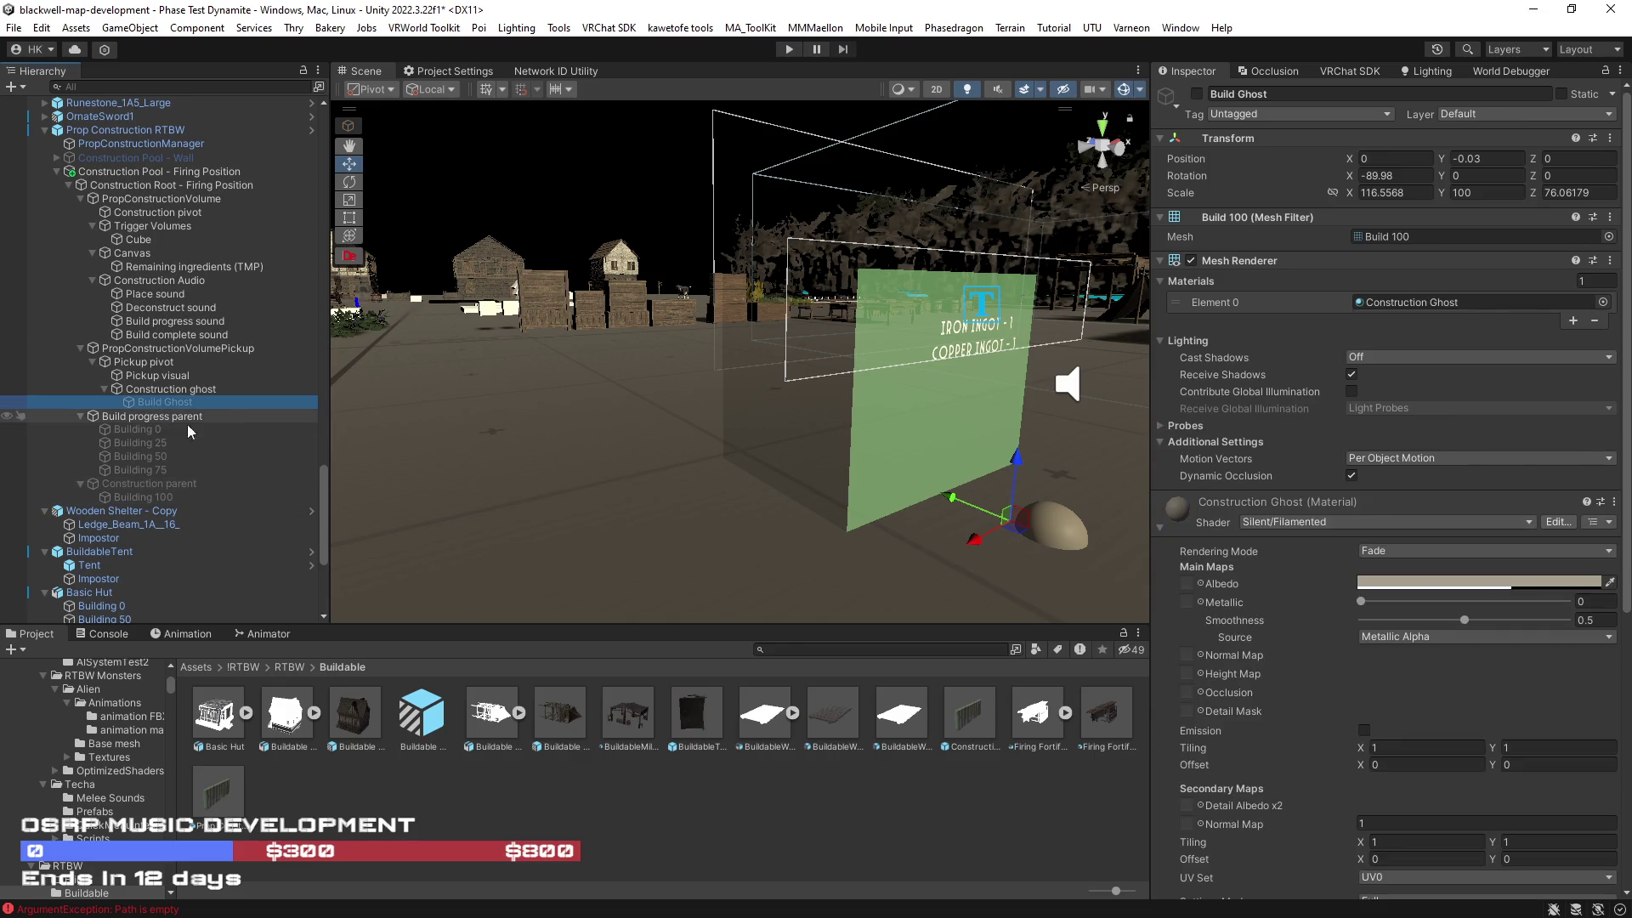
click(152, 429)
shift+click(165, 469)
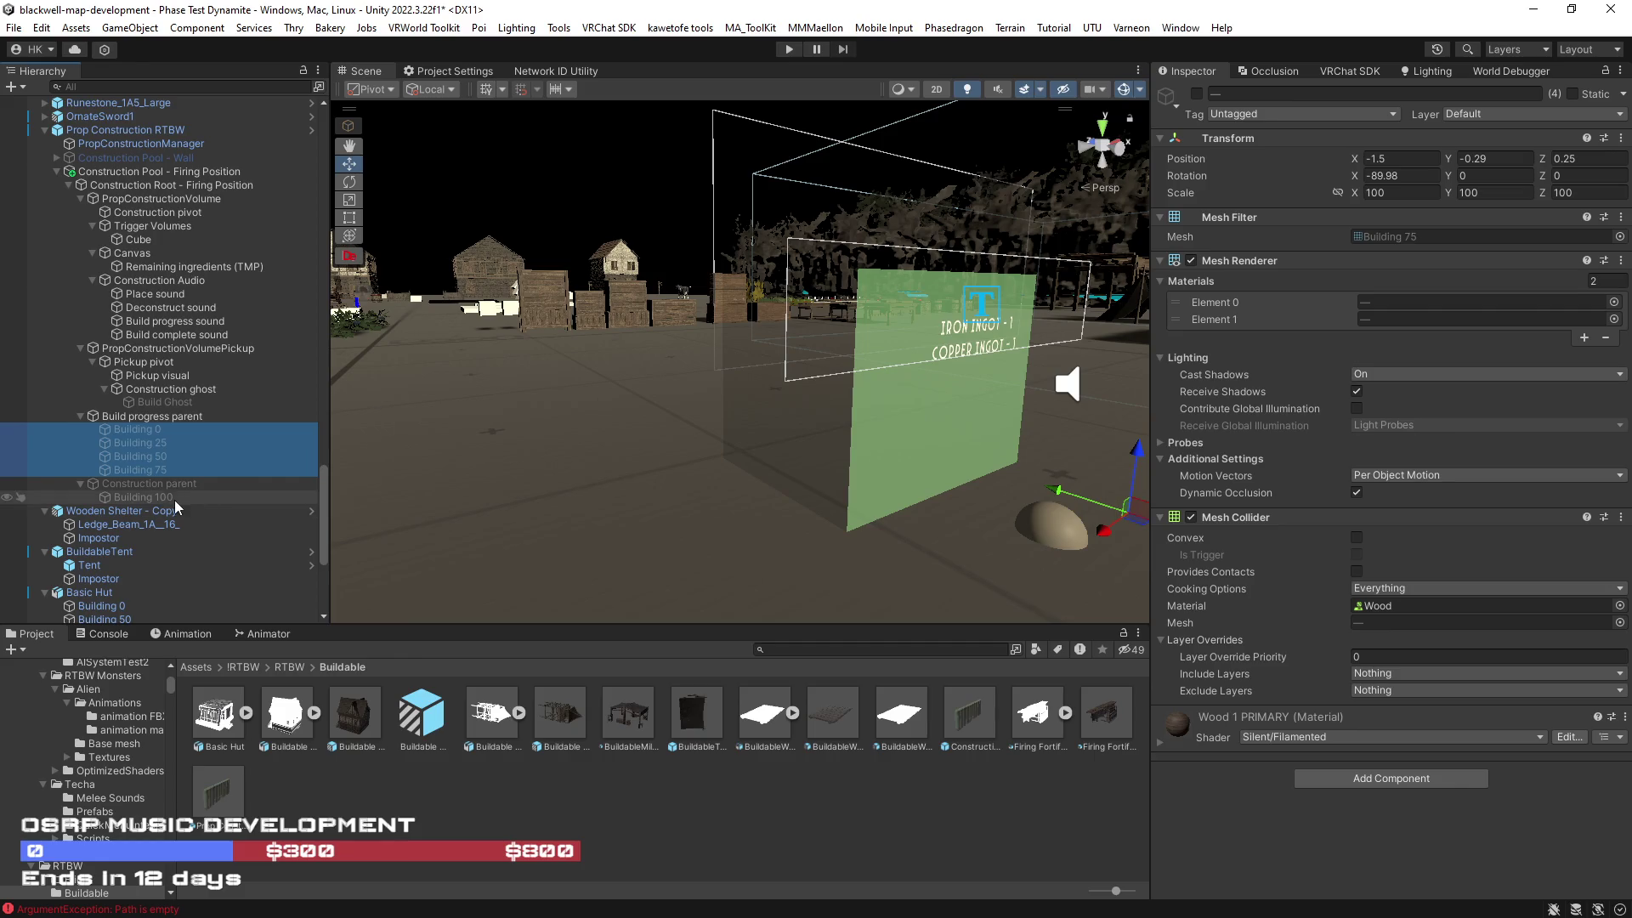
click(171, 496)
click(165, 484)
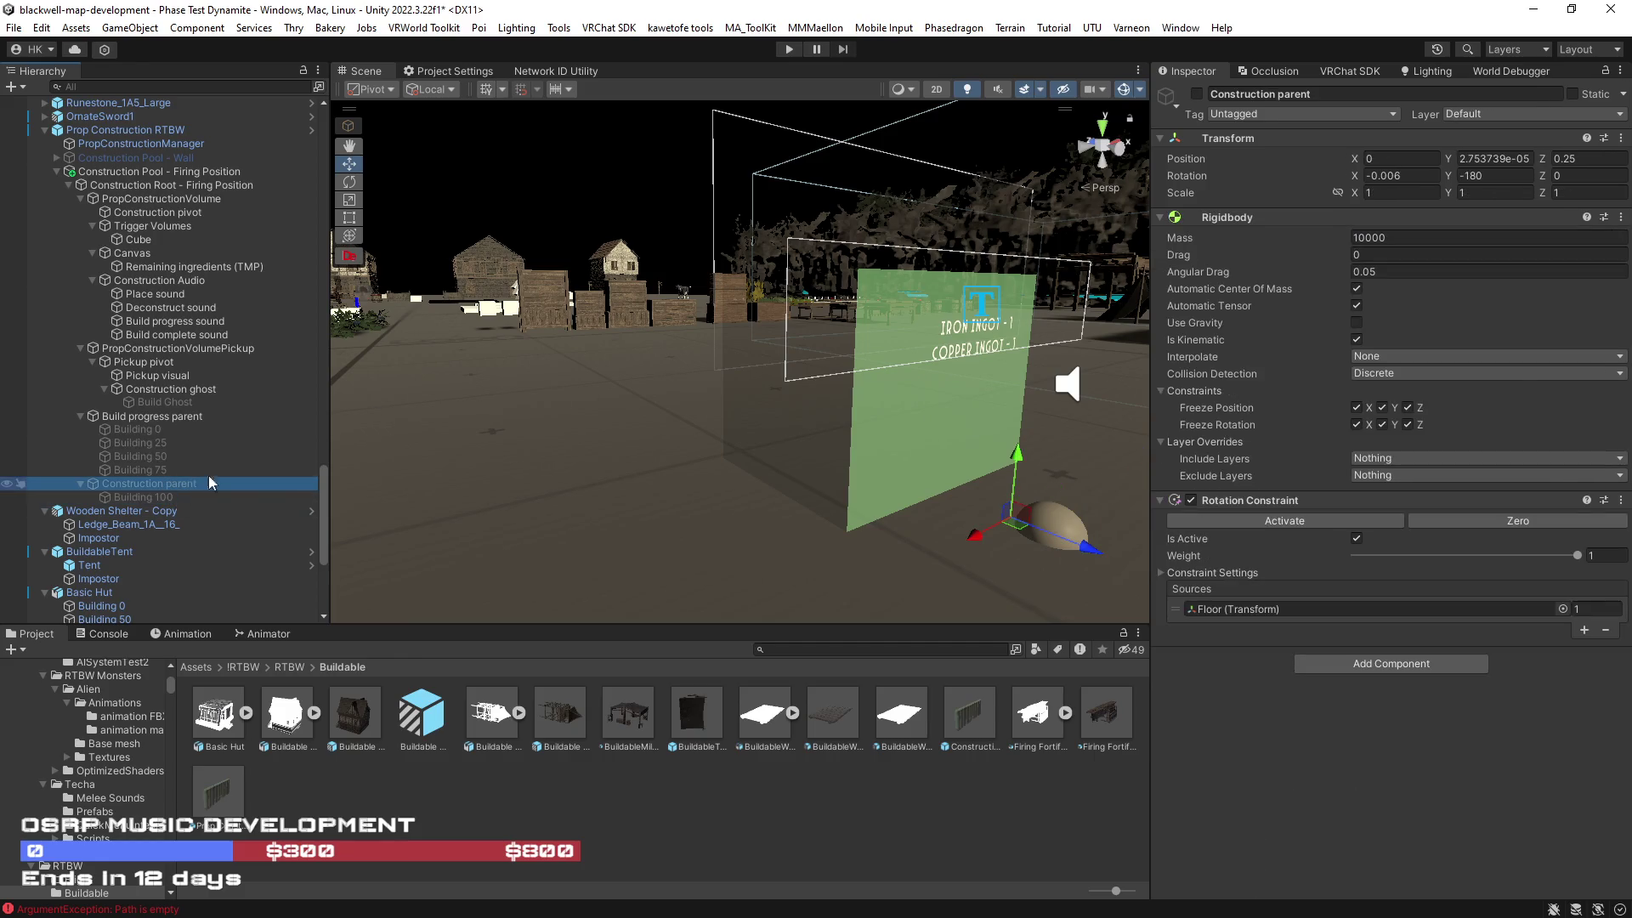
mouse_move(672, 340)
mouse_down()
mouse_move(720, 334)
mouse_move(595, 365)
mouse_up()
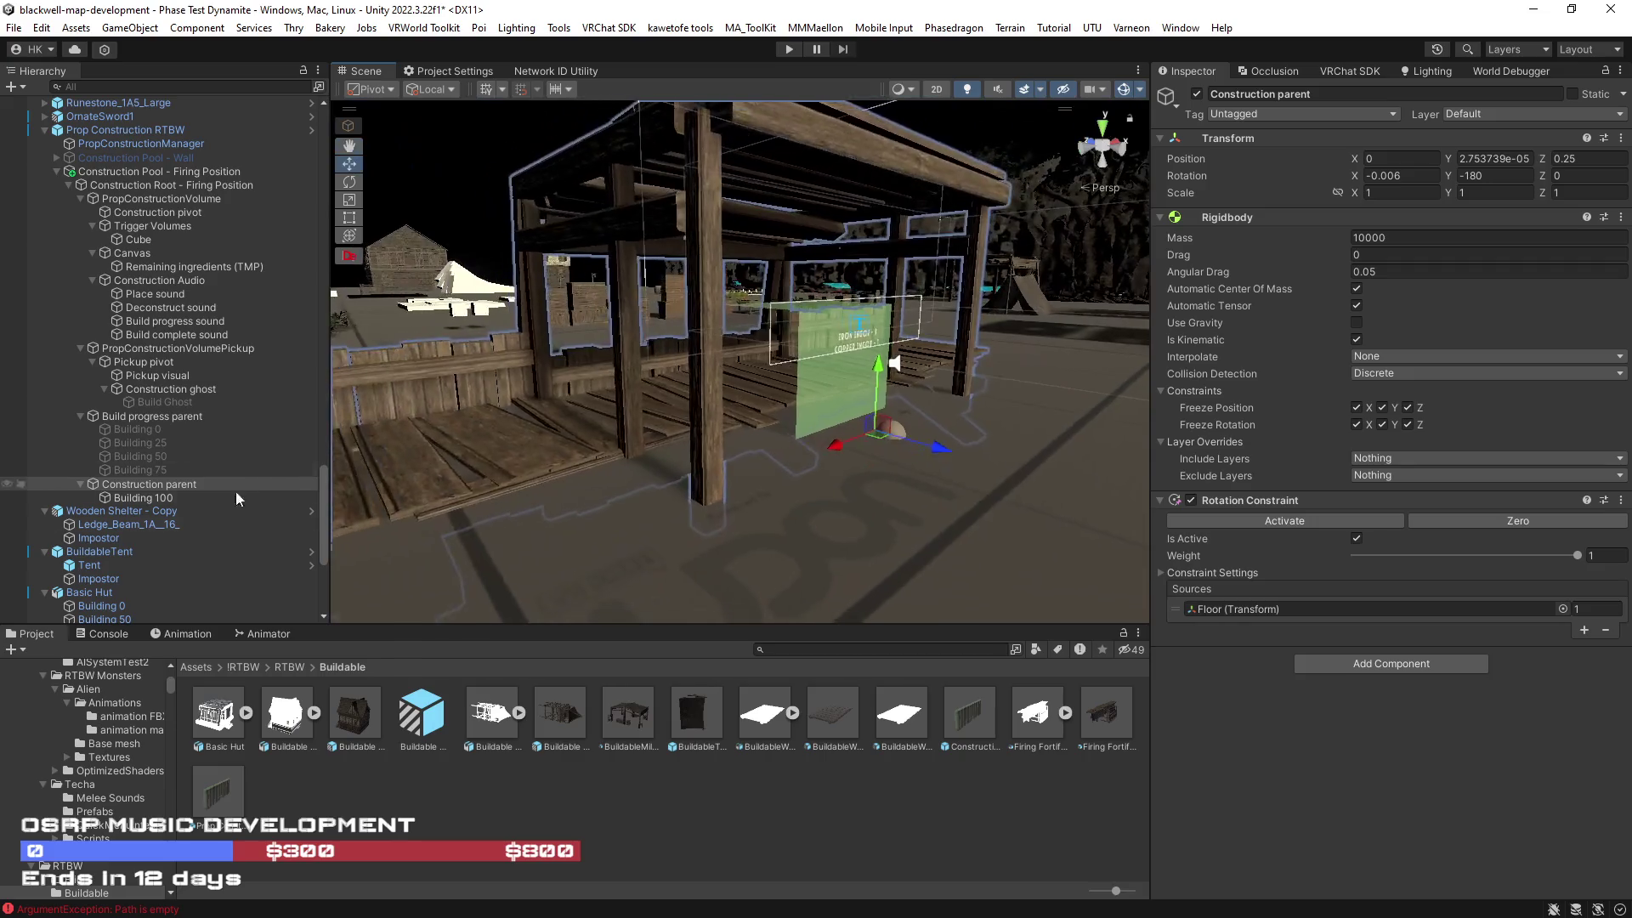
Step: Duplicate Building 100, move the copy under Construction ghost, and rename it Building Ghost
click(146, 498)
key(ctrl+d)
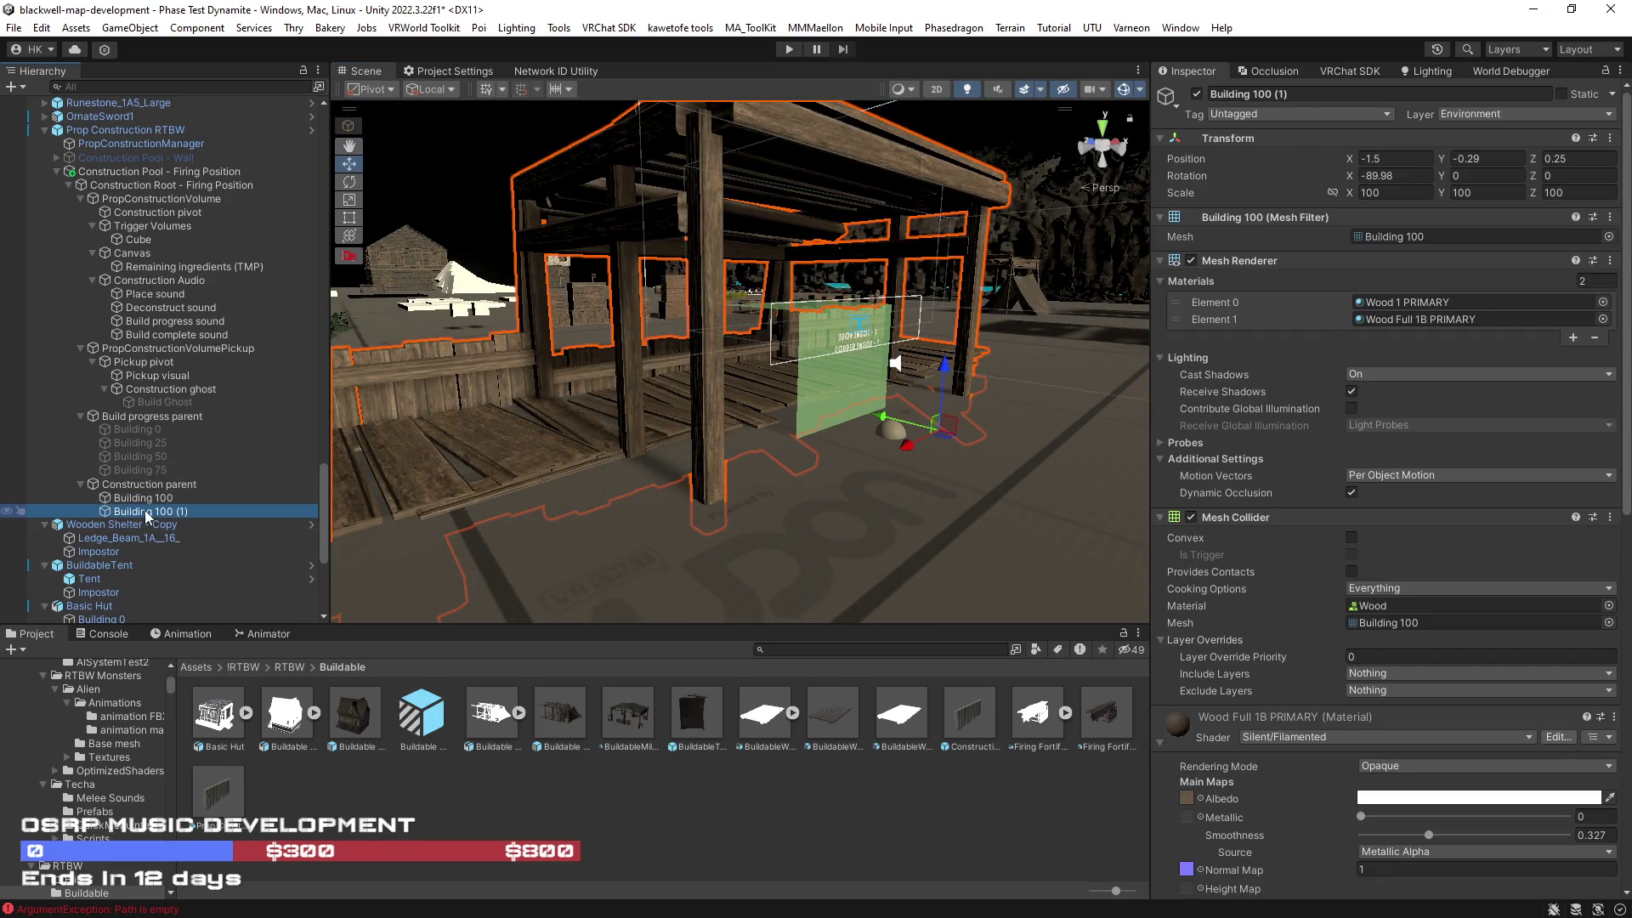
drag(144, 512, 165, 397)
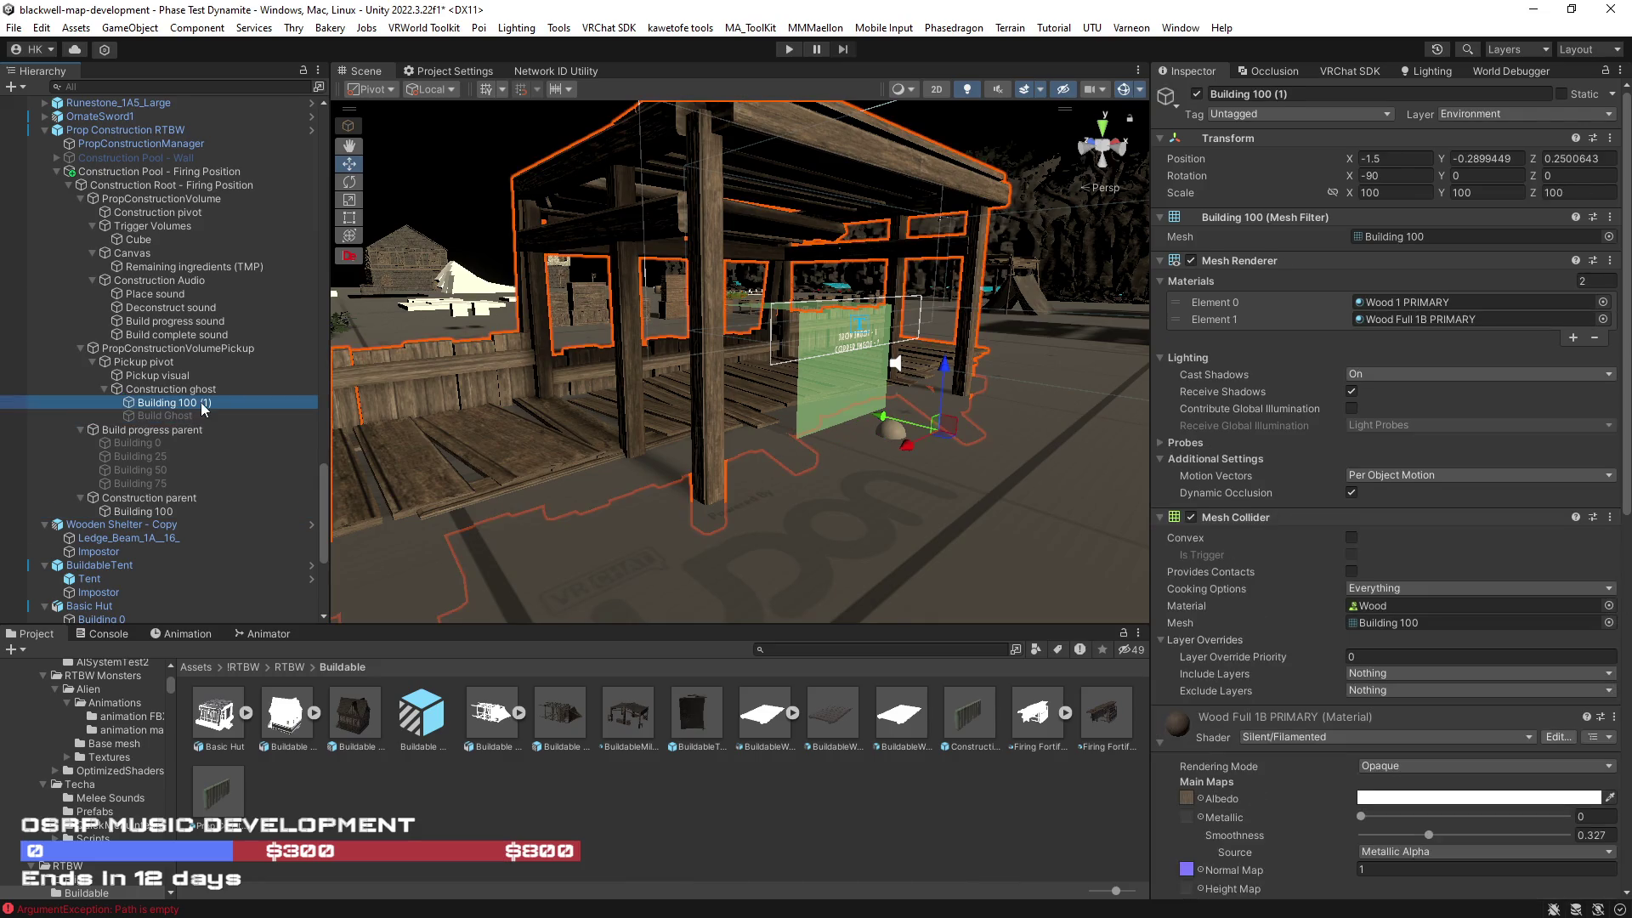
click(211, 401)
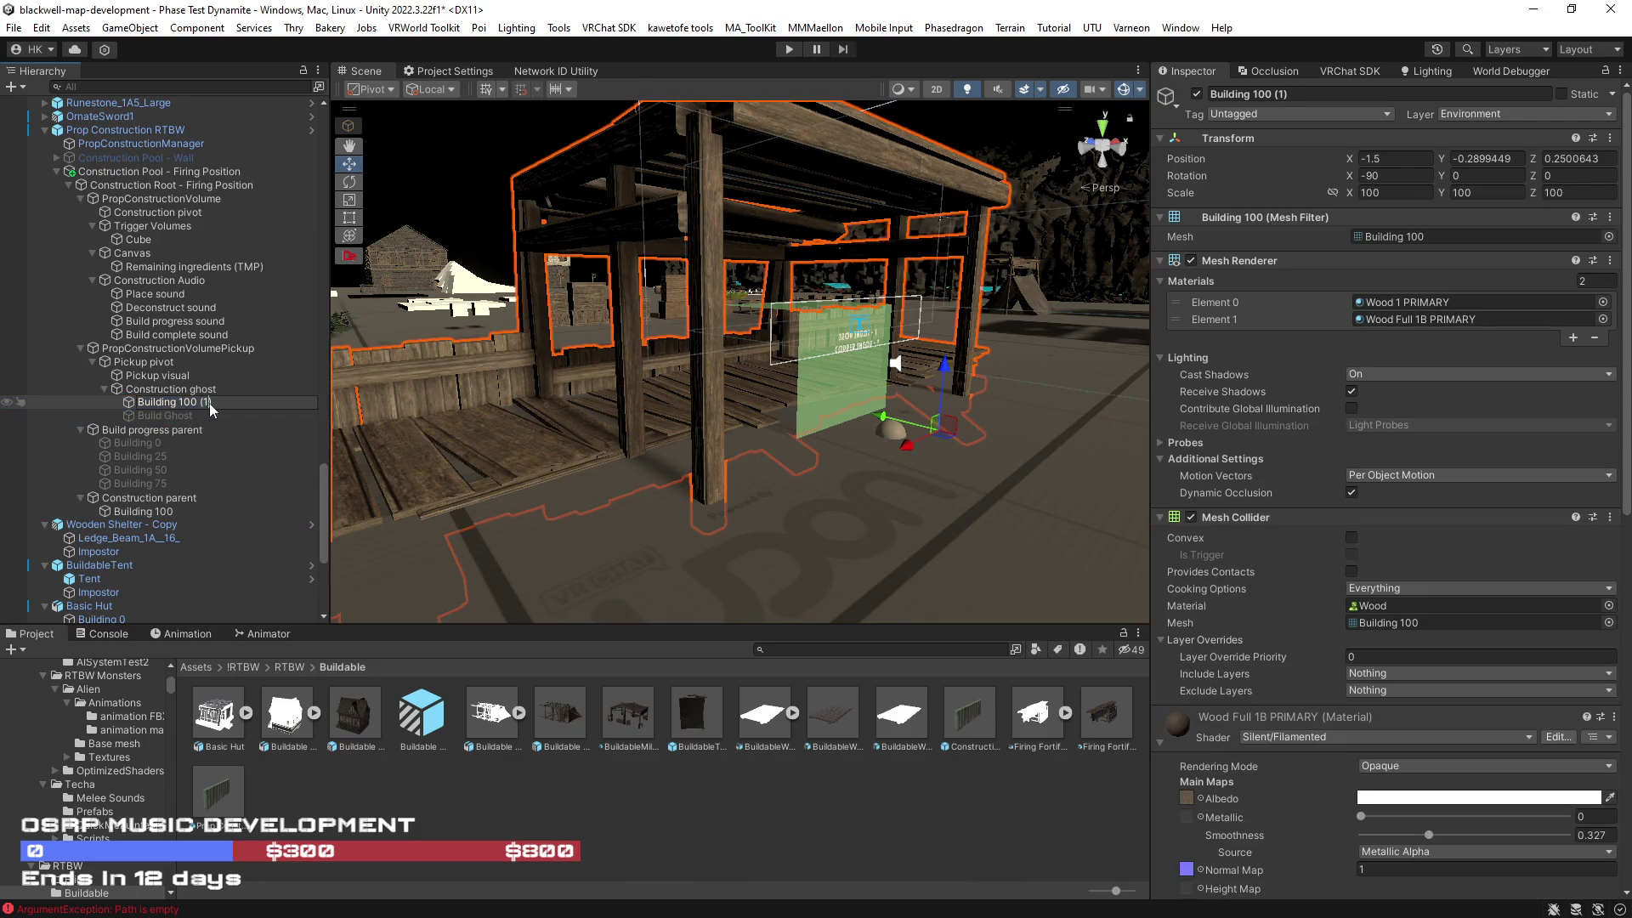
text(Ghost)
key(Return)
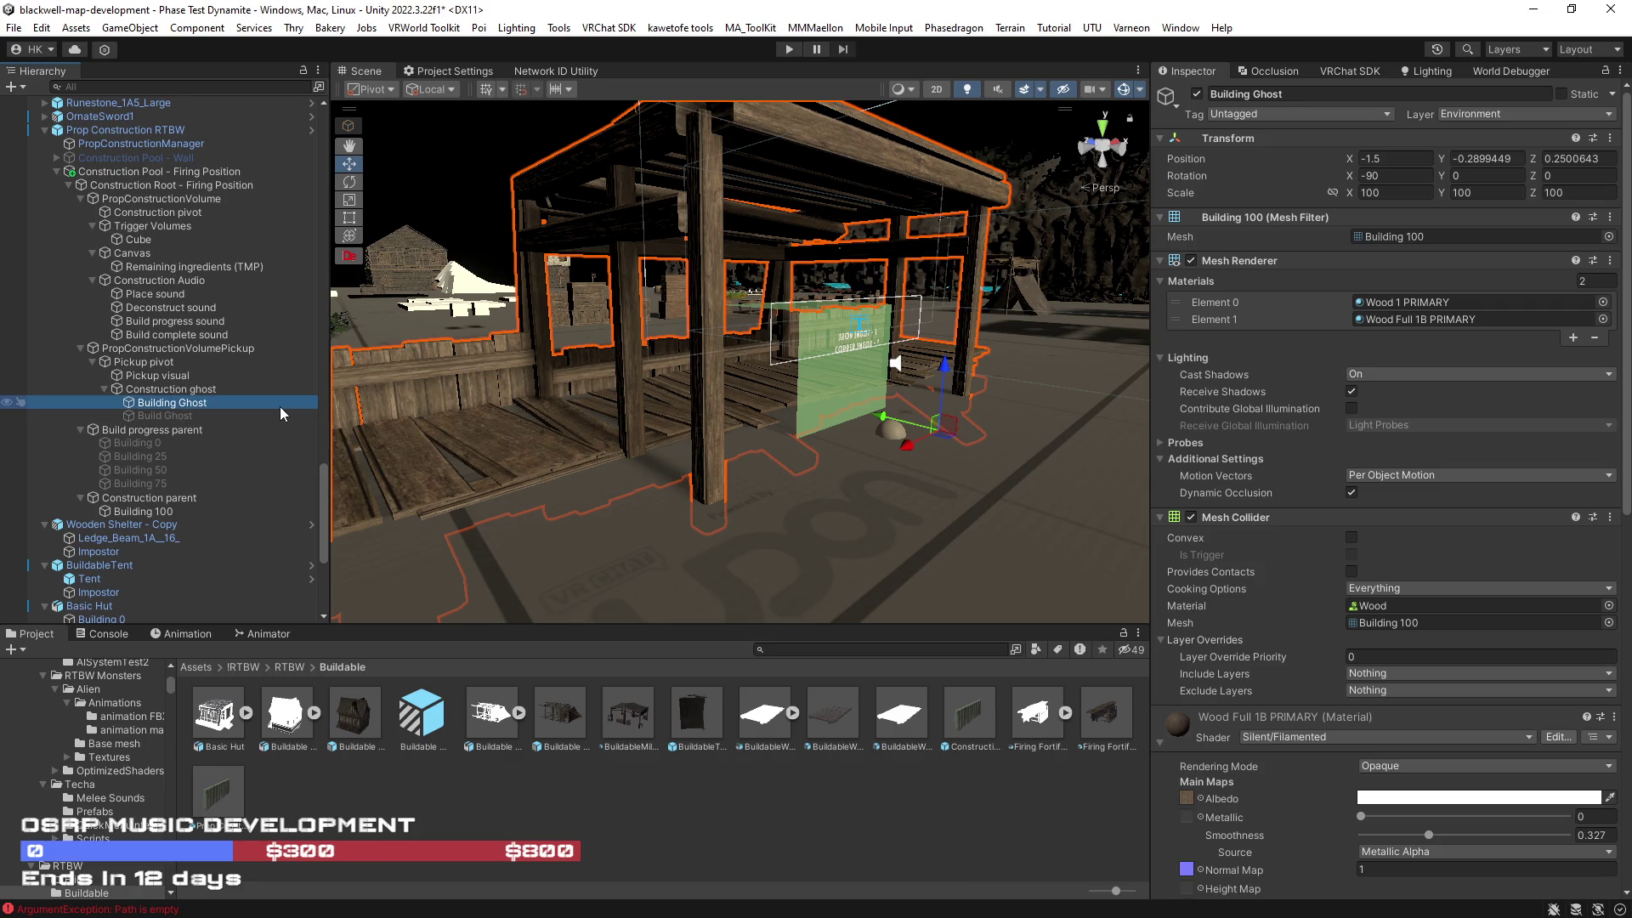
Step: Delete the old Build Ghost object and check its Construction Ghost material
click(240, 415)
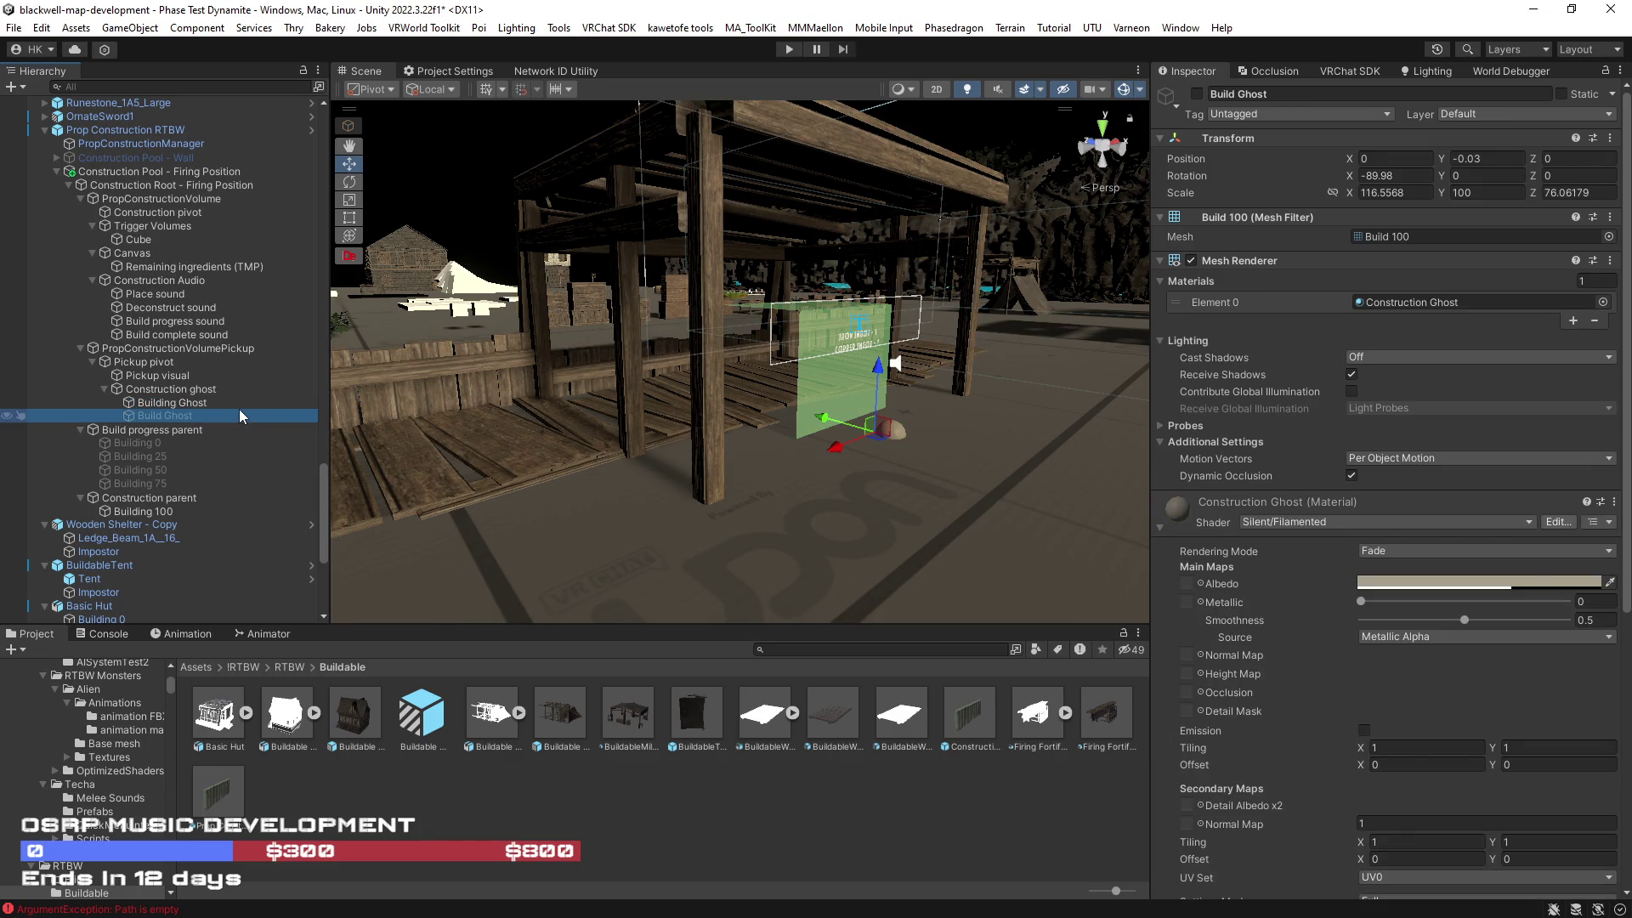
key(Delete)
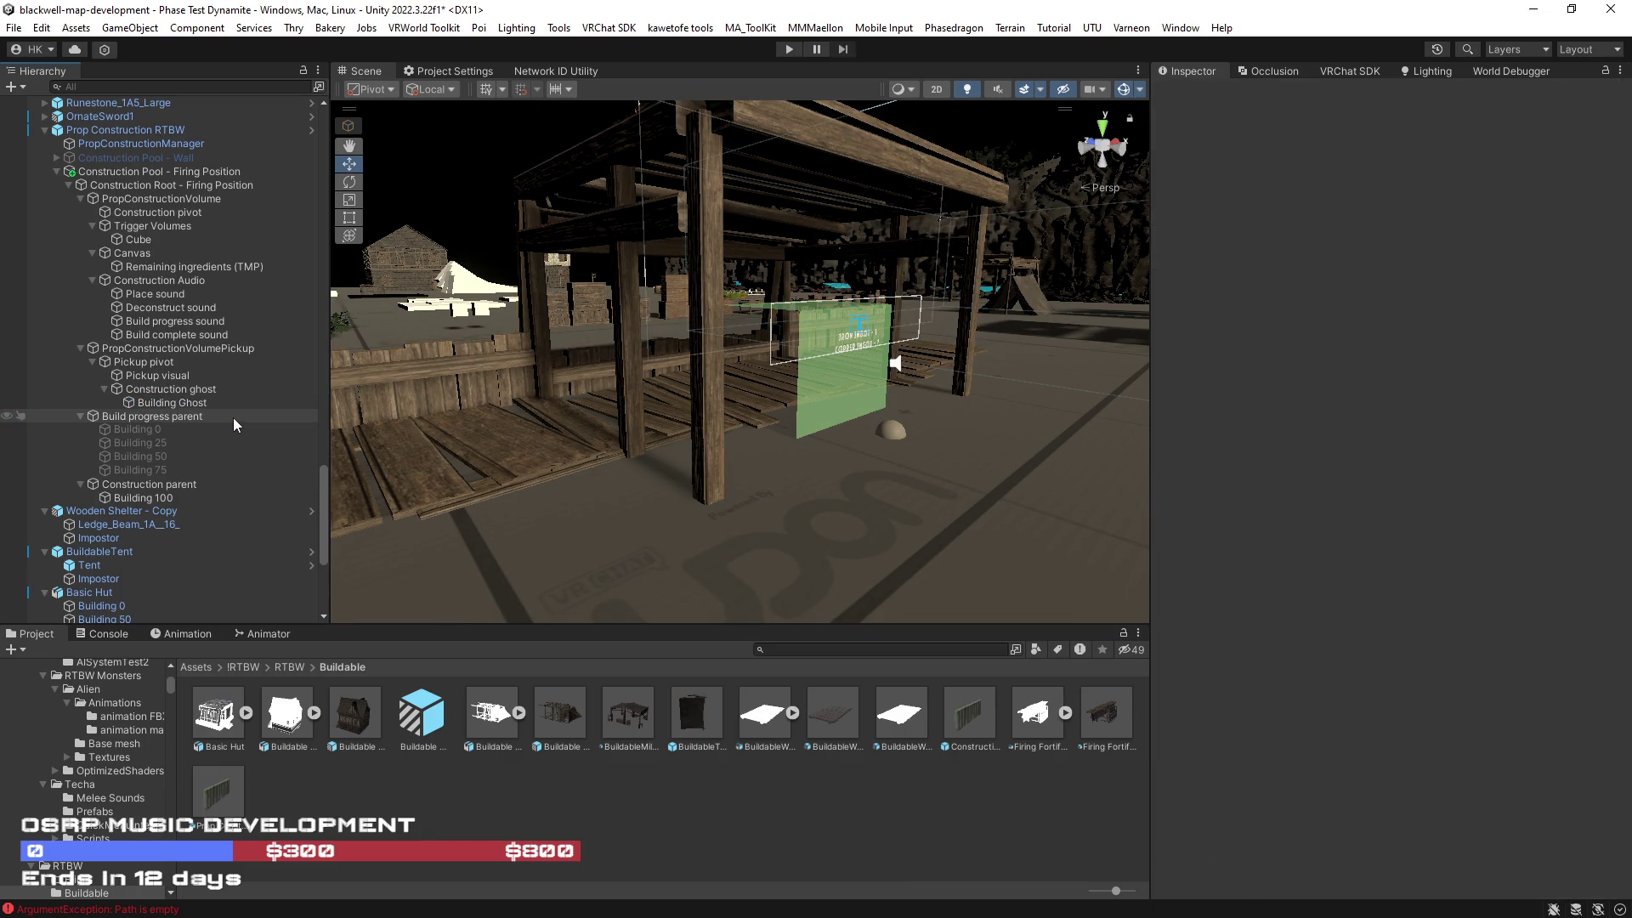
click(196, 403)
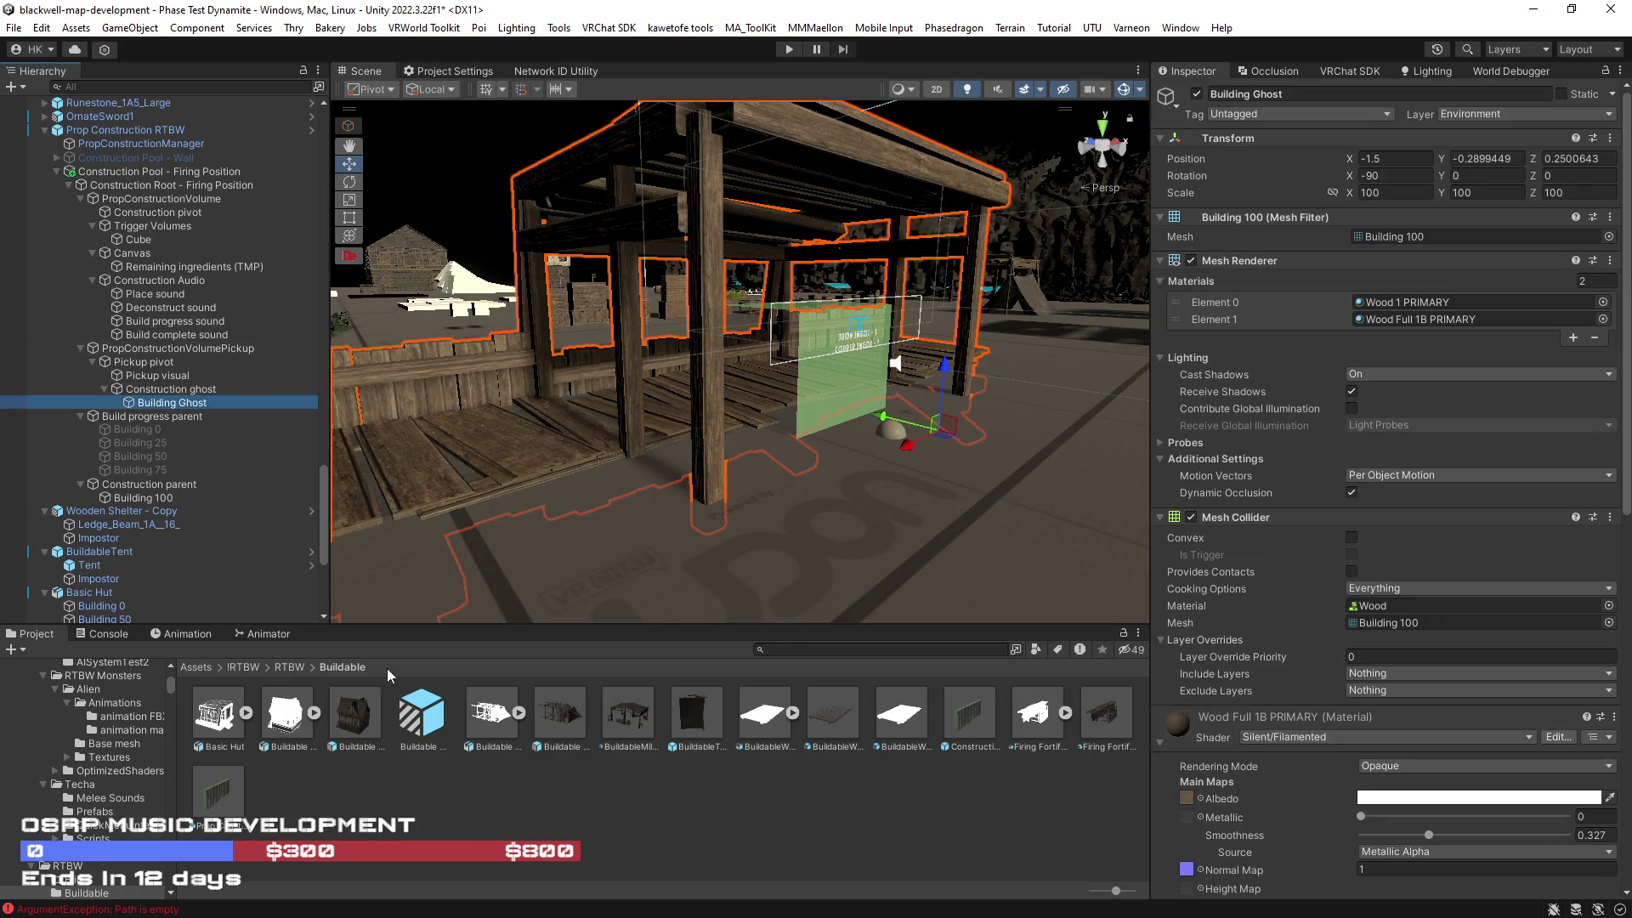
drag(639, 496, 944, 486)
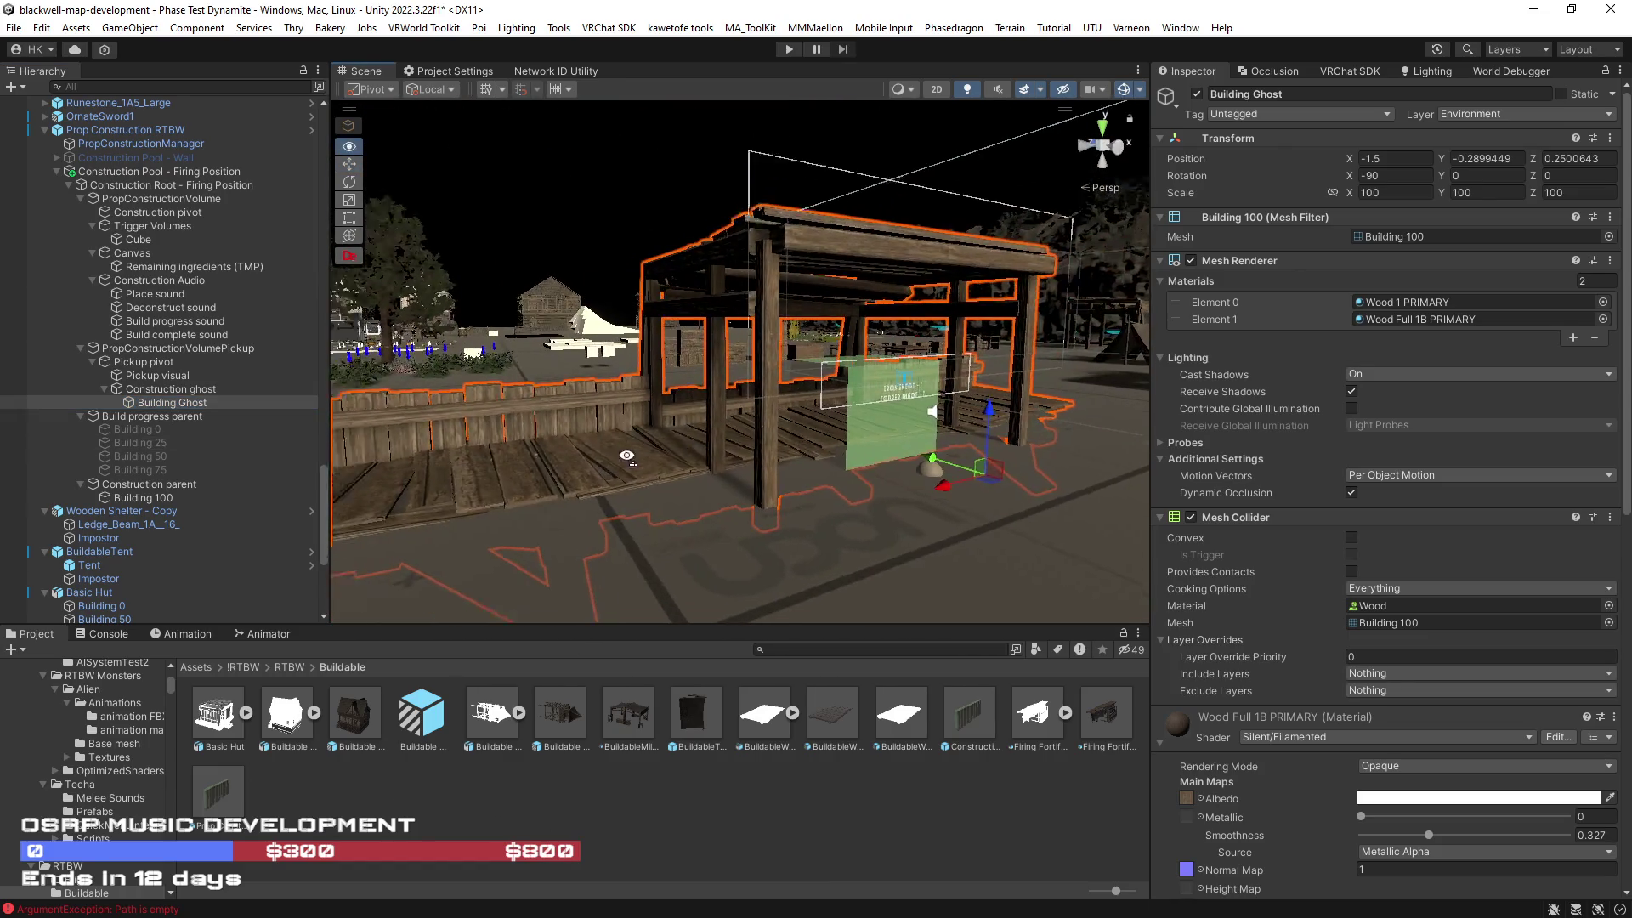
click(185, 415)
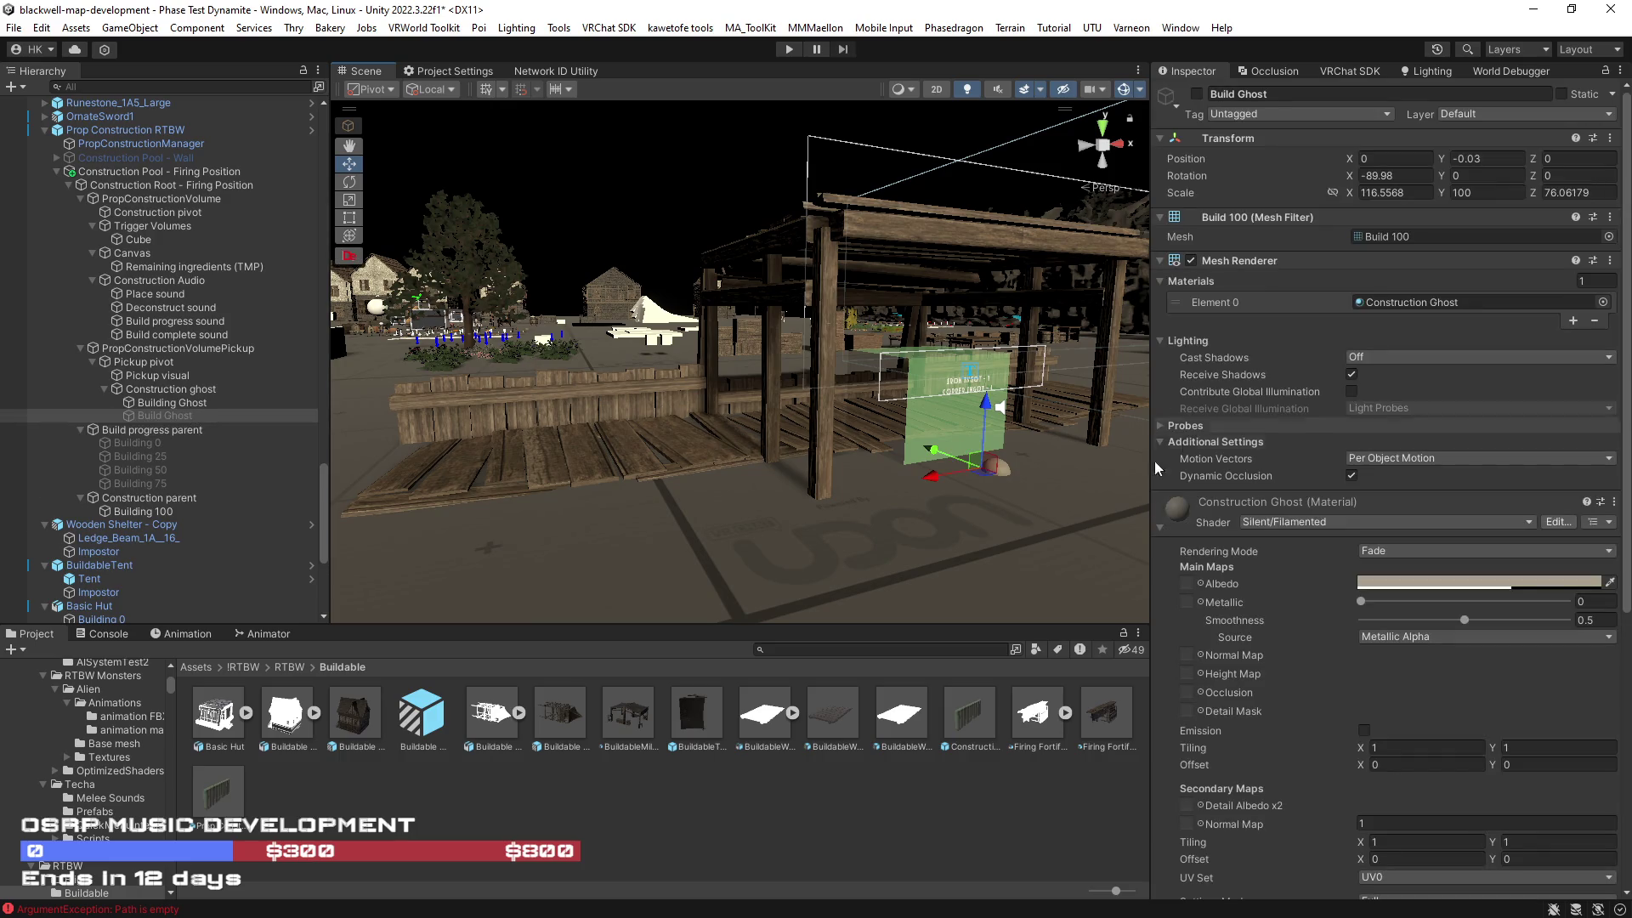
right_click(1185, 508)
Step: Locate the Construction Ghost material in the Project window, collapsing the PvE_System and Systems folders
click(1207, 581)
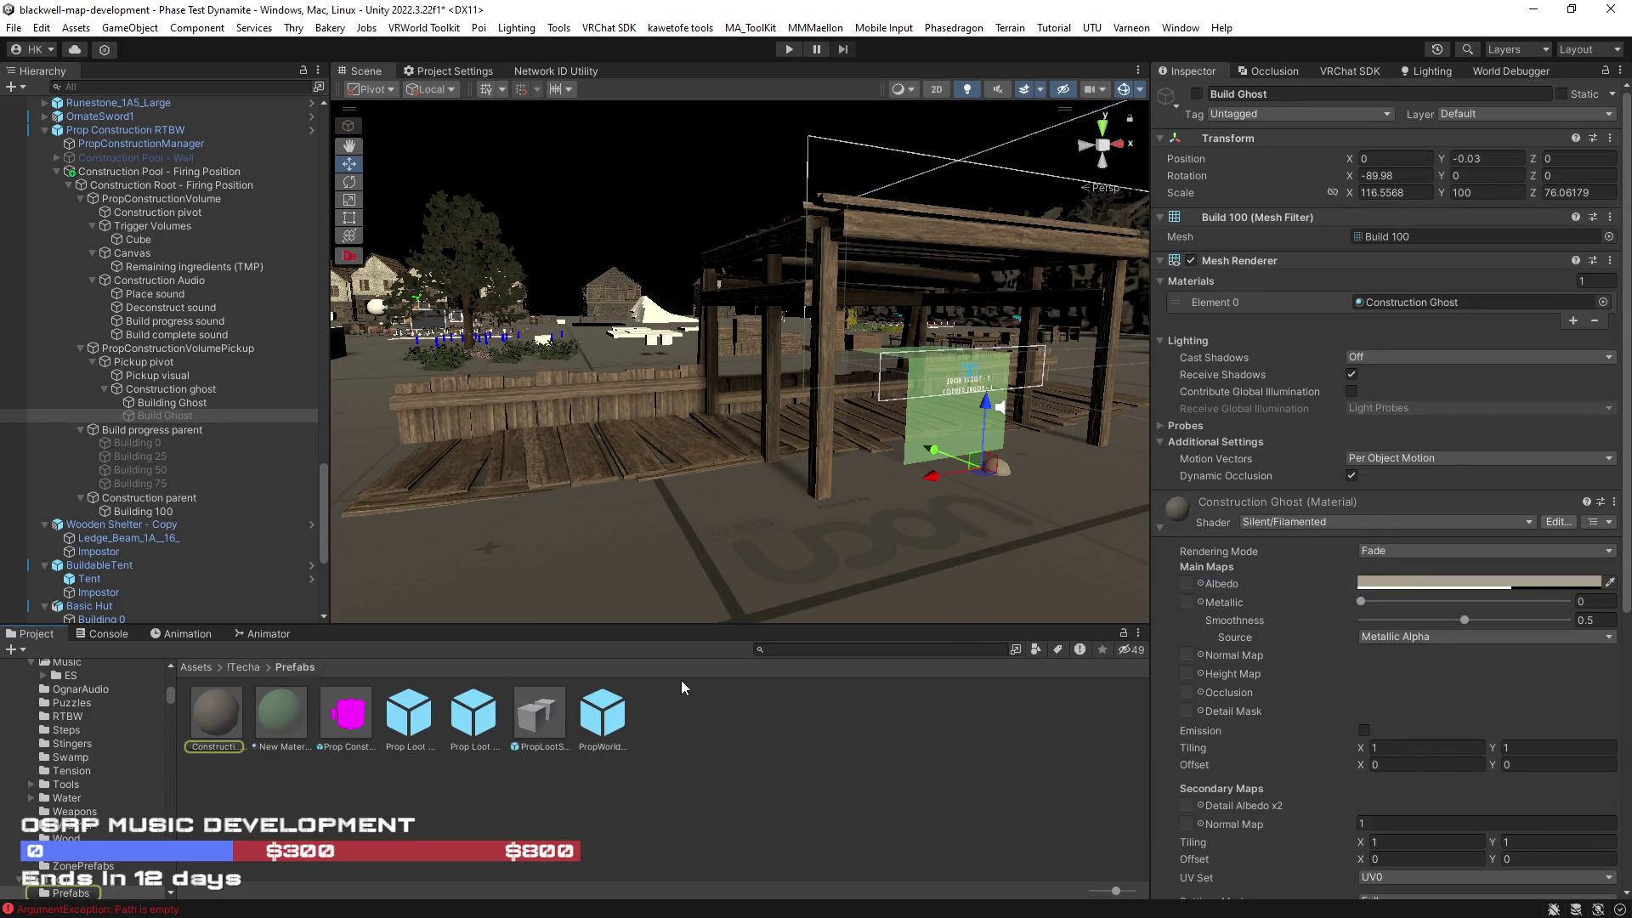
ctrl+click(279, 719)
ctrl+click(216, 719)
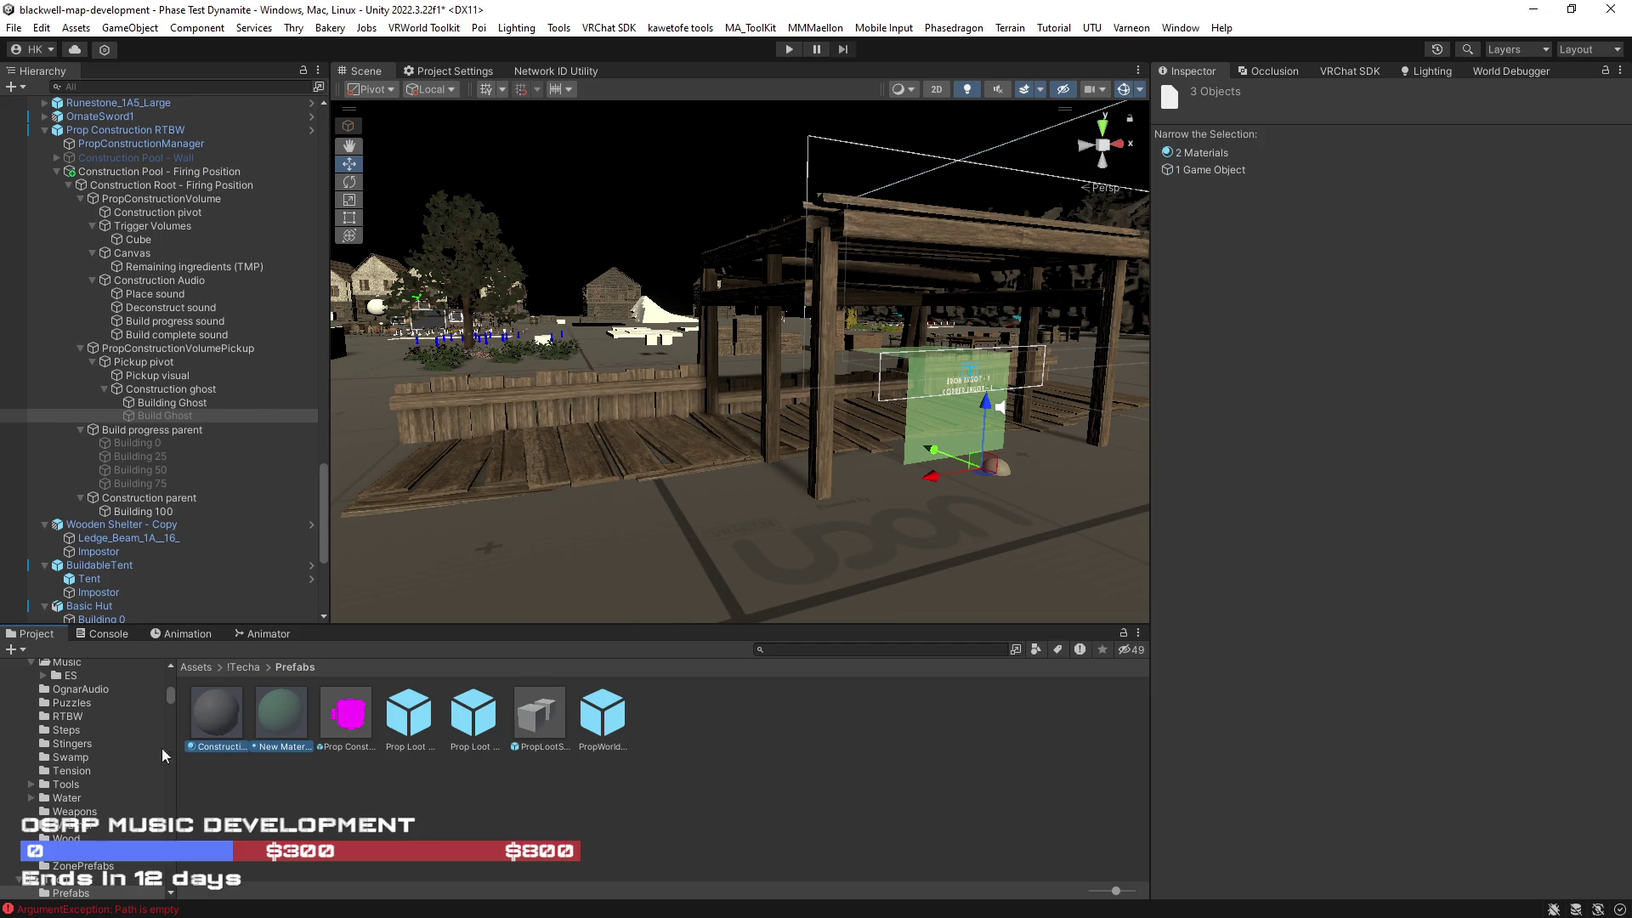
drag(167, 695, 170, 675)
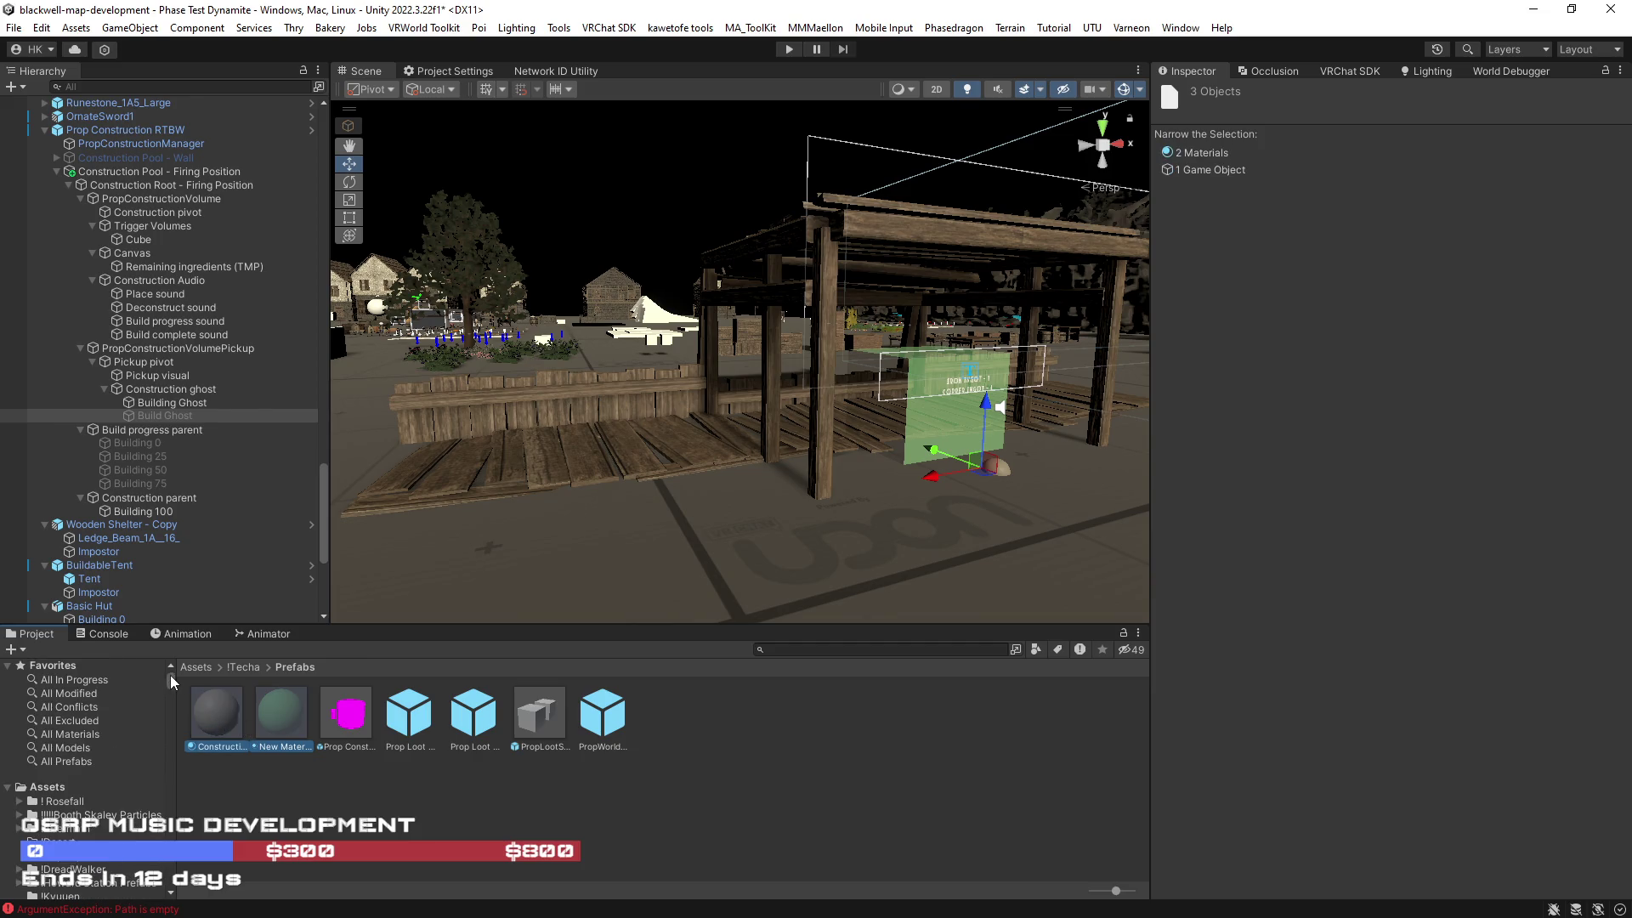
scroll(114, 758, down, 2)
scroll(80, 799, down, 2)
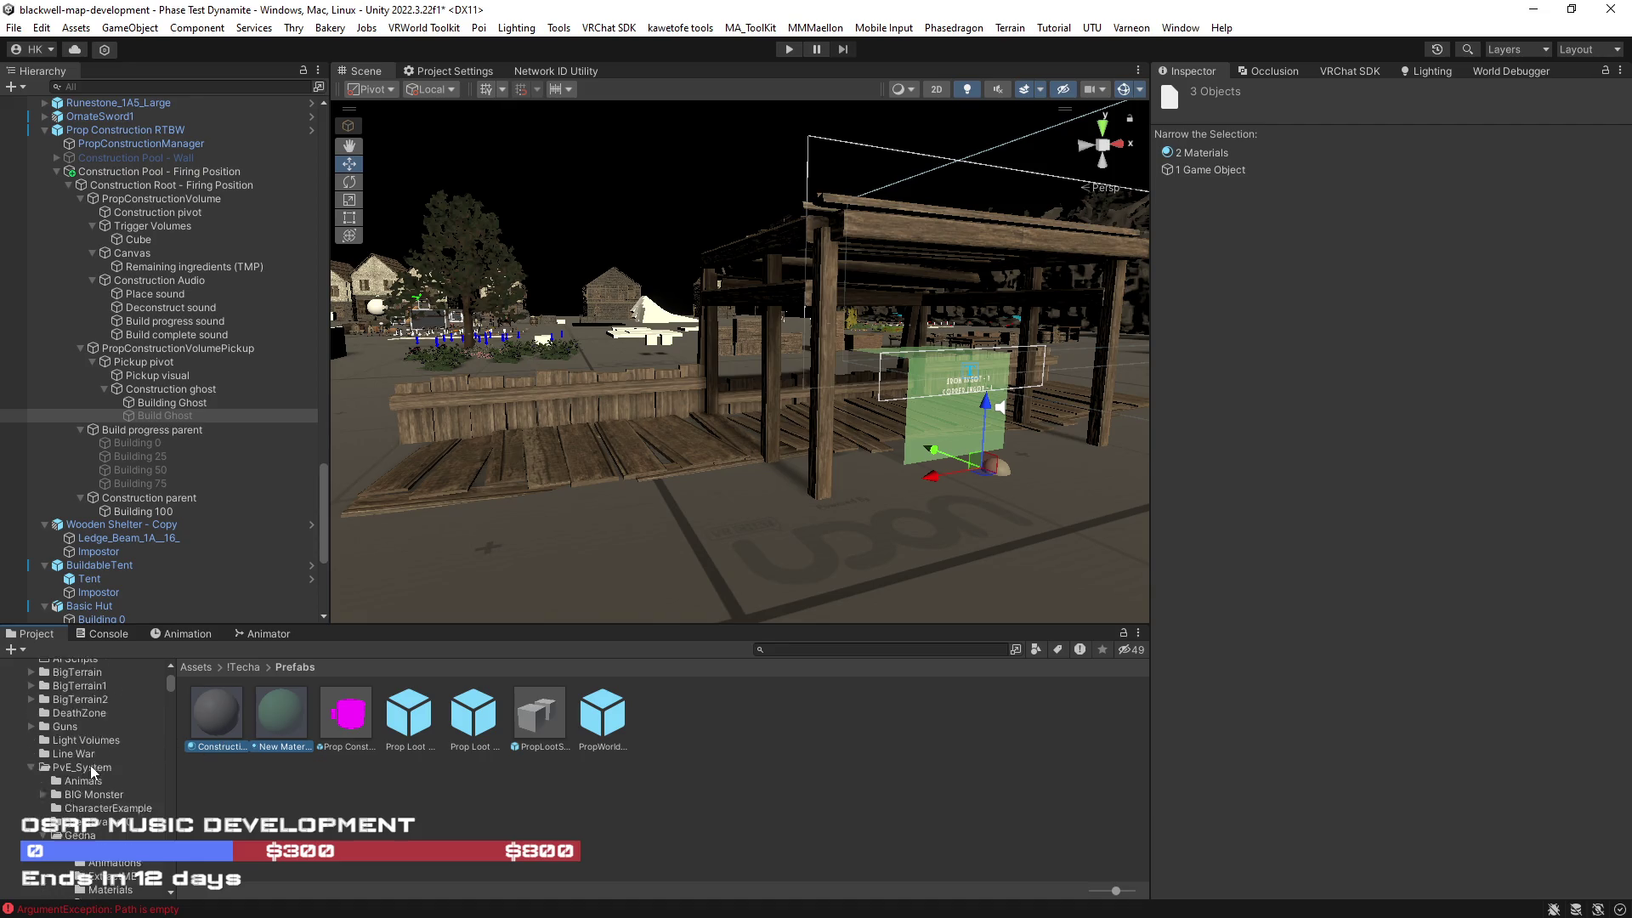
click(30, 716)
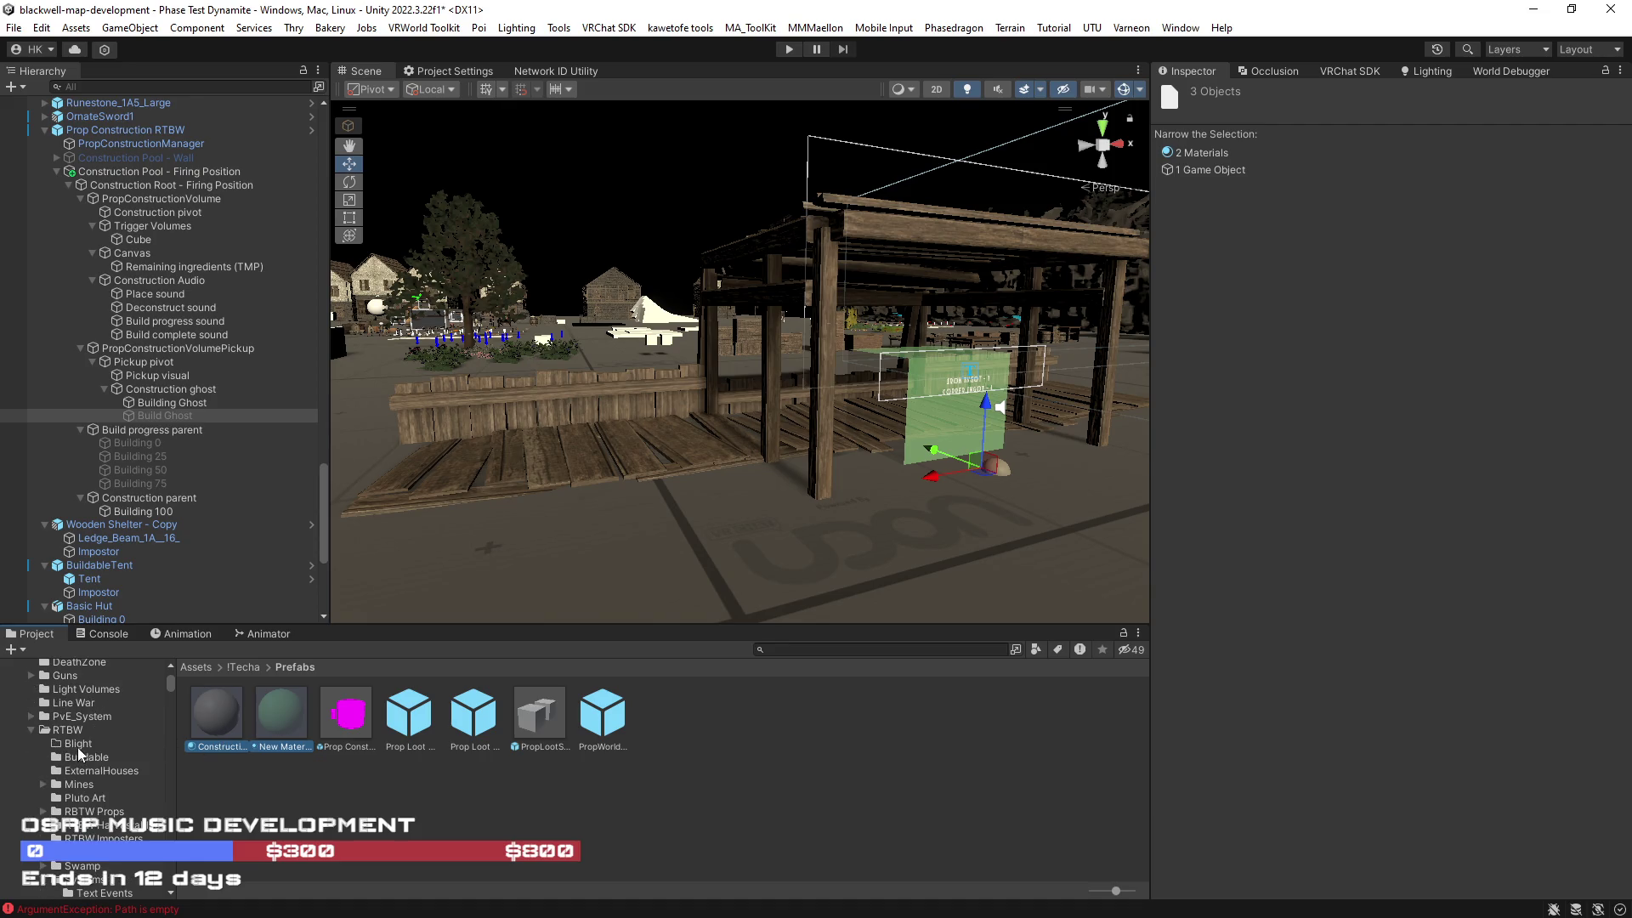
scroll(102, 769, down, 3)
click(43, 777)
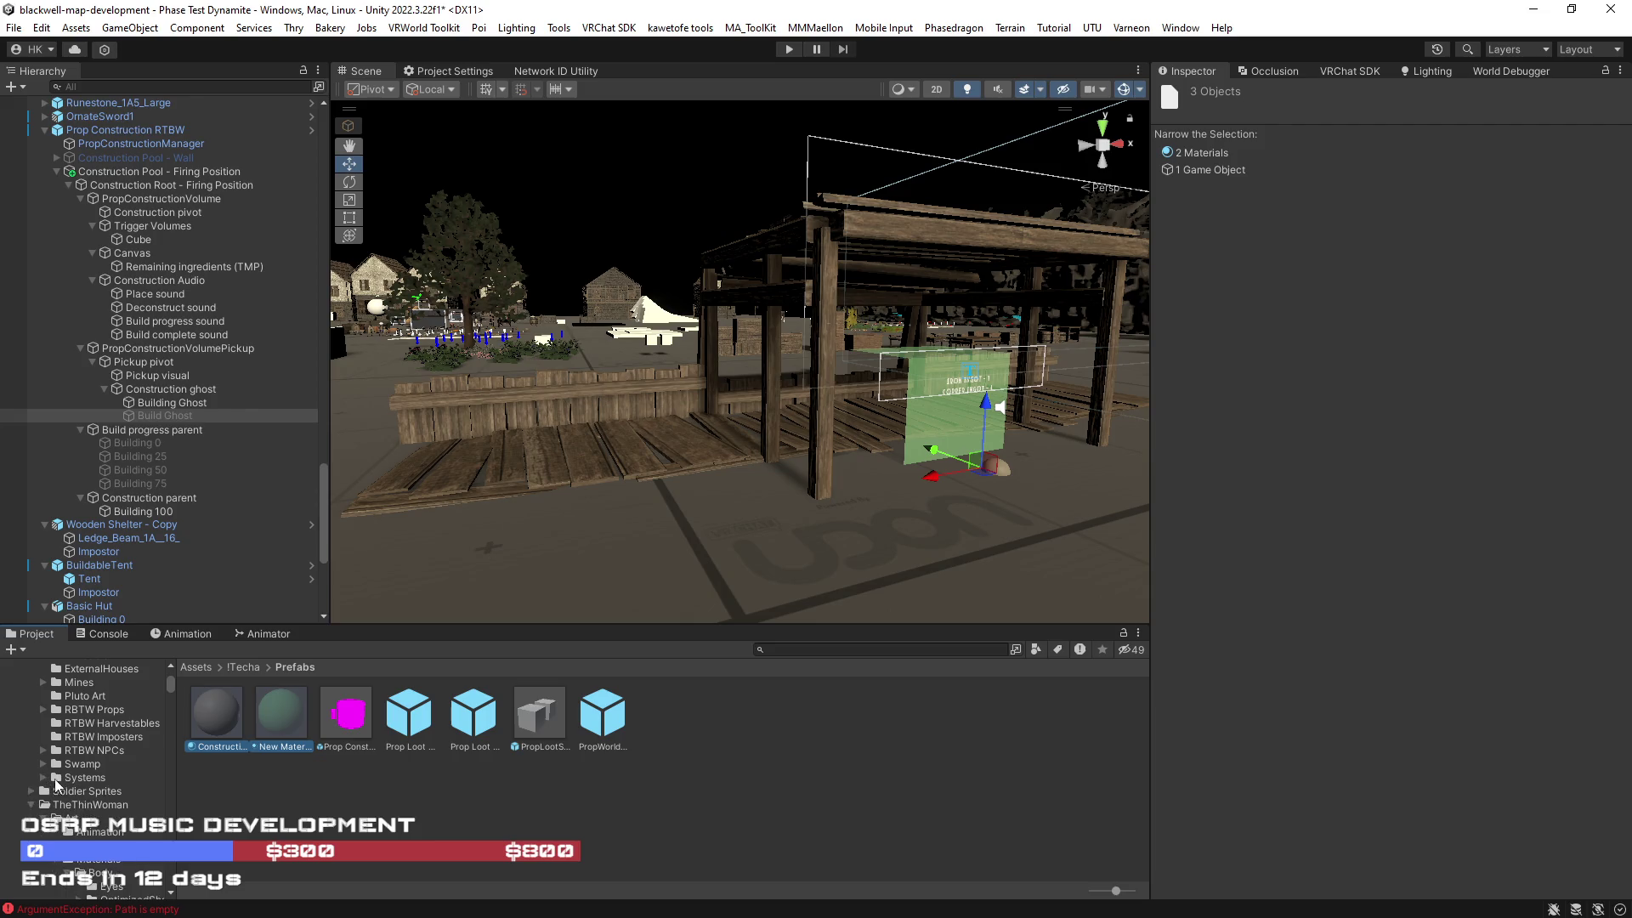
scroll(85, 768, up, 2)
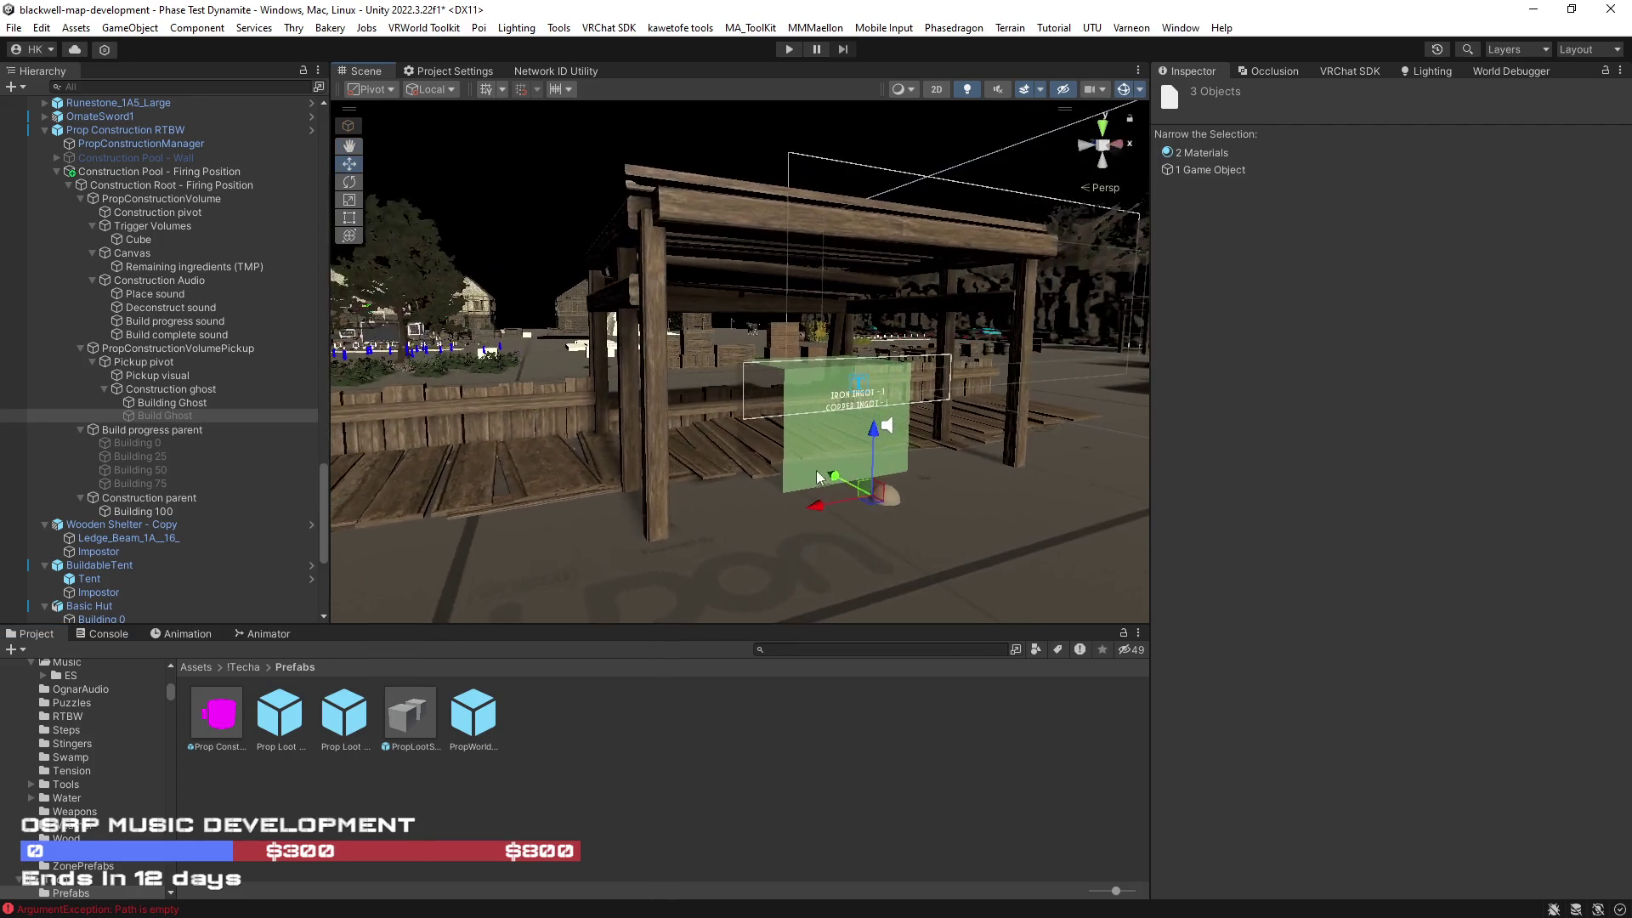
Step: Assign Construction Ghost to Building Ghost's Element 0 and Element 1 material slots
click(803, 442)
right_click(1186, 733)
click(1237, 548)
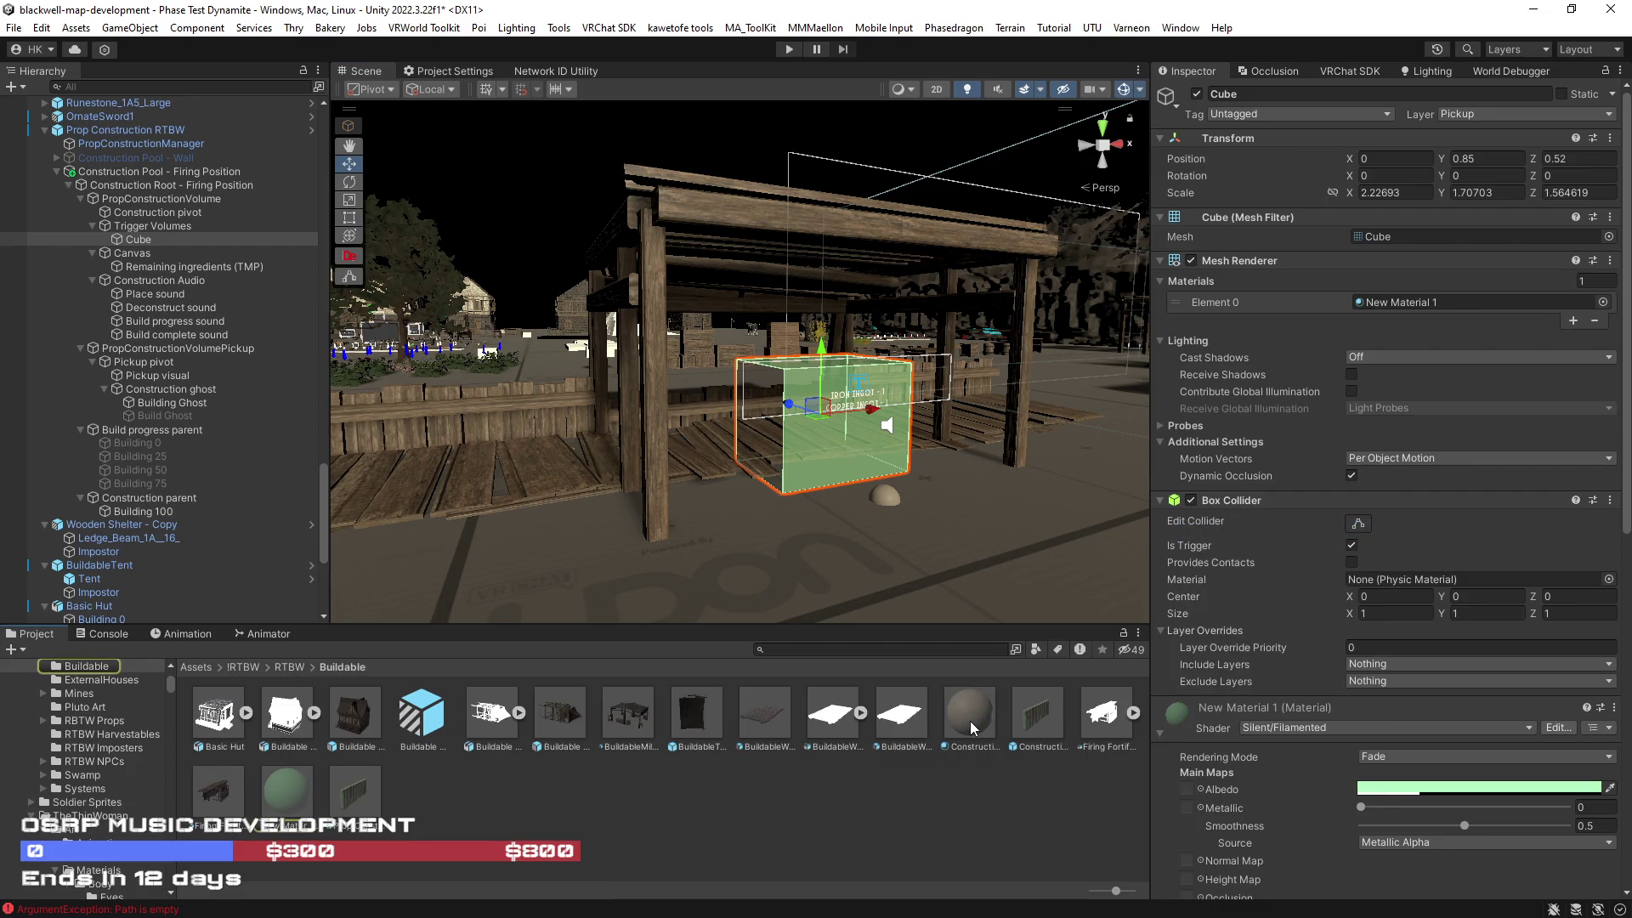
click(174, 403)
drag(964, 705, 1404, 304)
mouse_move(765, 510)
mouse_down()
mouse_move(562, 578)
mouse_move(646, 536)
mouse_up()
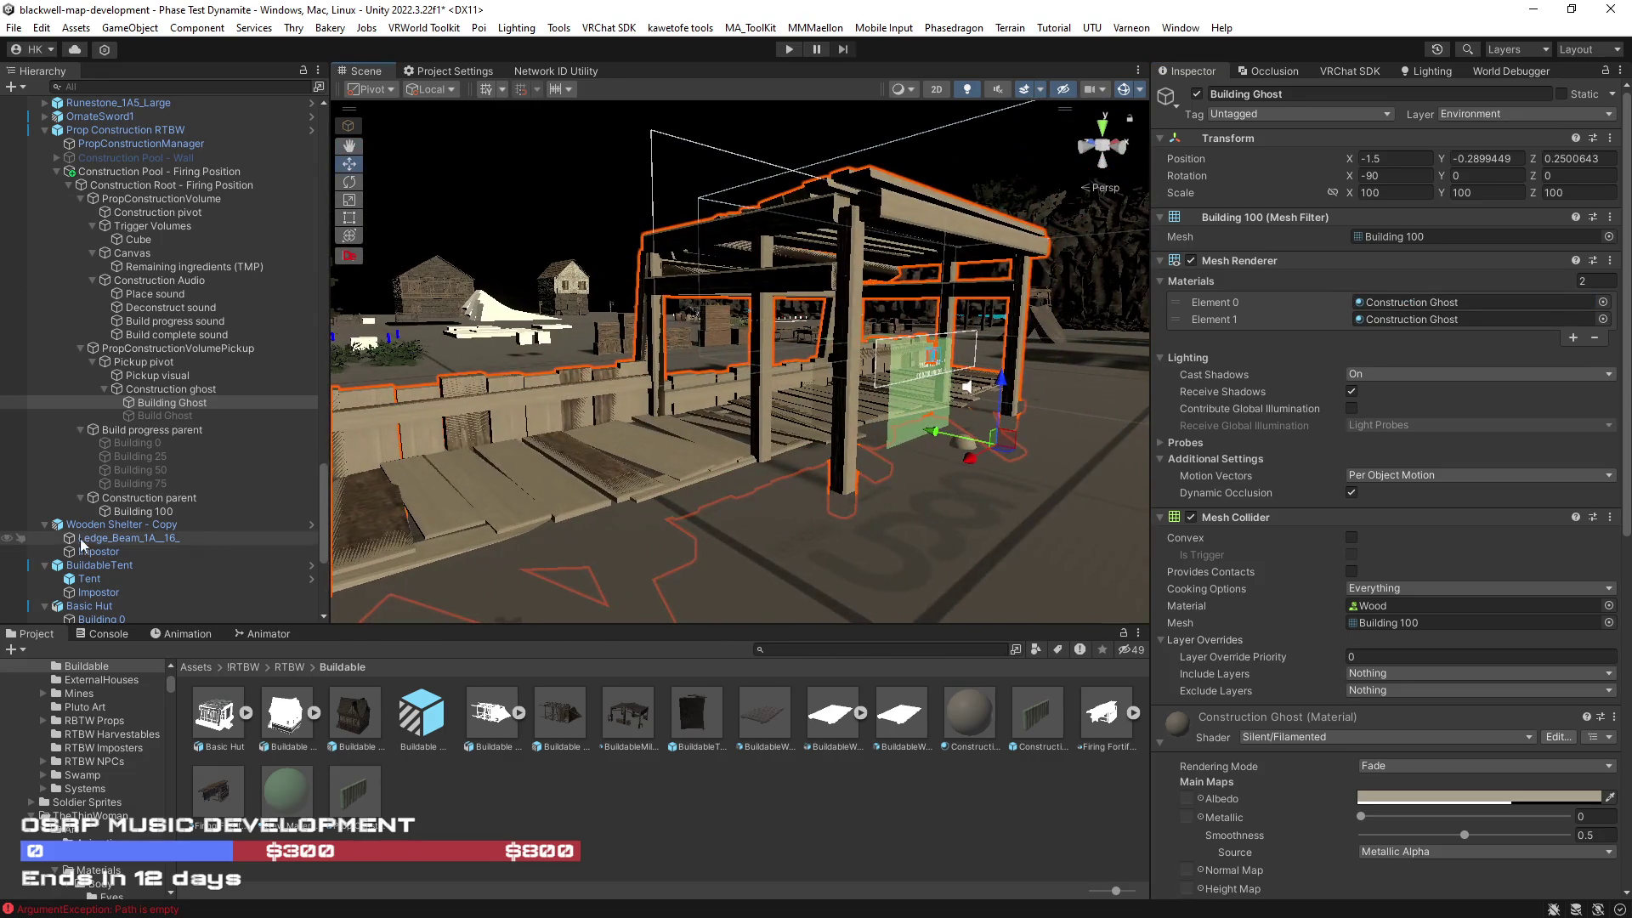
click(126, 511)
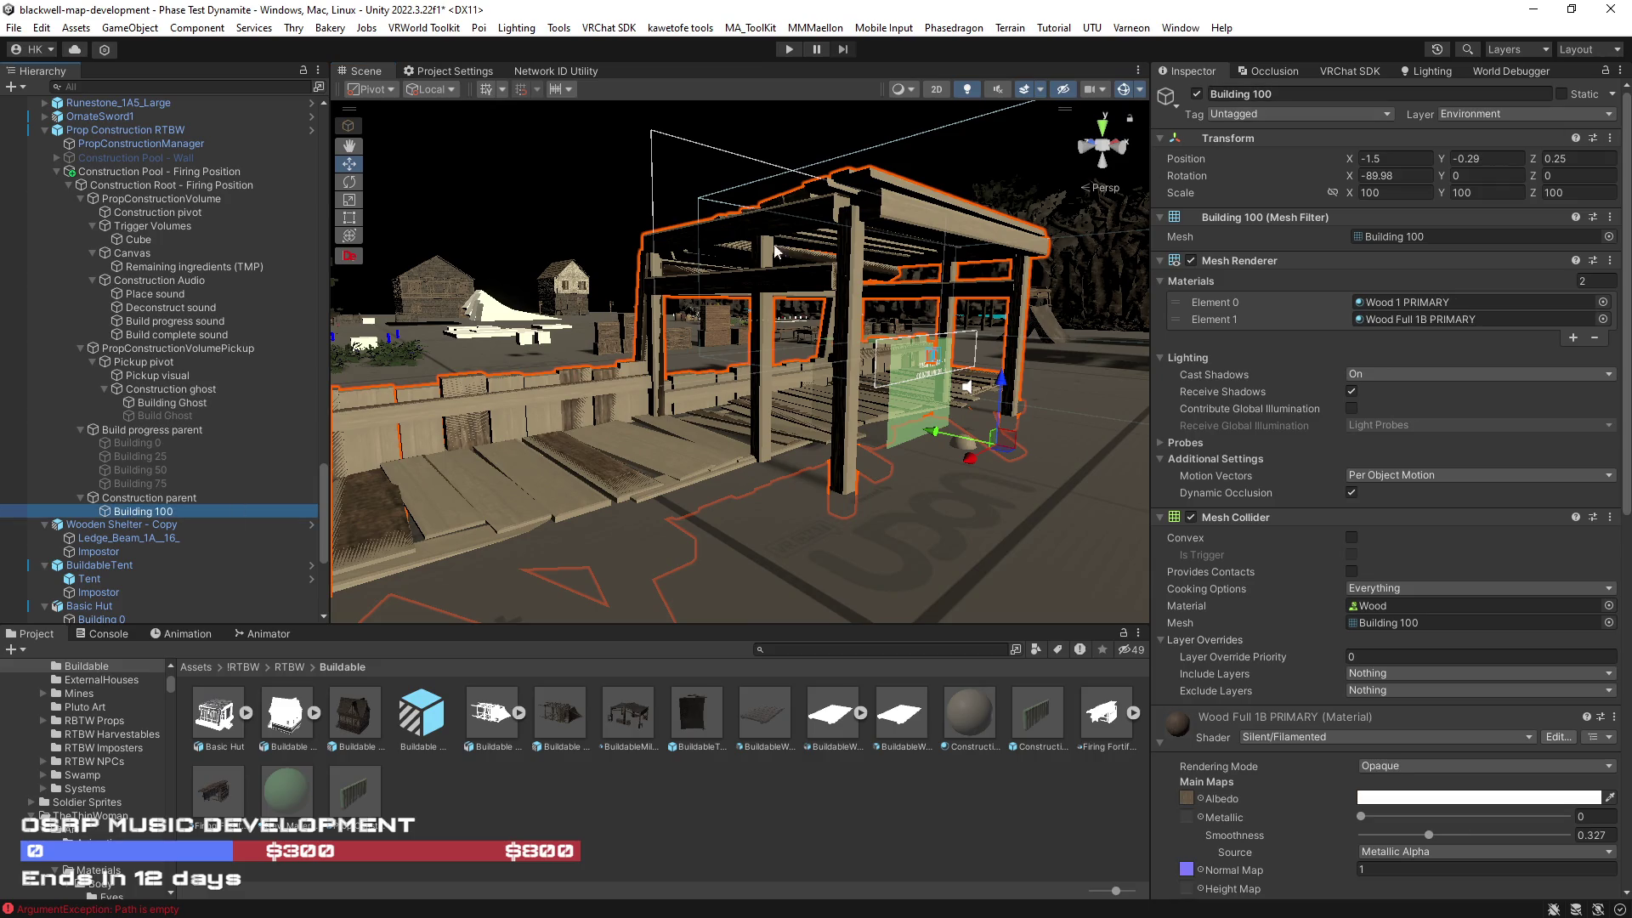
Step: Deactivate the Construction parent to hide the finished hut
click(194, 497)
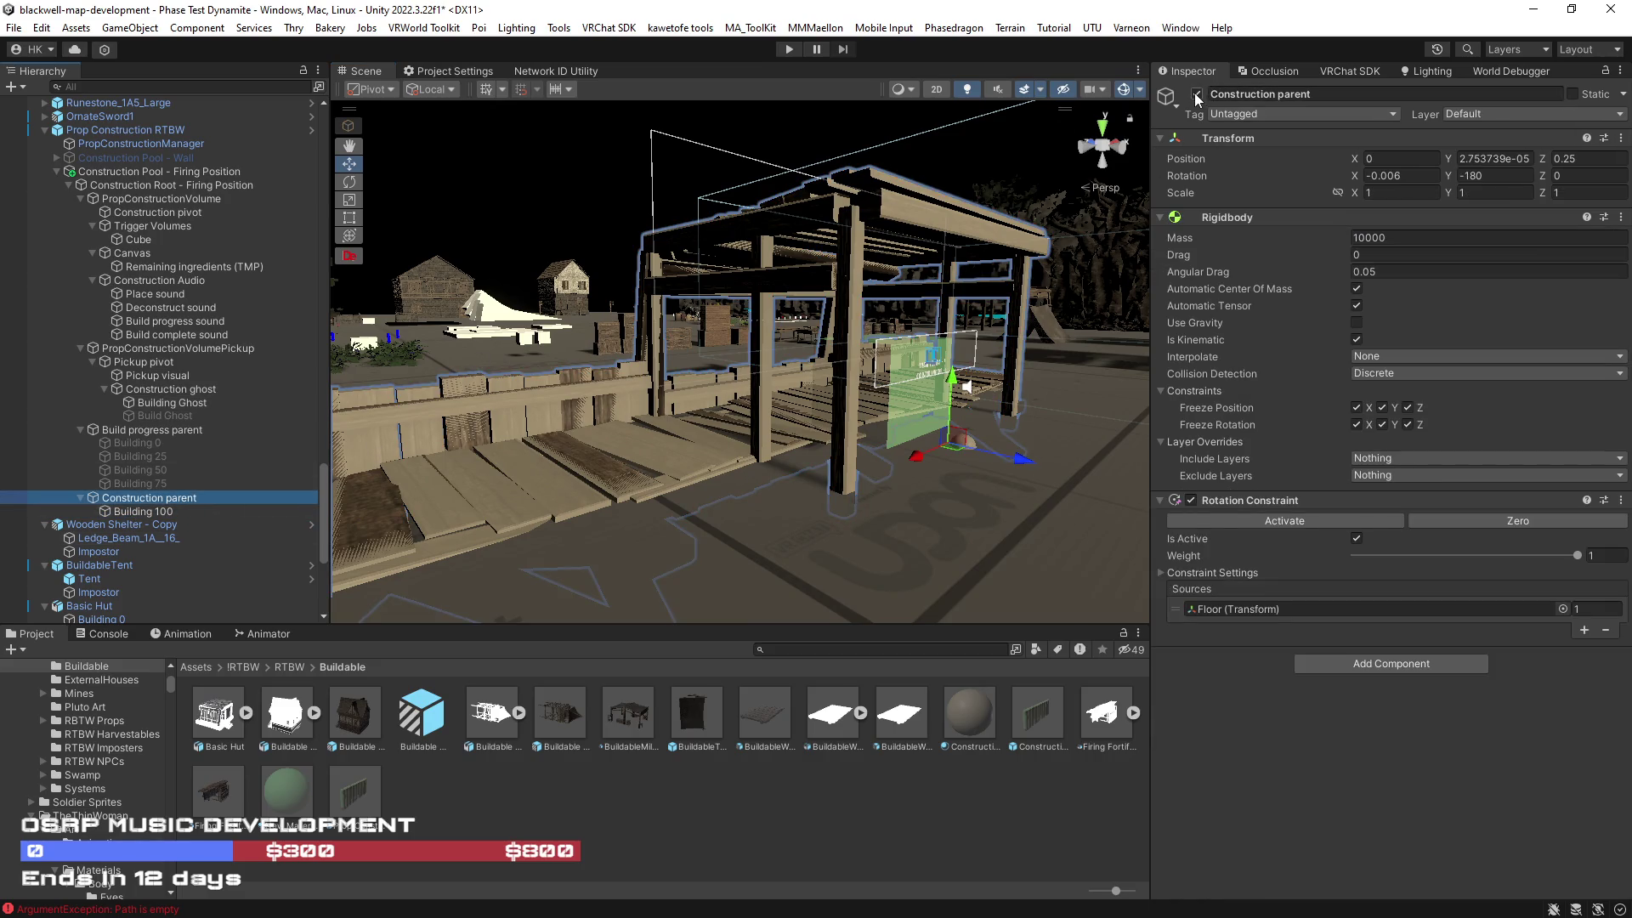
click(1196, 94)
mouse_move(813, 362)
mouse_down()
mouse_move(776, 428)
mouse_move(739, 420)
mouse_up()
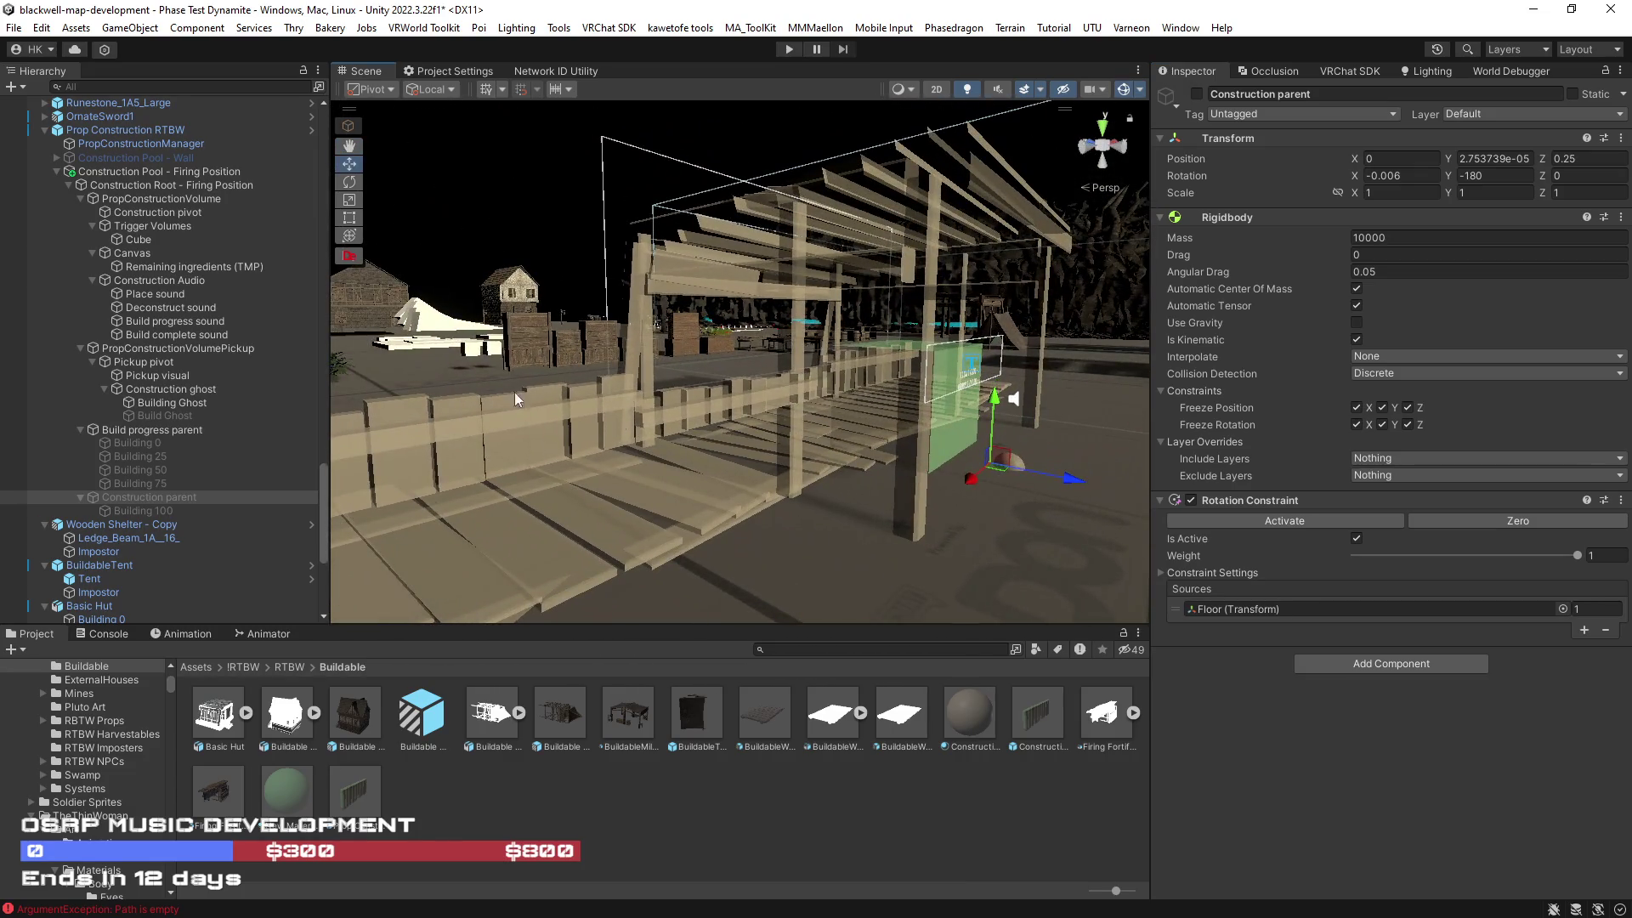
Step: Delete the leftover inactive duplicate under Construction ghost and check the remaining objects
click(174, 414)
key(Delete)
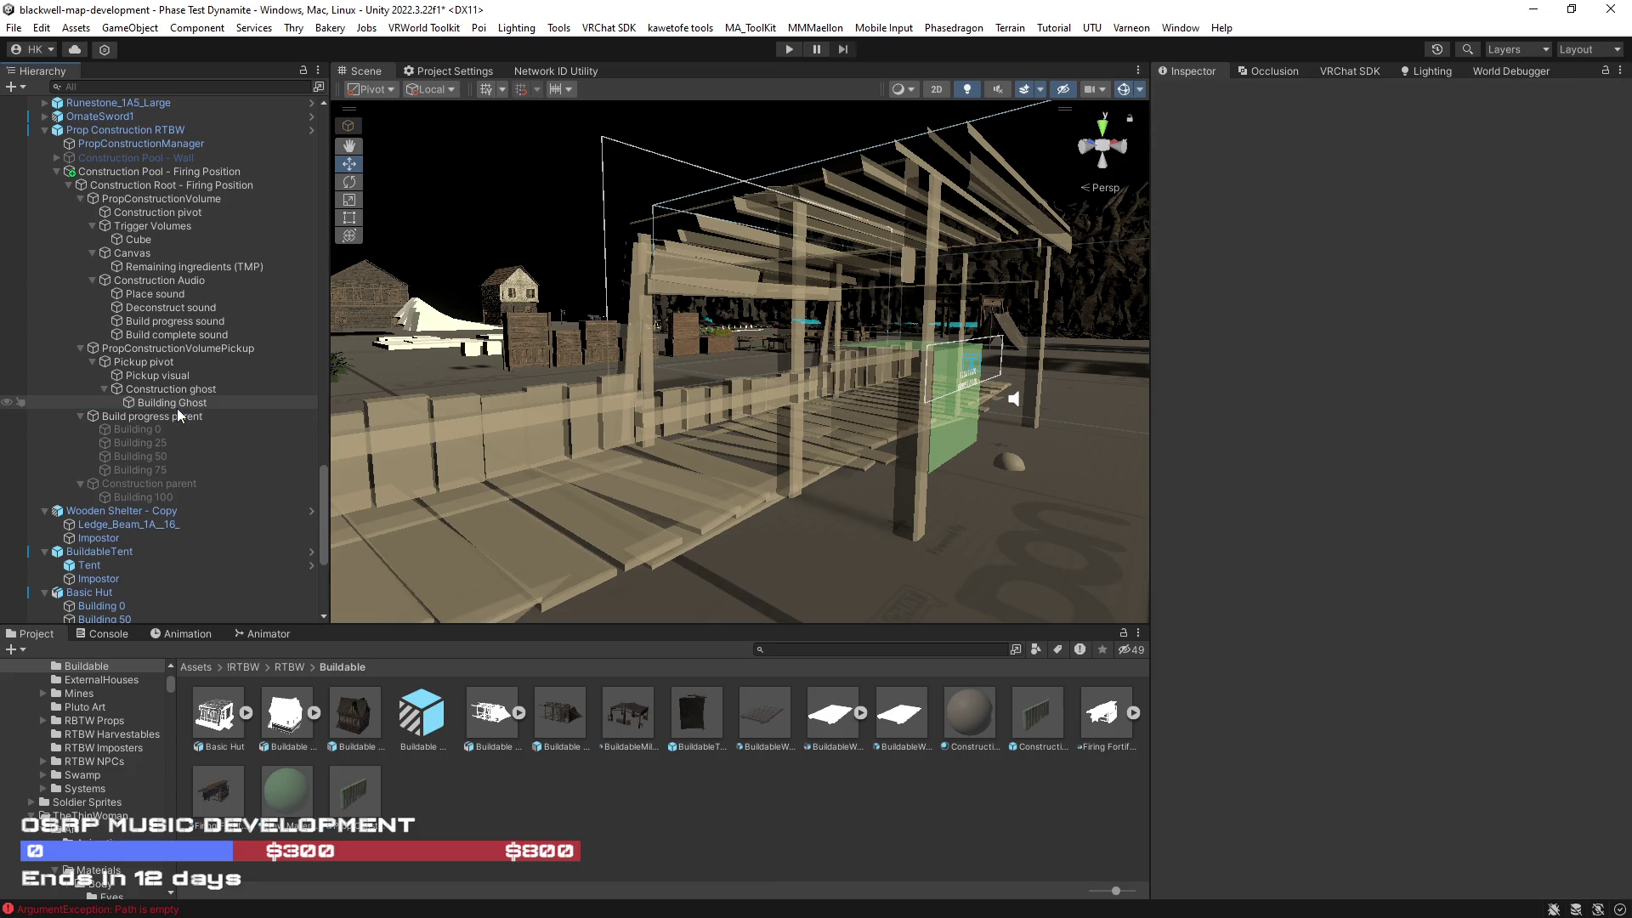
click(158, 391)
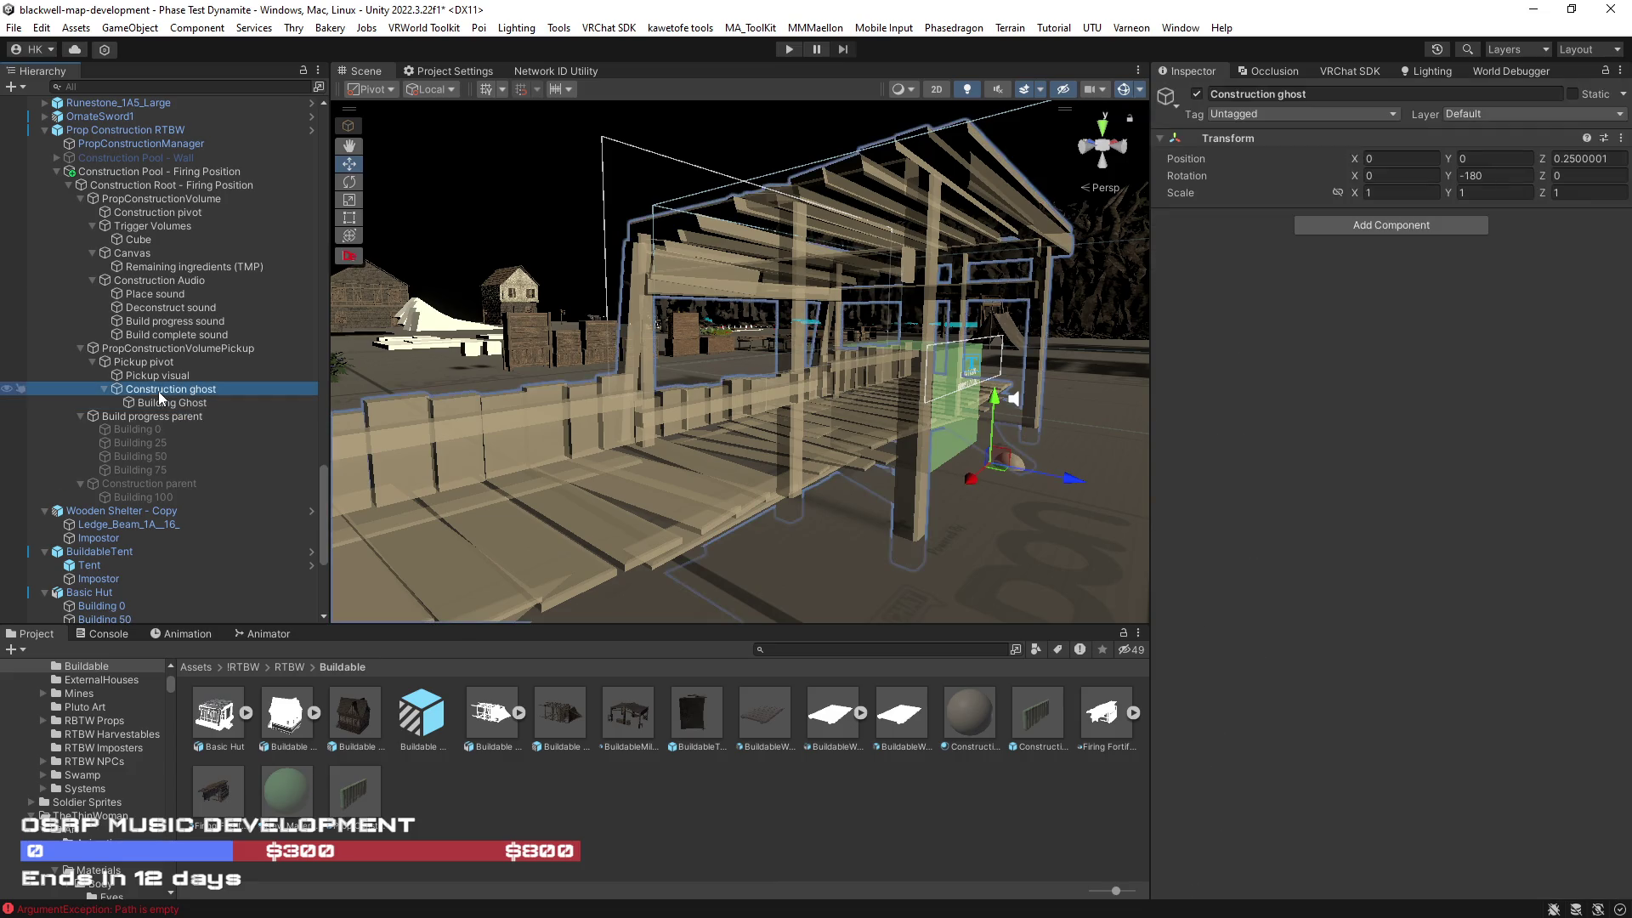
click(170, 402)
mouse_move(731, 501)
mouse_down()
mouse_move(676, 505)
mouse_move(654, 465)
mouse_move(668, 472)
mouse_up()
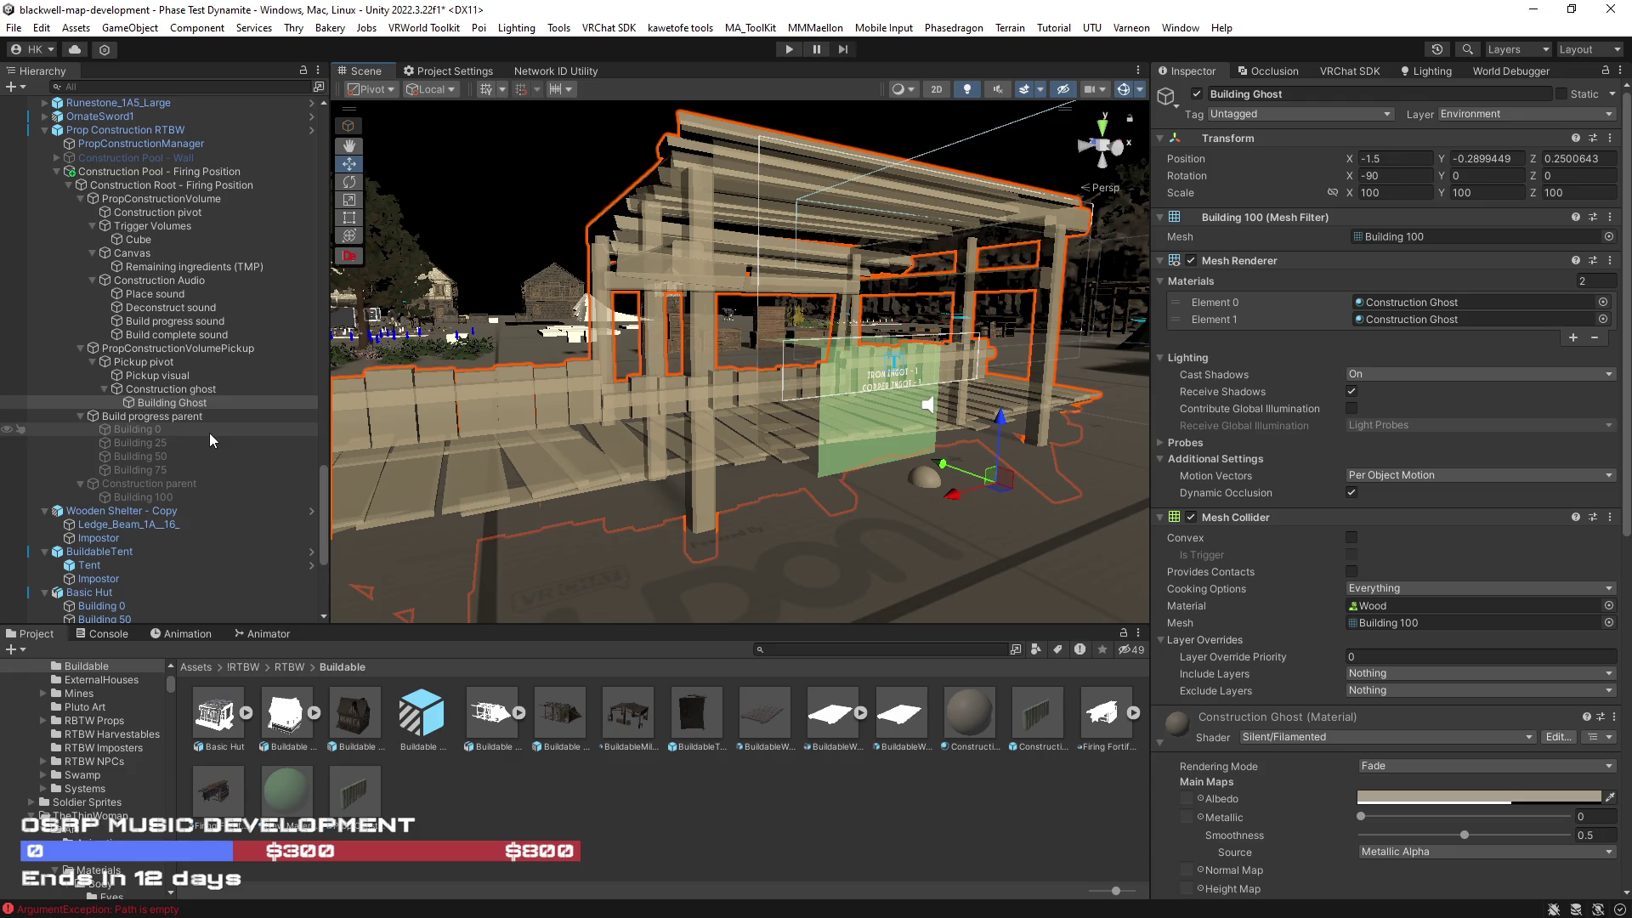
click(161, 350)
drag(510, 423, 923, 496)
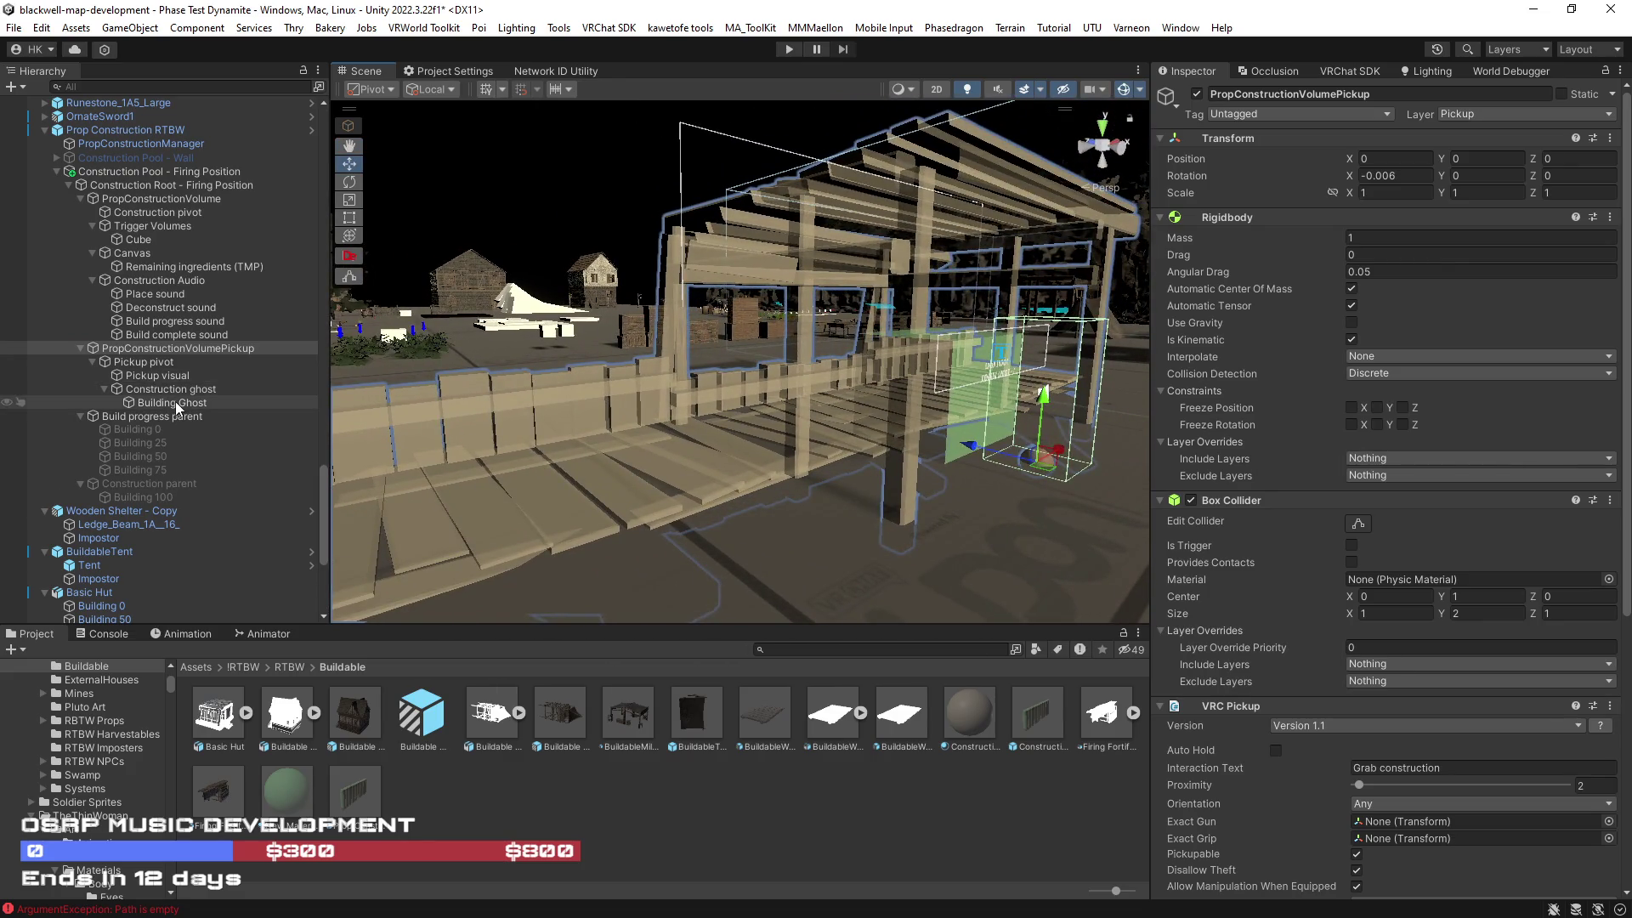
Step: Remove the Mesh Collider component from Building Ghost, keeping its mesh and ghost materials
click(175, 401)
click(140, 430)
shift+click(159, 469)
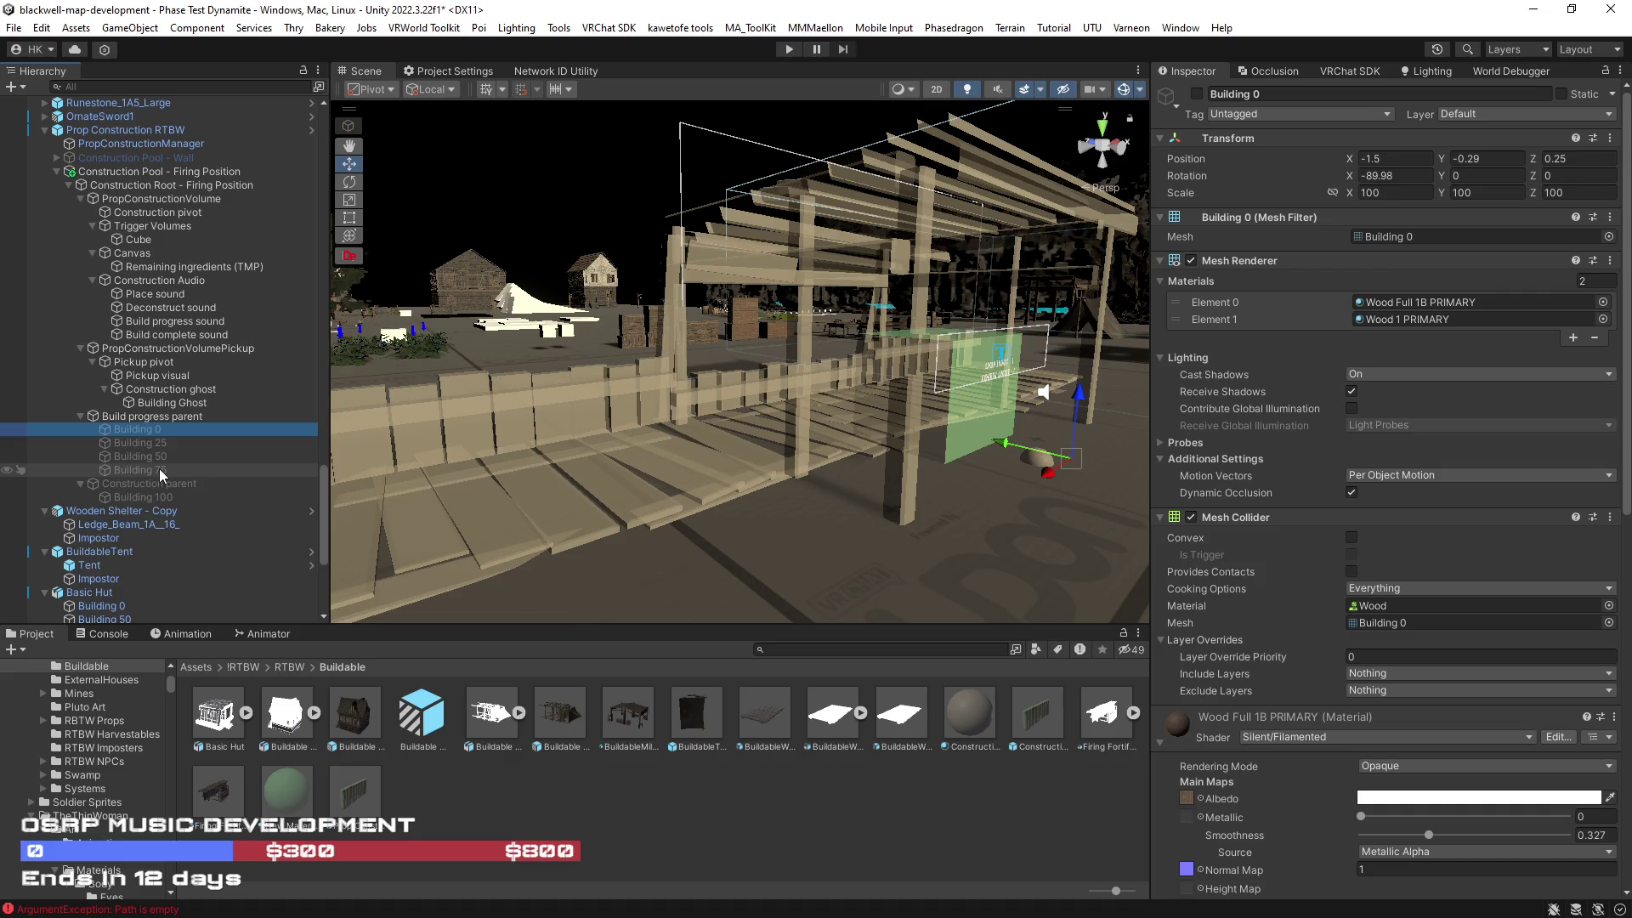
right_click(1225, 517)
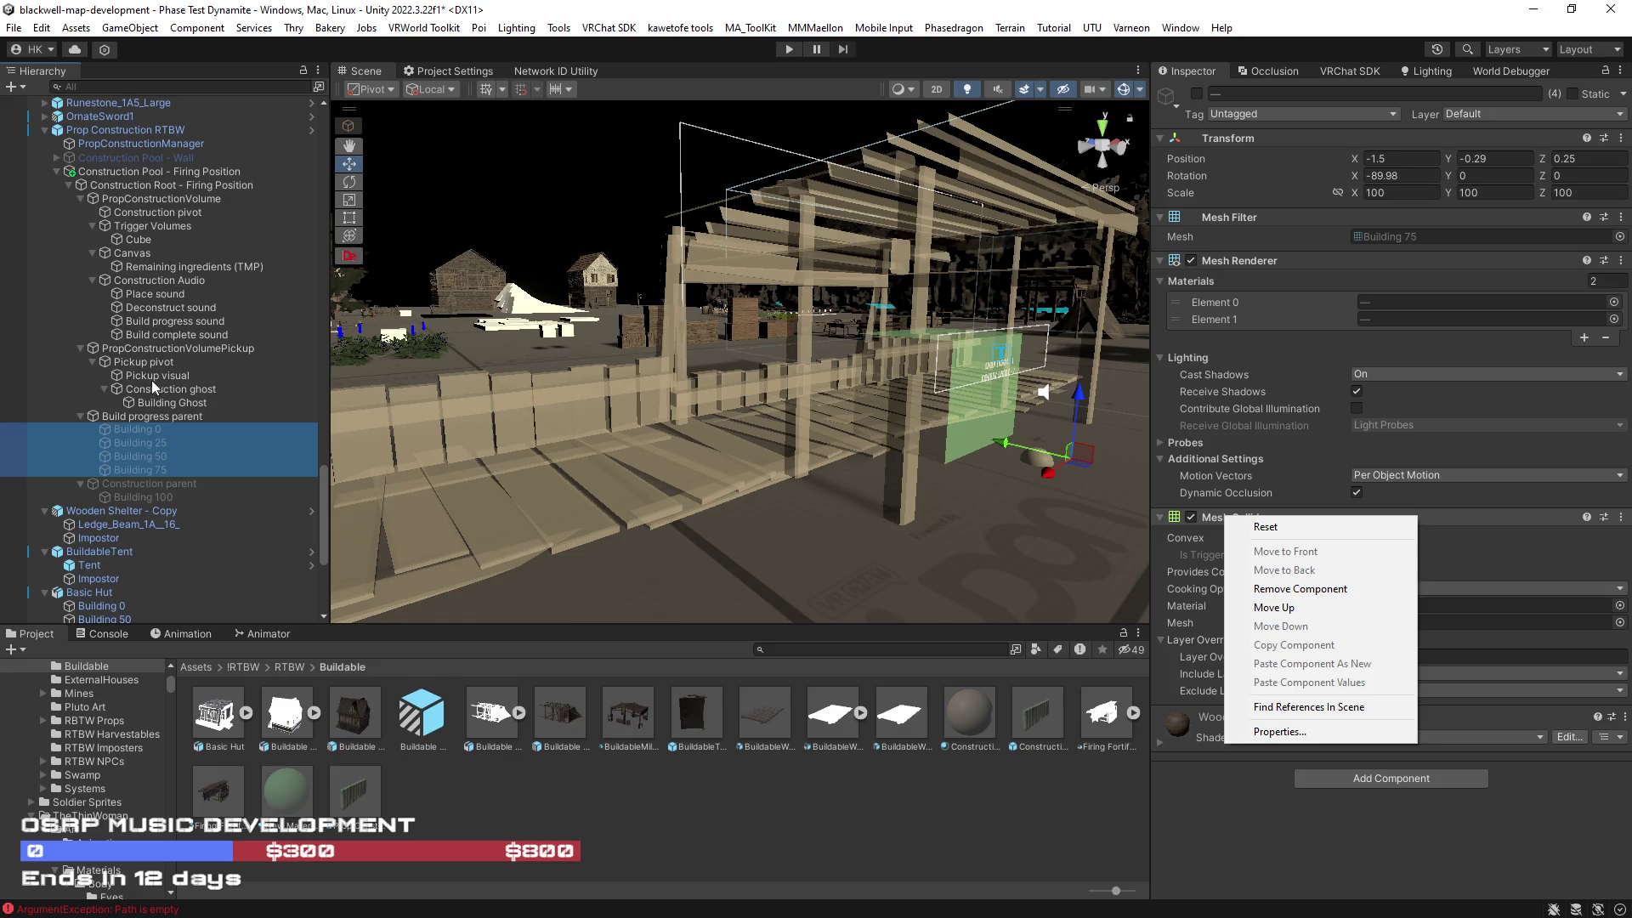
click(167, 403)
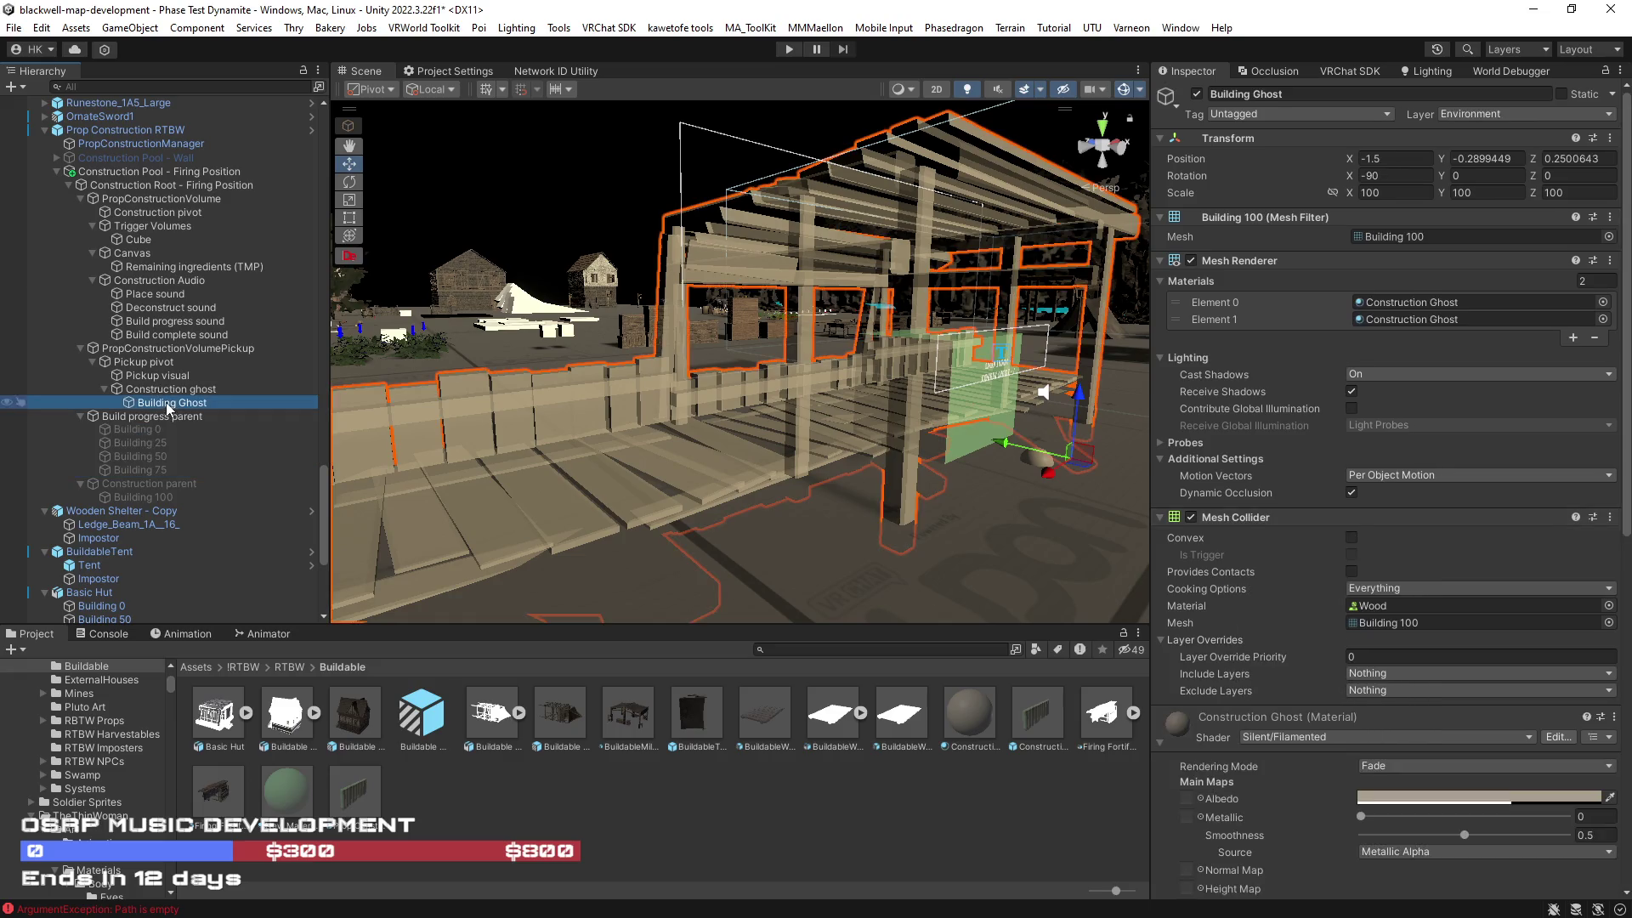
click(1305, 591)
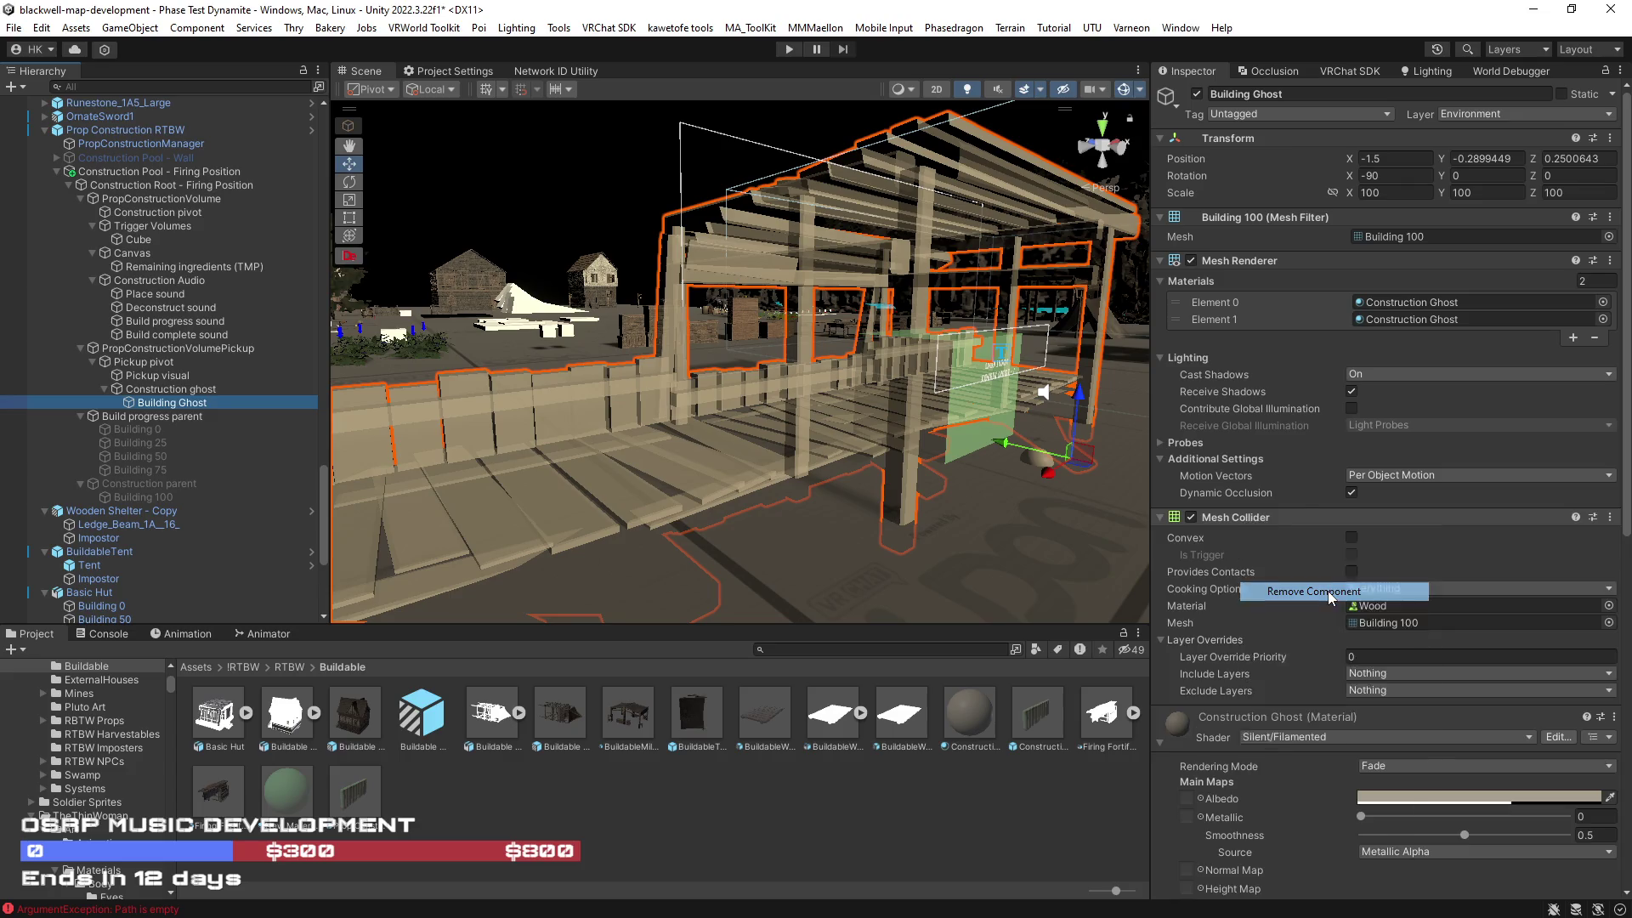
drag(604, 440, 676, 444)
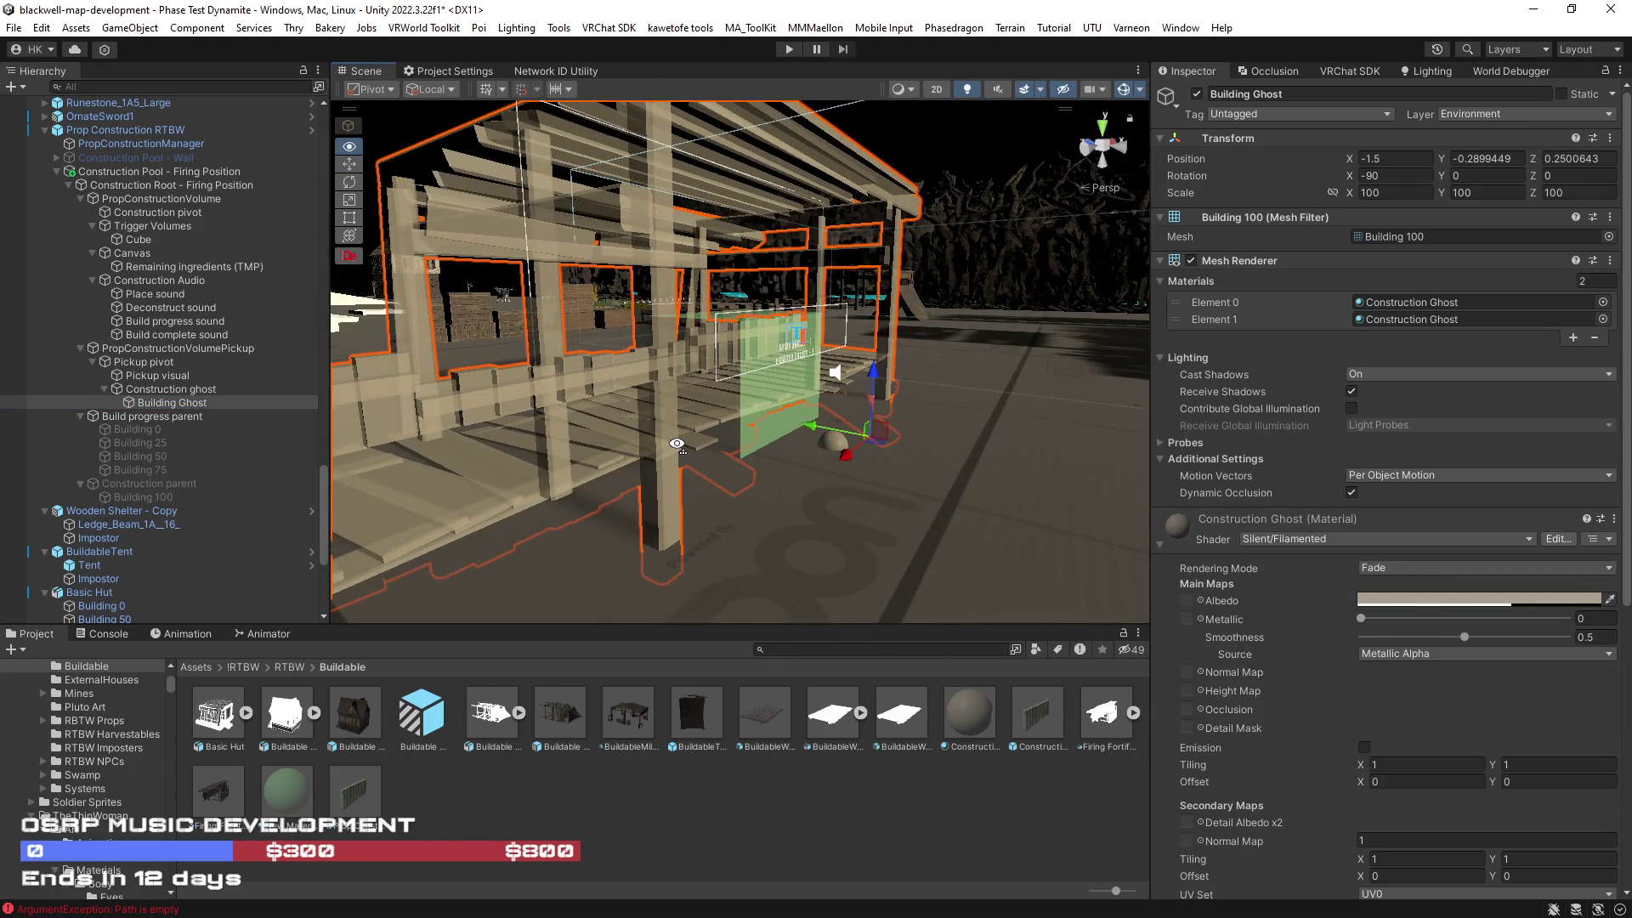
click(175, 493)
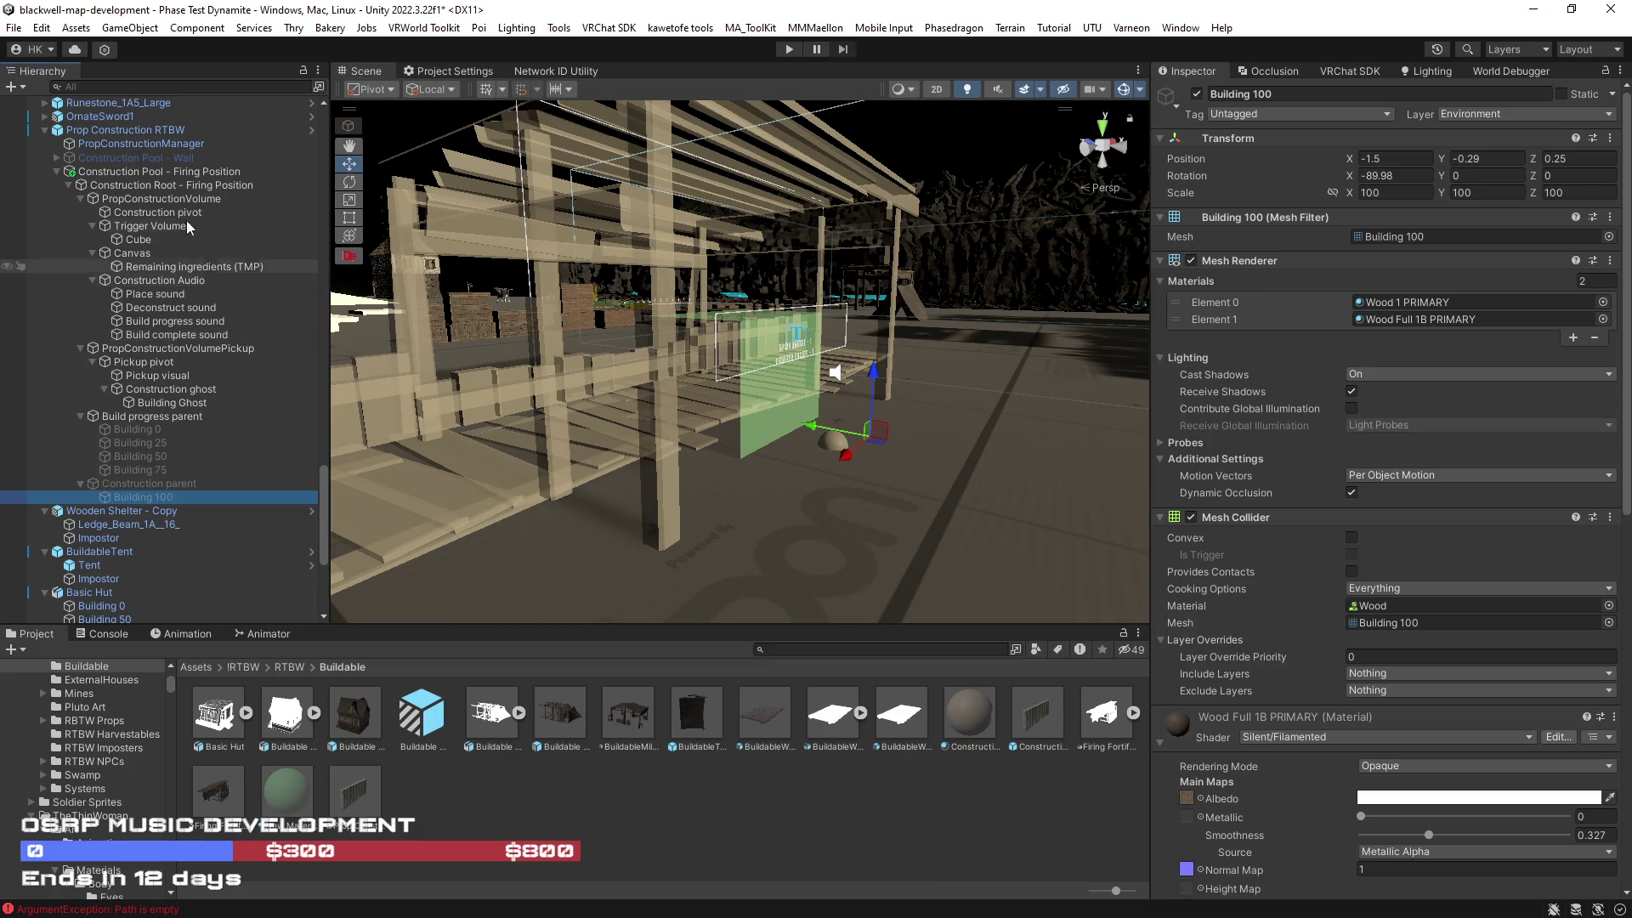
click(166, 201)
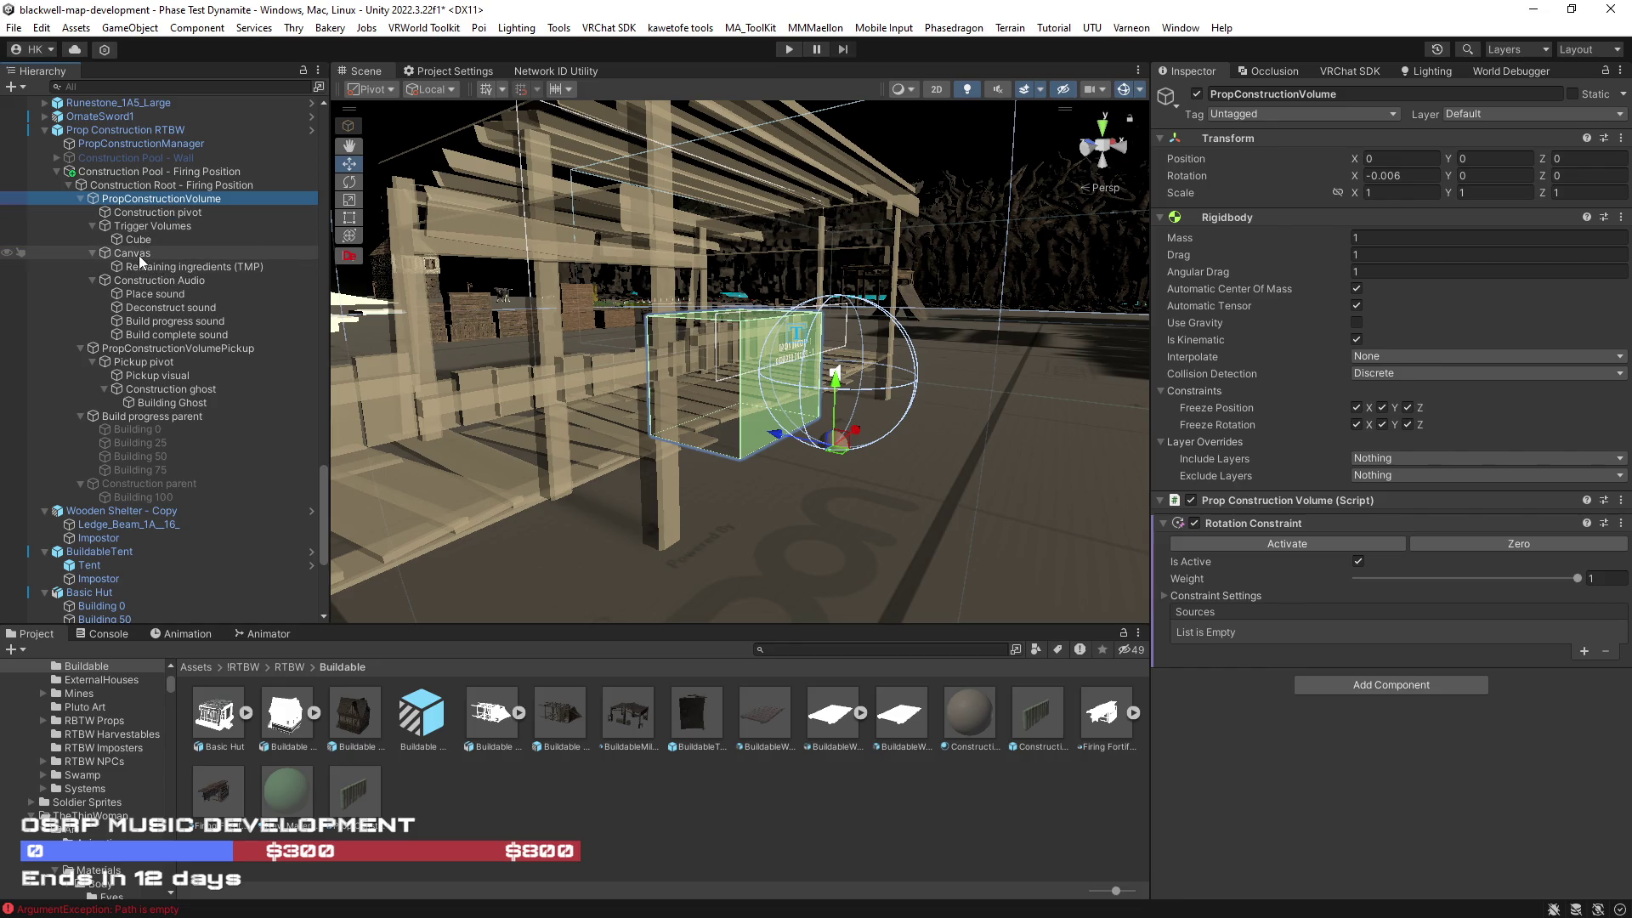
Step: Select PropConstructionVolume and bring its progress stage fields into view
click(124, 185)
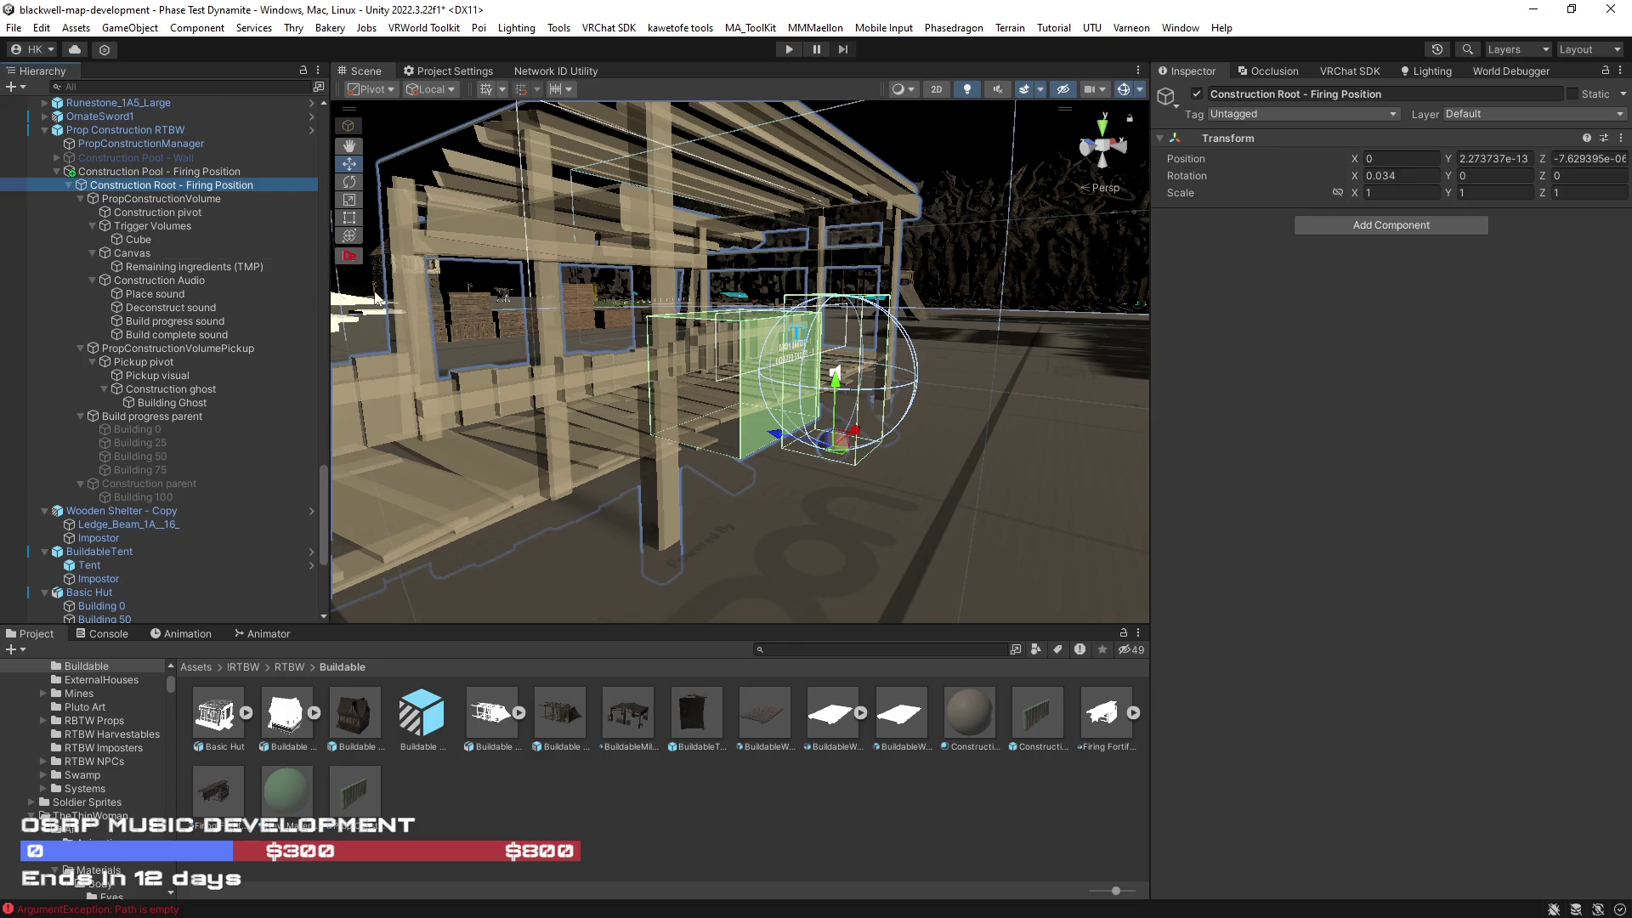
click(160, 349)
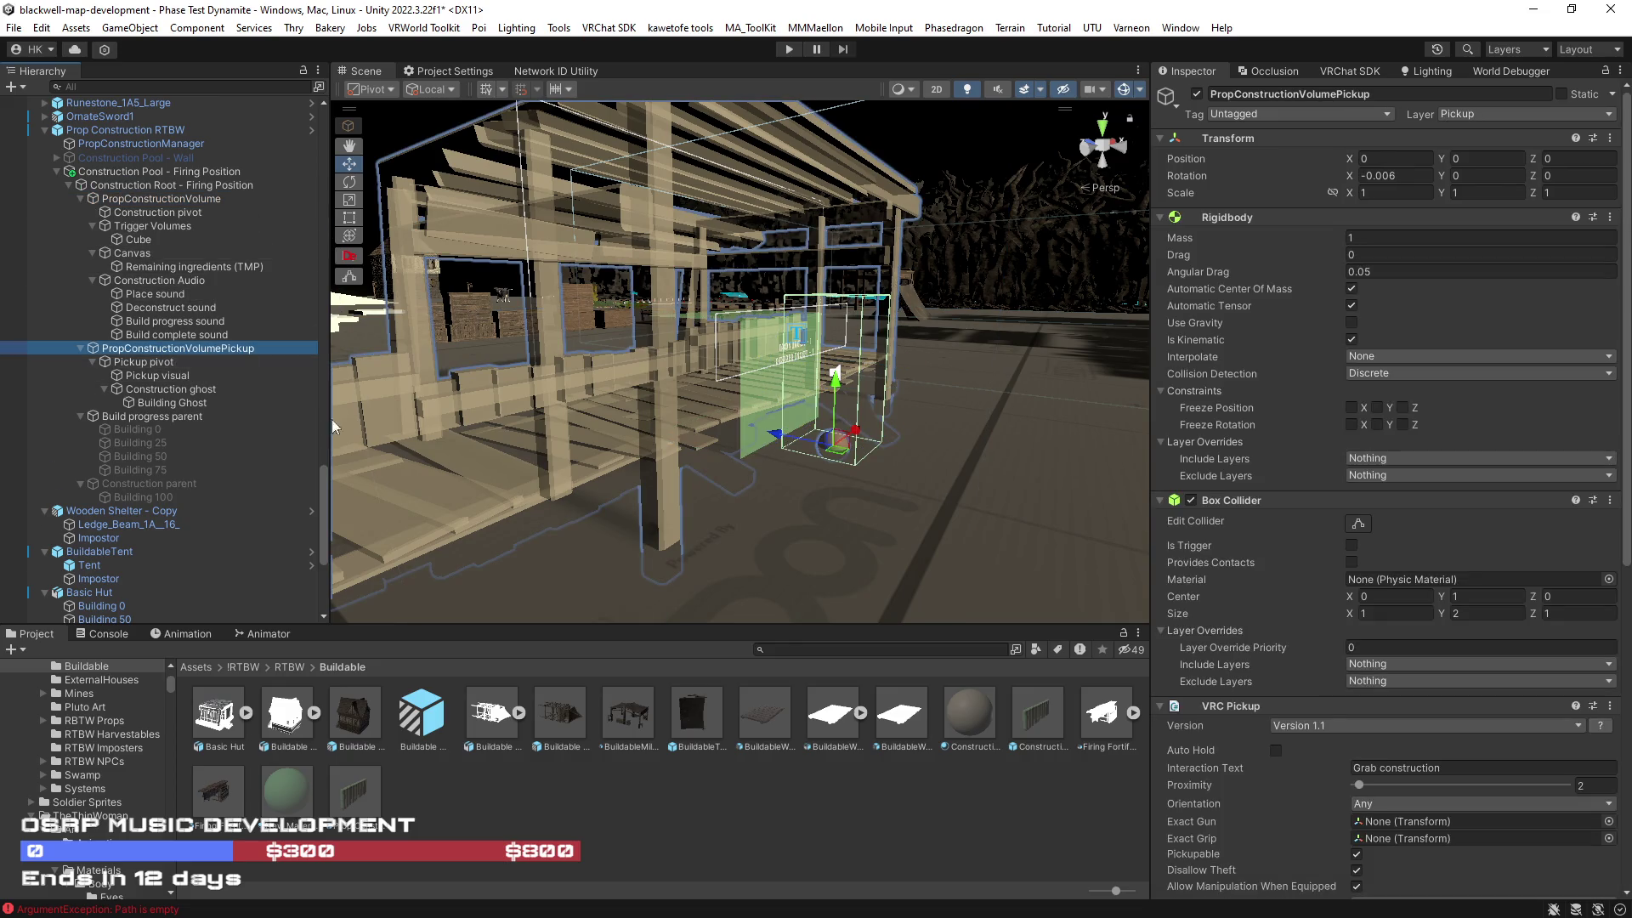
click(137, 196)
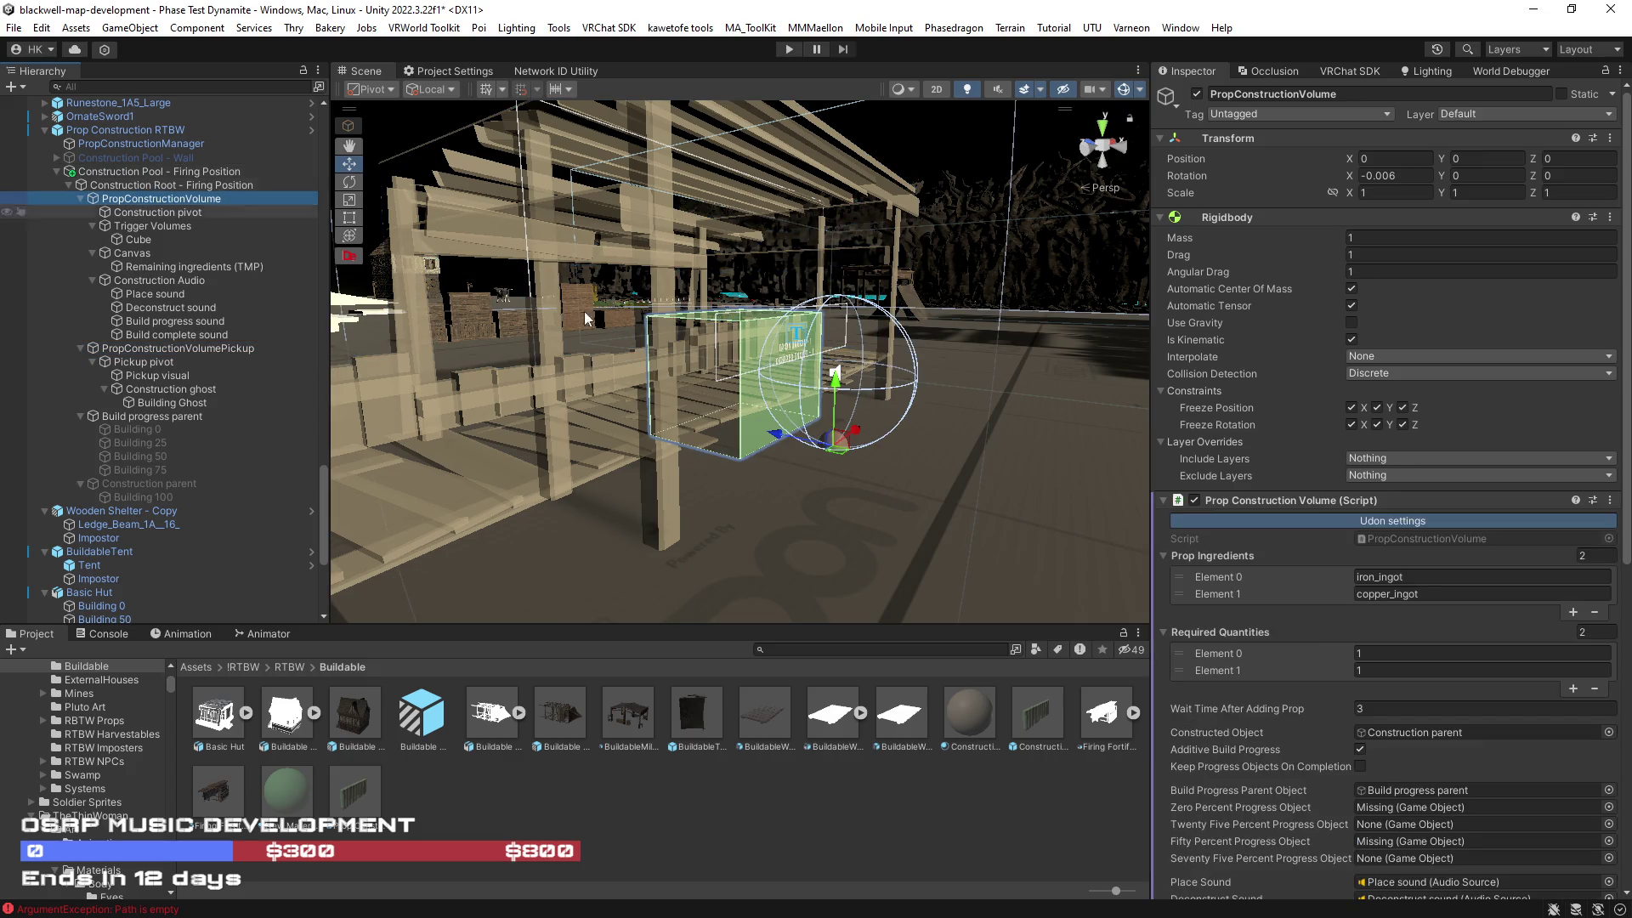
scroll(1293, 614, down, 3)
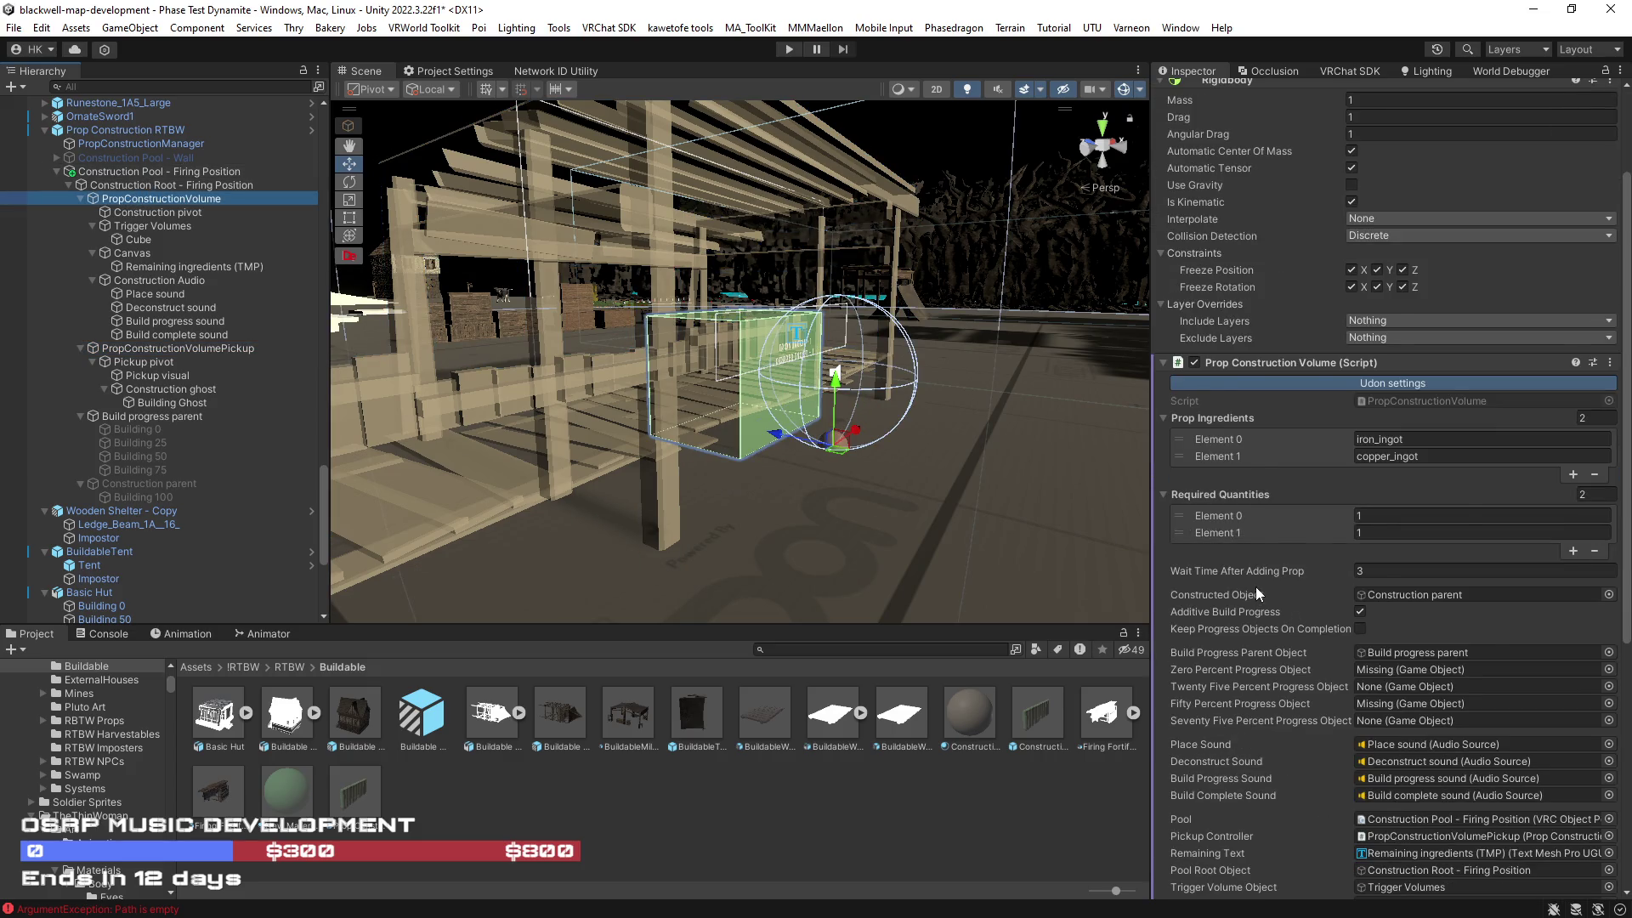
scroll(1256, 586, down, 3)
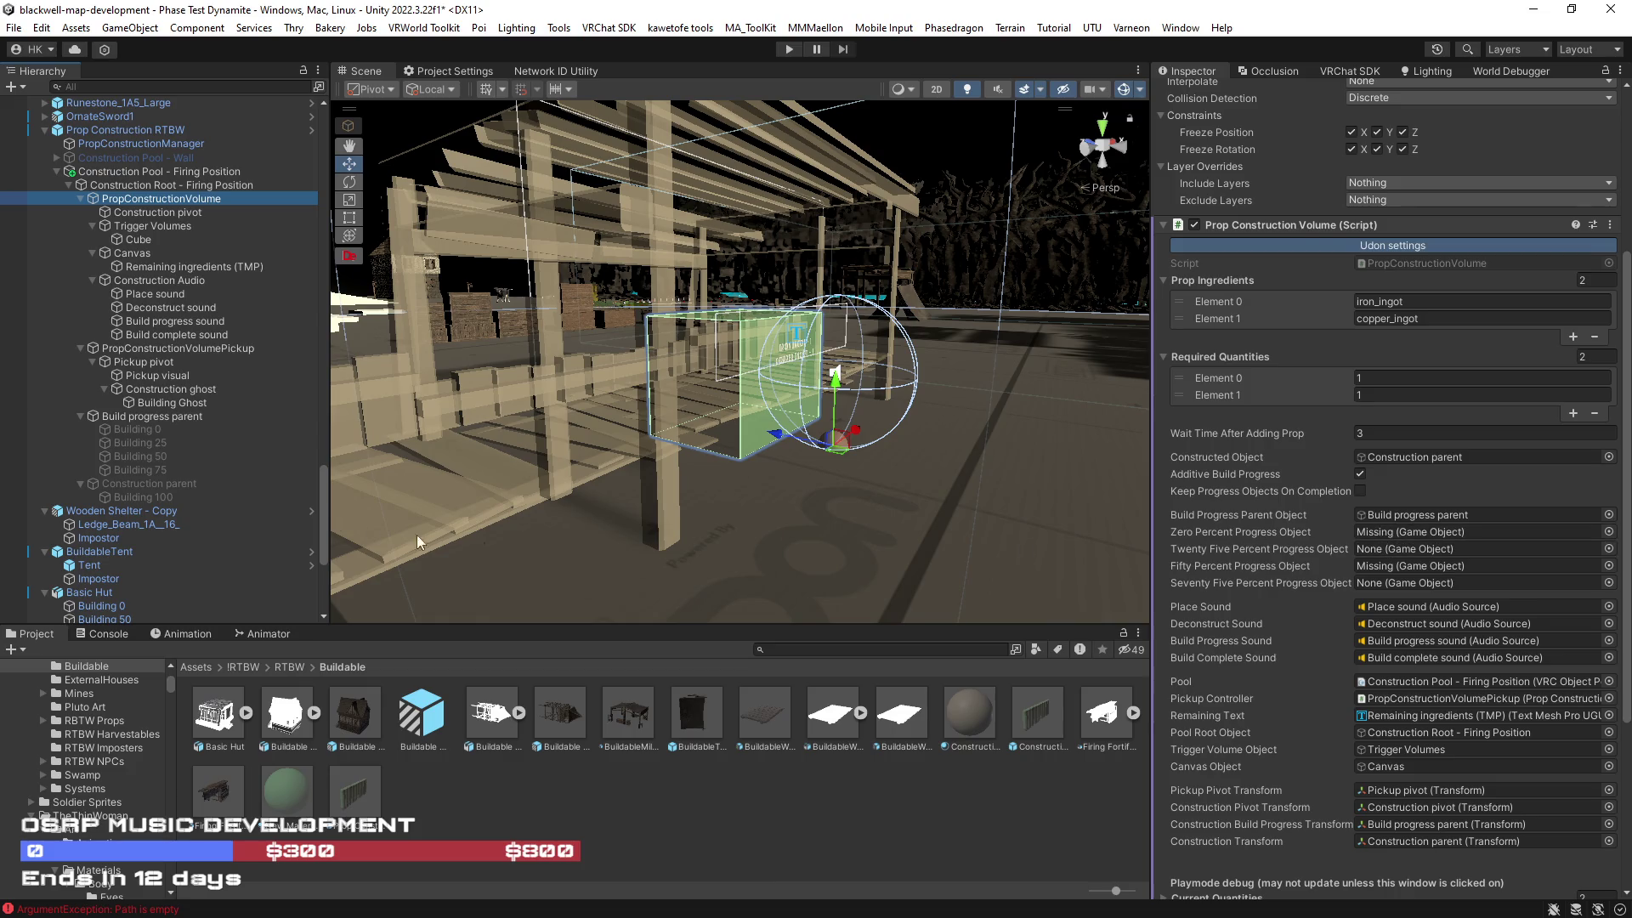
Step: Assign Building 0, 25, 50 and 75 to the Zero, Twenty Five, Fifty and Seventy Five Percent fields
drag(136, 427, 1454, 534)
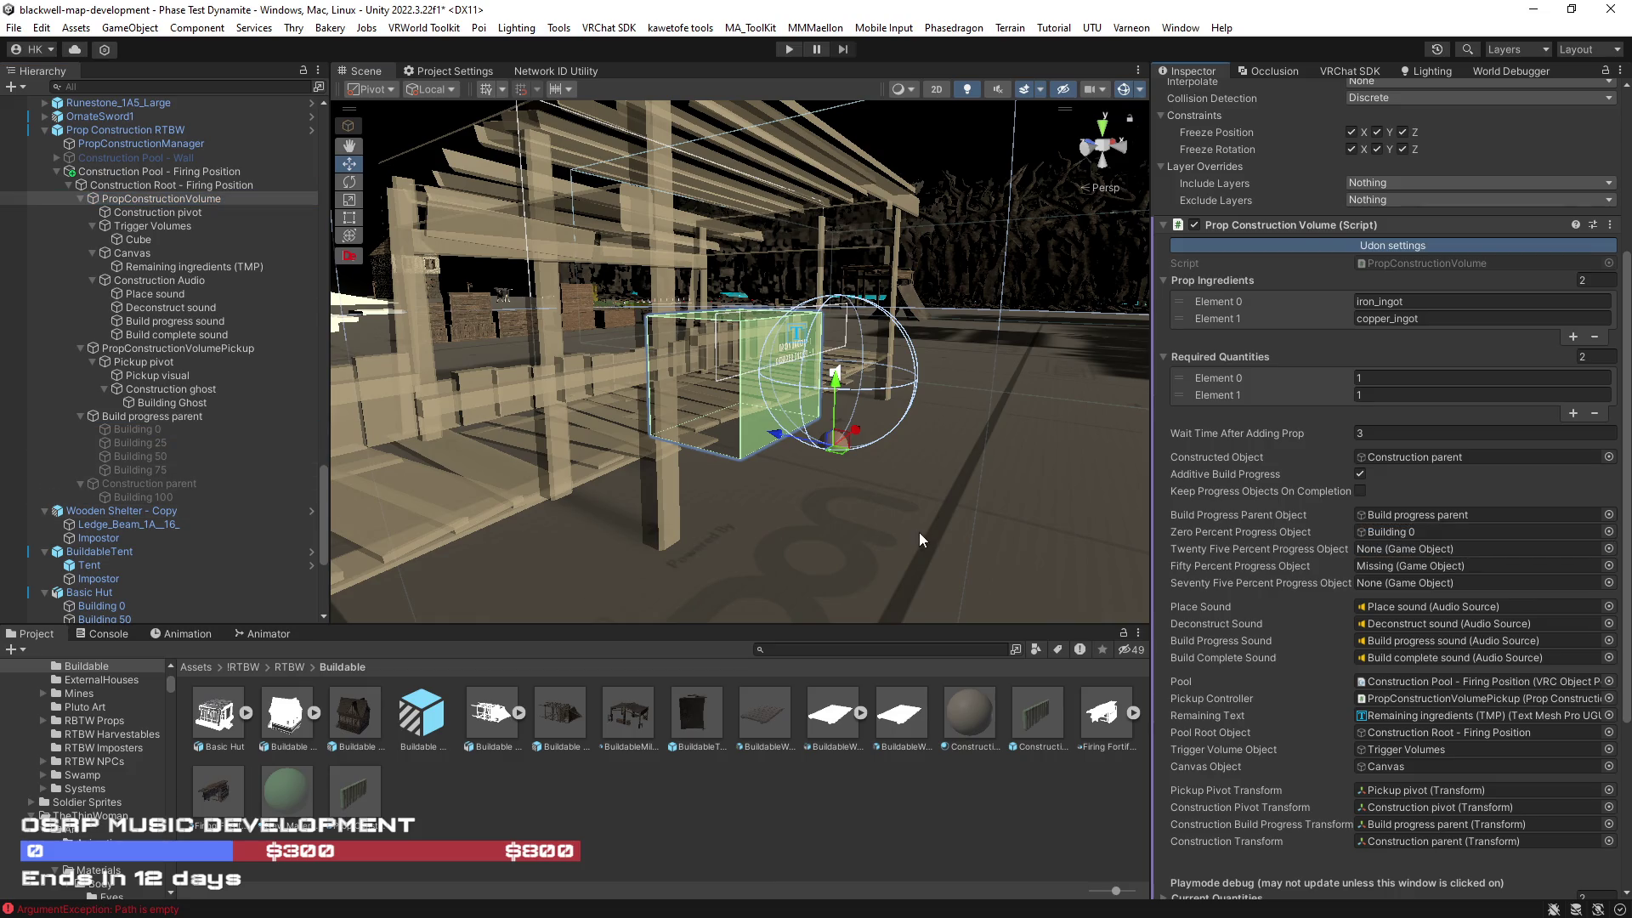
mouse_move(136, 443)
mouse_down()
mouse_move(680, 510)
mouse_move(1437, 552)
mouse_move(1419, 556)
mouse_up()
mouse_move(144, 458)
mouse_down()
mouse_move(1476, 595)
mouse_move(1419, 566)
mouse_up()
click(157, 470)
drag(158, 470, 1401, 590)
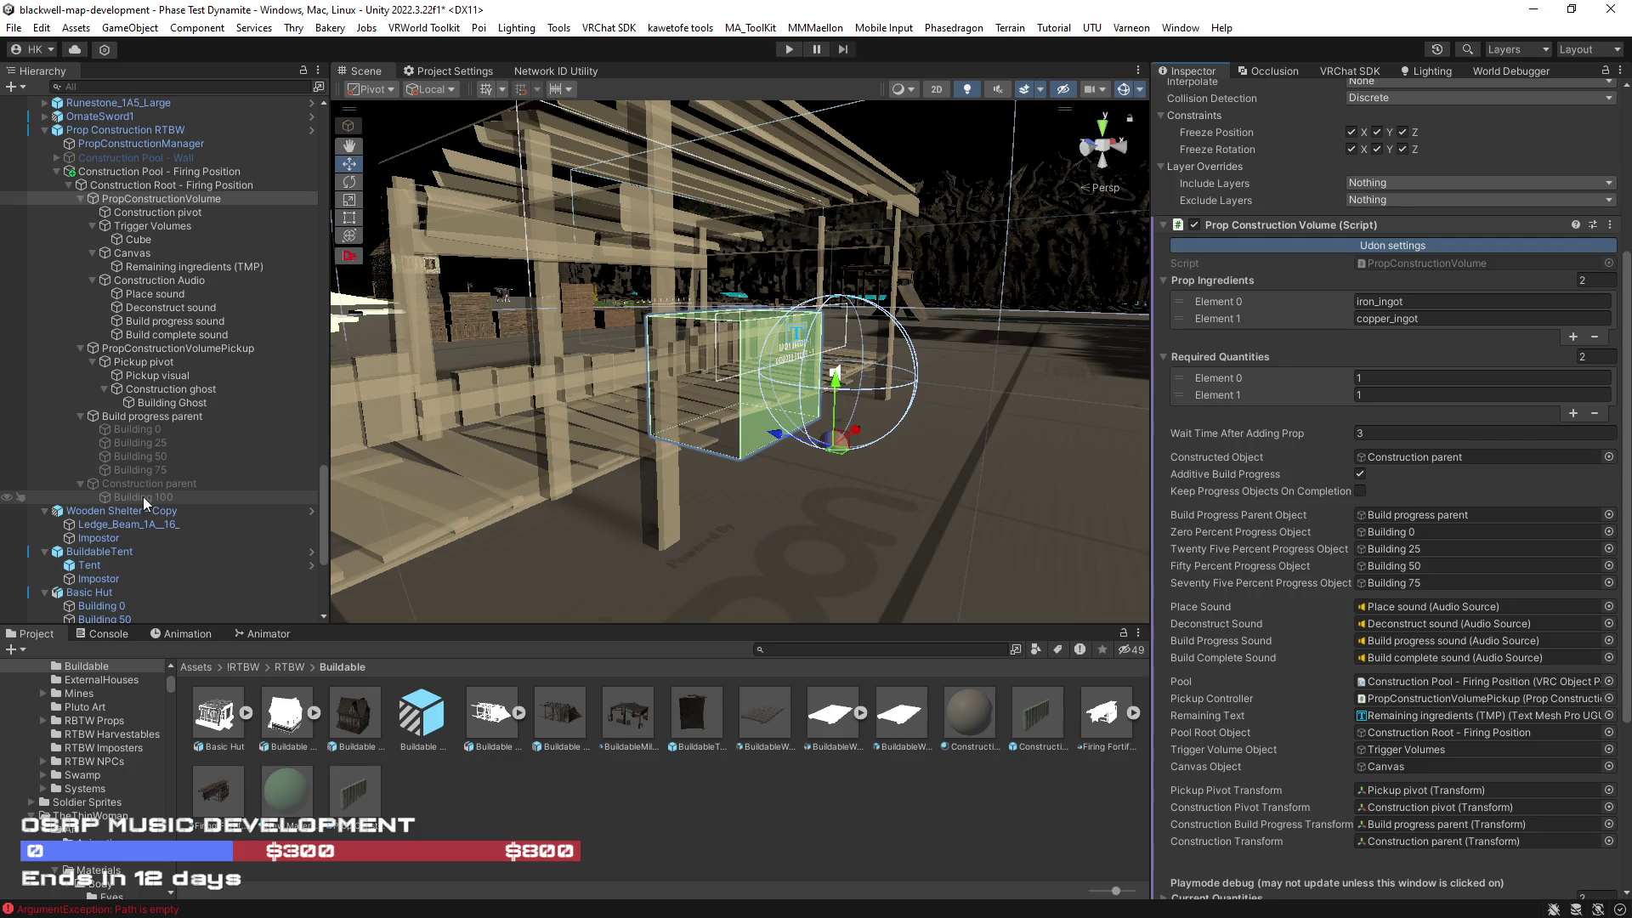
mouse_move(143, 496)
mouse_down()
mouse_move(1405, 467)
mouse_move(170, 510)
mouse_move(1368, 519)
mouse_move(1479, 472)
mouse_up()
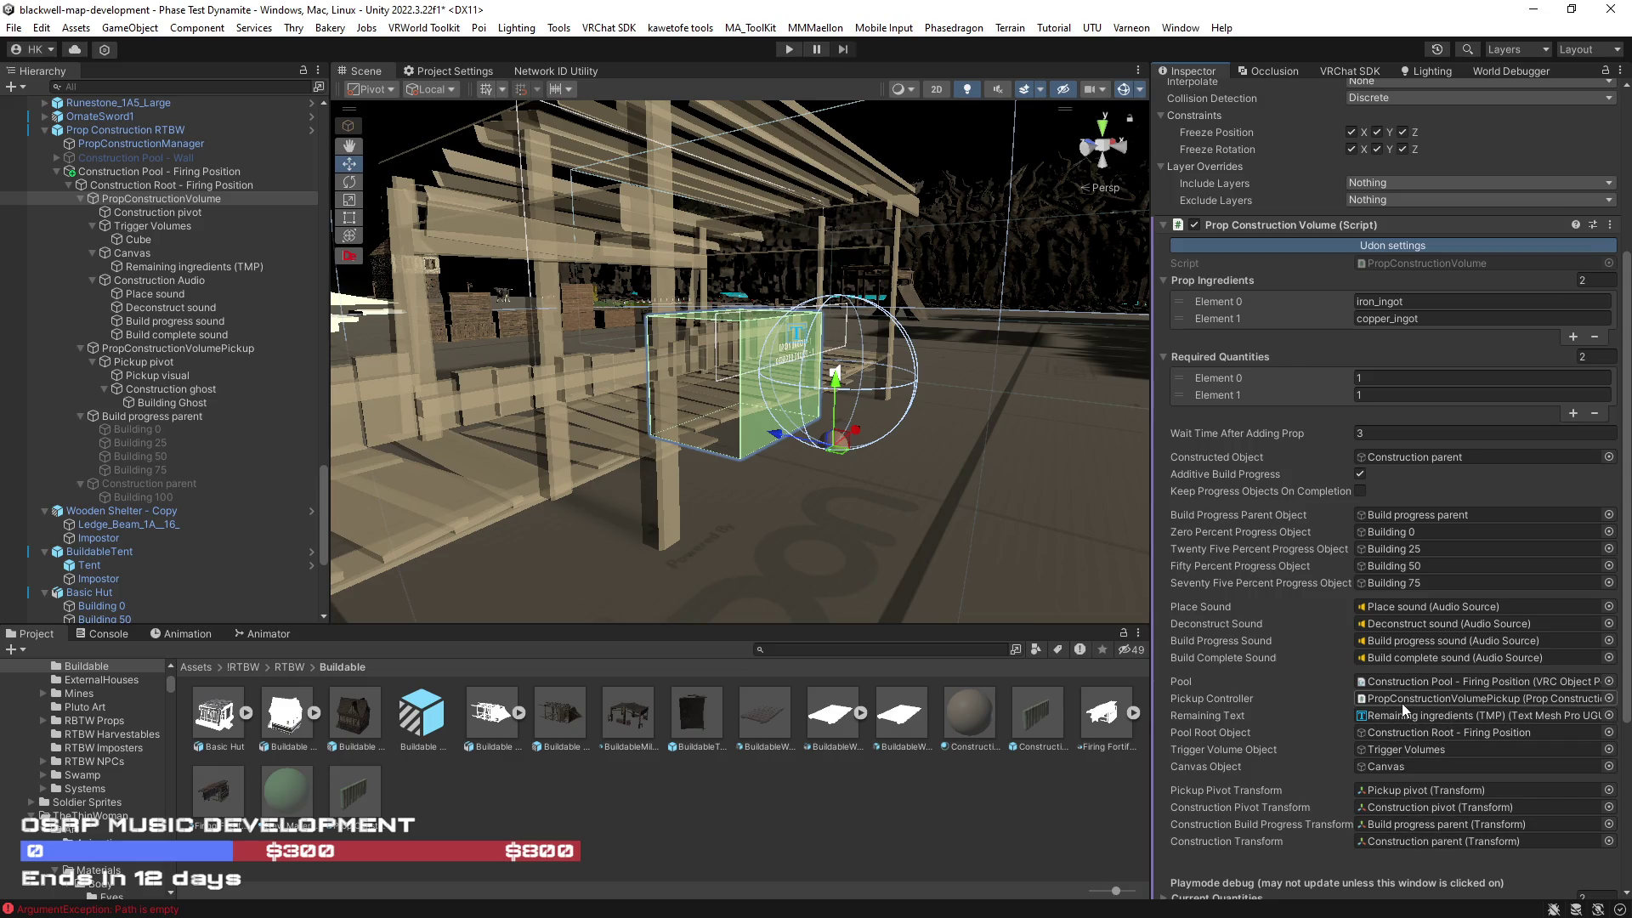
scroll(1409, 695, down, 3)
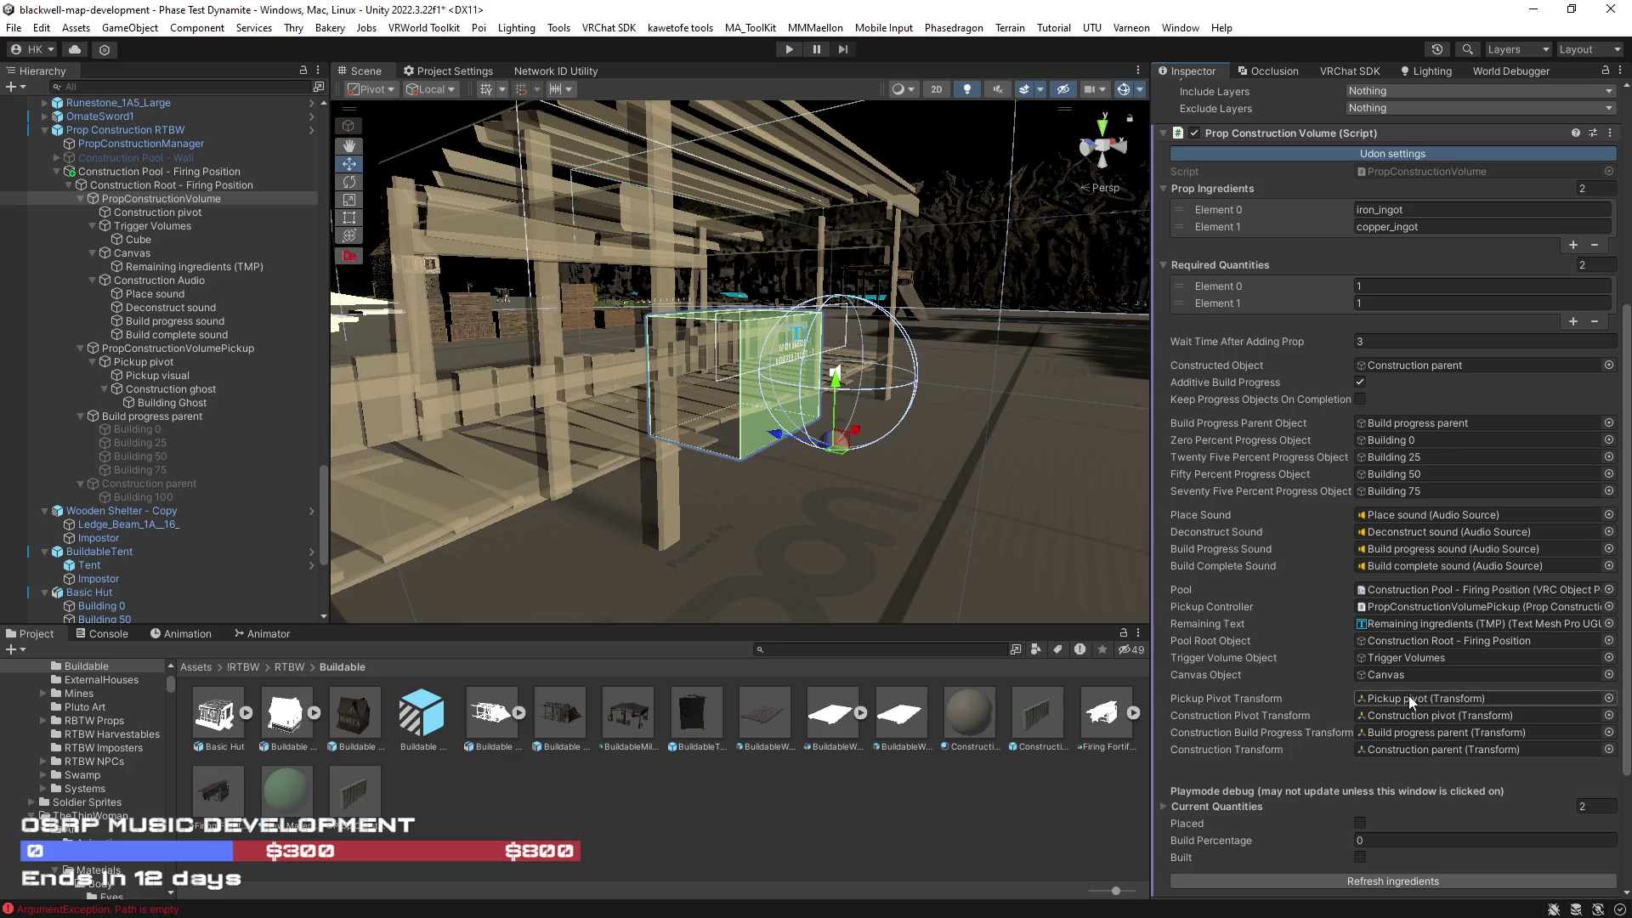
scroll(1409, 696, up, 3)
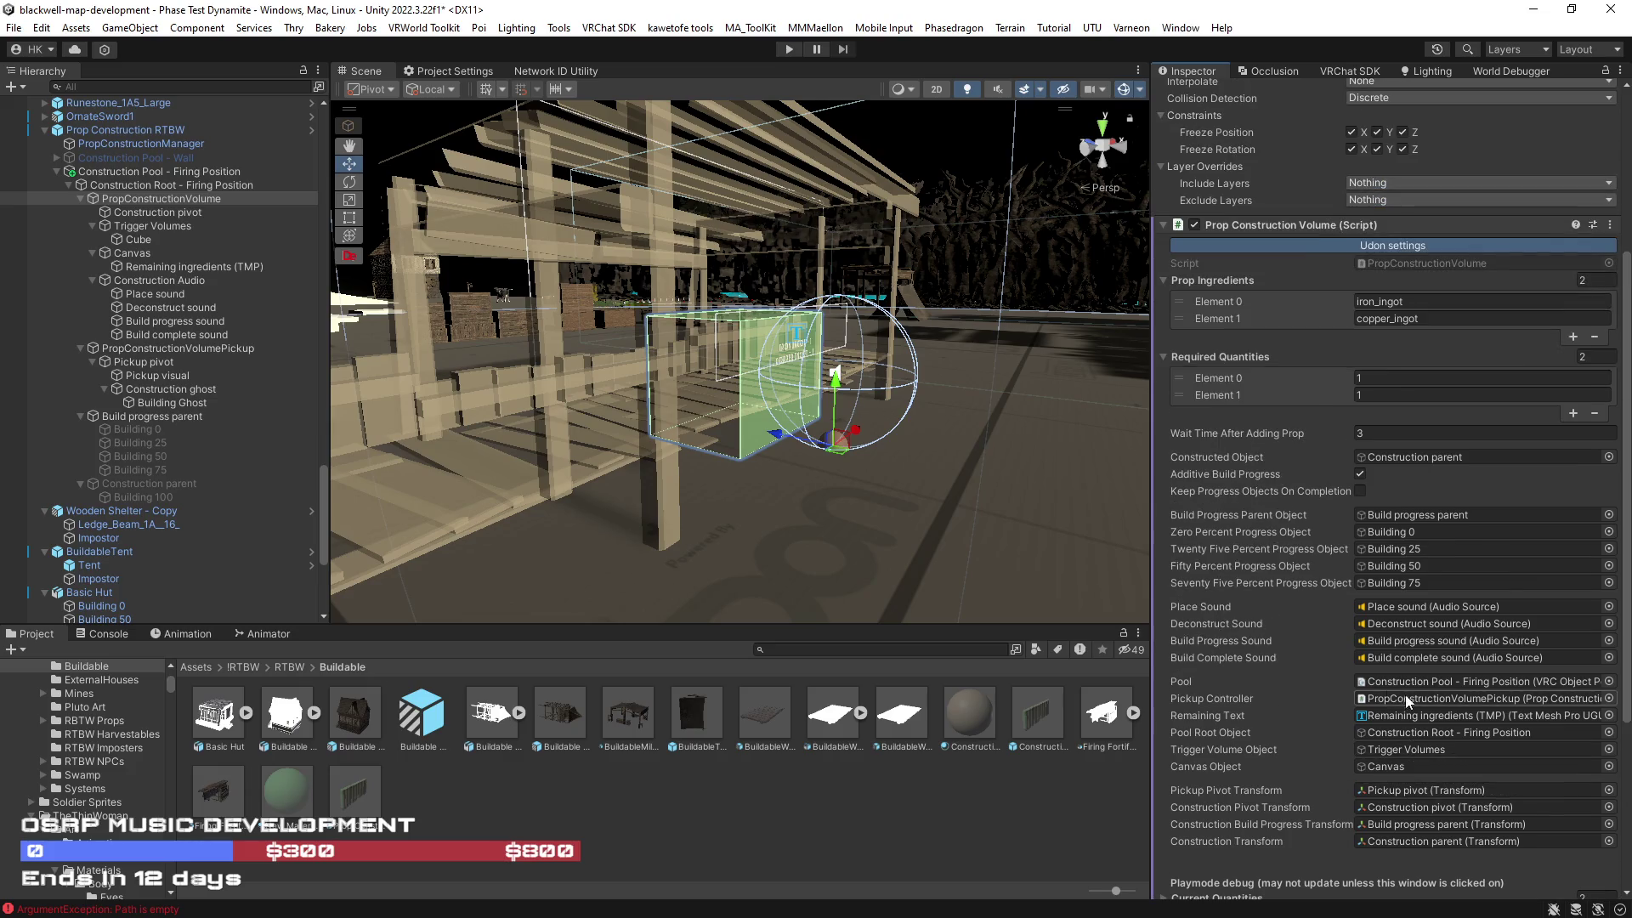
drag(884, 485, 946, 482)
scroll(1334, 517, up, 7)
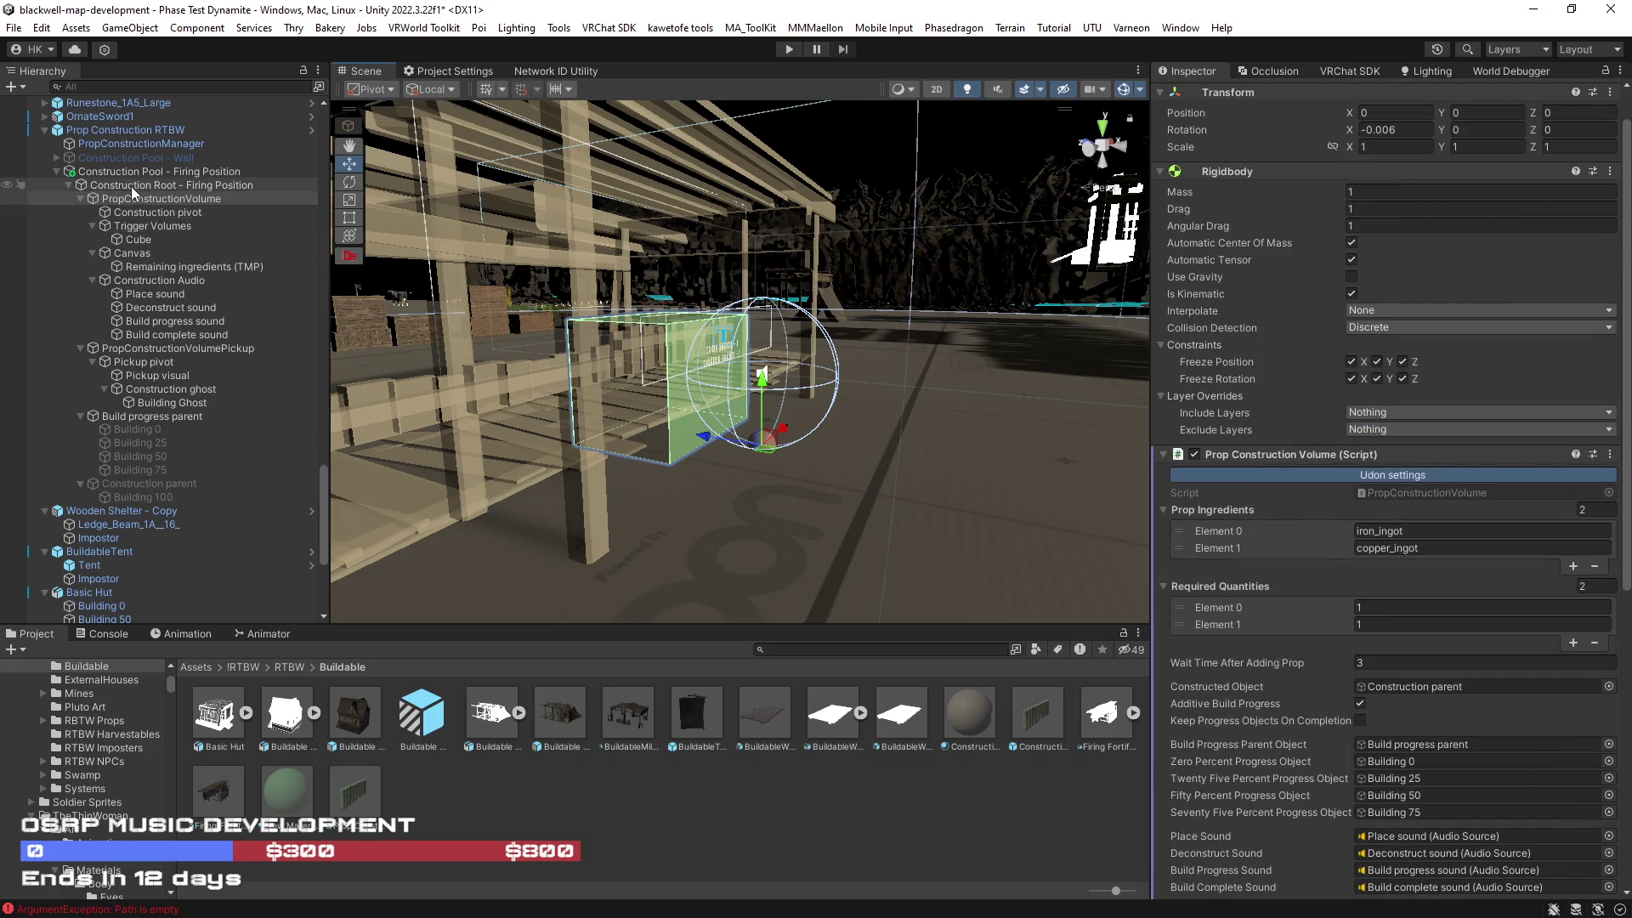
Step: Remove the 14 empty entries from Construction Pool - Firing Position's object pool
scroll(131, 186, up, 3)
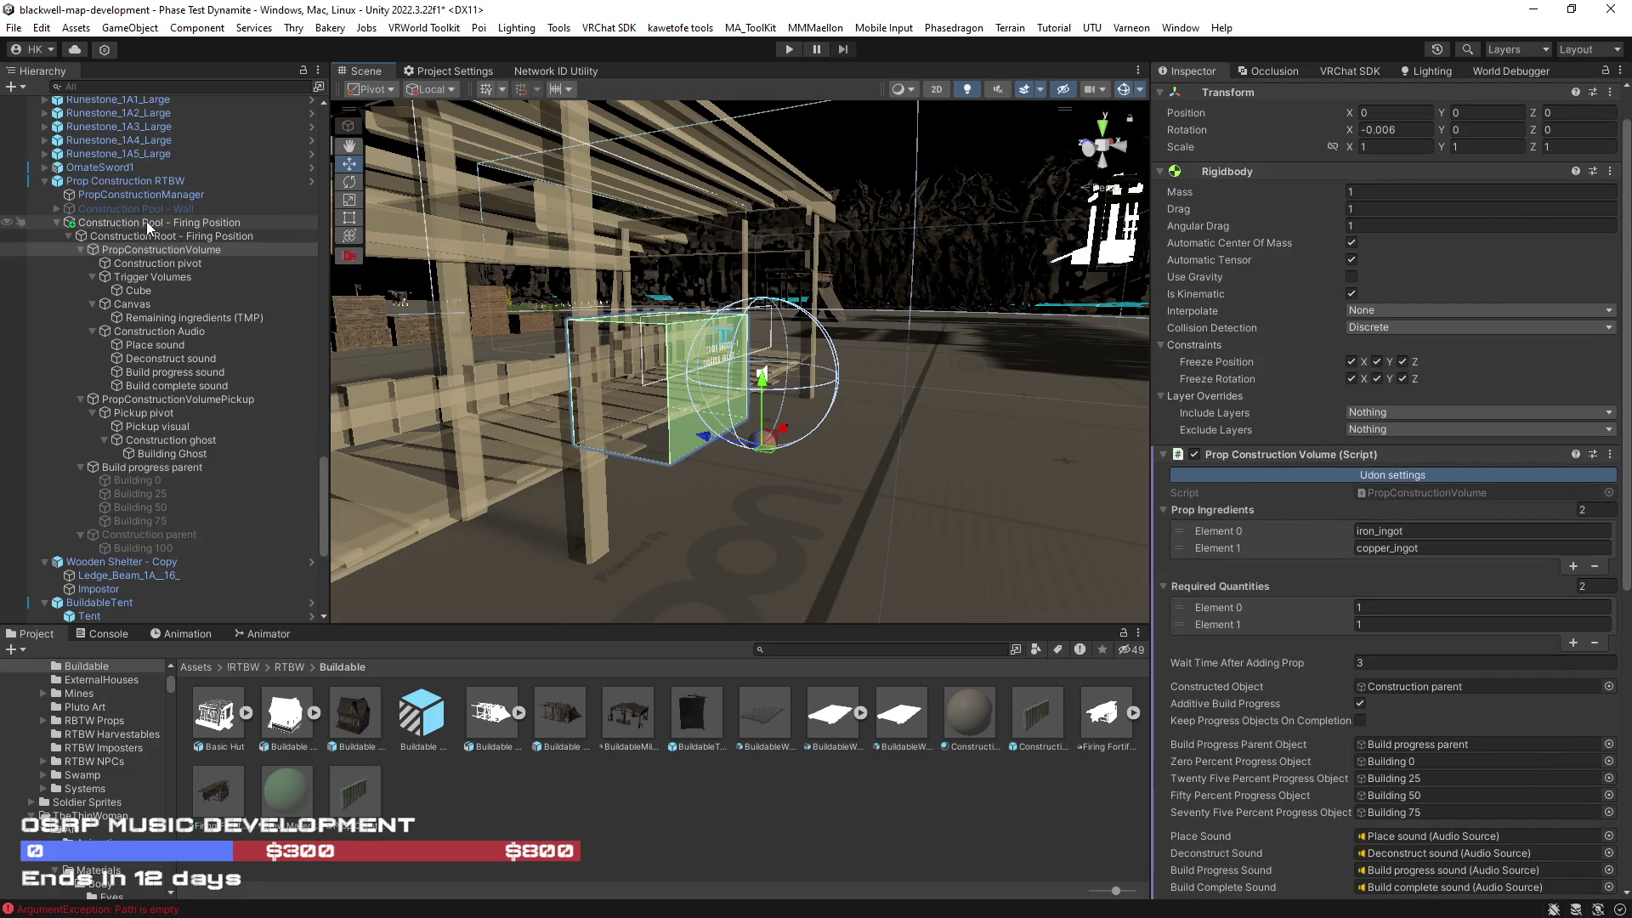
click(149, 223)
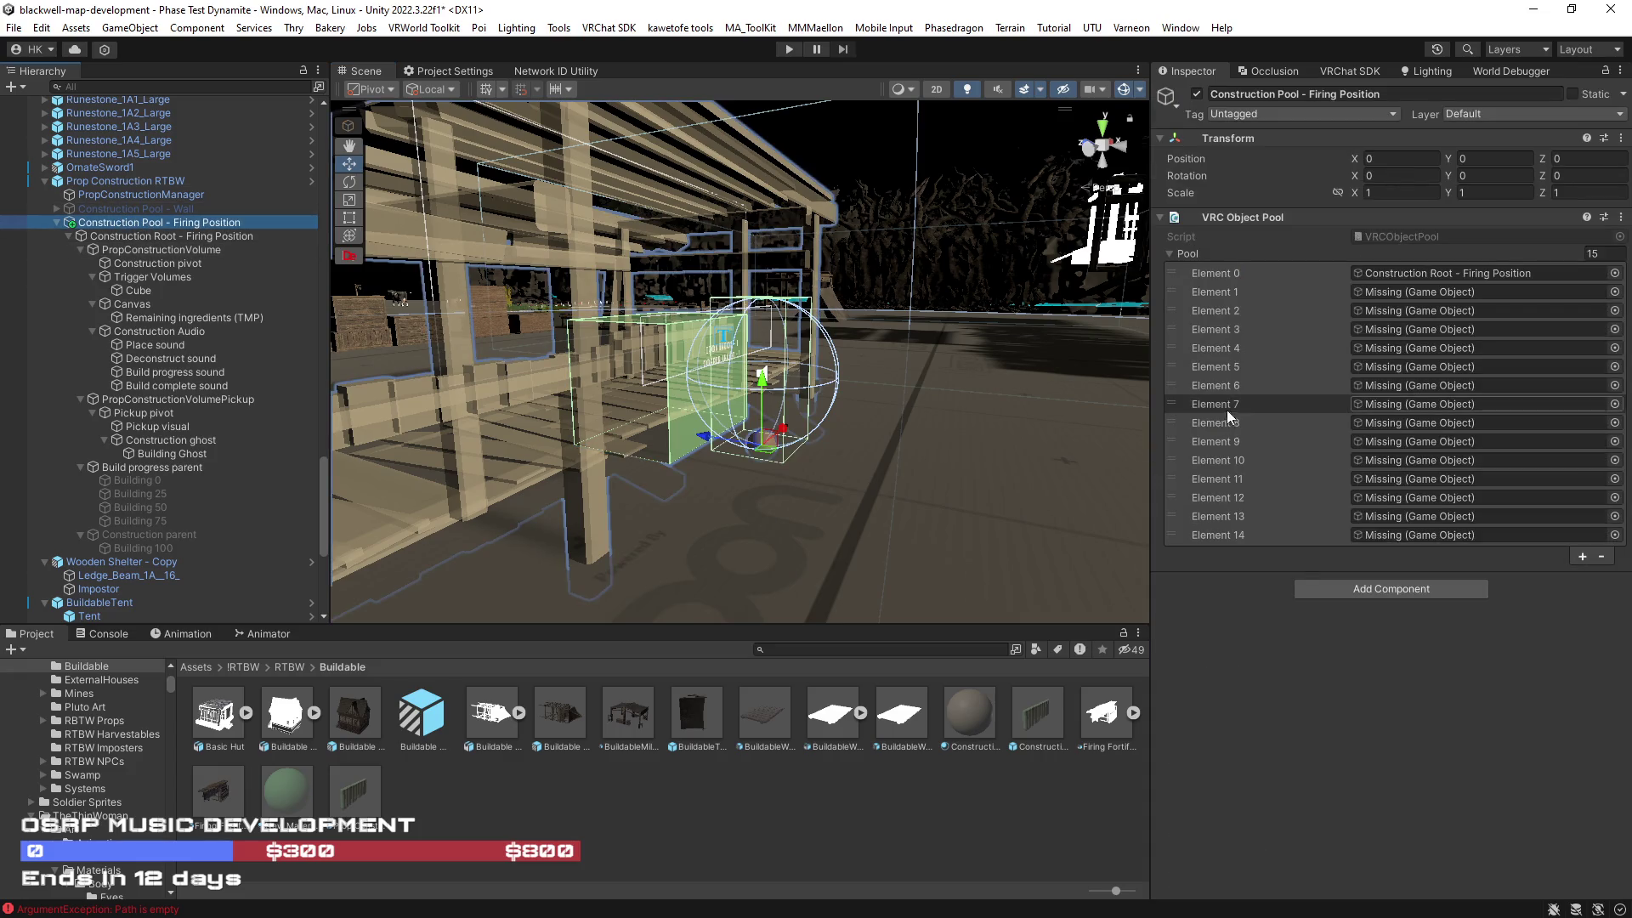
click(1309, 292)
shift+click(1293, 527)
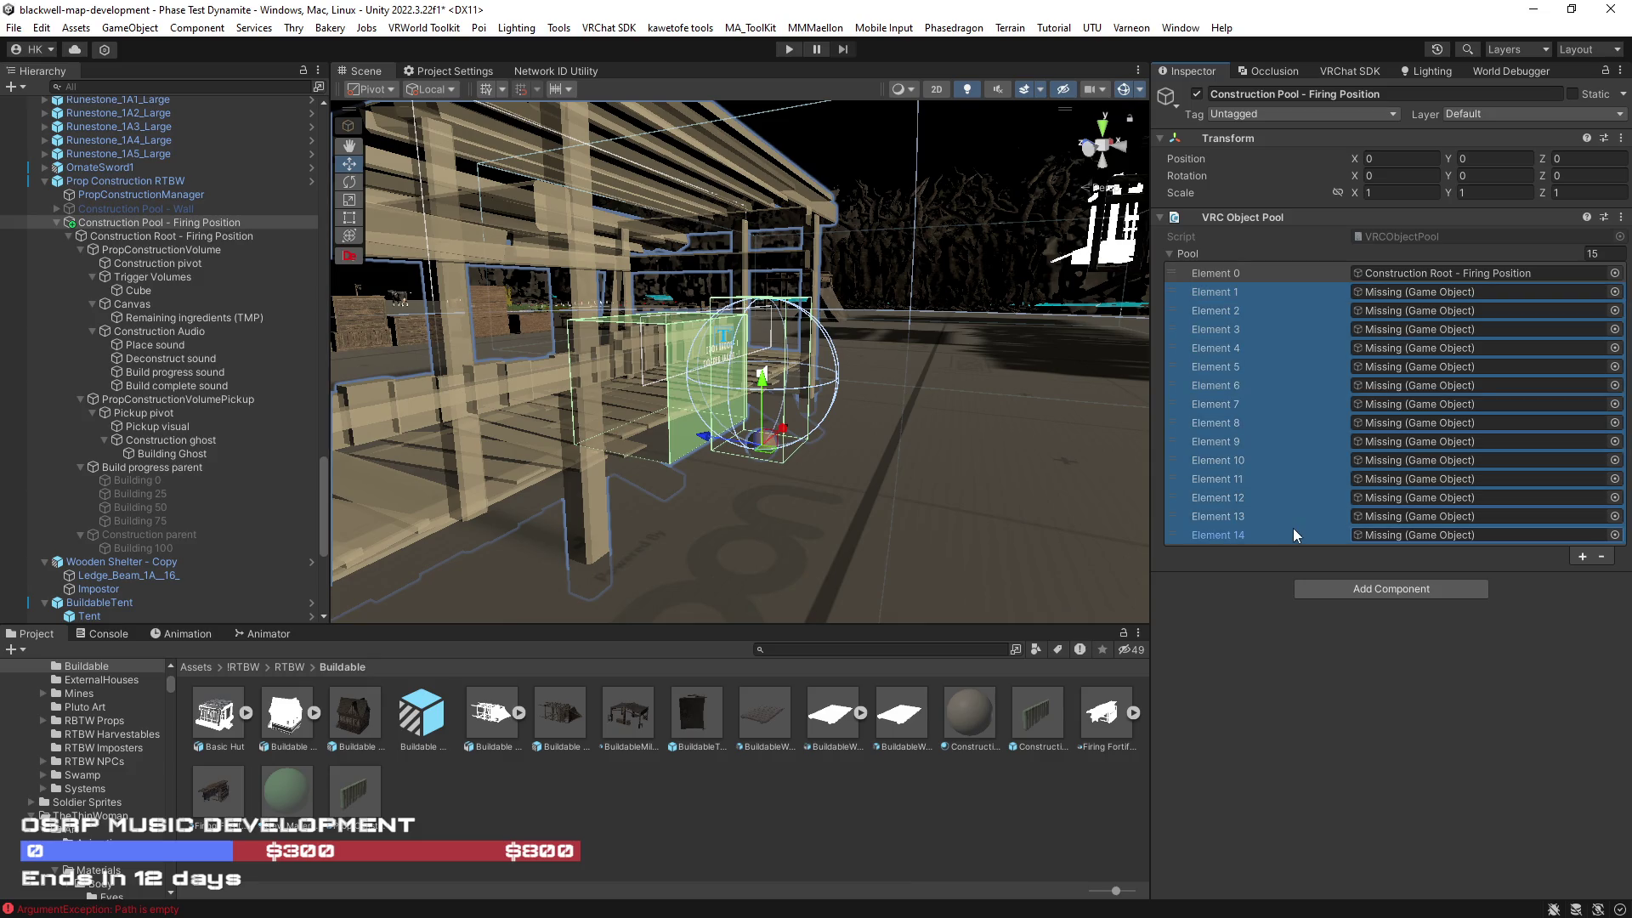
click(1601, 558)
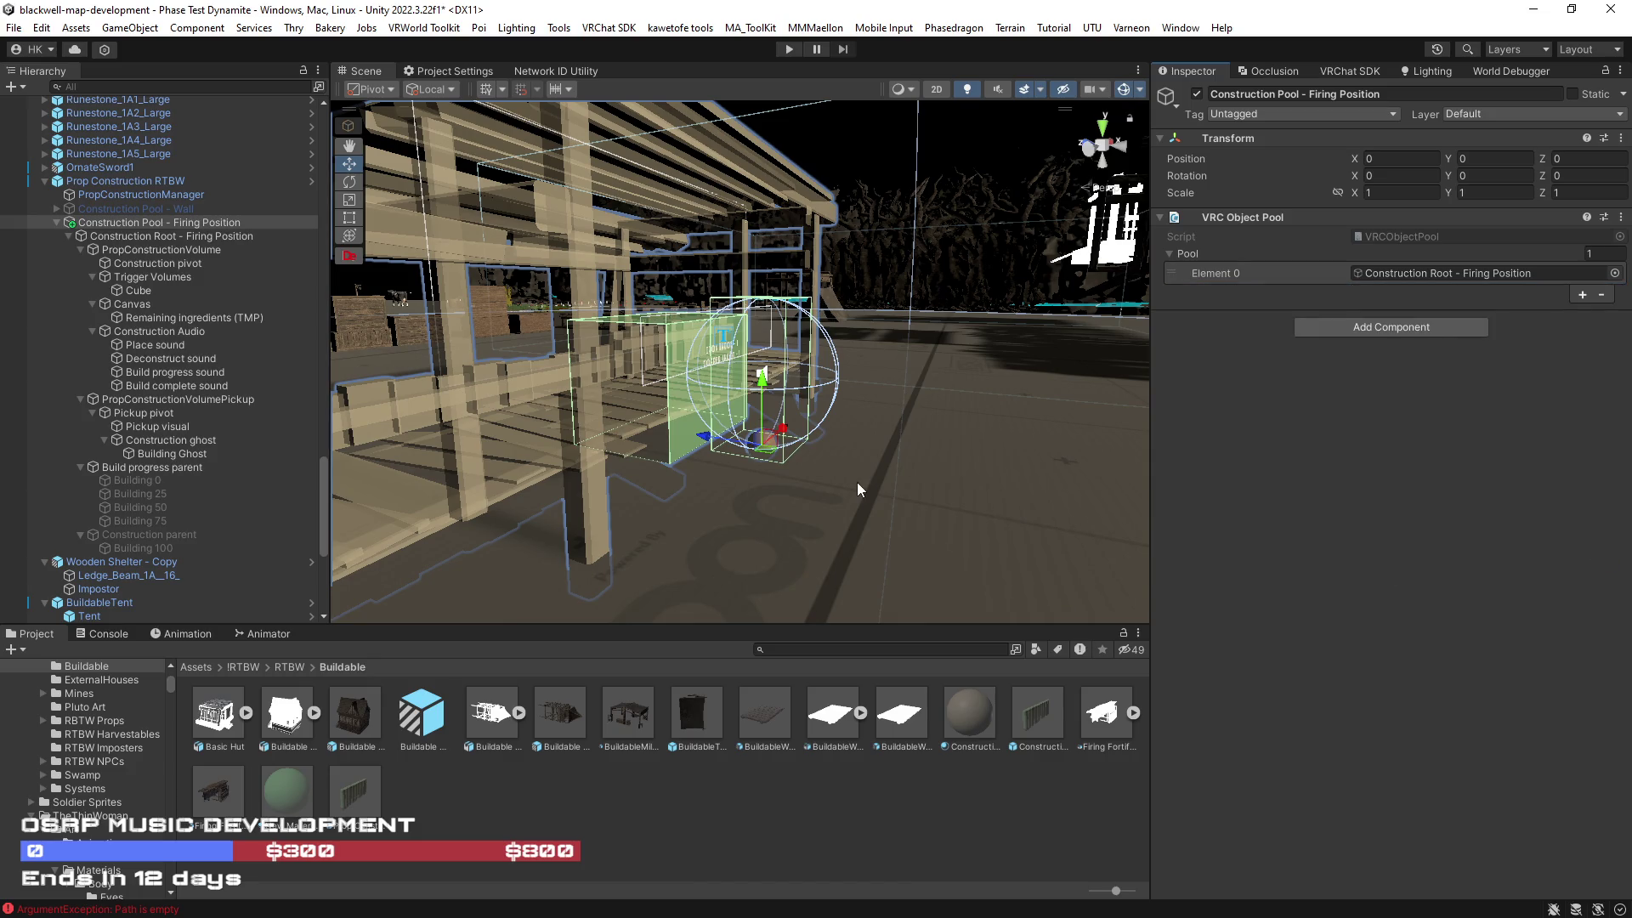
Step: Add Construction Pool - Firing Position as Construction Pools Element 1 and enter Play mode
click(110, 182)
click(113, 194)
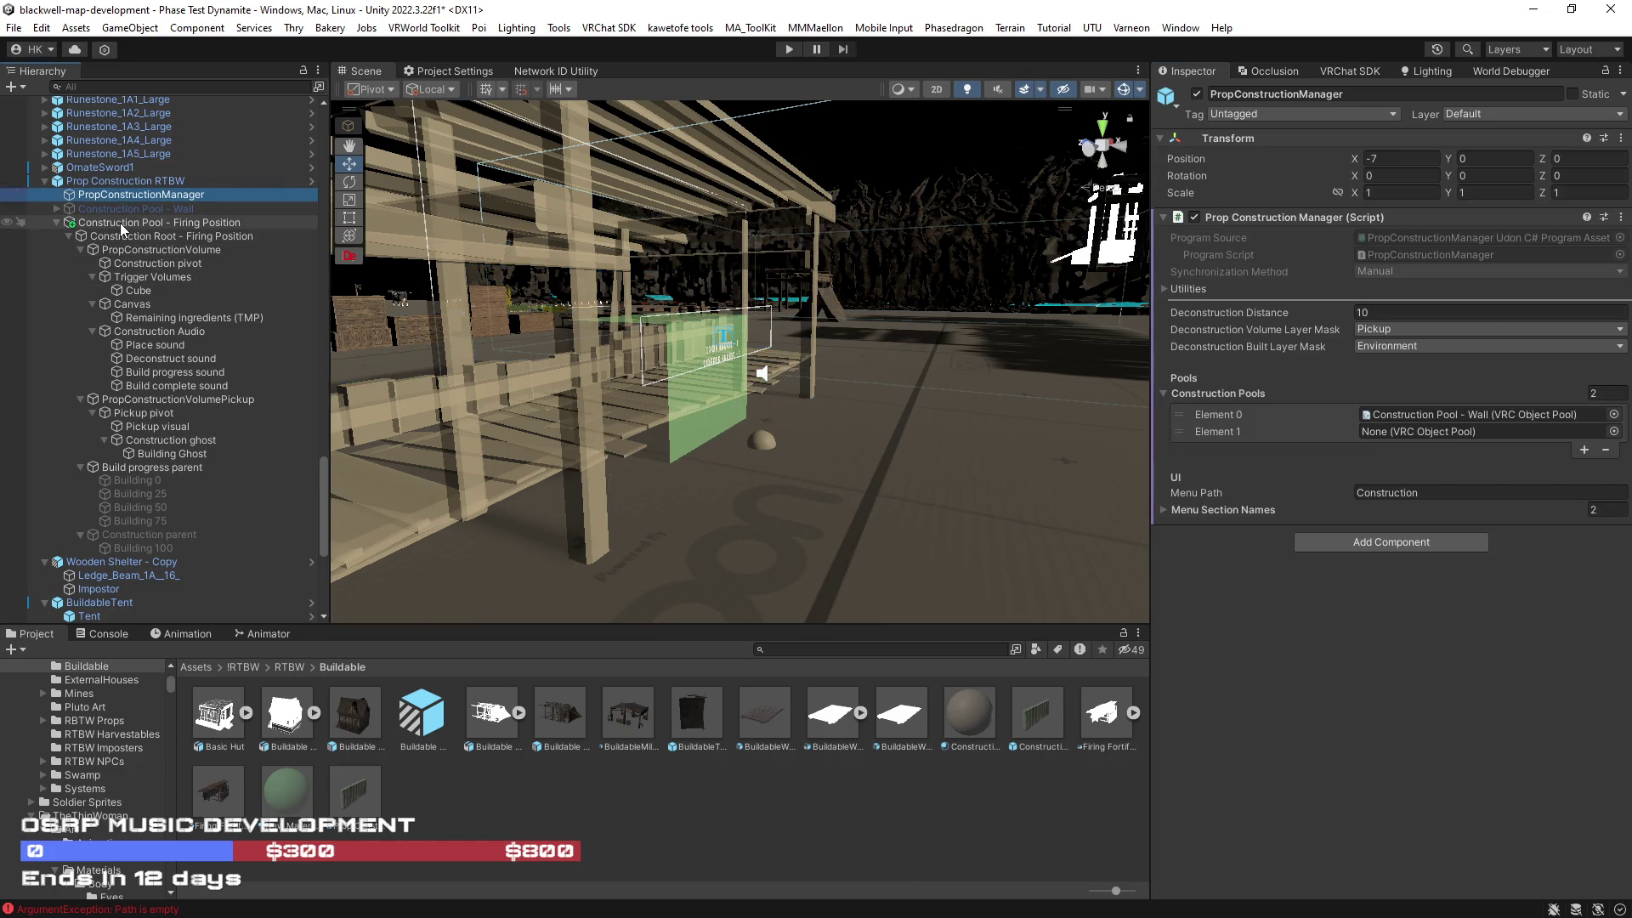
mouse_move(119, 223)
mouse_down()
mouse_move(340, 272)
mouse_move(1456, 439)
mouse_up()
drag(812, 399, 820, 404)
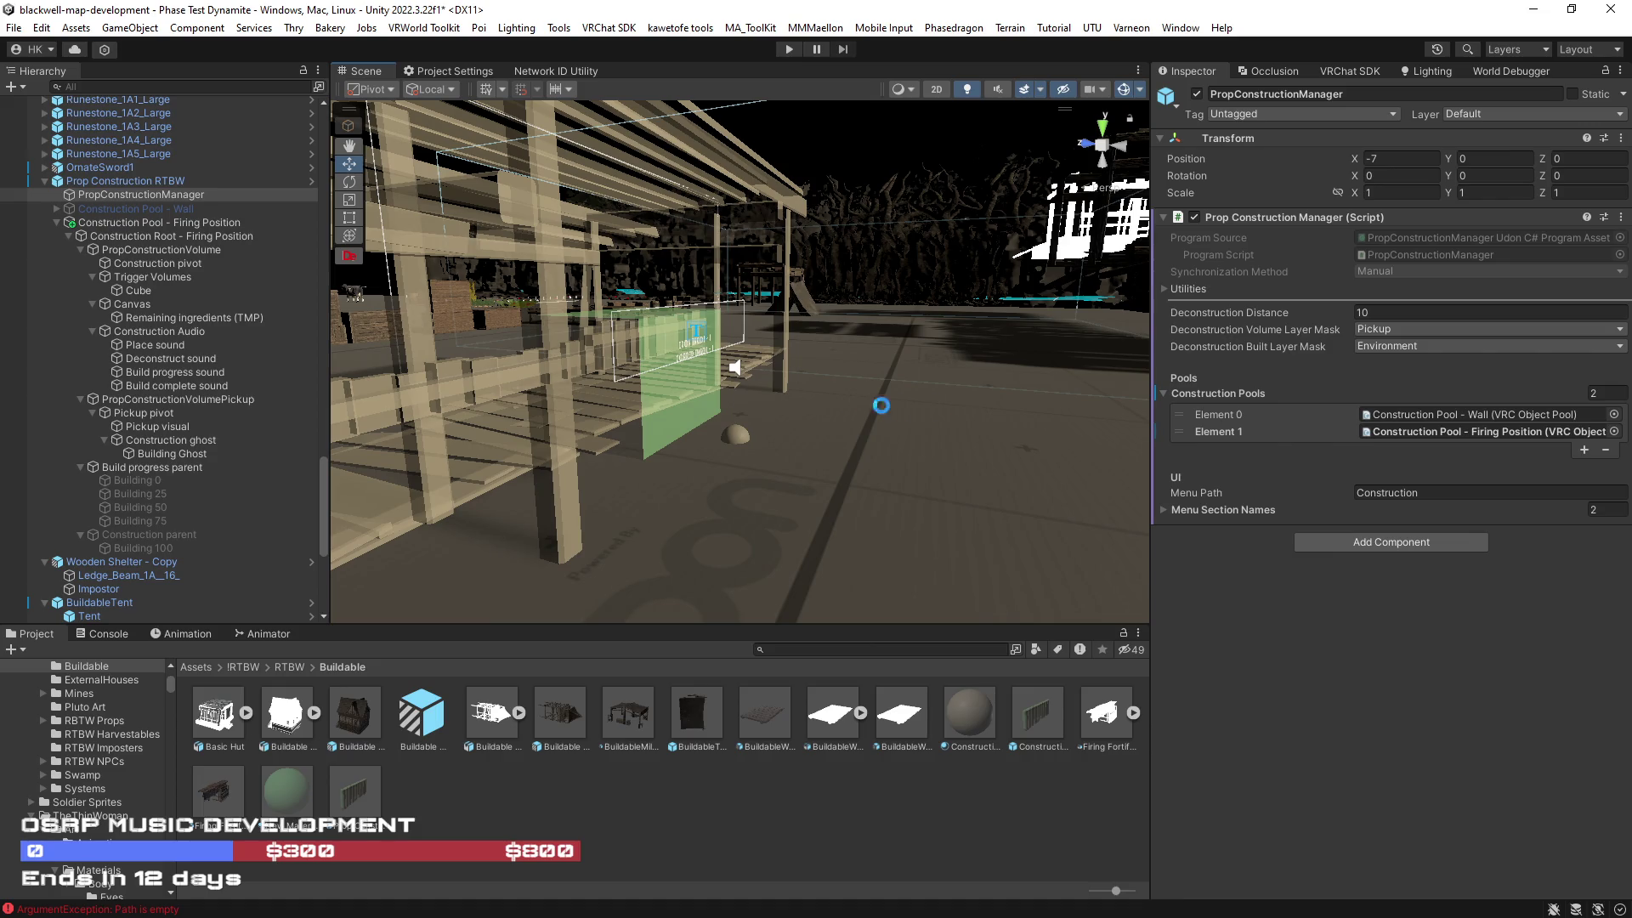
click(789, 50)
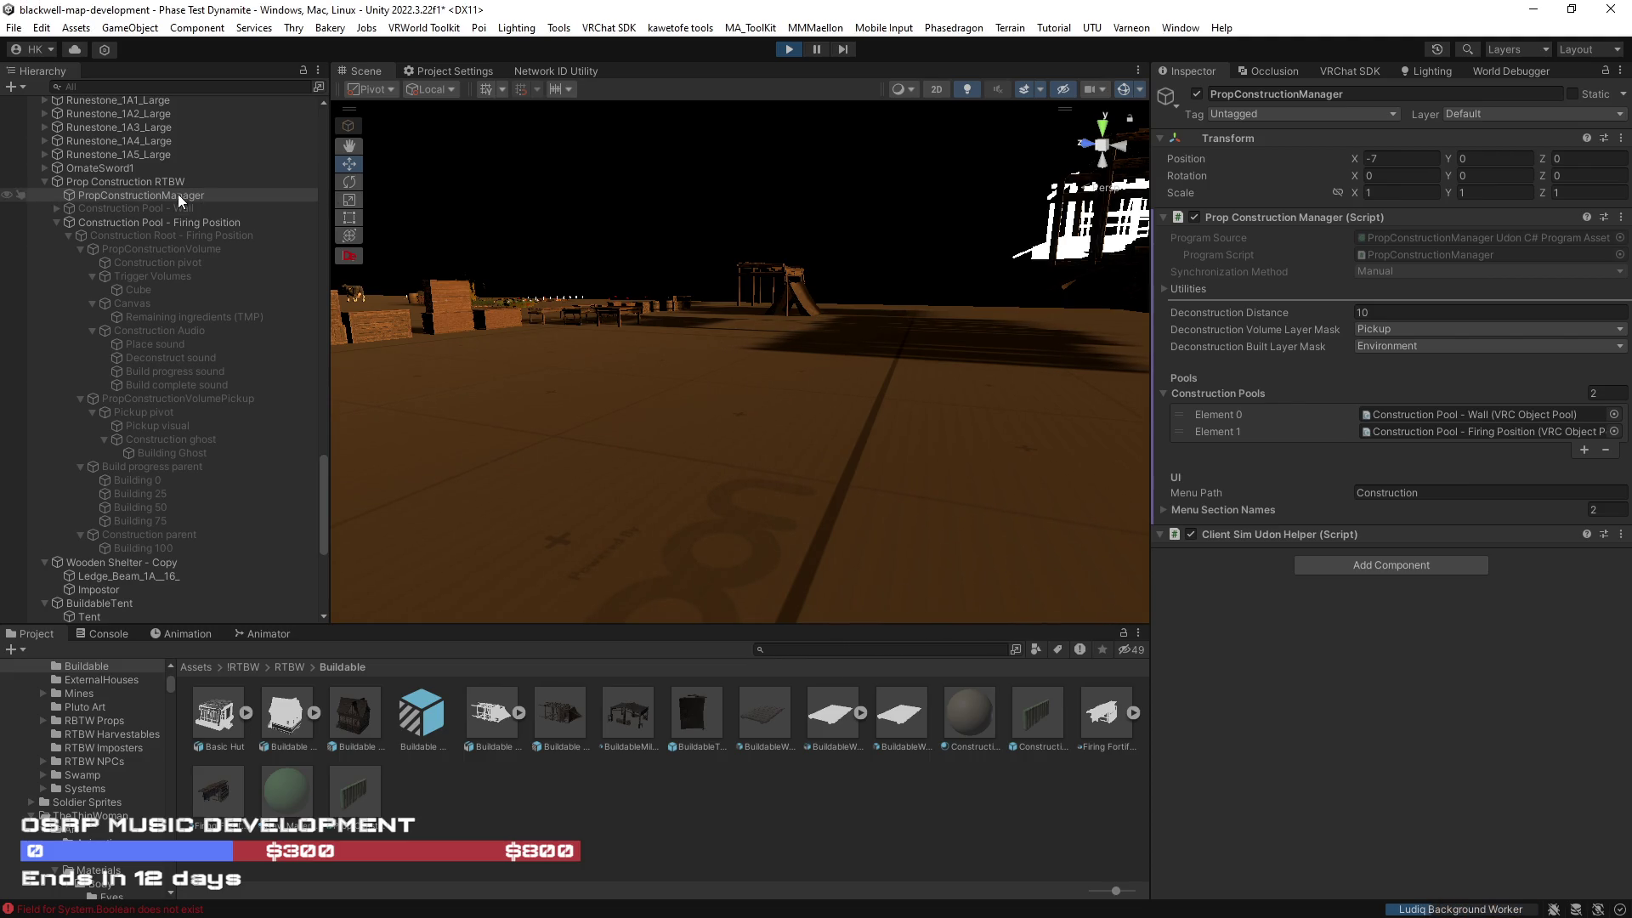
Step: Let the scene load in Play mode, then clear the selection
click(974, 266)
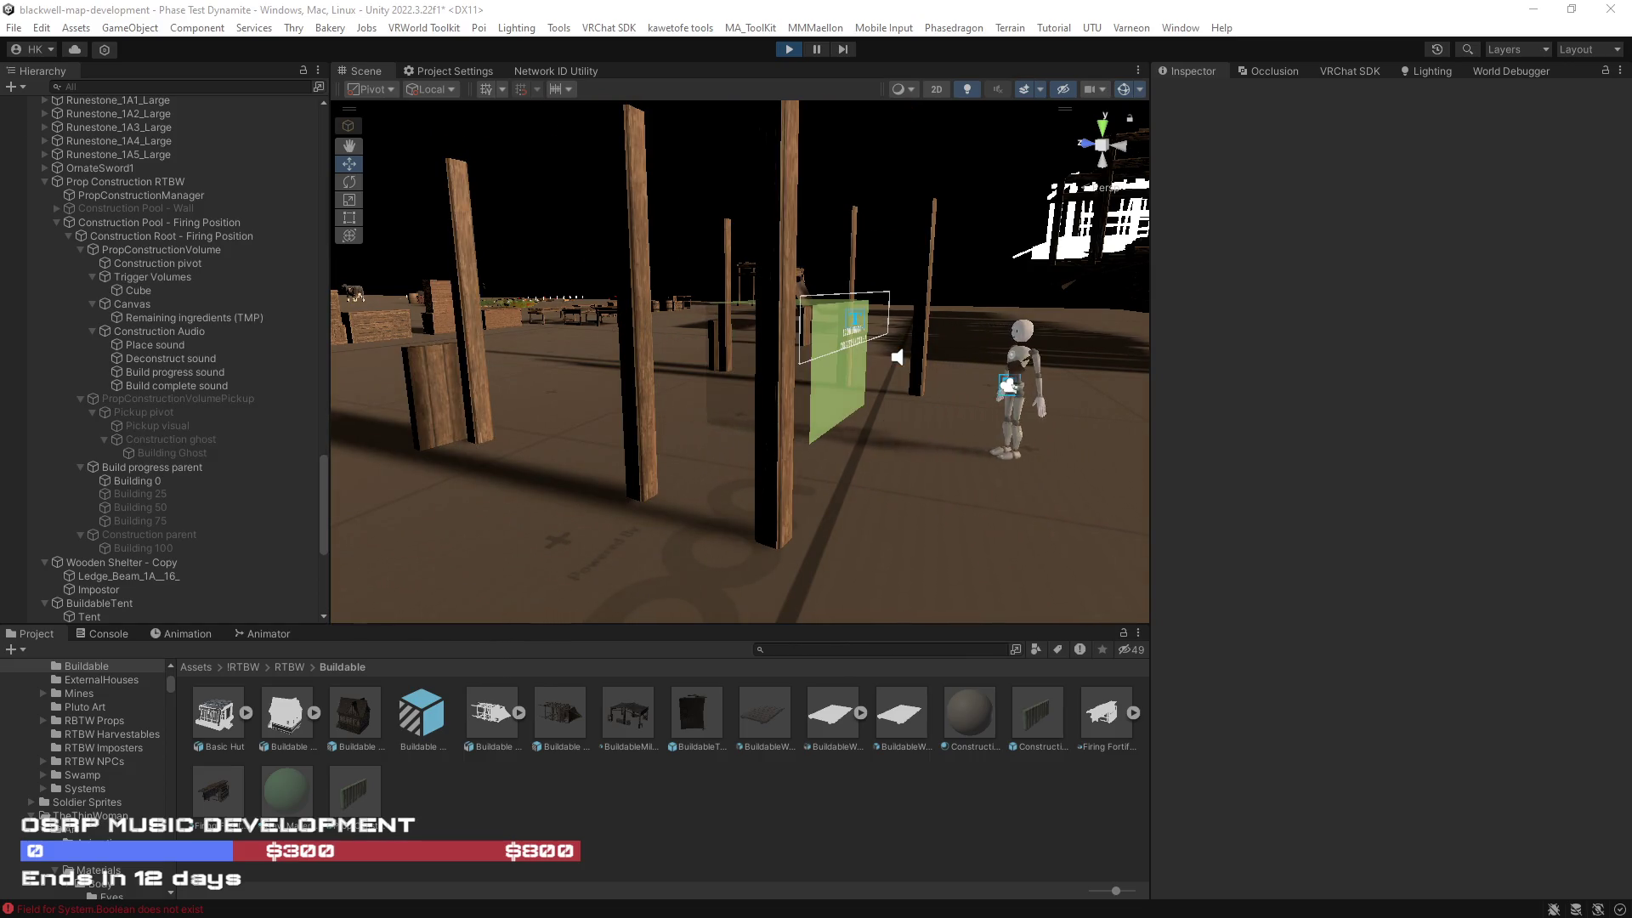
Step: Orbit the Scene view toward the play-mode avatar, then select PropConstructionVolume
drag(757, 368, 1061, 420)
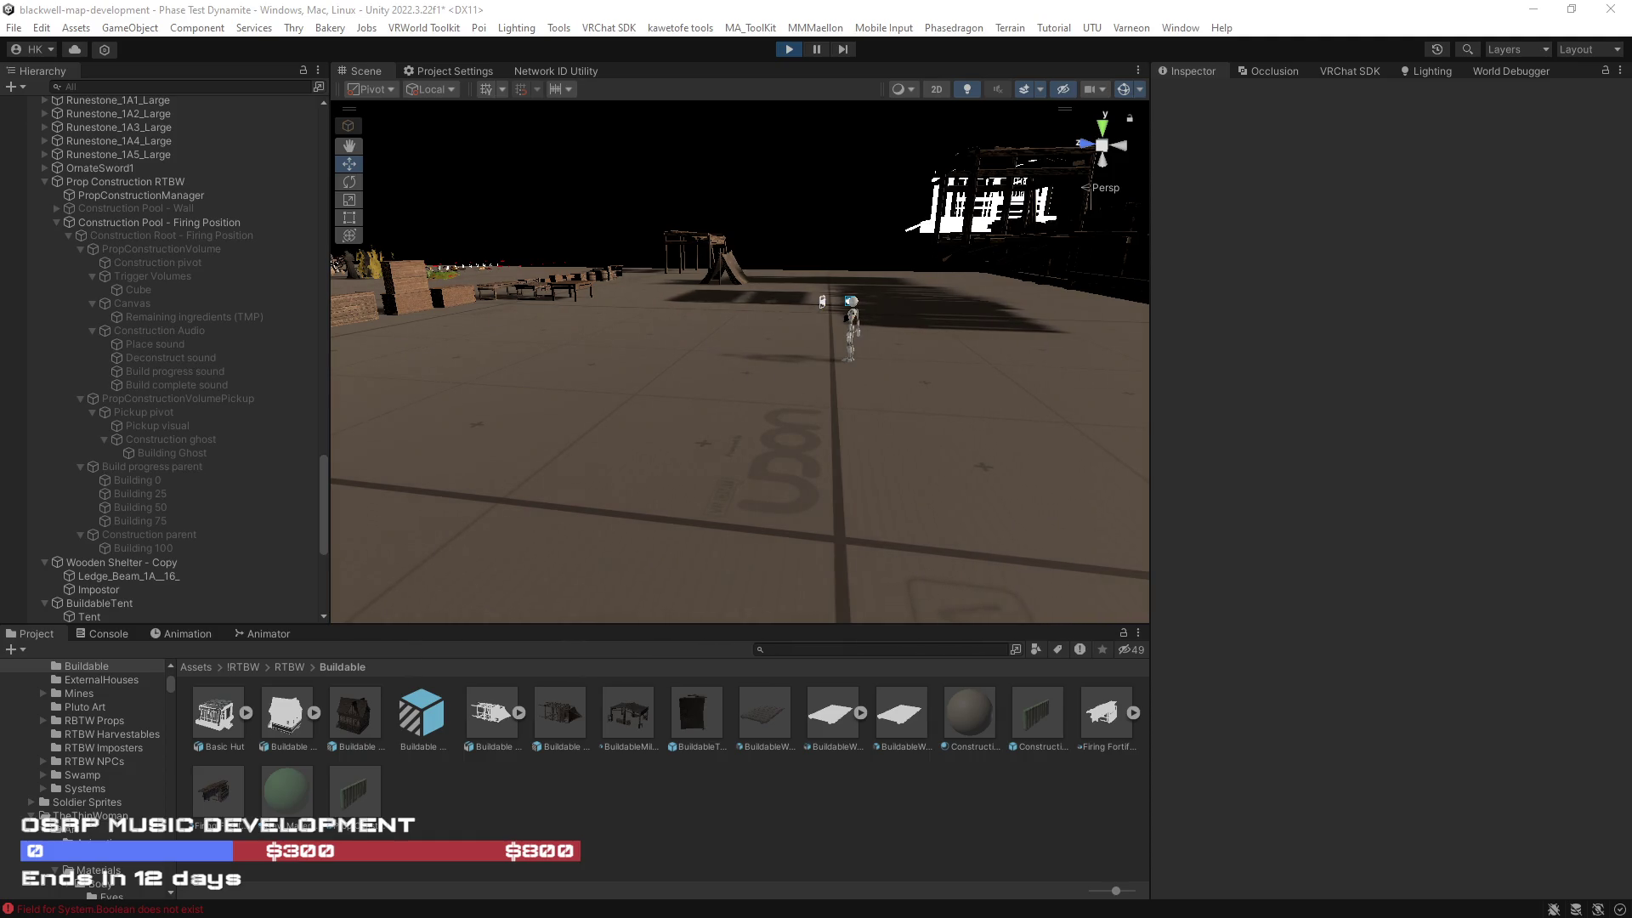
click(163, 247)
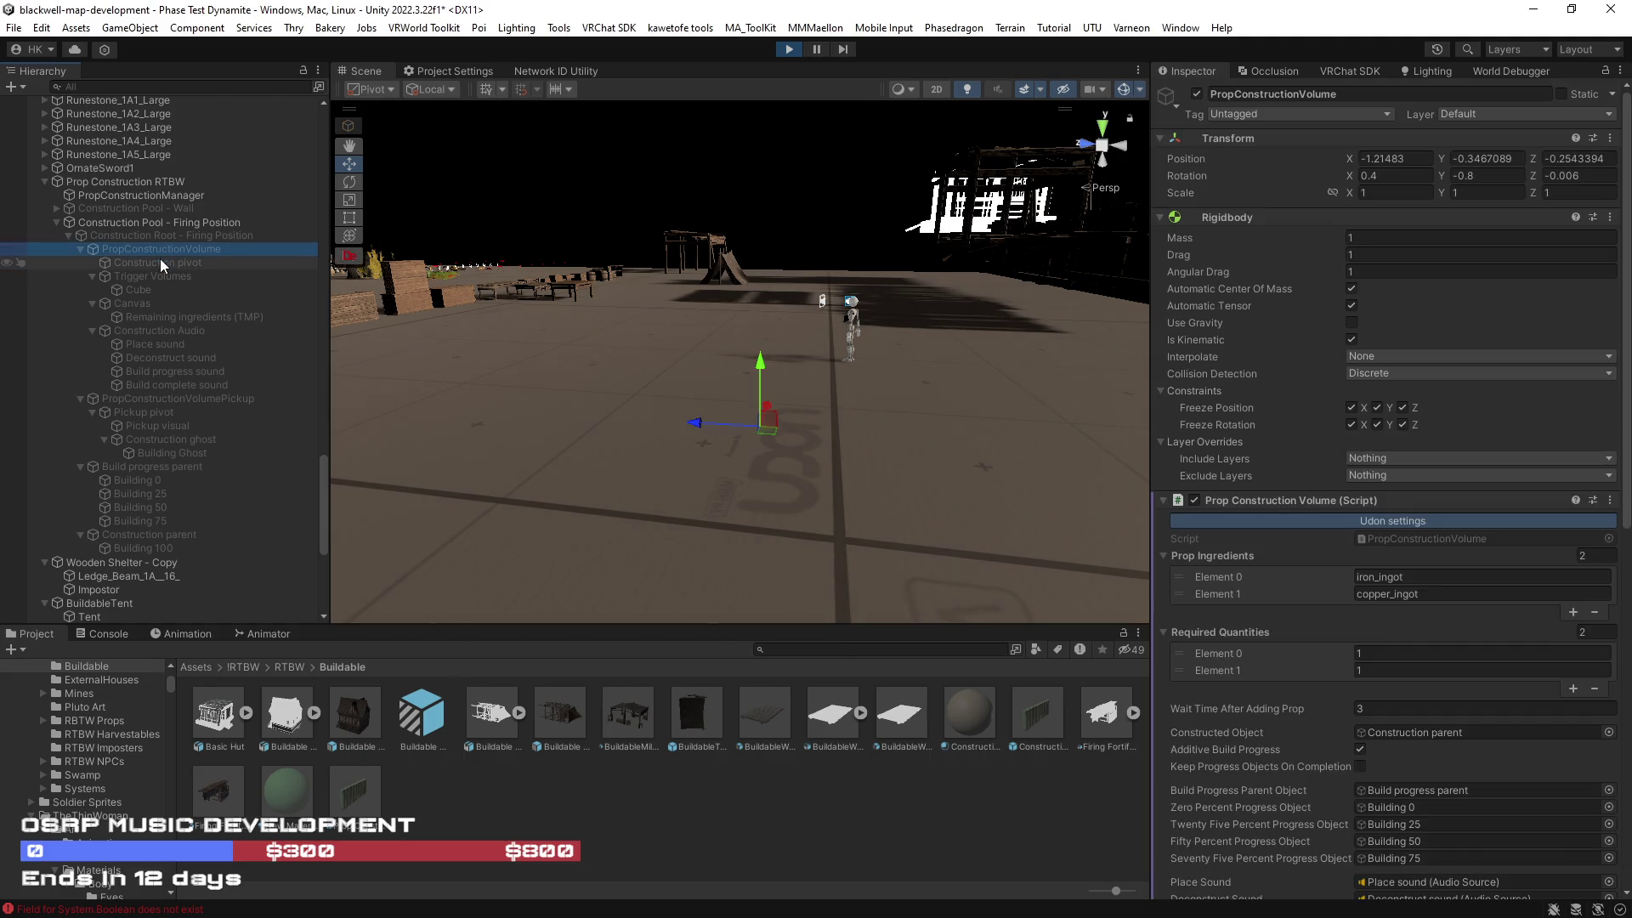
Step: Raise the iron_ingot and copper_ingot required quantities from 1 to 3 each
click(1388, 656)
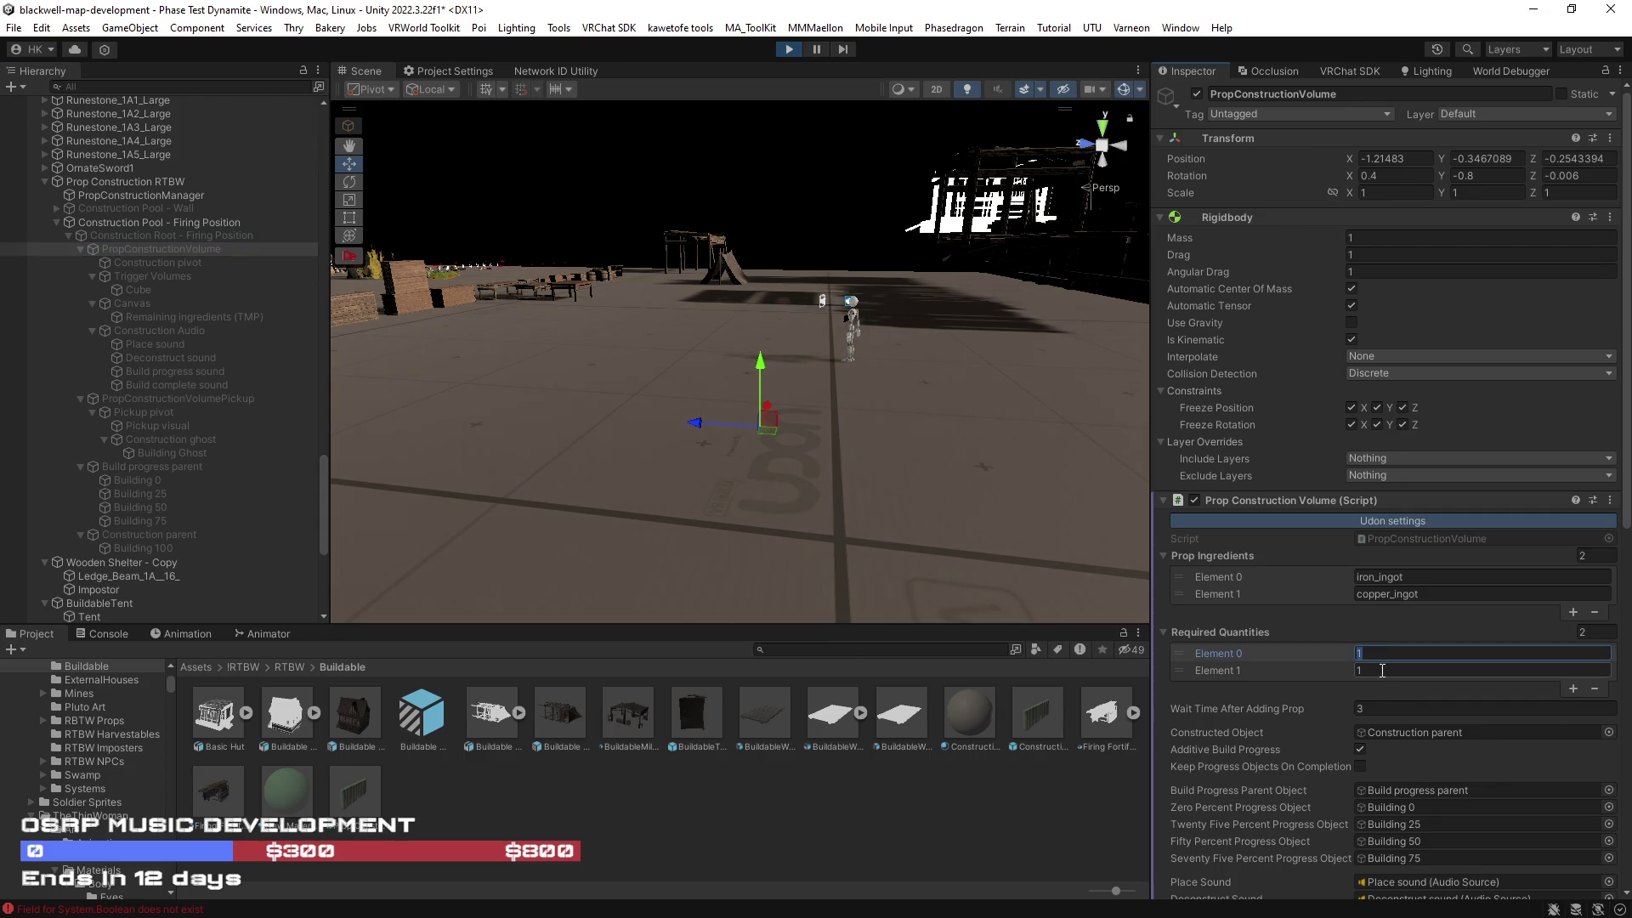
click(1382, 671)
text(3)
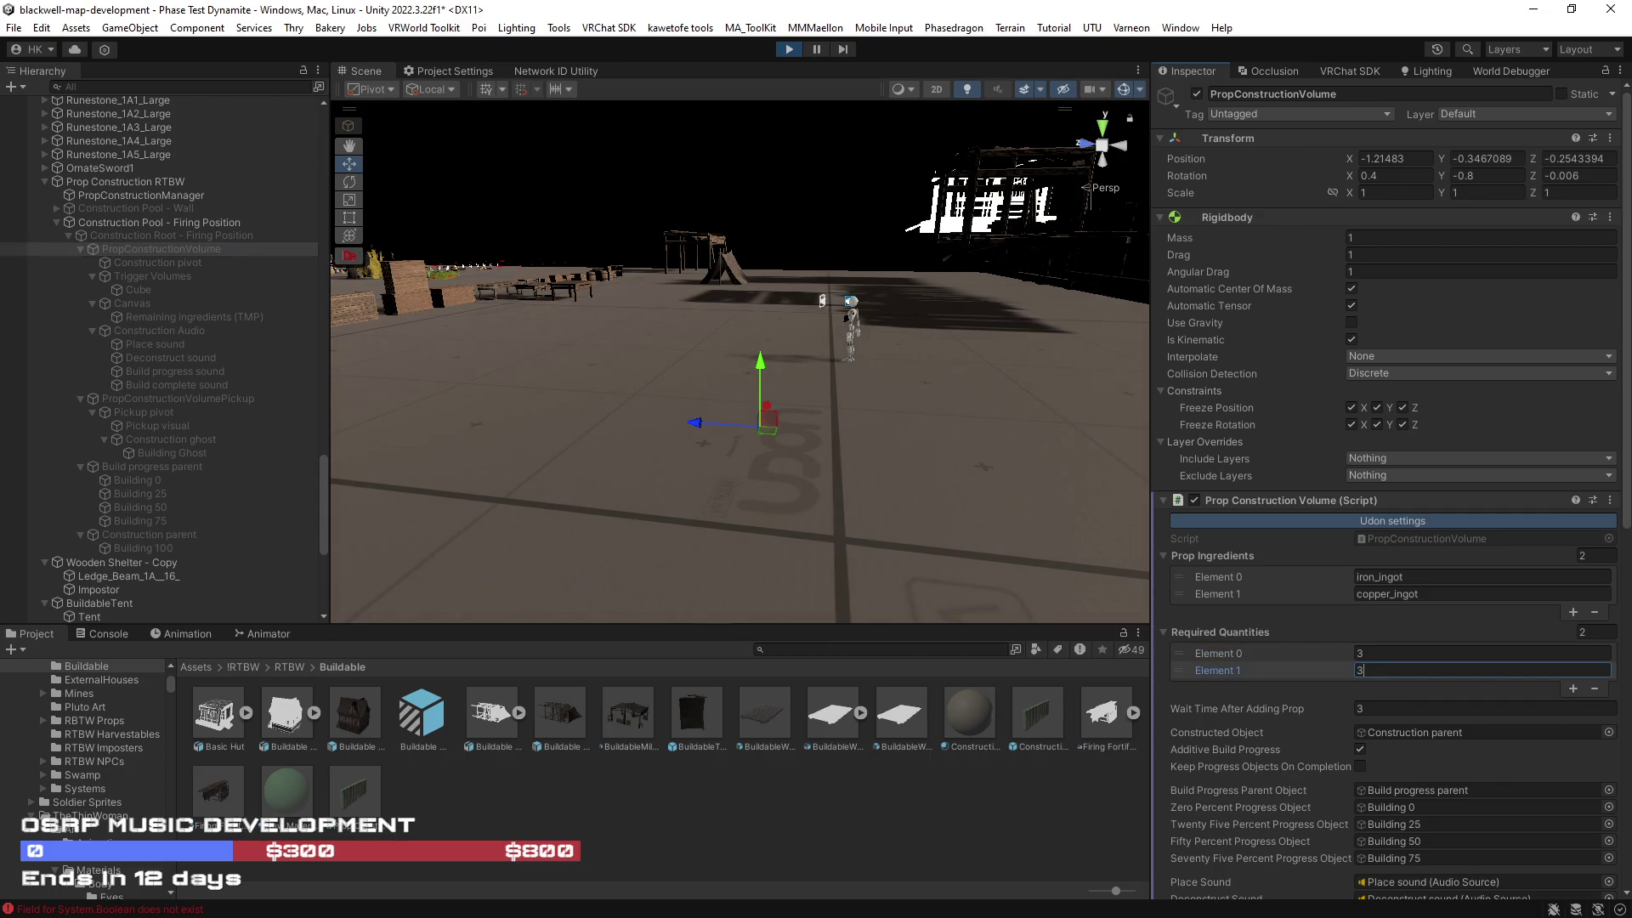
key(alt+Tab)
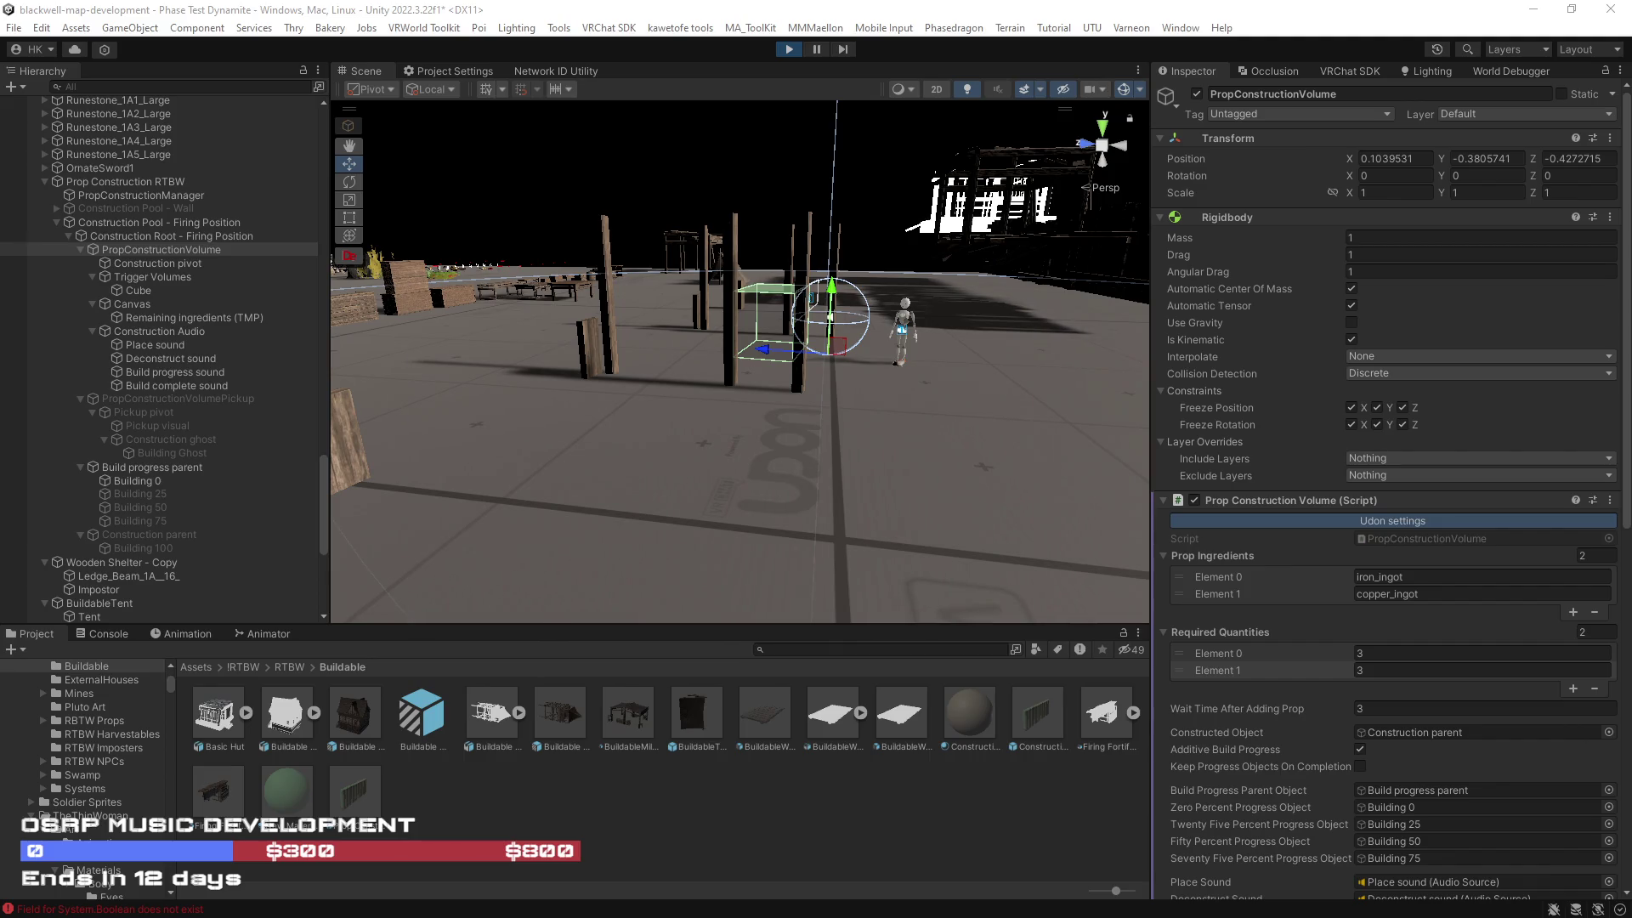
mouse_move(1027, 481)
mouse_down()
mouse_move(807, 437)
mouse_move(896, 498)
mouse_move(907, 466)
mouse_move(882, 496)
mouse_up()
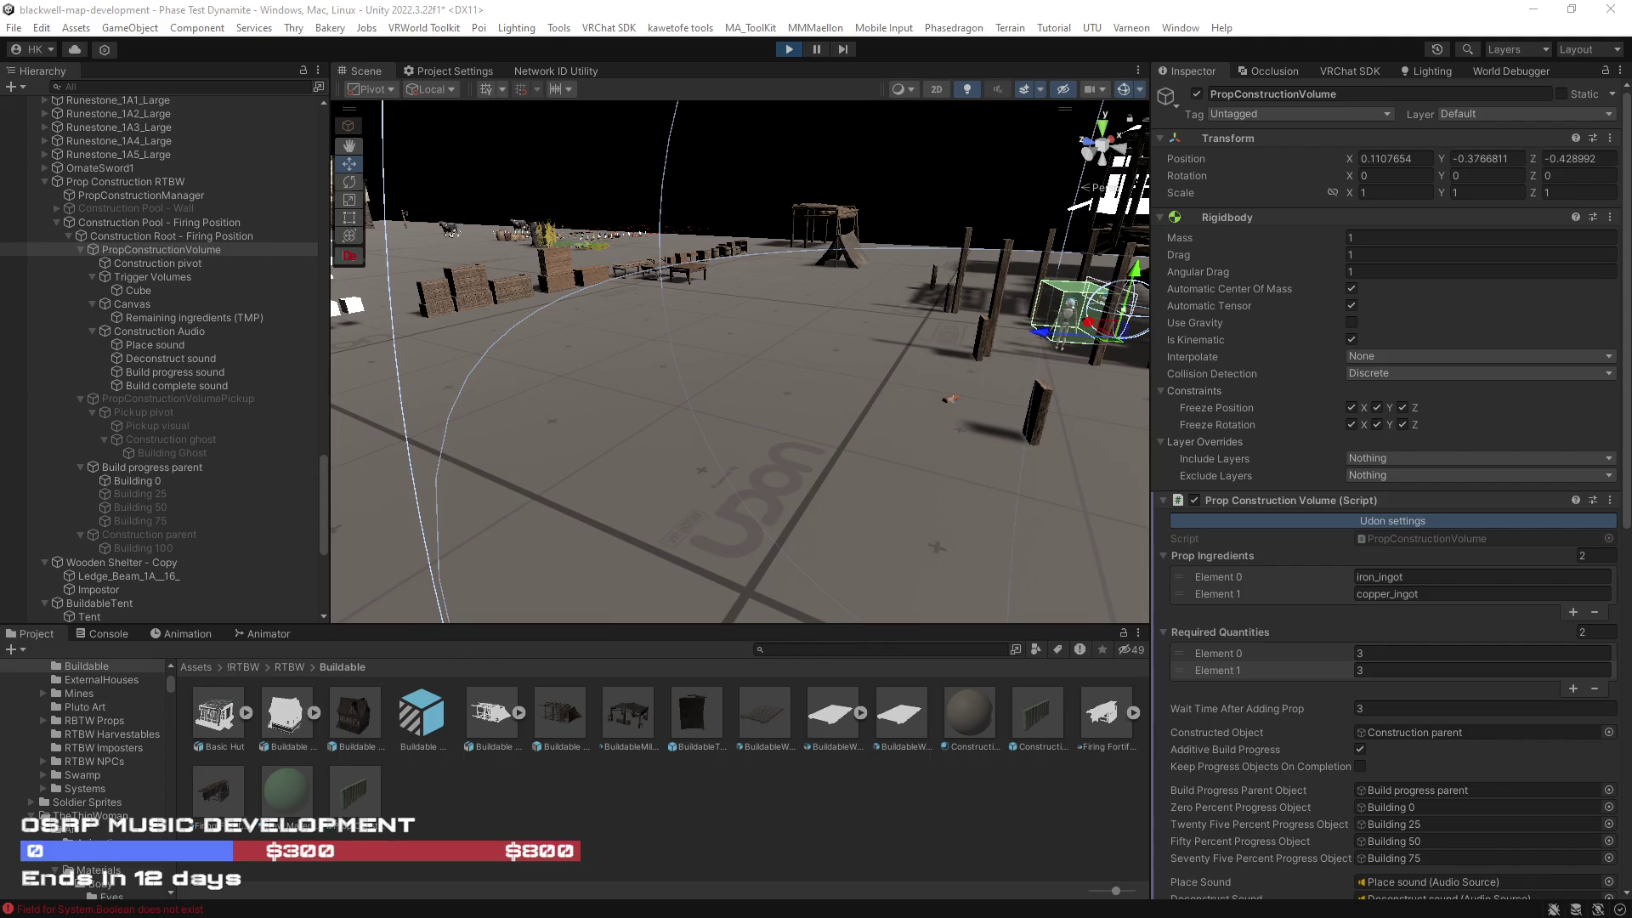
Step: Bring the Scene camera close to the green trigger volume among the wooden posts
drag(765, 357, 739, 352)
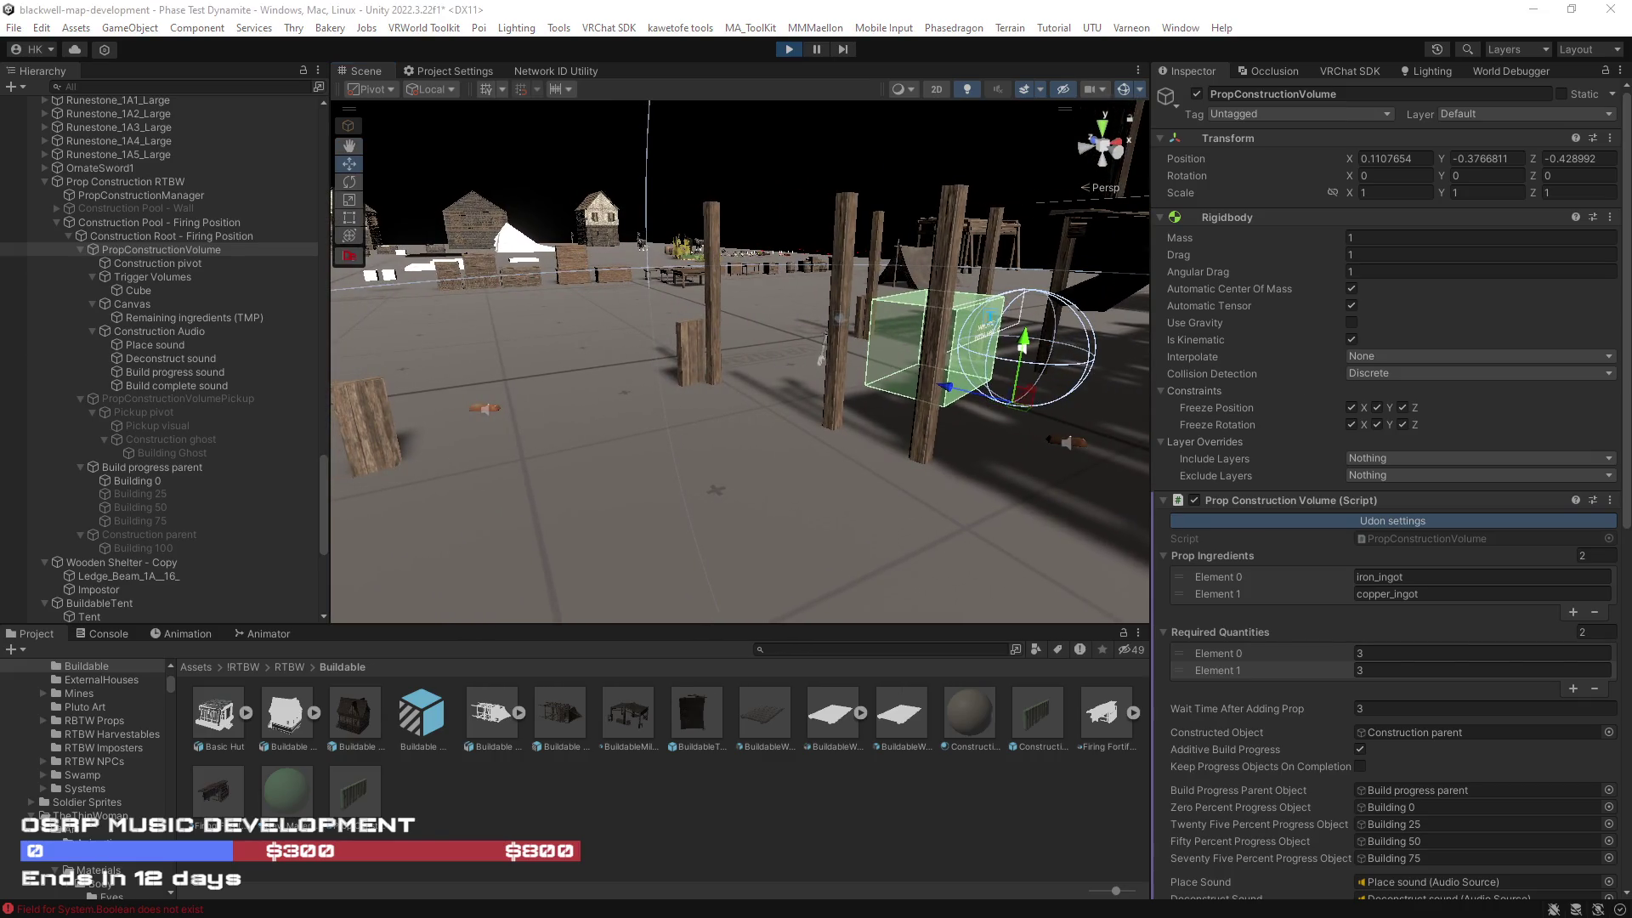
Step: Walk the avatar in and out of the construction volume to deliver the first ingots
key(w)
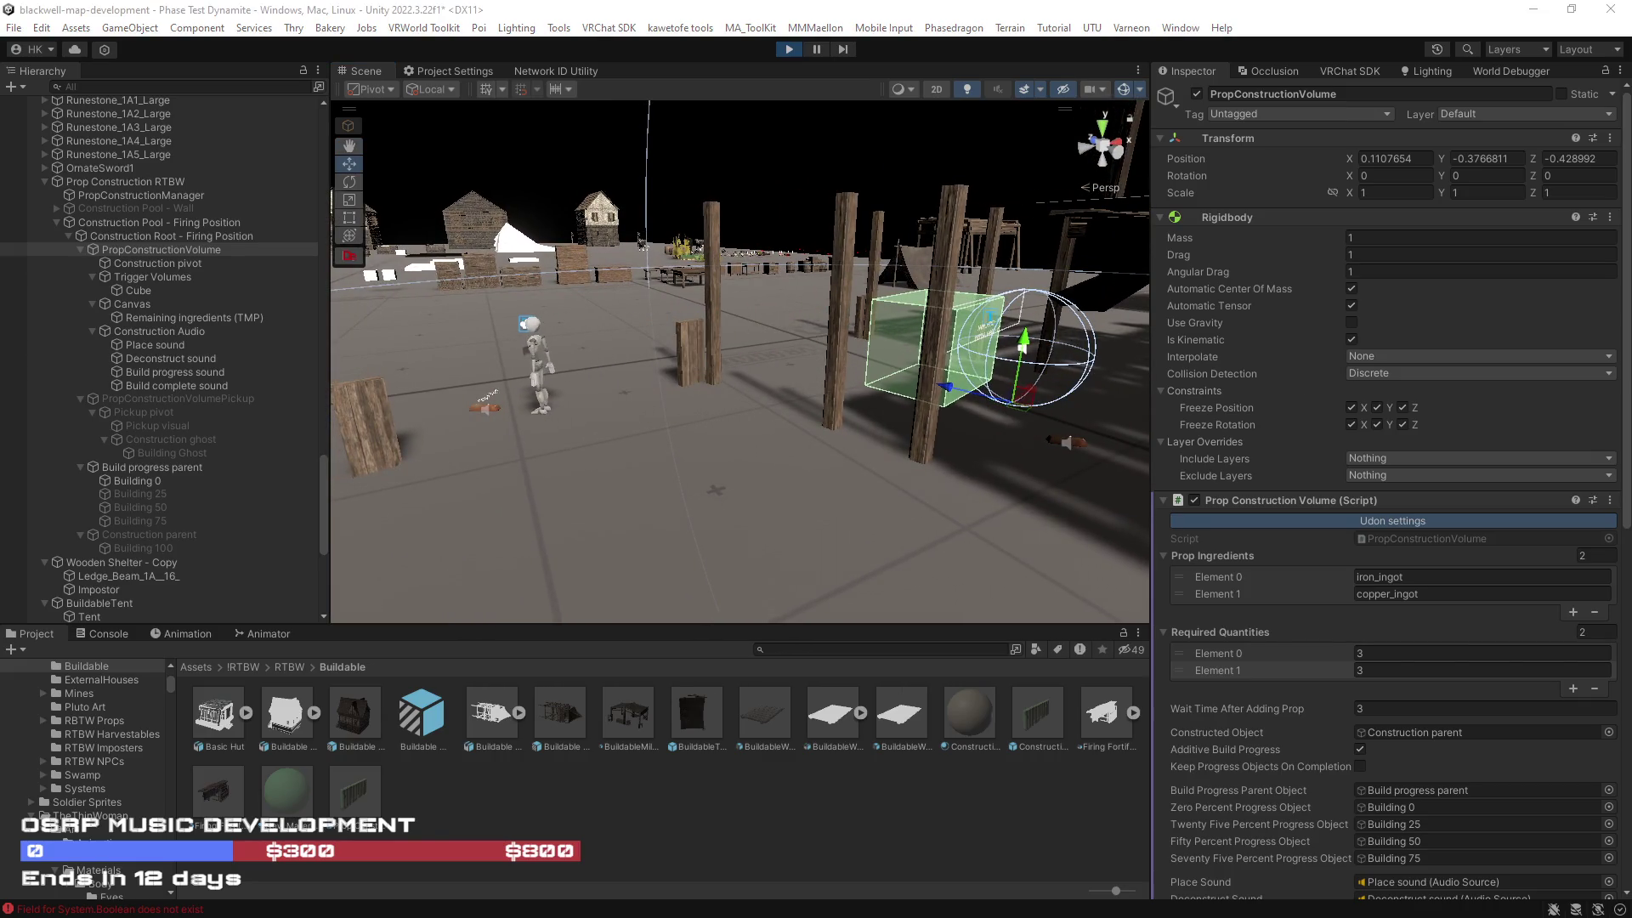
key(d)
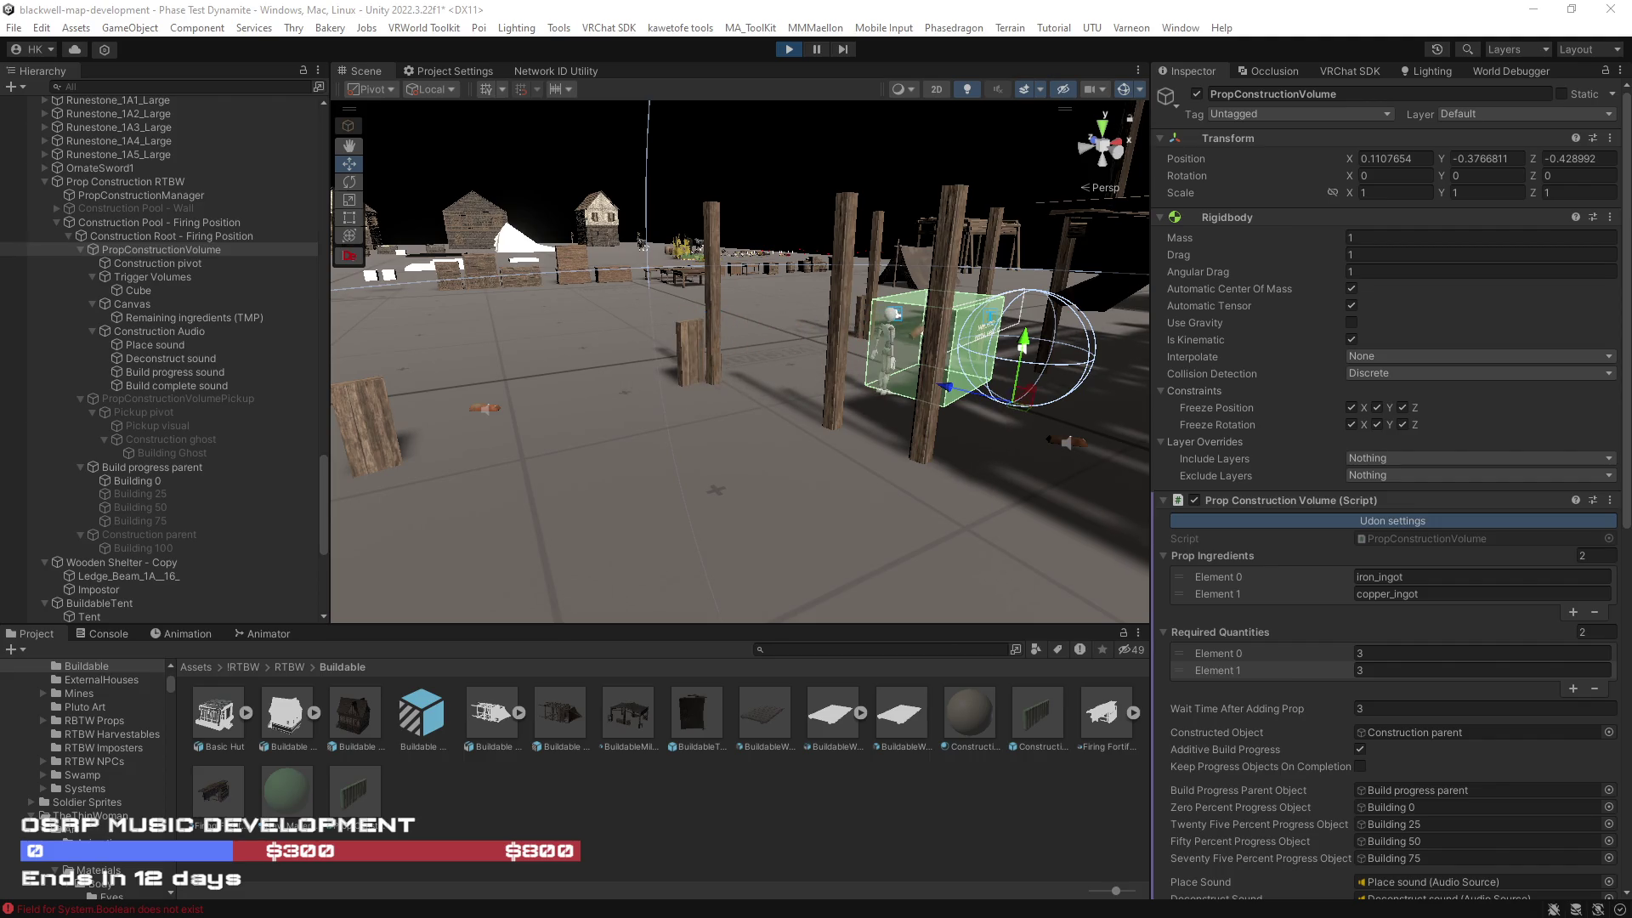
key(s)
key(a)
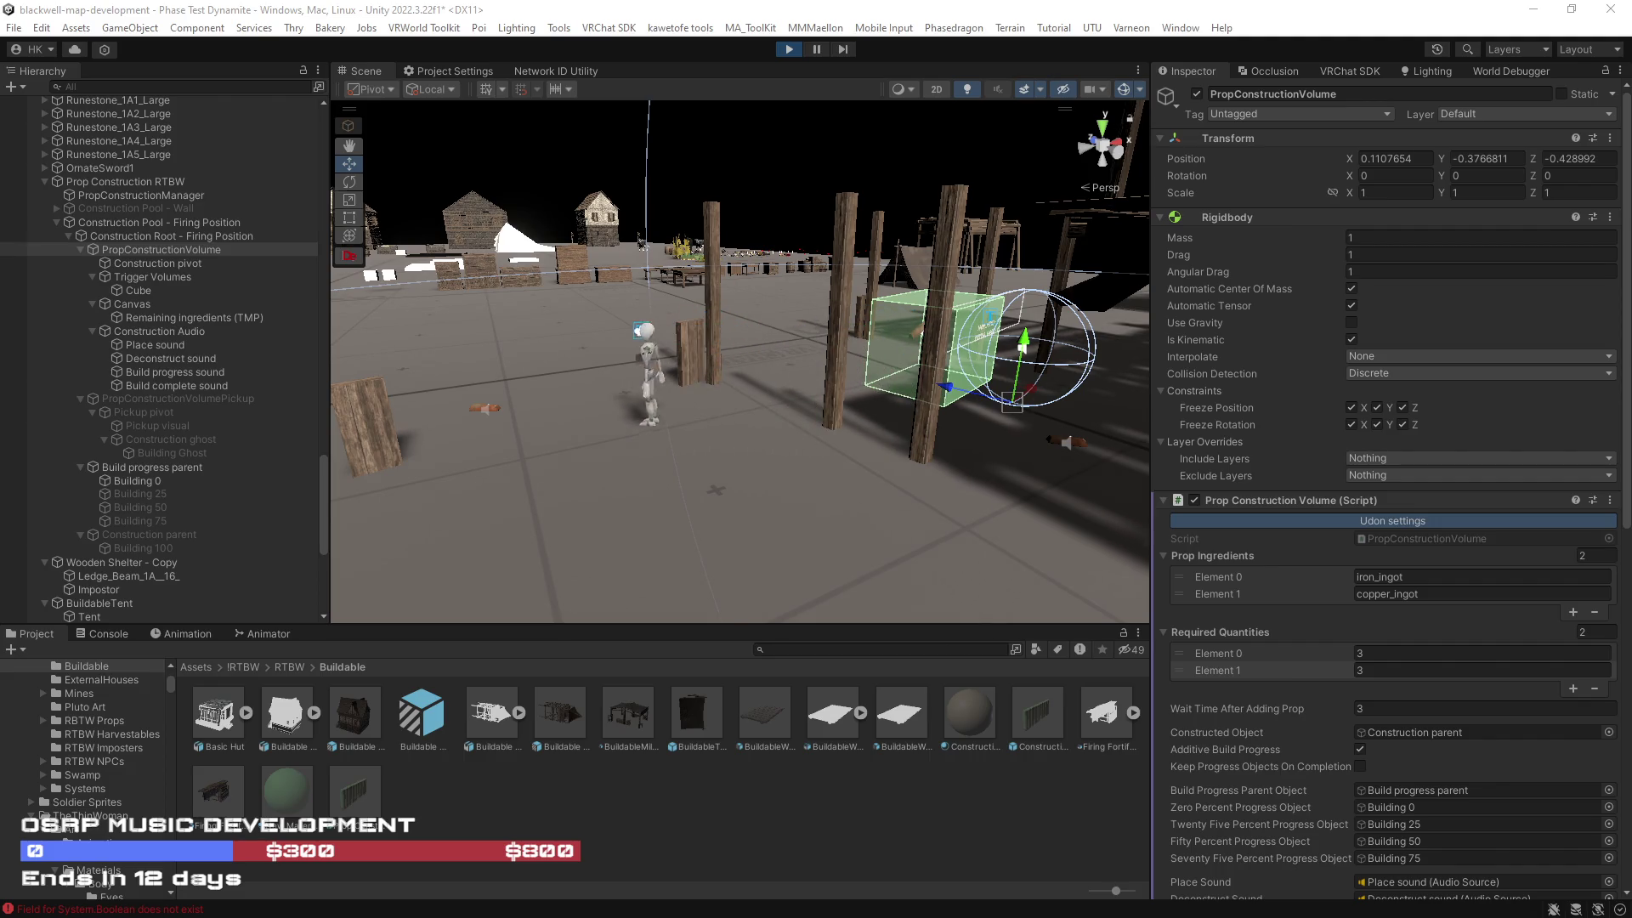
key(d)
key(w)
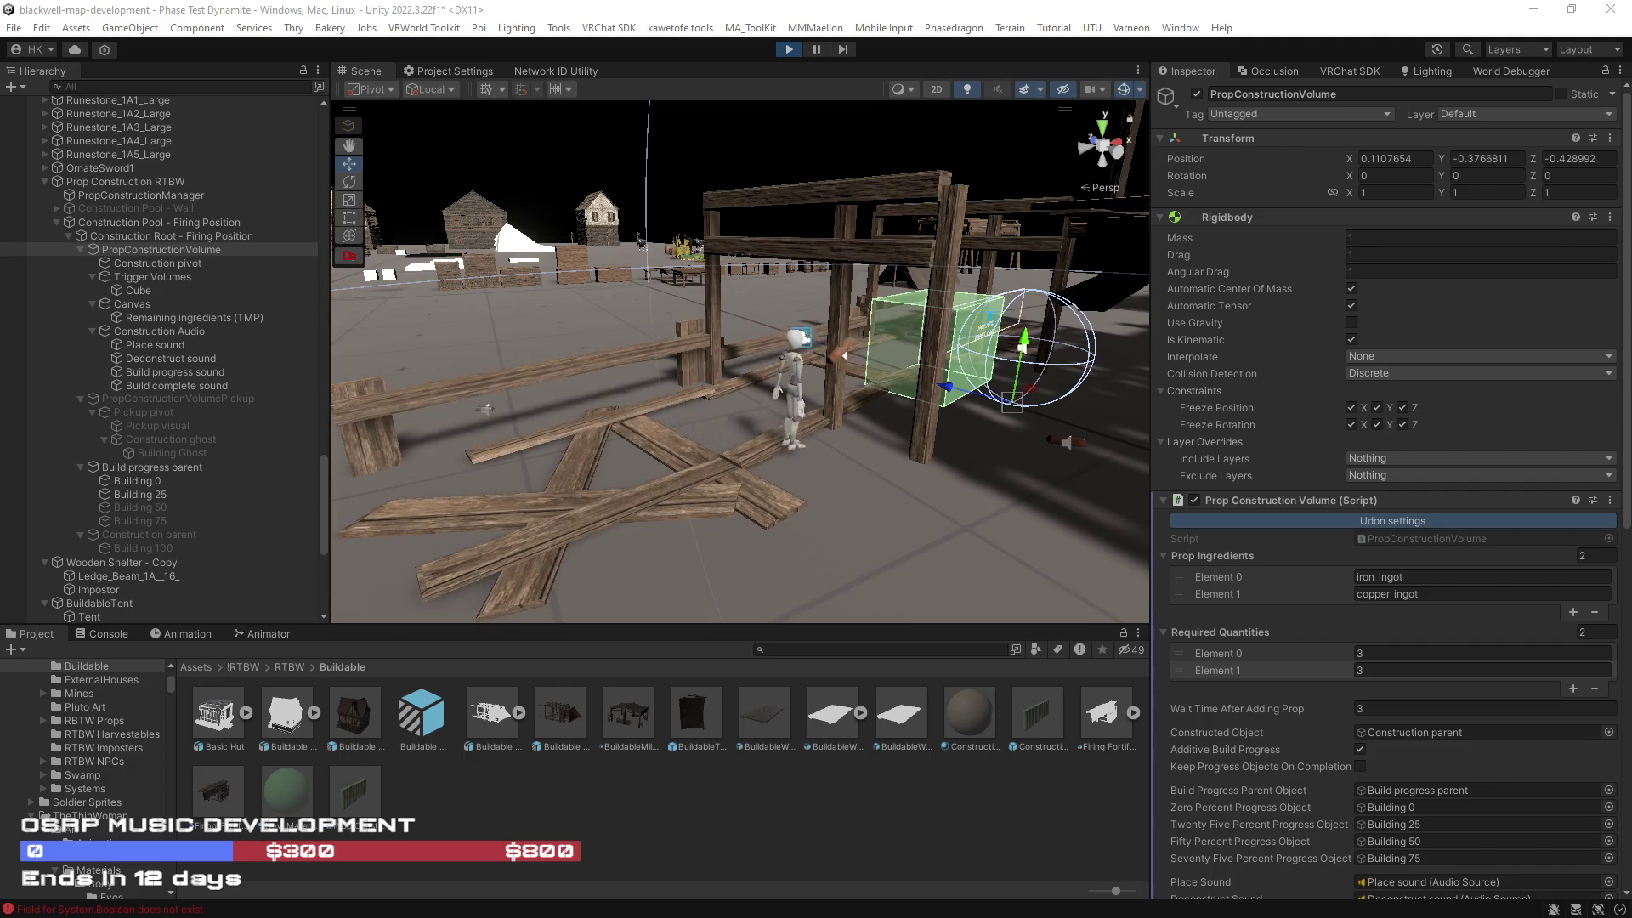
key(a)
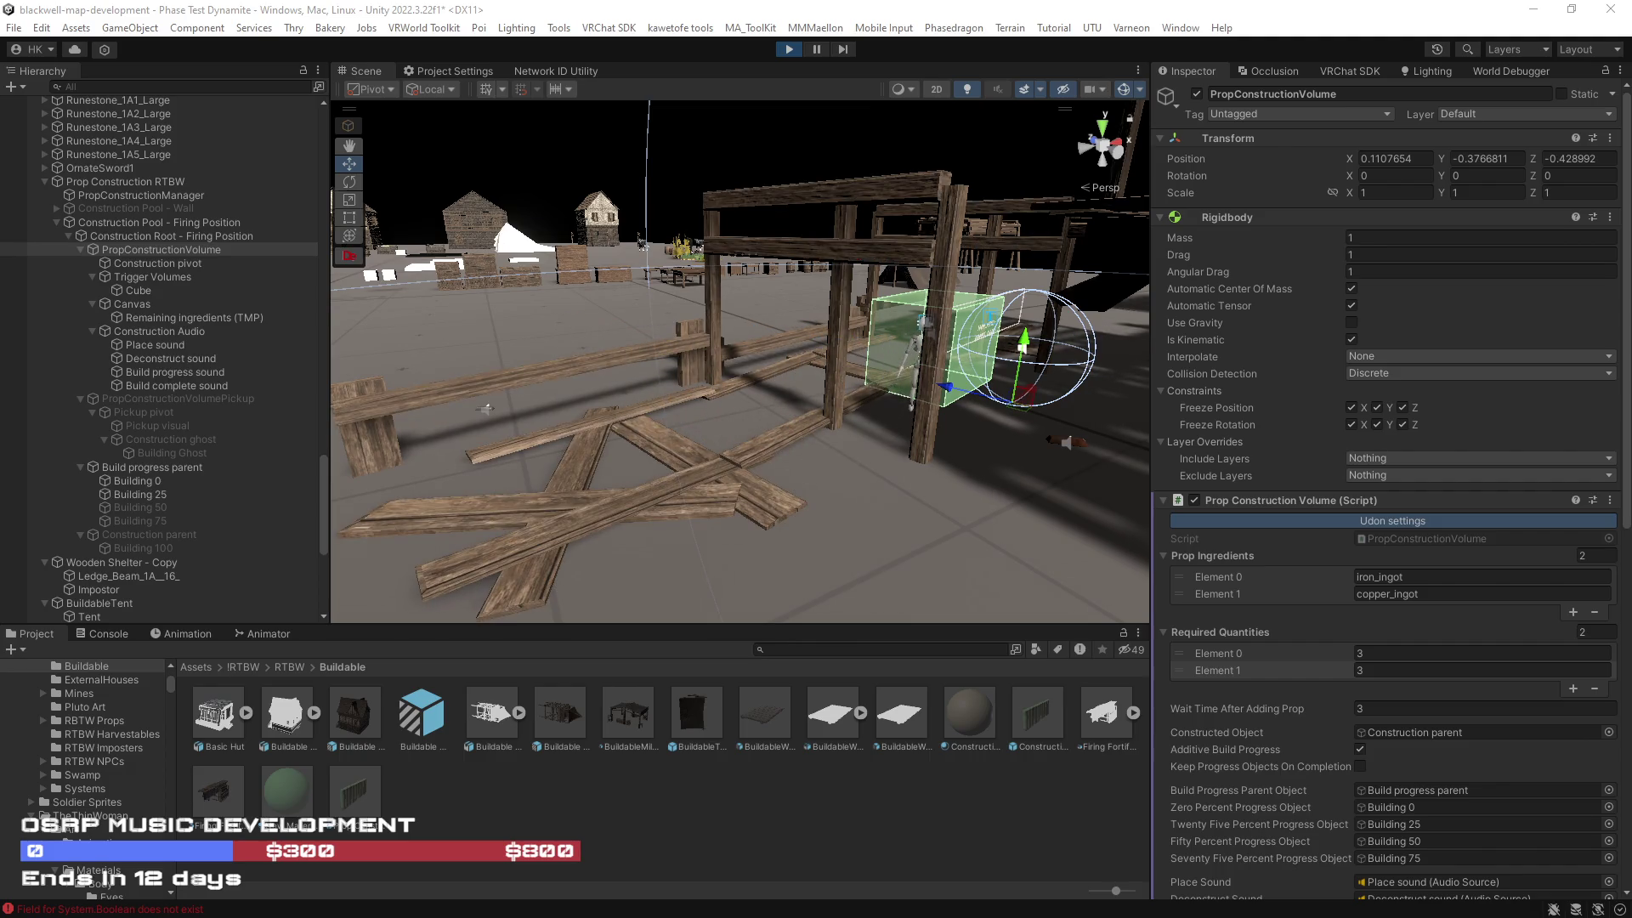
key(a)
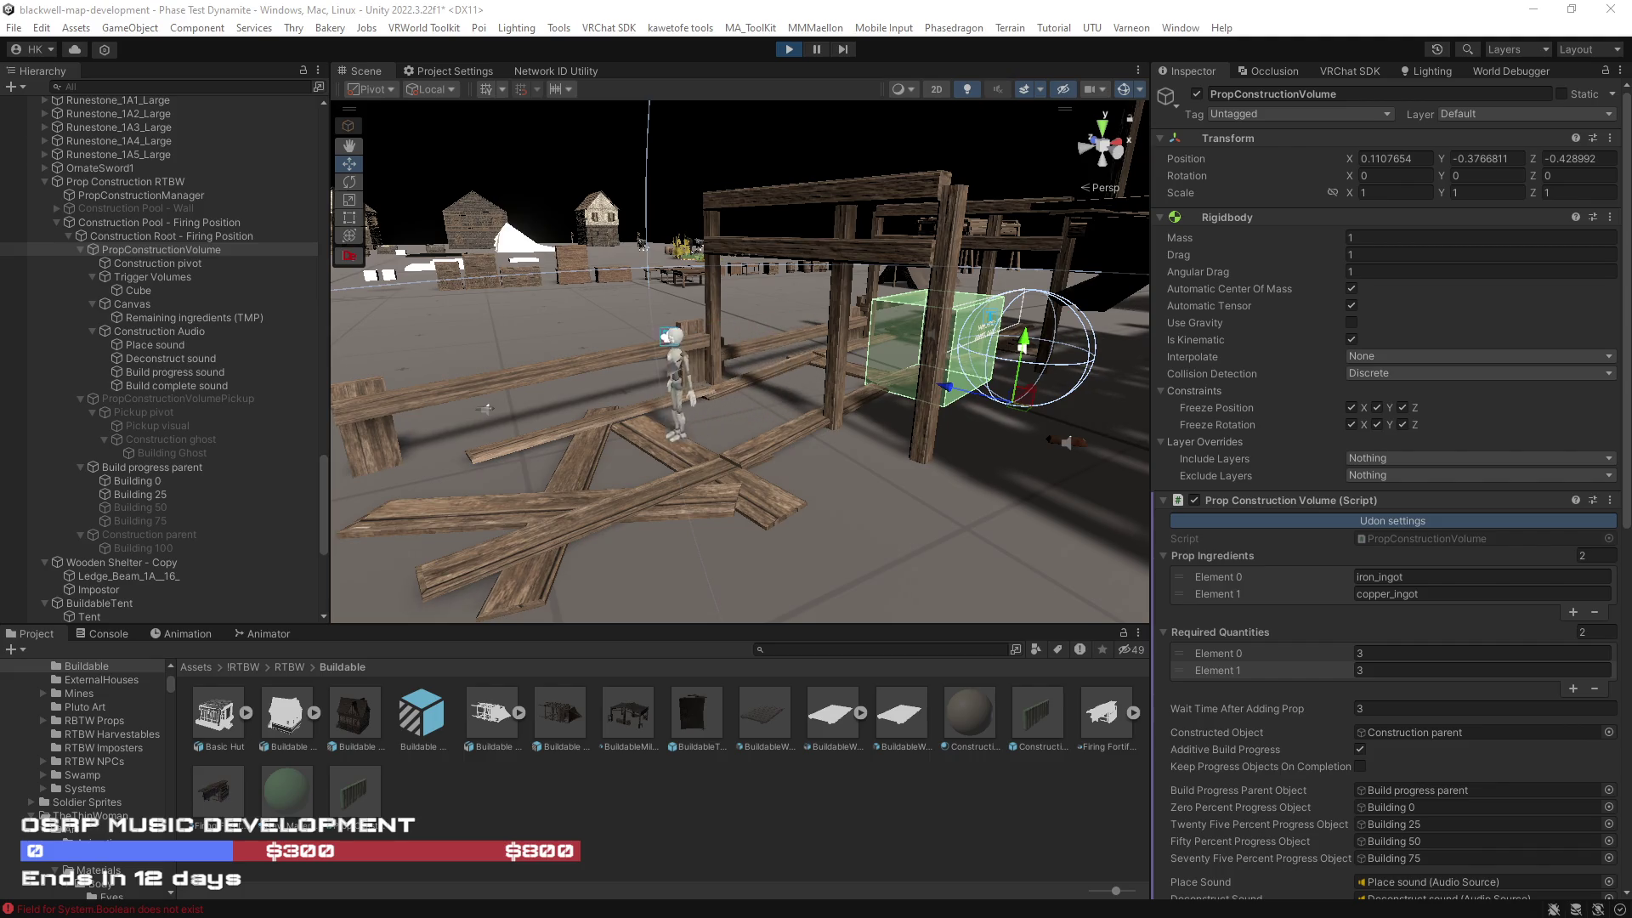
key(w)
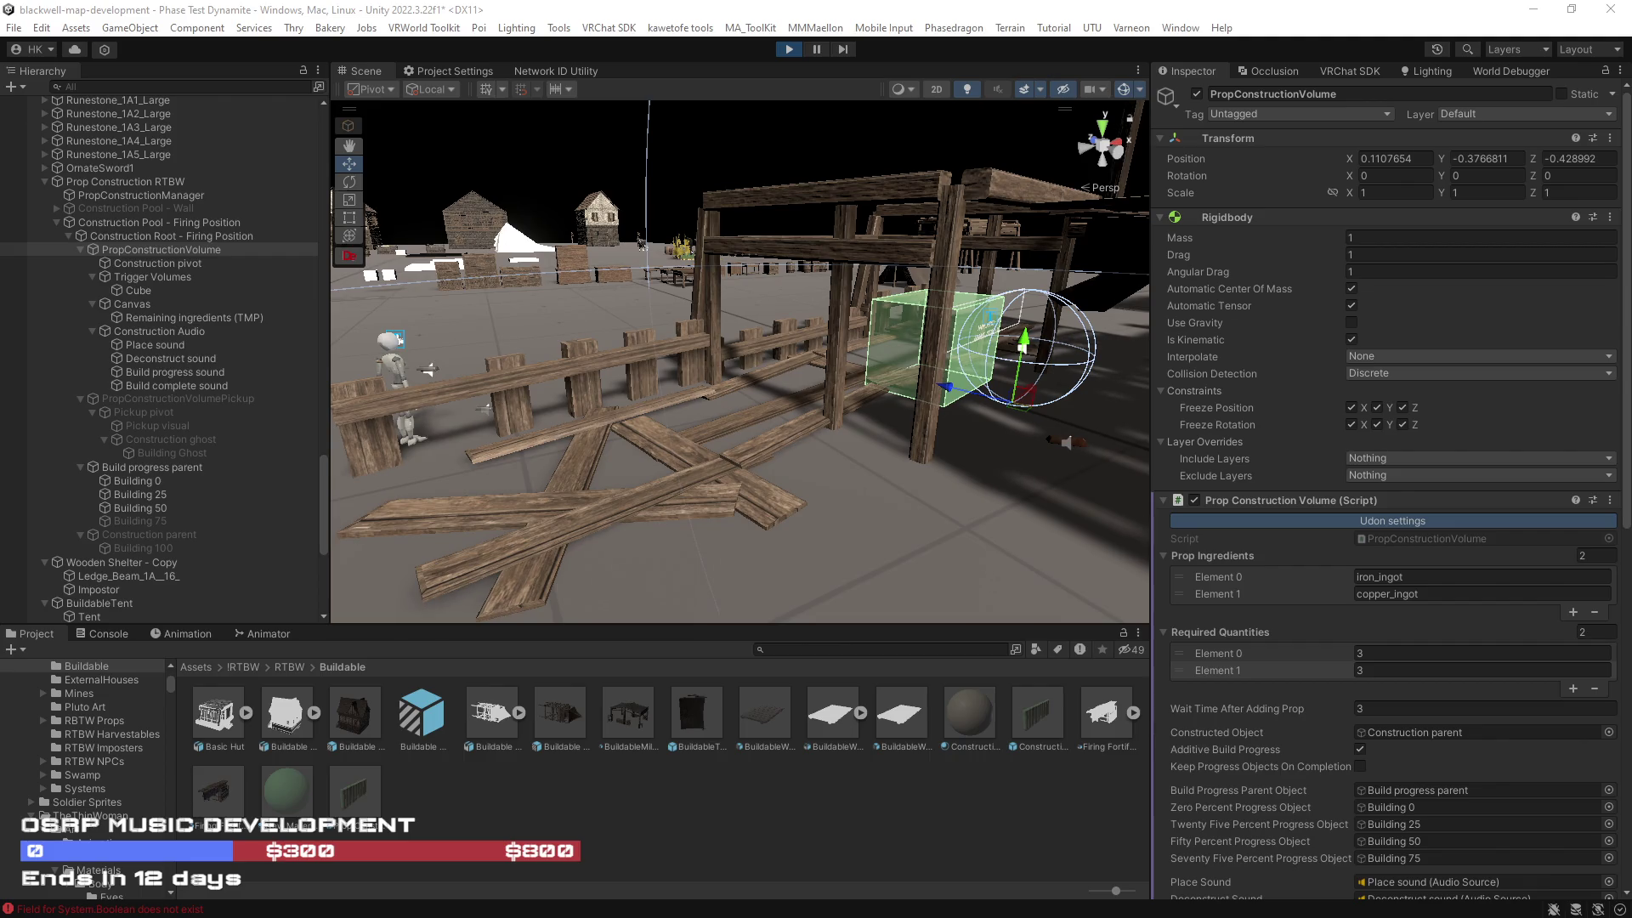
key(d)
key(a)
key(a)
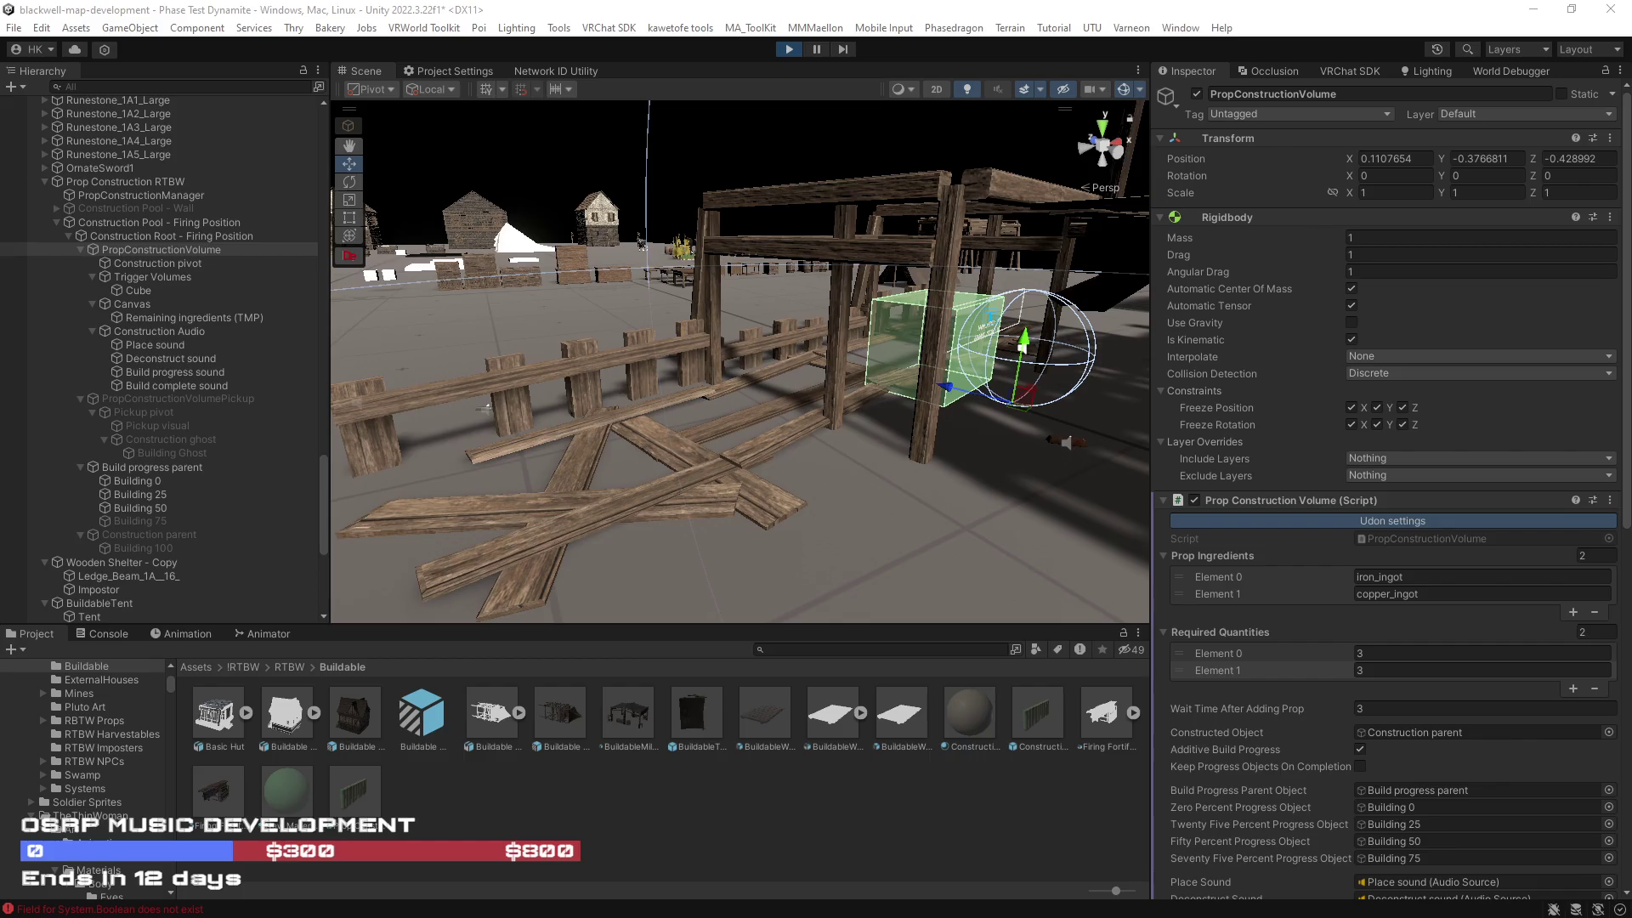
key(d)
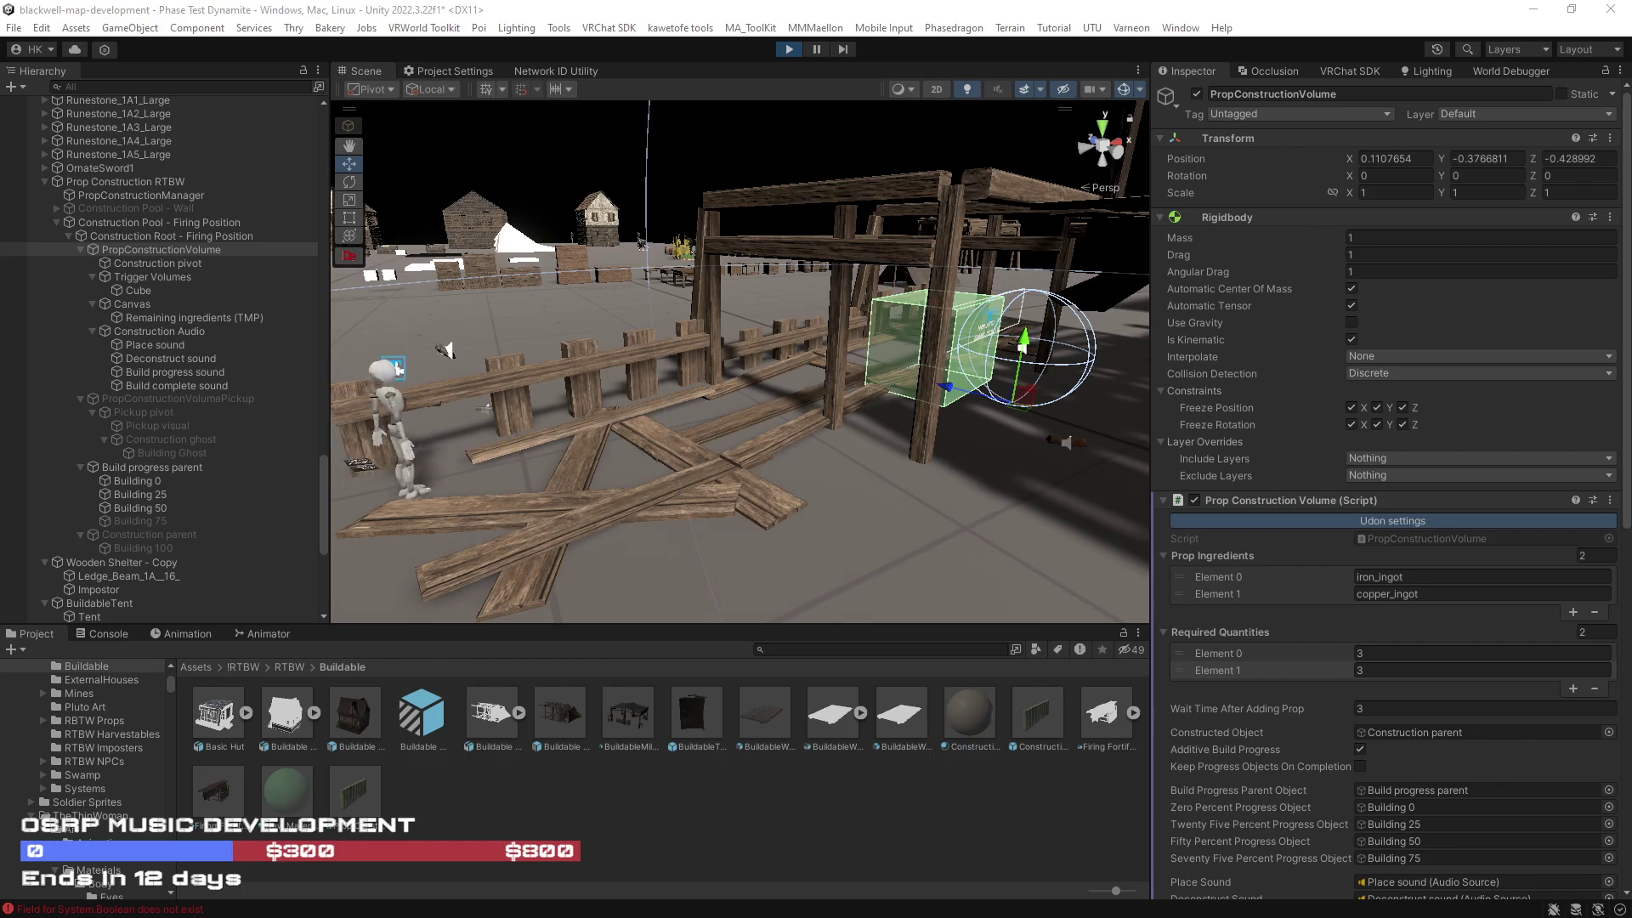
key(d)
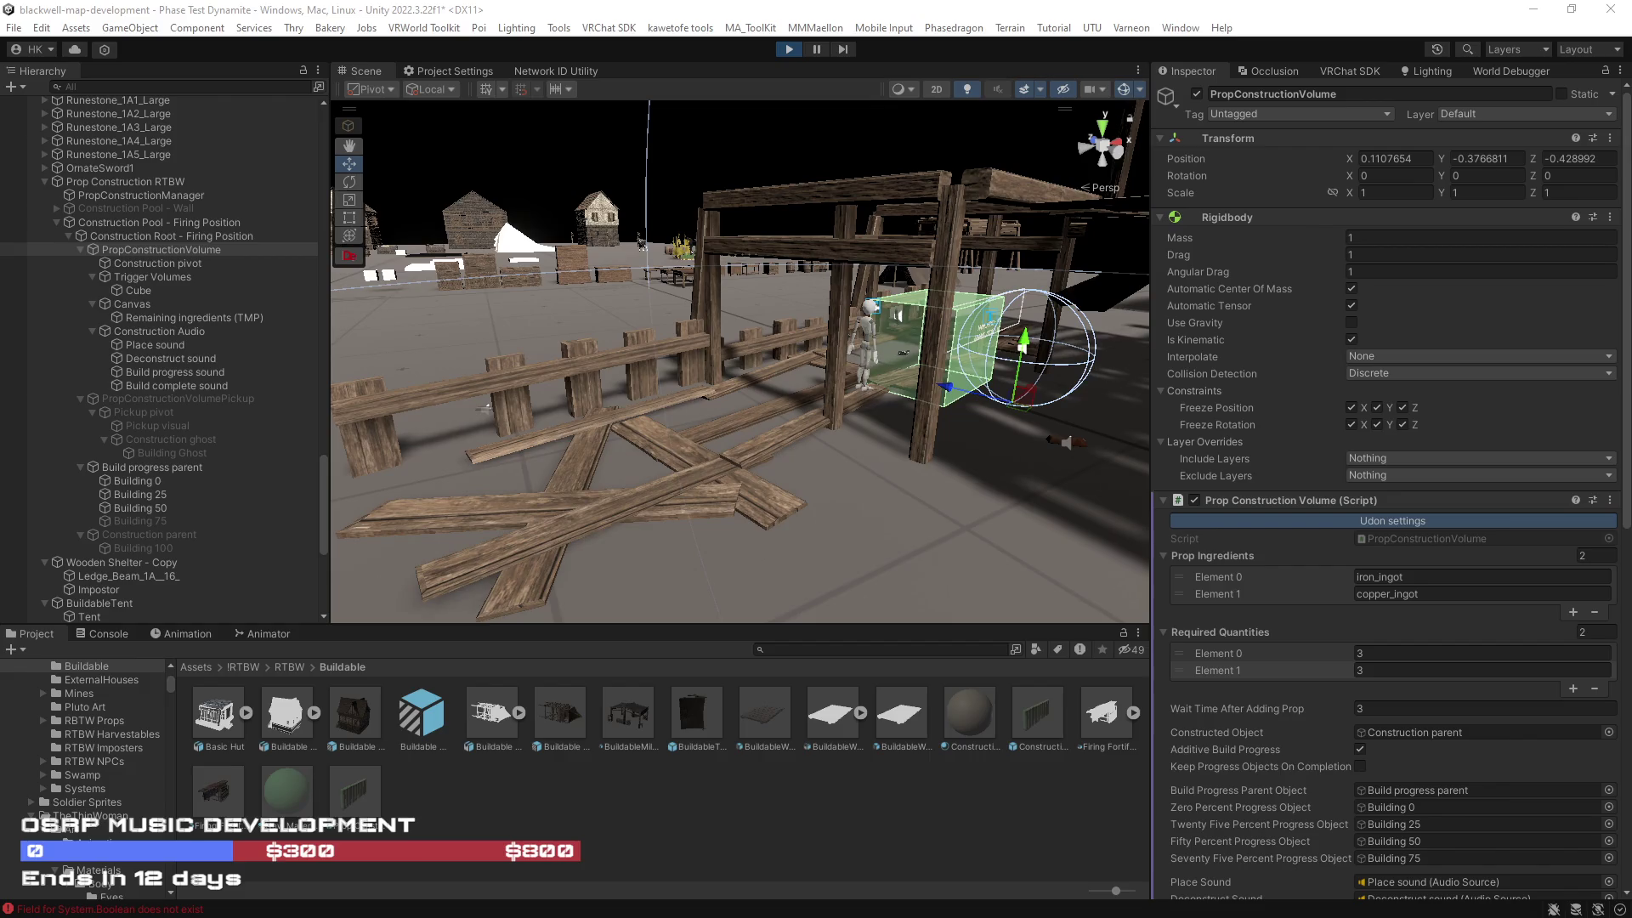
key(a)
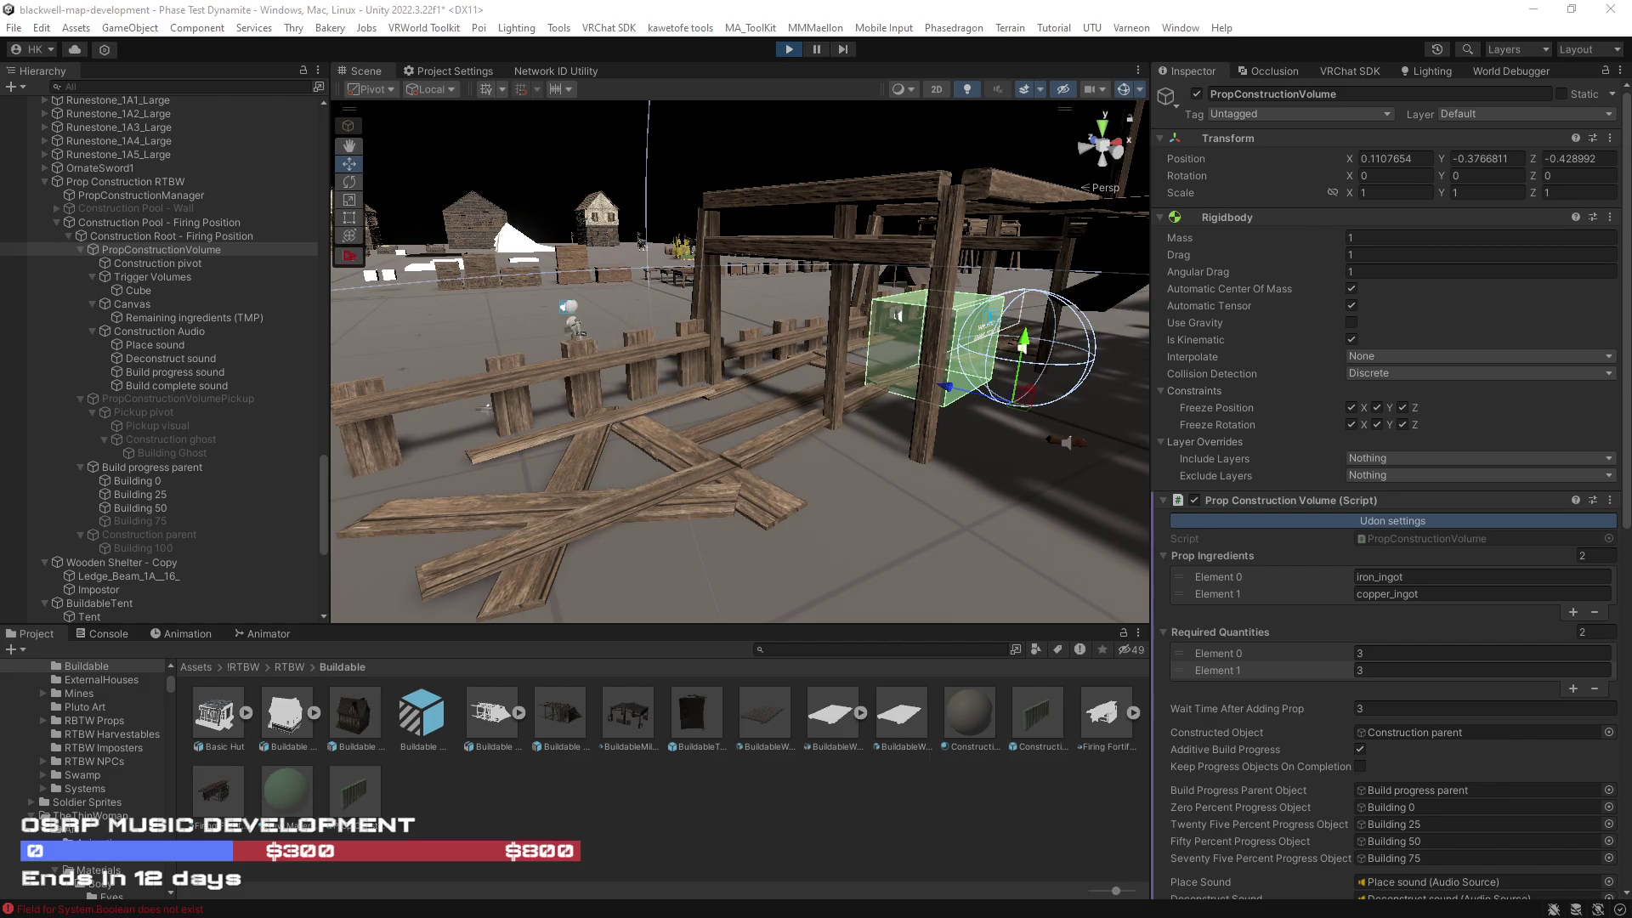
key(w)
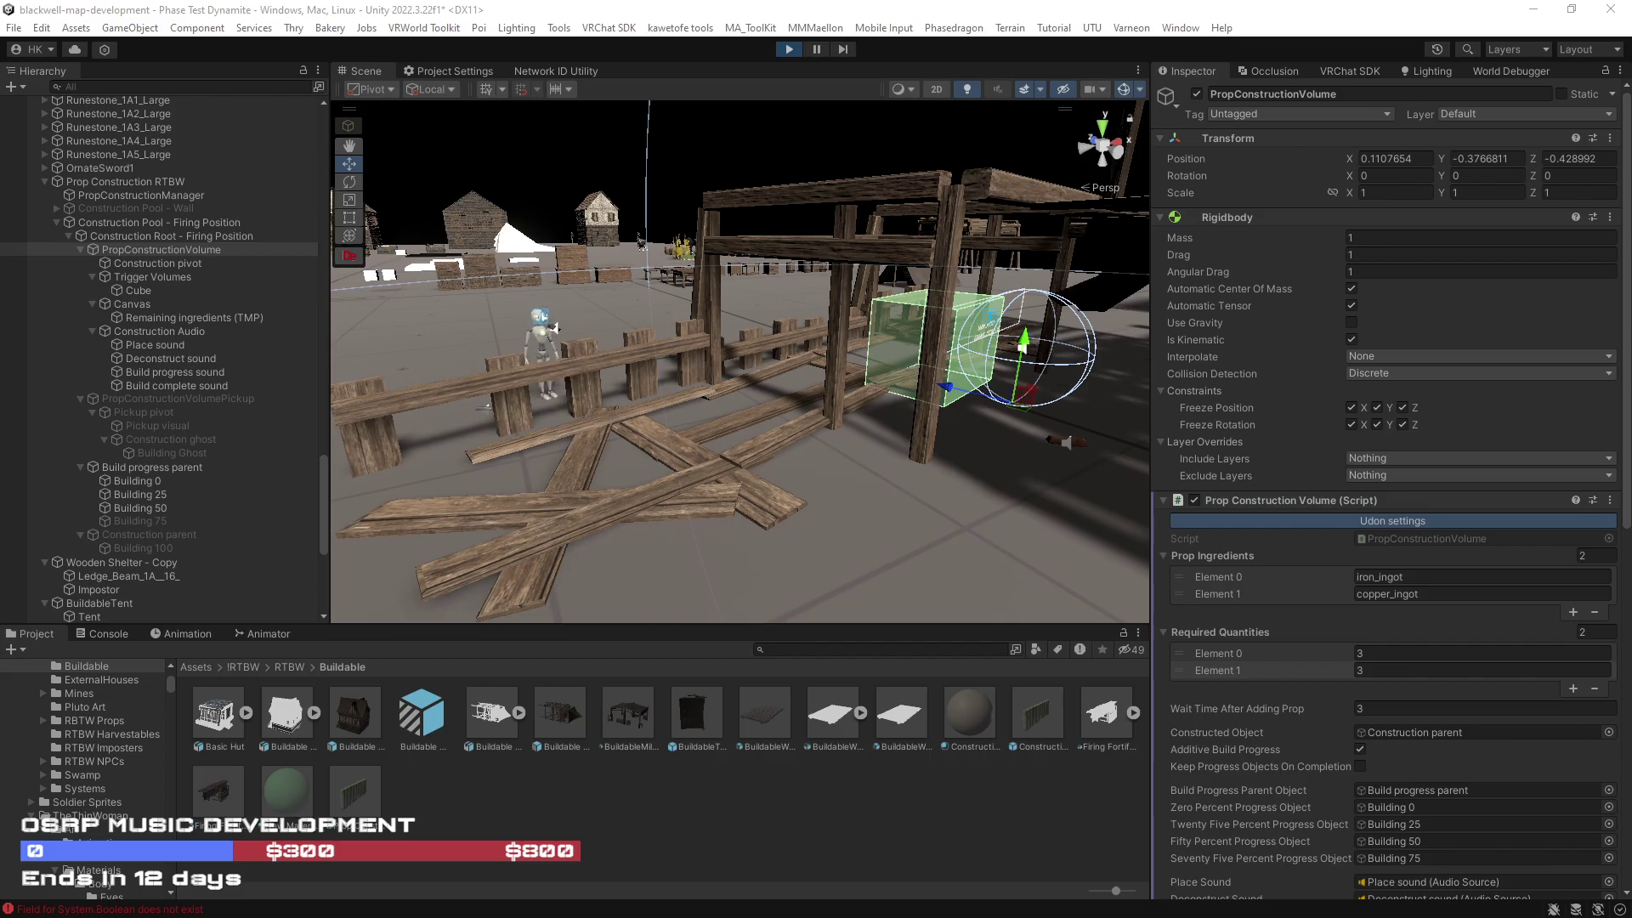
key(d)
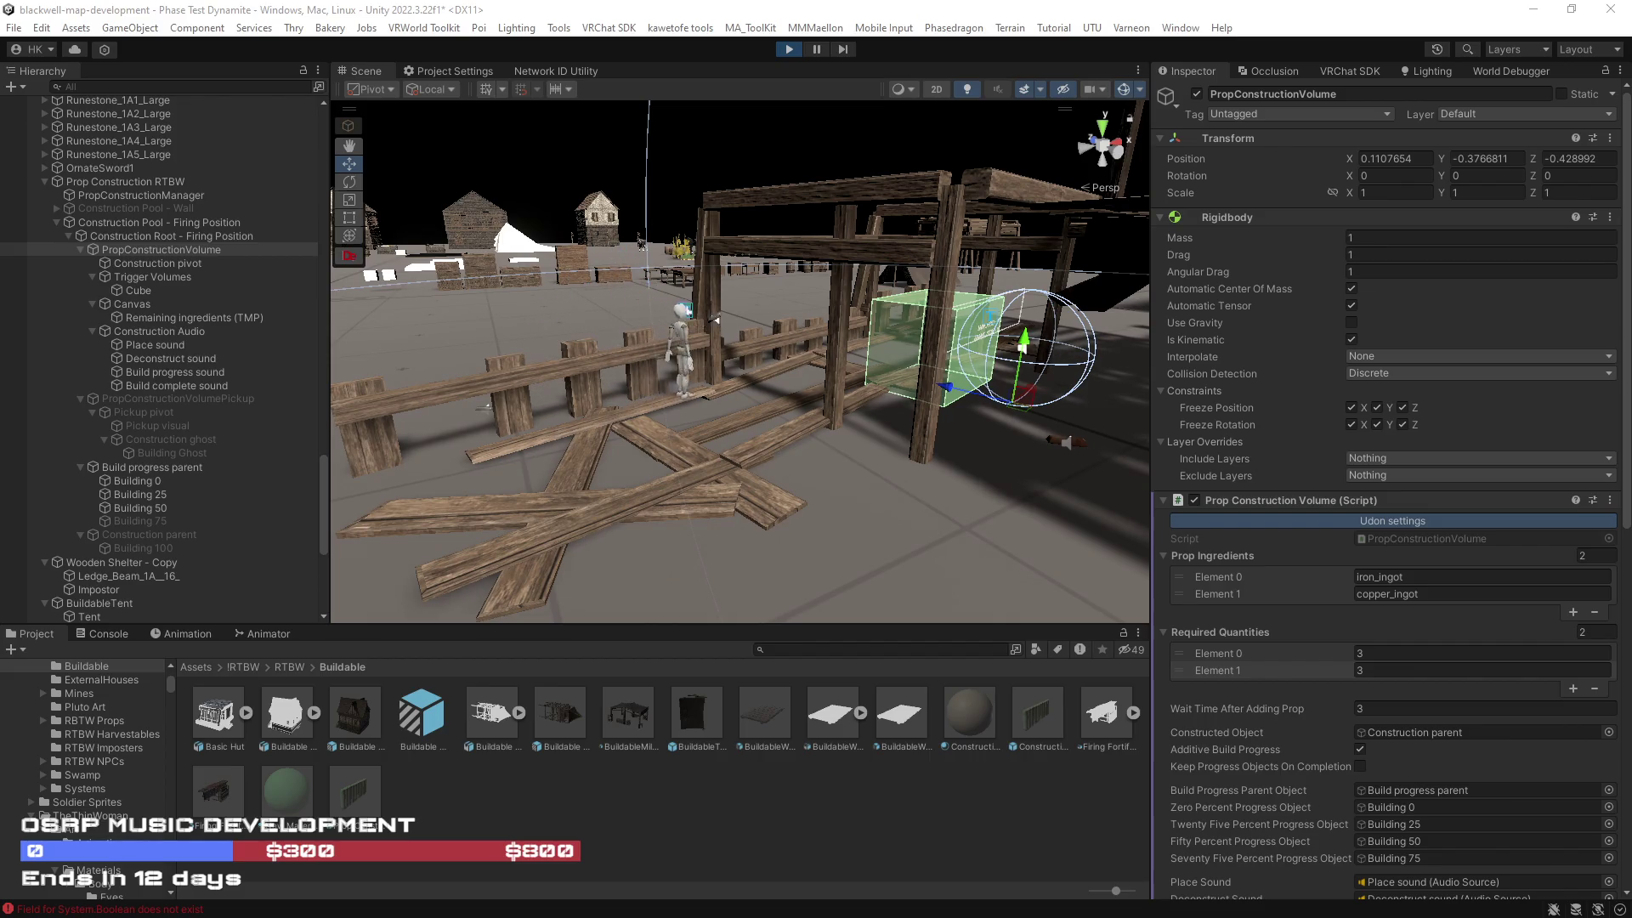
key(d)
Step: Deliver the remaining ingots until Building 100 appears, then orbit to inspect the finished platform
key(d)
key(d)
key(a)
key(a)
key(s)
key(a)
key(w)
key(d)
key(a)
key(a)
key(d)
key(a)
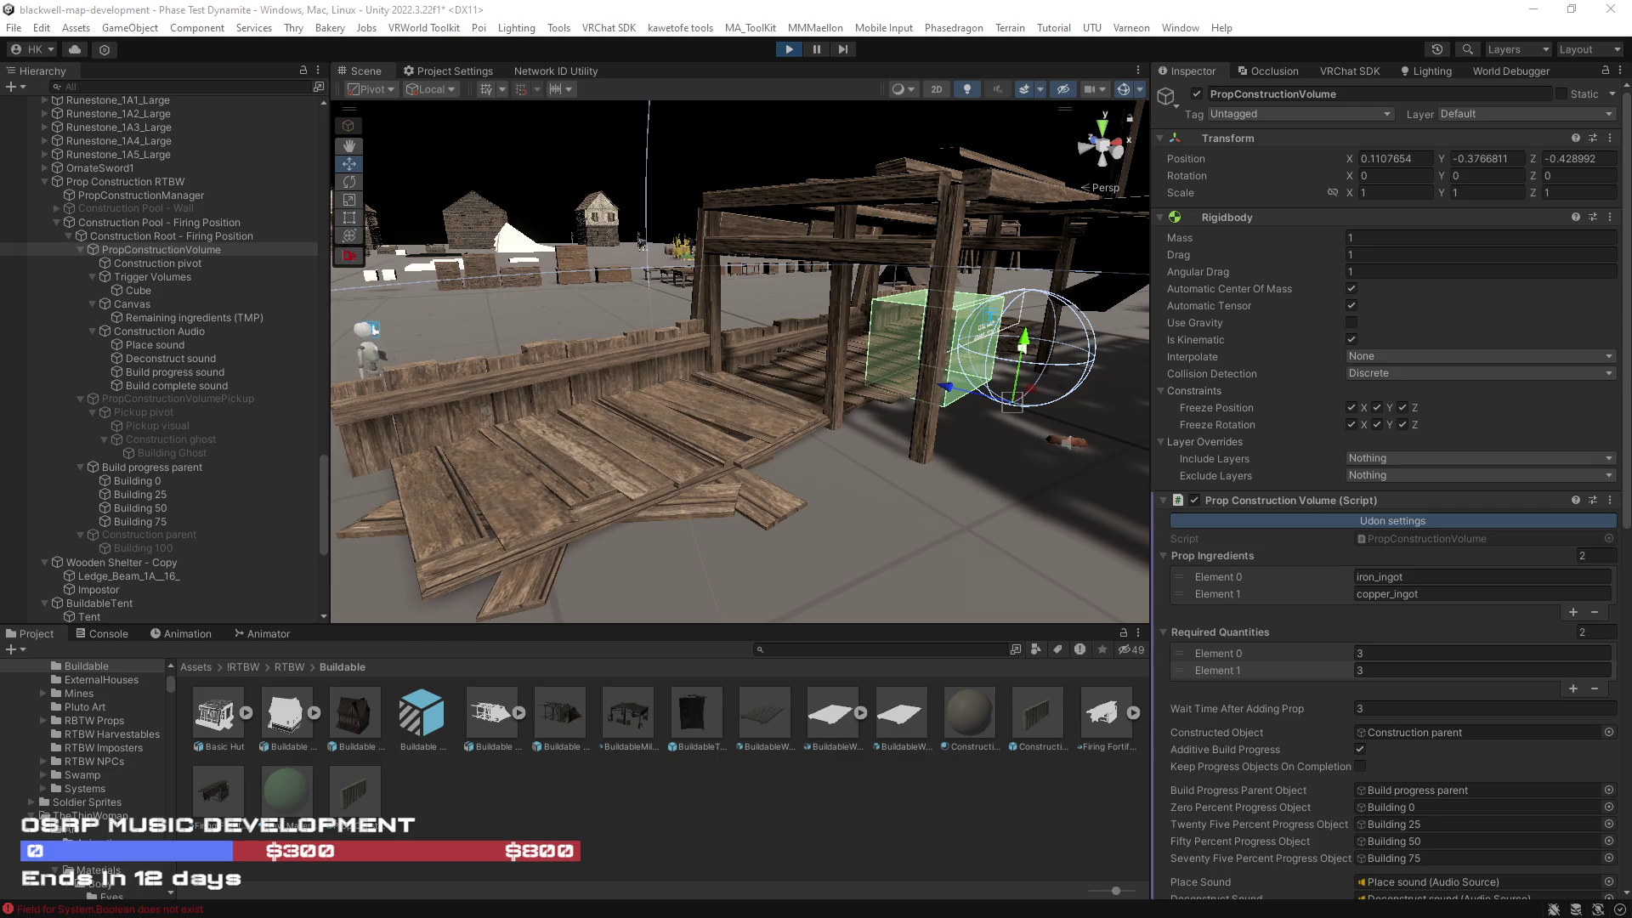
key(d)
key(d)
key(a)
key(d)
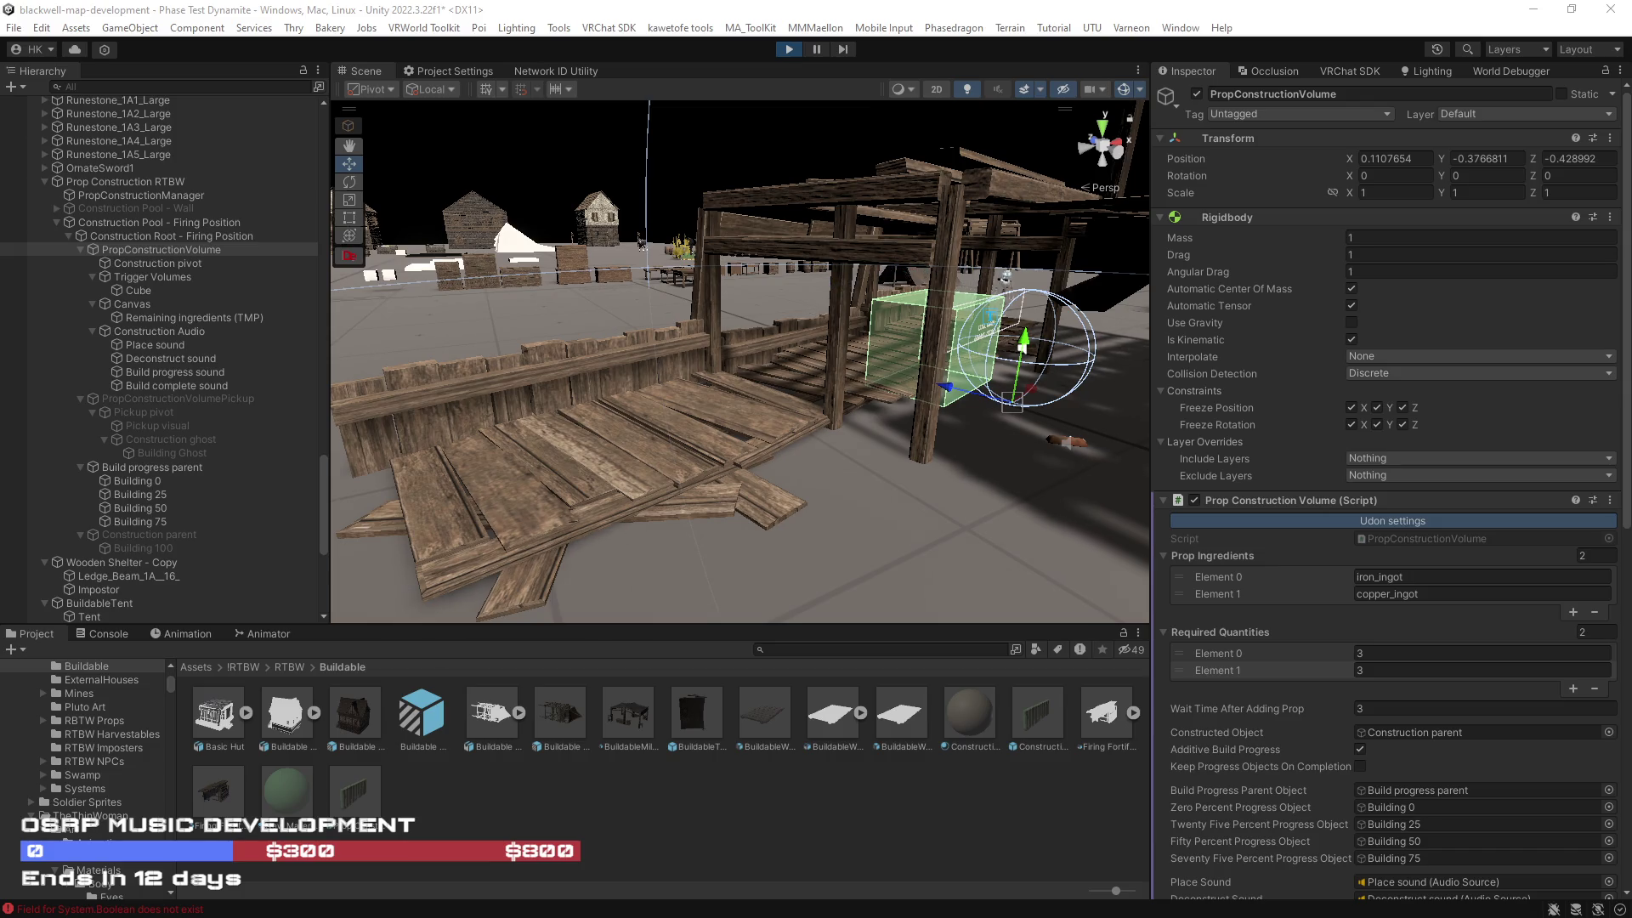
key(a)
key(s)
key(d)
mouse_move(731, 340)
mouse_down()
mouse_move(972, 352)
mouse_move(947, 338)
mouse_up()
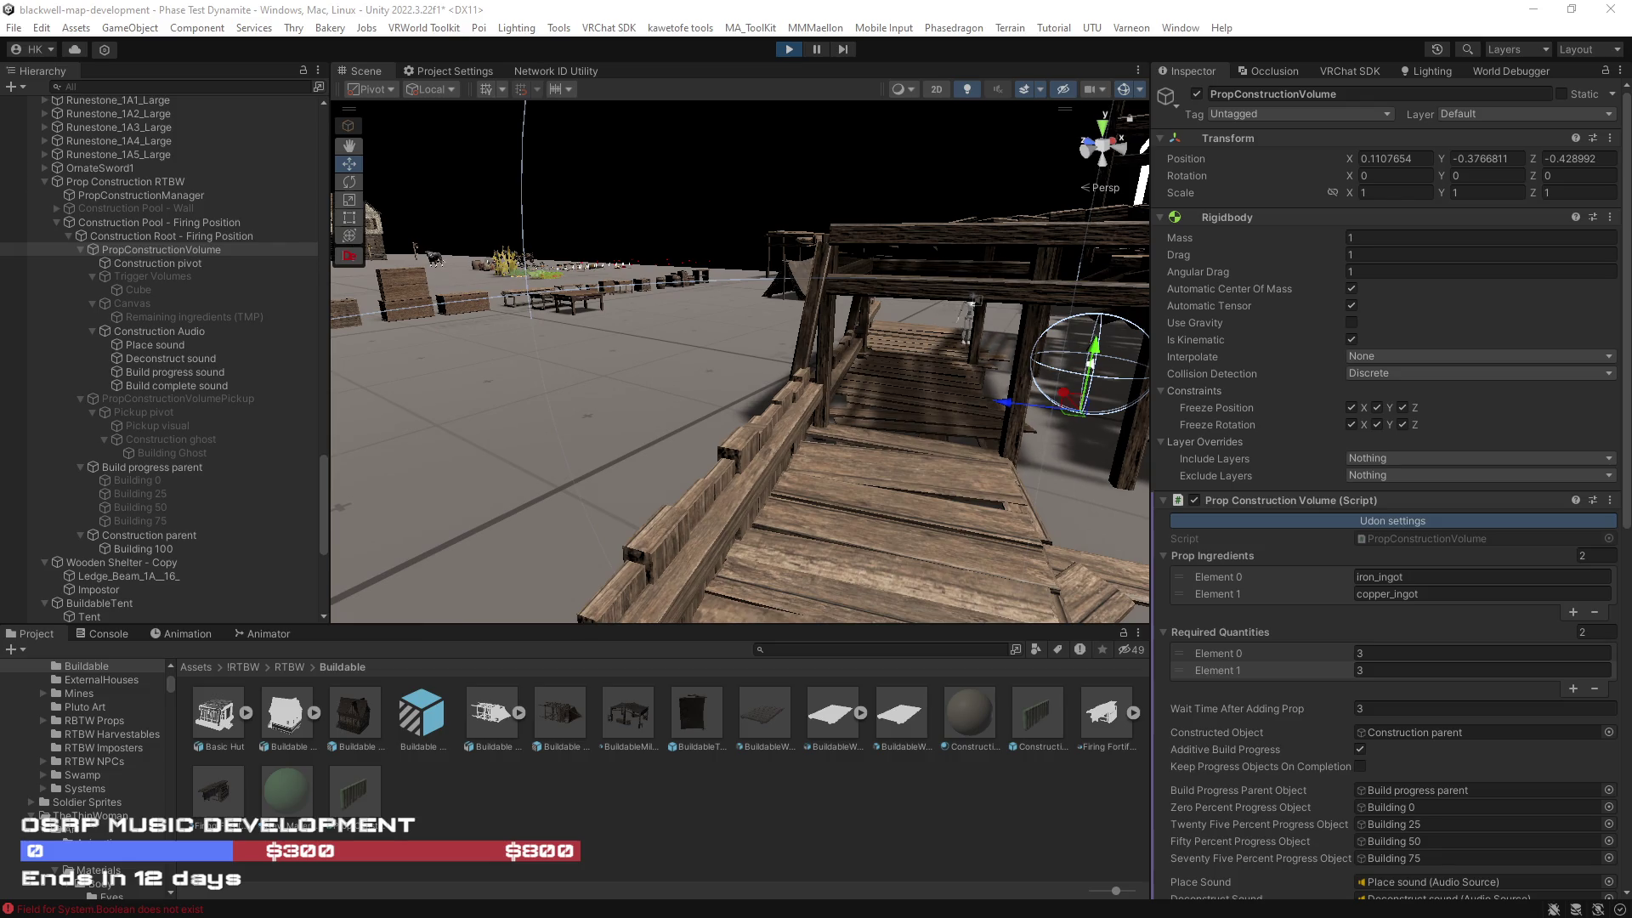
Step: Stop the play test of the completed firing position with the toolbar Play button
click(789, 50)
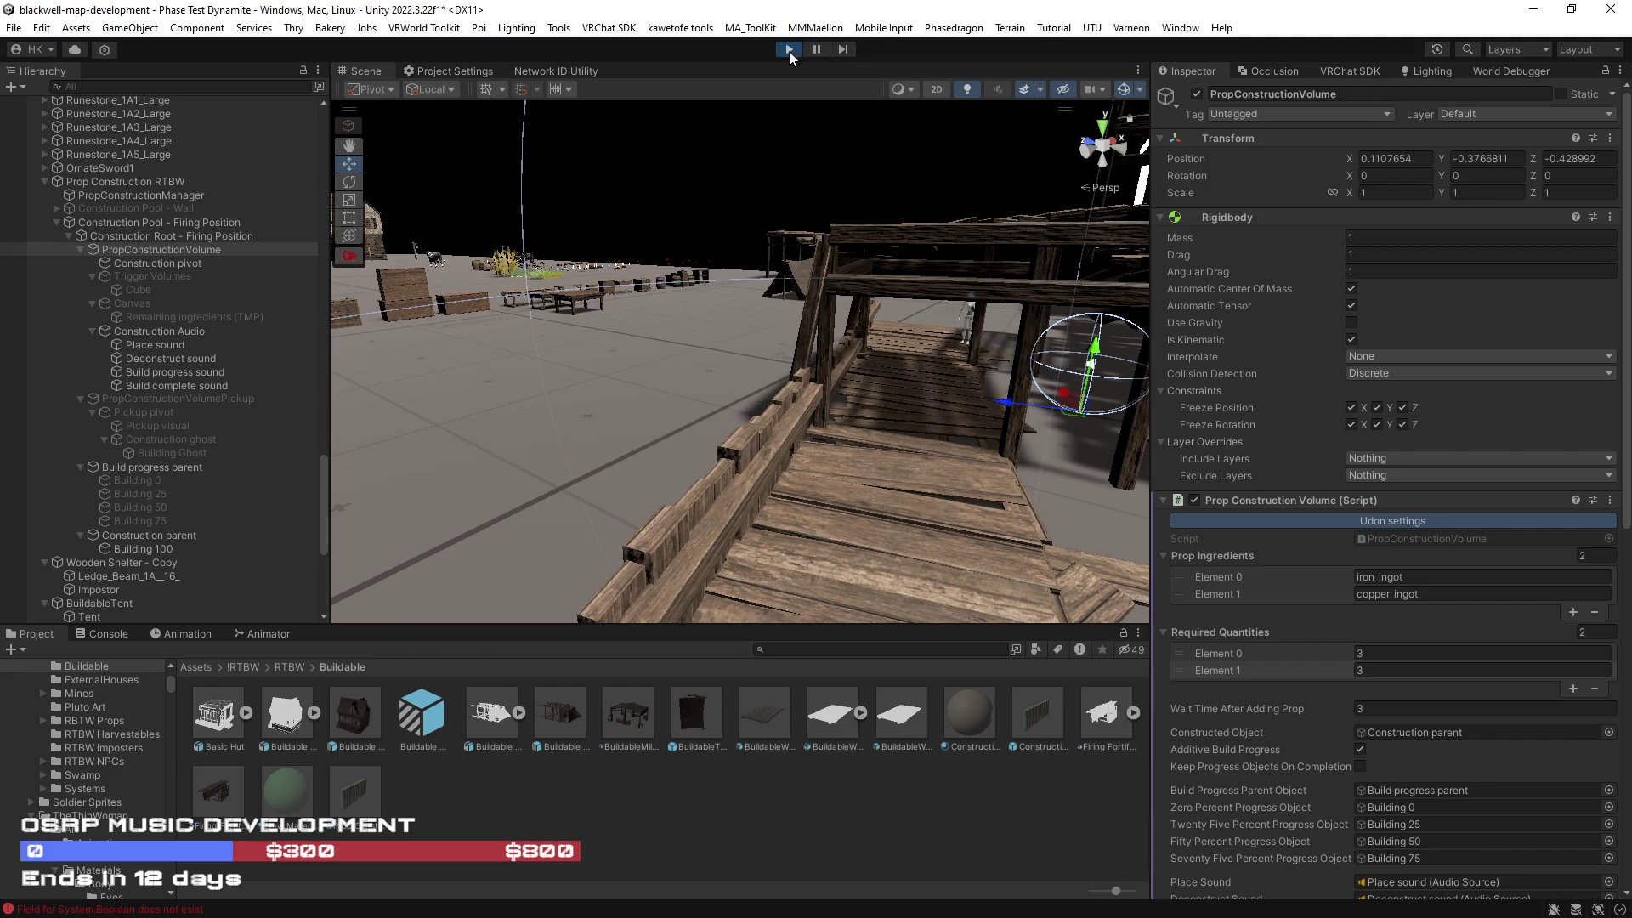
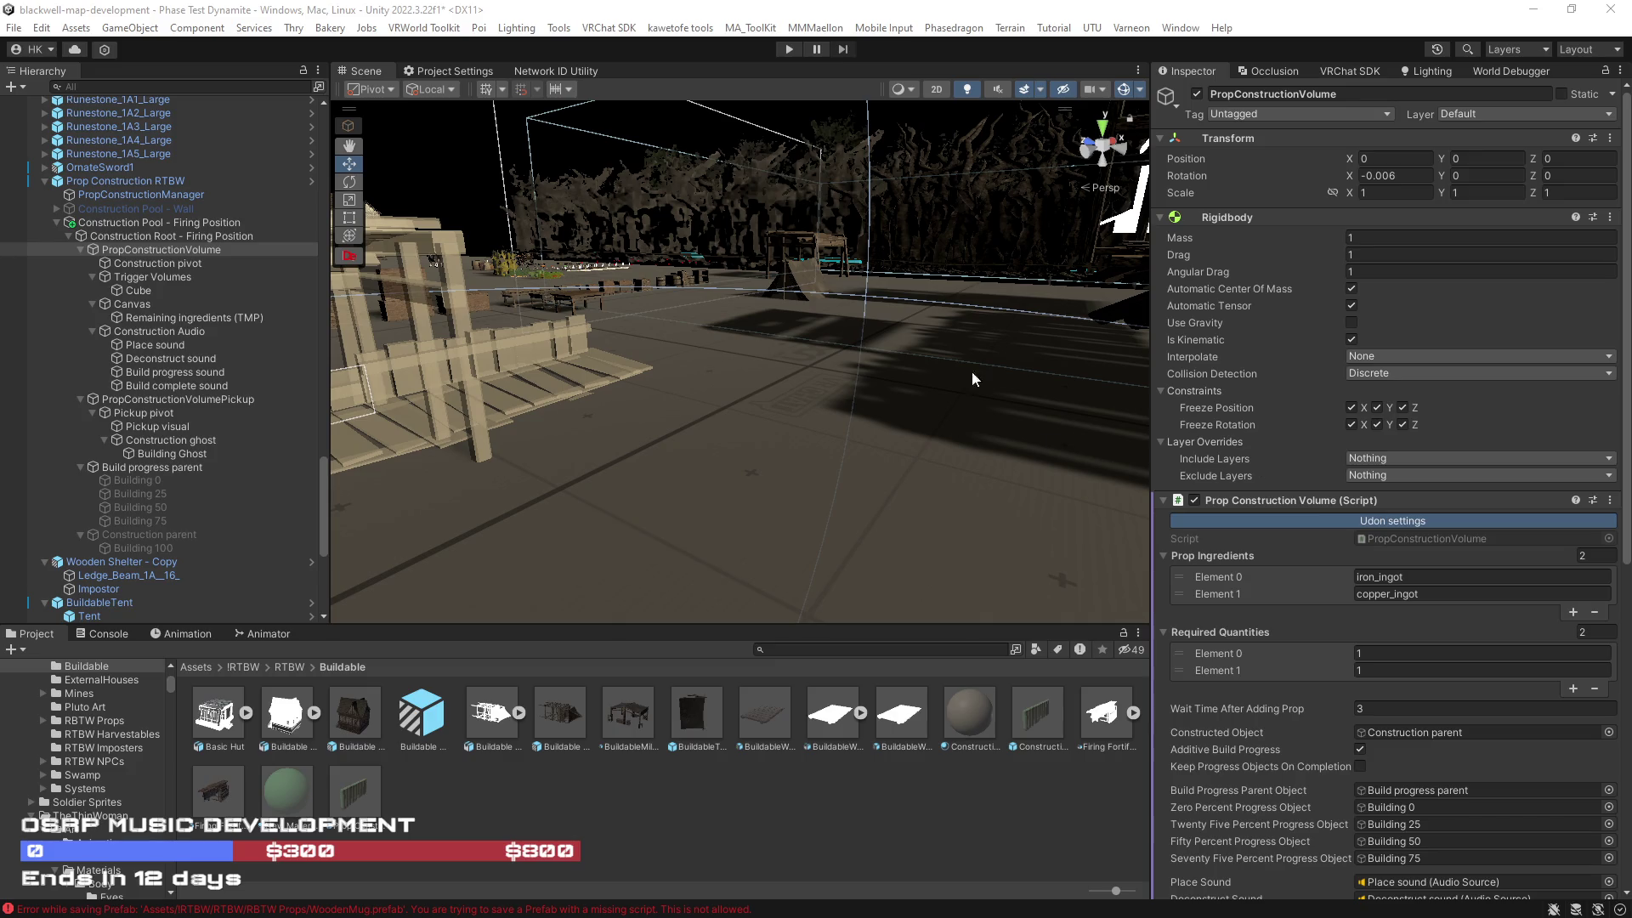
Step: Frame the PropConstructionVolume in the Scene view, then collapse its children in the Hierarchy
key(f)
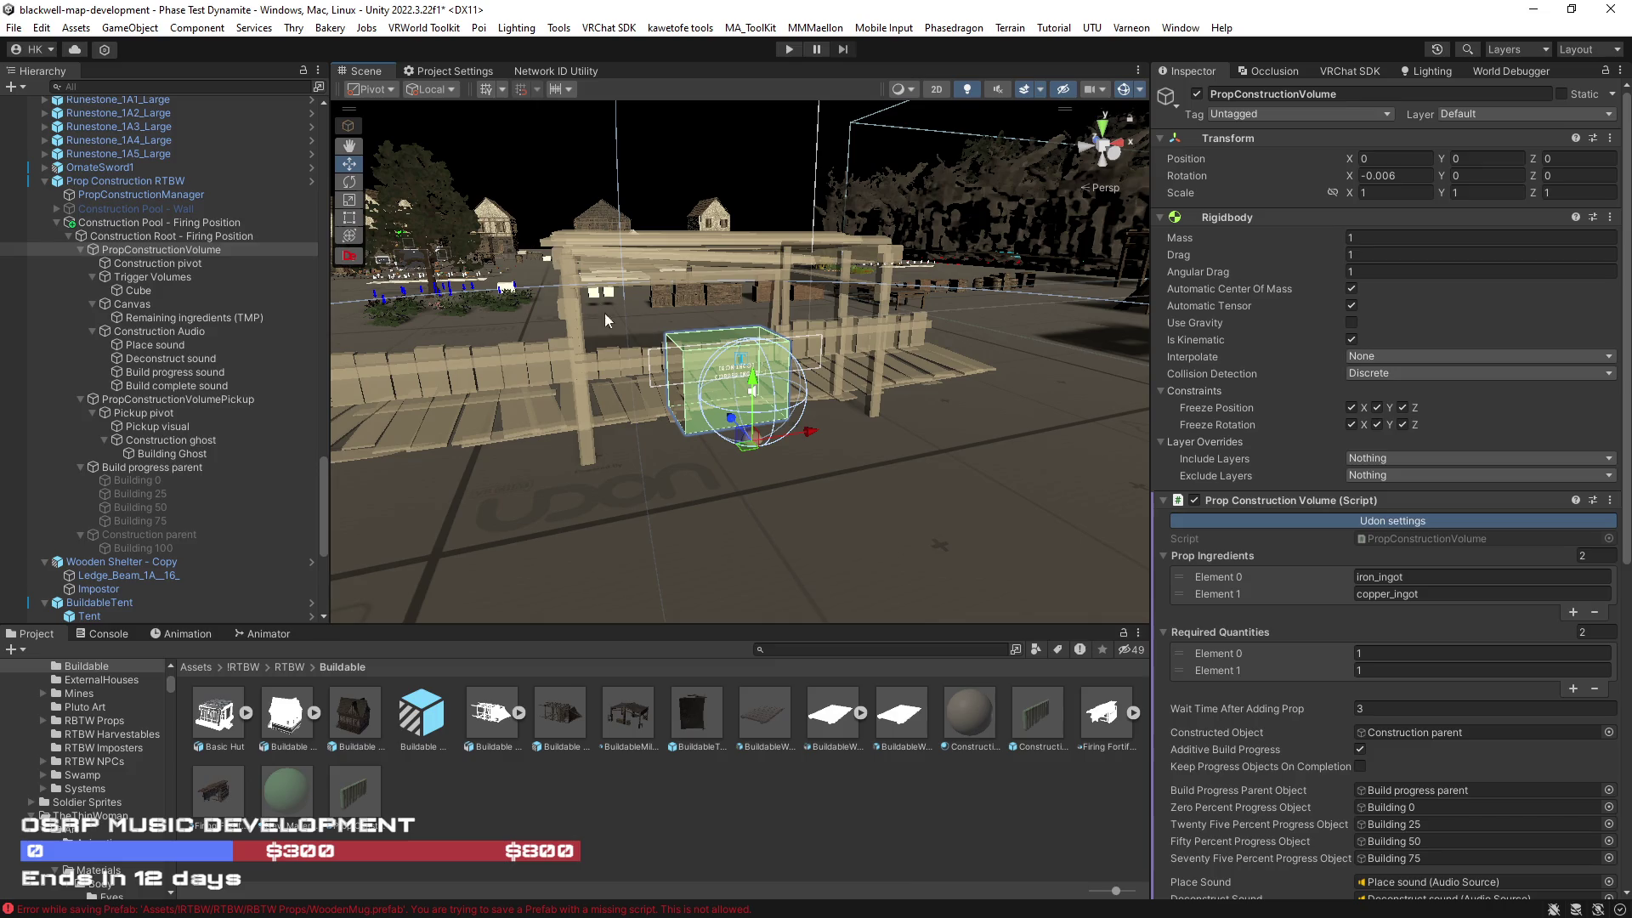
click(82, 249)
Step: Save Construction Root - Firing Position as a prefab asset in the Project window
click(91, 239)
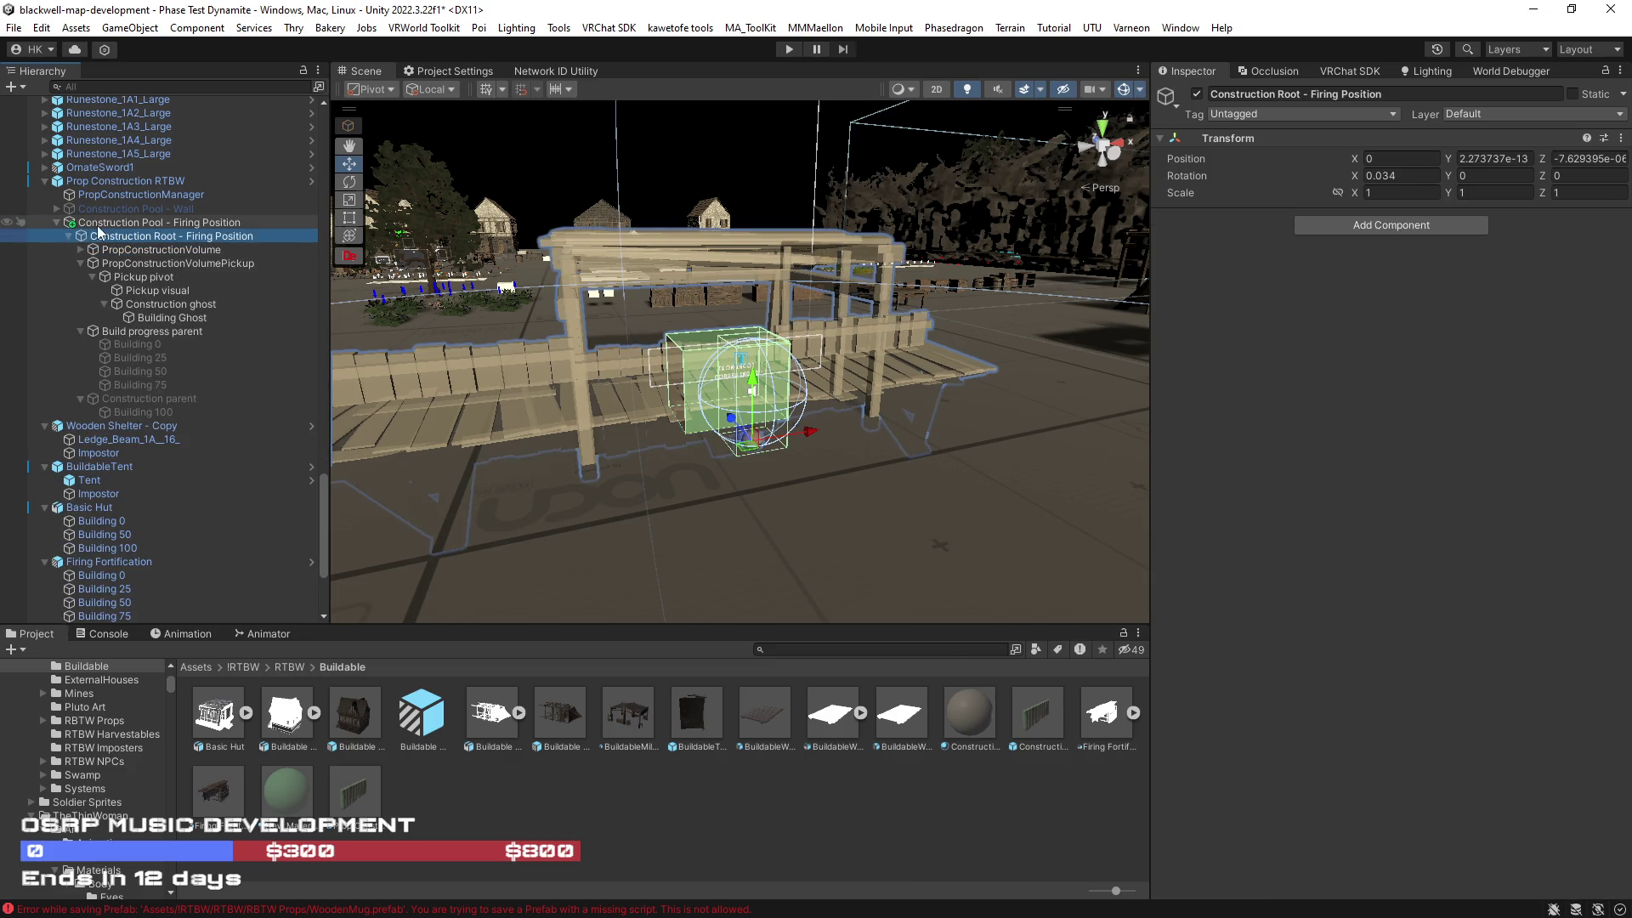
click(93, 226)
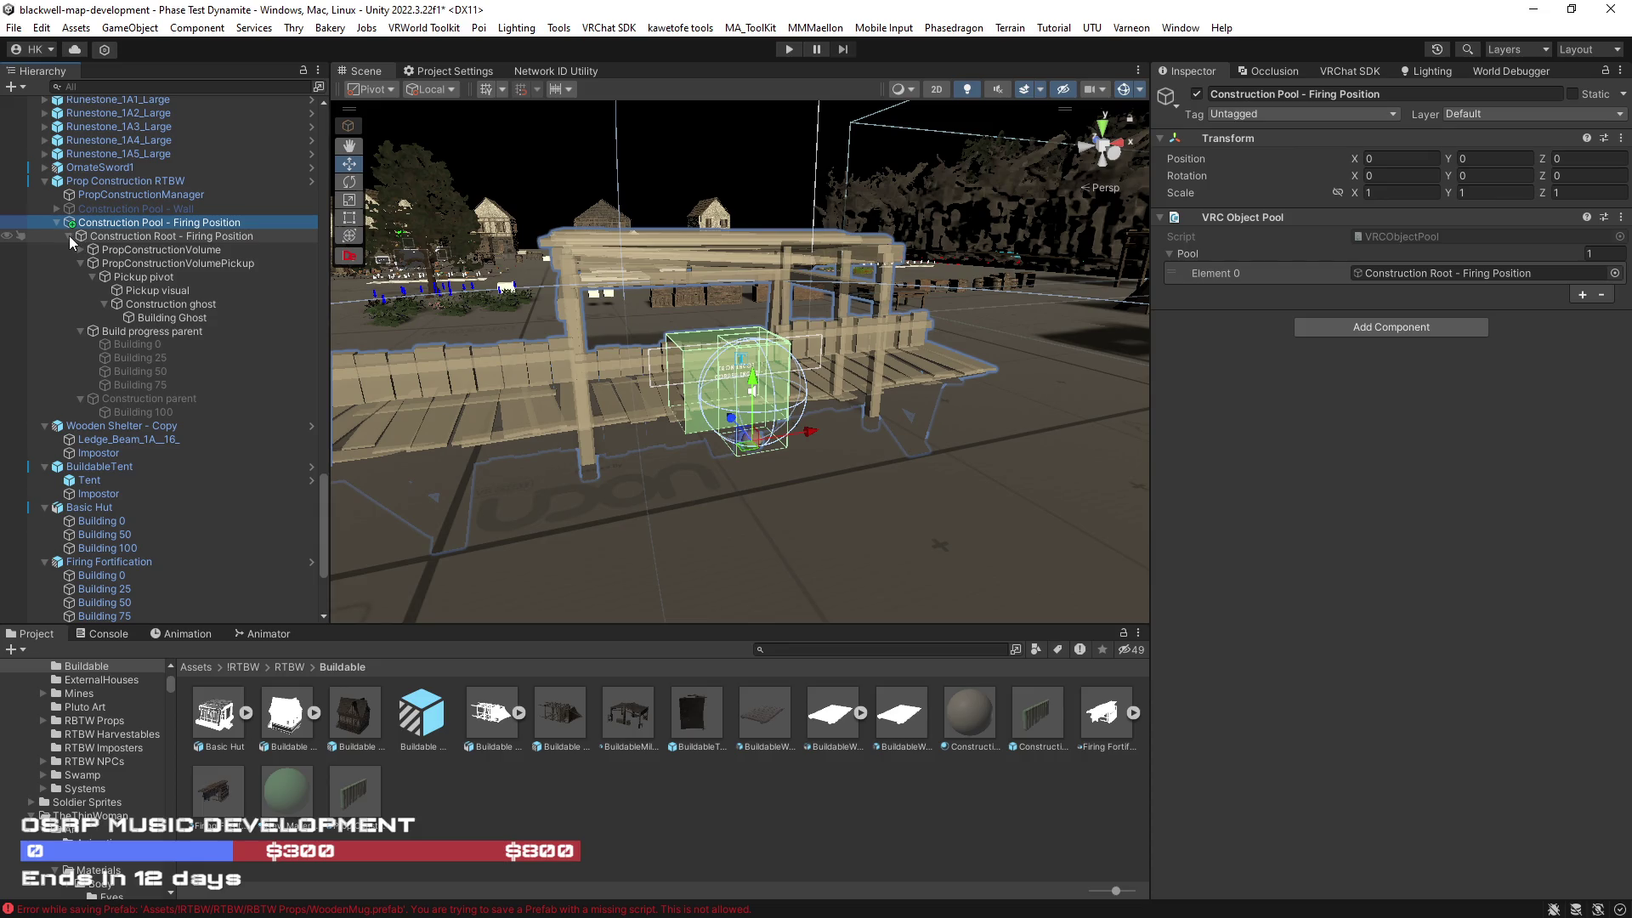
click(69, 236)
mouse_move(131, 237)
mouse_down()
mouse_move(255, 425)
mouse_move(656, 731)
mouse_up()
drag(566, 799, 565, 792)
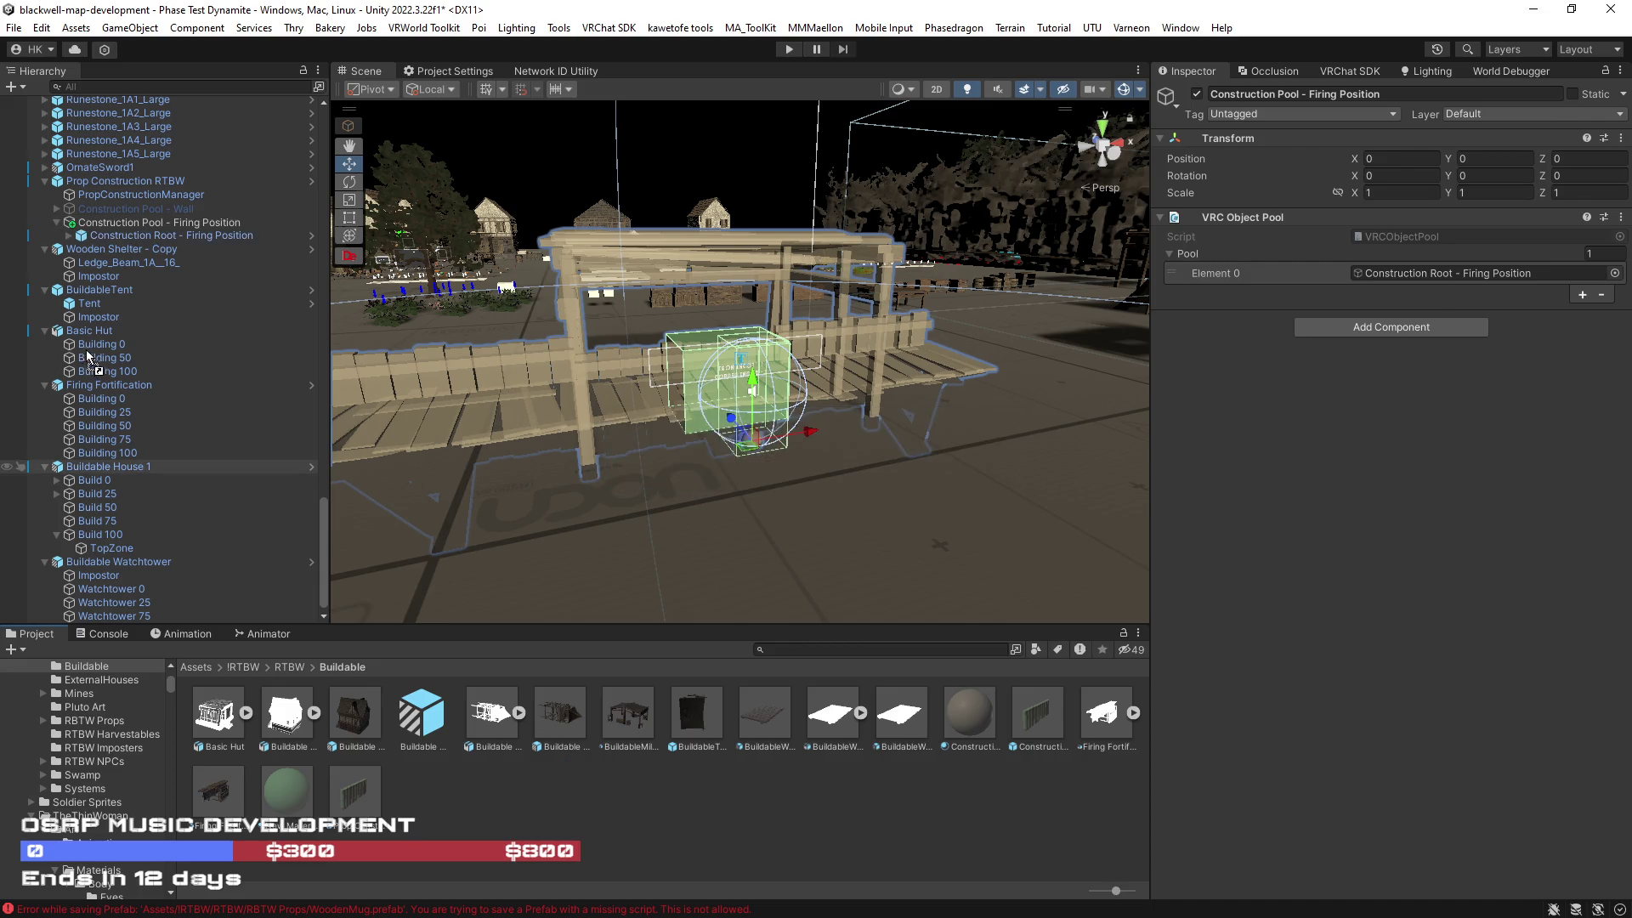
Step: Make four copies of the construction root and add all five to the pool's object list
click(157, 237)
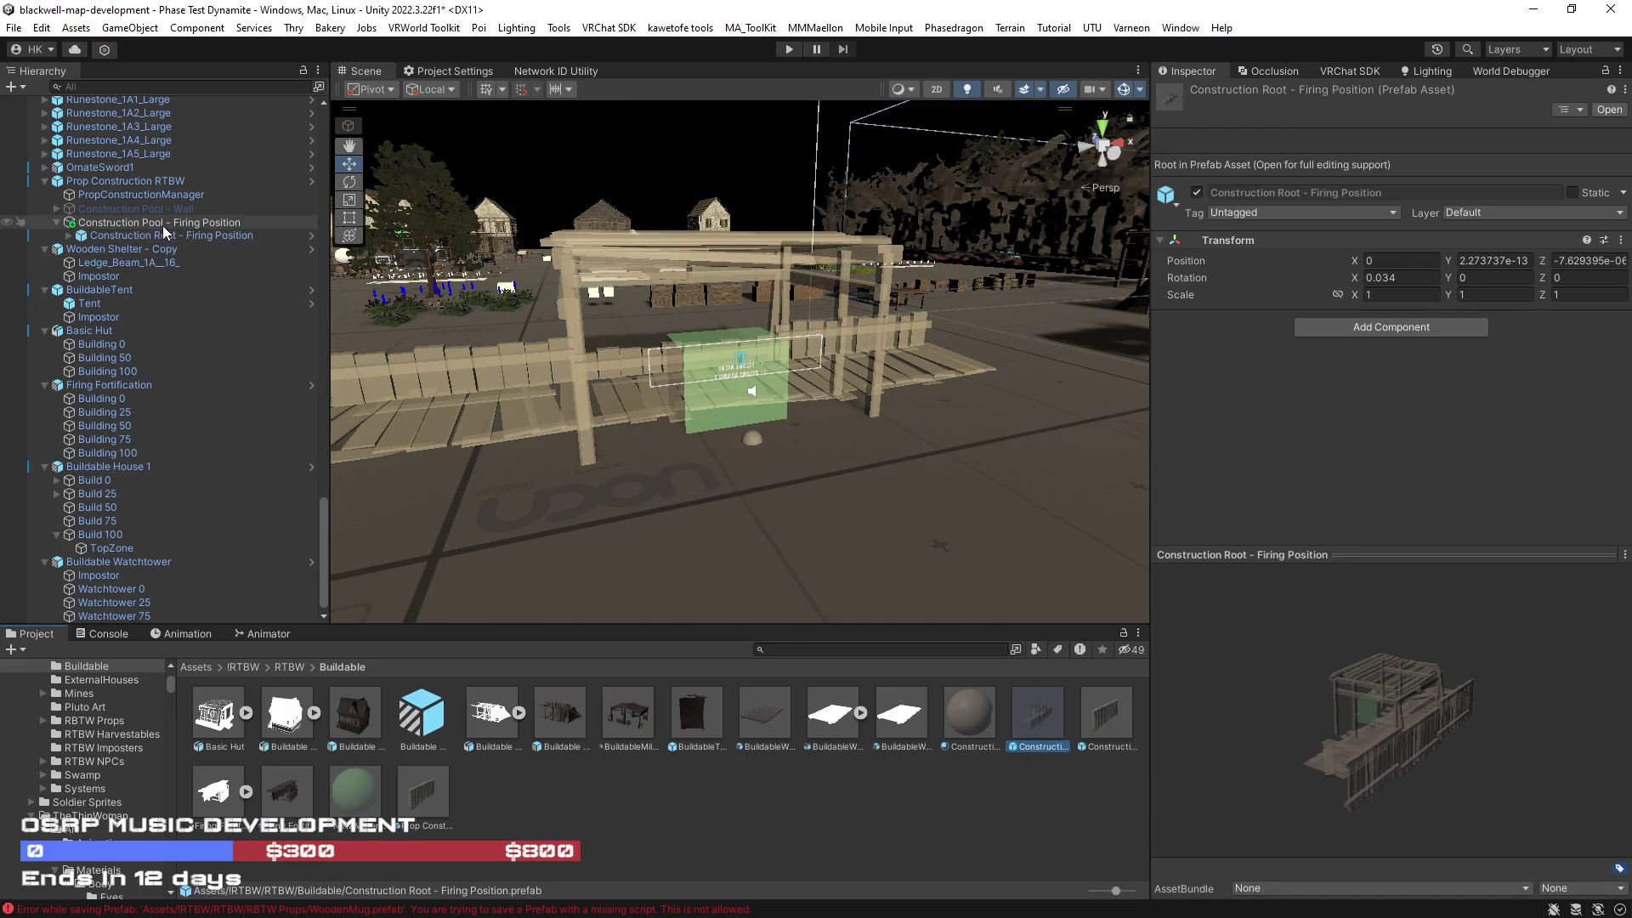
key(ctrl+d)
key(ctrl+d)
key(ctrl+d)
key(ctrl+d)
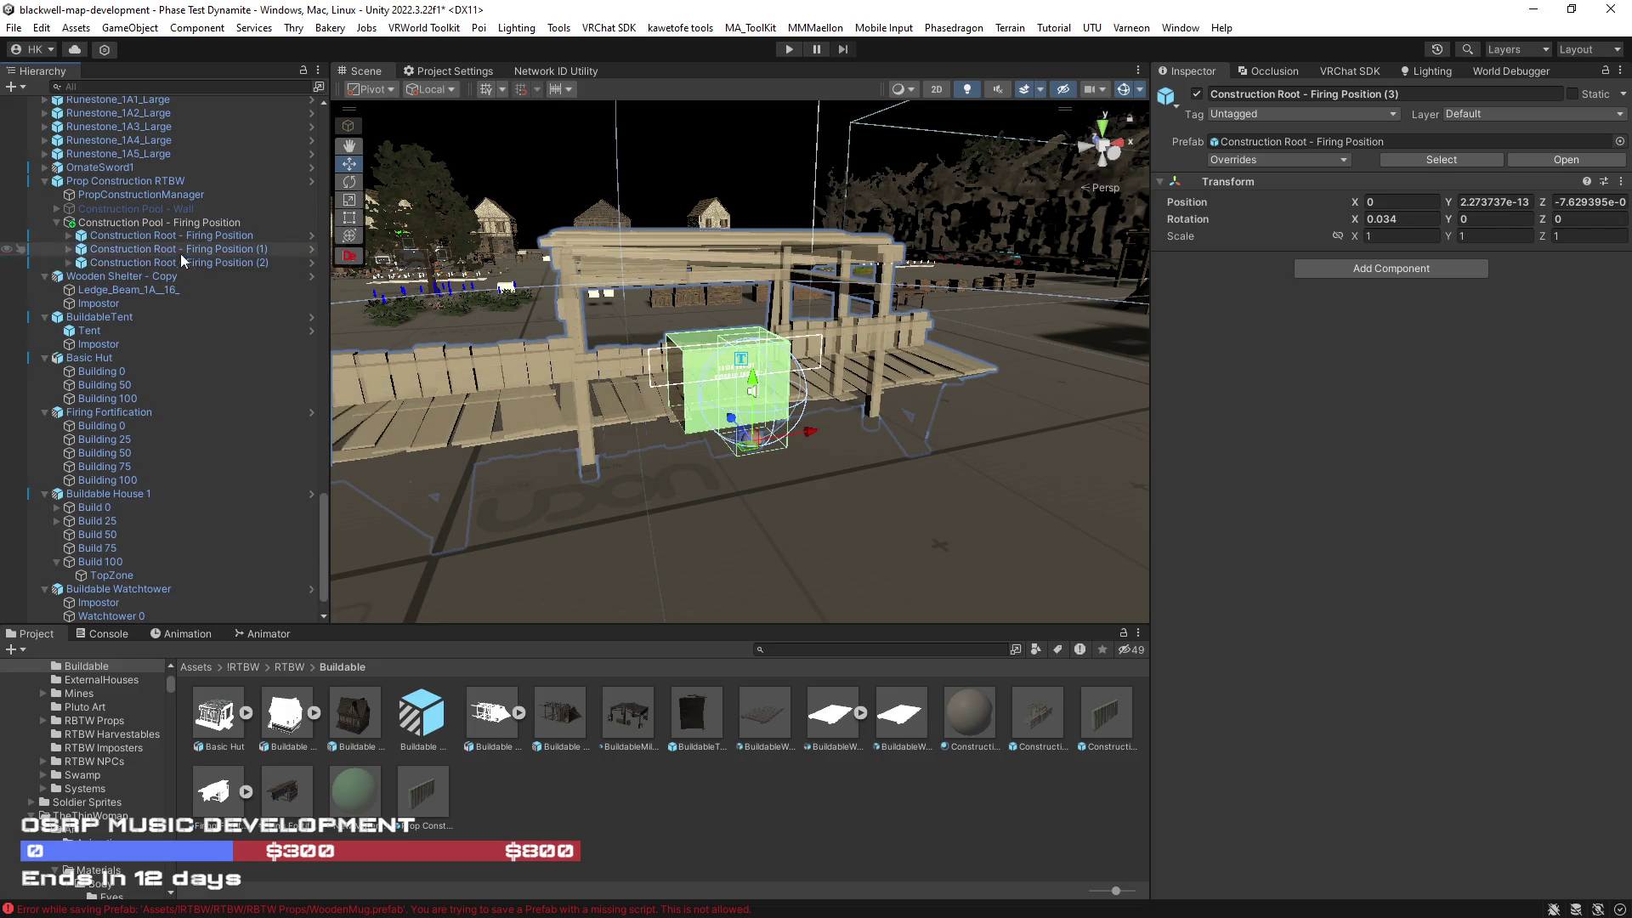
mouse_move(860, 519)
mouse_down()
mouse_move(558, 505)
mouse_move(629, 463)
mouse_up()
click(170, 223)
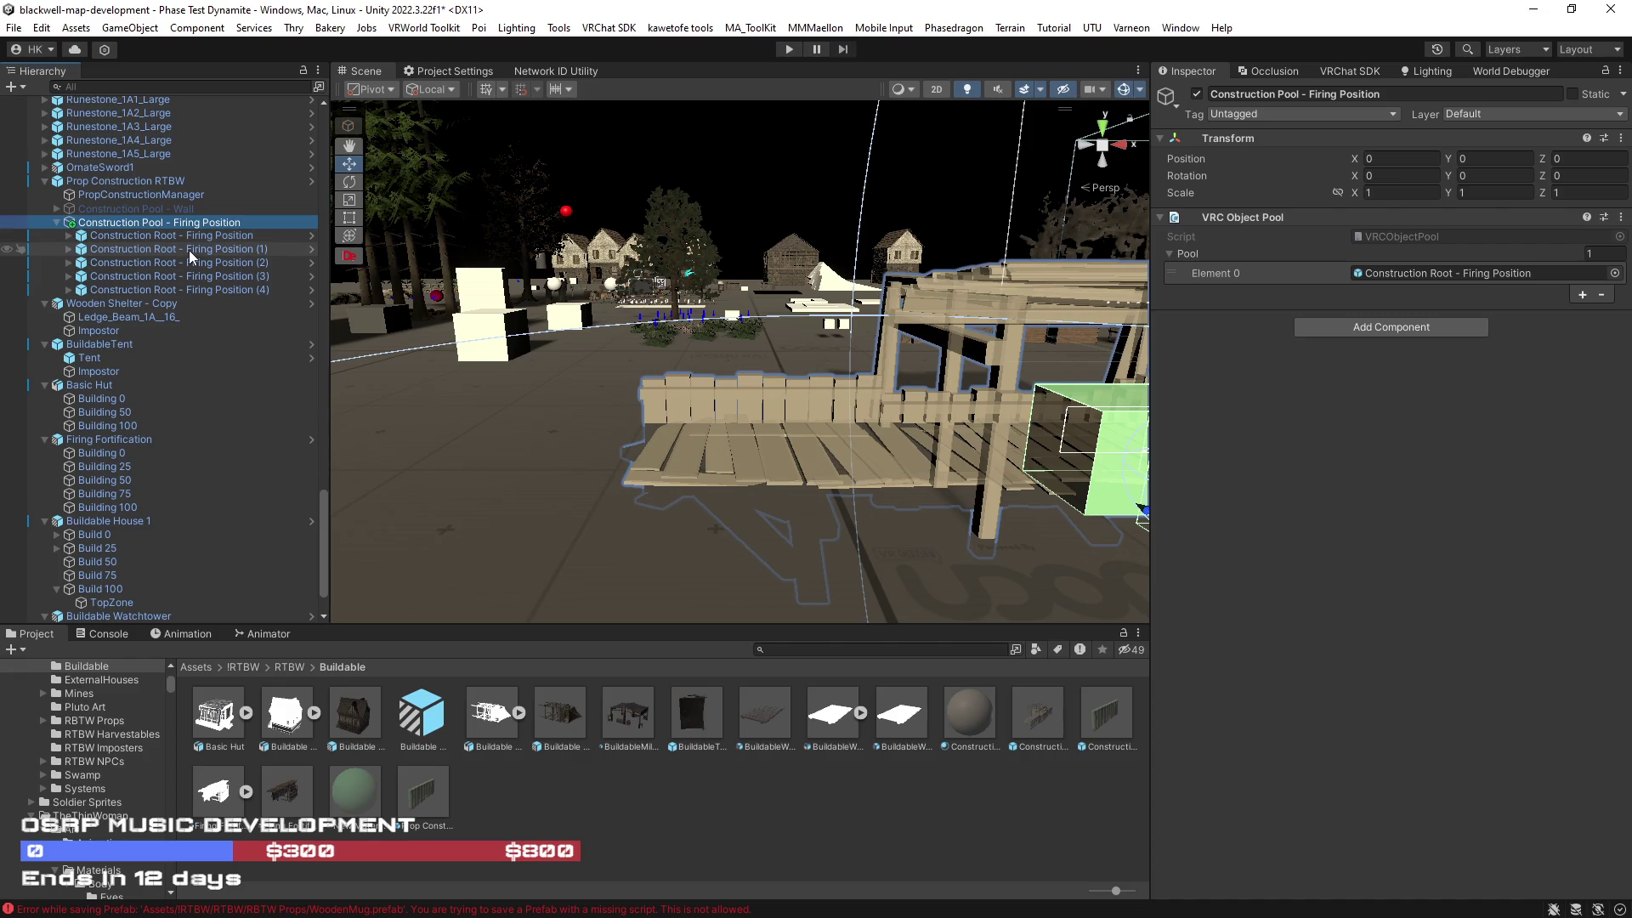
mouse_move(191, 256)
mouse_down()
mouse_move(1220, 257)
mouse_move(1190, 255)
mouse_up()
drag(149, 288, 1194, 255)
drag(859, 365, 705, 371)
click(57, 222)
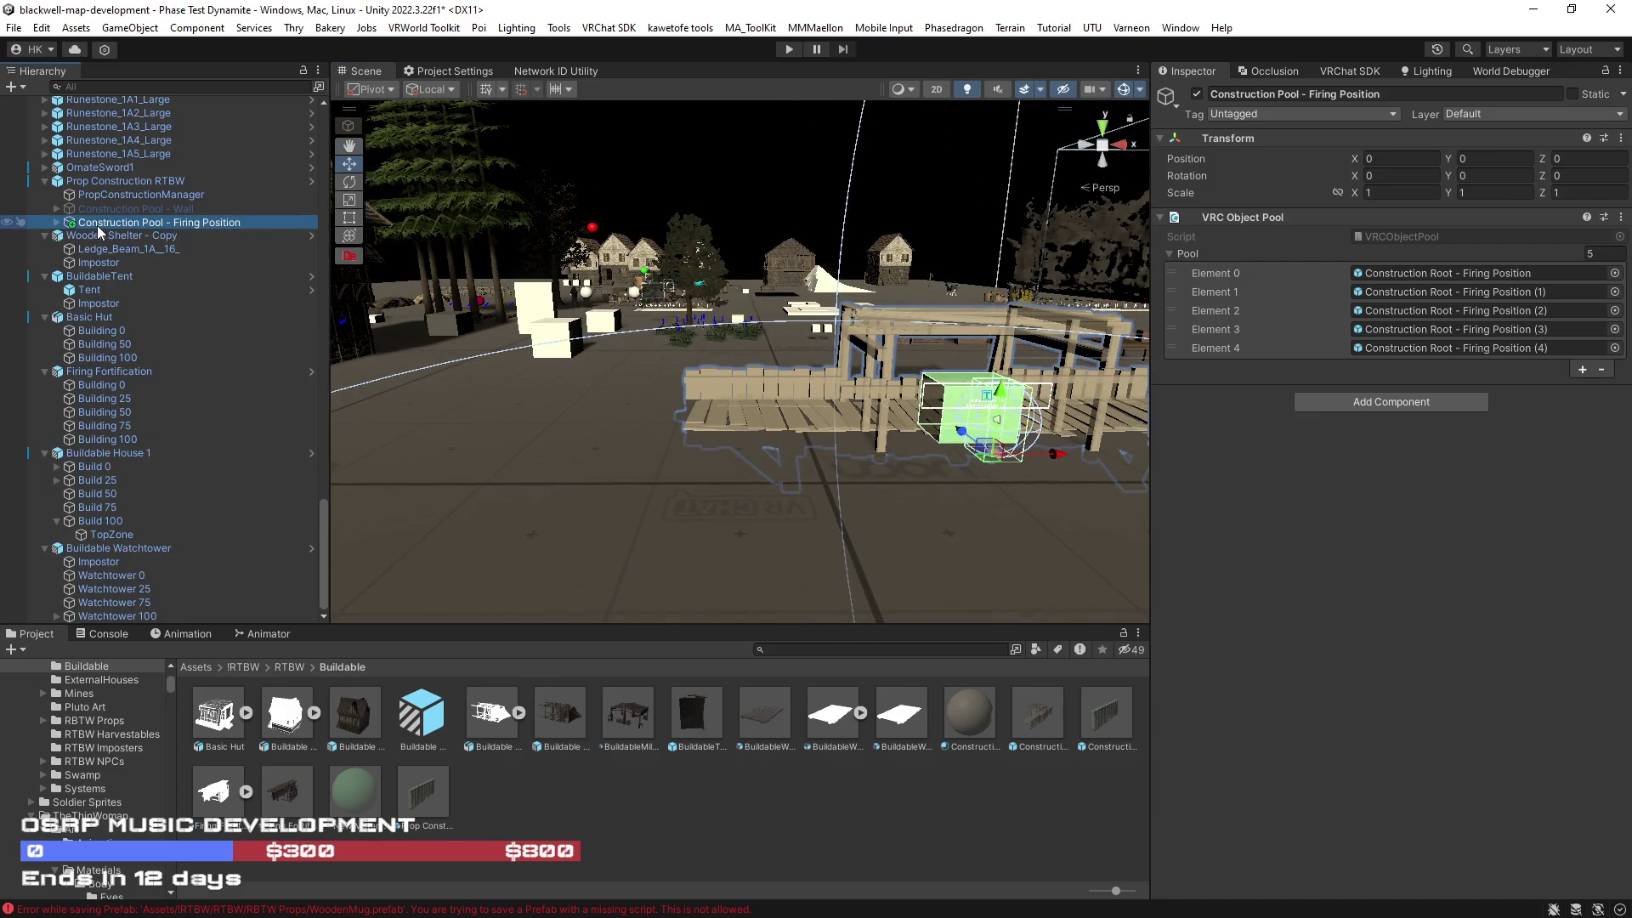
Step: Apply all overrides to the Prop Construction RTBW prefab and duplicate the firing-position pool
click(102, 182)
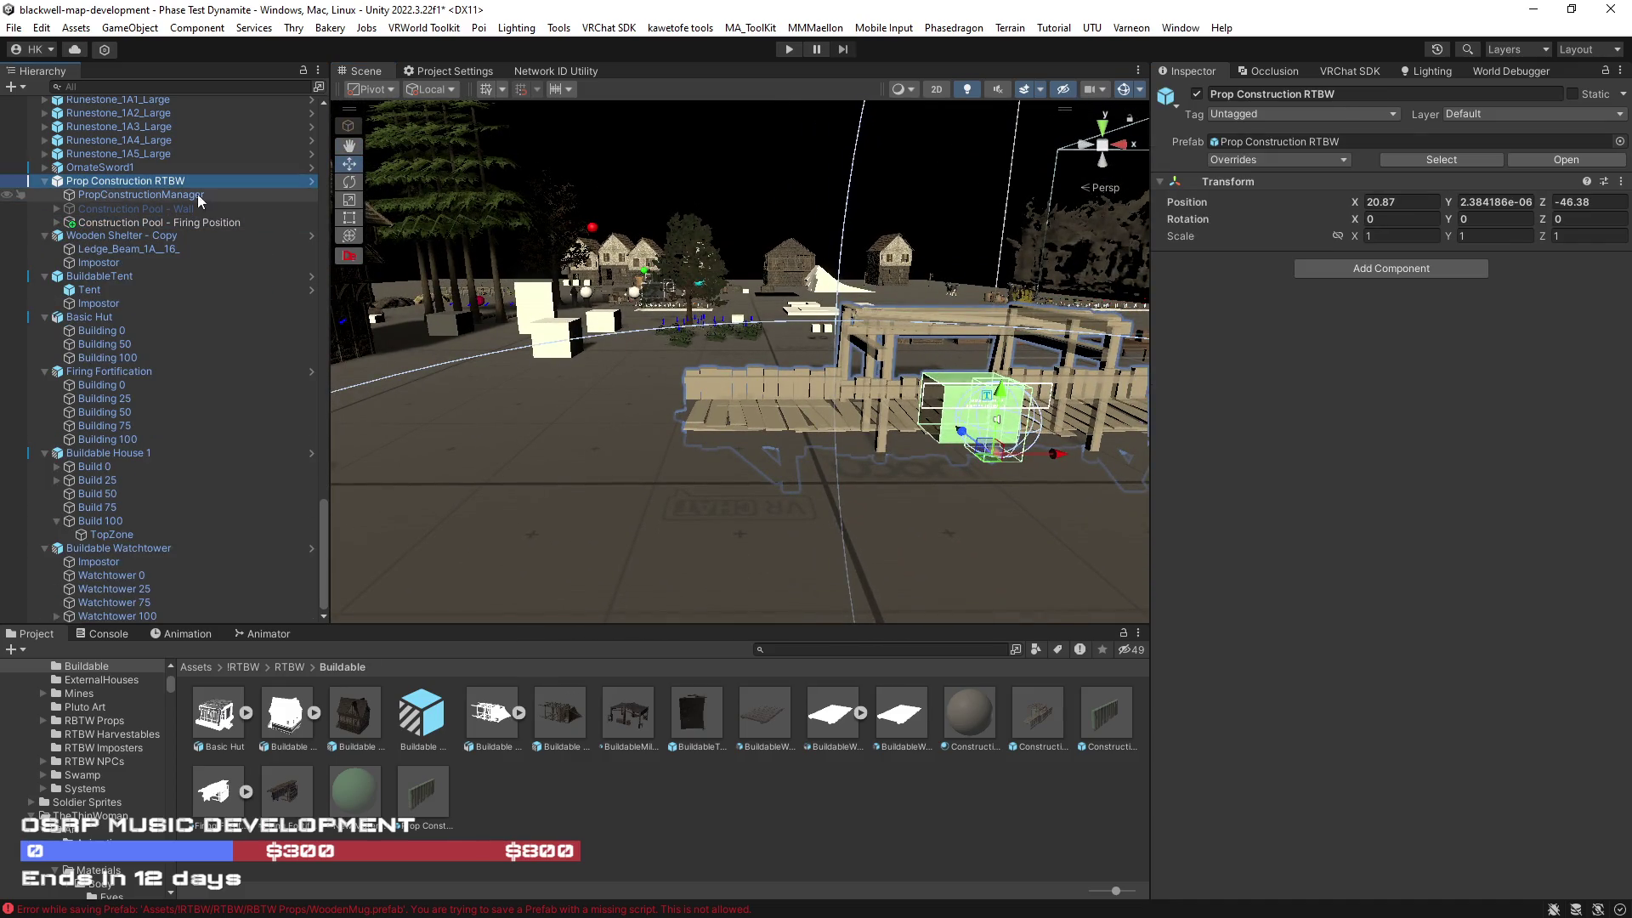
click(1340, 159)
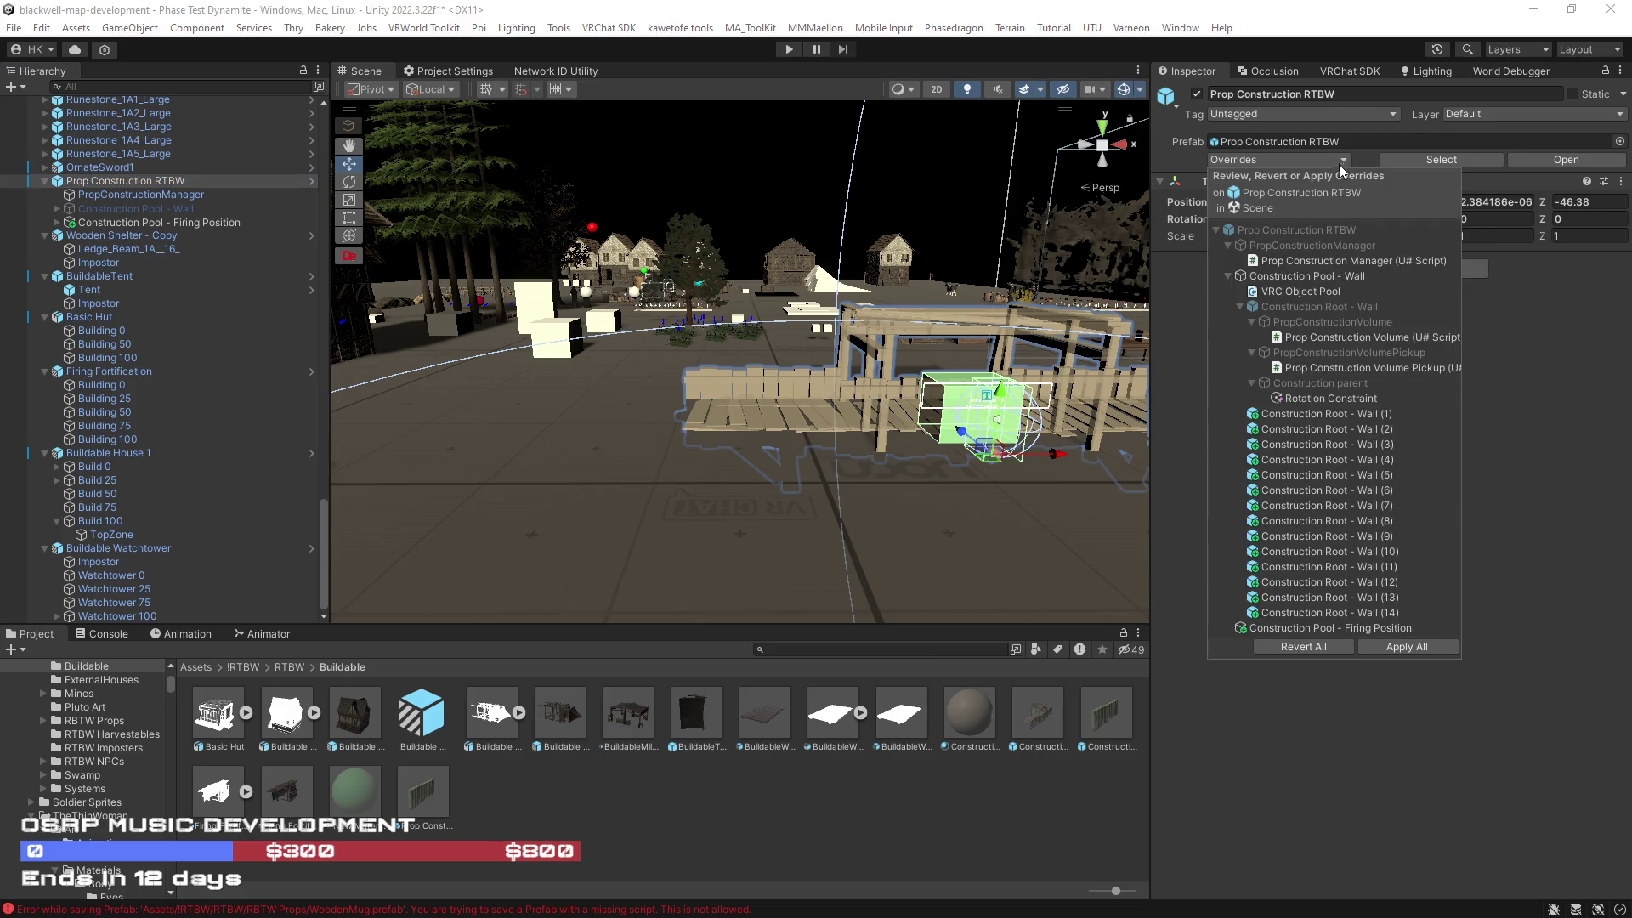
click(1425, 650)
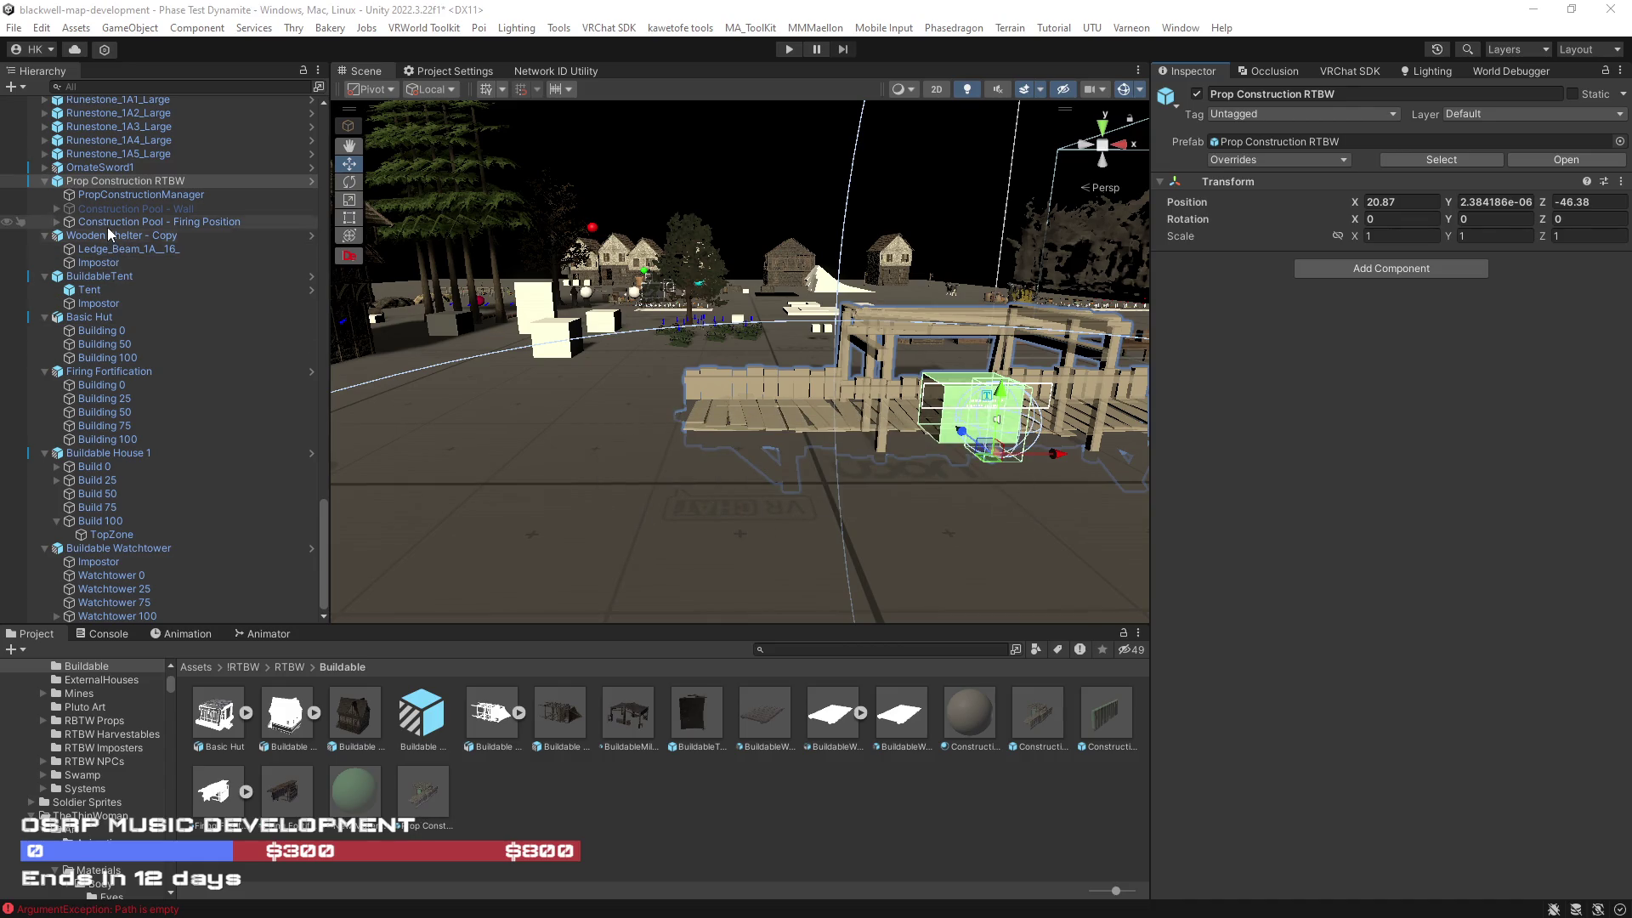
click(153, 222)
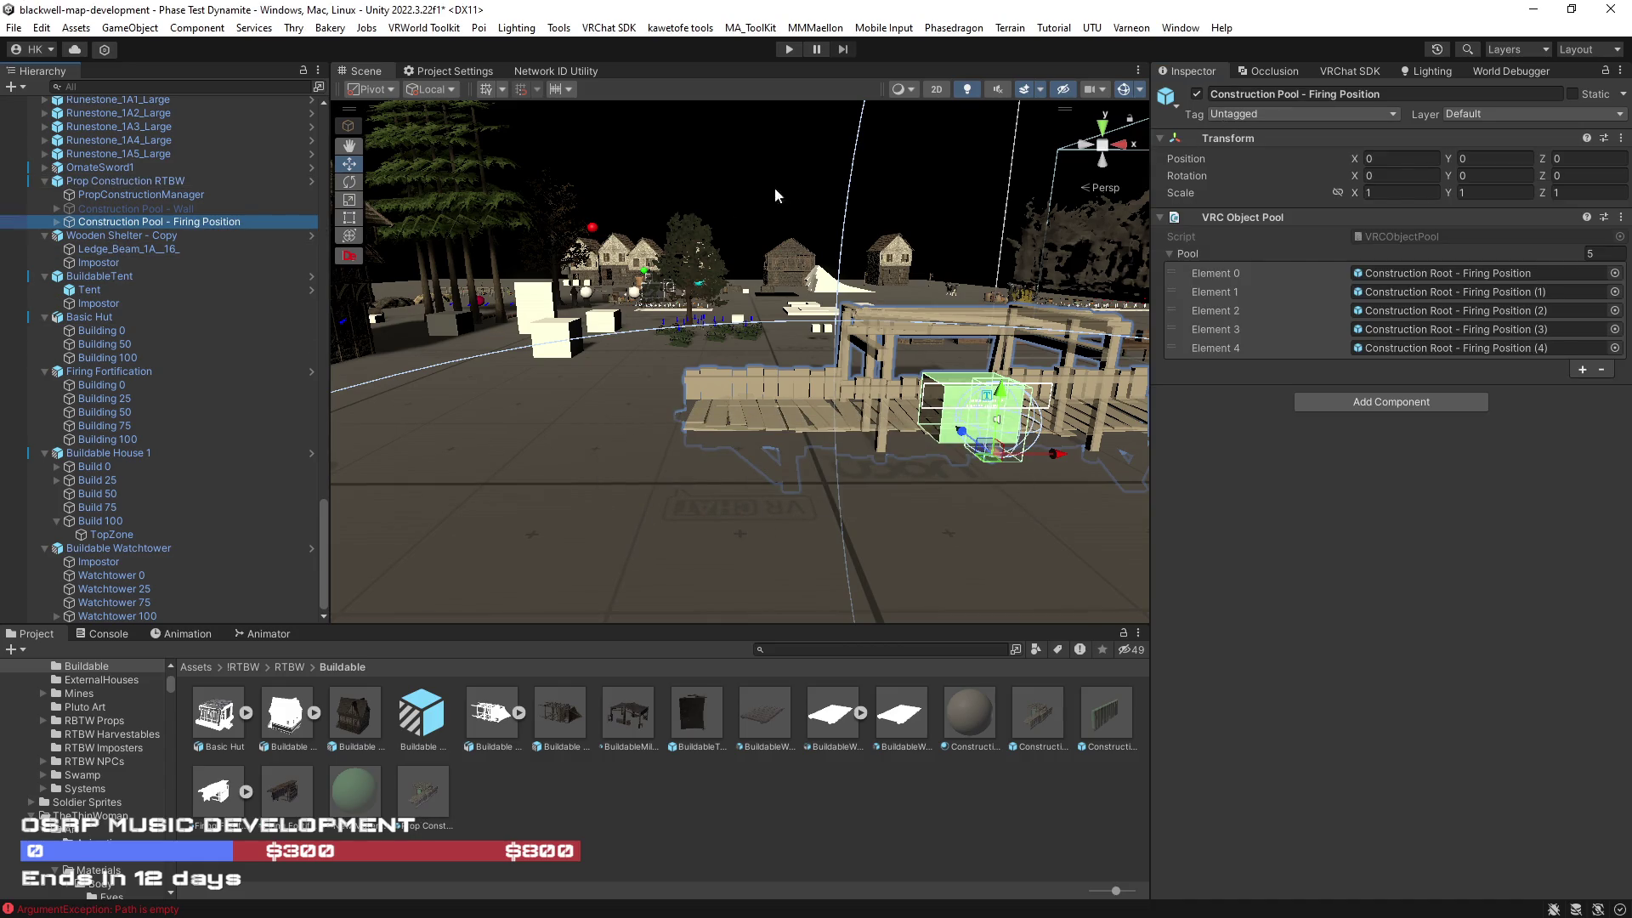
key(ctrl+d)
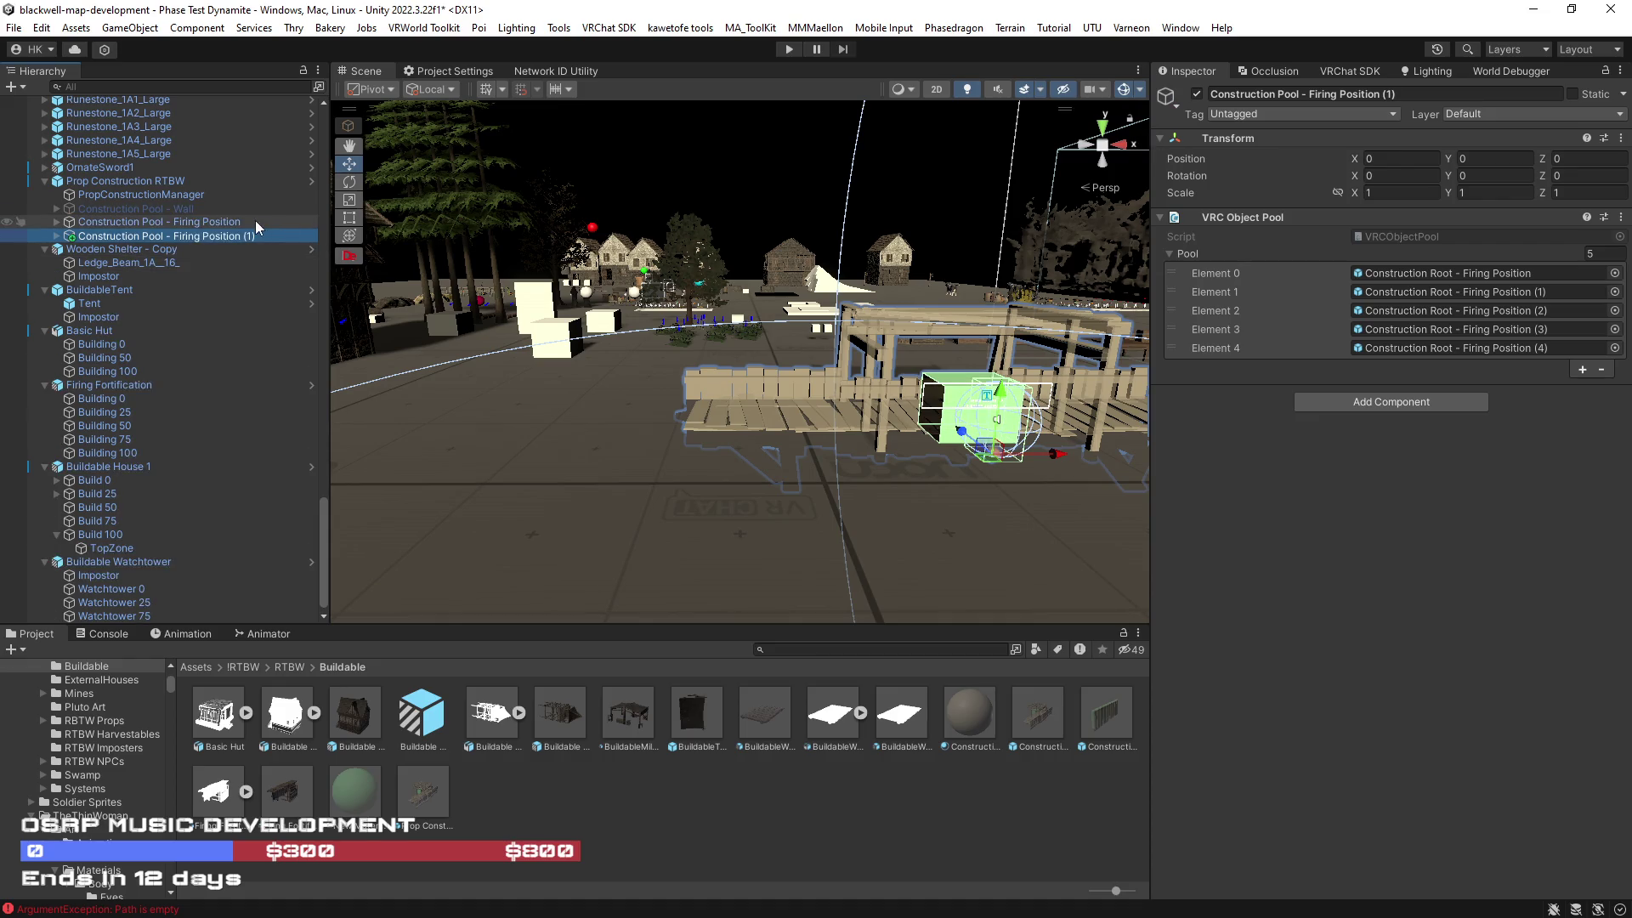
Step: Deactivate the original firing pool and begin renaming its copy to Construction Pool - House 1
click(255, 222)
click(1197, 93)
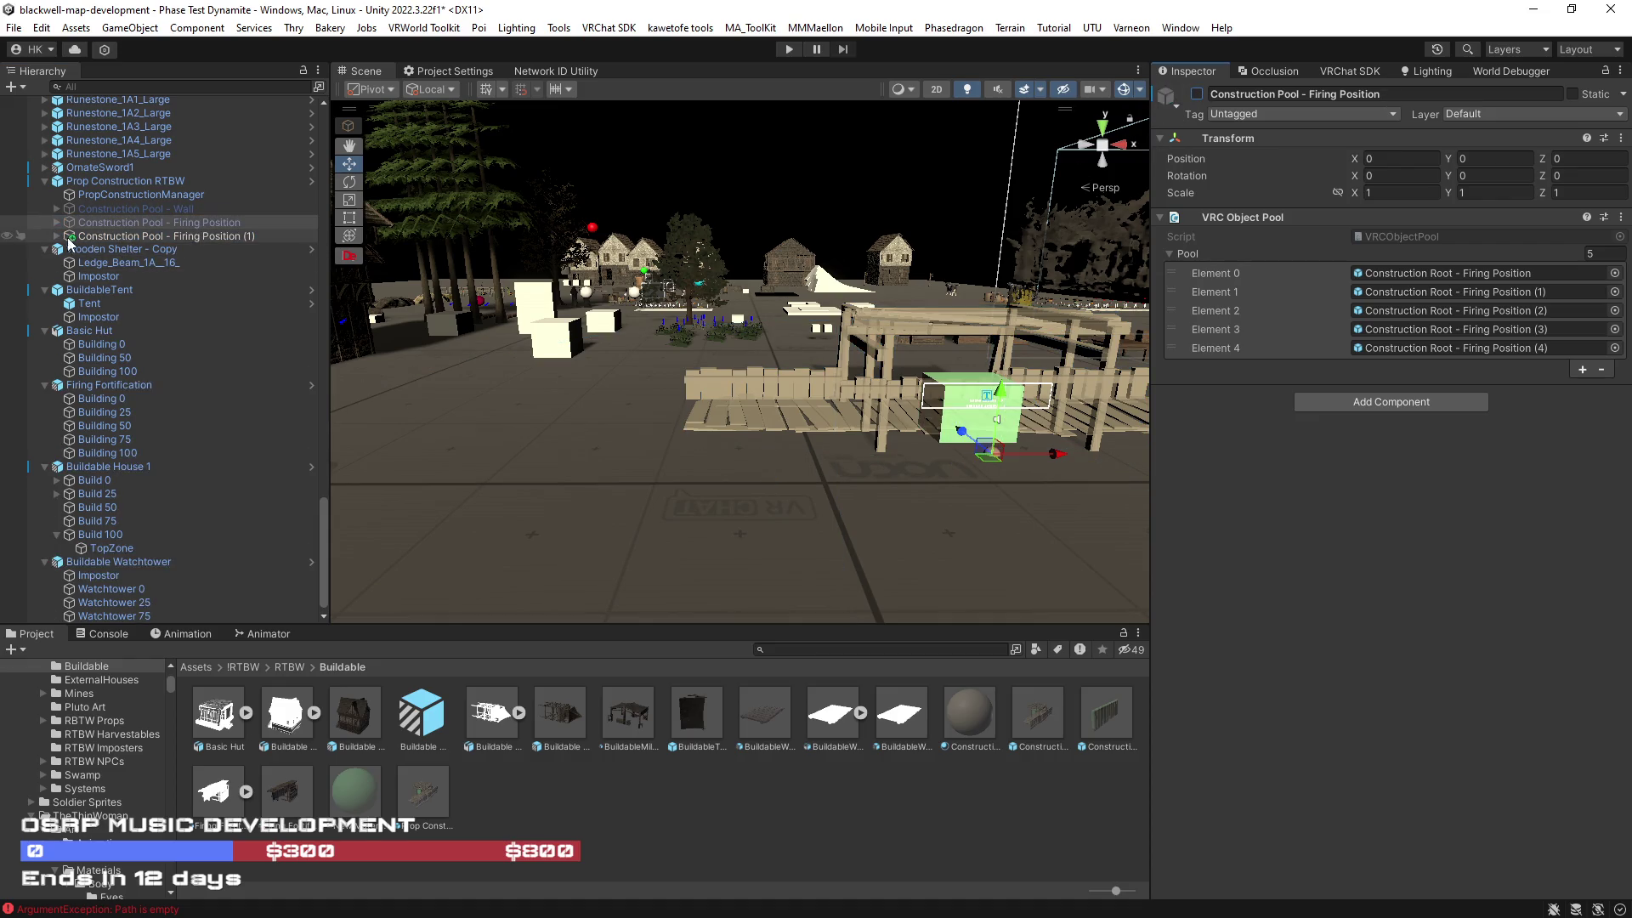
click(232, 238)
click(232, 238)
drag(263, 237, 176, 238)
text(H)
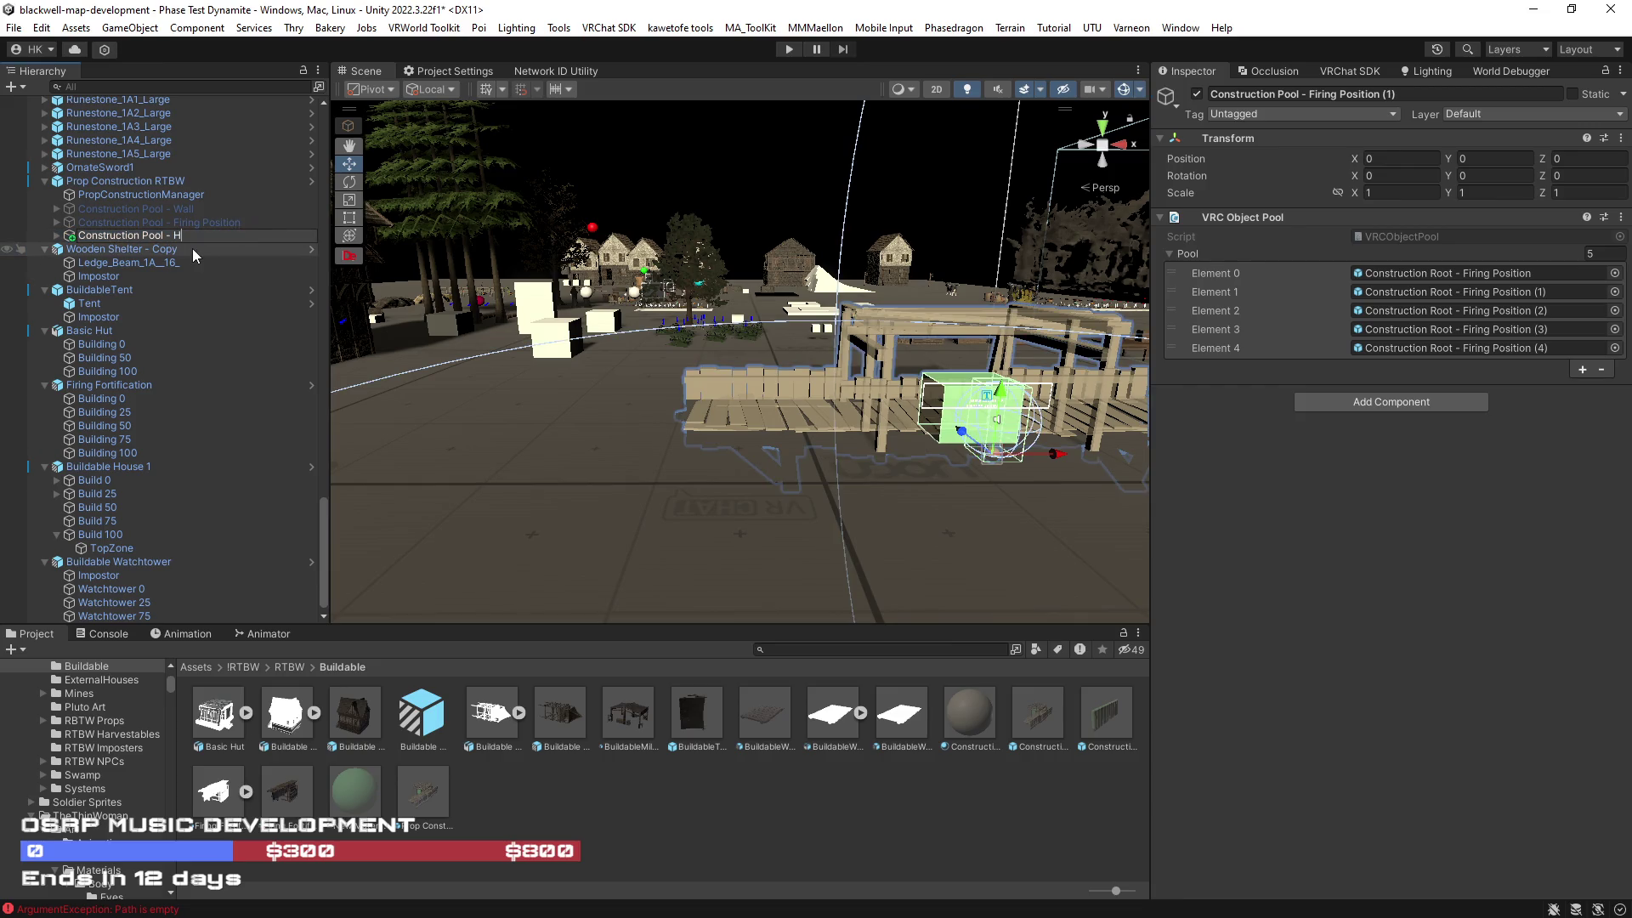
text(Buildable House 1 1)
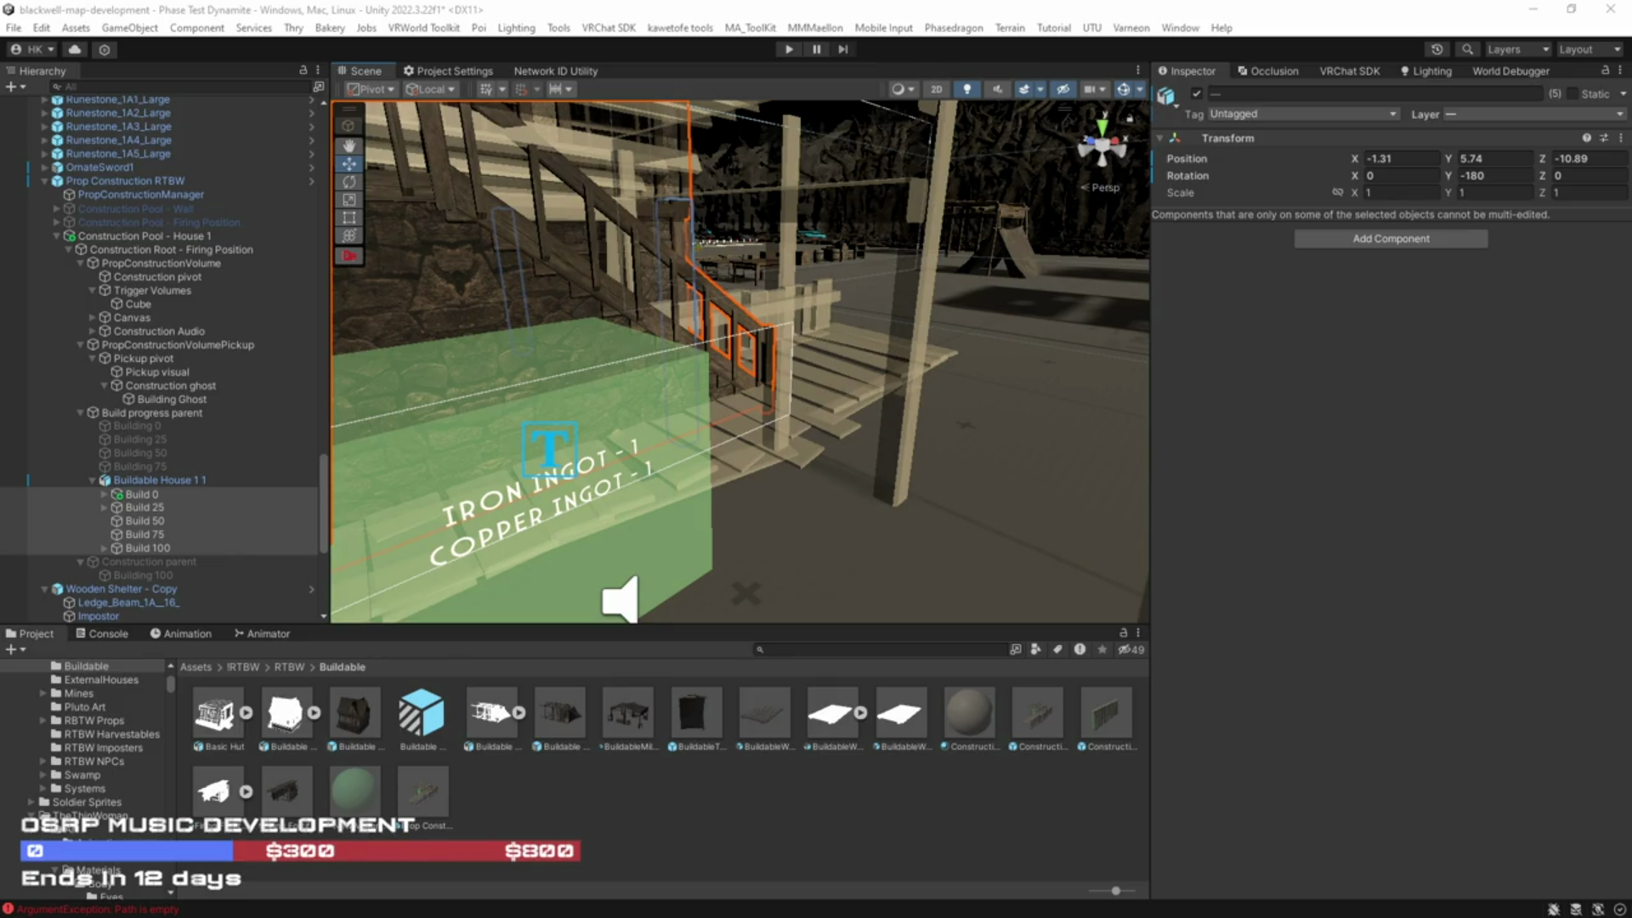
Step: Unpack the Buildable House 1 1 prefab after the prefab-restructure warning blocks moving Build 0–75
drag(1039, 496, 379, 420)
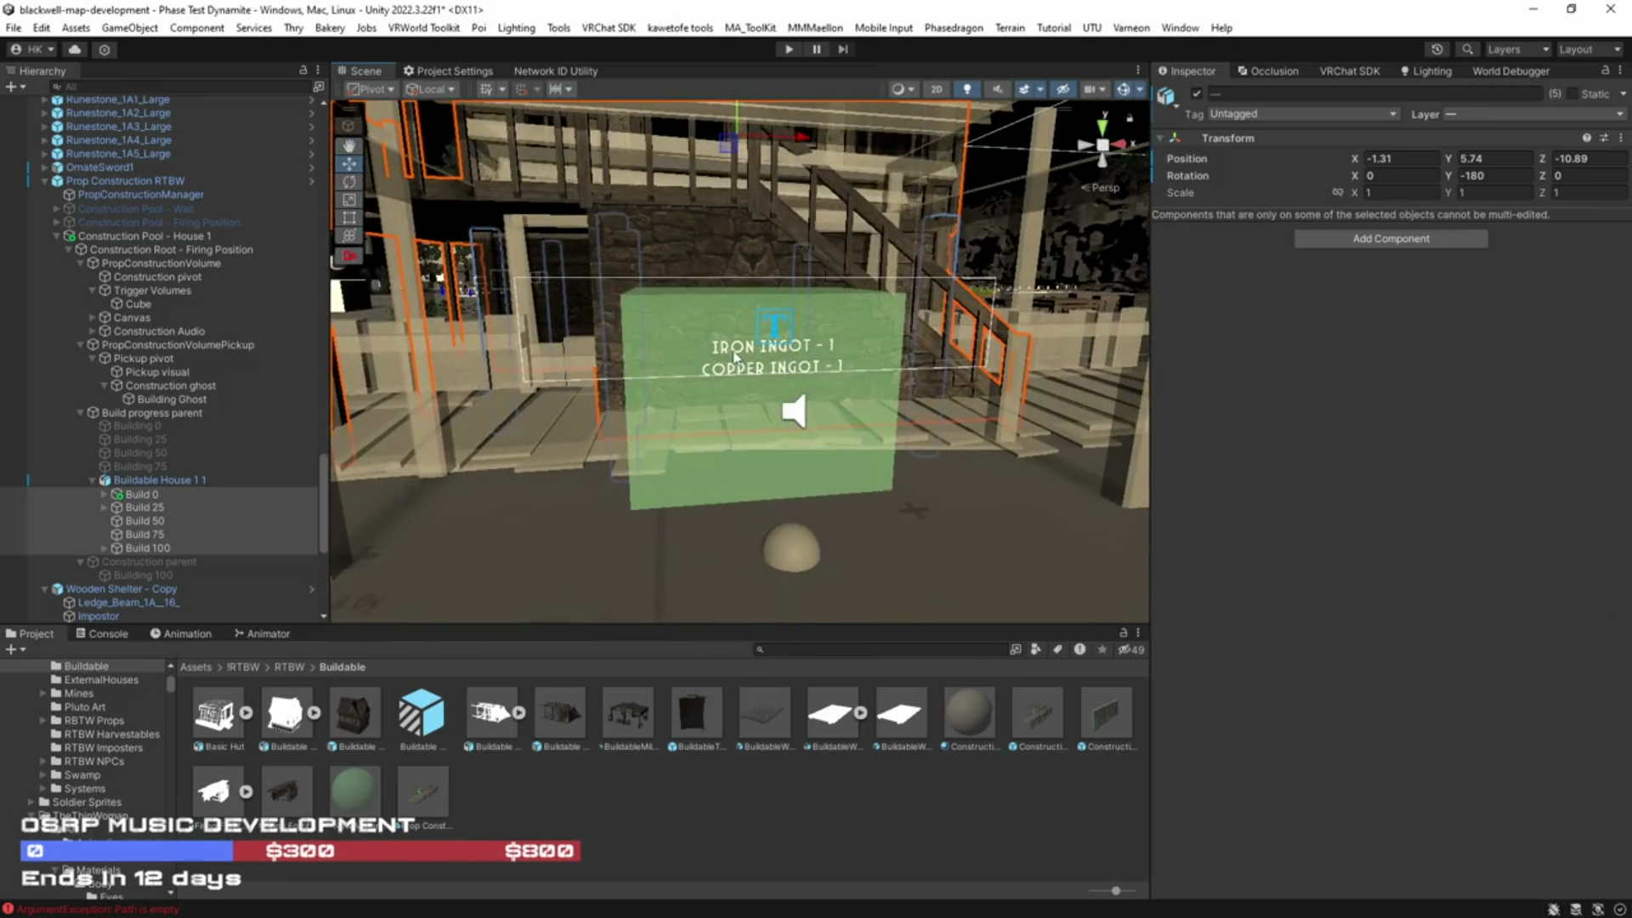
click(148, 498)
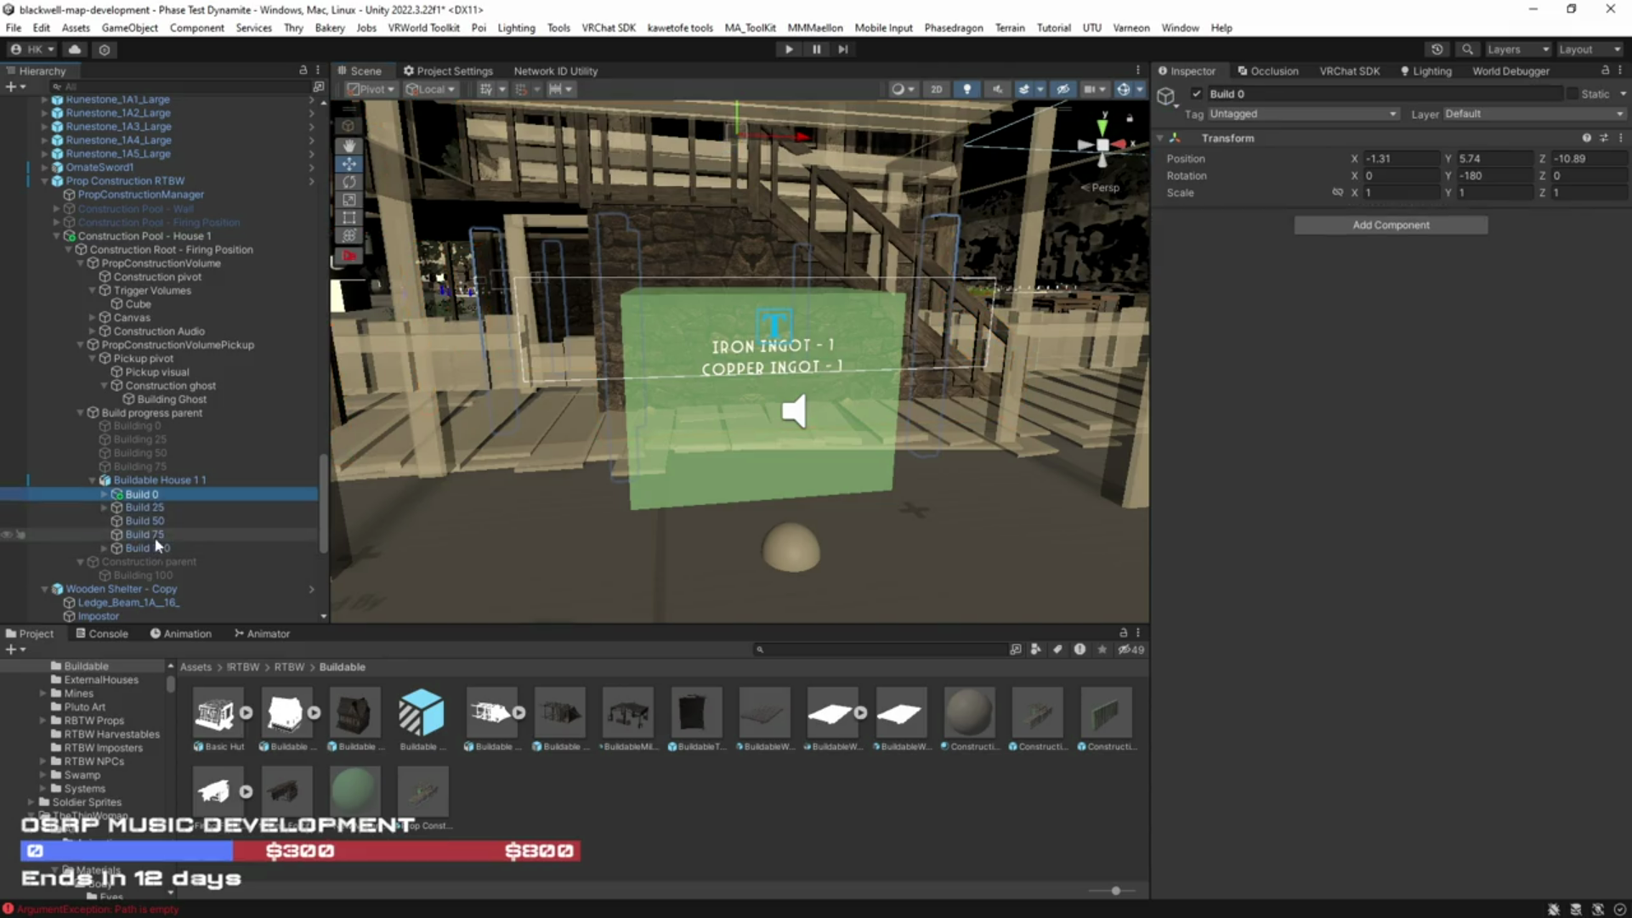
shift+click(153, 536)
drag(153, 536, 132, 425)
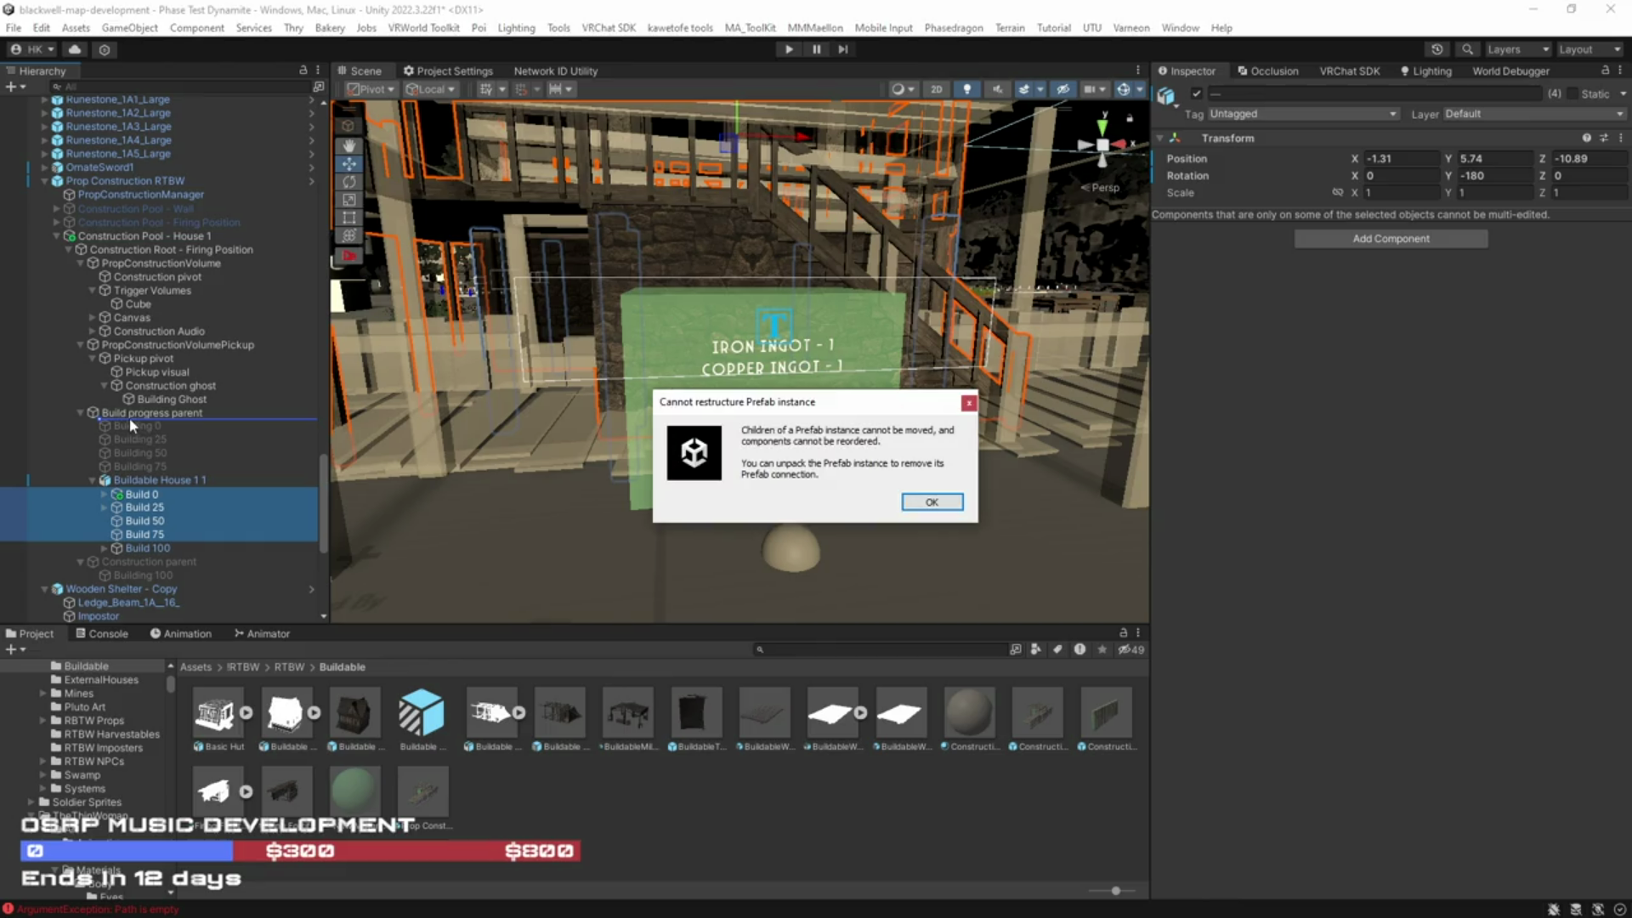
click(969, 401)
right_click(136, 479)
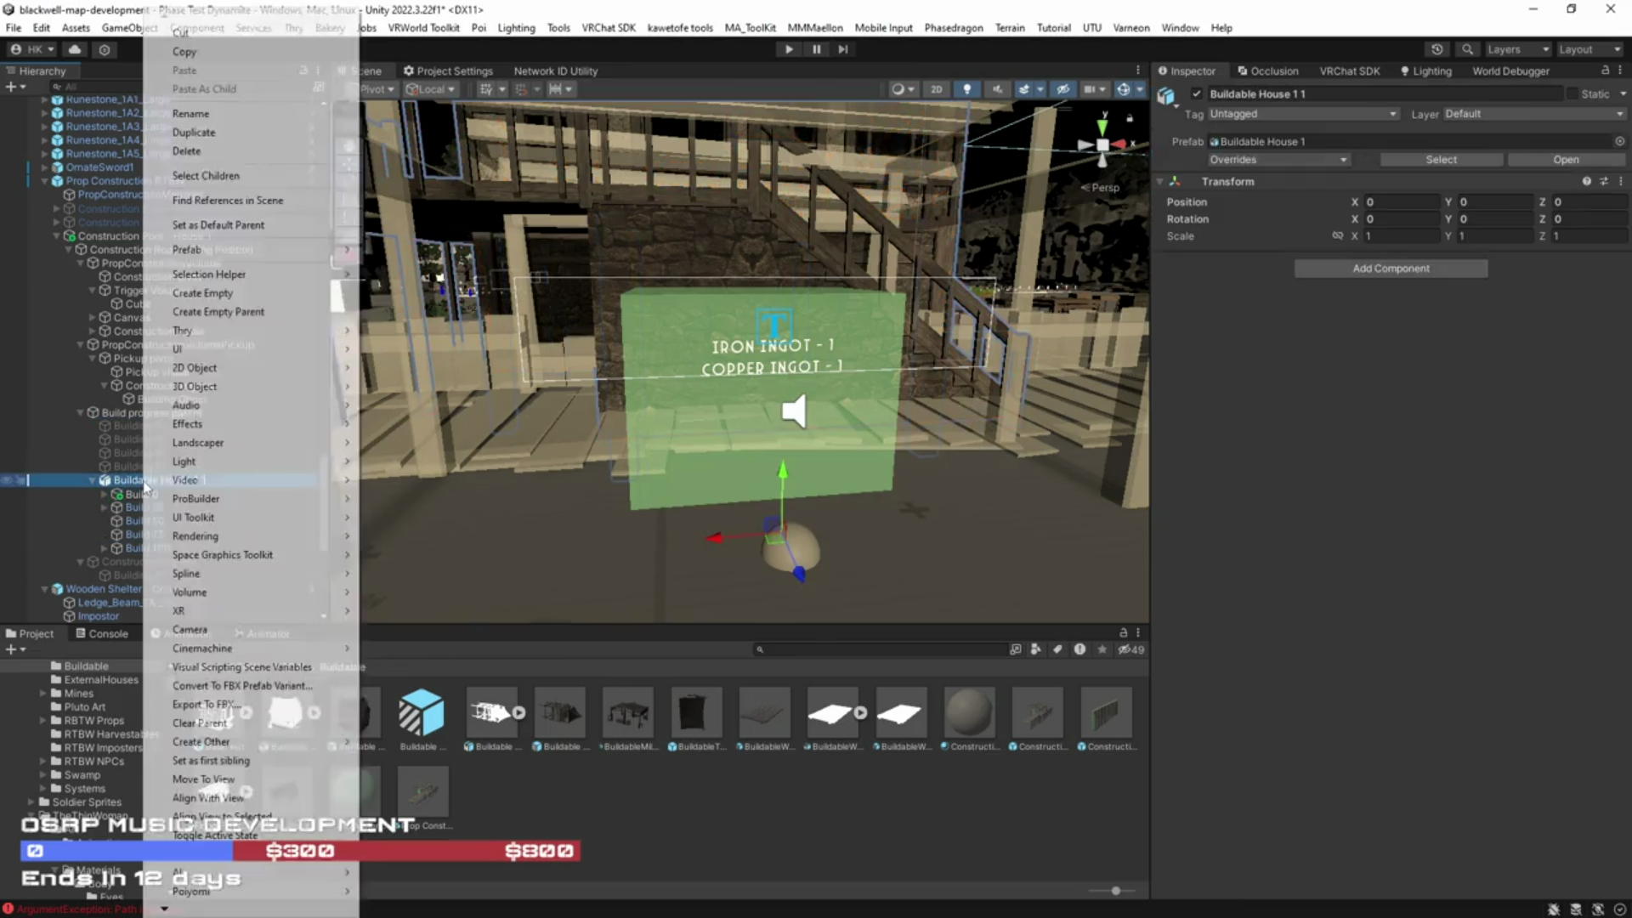
mouse_move(227, 253)
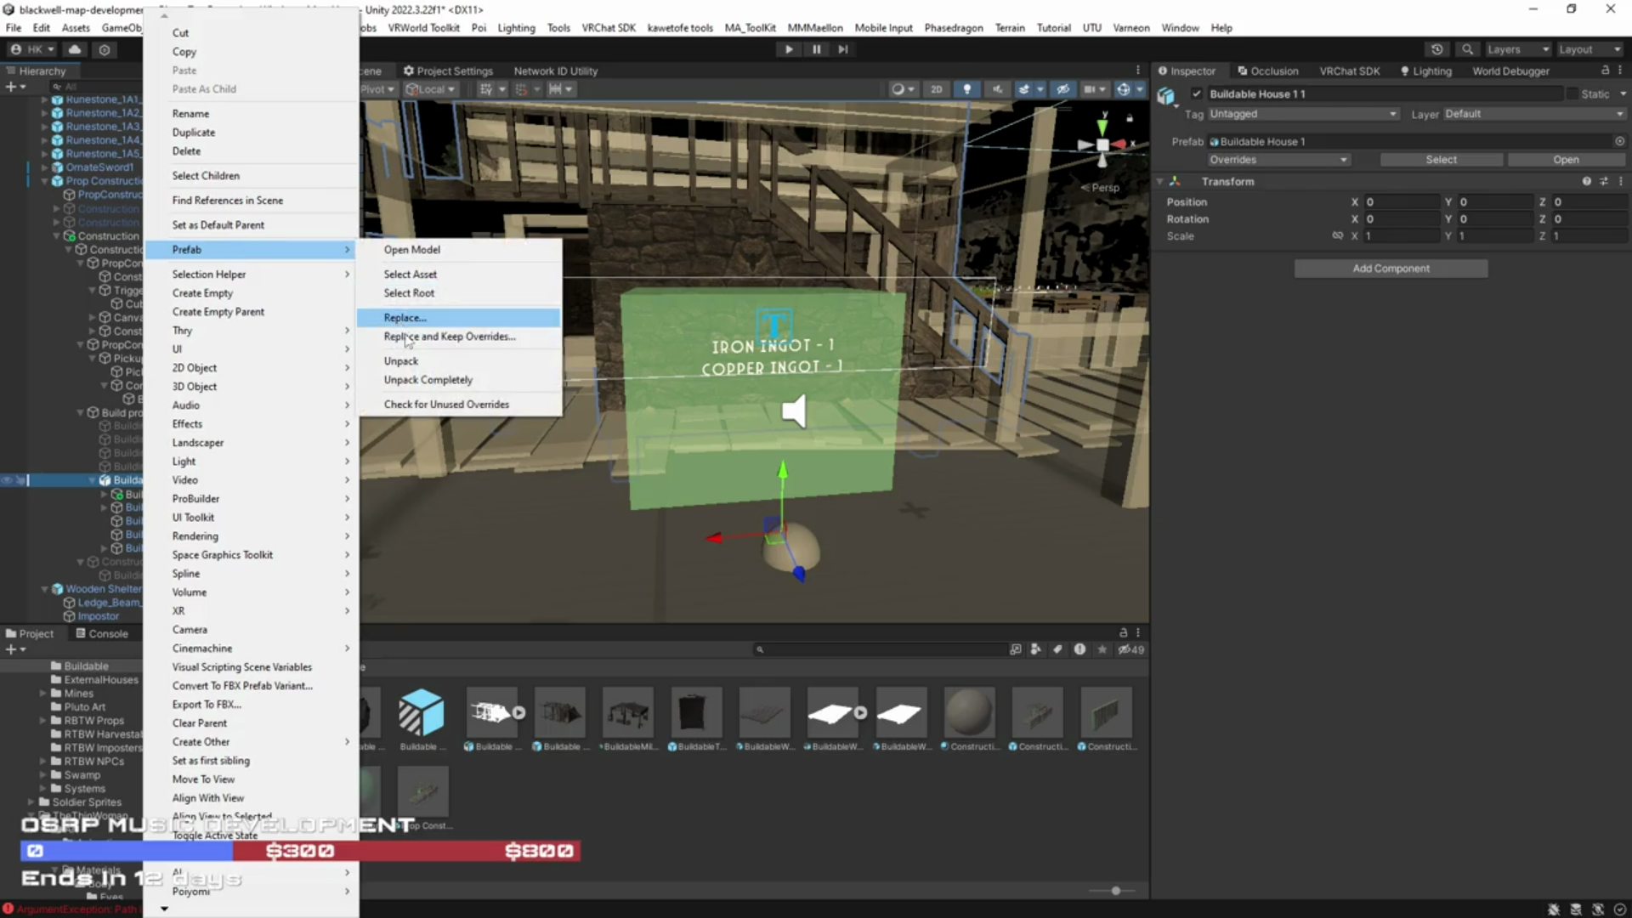
click(403, 365)
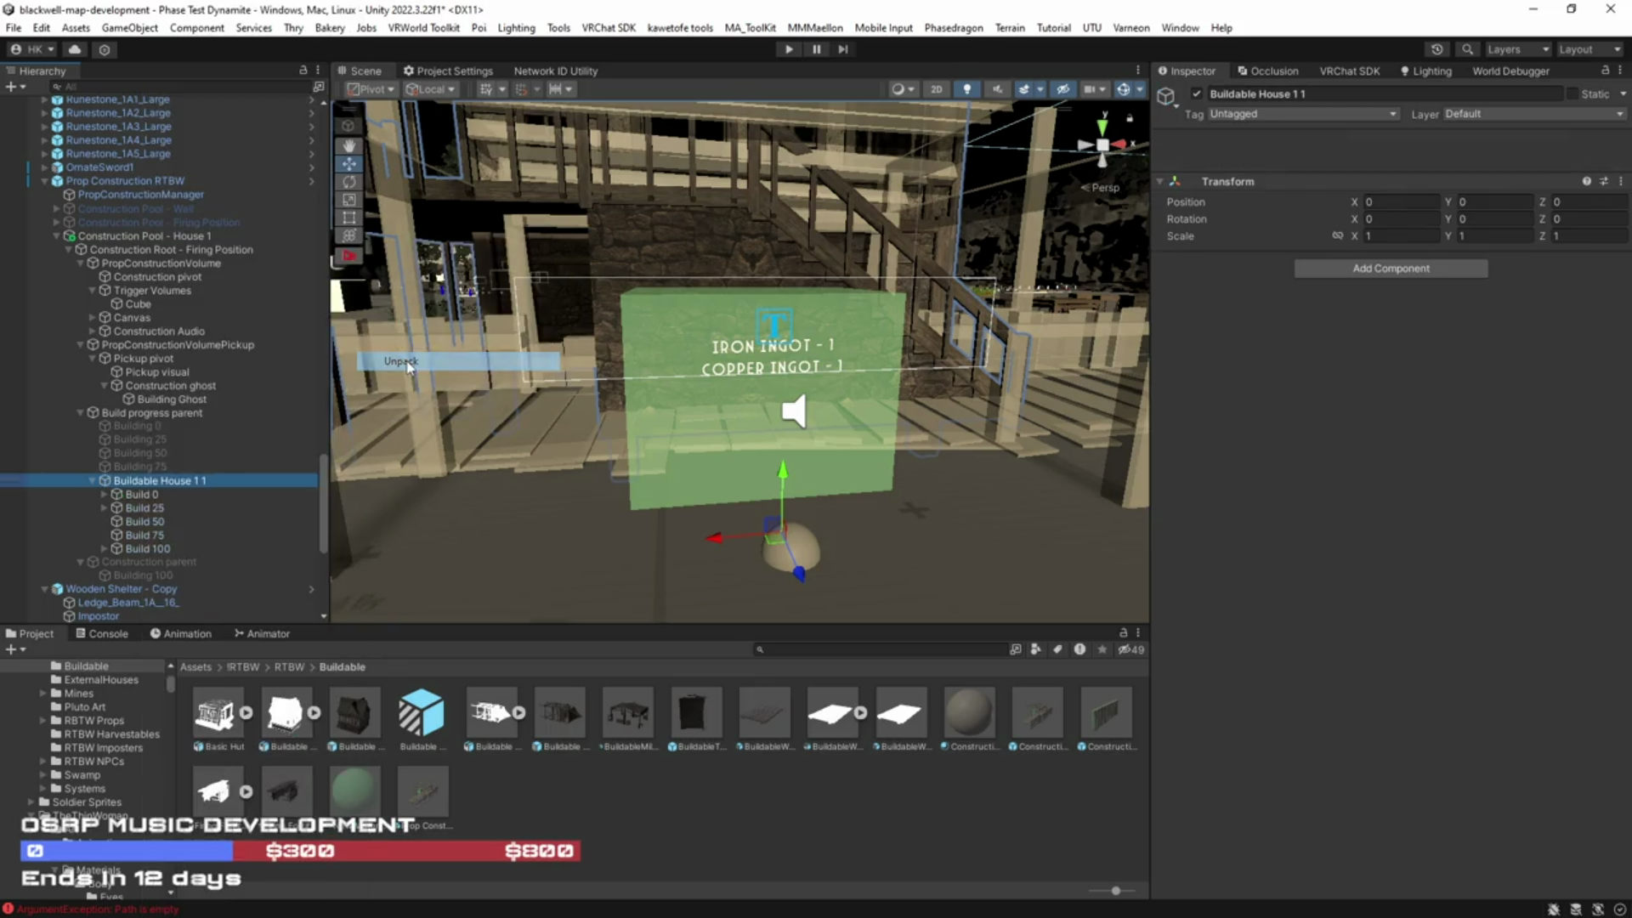
Step: Move Build 0–75 under Build progress parent and delete the old Building 0–75
shift+click(145, 534)
drag(144, 514, 148, 416)
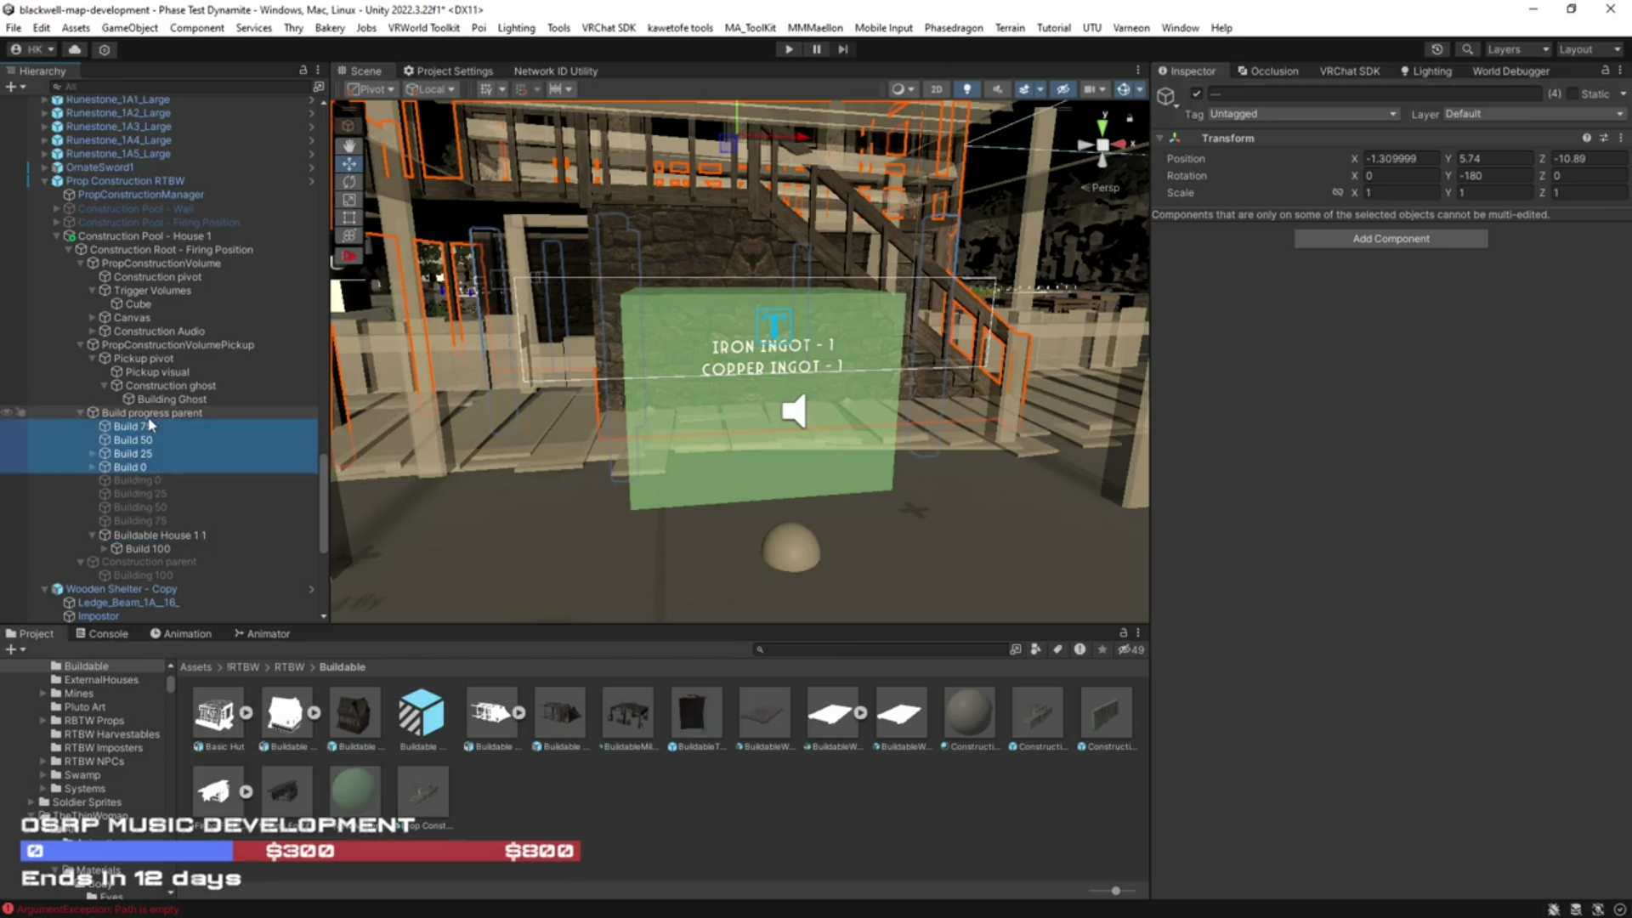
click(141, 482)
shift+click(158, 519)
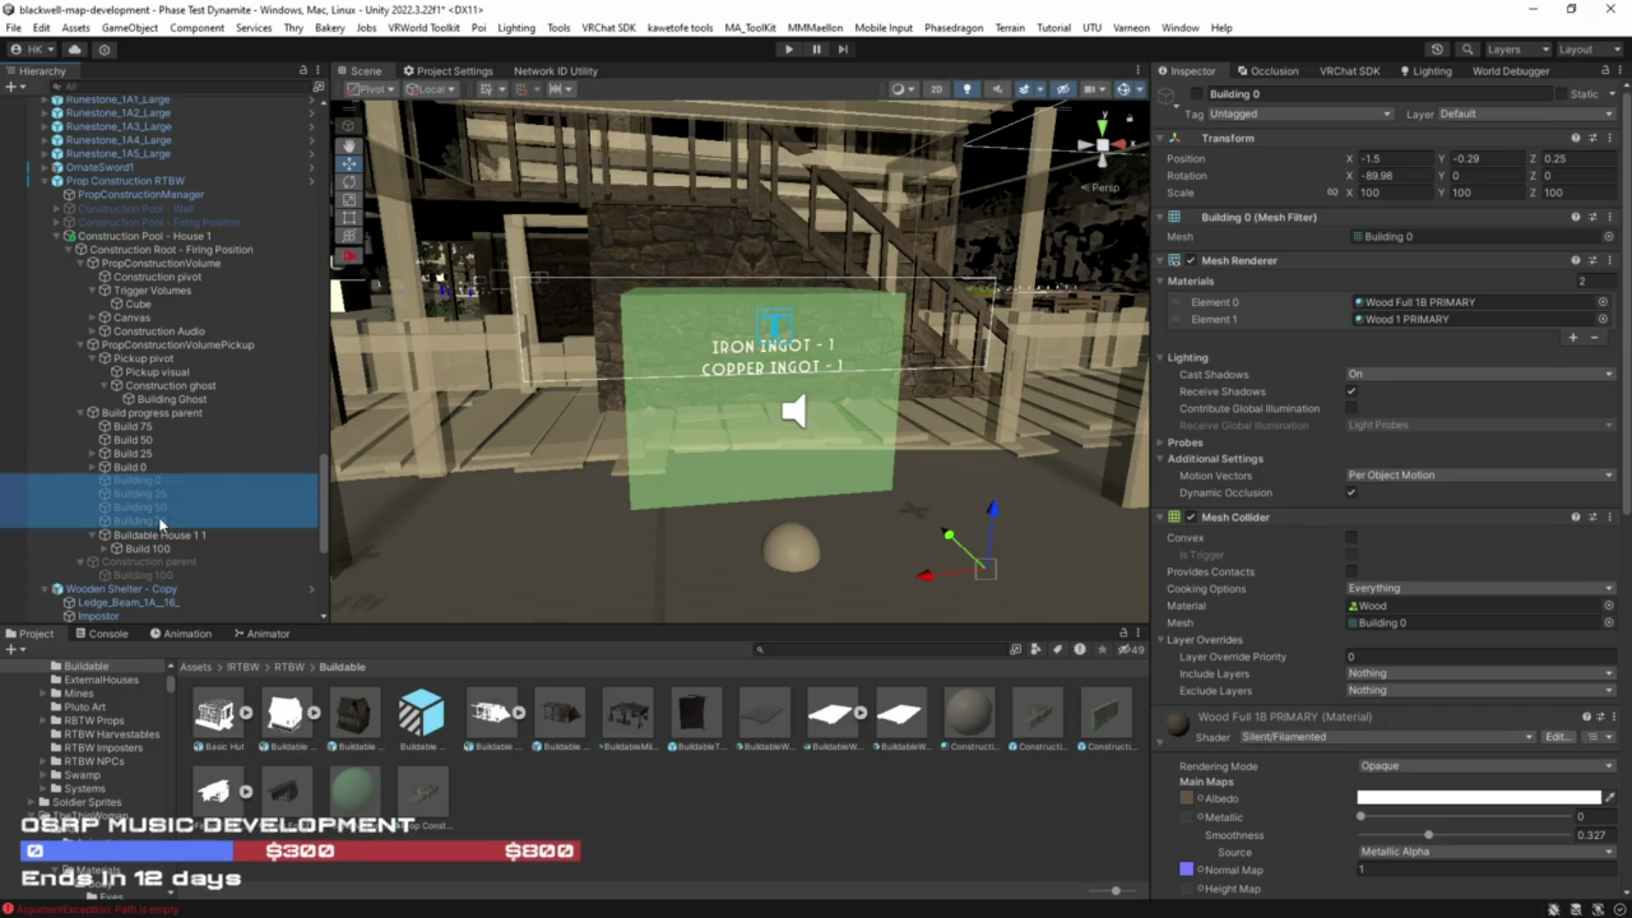
key(Delete)
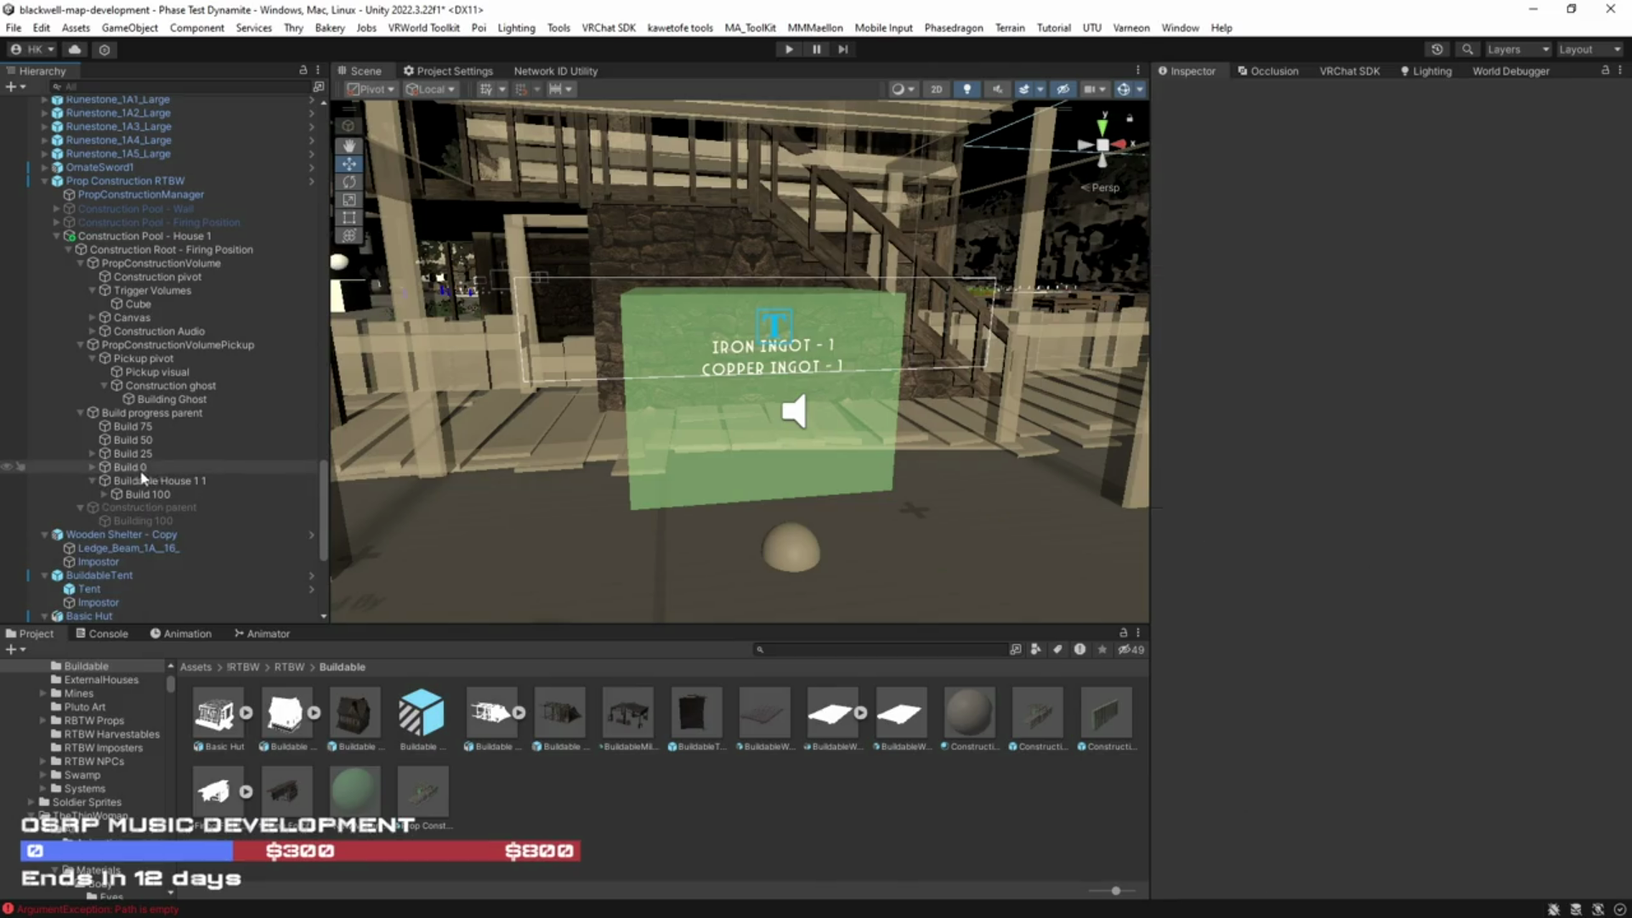
Step: Inspect Build 100, its TopZone child, and the existing Building Ghost object
mouse_move(132, 470)
mouse_down()
mouse_move(125, 434)
mouse_move(130, 474)
mouse_move(384, 4)
mouse_up()
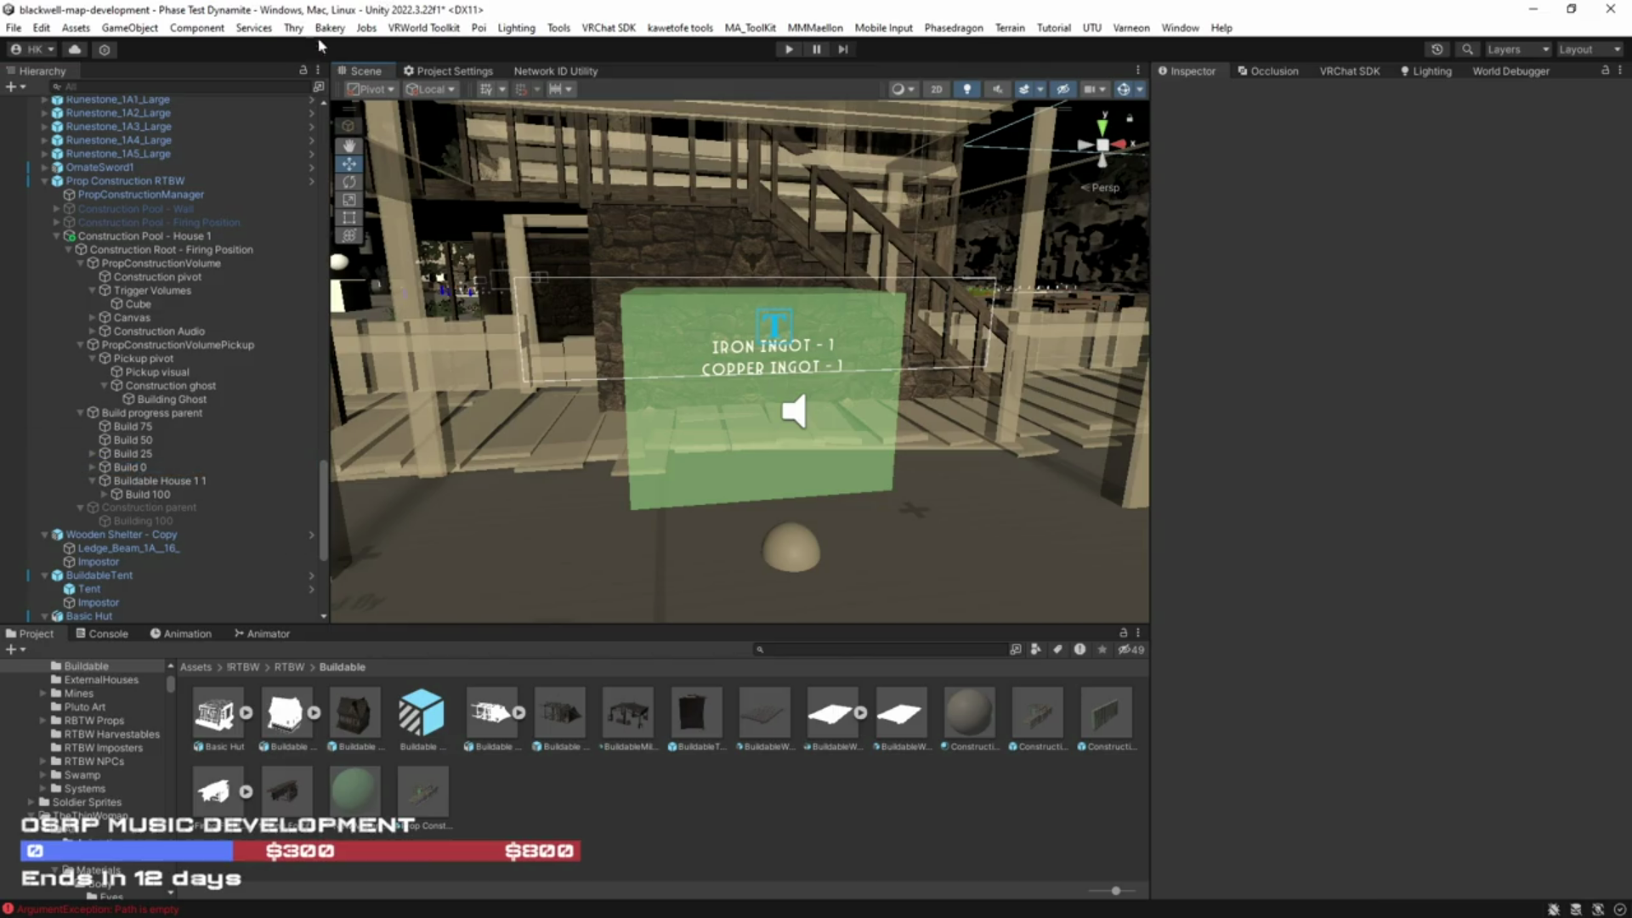
click(145, 494)
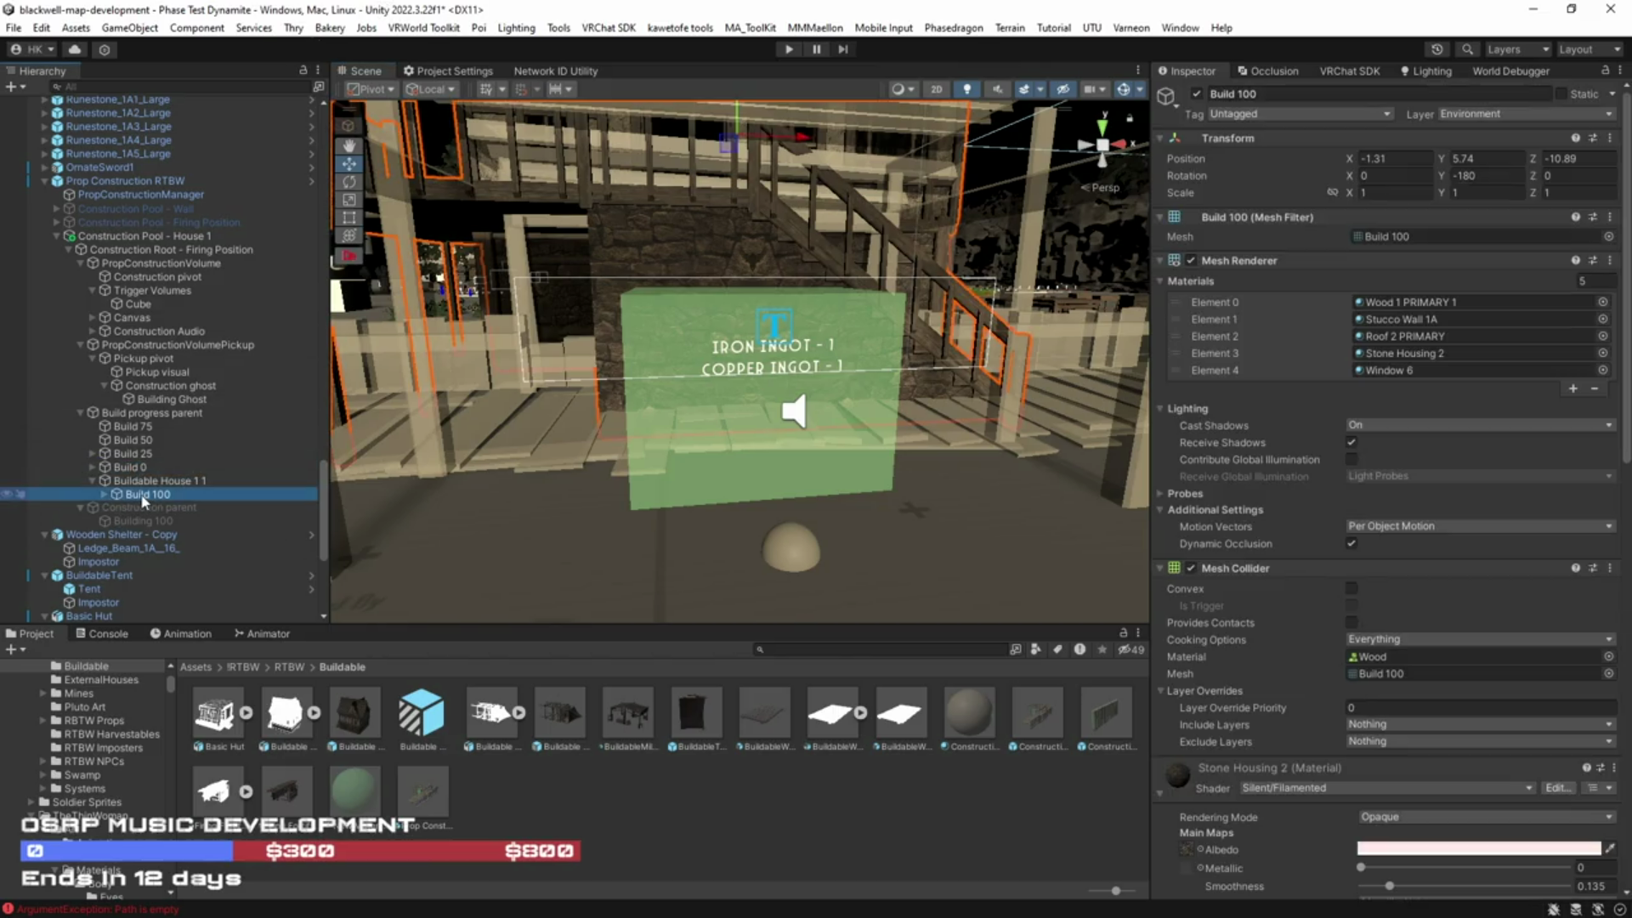
drag(684, 424, 442, 434)
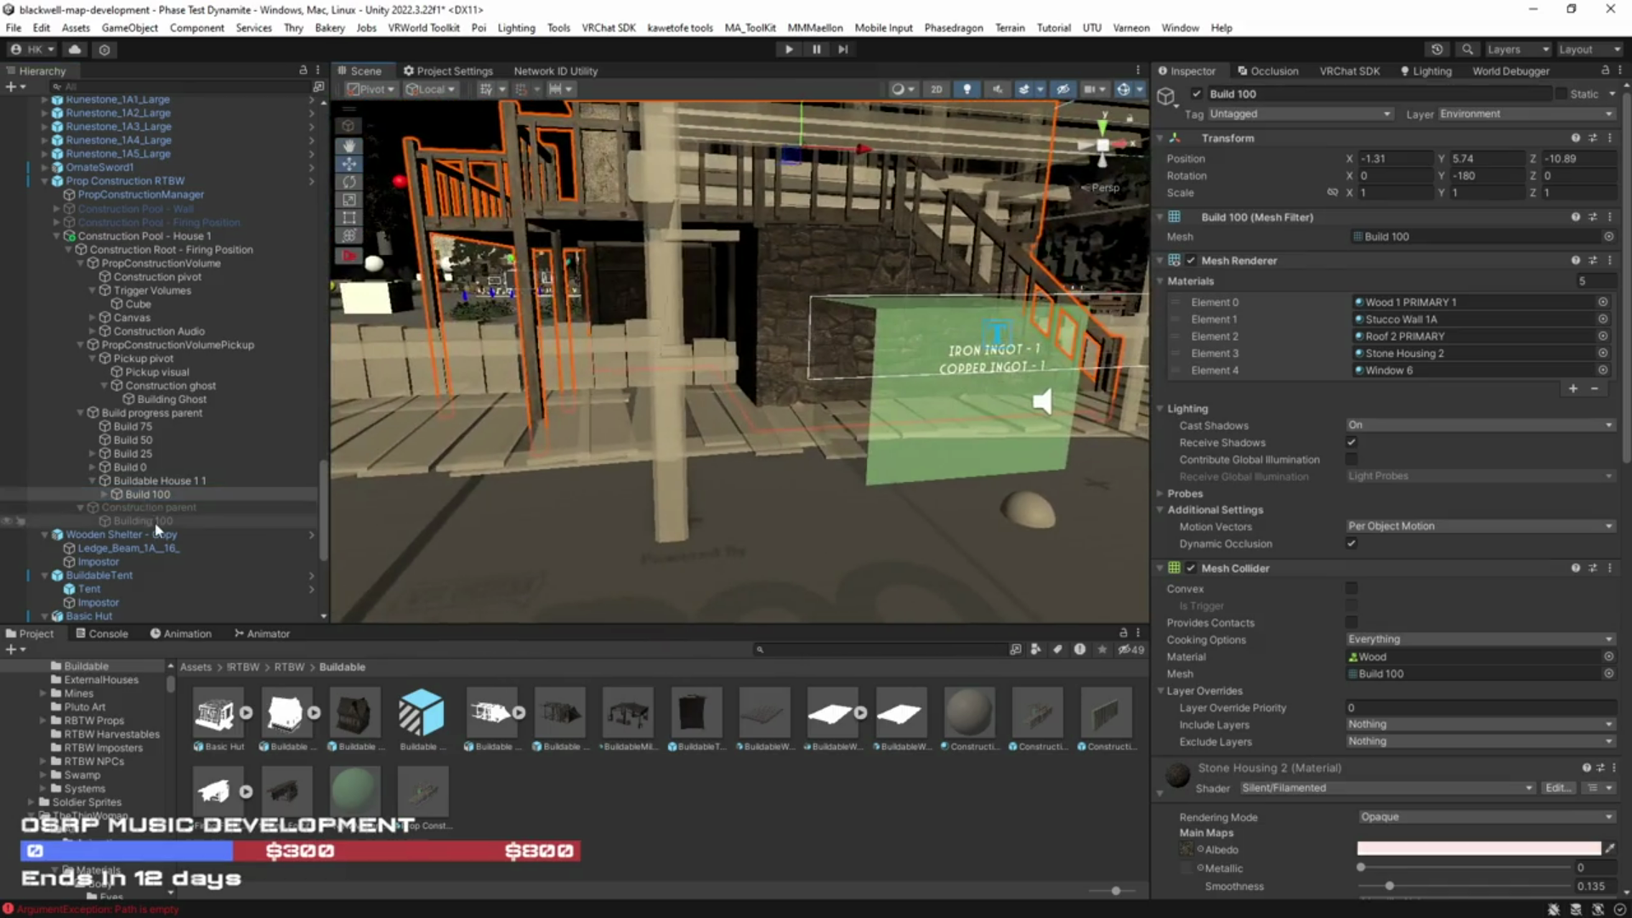
click(106, 497)
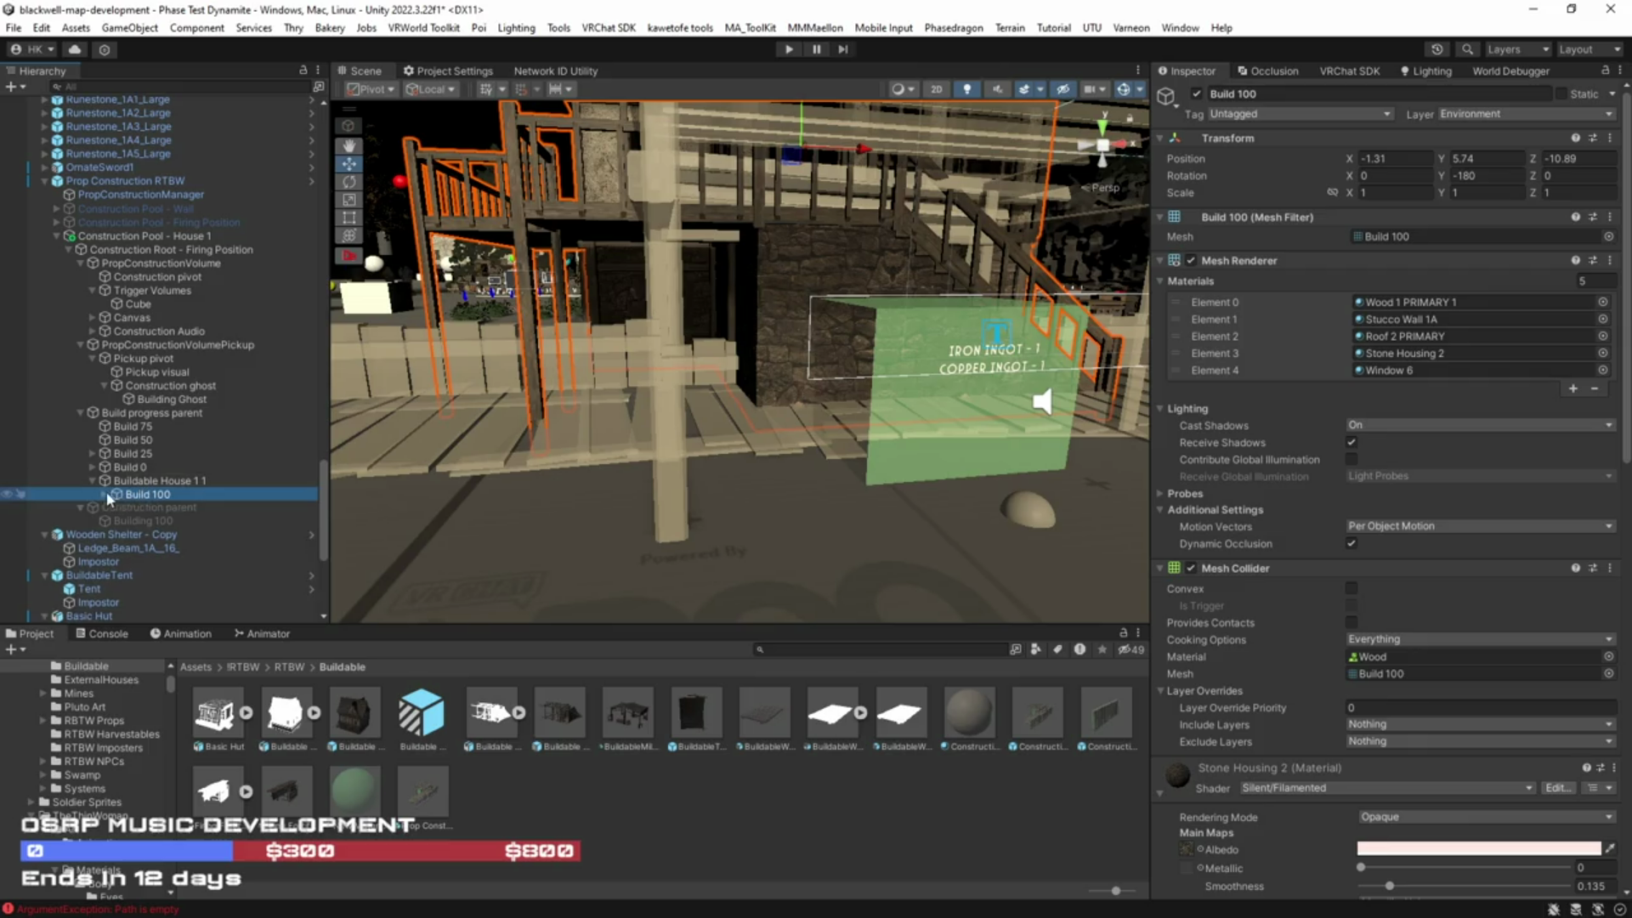
click(107, 494)
click(160, 507)
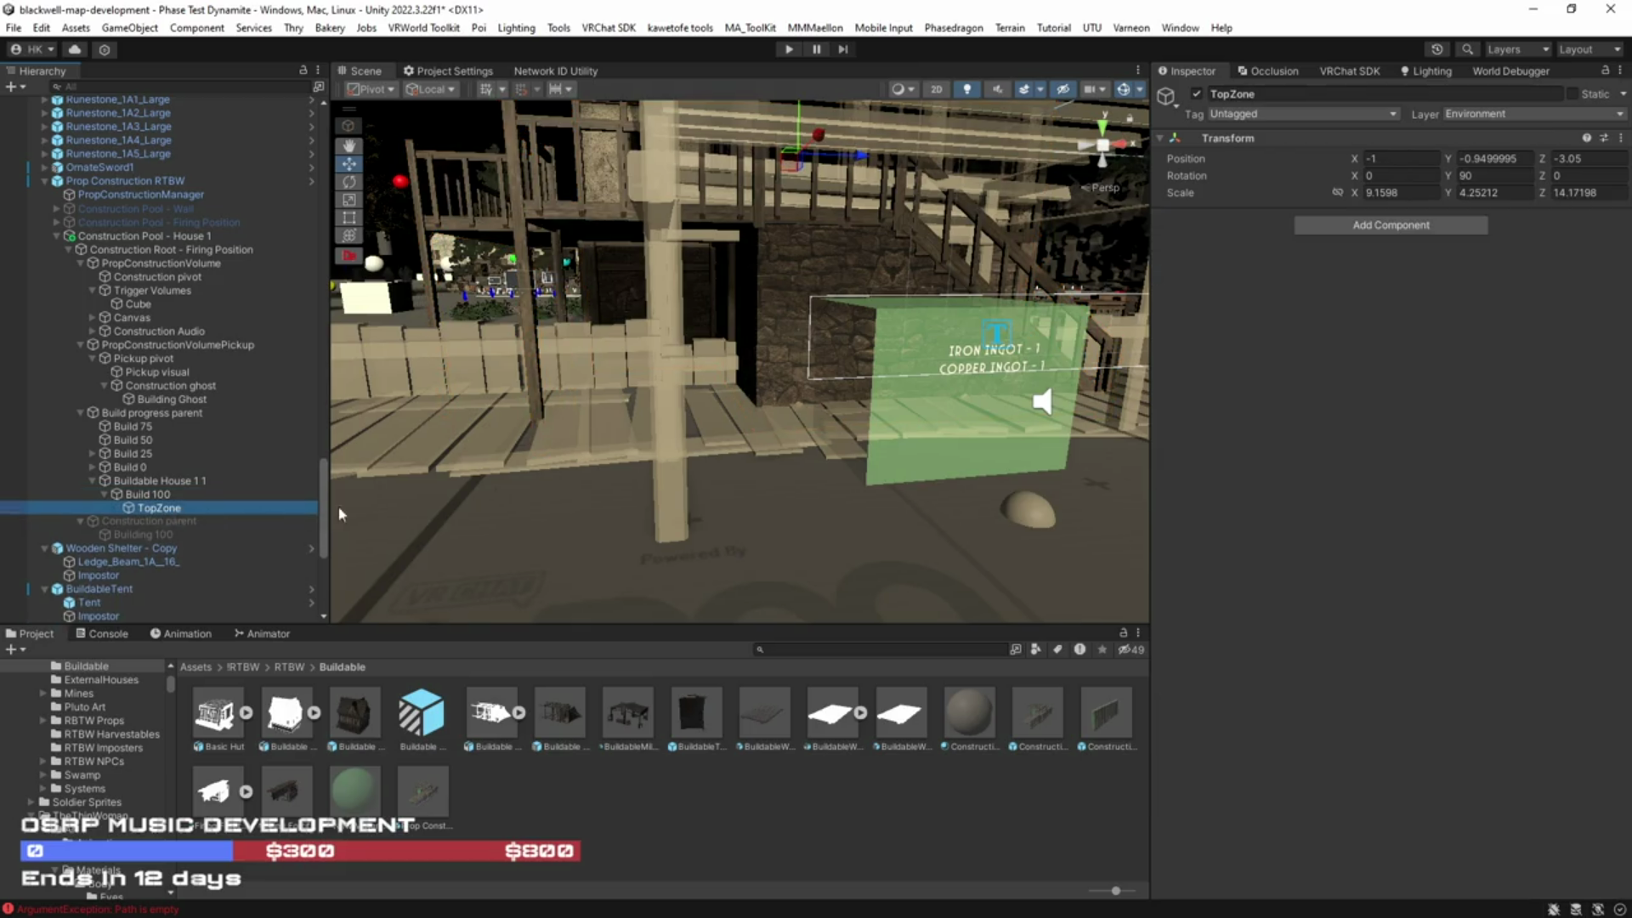
click(144, 495)
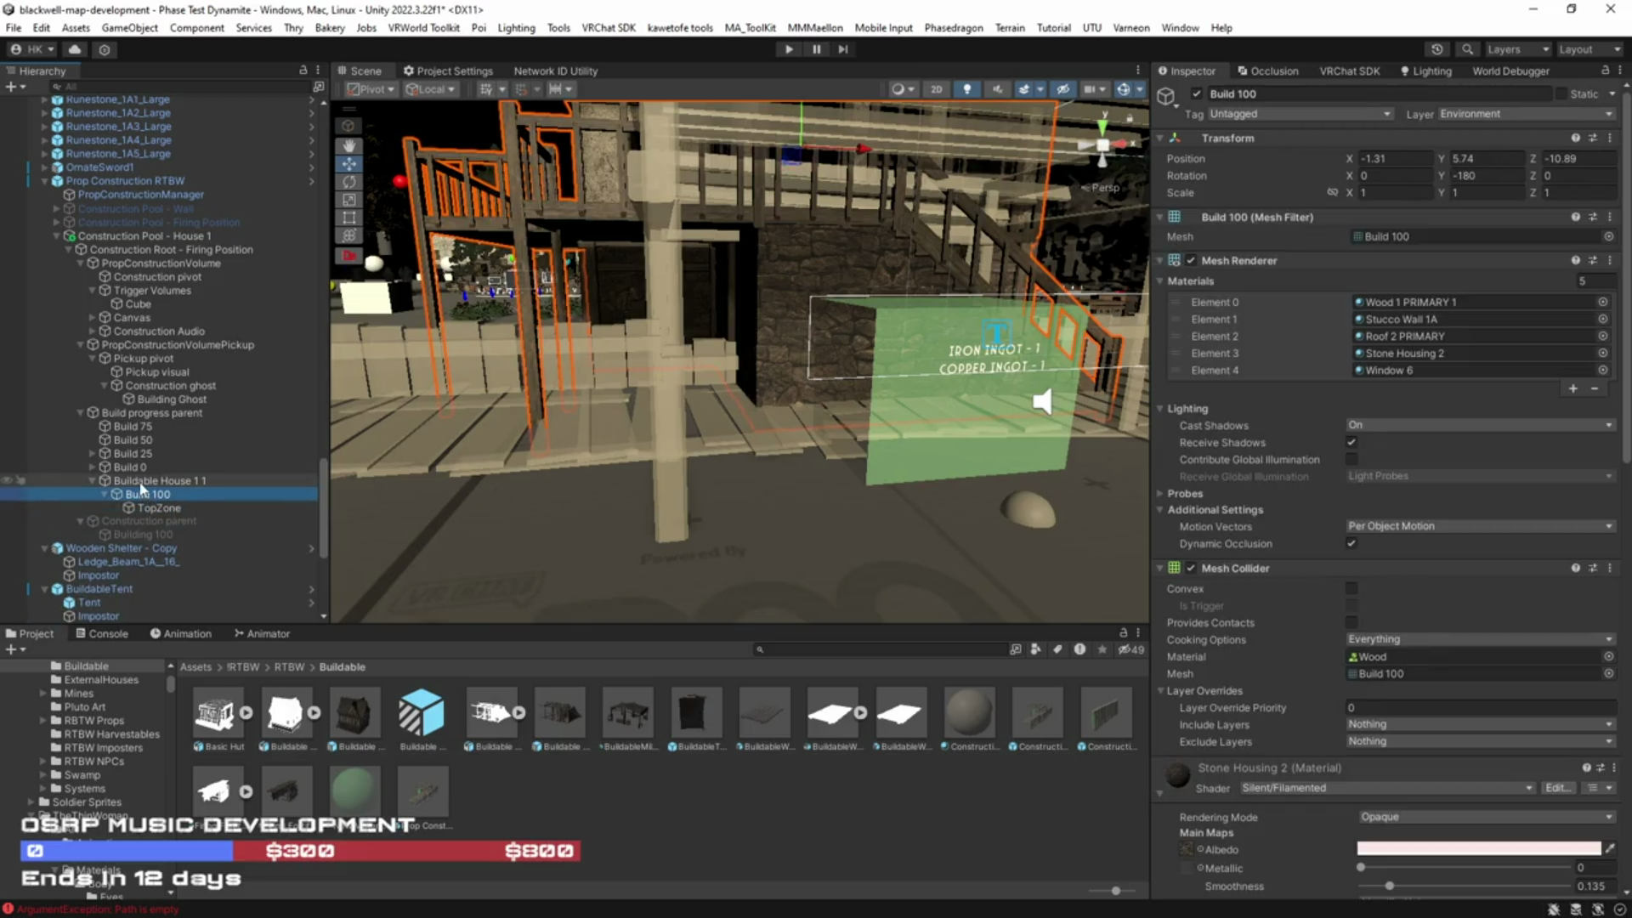
click(635, 412)
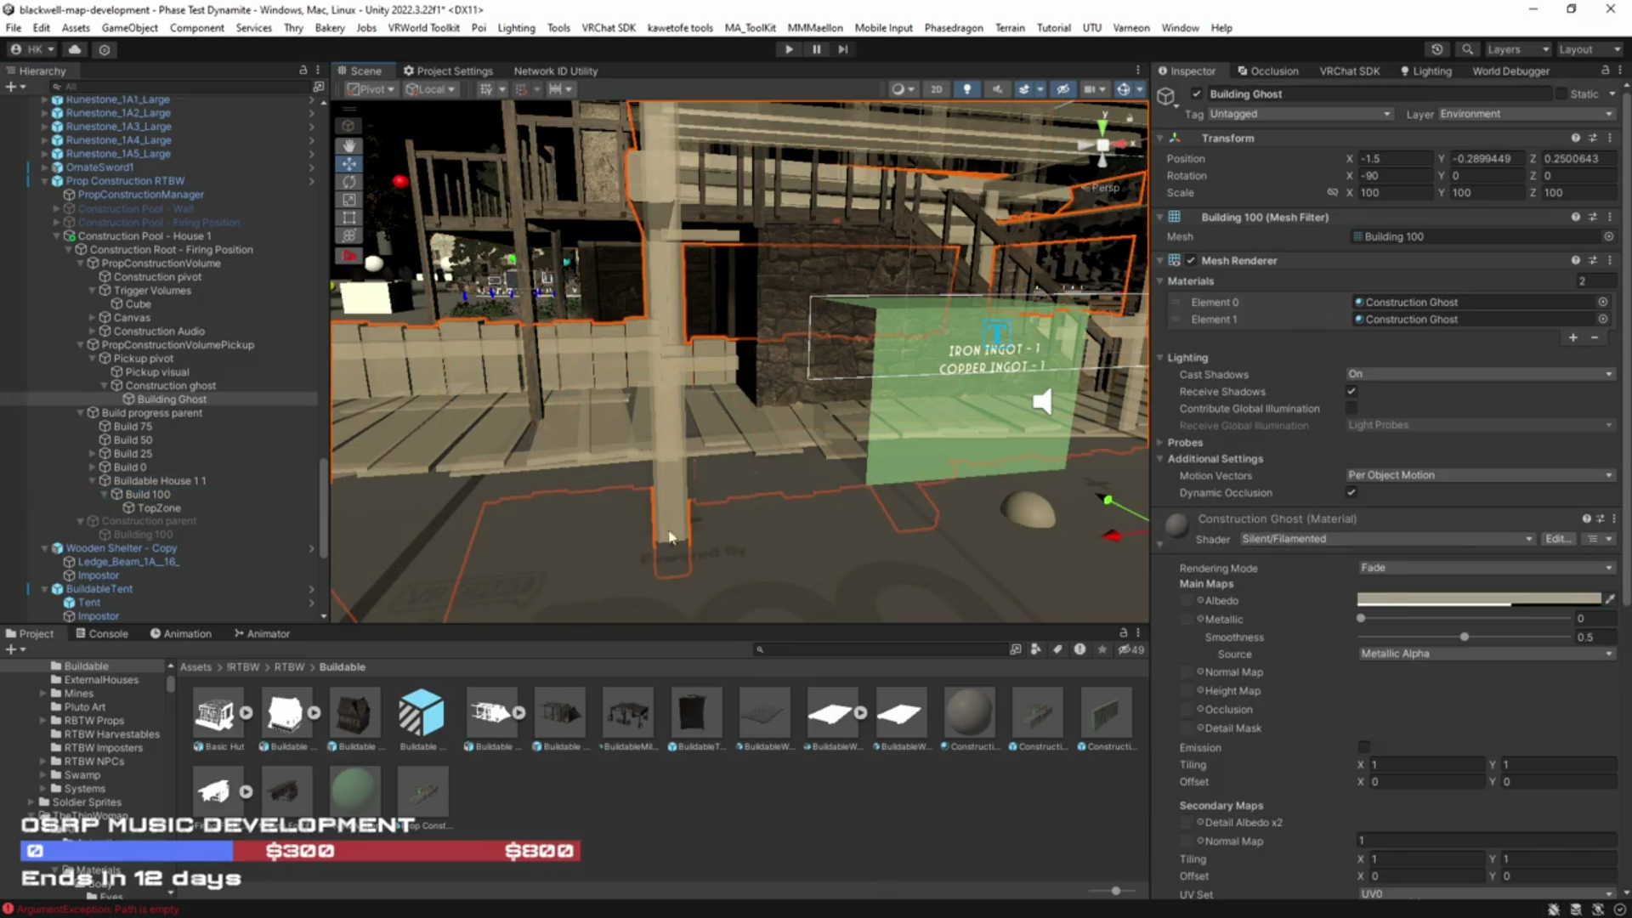
drag(718, 542, 646, 536)
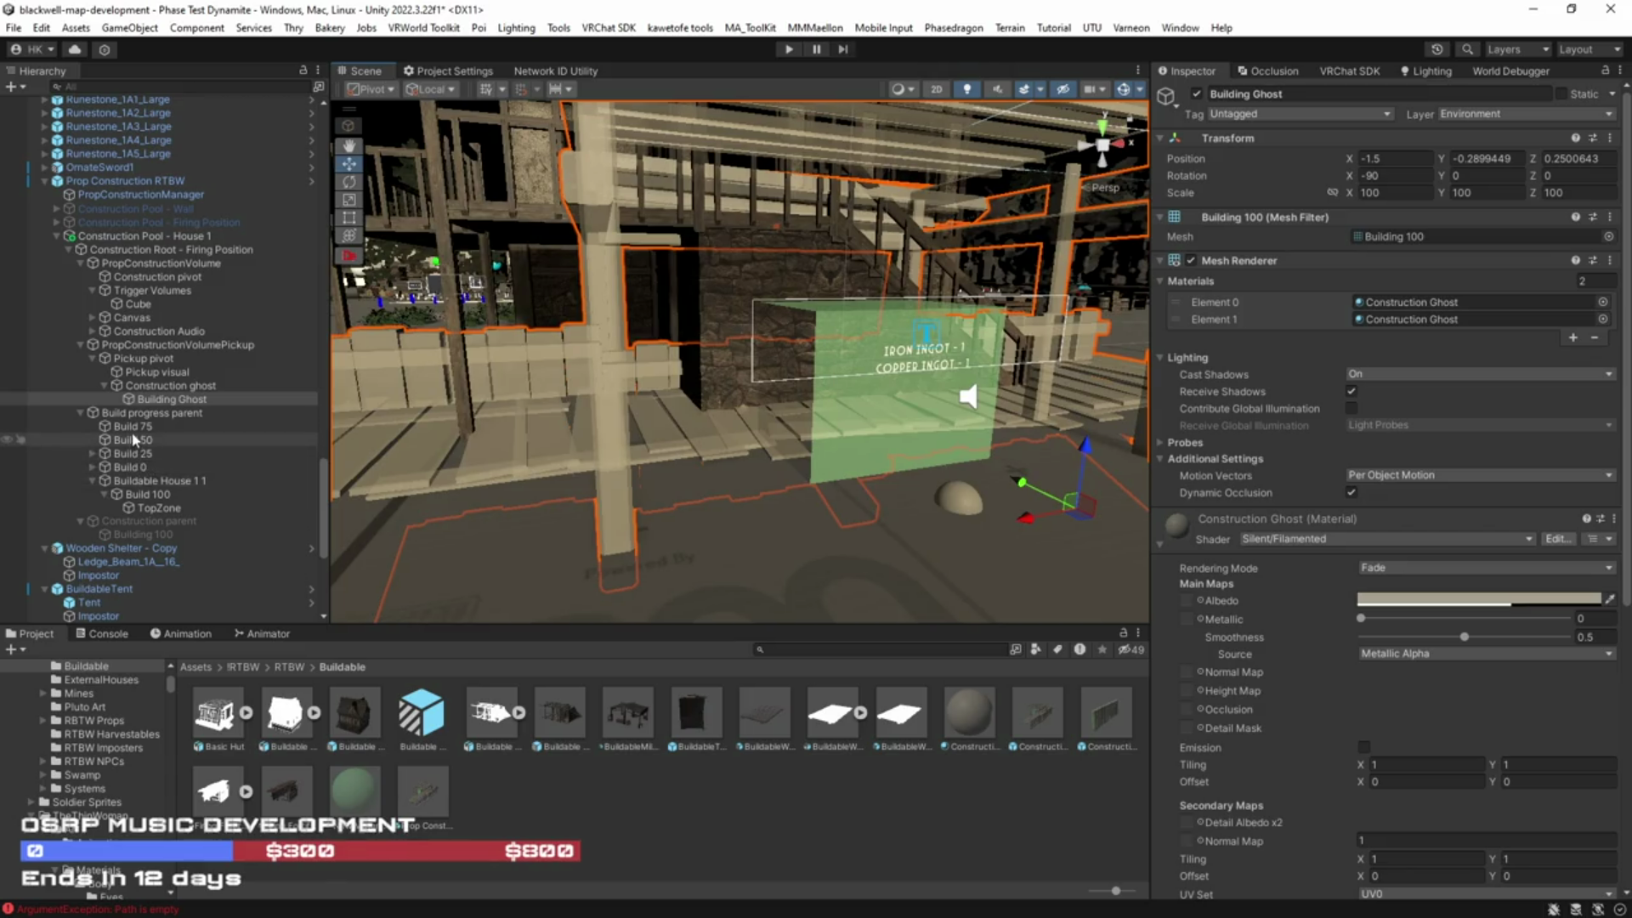
Step: Duplicate Build 100 under Construction ghost and name the copy Build Ghost
click(152, 496)
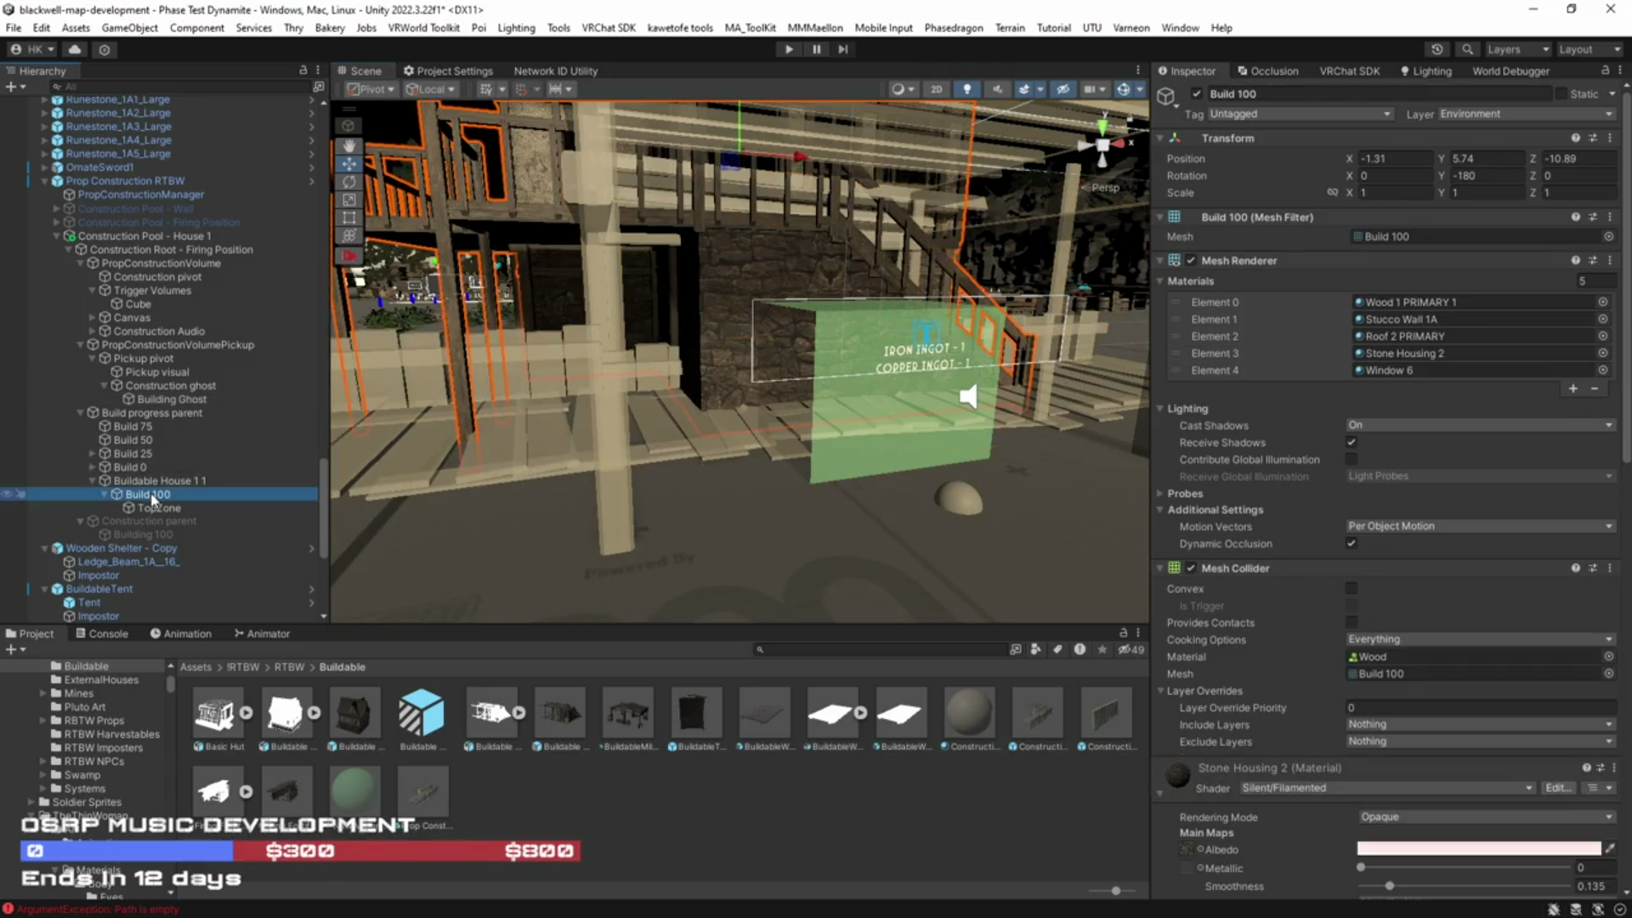
key(ctrl+d)
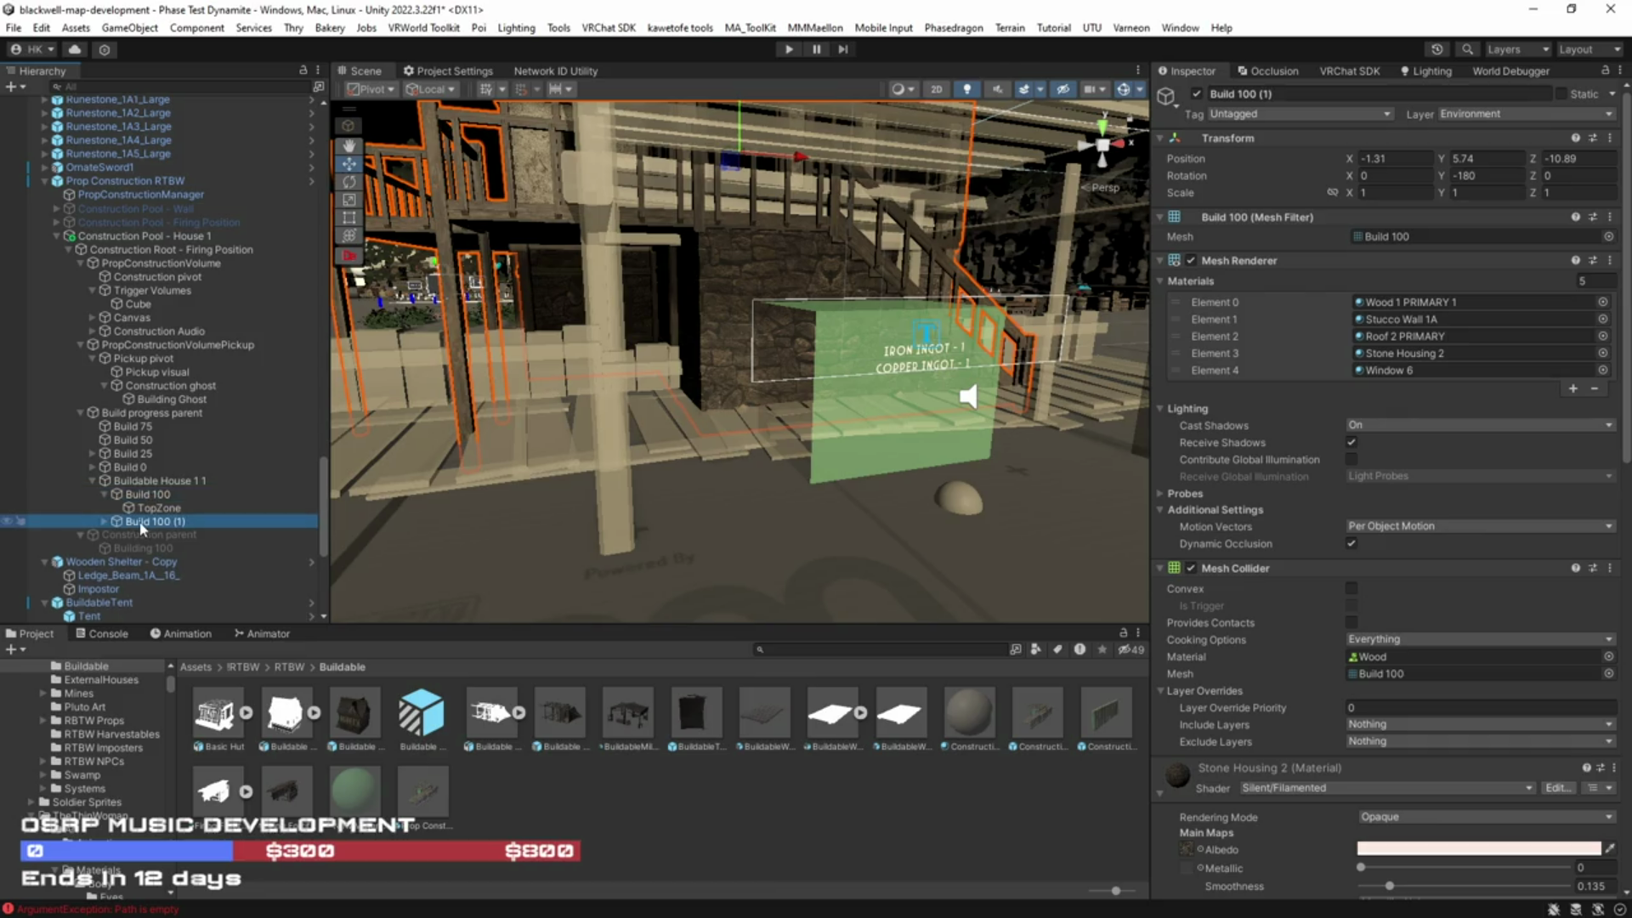
drag(187, 417, 161, 395)
click(204, 401)
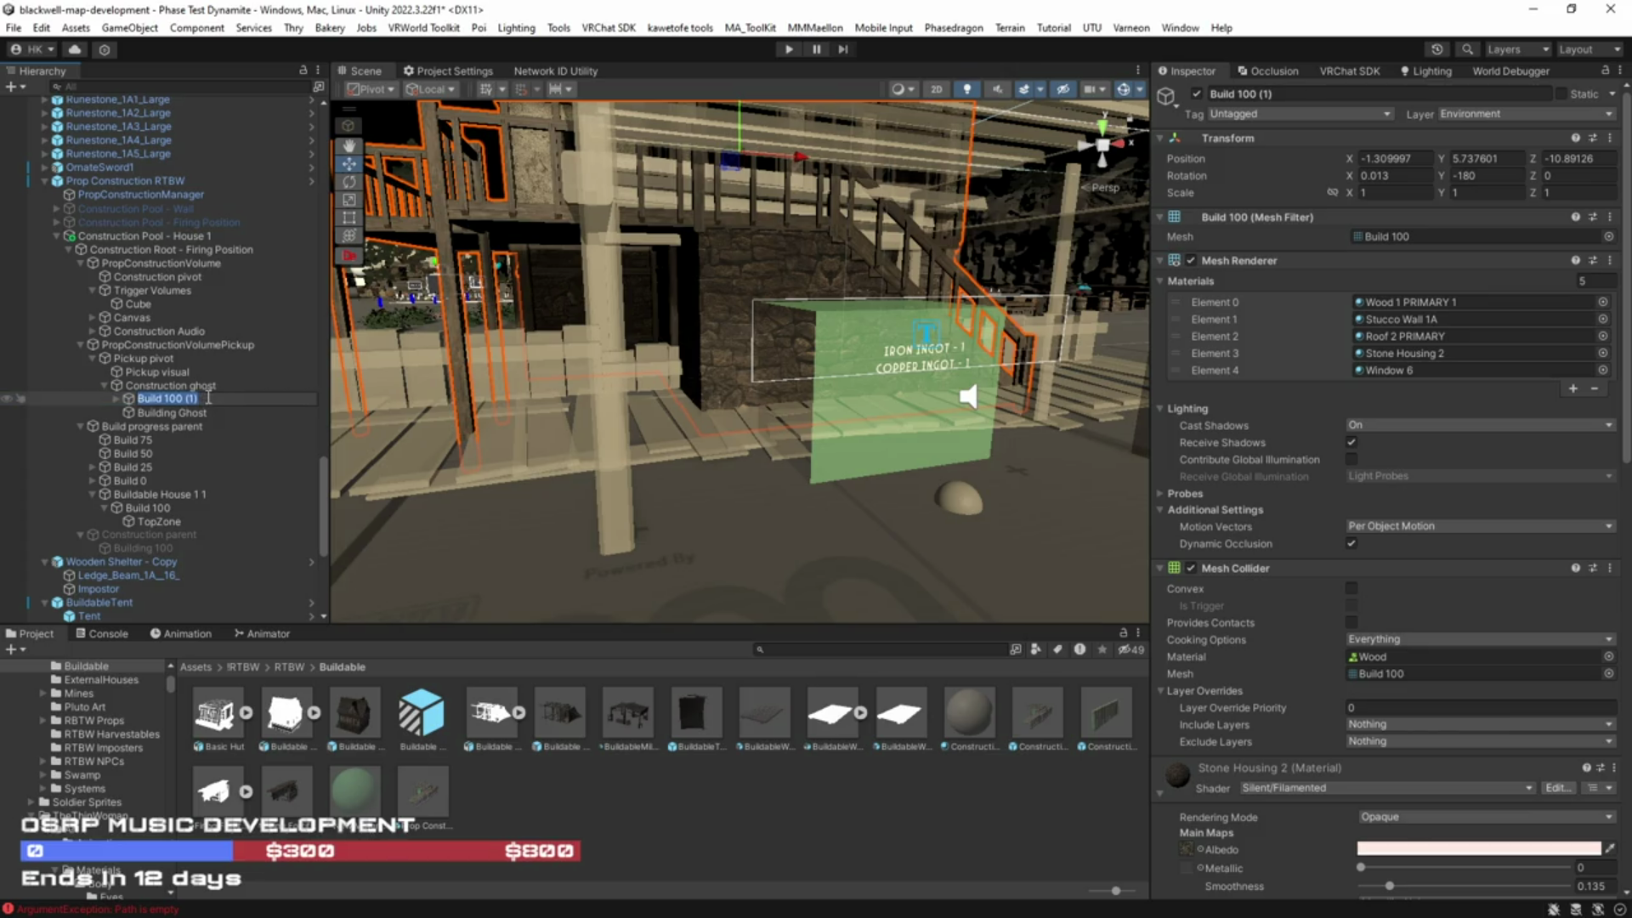
key(Return)
Step: Move Build 100 into Construction parent and delete the old Building 100
click(180, 414)
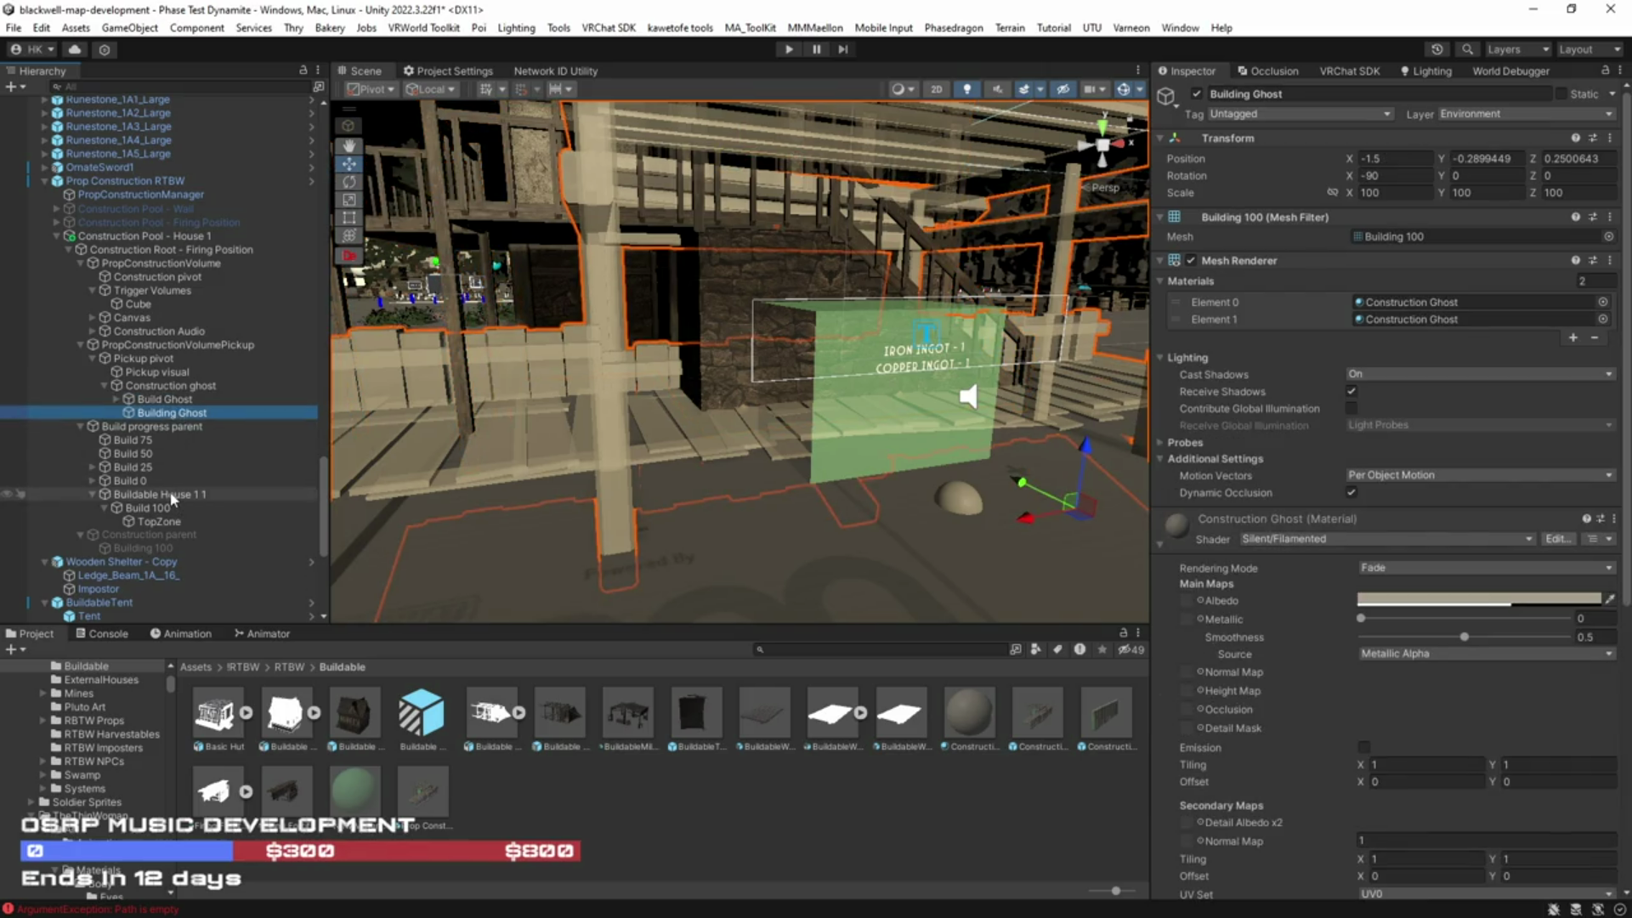
ctrl+click(172, 494)
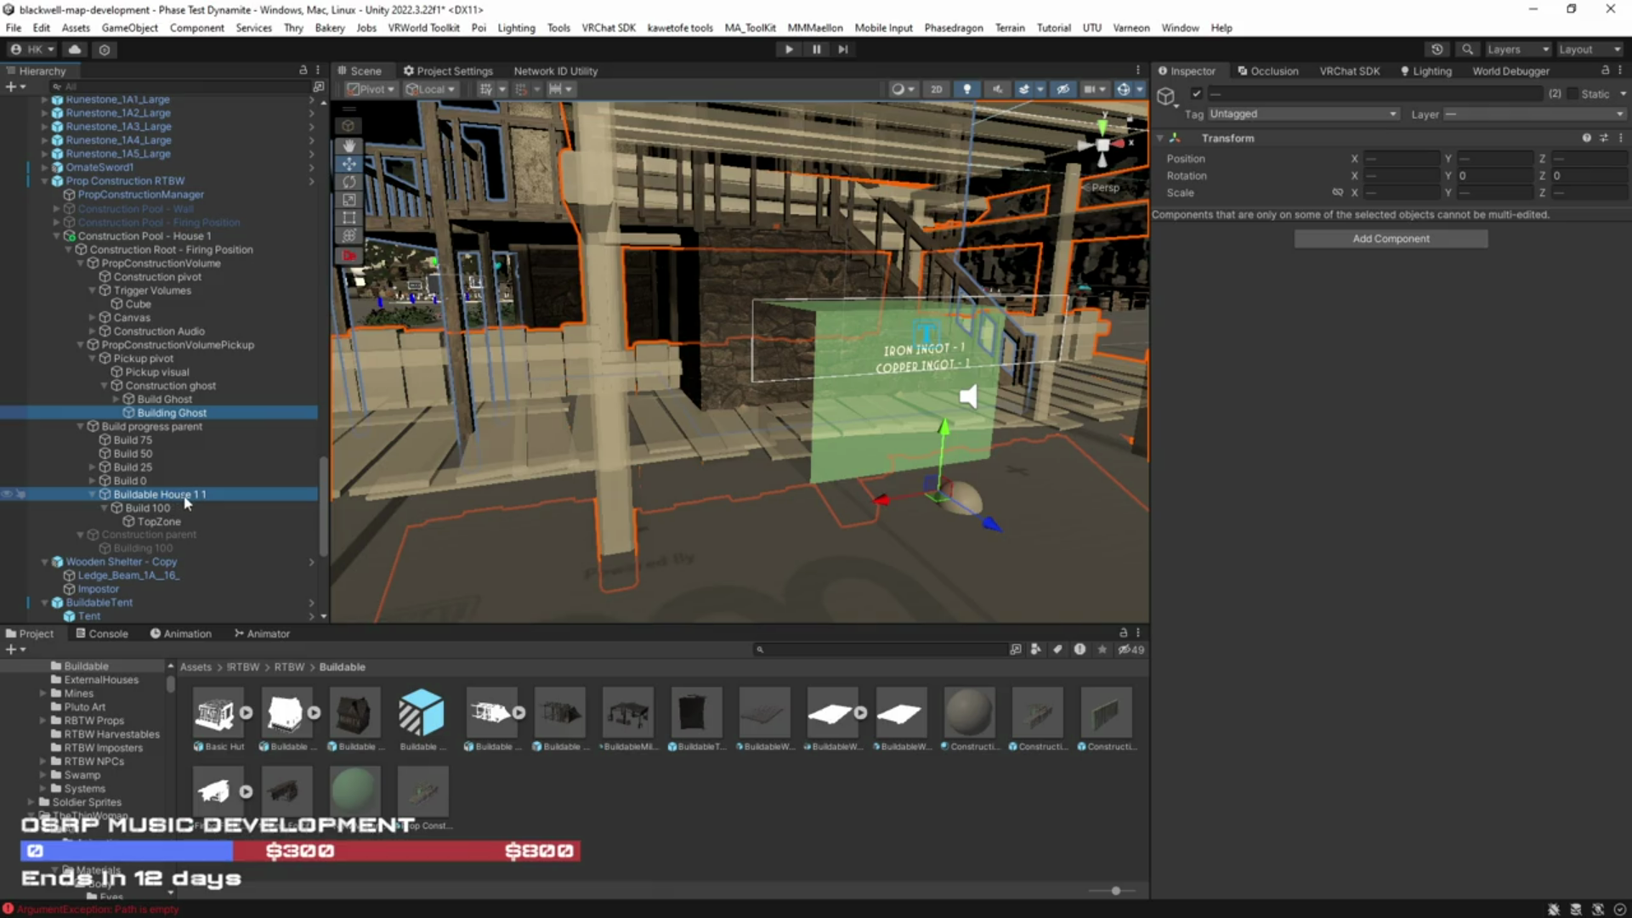
click(169, 509)
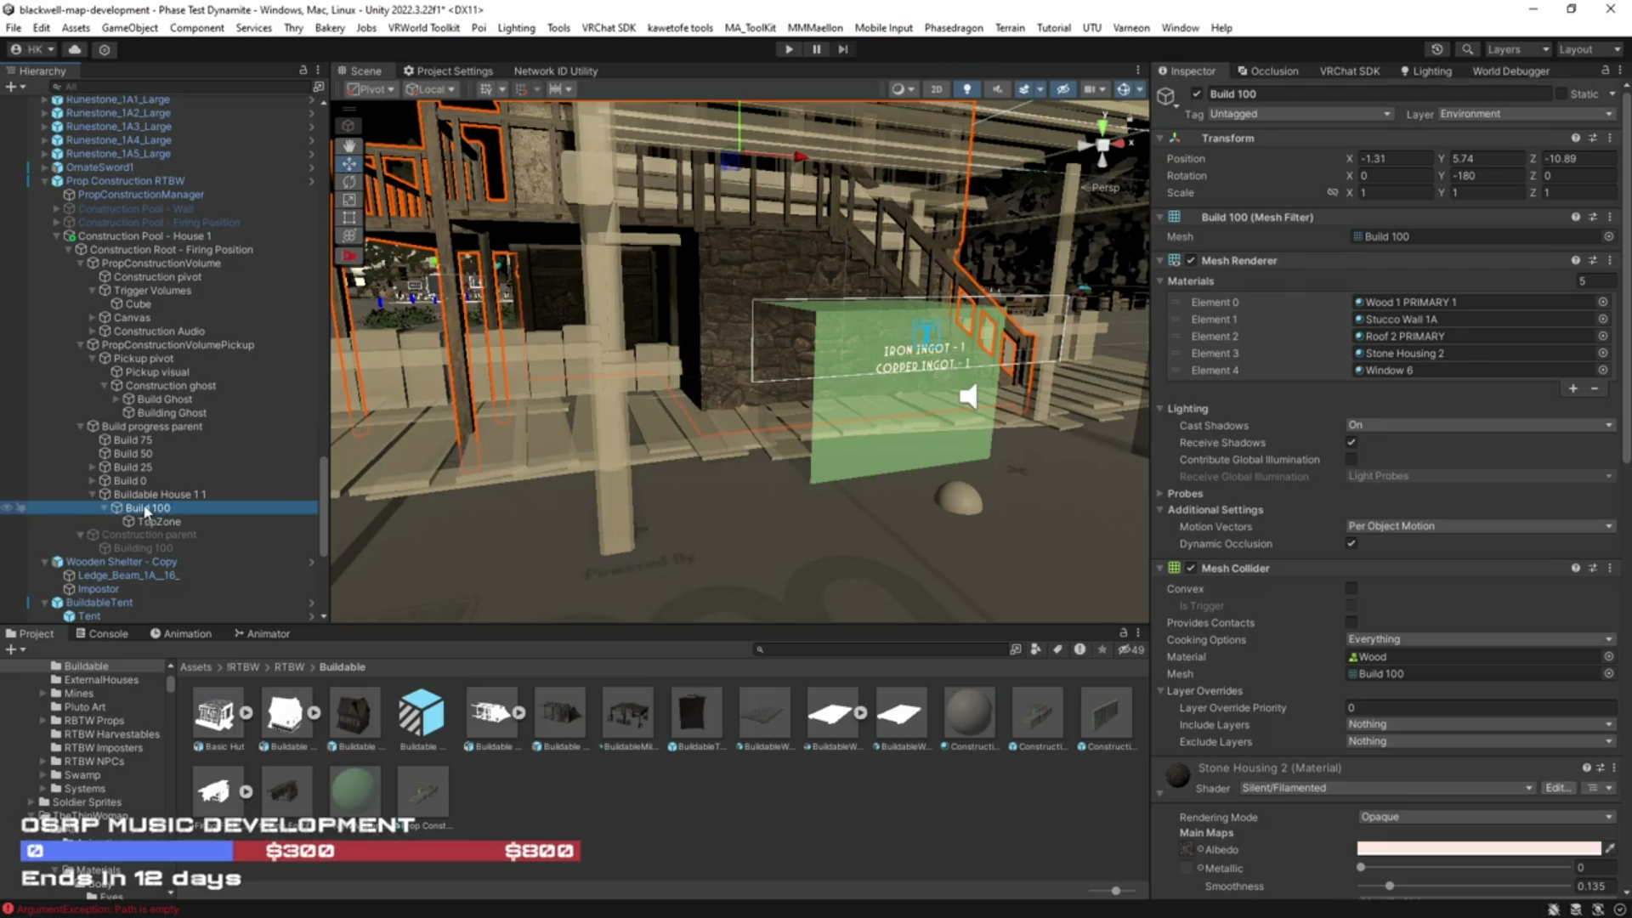
drag(148, 510, 147, 535)
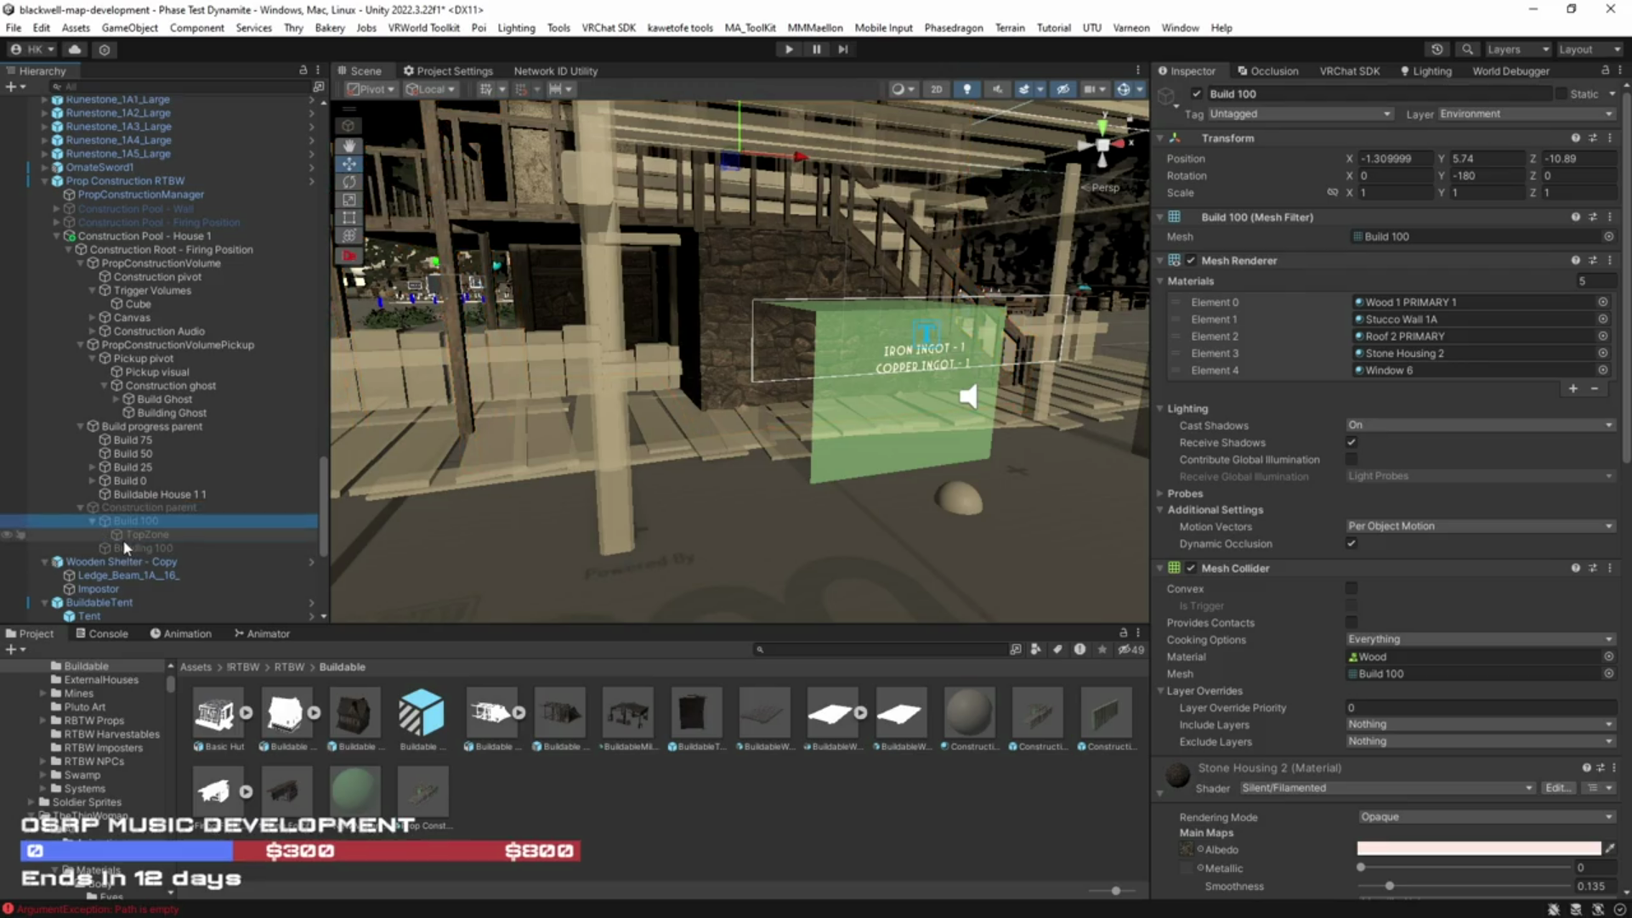
click(92, 521)
click(130, 534)
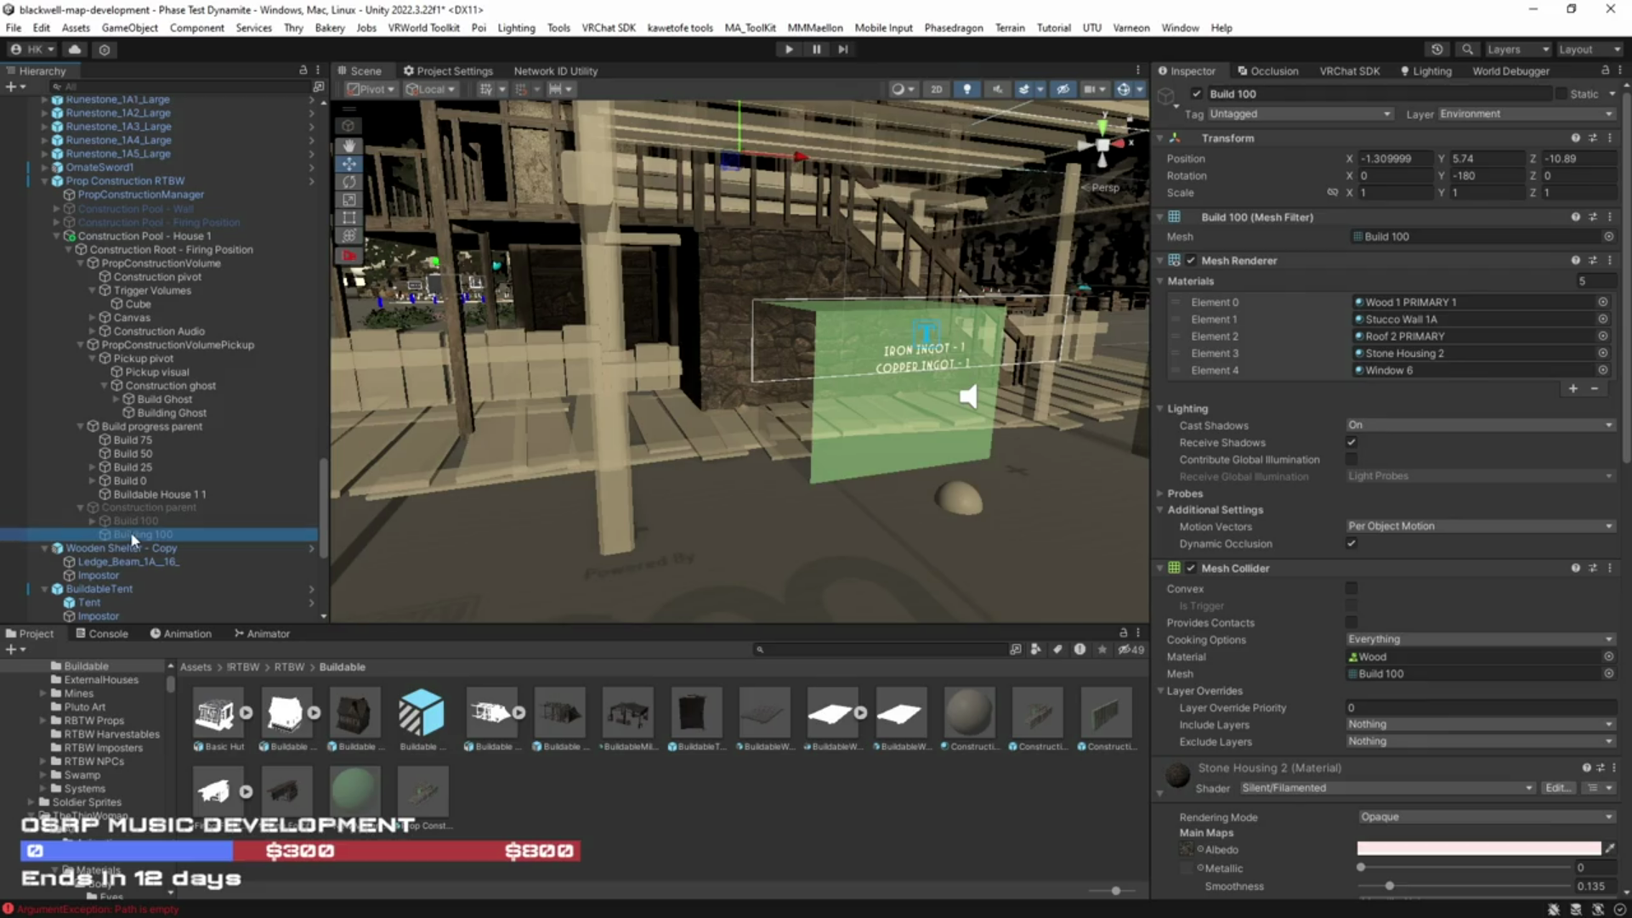
key(Delete)
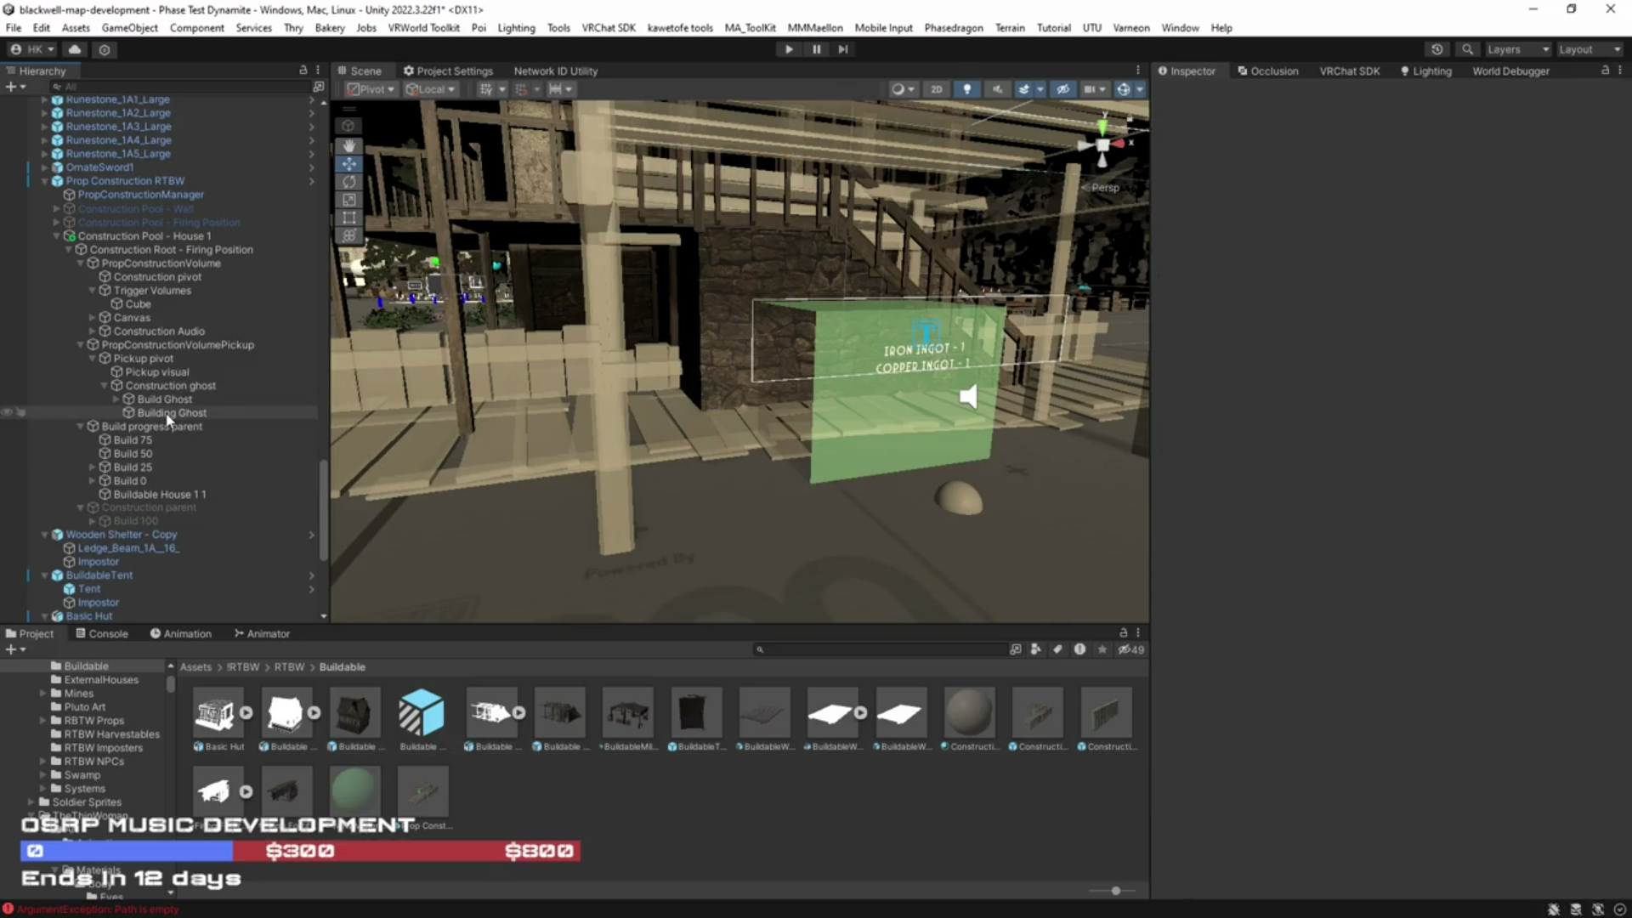
Step: Delete the old Building Ghost and put Construction Ghost on Build Ghost's first, second and fifth material slots
click(168, 414)
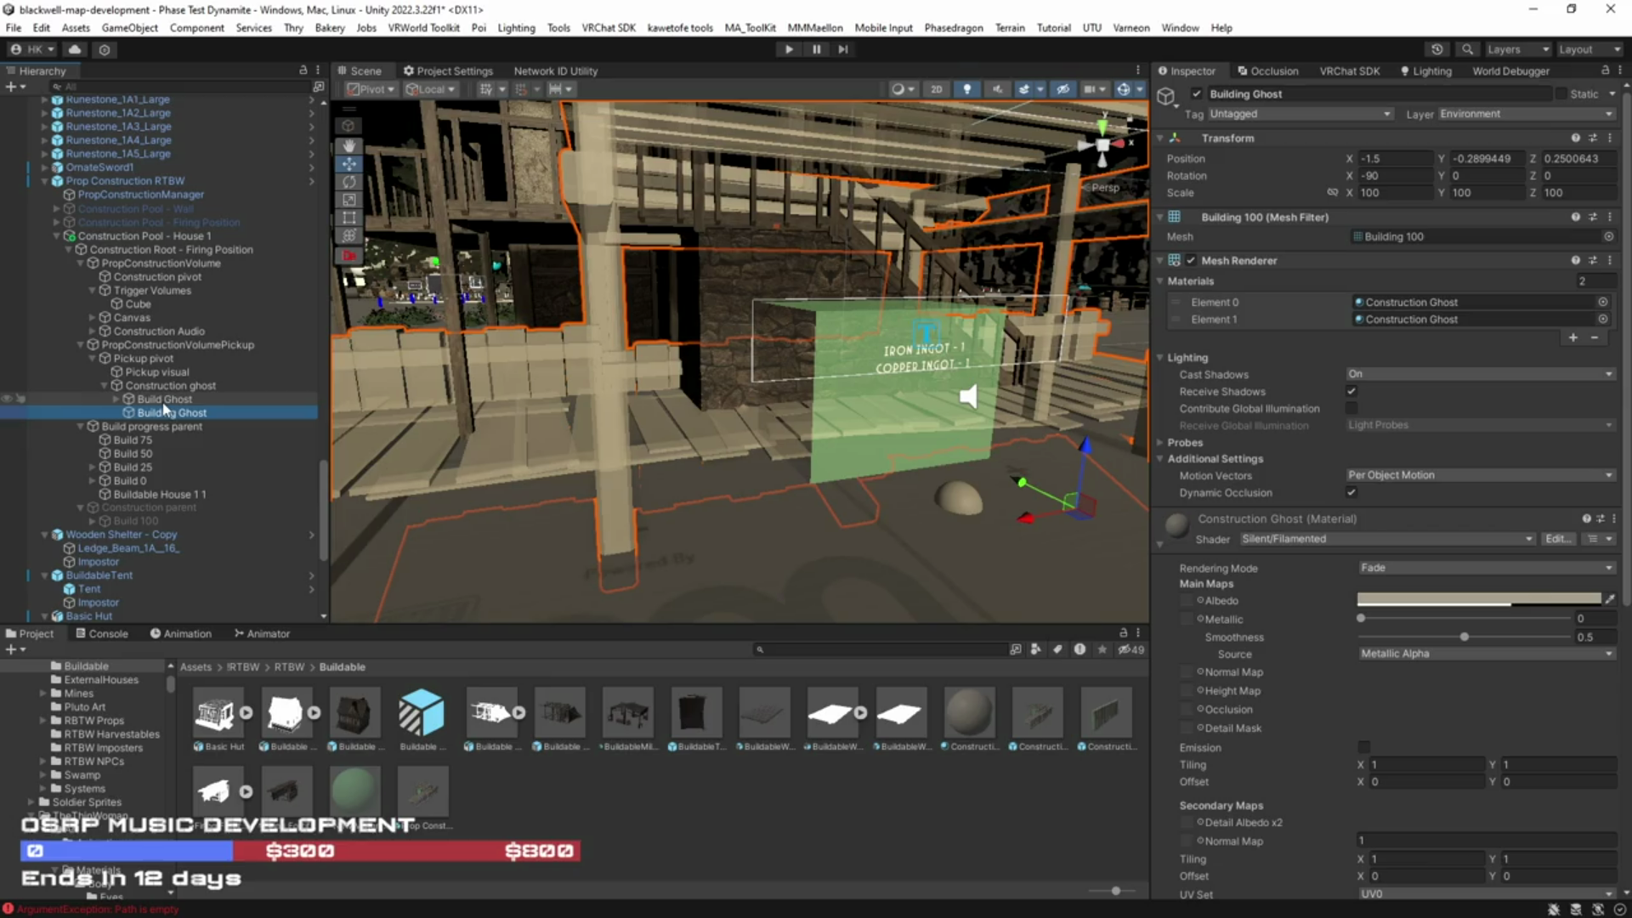
key(Delete)
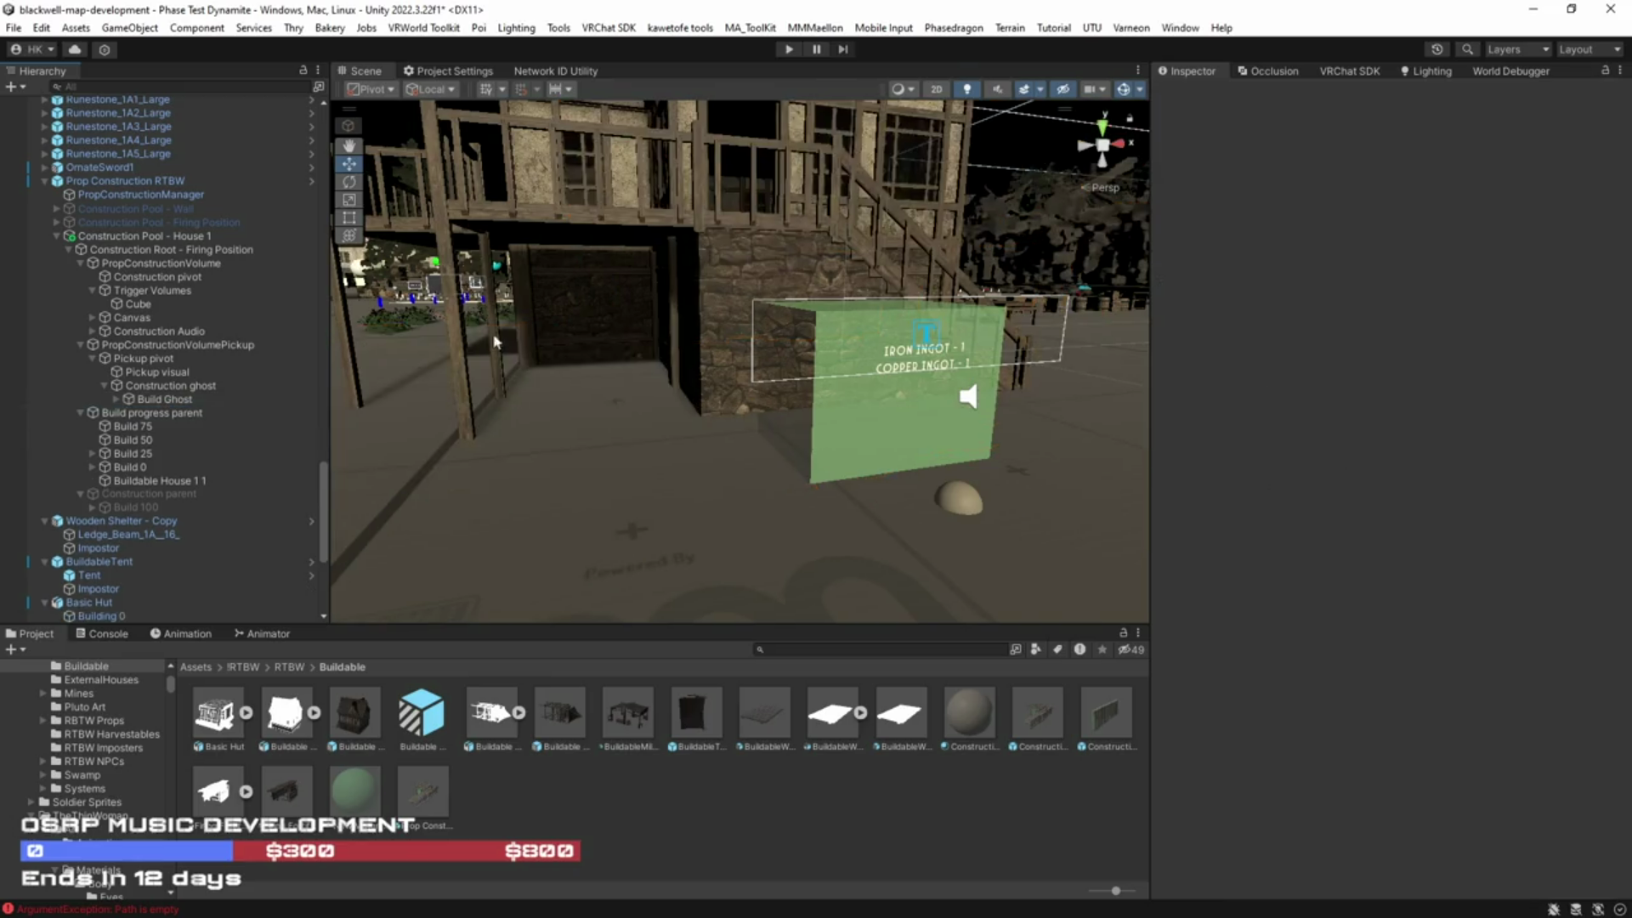
click(162, 397)
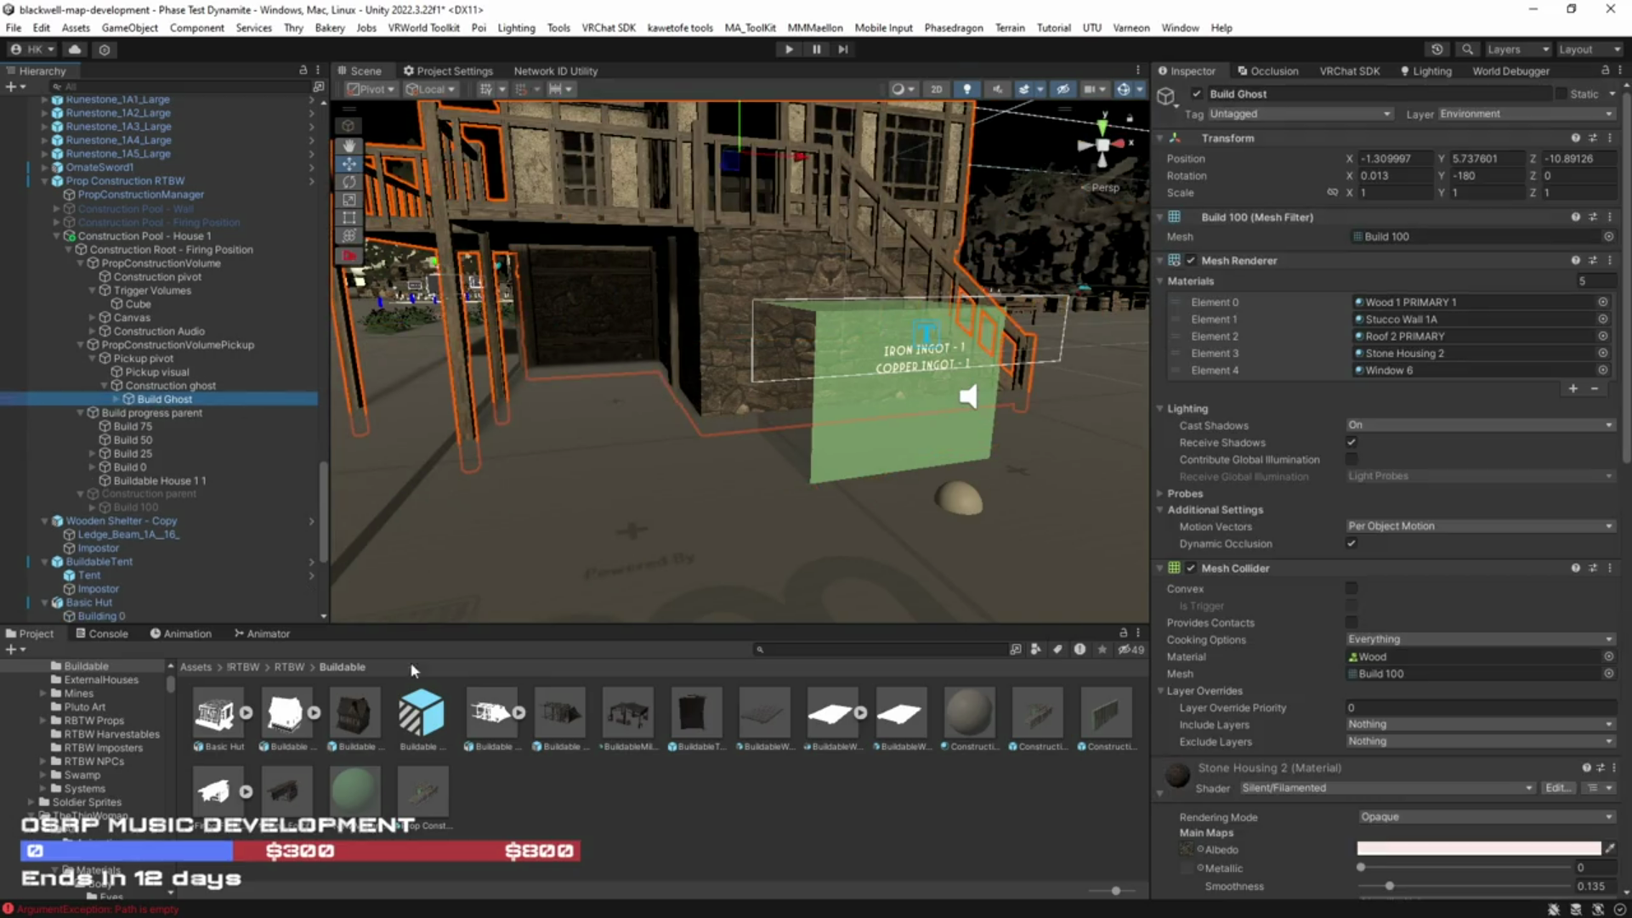
mouse_move(956, 731)
mouse_down()
mouse_move(1432, 364)
mouse_move(1395, 338)
mouse_up()
drag(986, 714, 1394, 323)
drag(979, 726, 1433, 308)
drag(993, 586, 799, 553)
mouse_move(926, 503)
mouse_down()
mouse_move(1066, 482)
mouse_move(738, 484)
mouse_move(901, 488)
mouse_up()
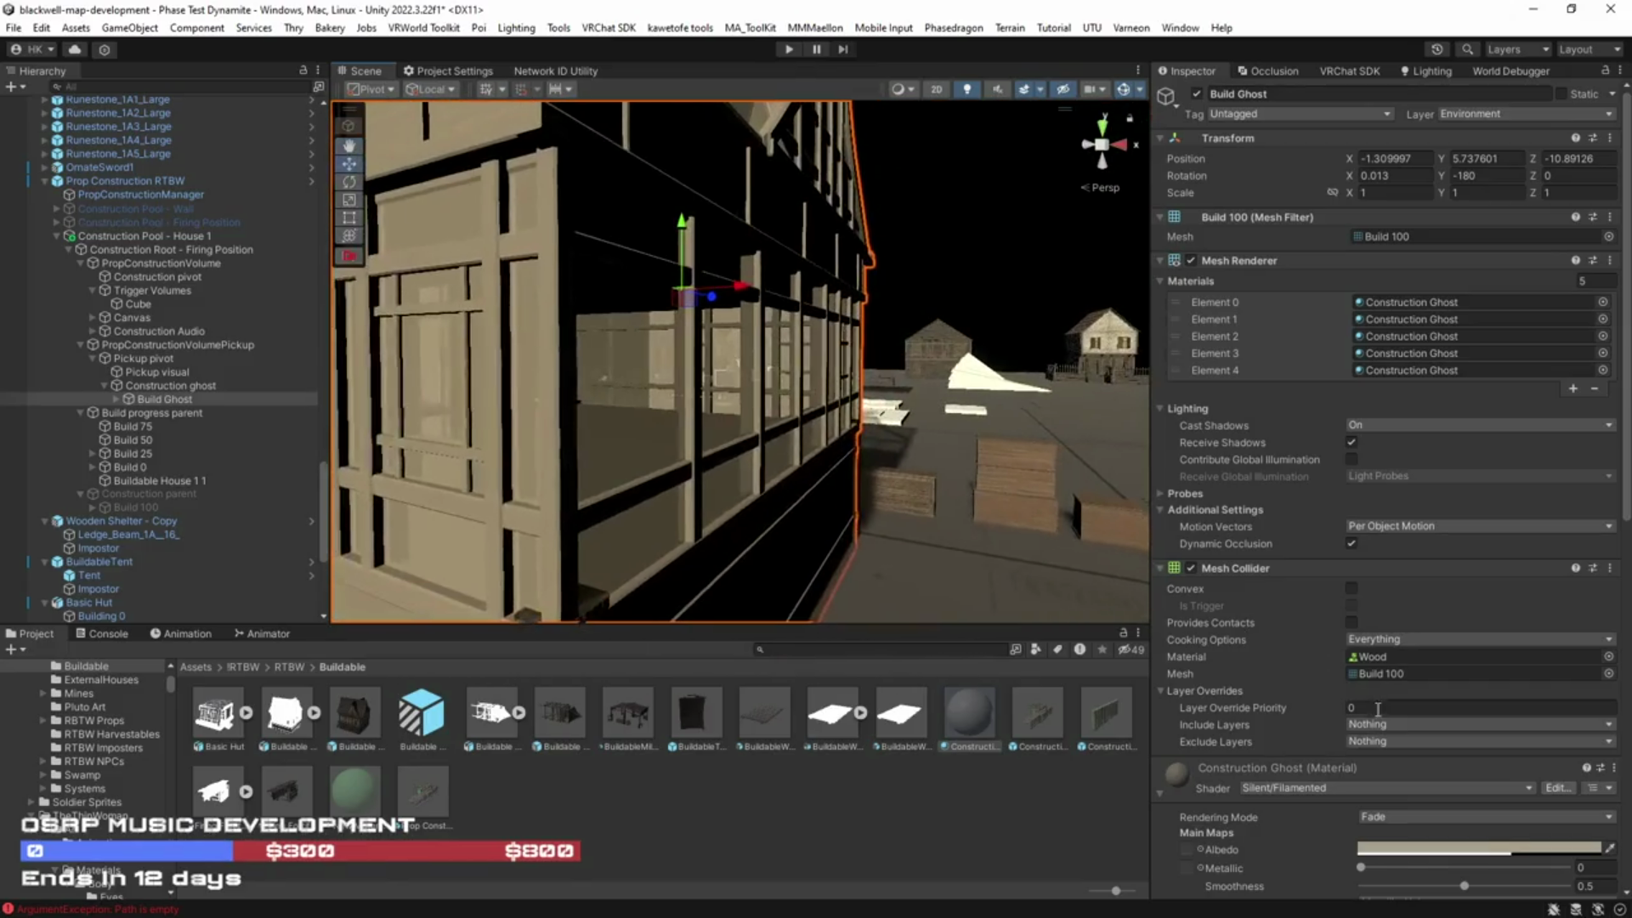
Step: Set the ghost material's Cull Mode to Off and enable GPU Instancing
scroll(1380, 712, down, 10)
scroll(1381, 710, down, 3)
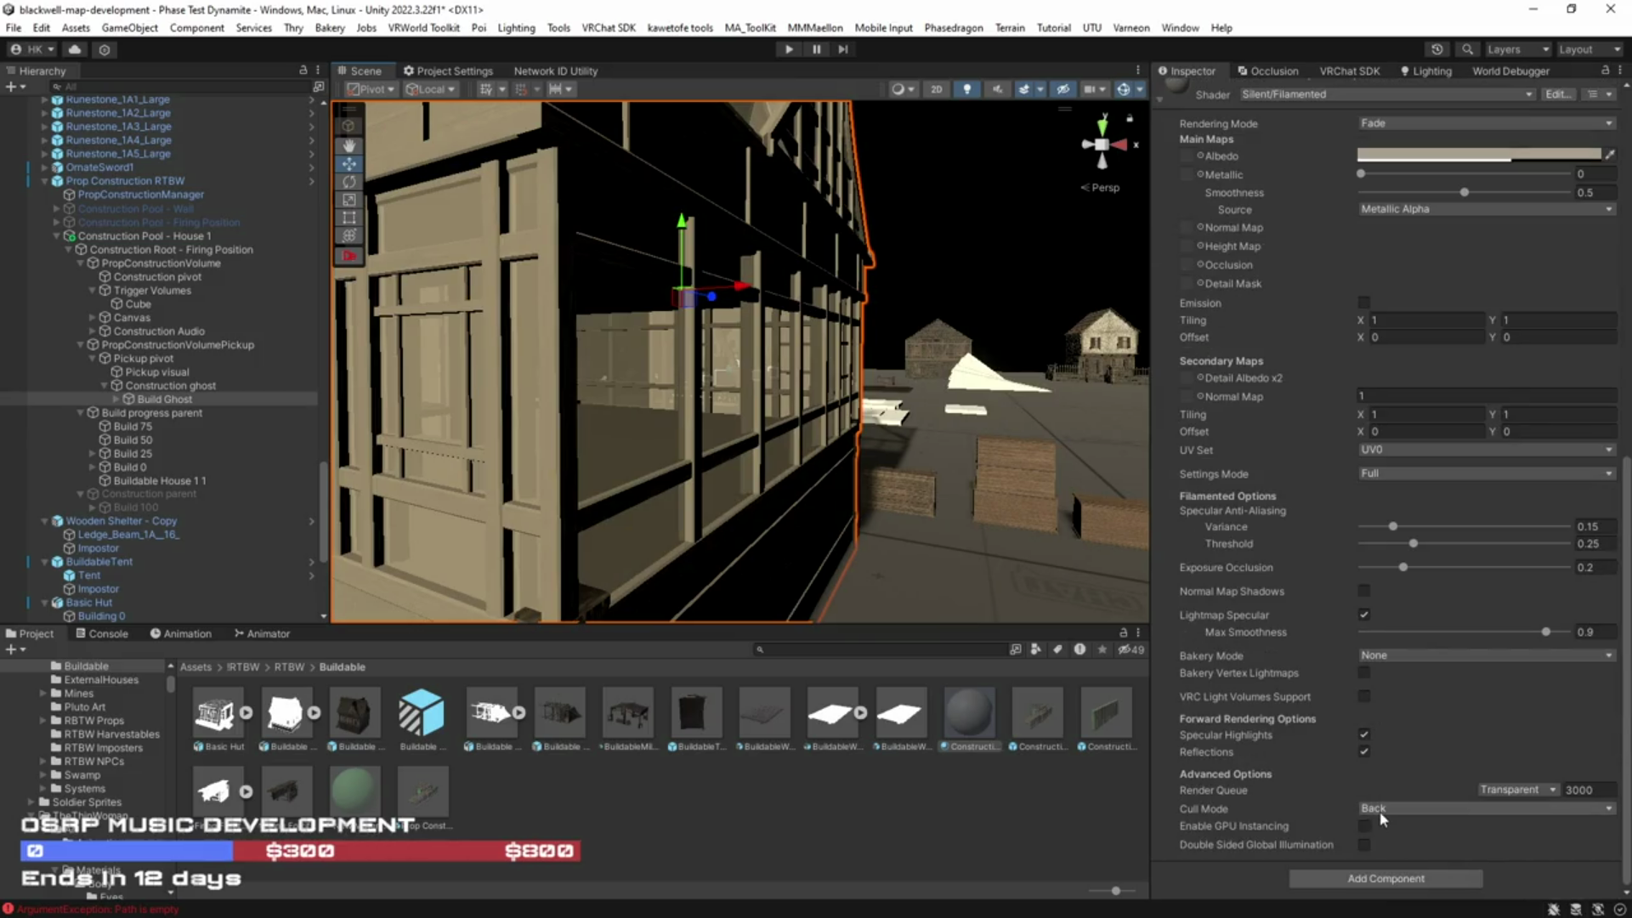
click(1384, 809)
click(1407, 829)
click(1365, 826)
mouse_move(765, 476)
mouse_down()
mouse_move(419, 565)
mouse_move(962, 481)
mouse_move(765, 476)
mouse_up()
Step: Deactivate the Build 75 through Build 0 stages
click(116, 400)
click(117, 401)
click(161, 427)
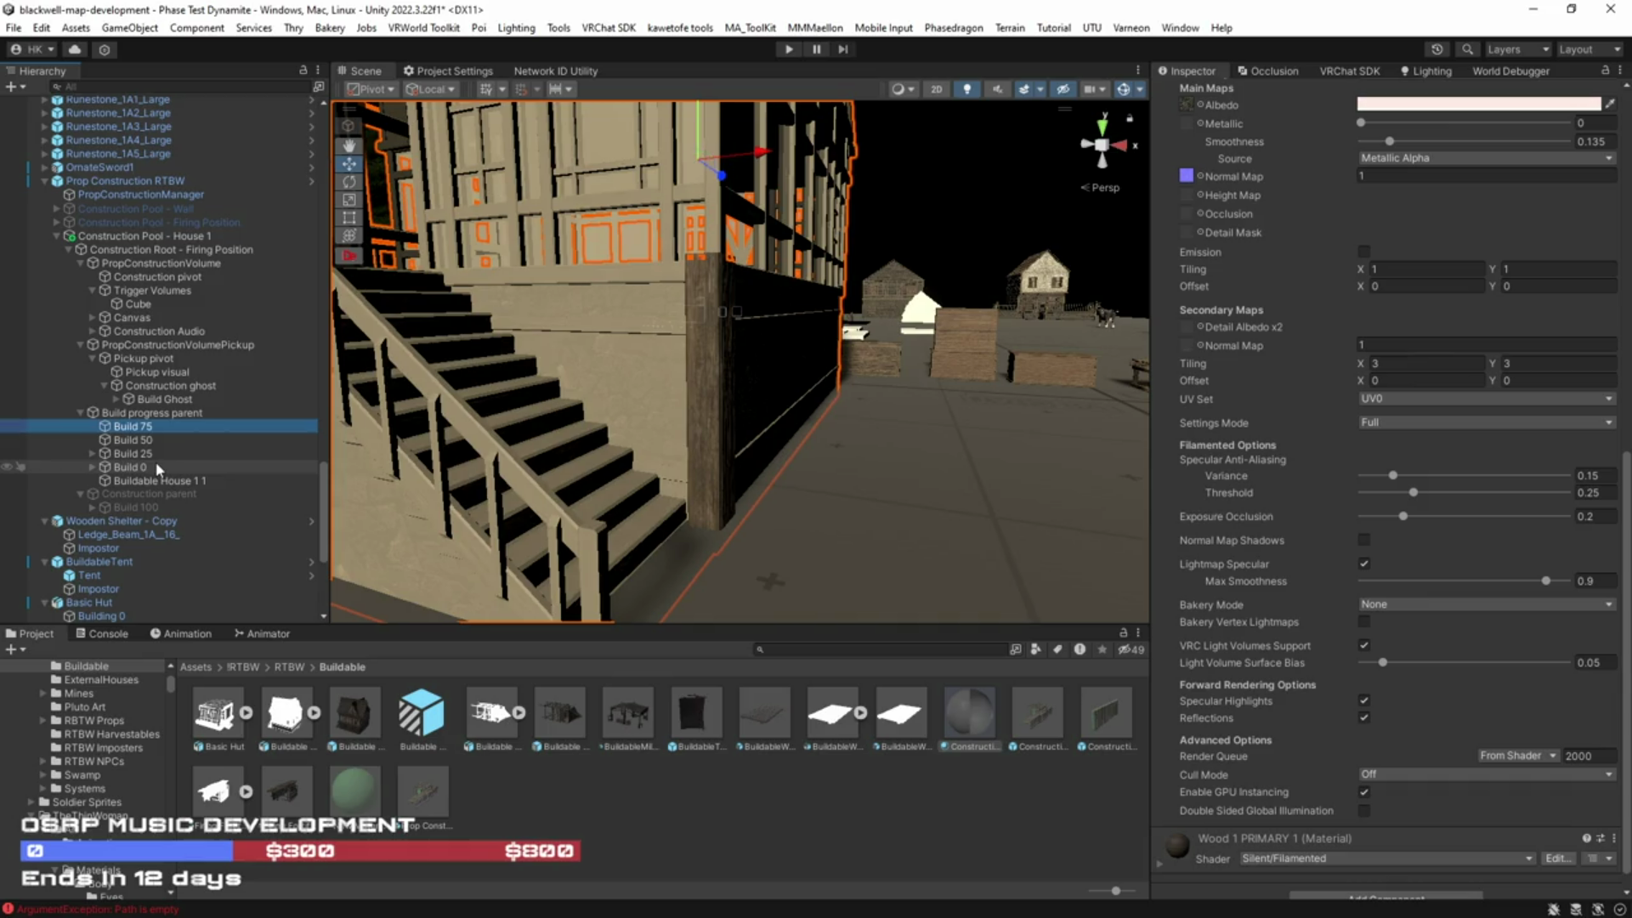
shift+click(156, 467)
click(1196, 93)
mouse_move(935, 340)
mouse_down()
mouse_move(909, 354)
mouse_move(1078, 382)
mouse_move(977, 379)
mouse_up()
click(158, 480)
drag(767, 464, 1088, 382)
Step: Set Build Ghost's Mesh Renderer Cast Shadows to Off
key(f)
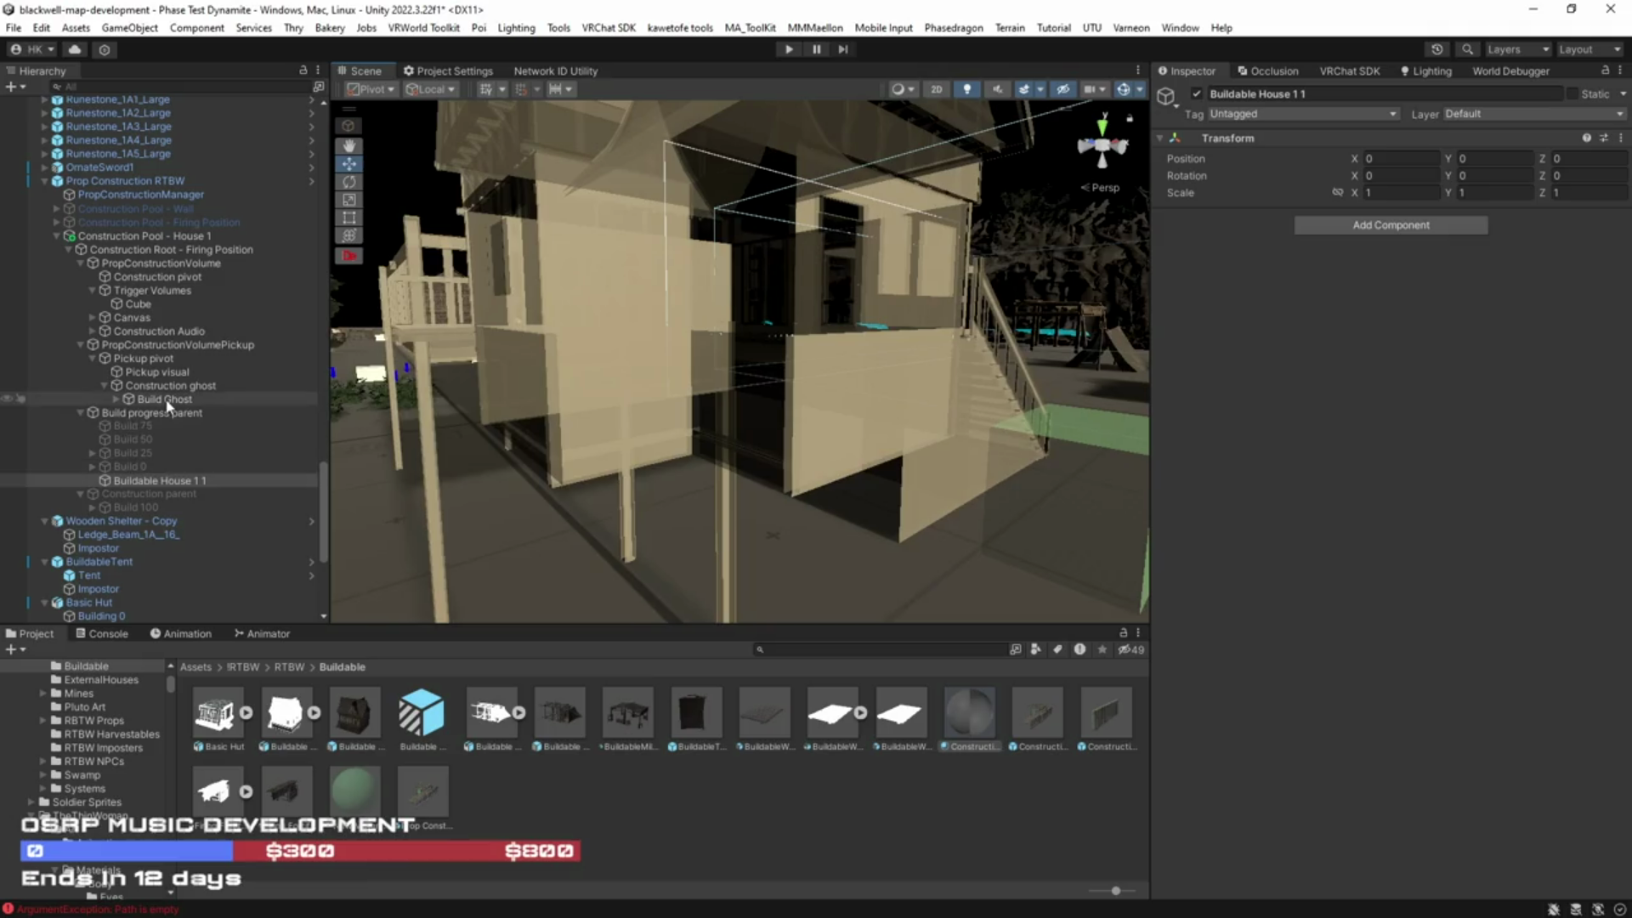
click(137, 401)
click(1411, 425)
click(1377, 438)
drag(850, 425, 914, 416)
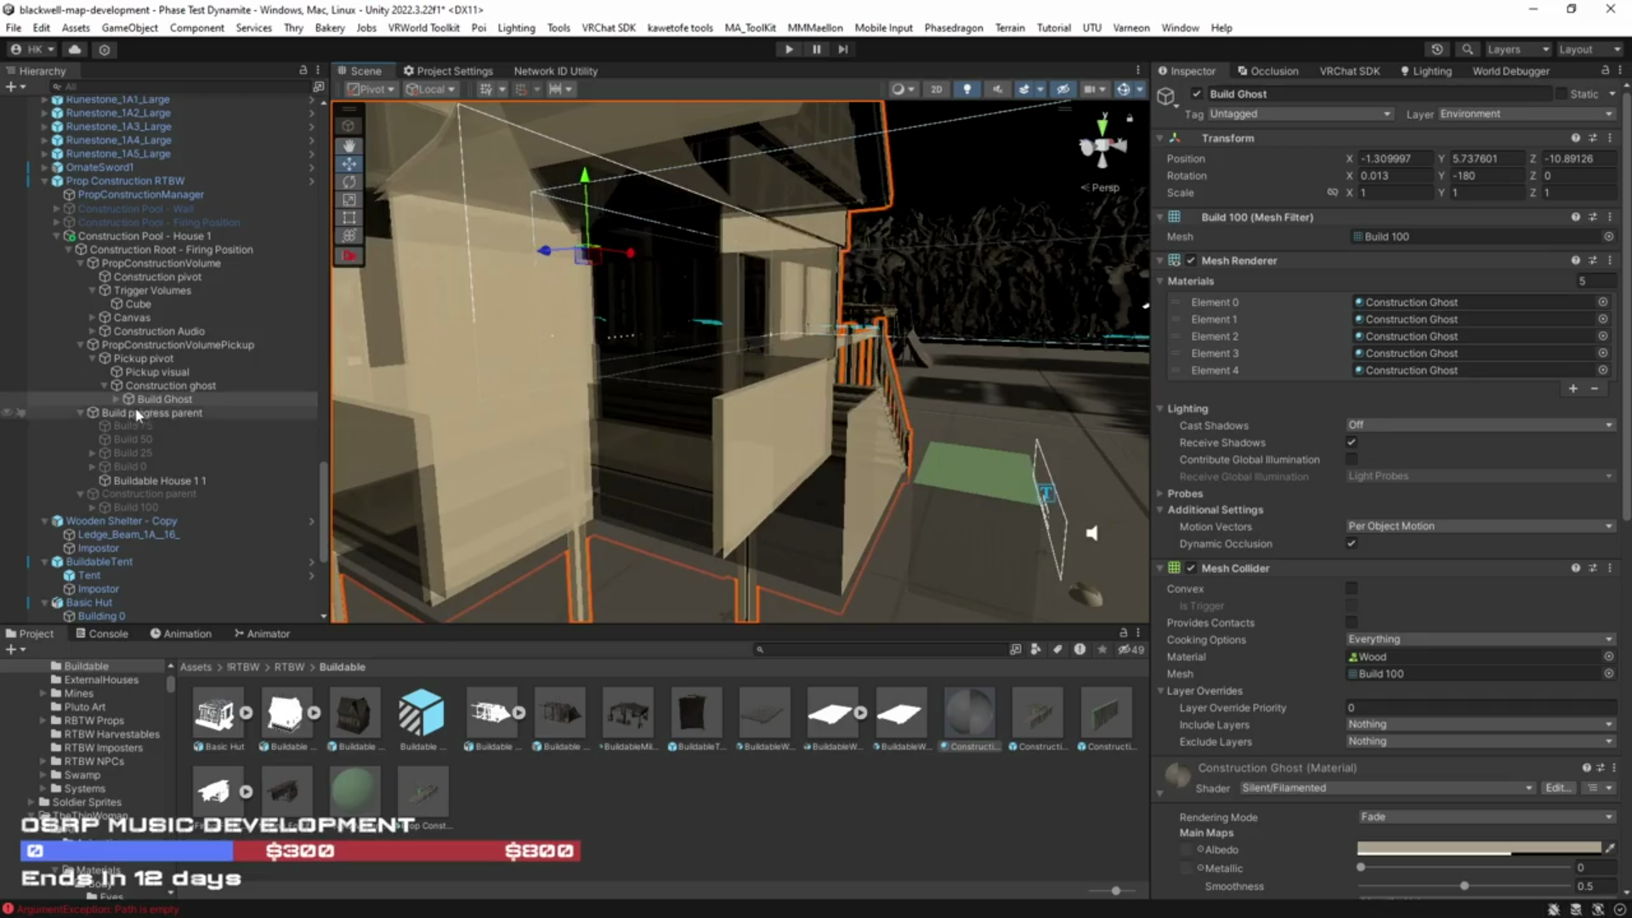
Step: Frame Build Ghost and orbit around the house to inspect the ghost
click(118, 398)
click(176, 414)
double_click(165, 400)
mouse_move(875, 499)
mouse_down()
mouse_move(899, 516)
mouse_move(725, 462)
mouse_move(518, 468)
mouse_move(335, 447)
mouse_up()
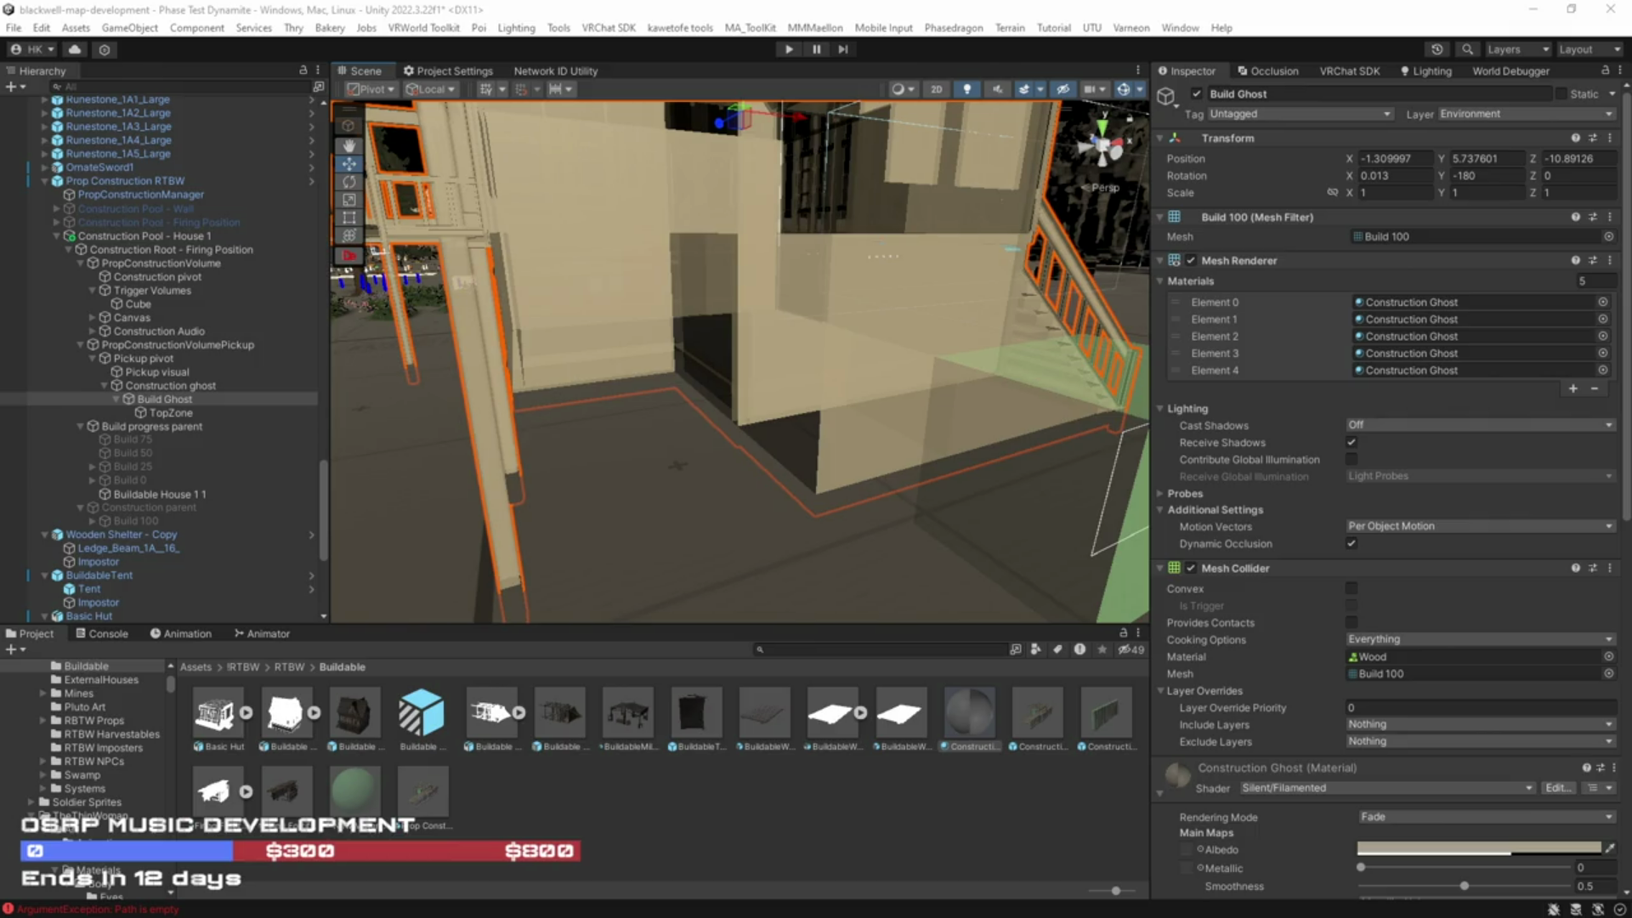
drag(827, 503, 1062, 544)
mouse_move(801, 526)
mouse_down()
mouse_move(788, 478)
mouse_move(692, 590)
mouse_move(660, 532)
mouse_move(595, 517)
mouse_move(623, 484)
mouse_move(845, 485)
mouse_move(743, 468)
mouse_move(794, 541)
mouse_move(485, 529)
mouse_move(527, 544)
mouse_move(469, 751)
mouse_move(748, 450)
mouse_move(820, 459)
mouse_up()
scroll(1262, 543, down, 5)
Step: Switch the ghost material to Transparent rendering mode and set Cull Mode back to Back
scroll(1267, 553, down, 3)
click(1411, 541)
click(1377, 623)
drag(697, 387, 718, 391)
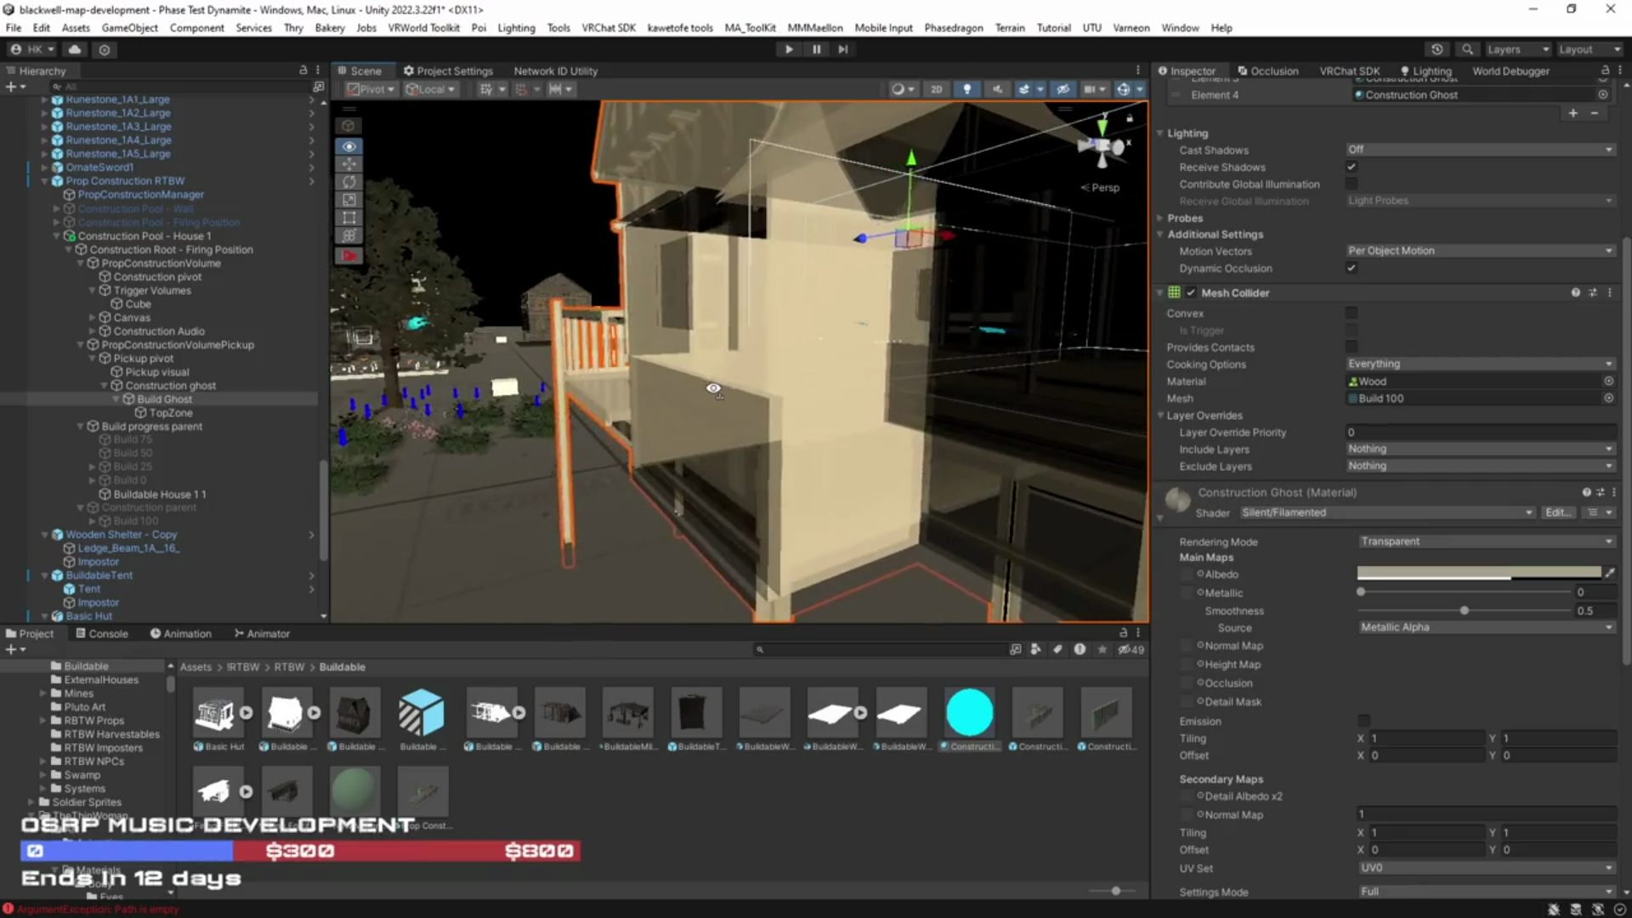
scroll(1424, 736, down, 12)
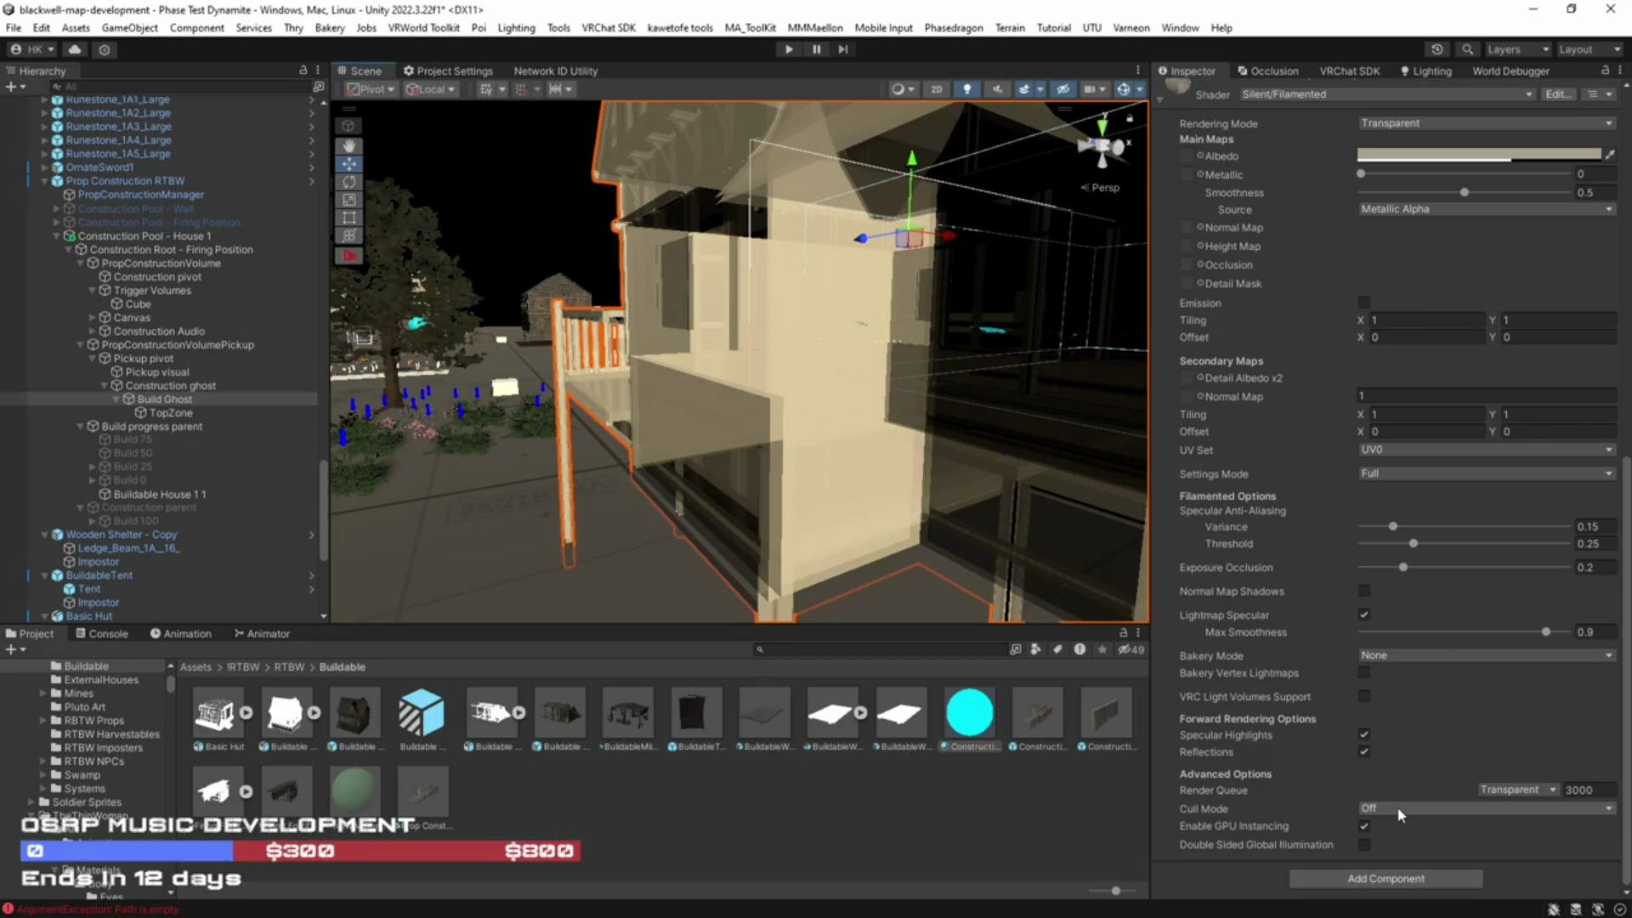
click(1401, 809)
click(1415, 869)
Step: Enable VRC Light Volumes support and make the ghost's albedo colour more transparent
mouse_move(967, 559)
mouse_down()
mouse_move(991, 497)
mouse_move(822, 461)
mouse_move(1159, 553)
mouse_up()
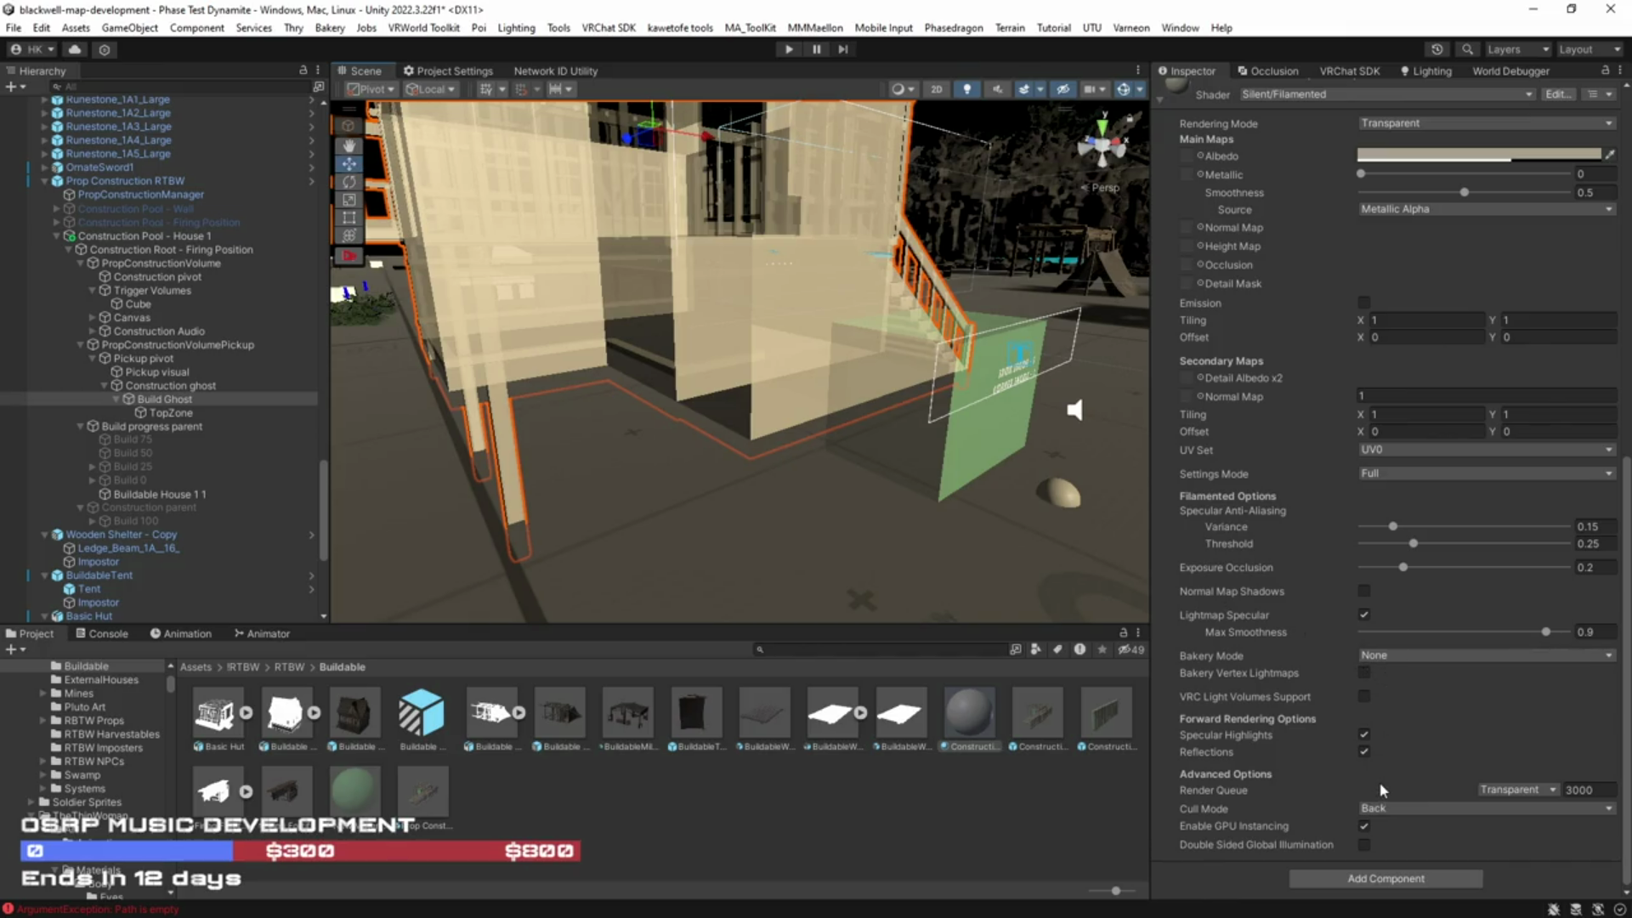
click(1363, 697)
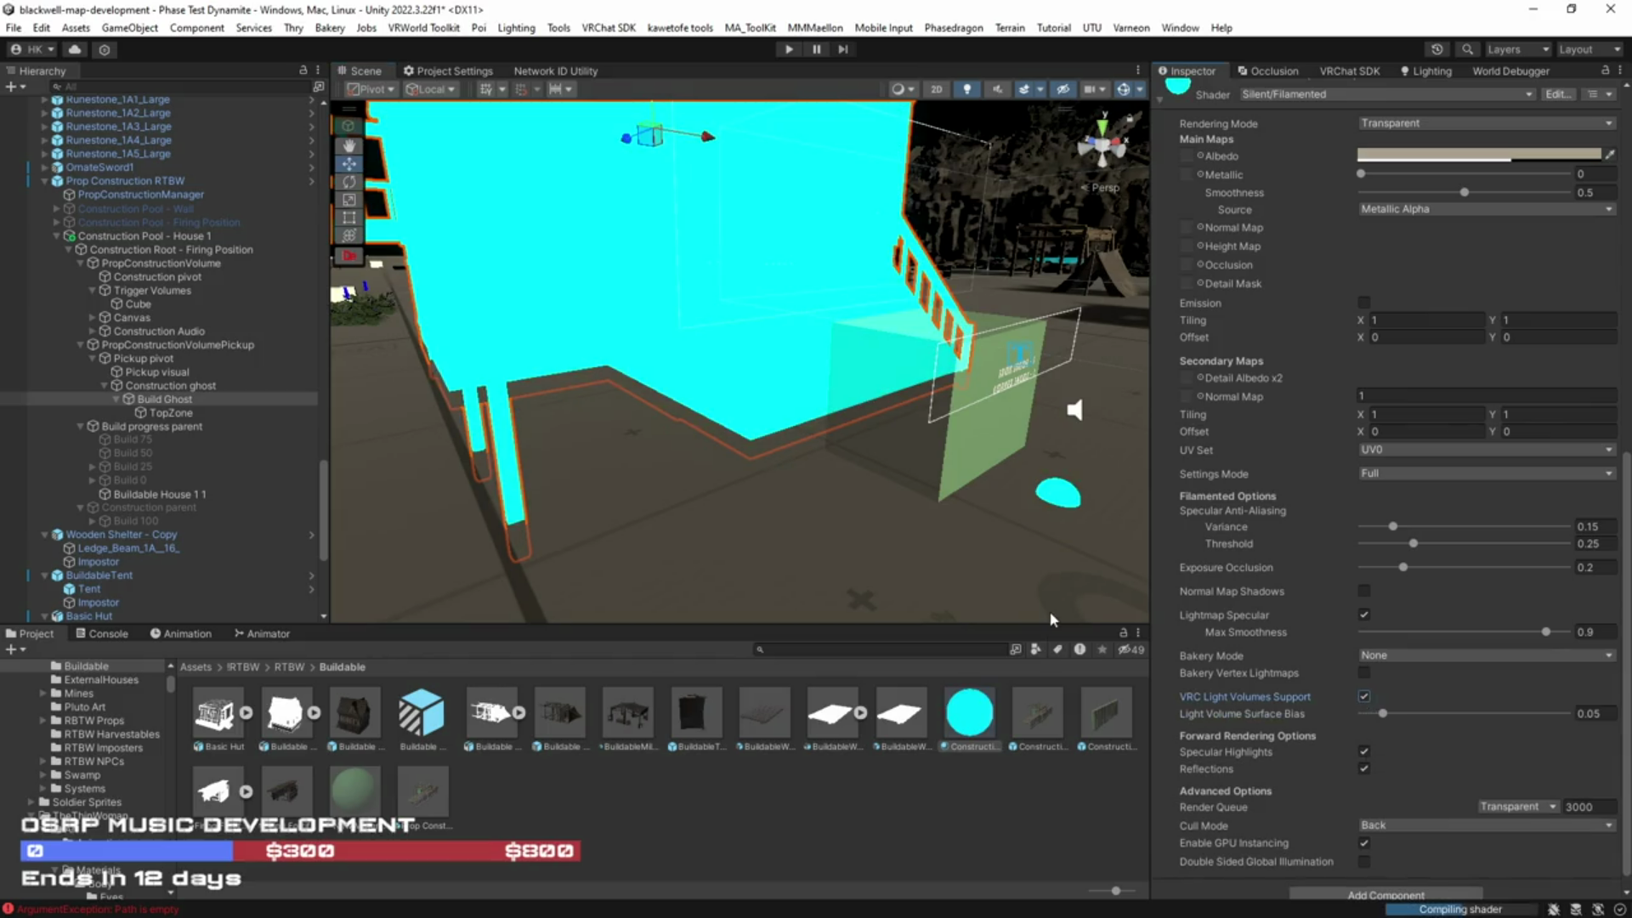
mouse_move(987, 583)
mouse_down()
mouse_move(935, 561)
mouse_move(960, 557)
mouse_up()
click(1443, 157)
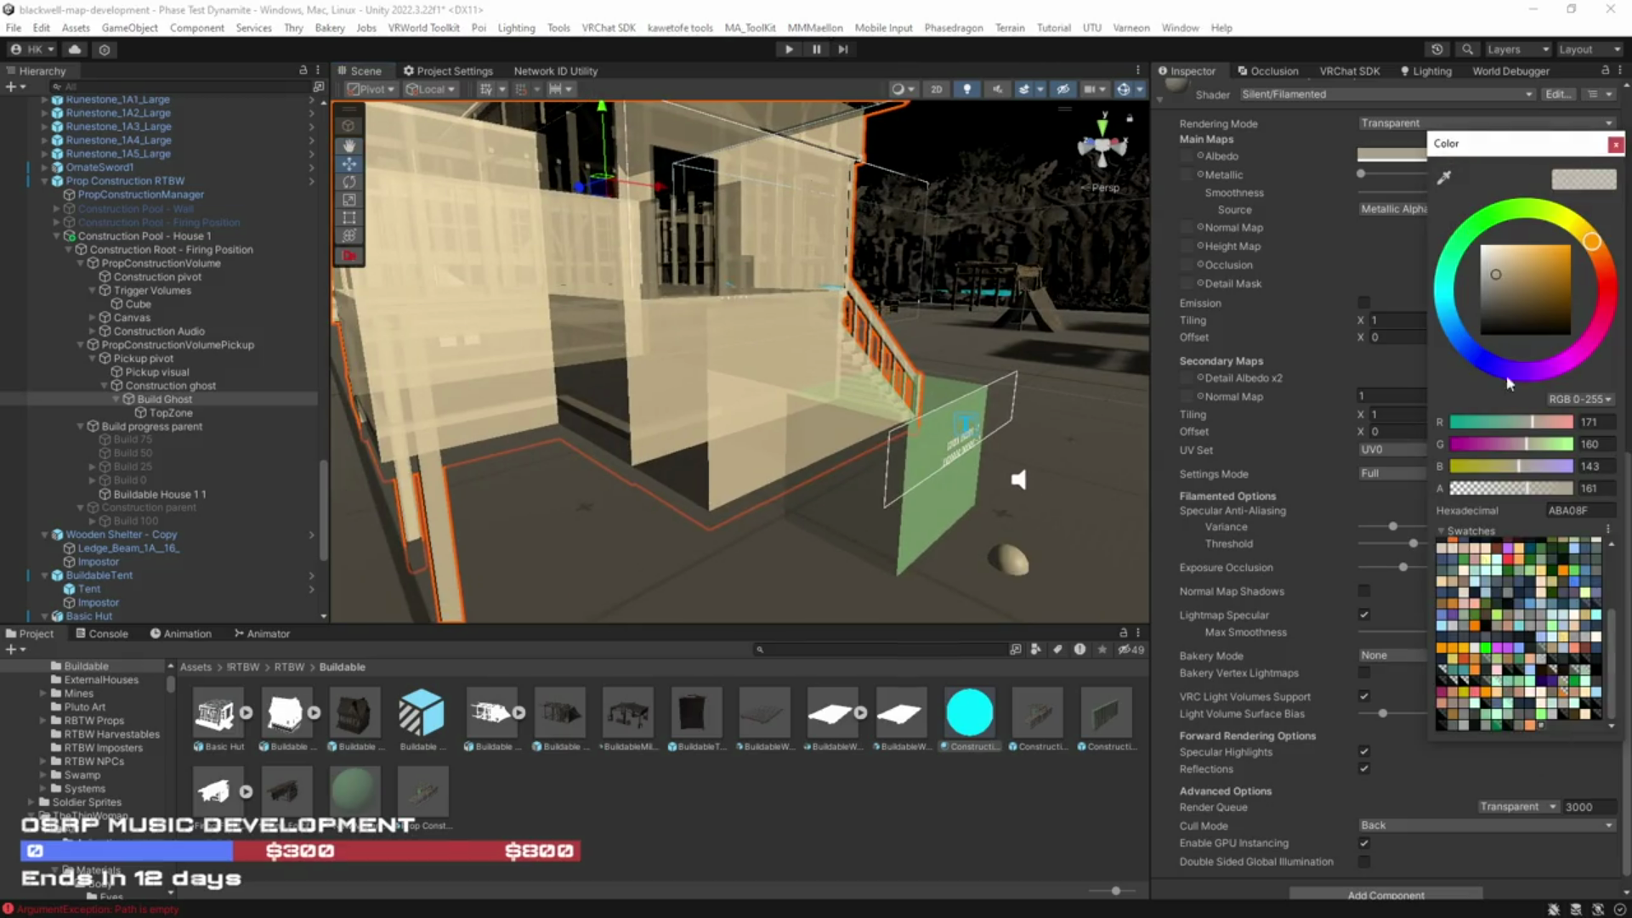
mouse_move(1518, 495)
mouse_down()
mouse_move(1420, 495)
mouse_move(1518, 500)
mouse_up()
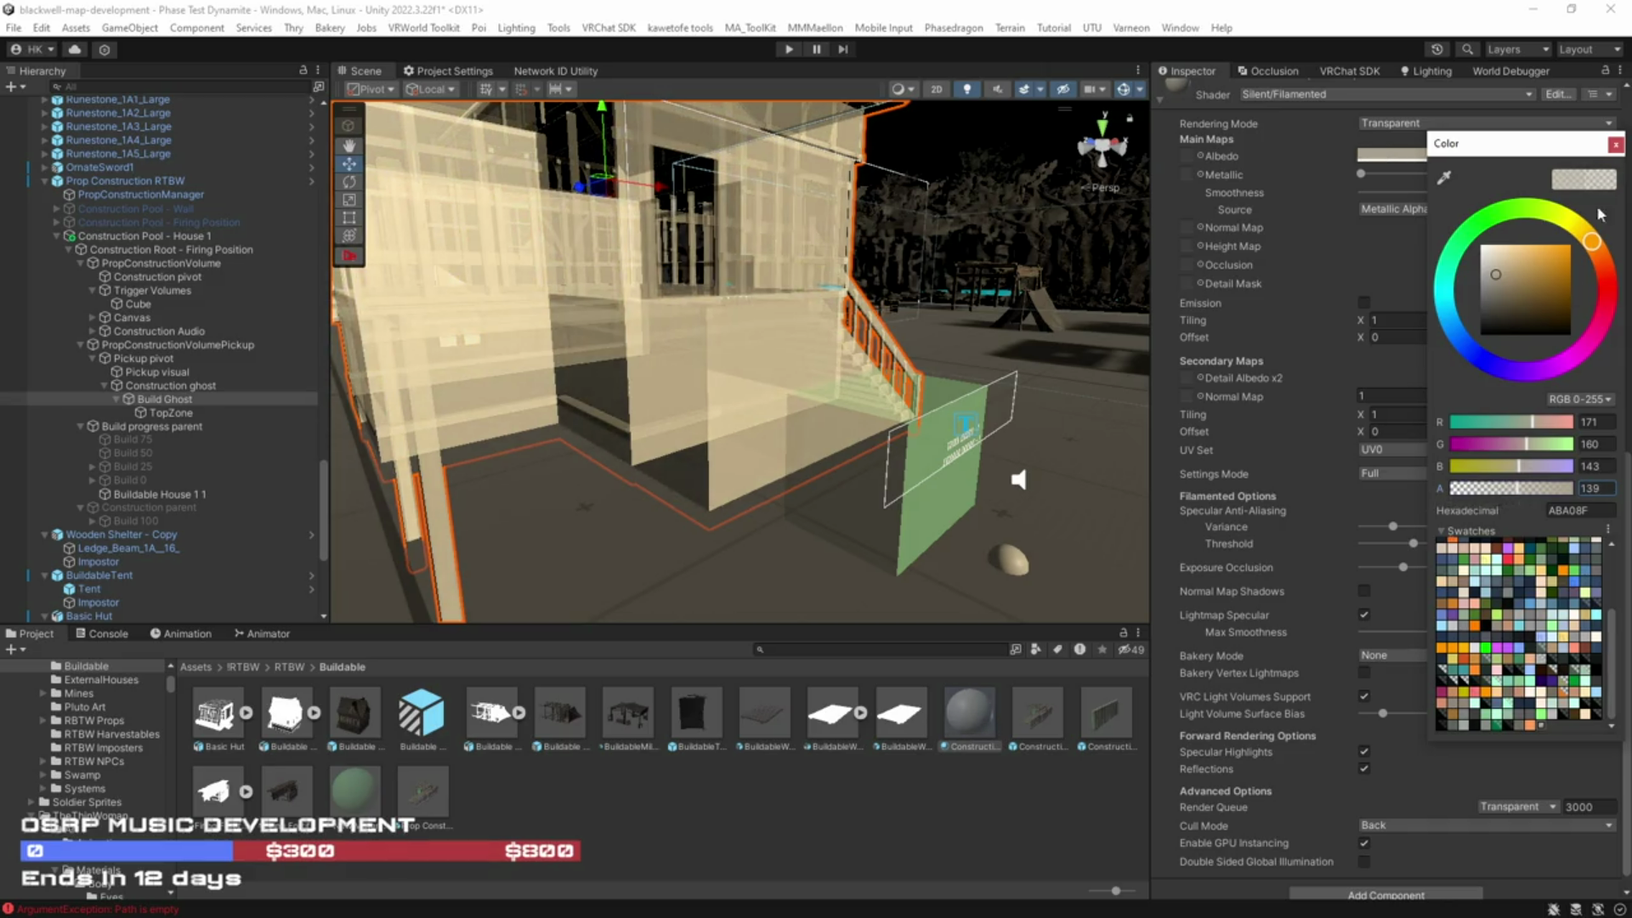
click(1615, 143)
Step: Lower smoothness to 0 on both the ghost material and New Material 1
scroll(1434, 326, up, 3)
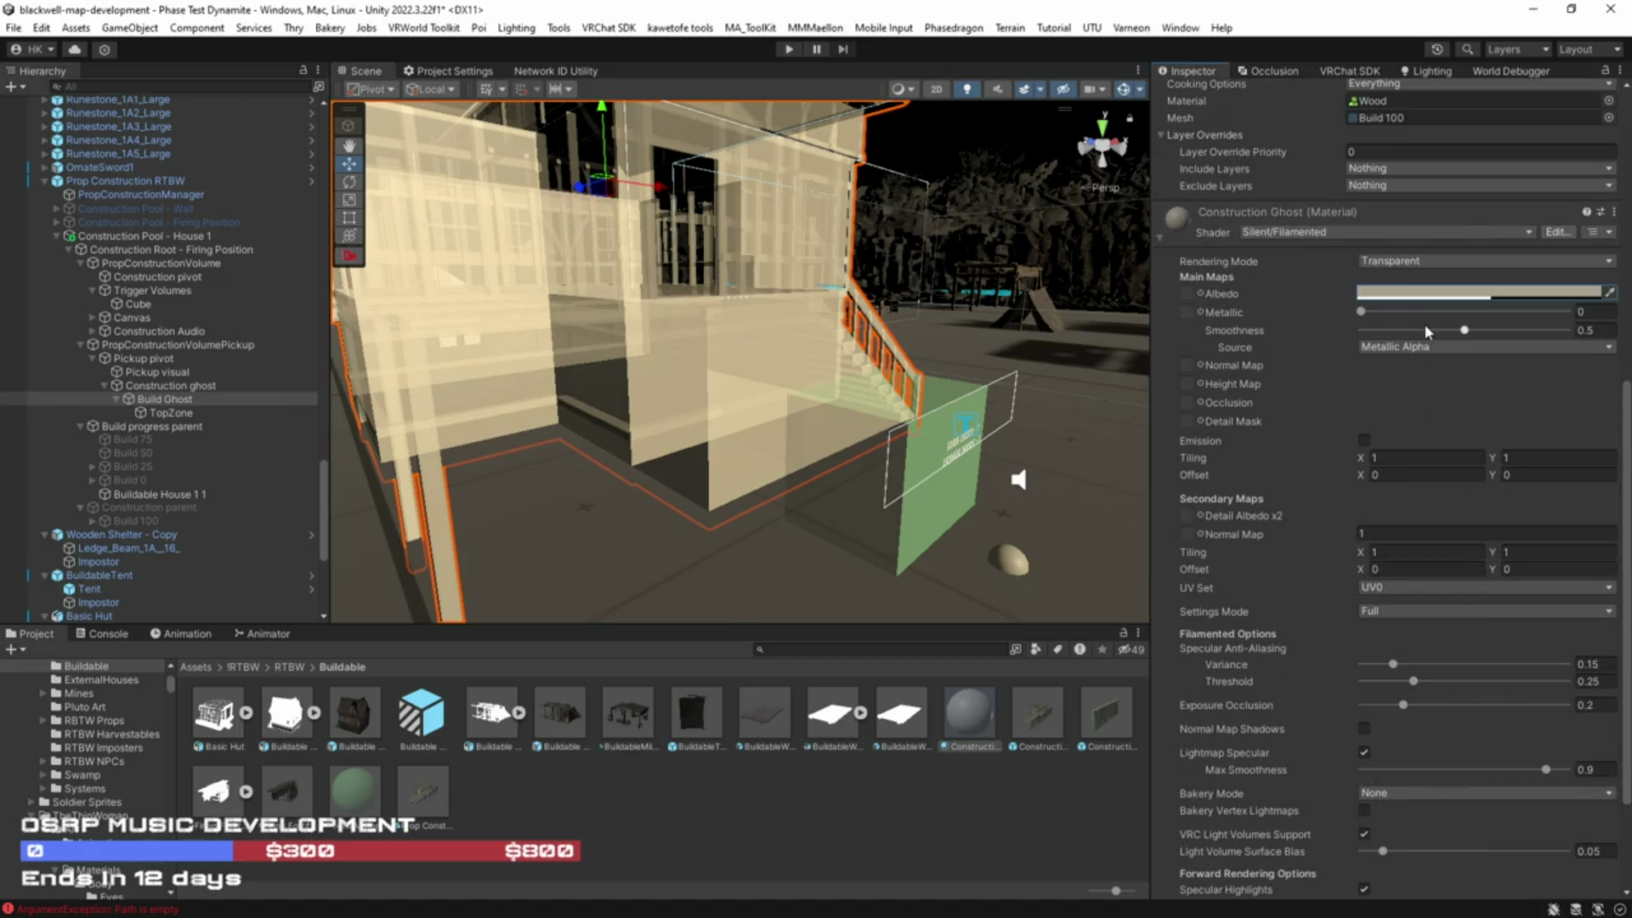
drag(1425, 330, 1334, 335)
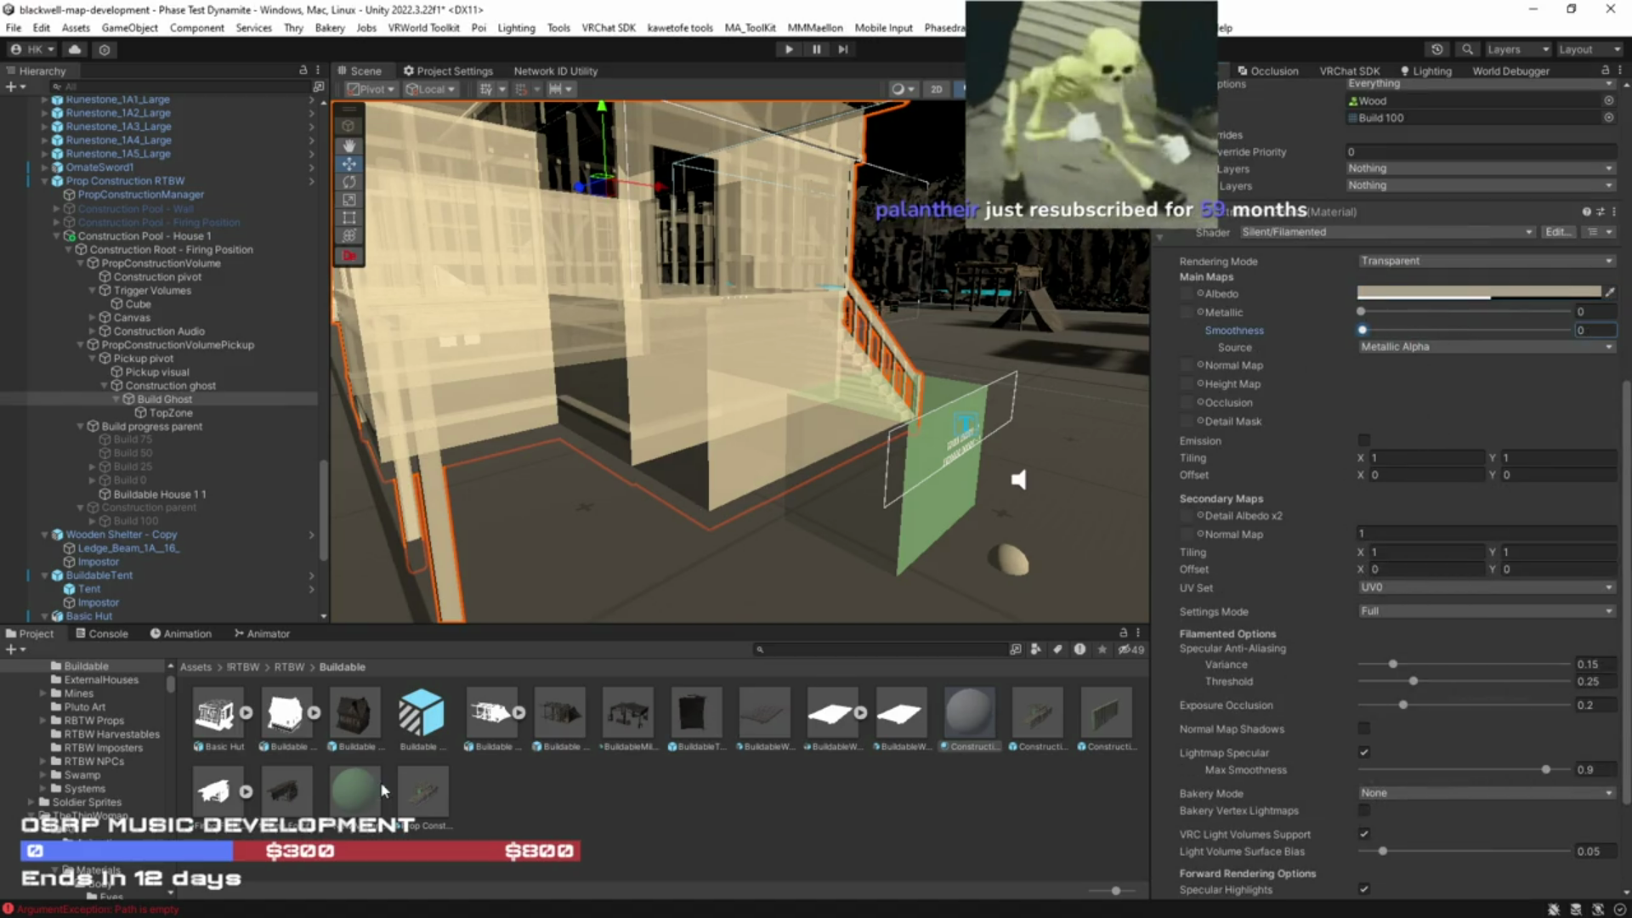
click(355, 790)
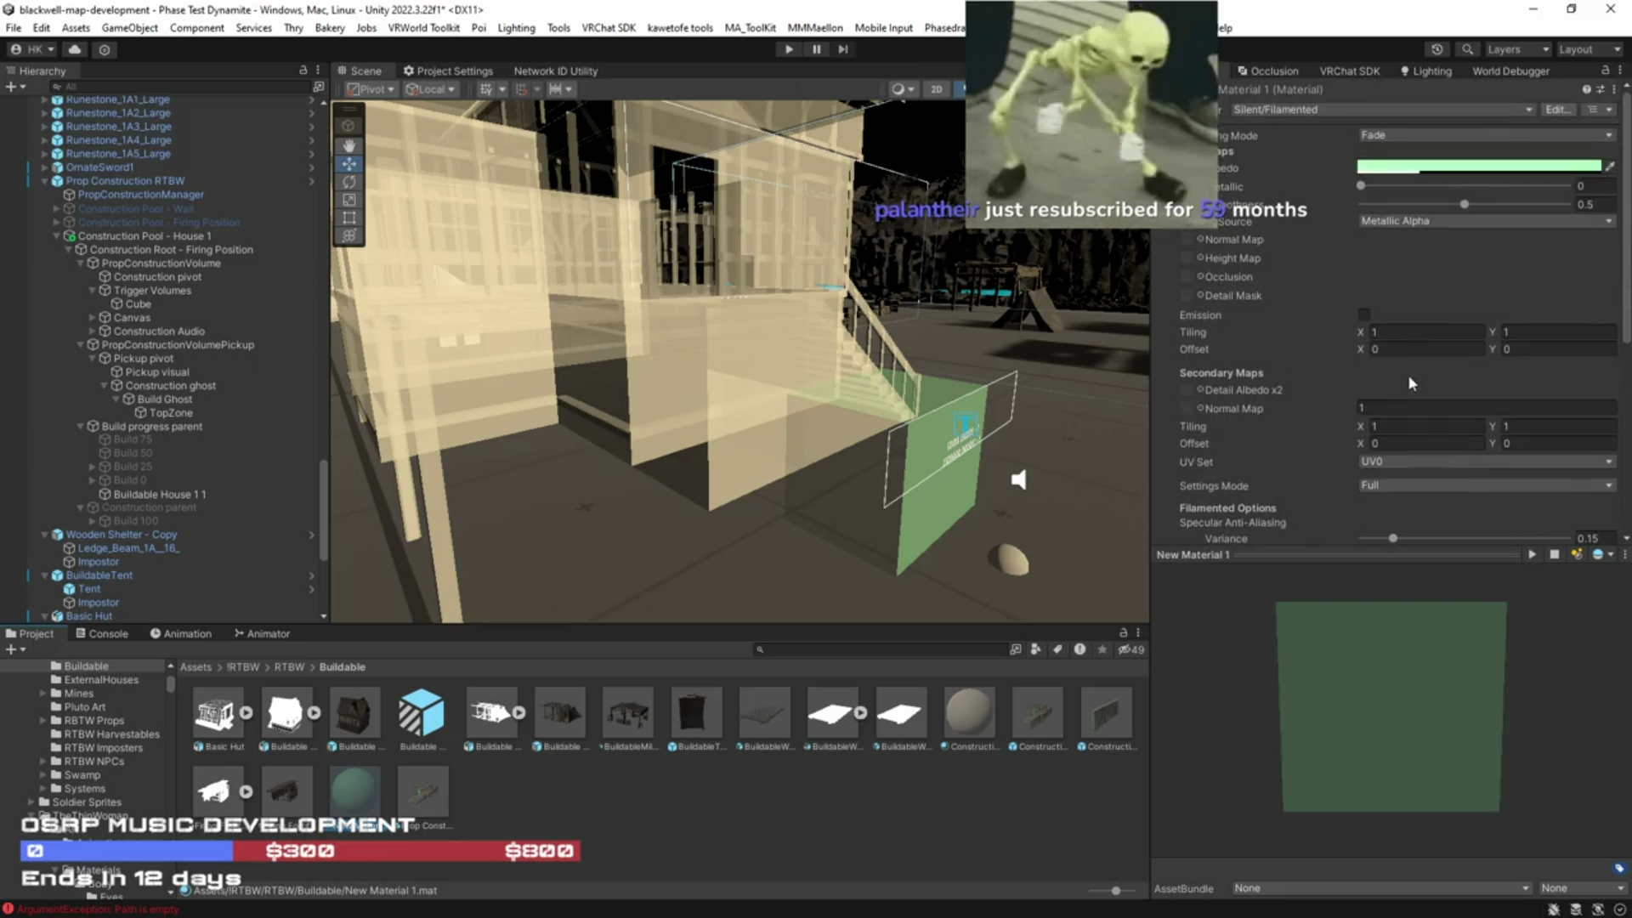
drag(1464, 204, 1360, 204)
mouse_move(935, 388)
mouse_down()
mouse_move(851, 443)
mouse_move(916, 448)
mouse_move(315, 508)
mouse_up()
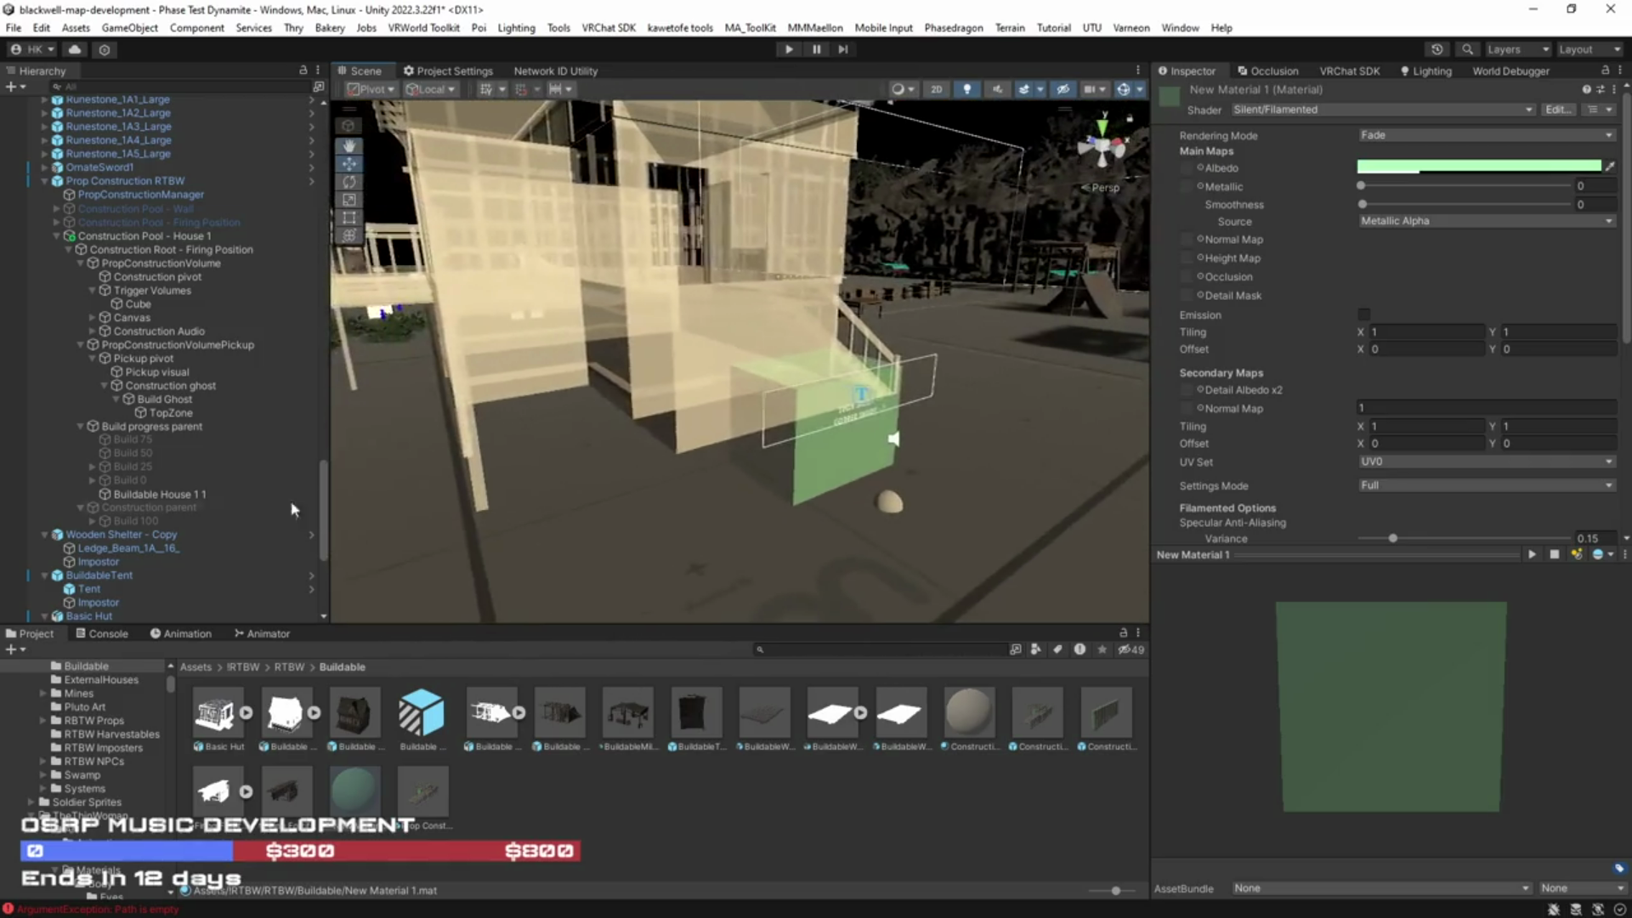
click(195, 497)
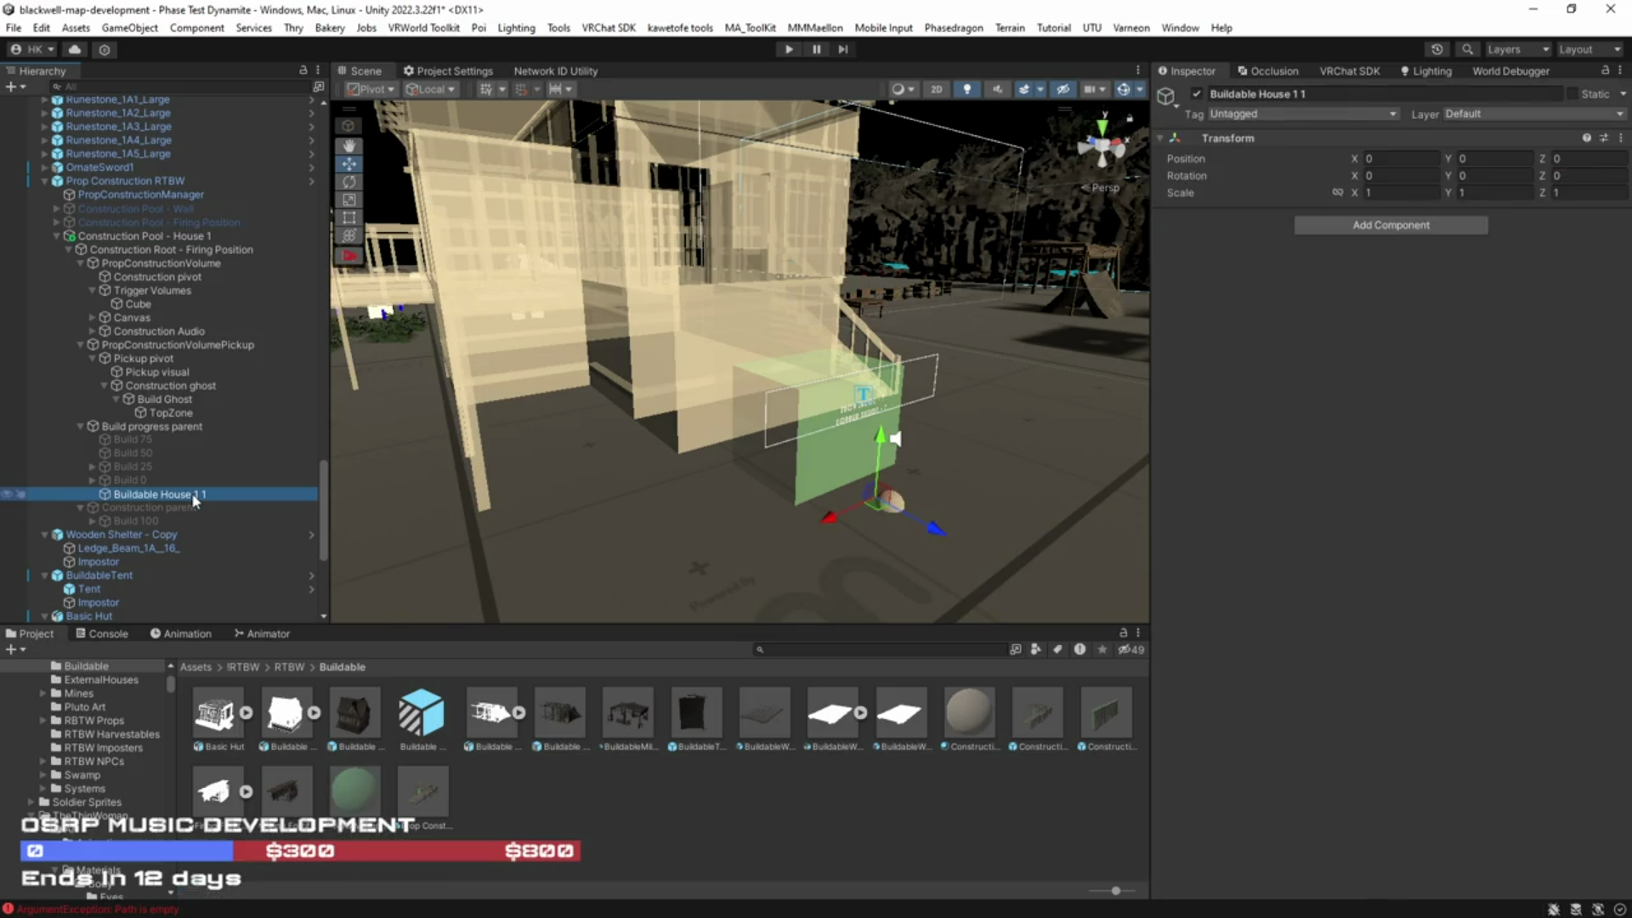
Step: Delete Buildable House 1 1 and rename the root to Construction Root - House 1
key(Delete)
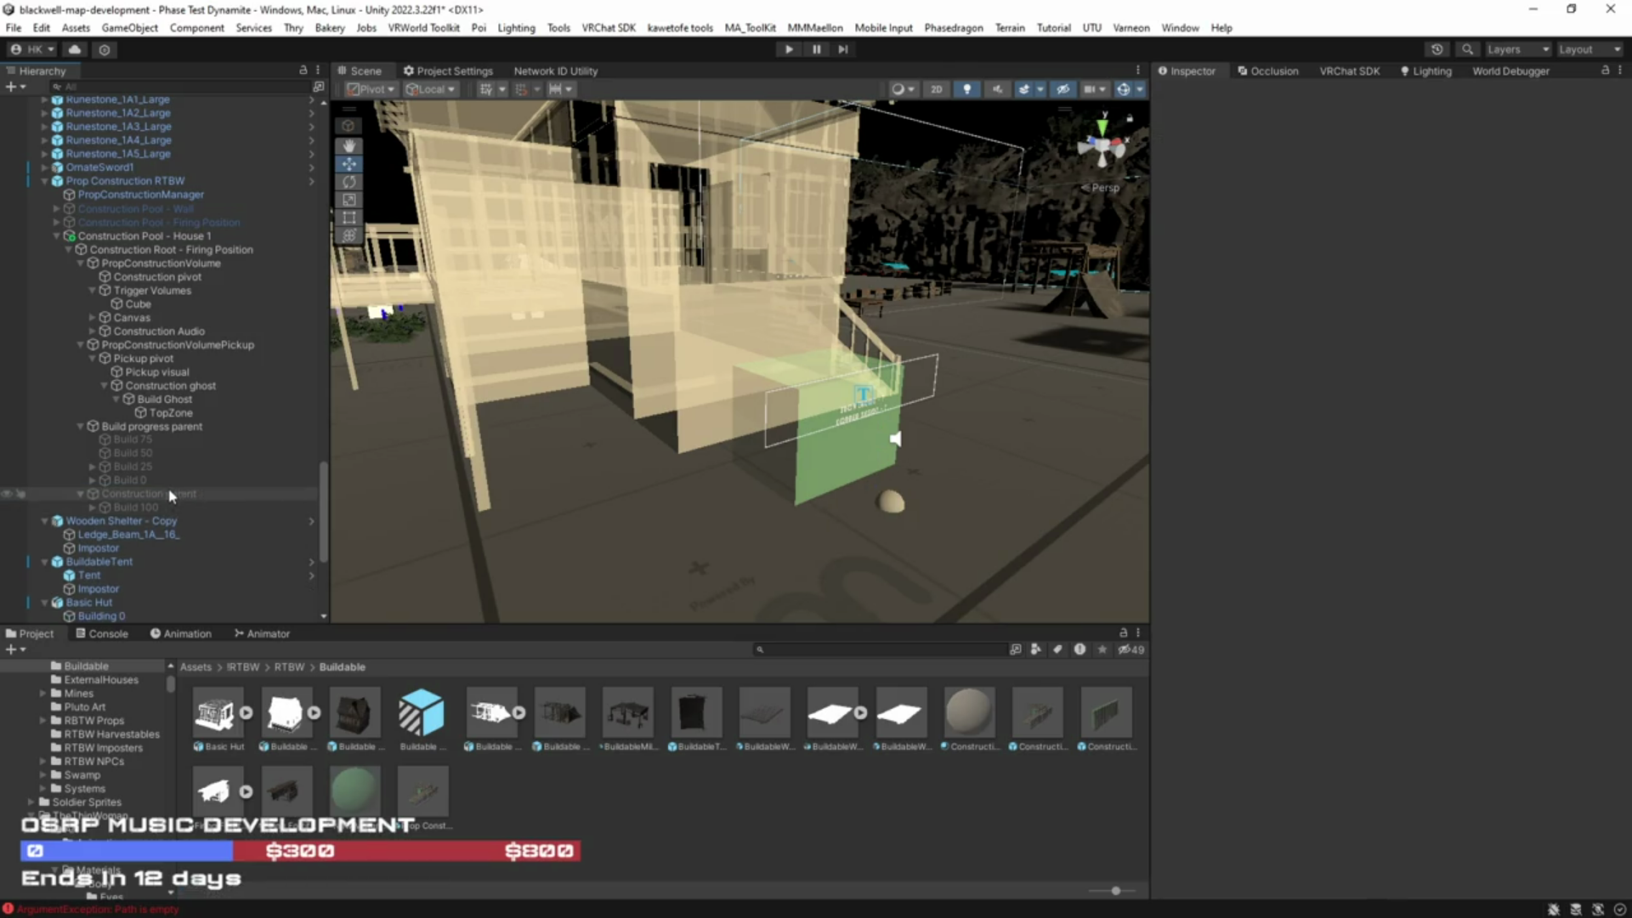
click(156, 252)
click(158, 250)
drag(253, 249, 188, 249)
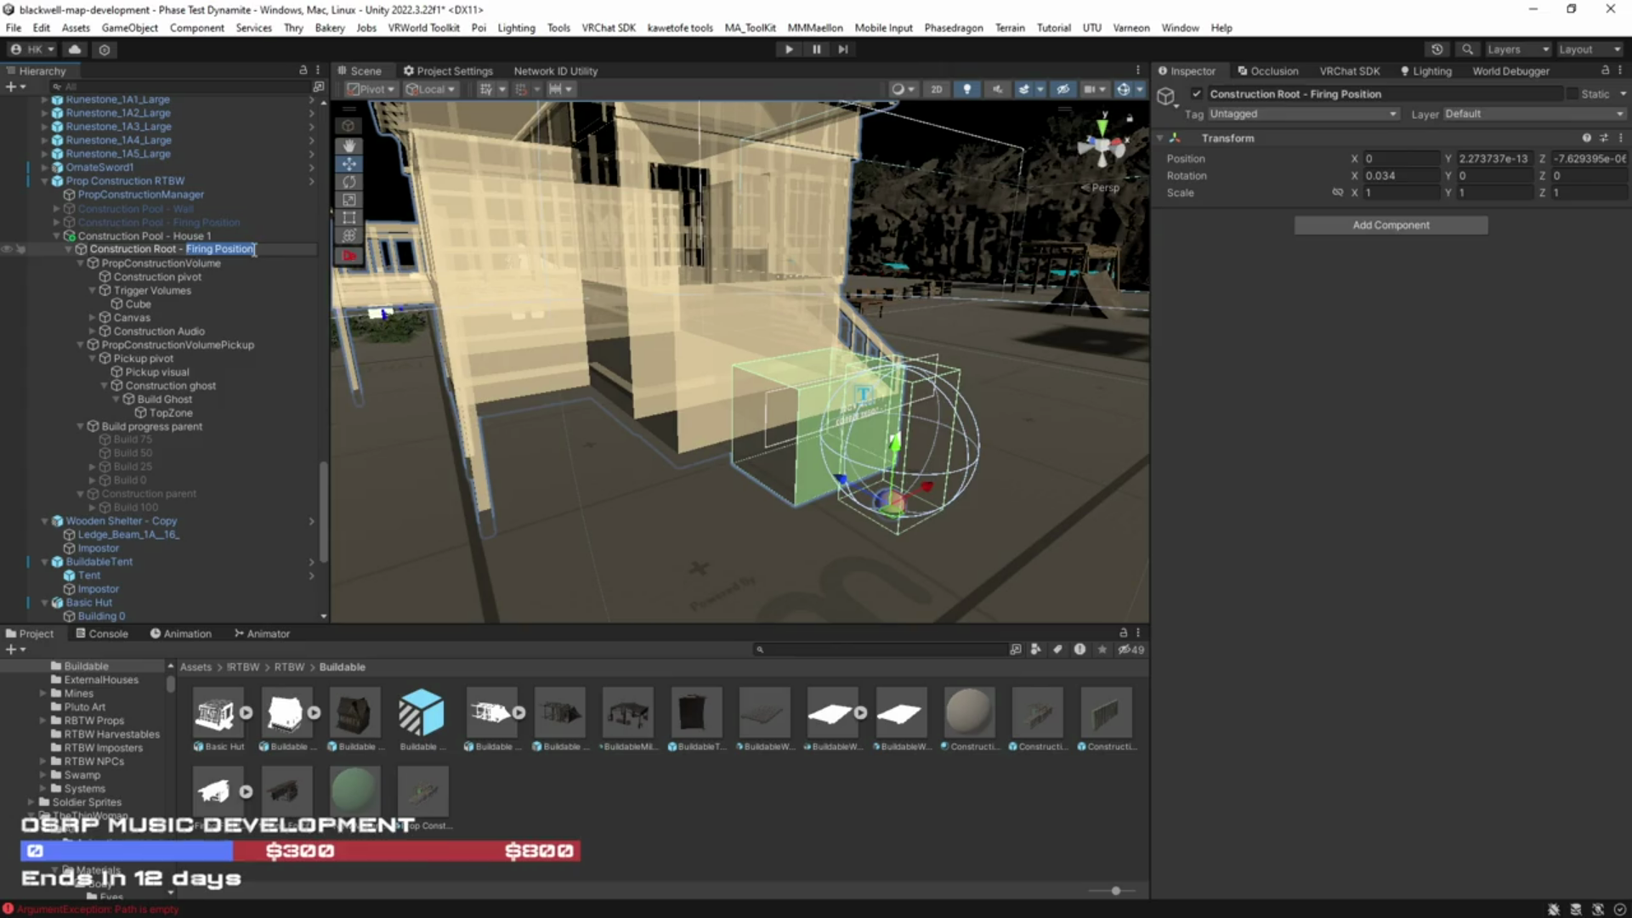
text(House)
key(Return)
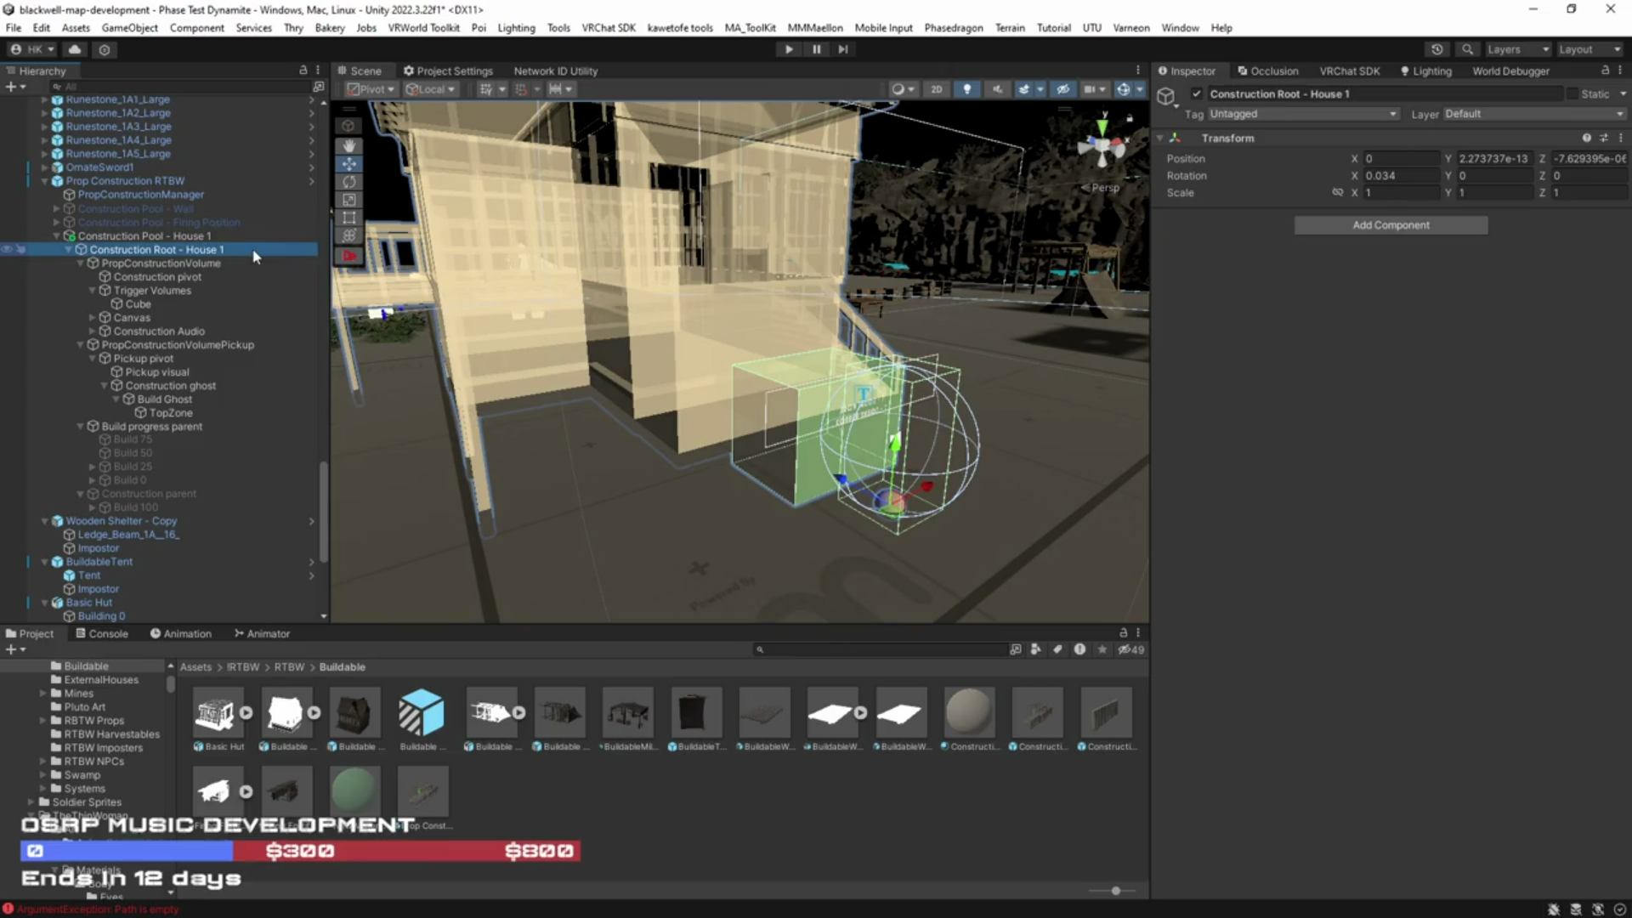
Step: Check the root's child objects, then remove the missing pool Elements 1–4 from the House 1 pool
click(231, 264)
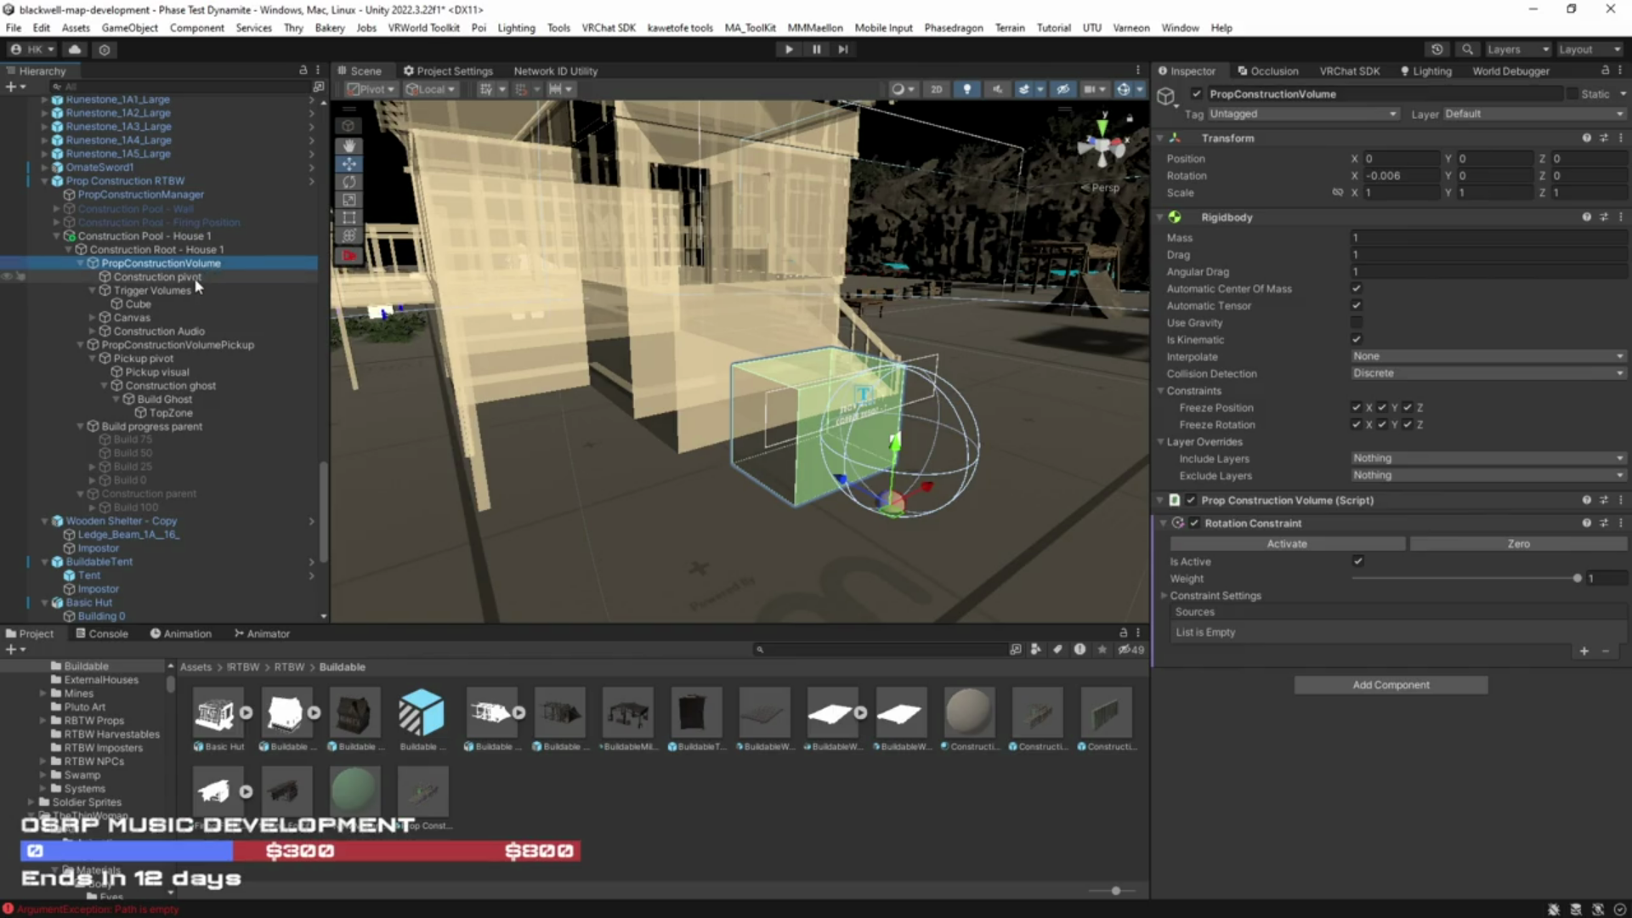
click(195, 277)
click(189, 291)
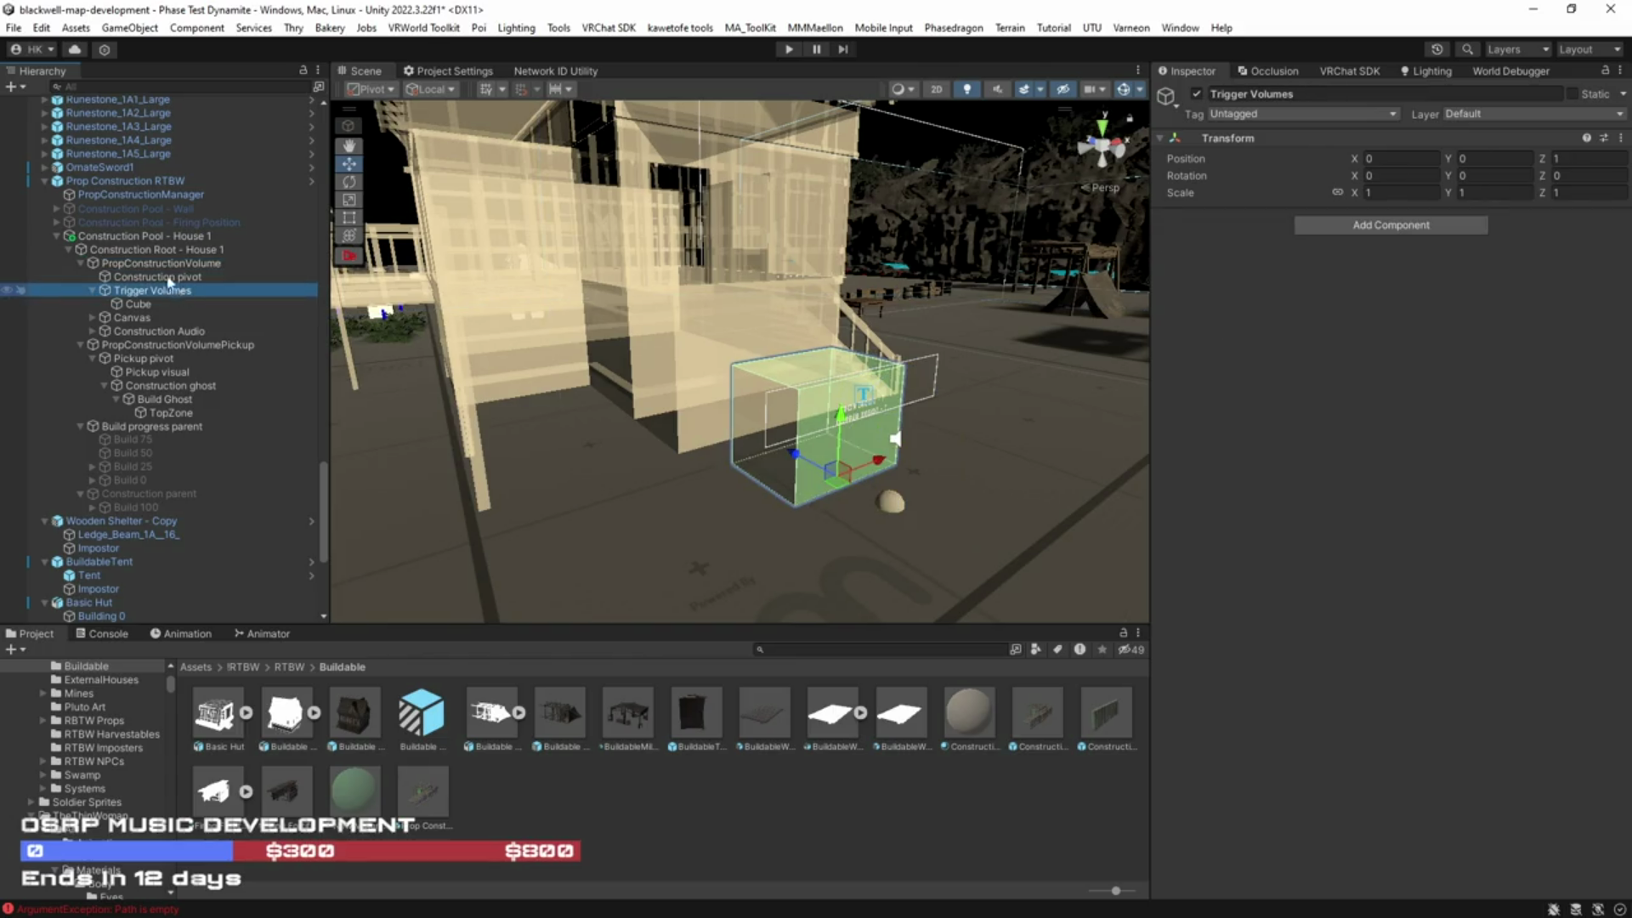
click(134, 247)
click(134, 236)
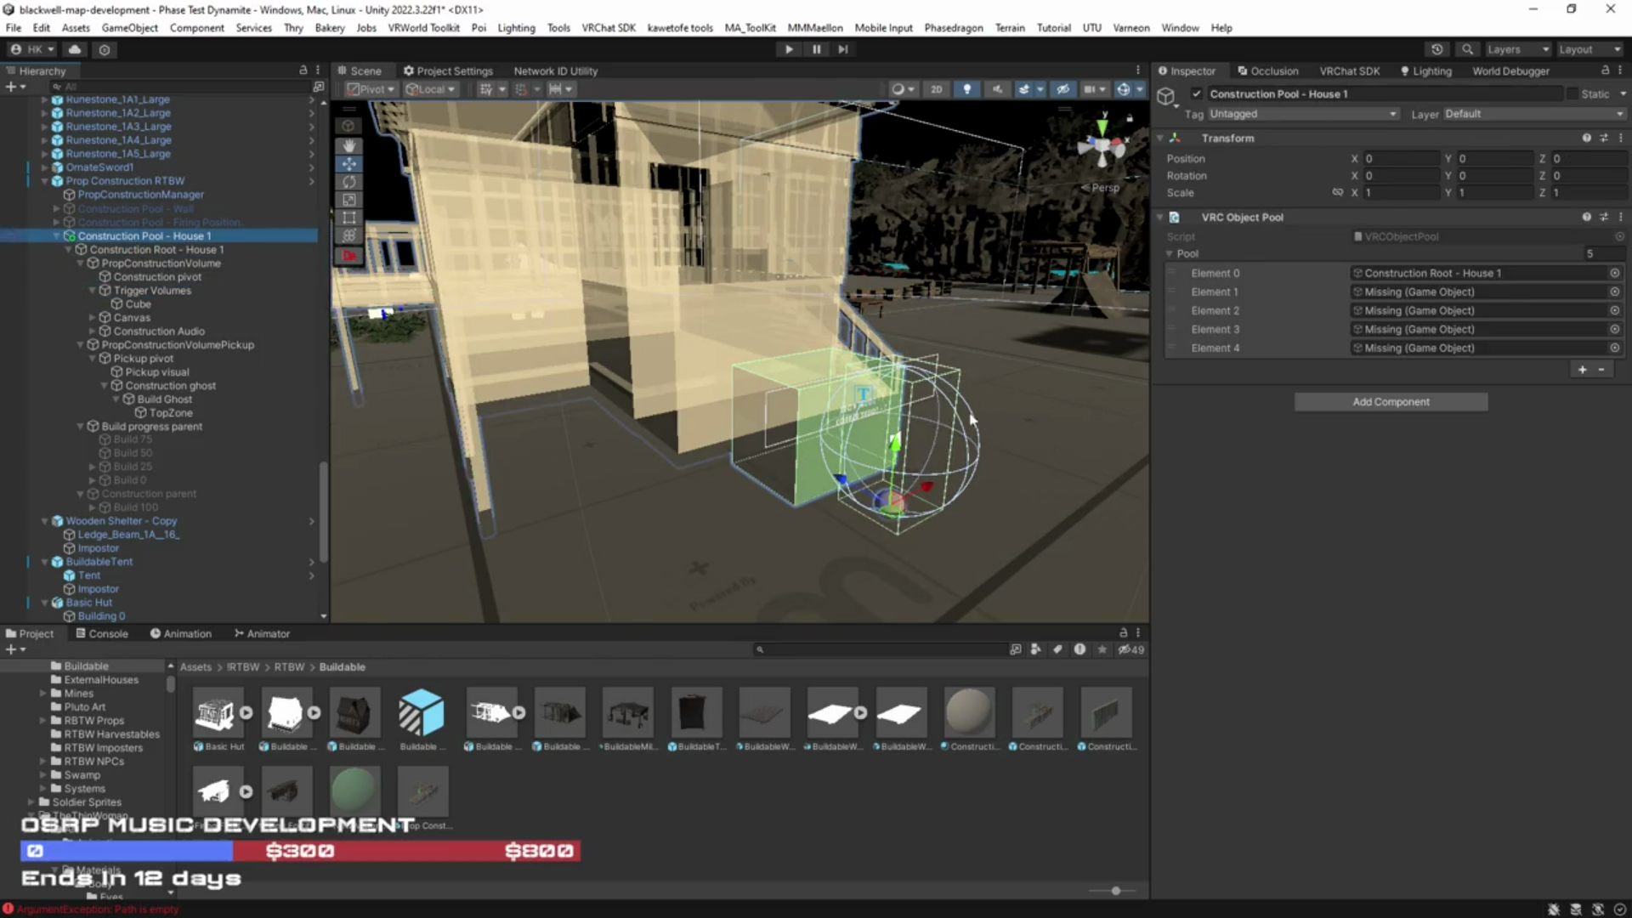
click(1242, 291)
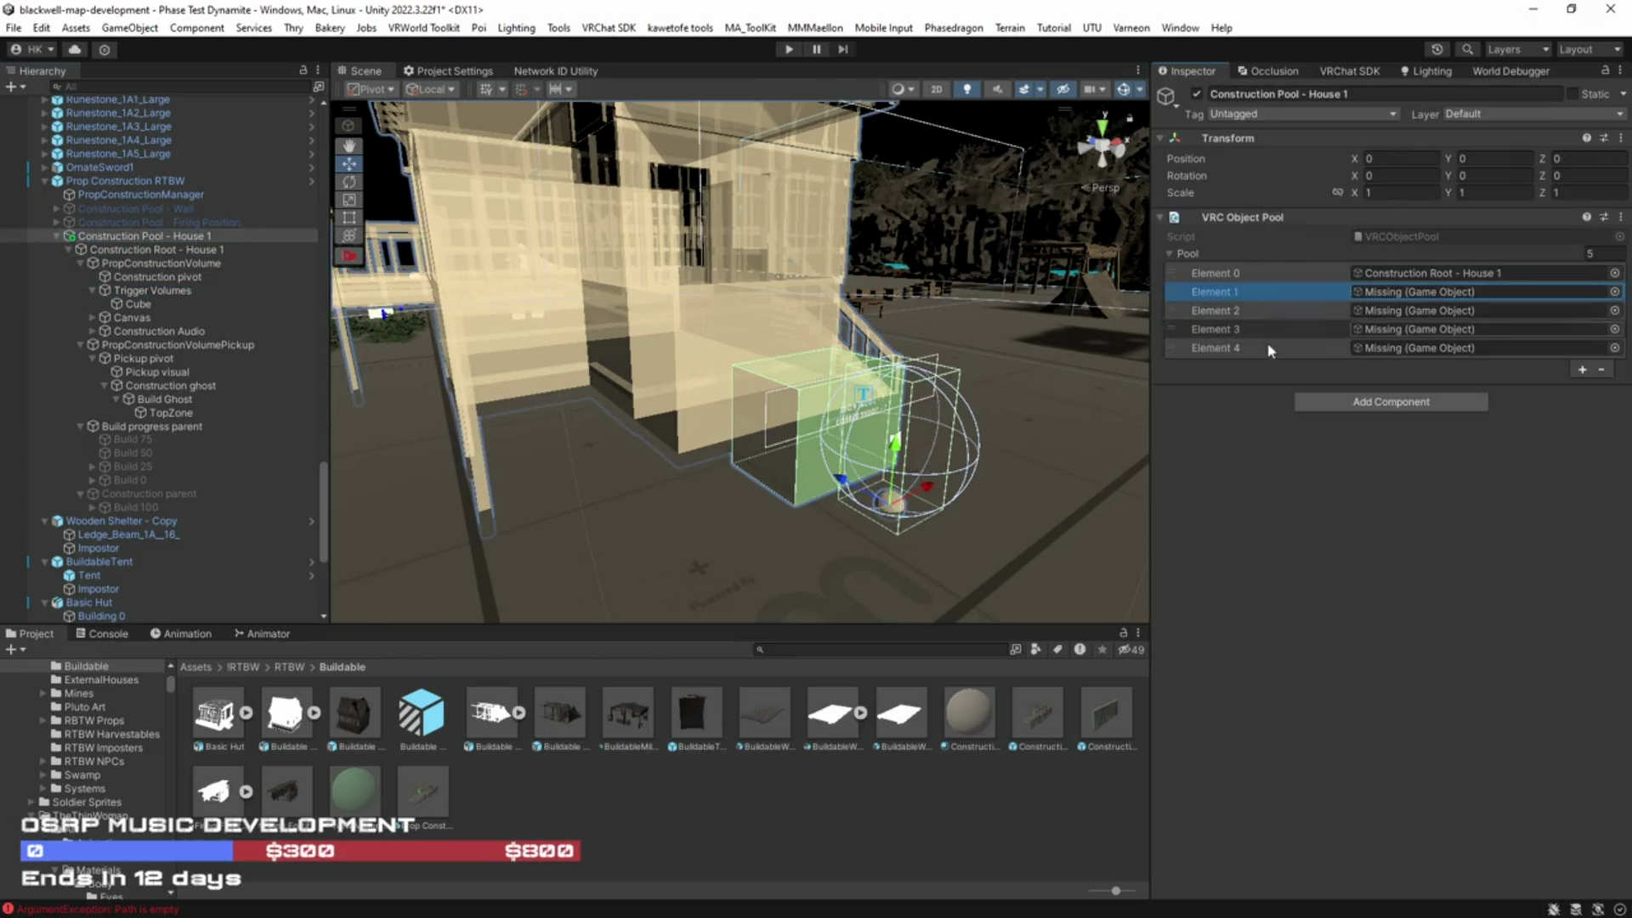
shift+click(1267, 347)
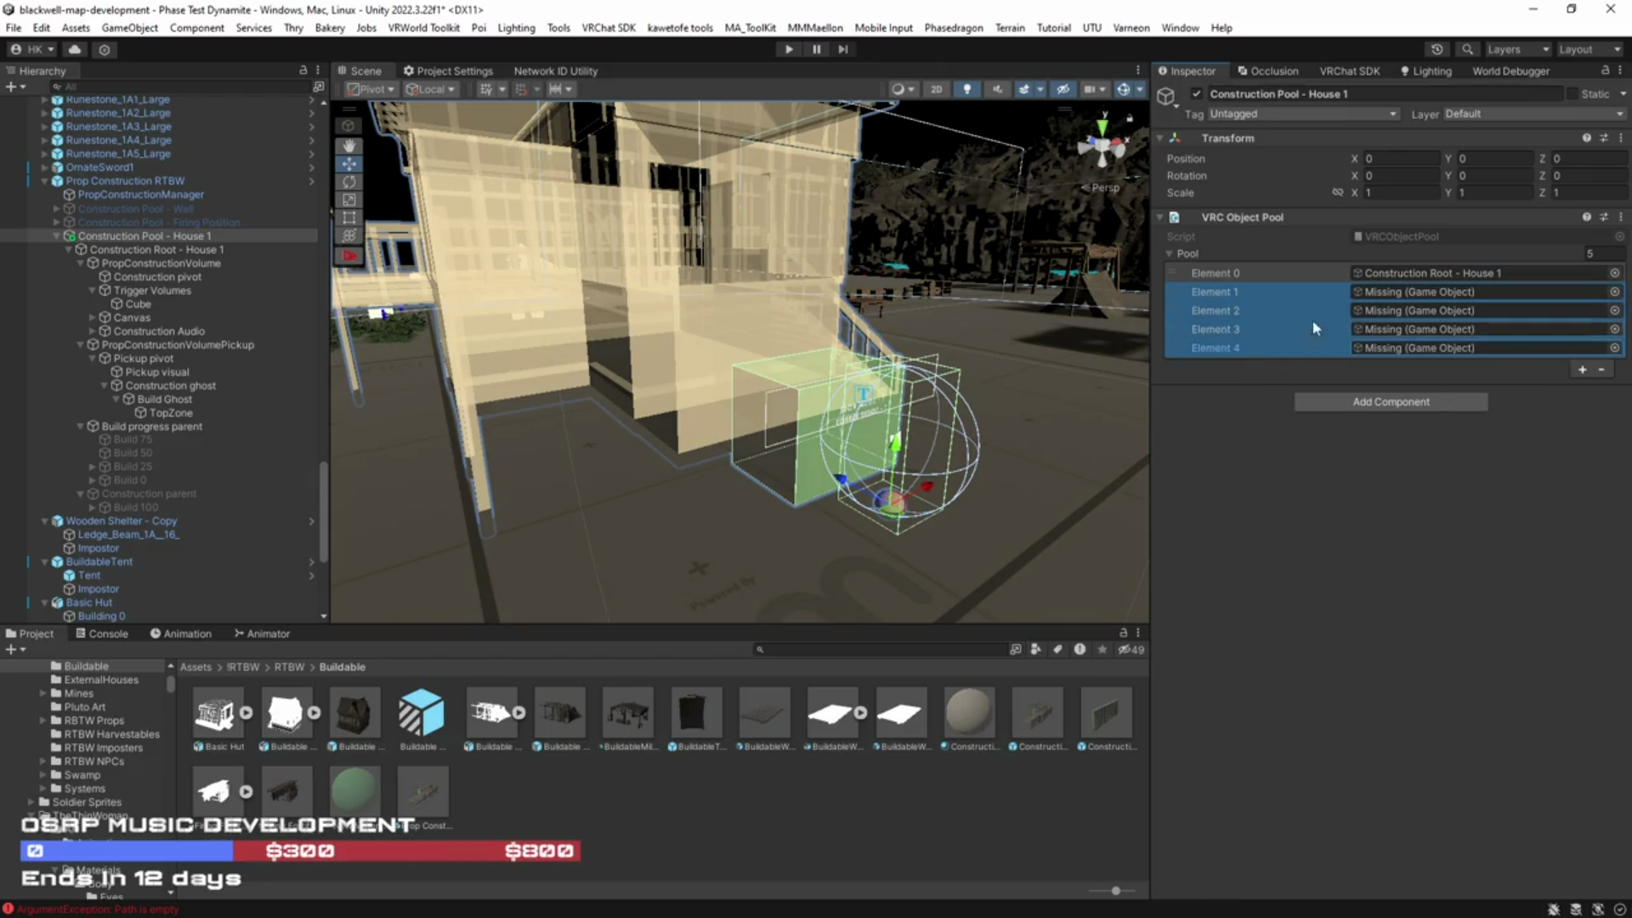
click(1601, 369)
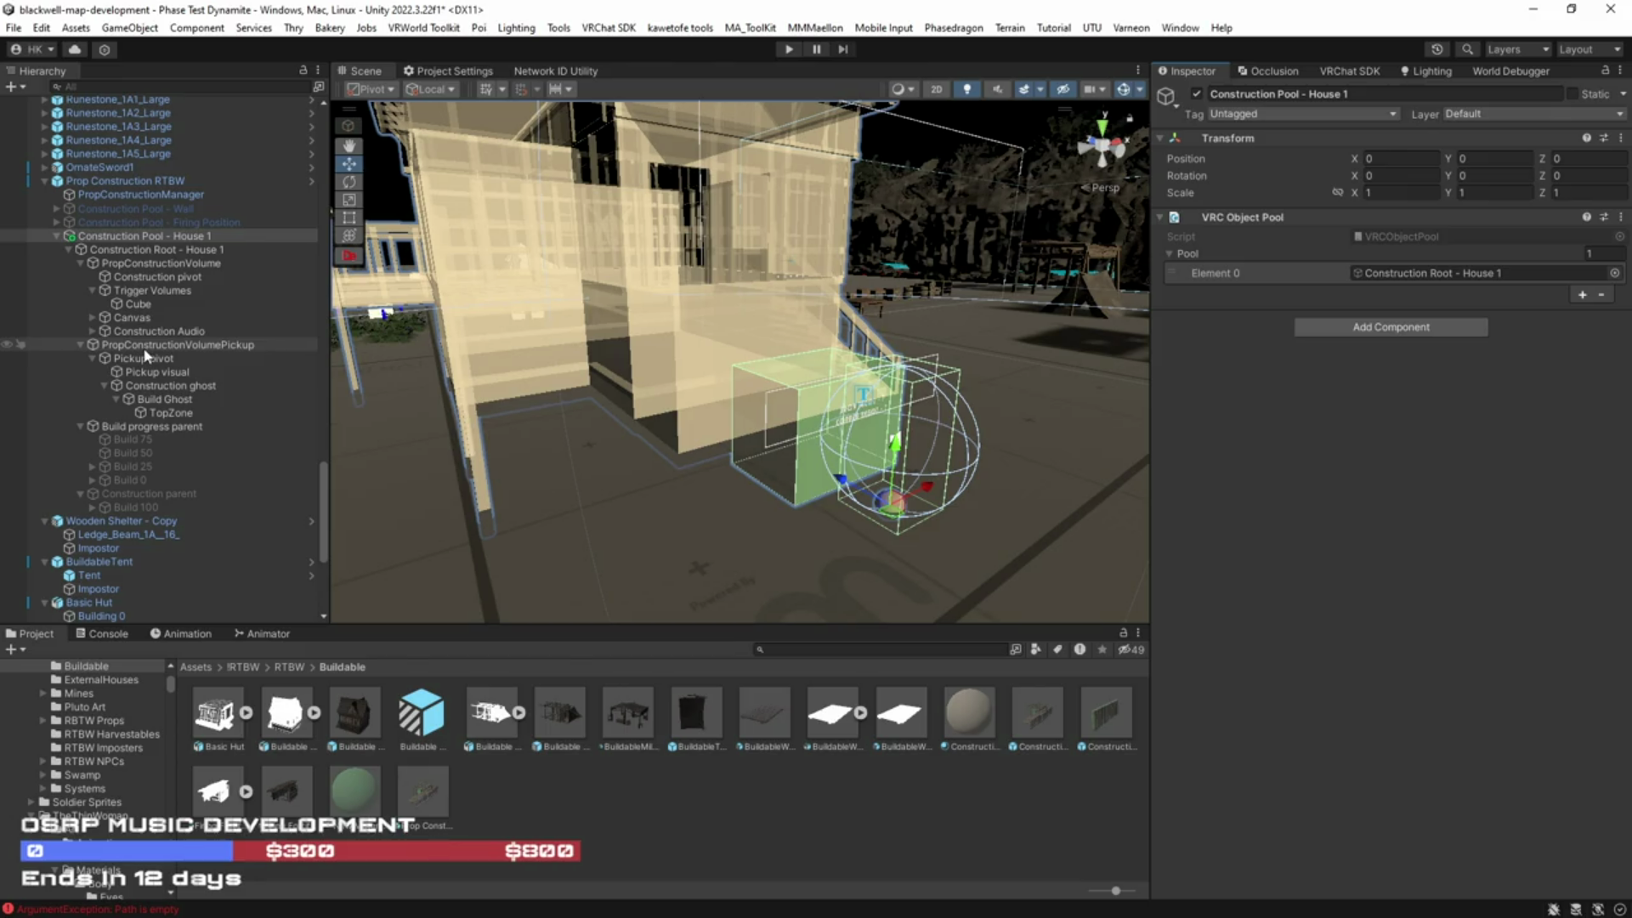
click(159, 249)
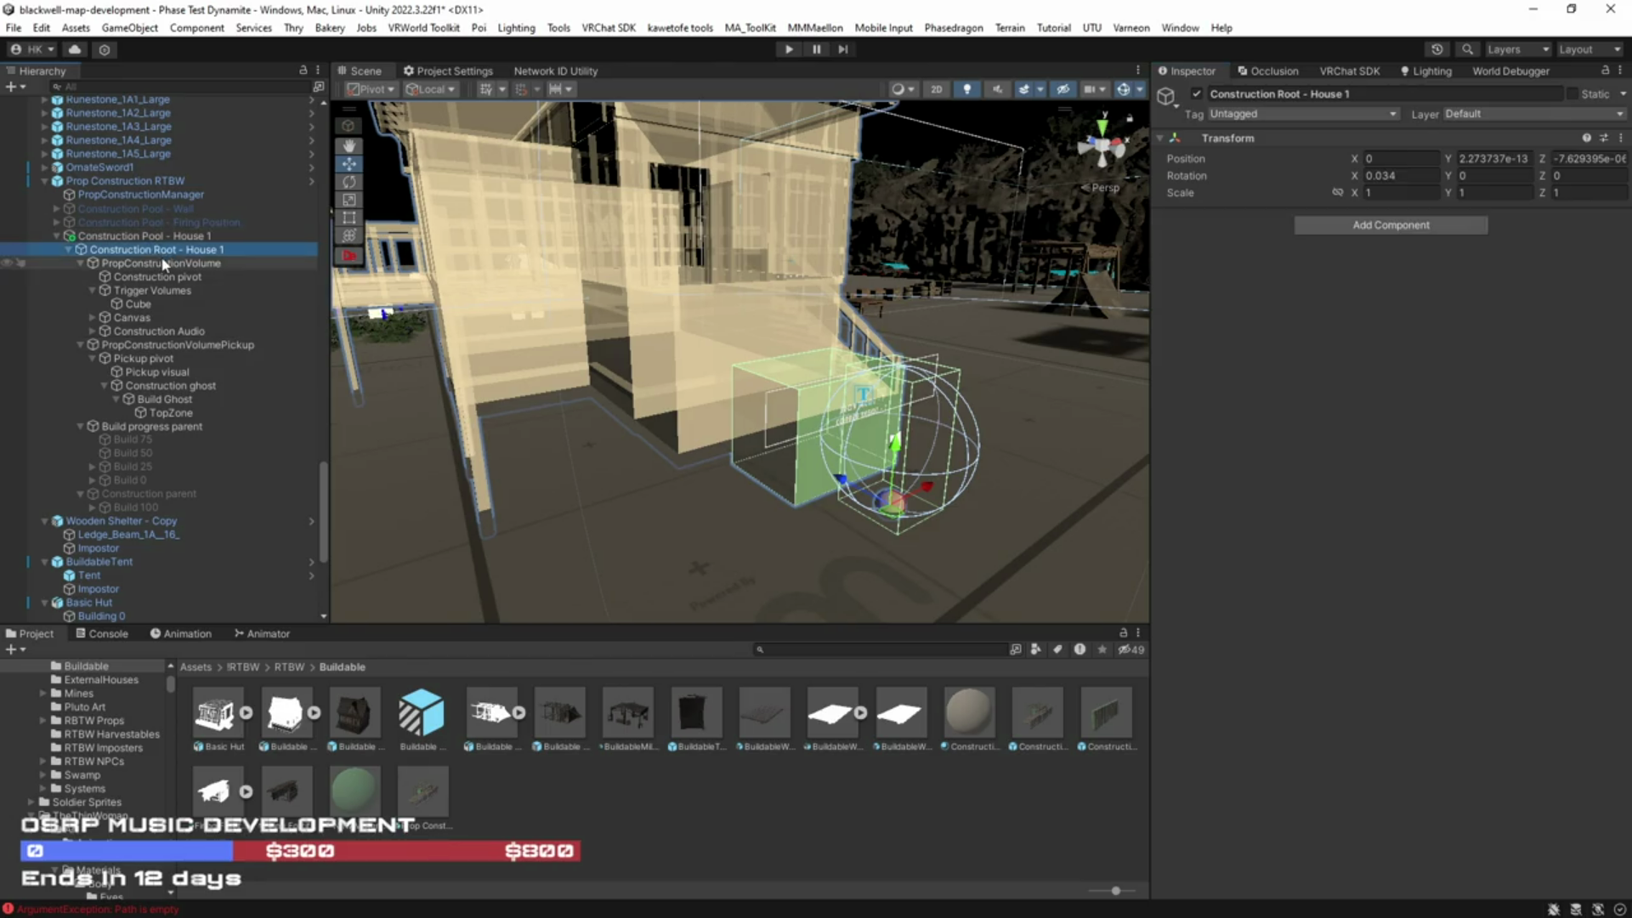
Step: Set both PropConstructionVolume ingredient quantities, iron_ingot and copper_ingot, to 3
click(163, 263)
scroll(1297, 589, down, 3)
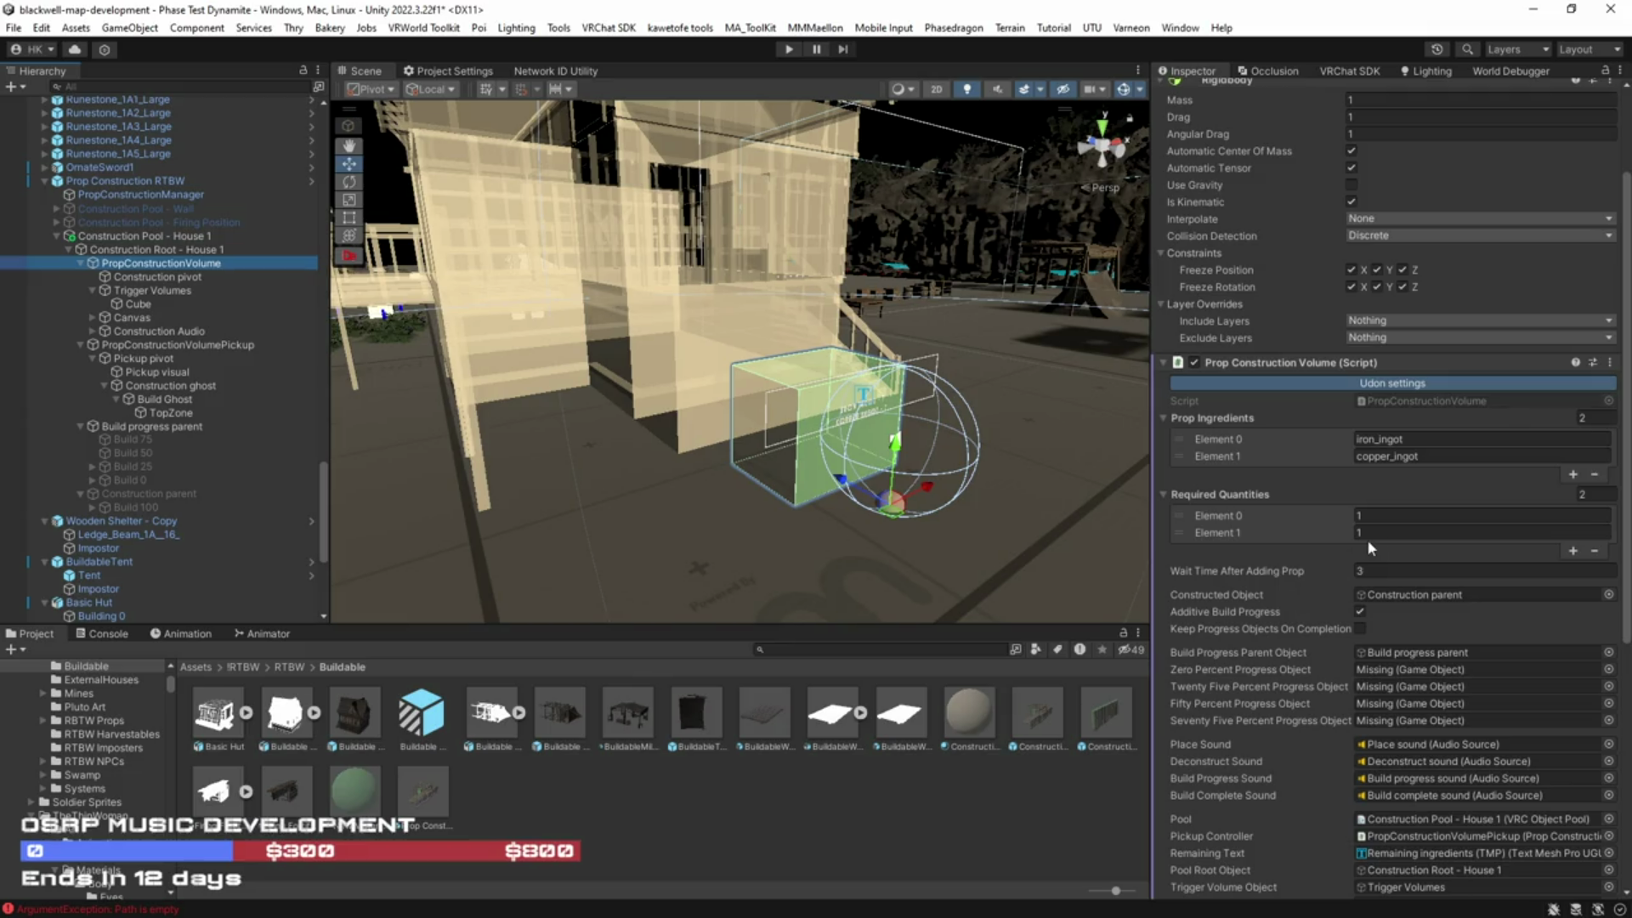
click(1374, 517)
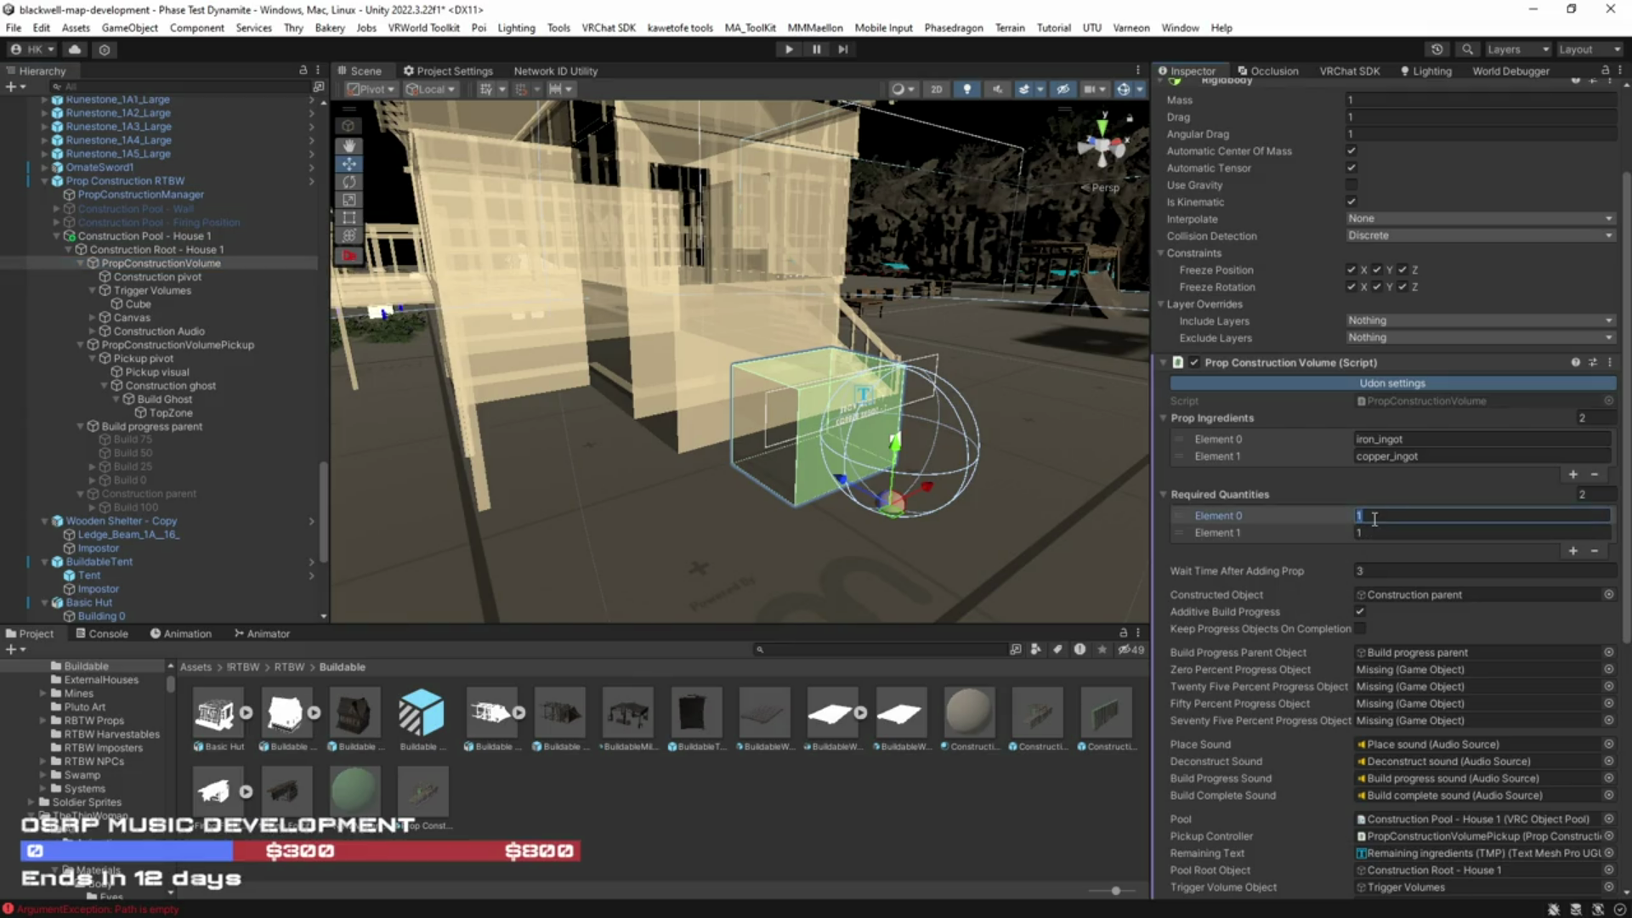
text(3)
click(1377, 533)
text(3)
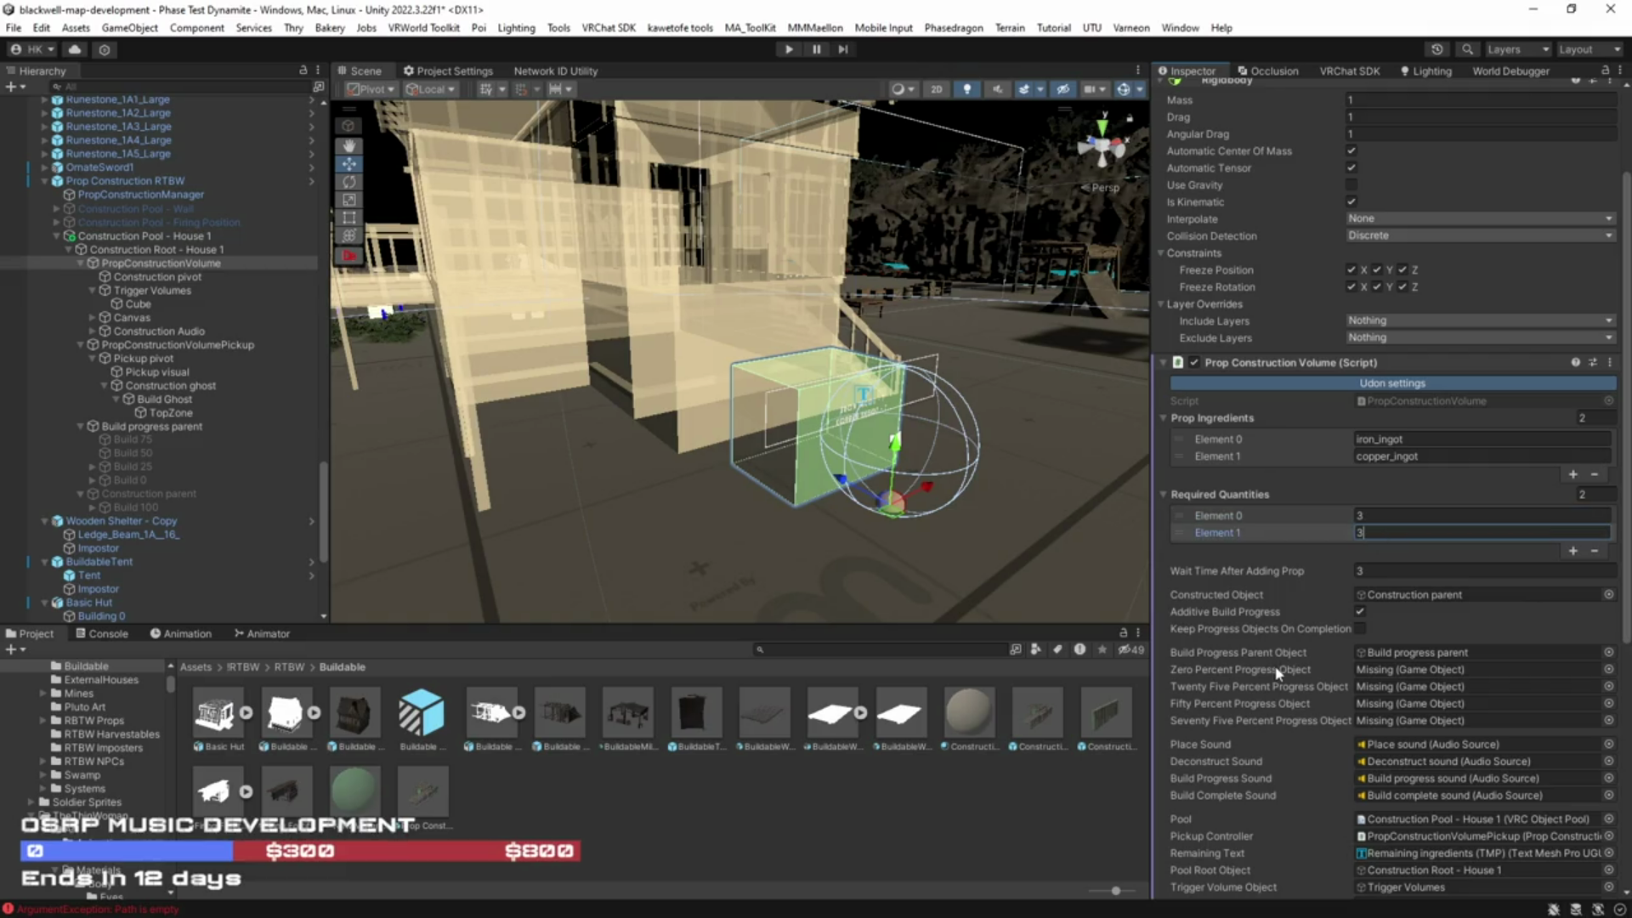
click(1382, 653)
Step: Assign Build 0, Build 25, Build 50 and Build 75 as the construction's progress stage objects
drag(1382, 653, 1388, 670)
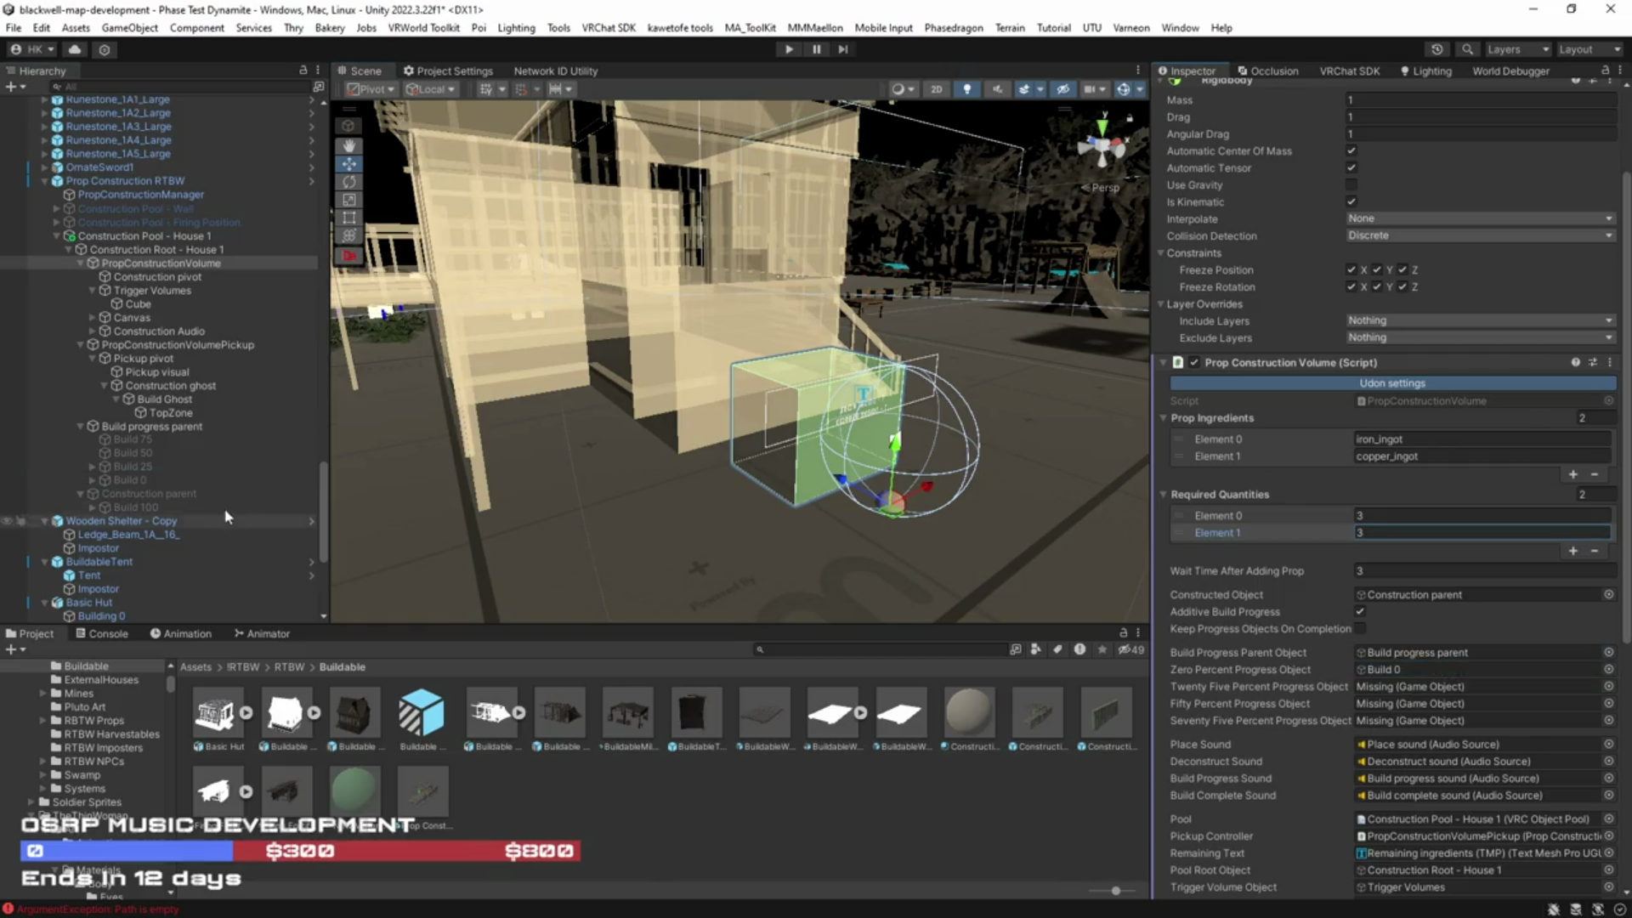
mouse_move(112, 465)
mouse_down()
mouse_move(1275, 544)
mouse_move(1398, 687)
mouse_up()
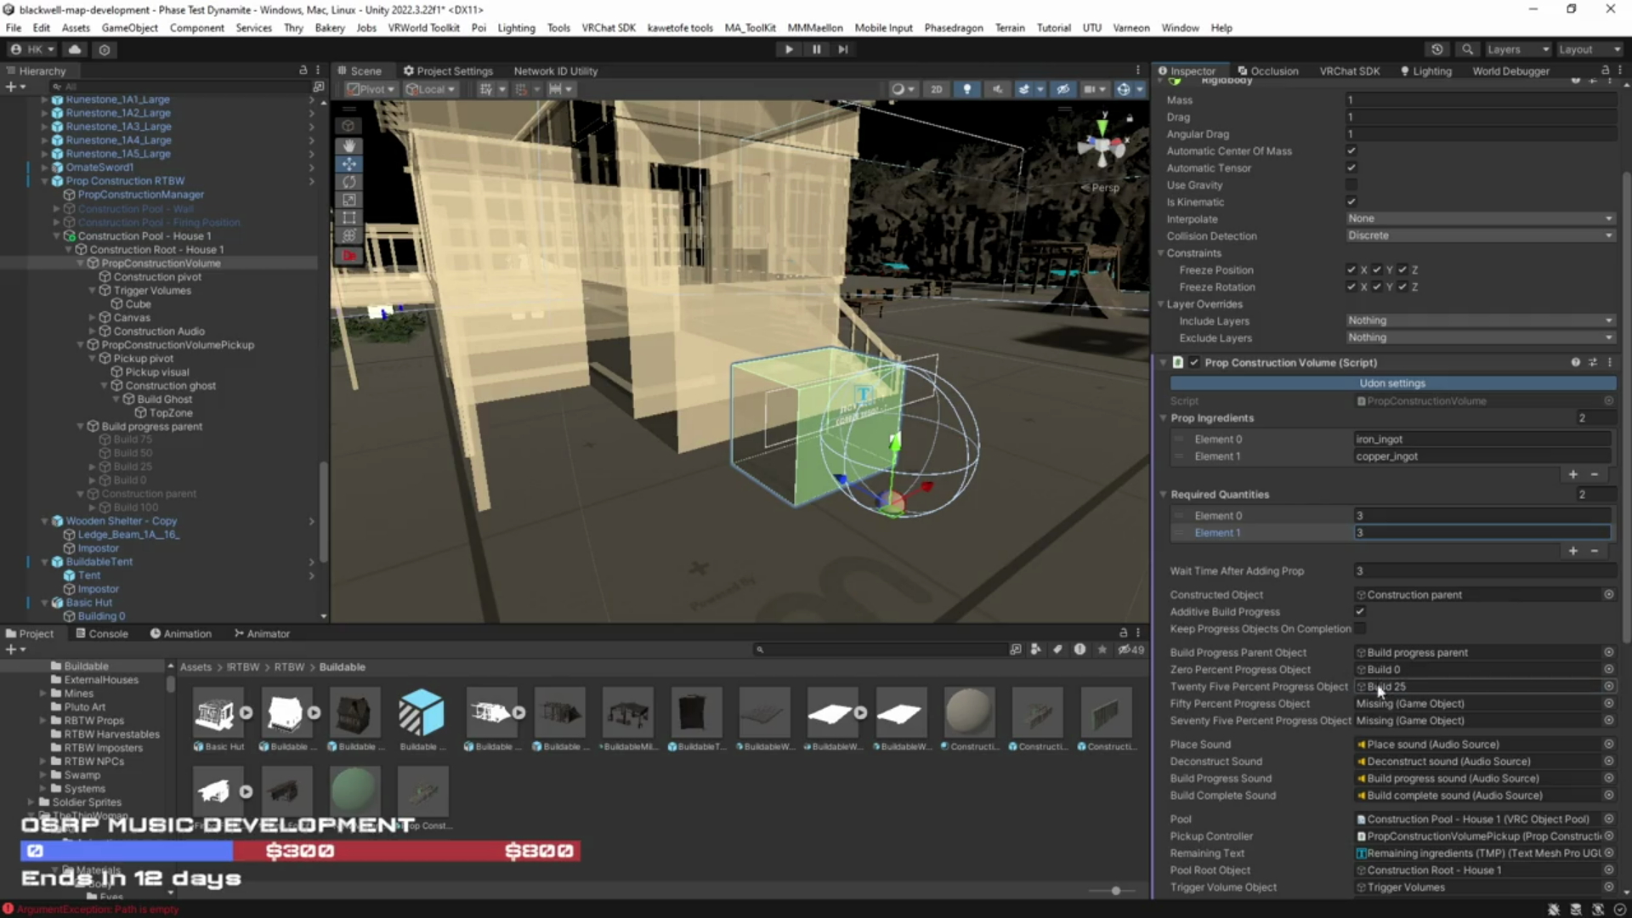
mouse_move(127, 453)
mouse_down()
mouse_move(1360, 531)
mouse_move(1394, 704)
mouse_up()
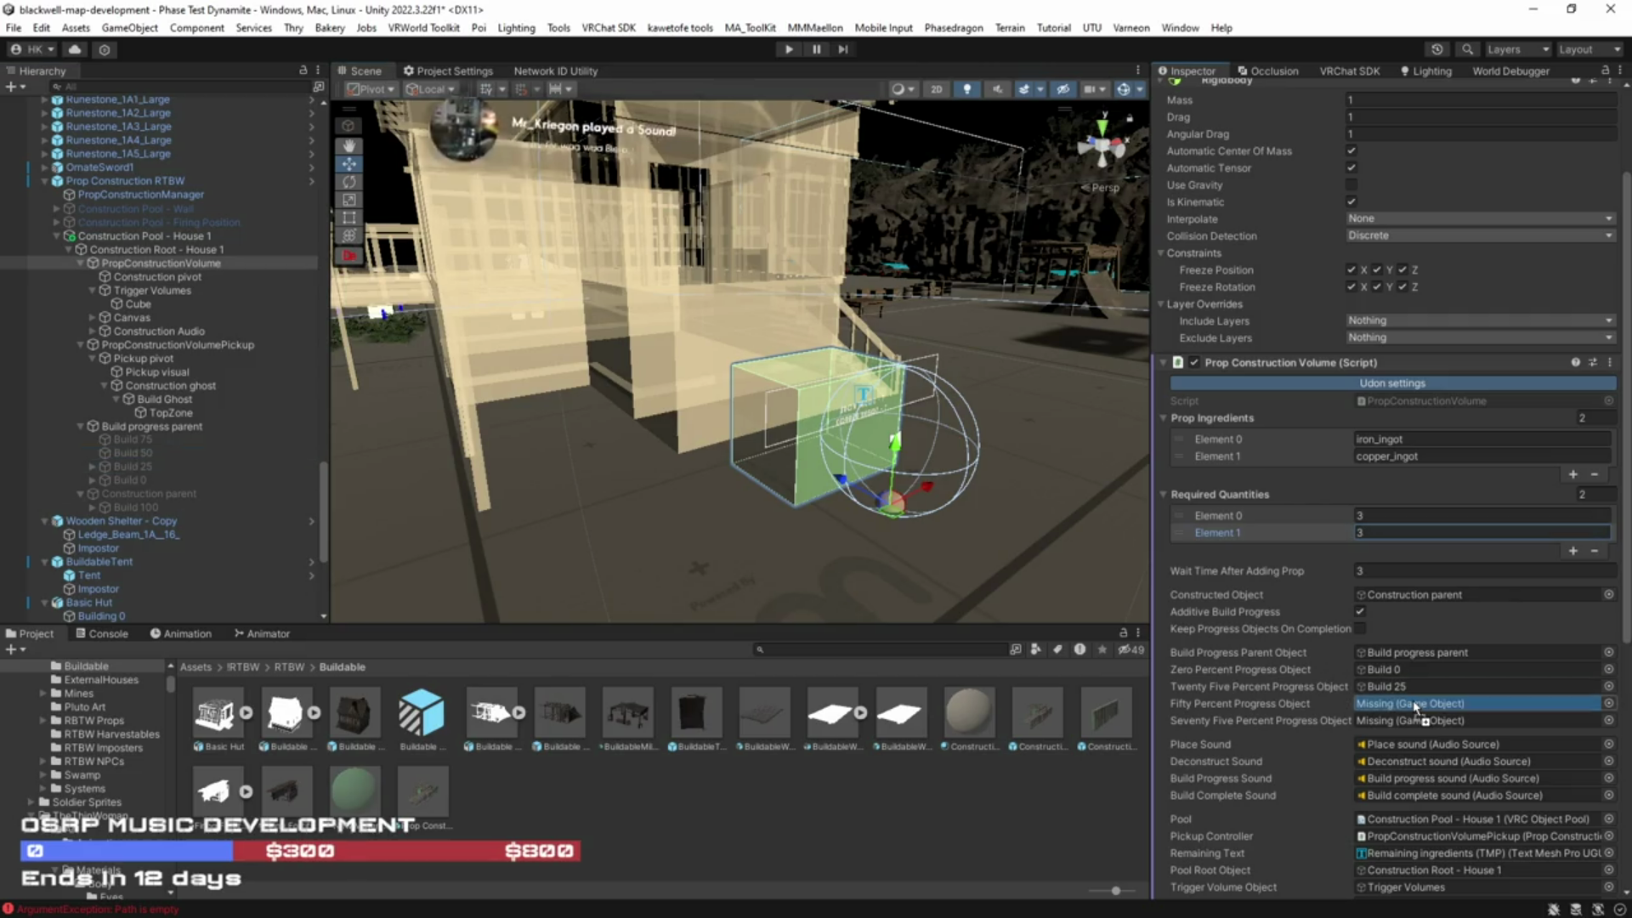
mouse_move(136, 439)
mouse_down()
mouse_move(1394, 706)
mouse_move(1394, 720)
mouse_up()
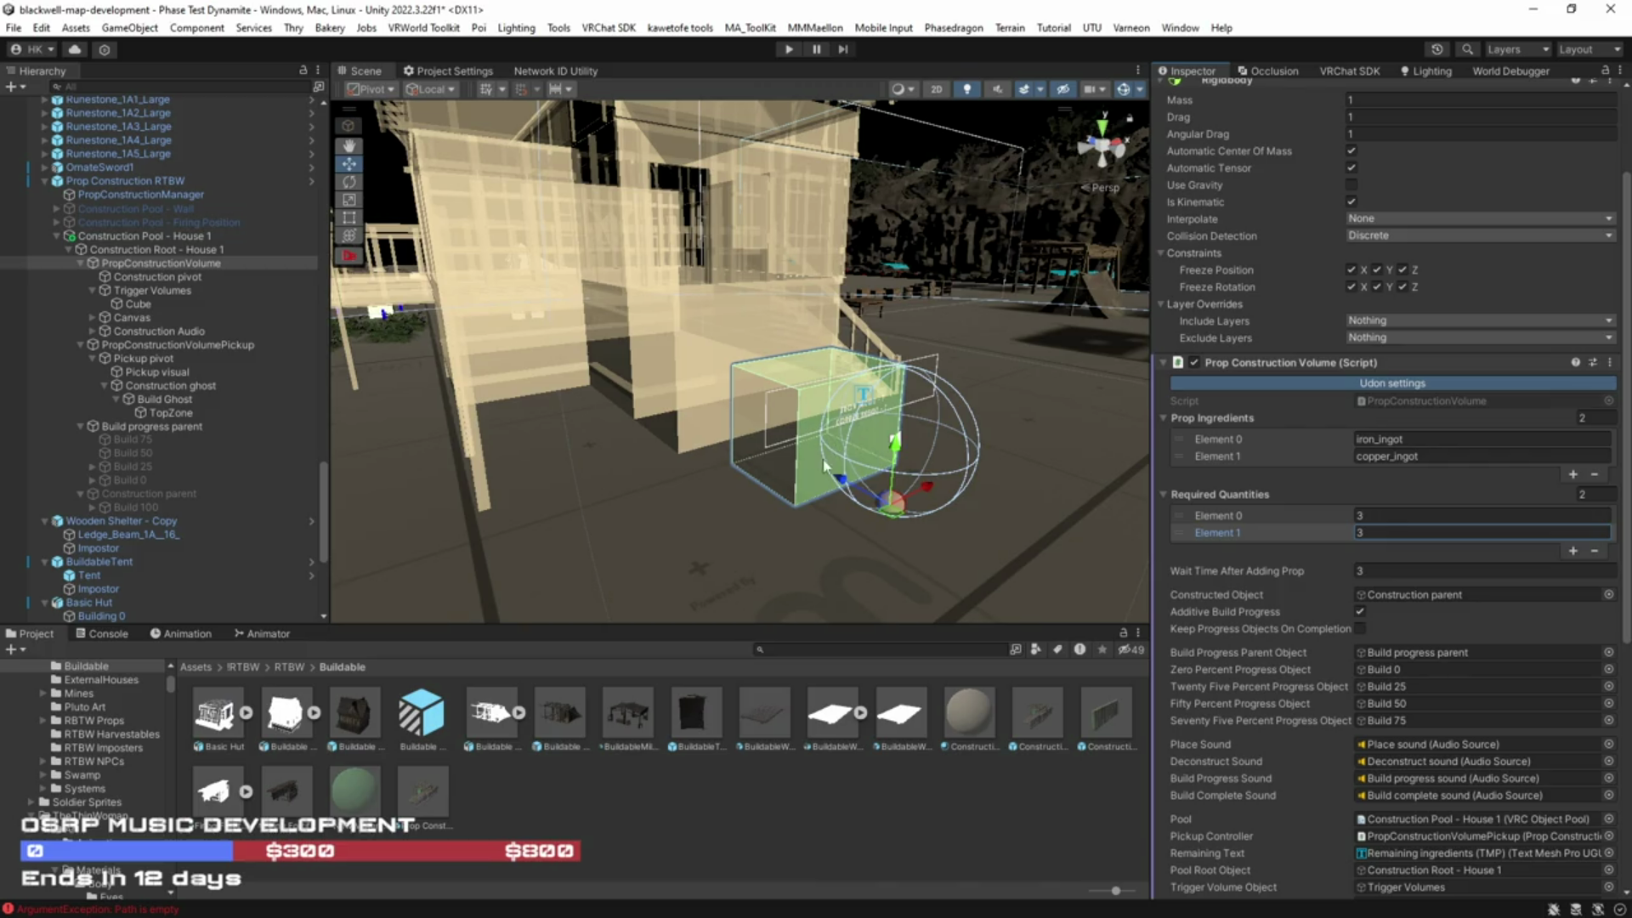
mouse_move(807, 502)
alt+mouse_down()
mouse_move(842, 497)
mouse_move(871, 459)
alt+mouse_up()
click(152, 246)
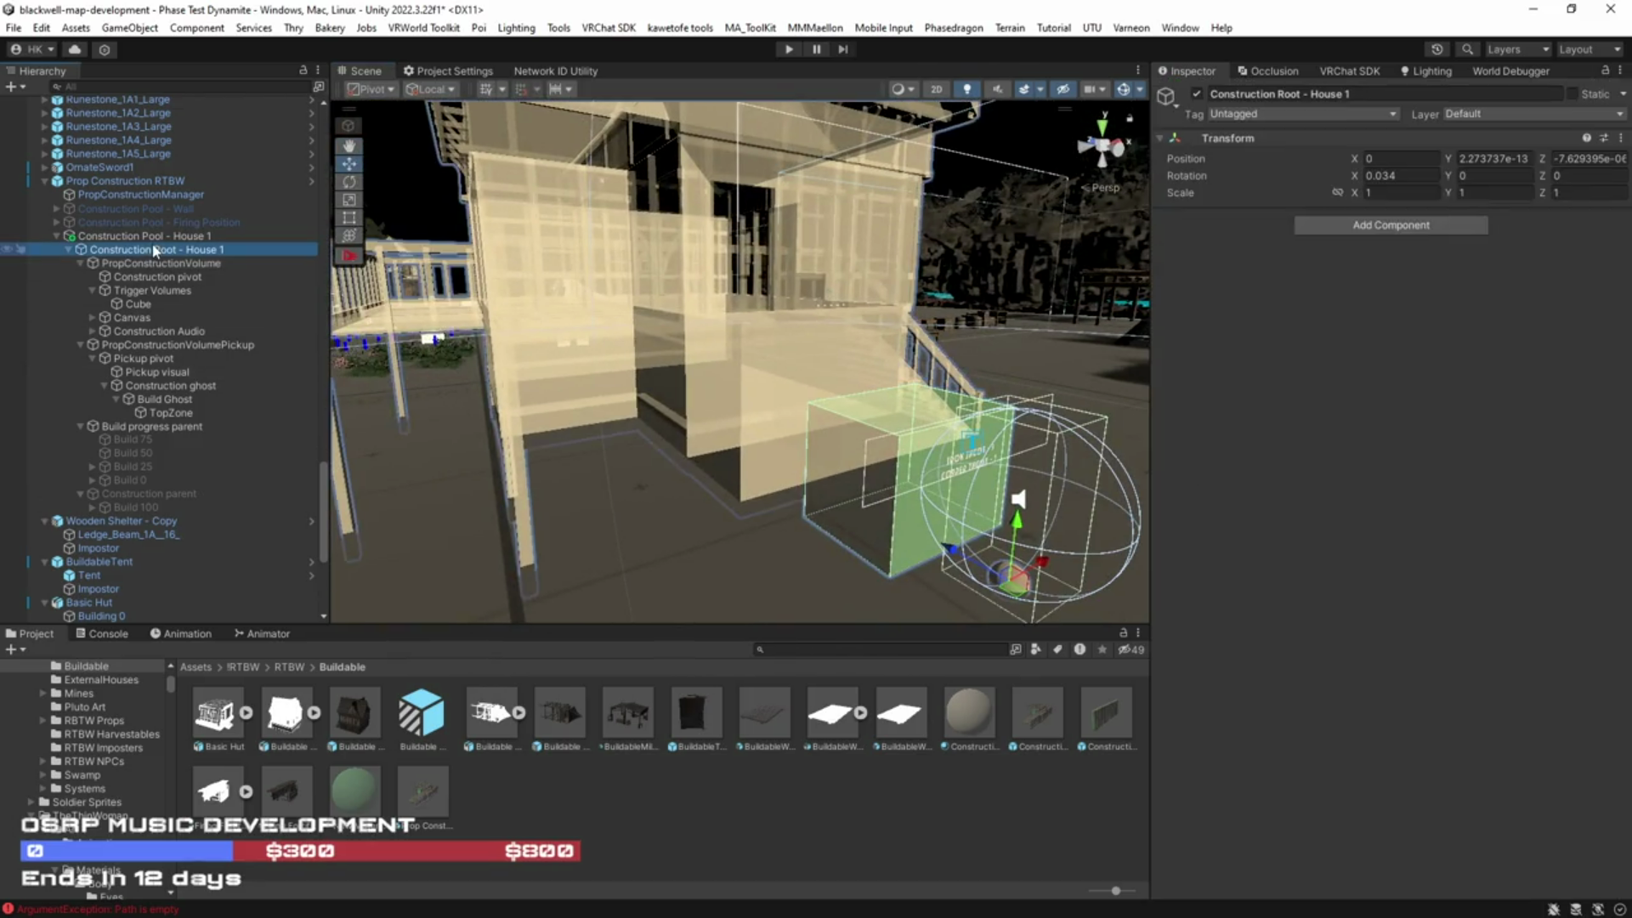
Step: Add Construction Pool - House 1 as the third PropConstructionManager construction pool
click(158, 238)
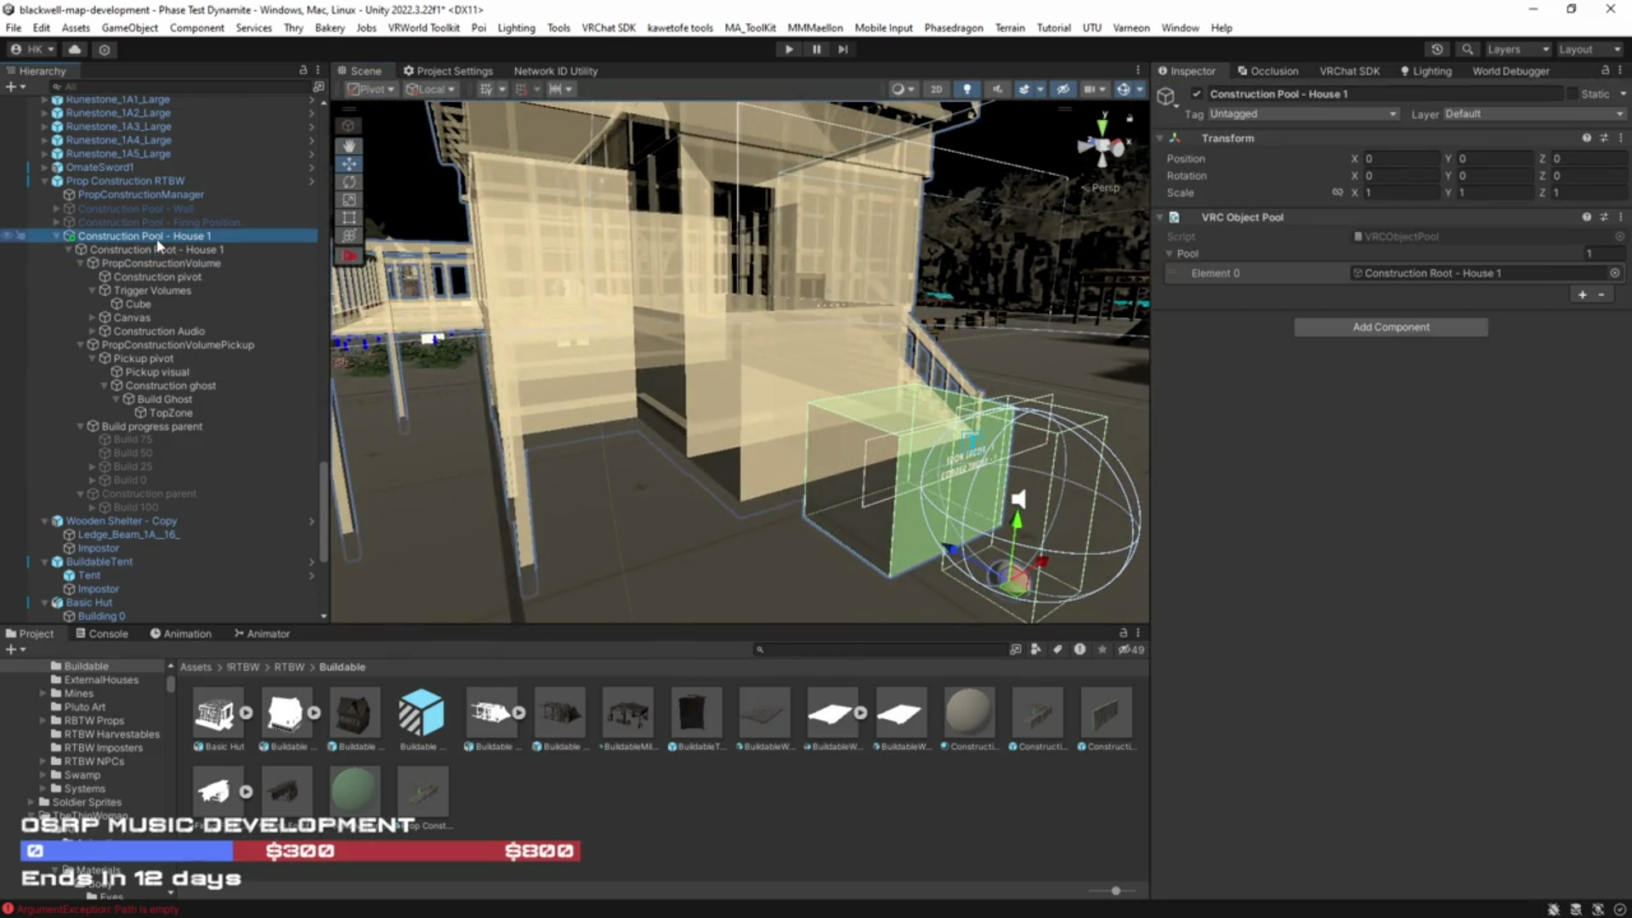
click(131, 195)
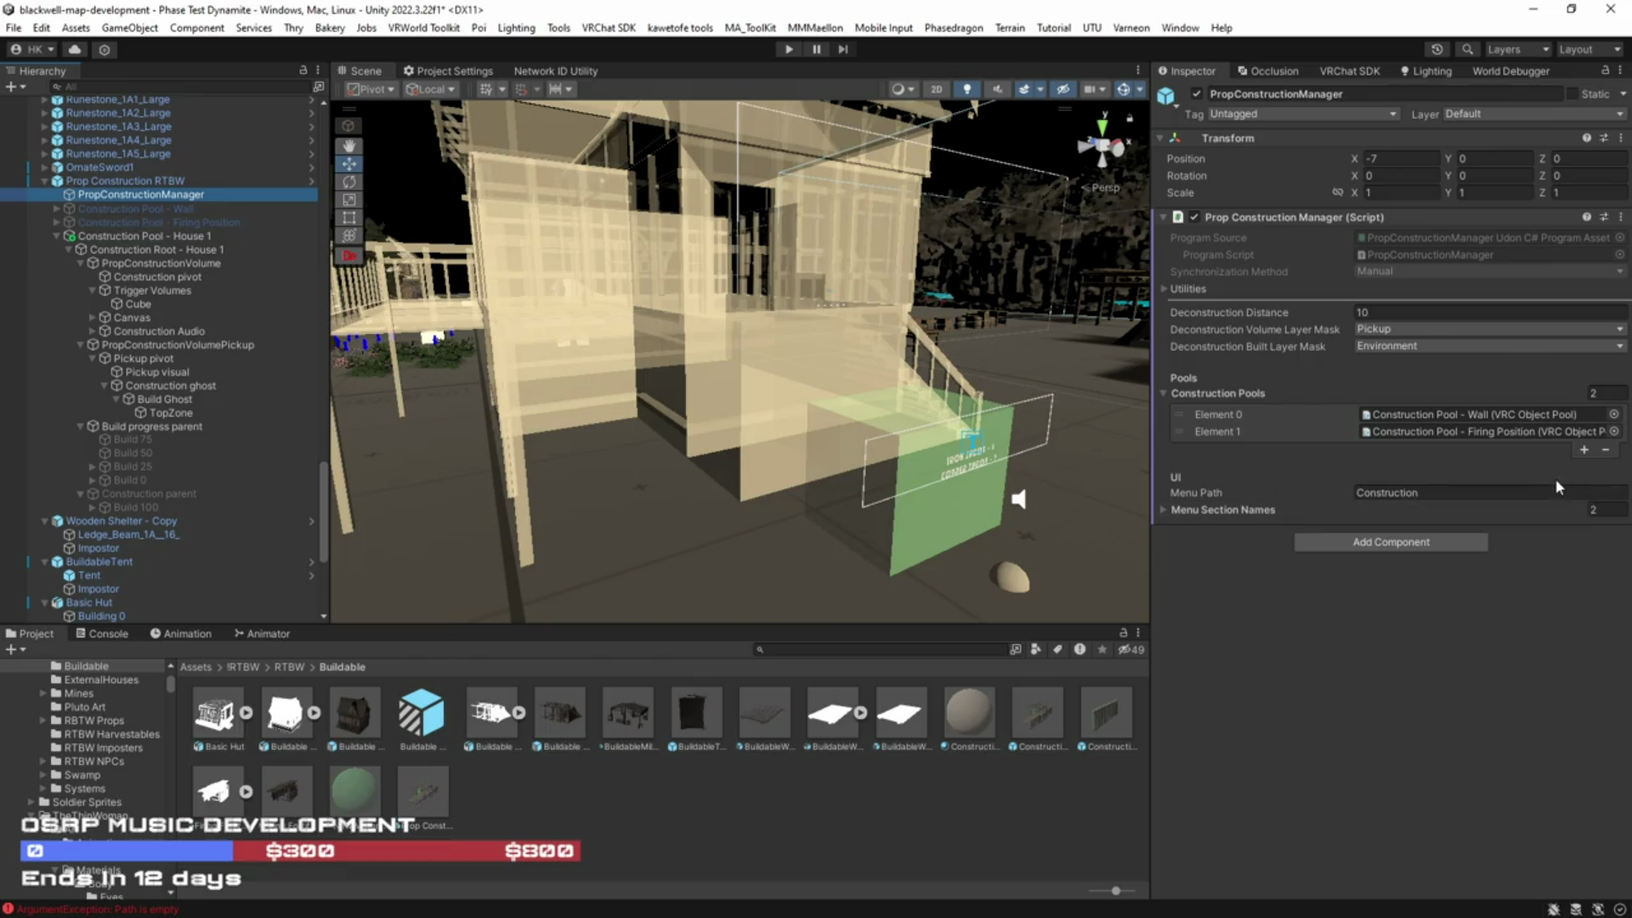
click(1583, 451)
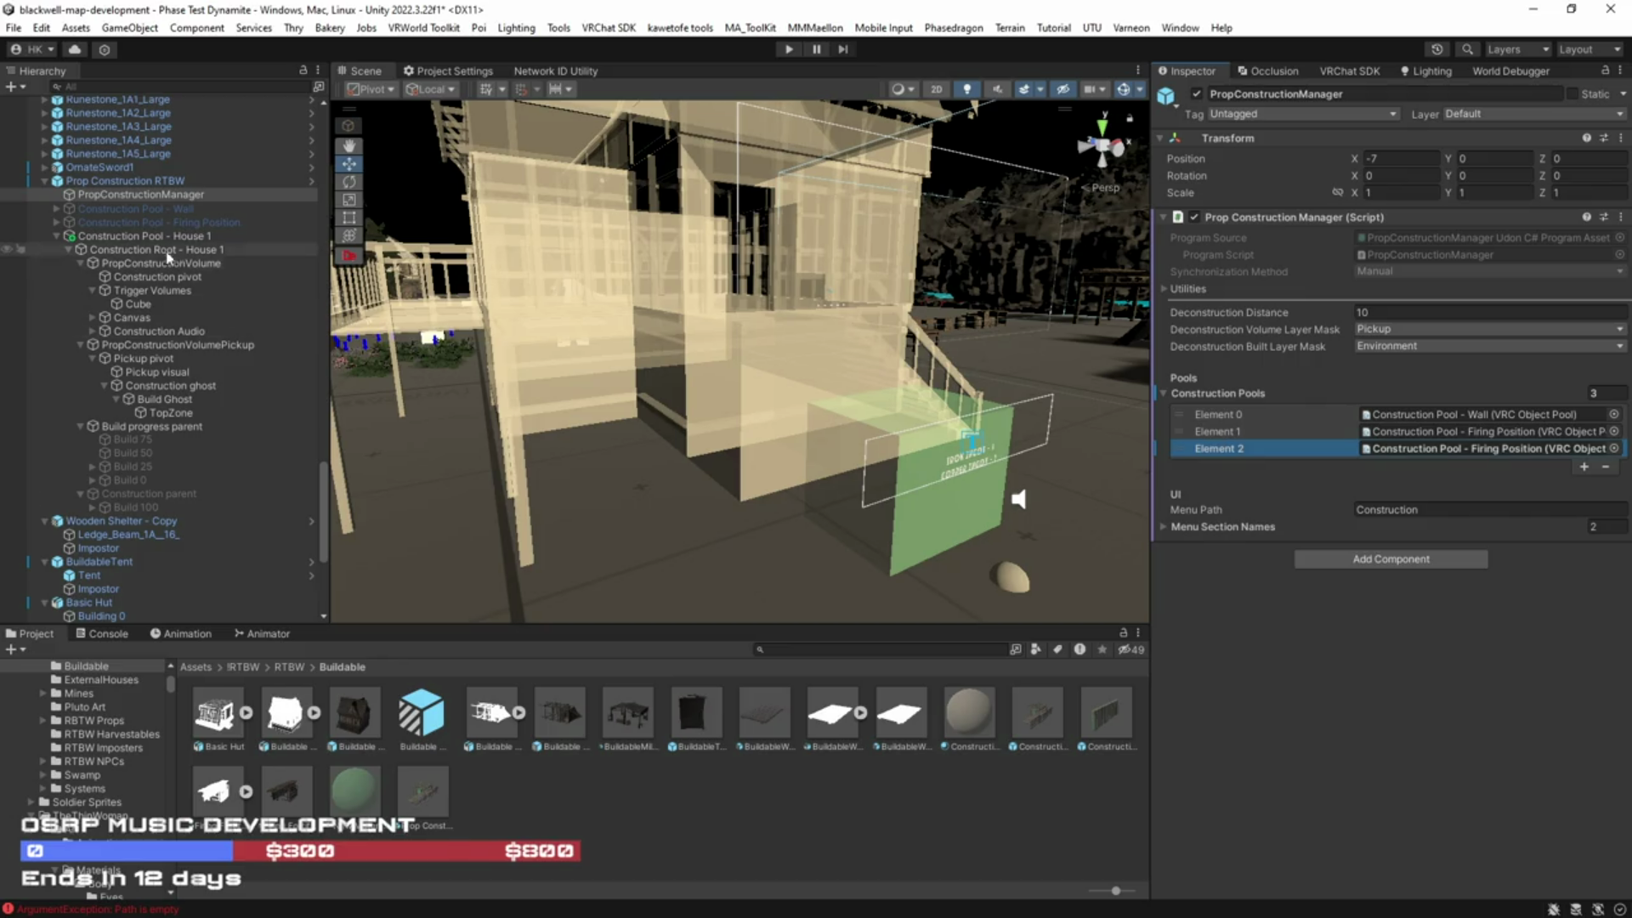
mouse_move(140, 236)
mouse_down()
mouse_move(136, 196)
mouse_move(1476, 454)
mouse_up()
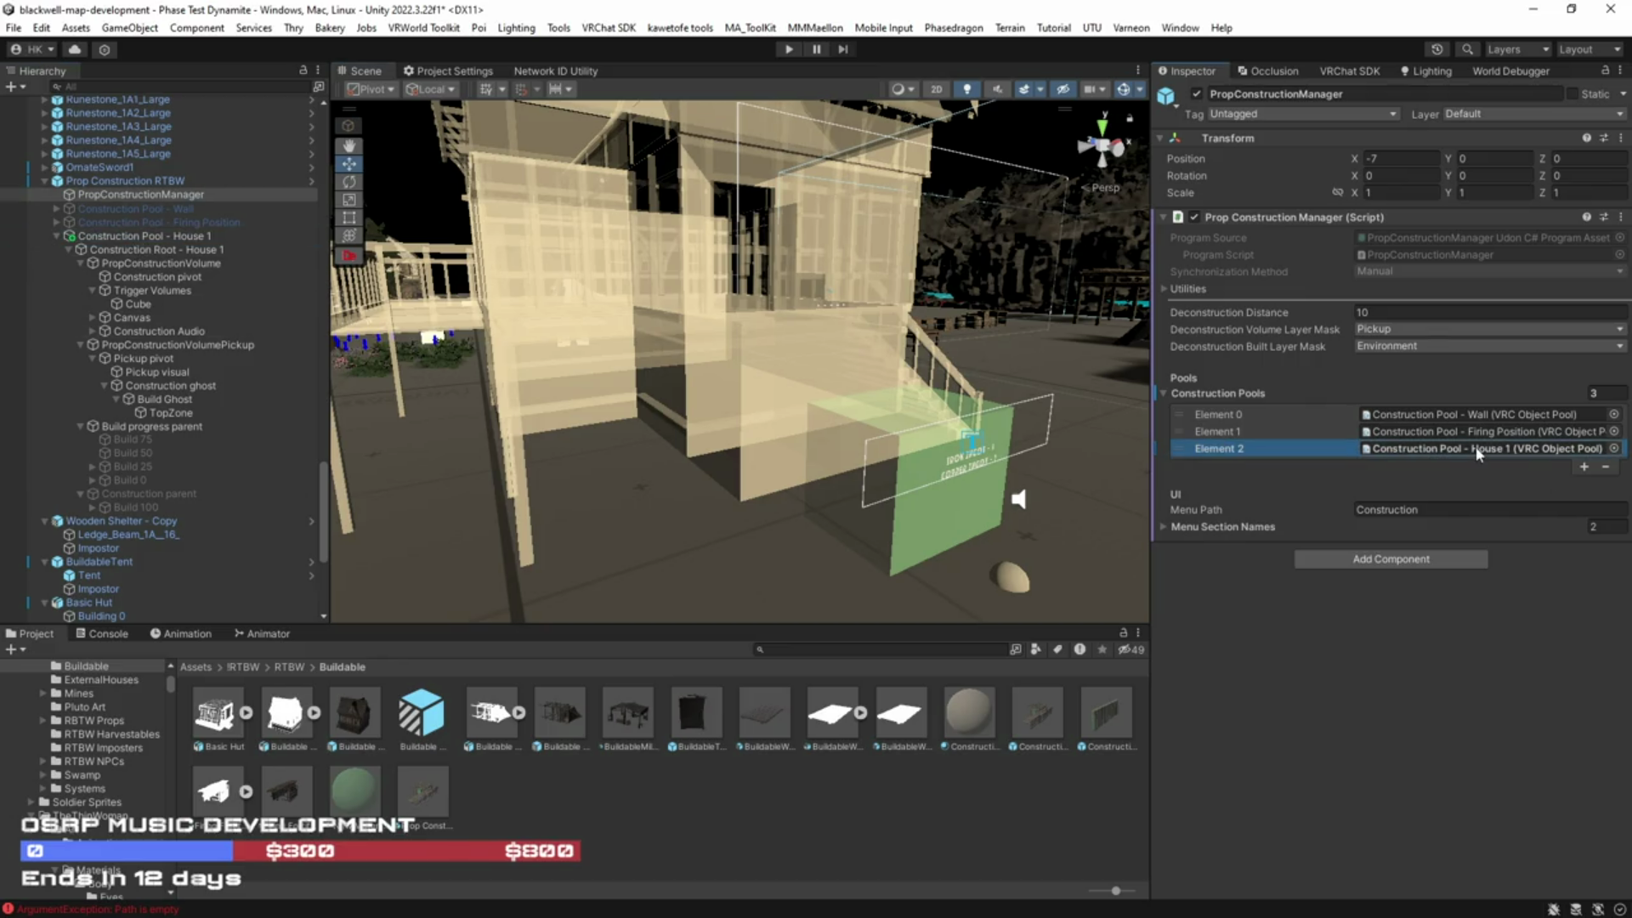
Step: Name the first two menu sections Wood Wall and Firing Position
click(1161, 526)
click(1346, 551)
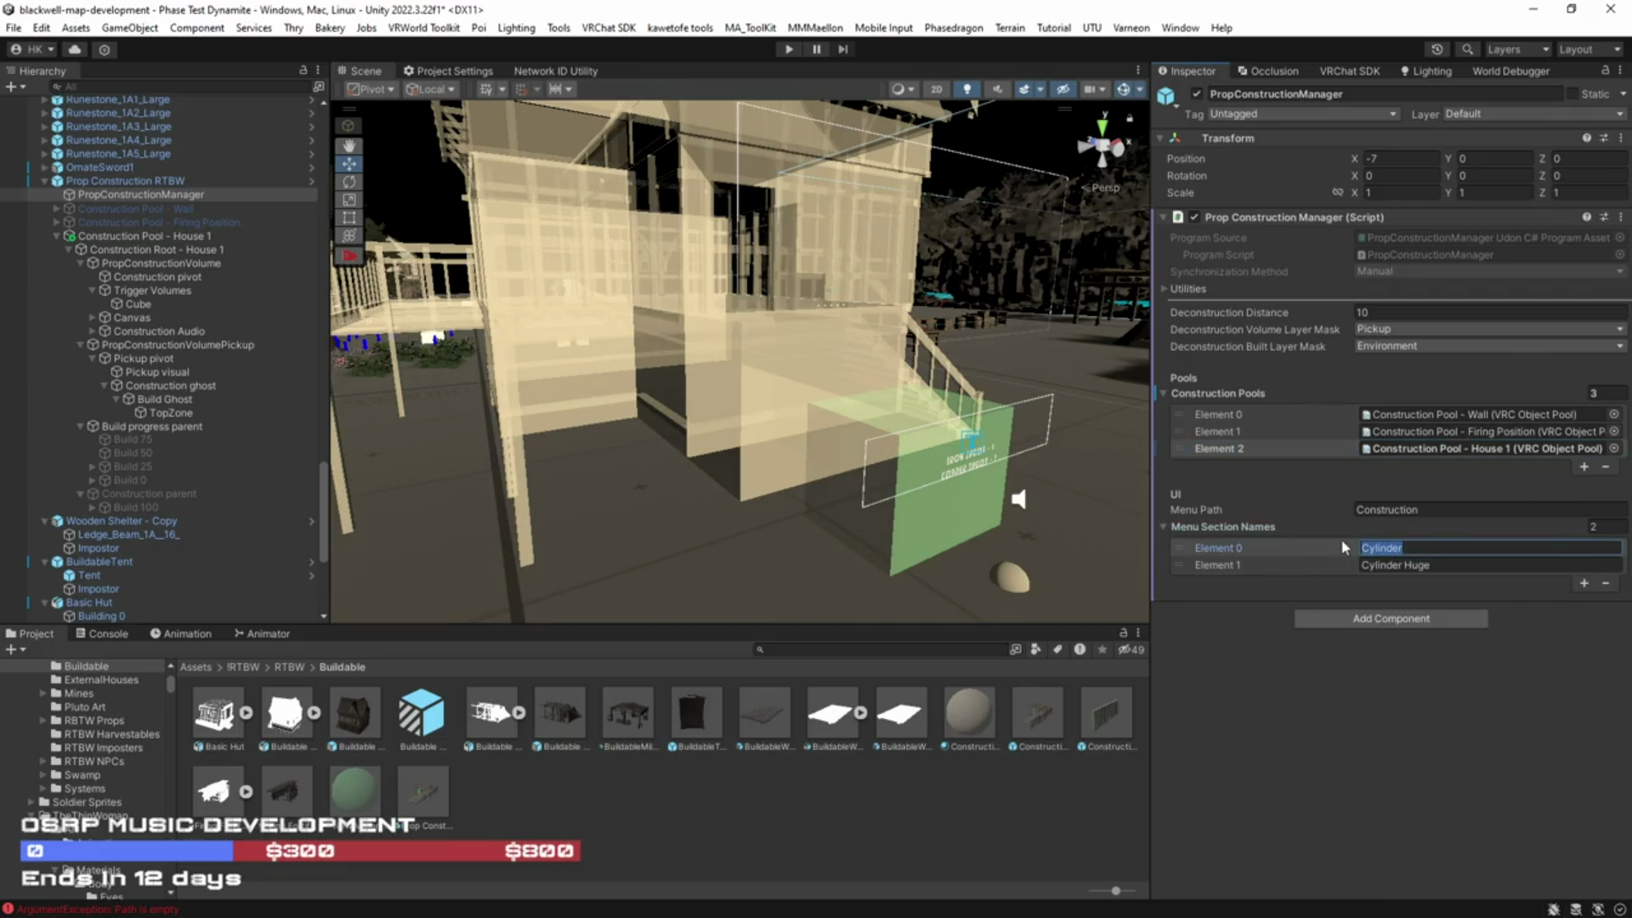
text(Wood Wall)
click(1388, 567)
text(Firing Position)
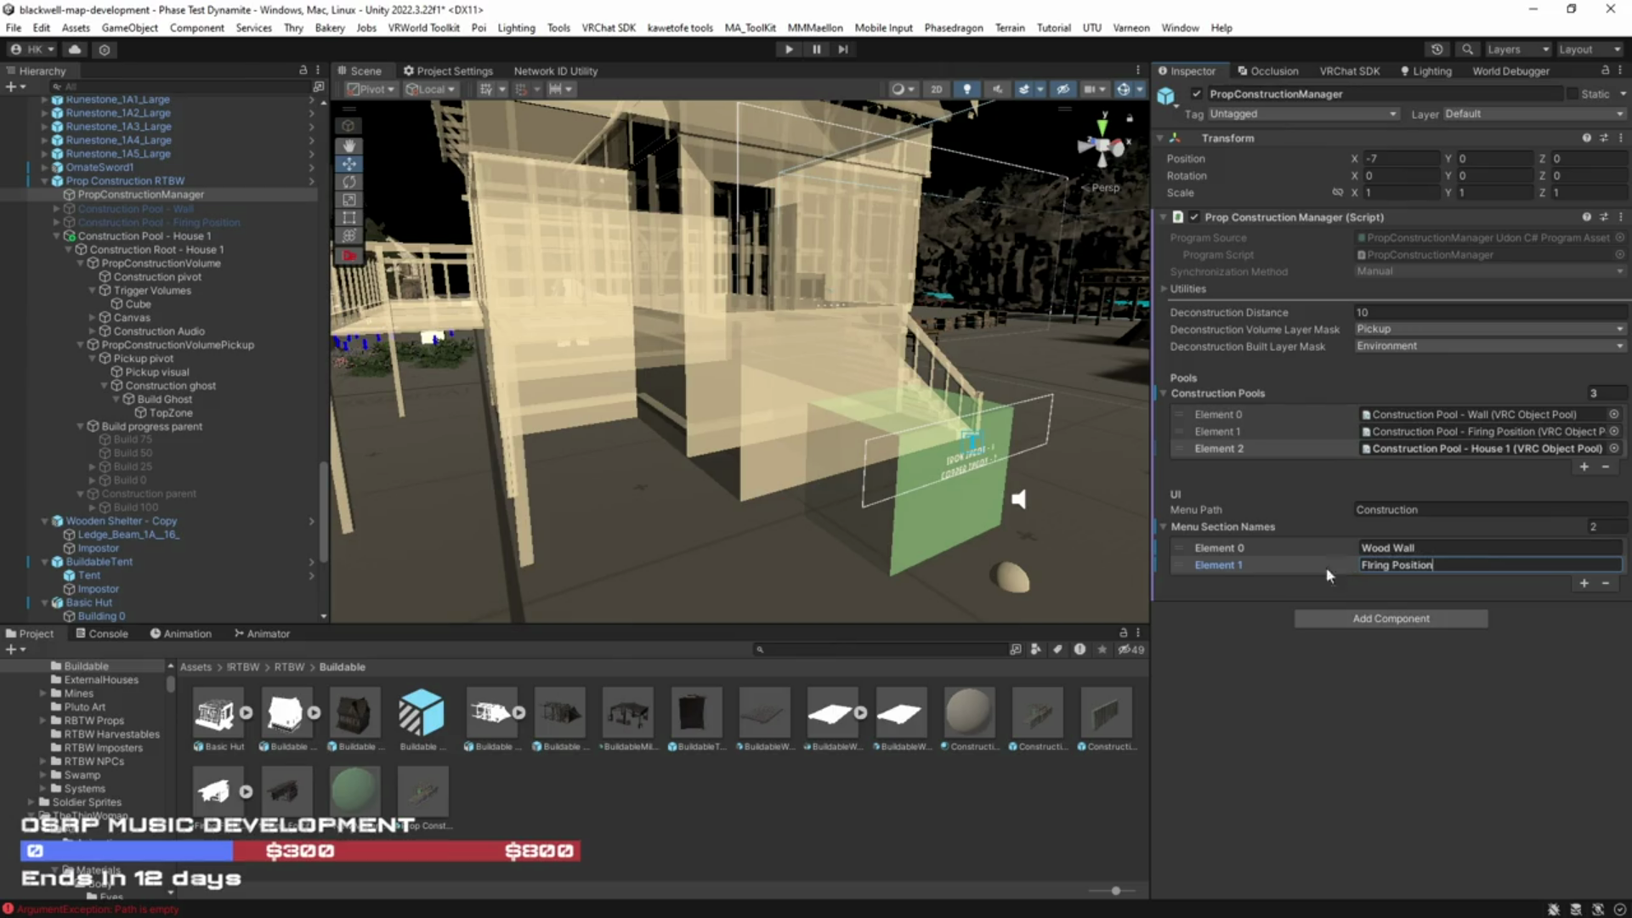
Step: Add a third menu section named House 1 and save the scene
click(1585, 583)
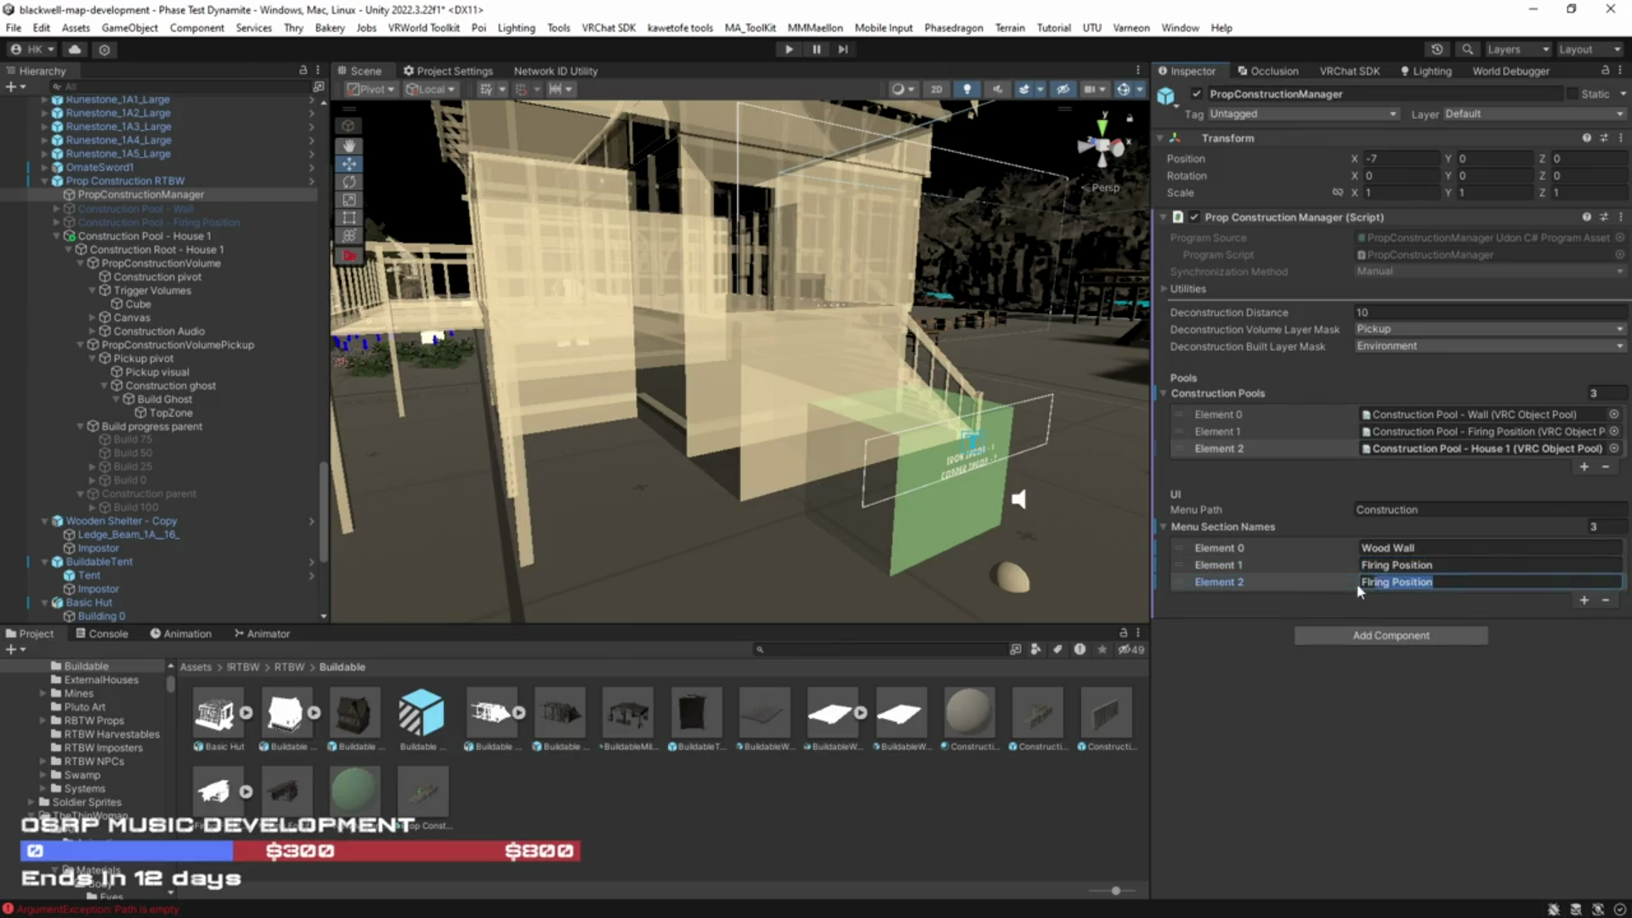
click(1393, 568)
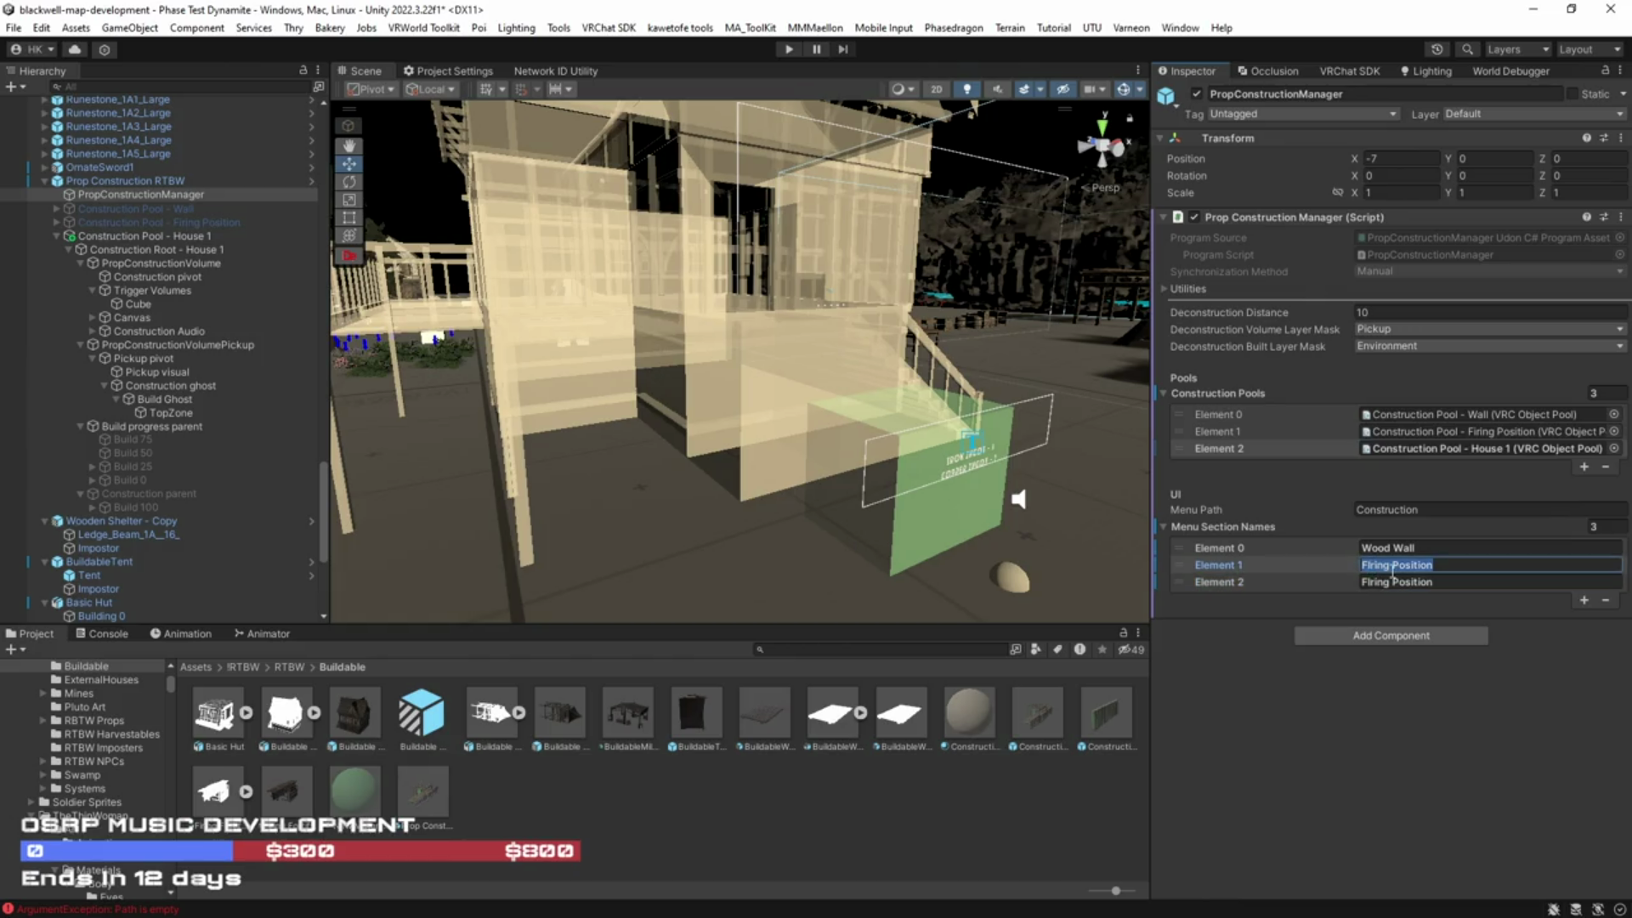
key(Home)
click(1337, 583)
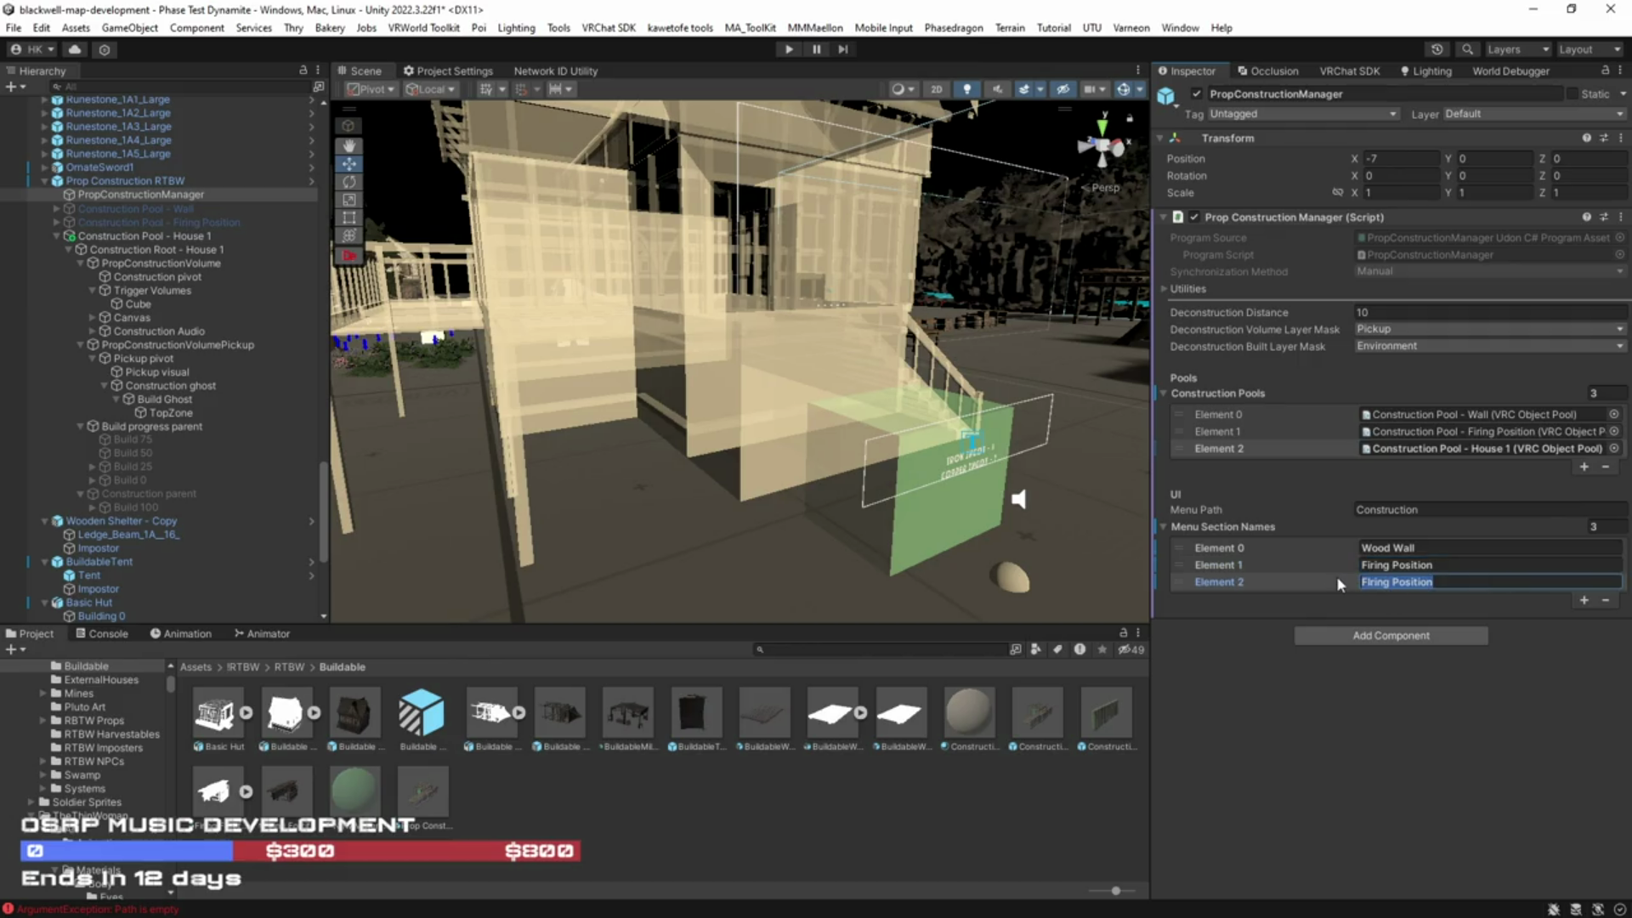
text(House 1)
drag(910, 442, 775, 419)
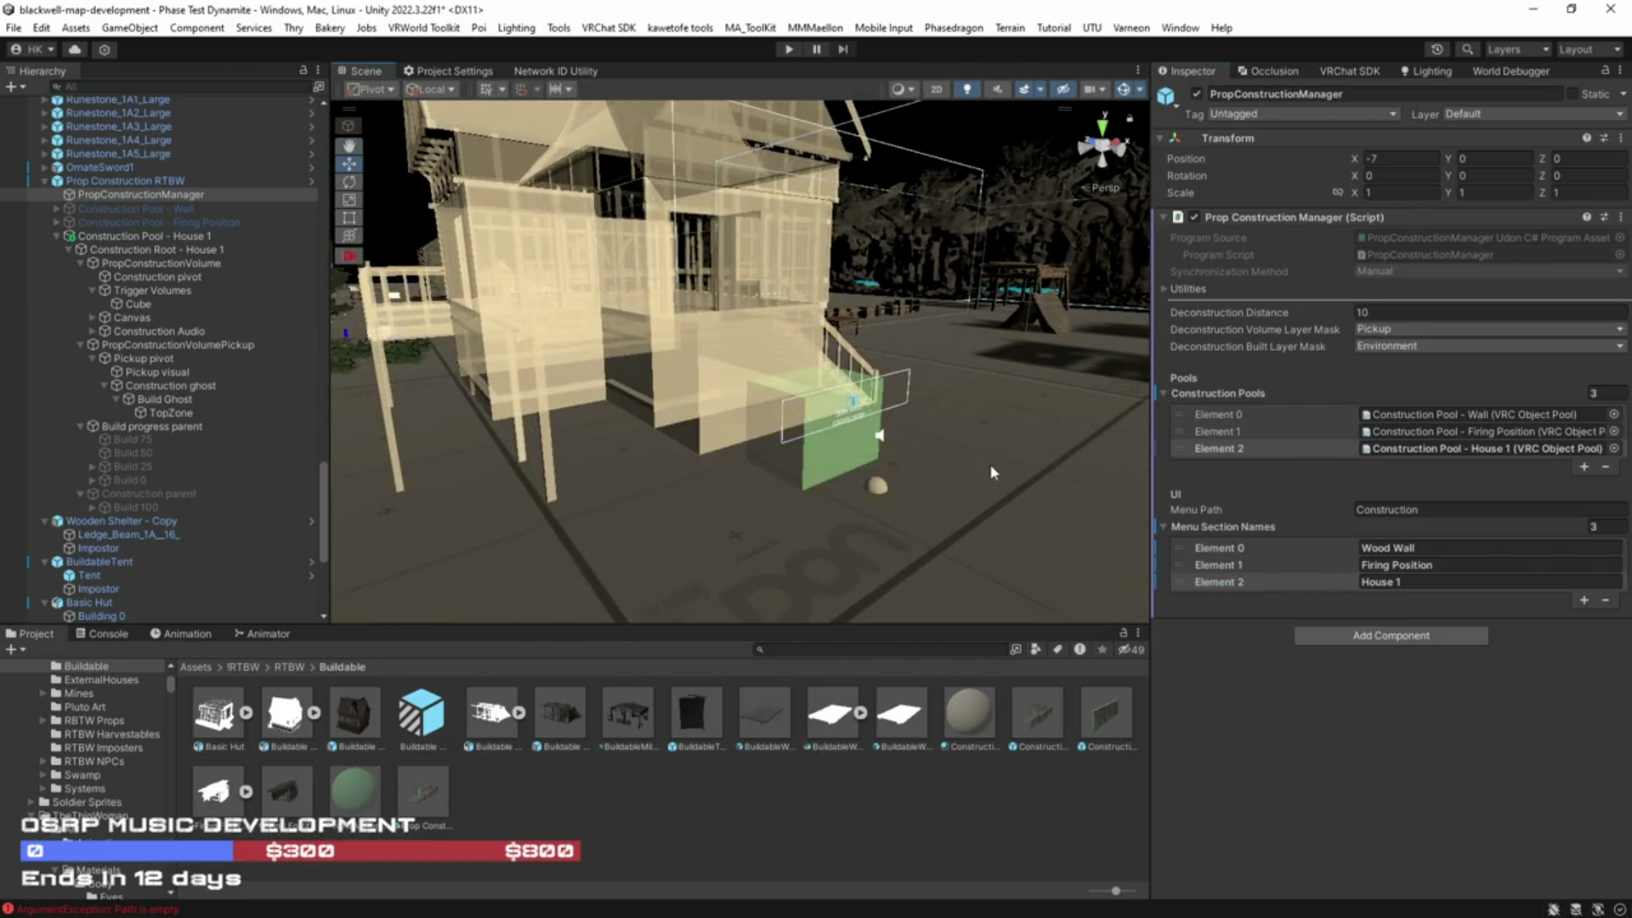
key(ctrl+s)
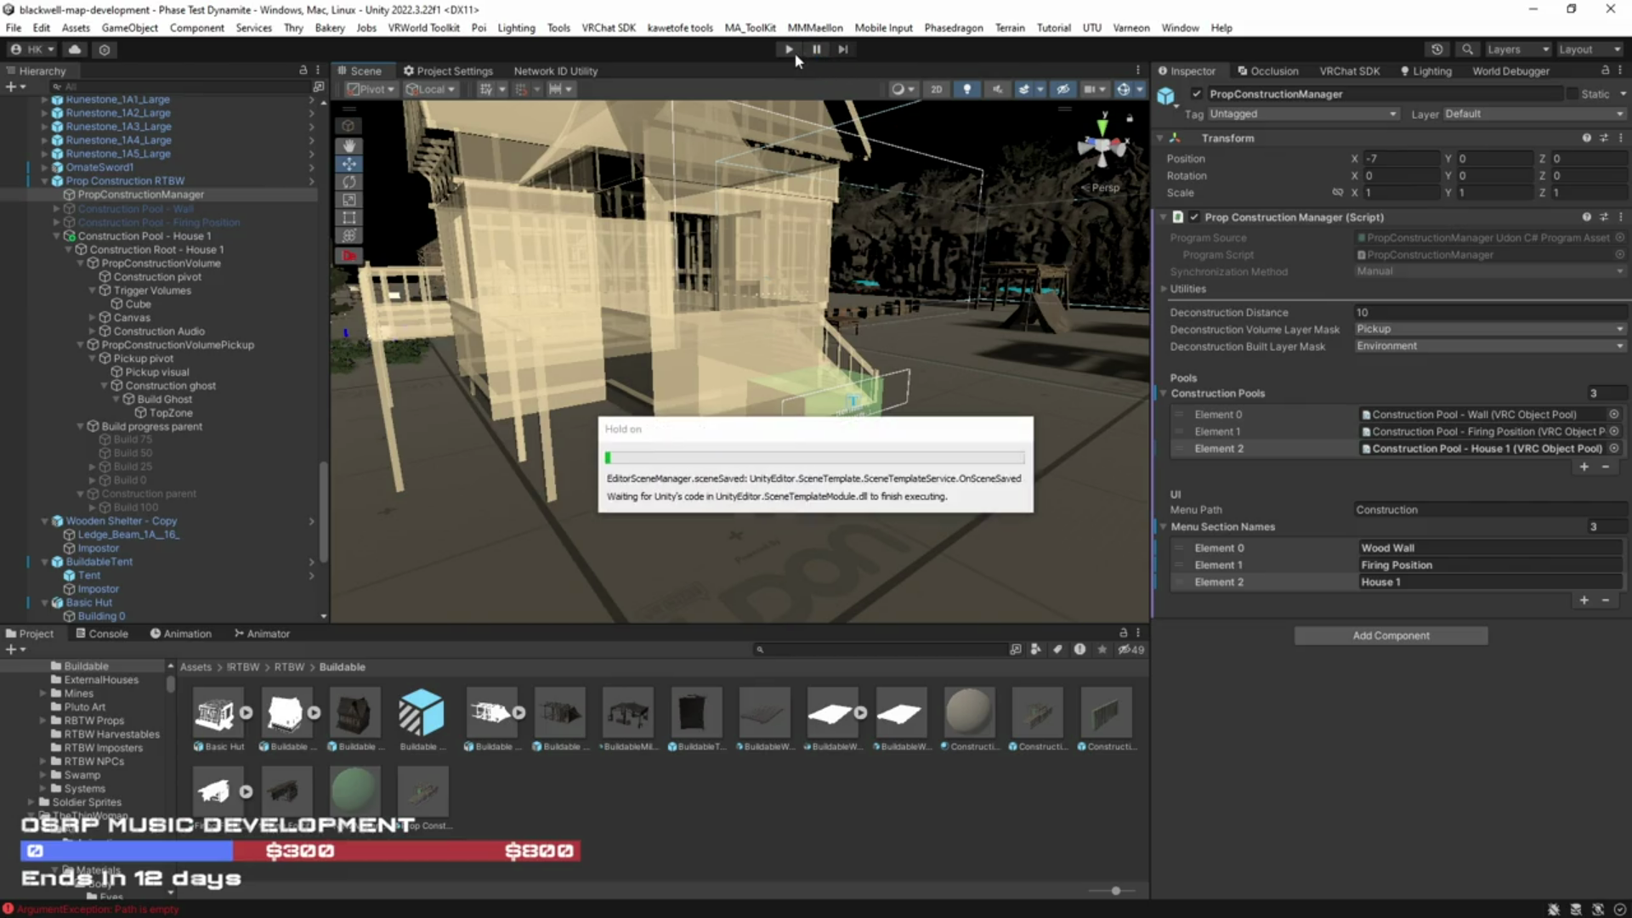
Step: Enter play mode and let the VRChat Client Simulator load in the Game view
click(790, 50)
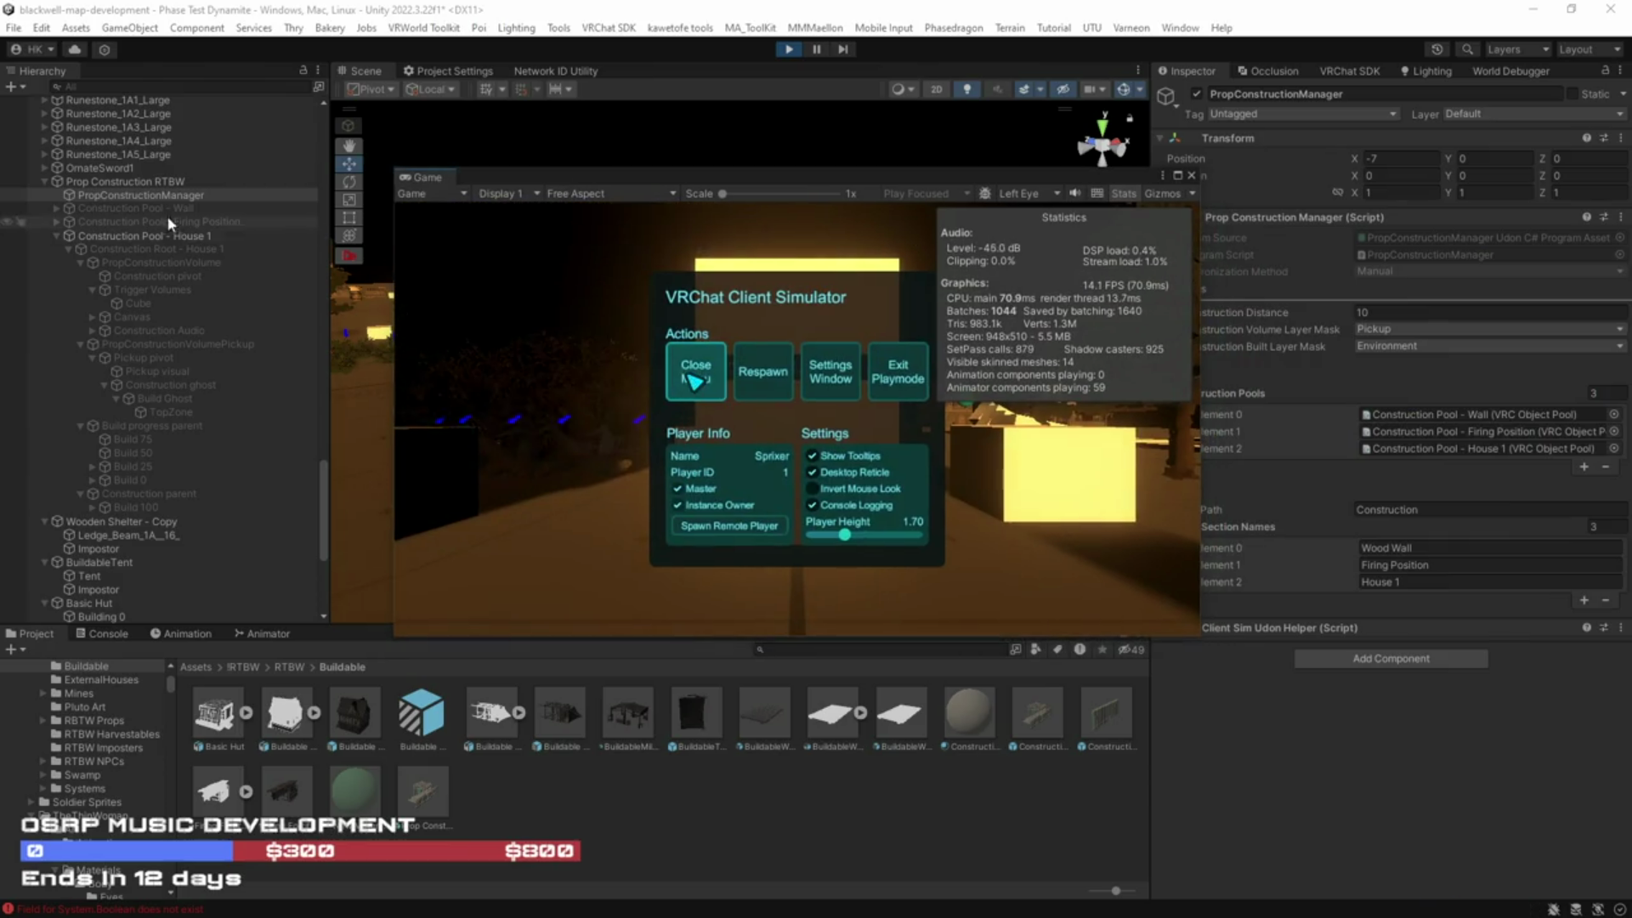
Step: Close the simulator menu and teleport to the House 1 construction site through the quick menu
ctrl+click(124, 195)
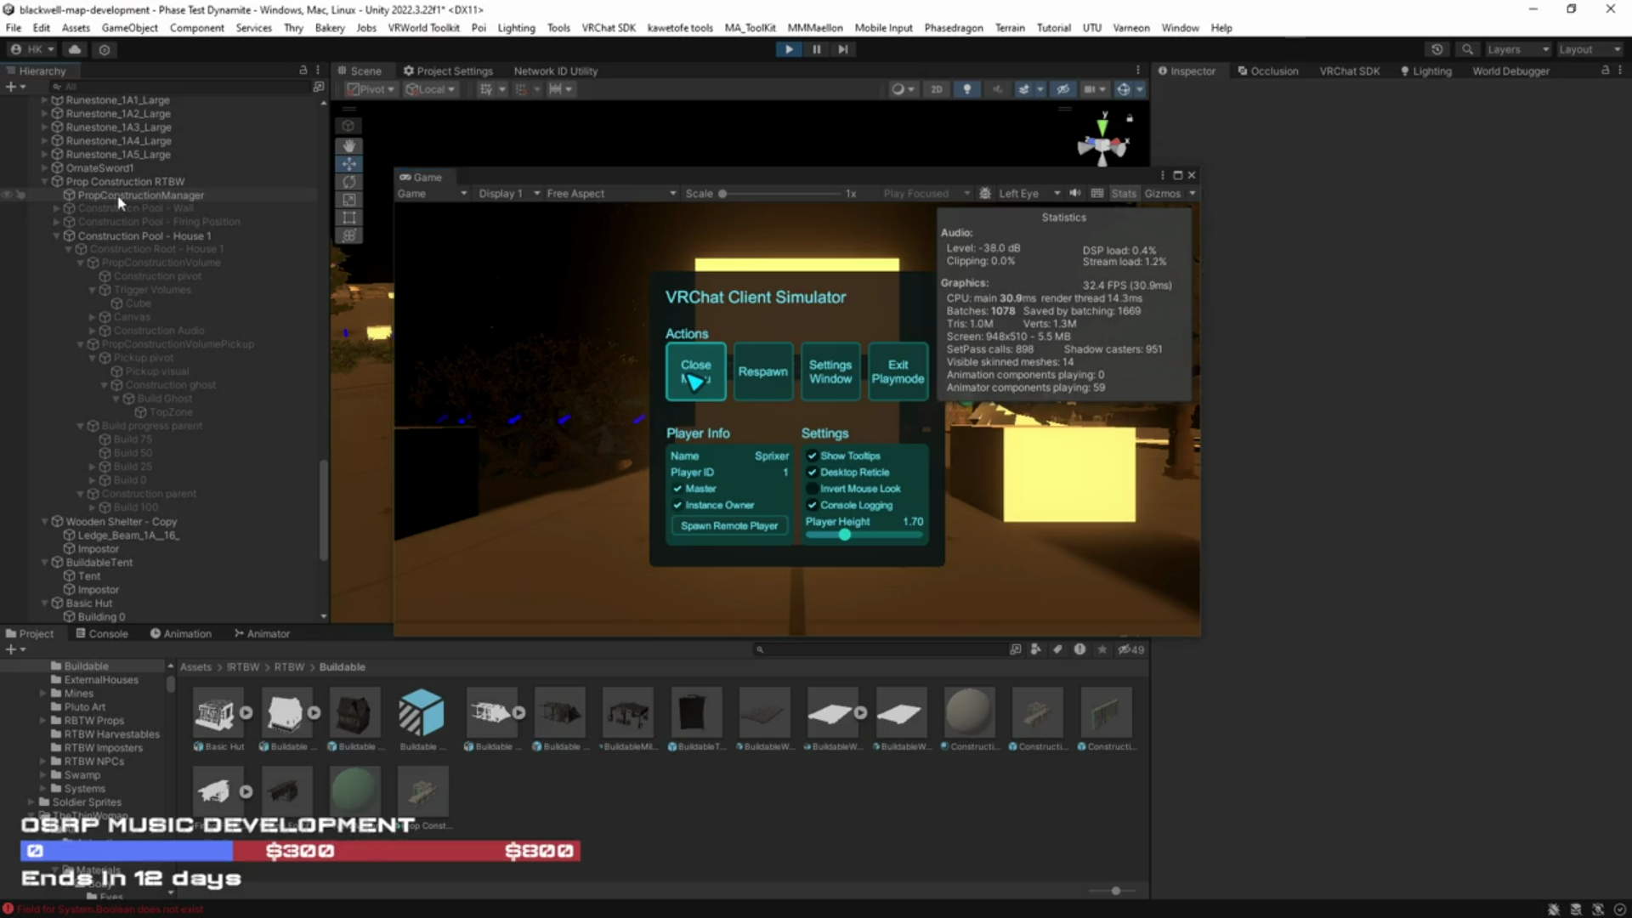
click(704, 374)
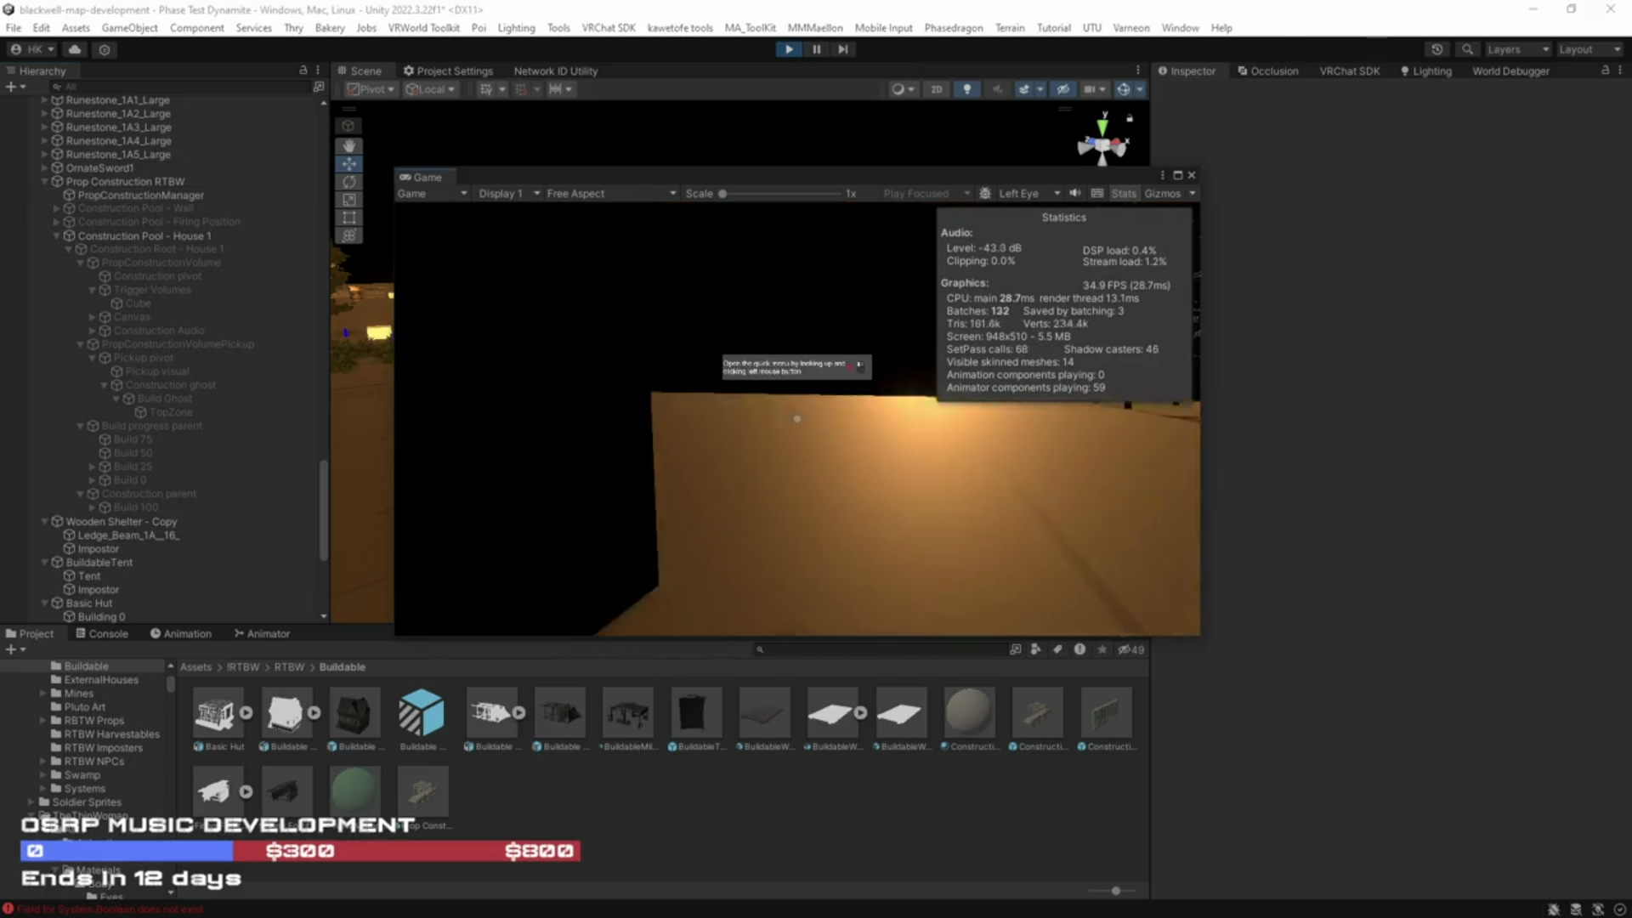
click(796, 418)
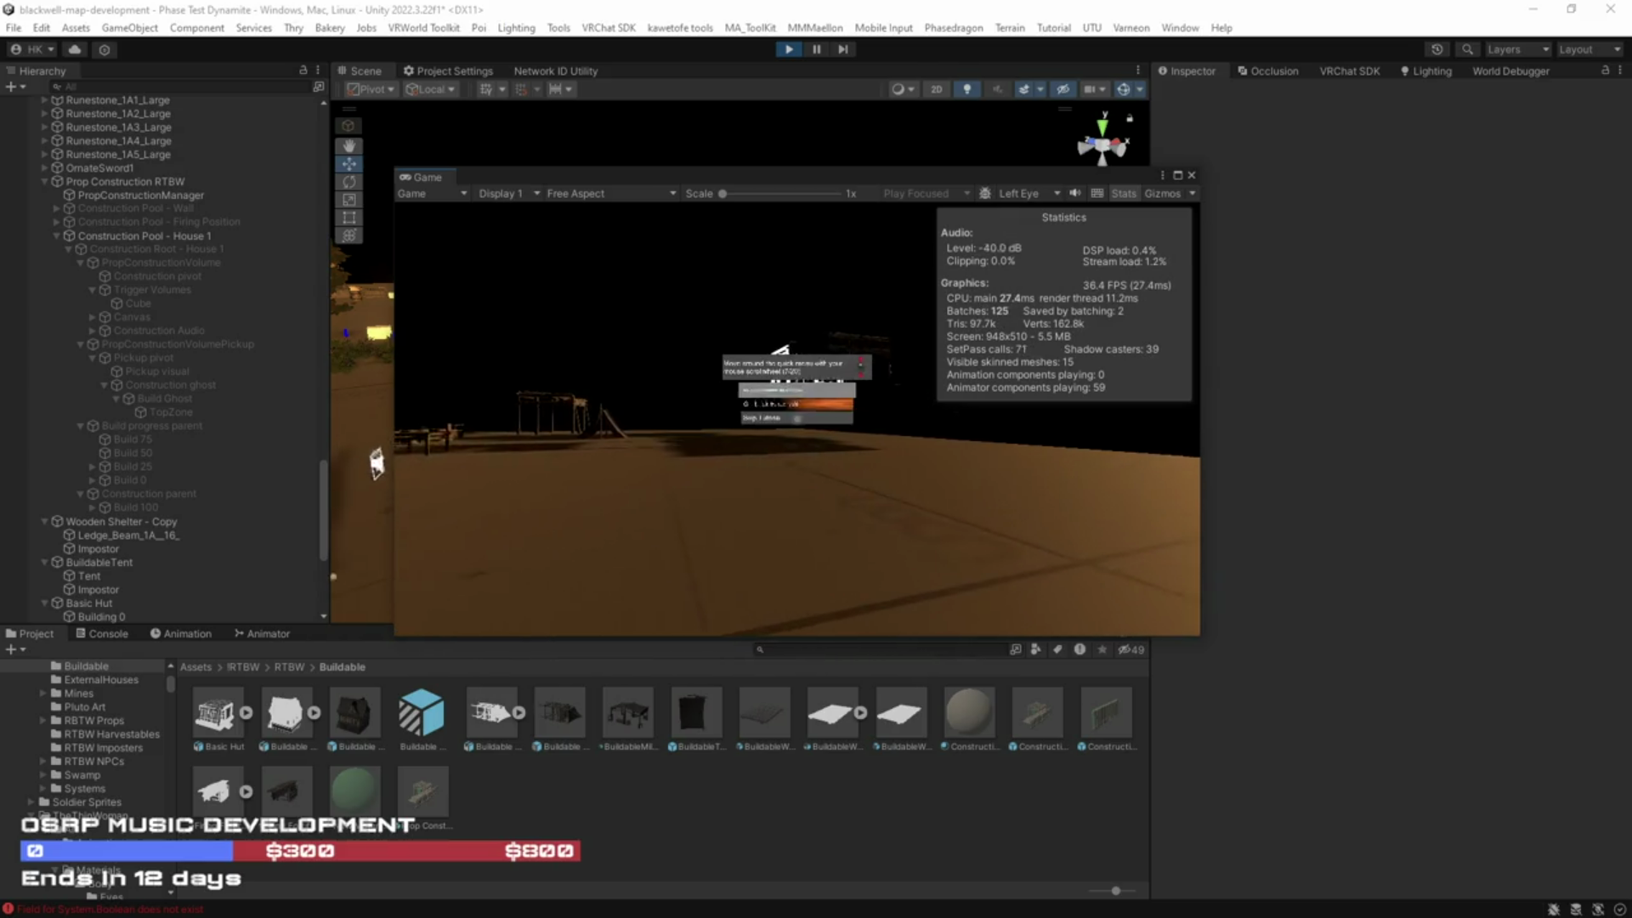
click(797, 418)
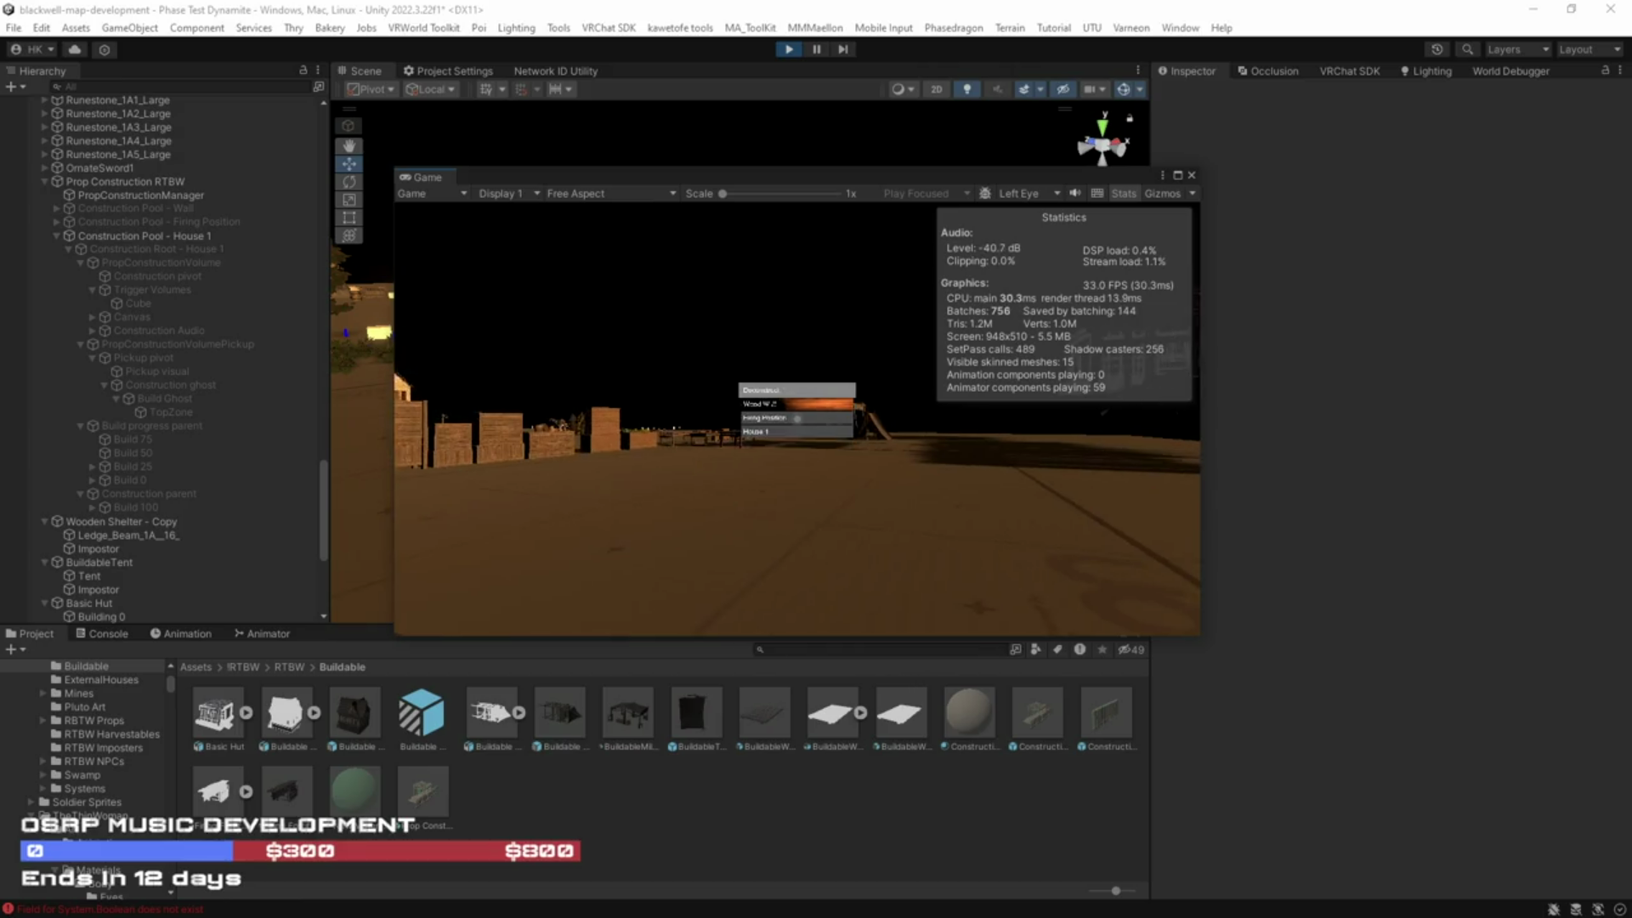
click(796, 418)
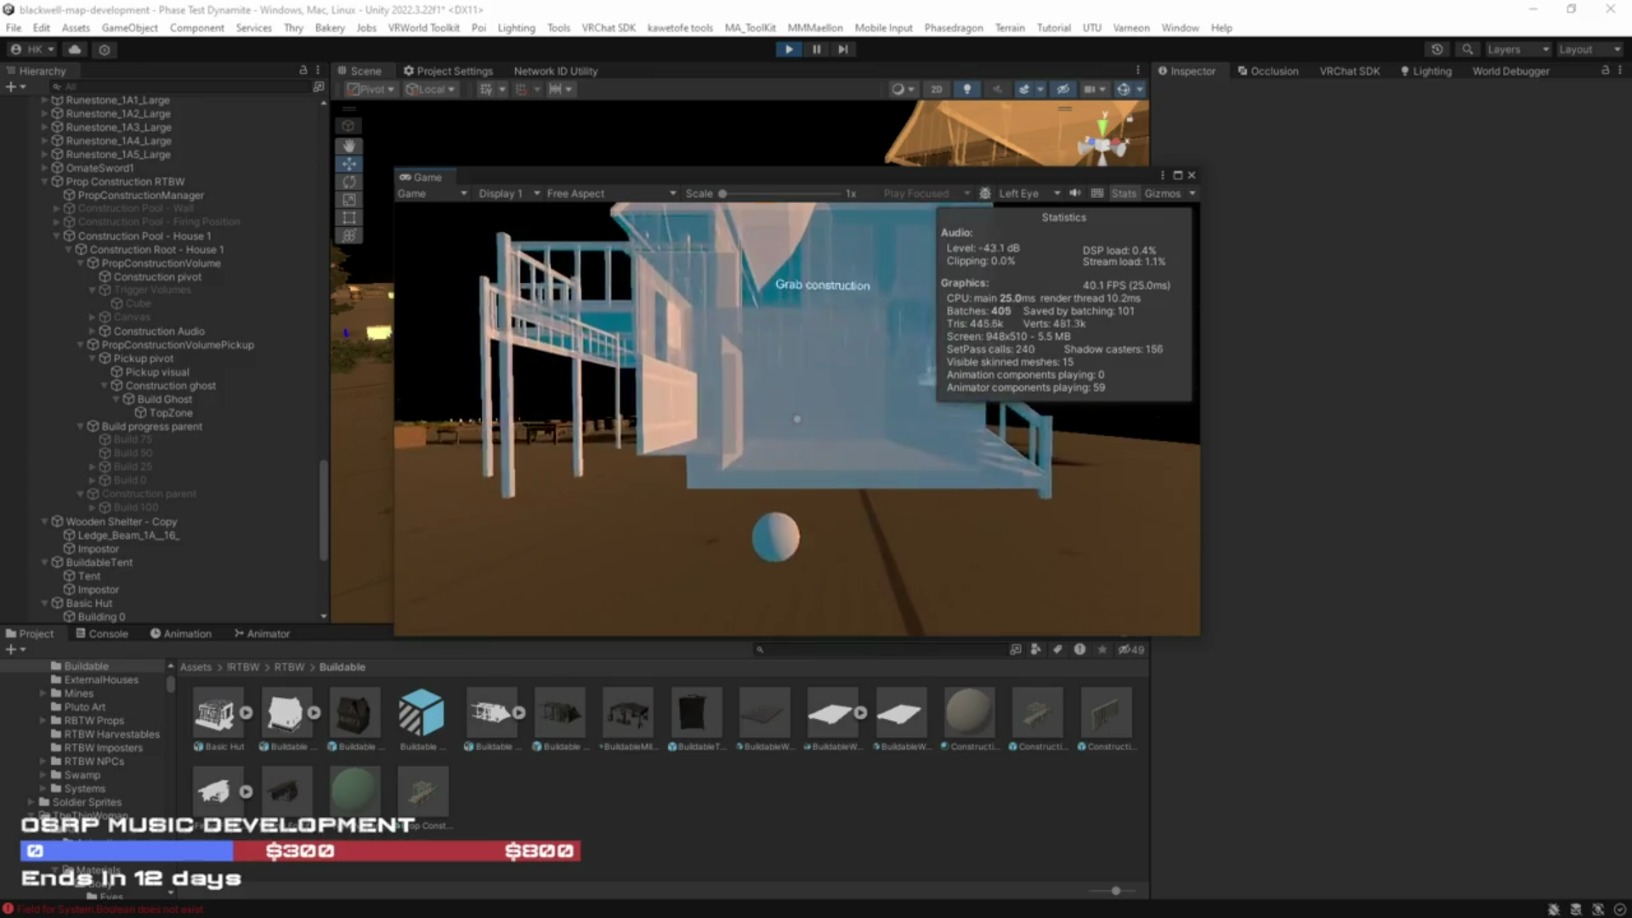
Step: Pick up and place the House 1 construction, then start a copper spawnprop command in the console
click(796, 419)
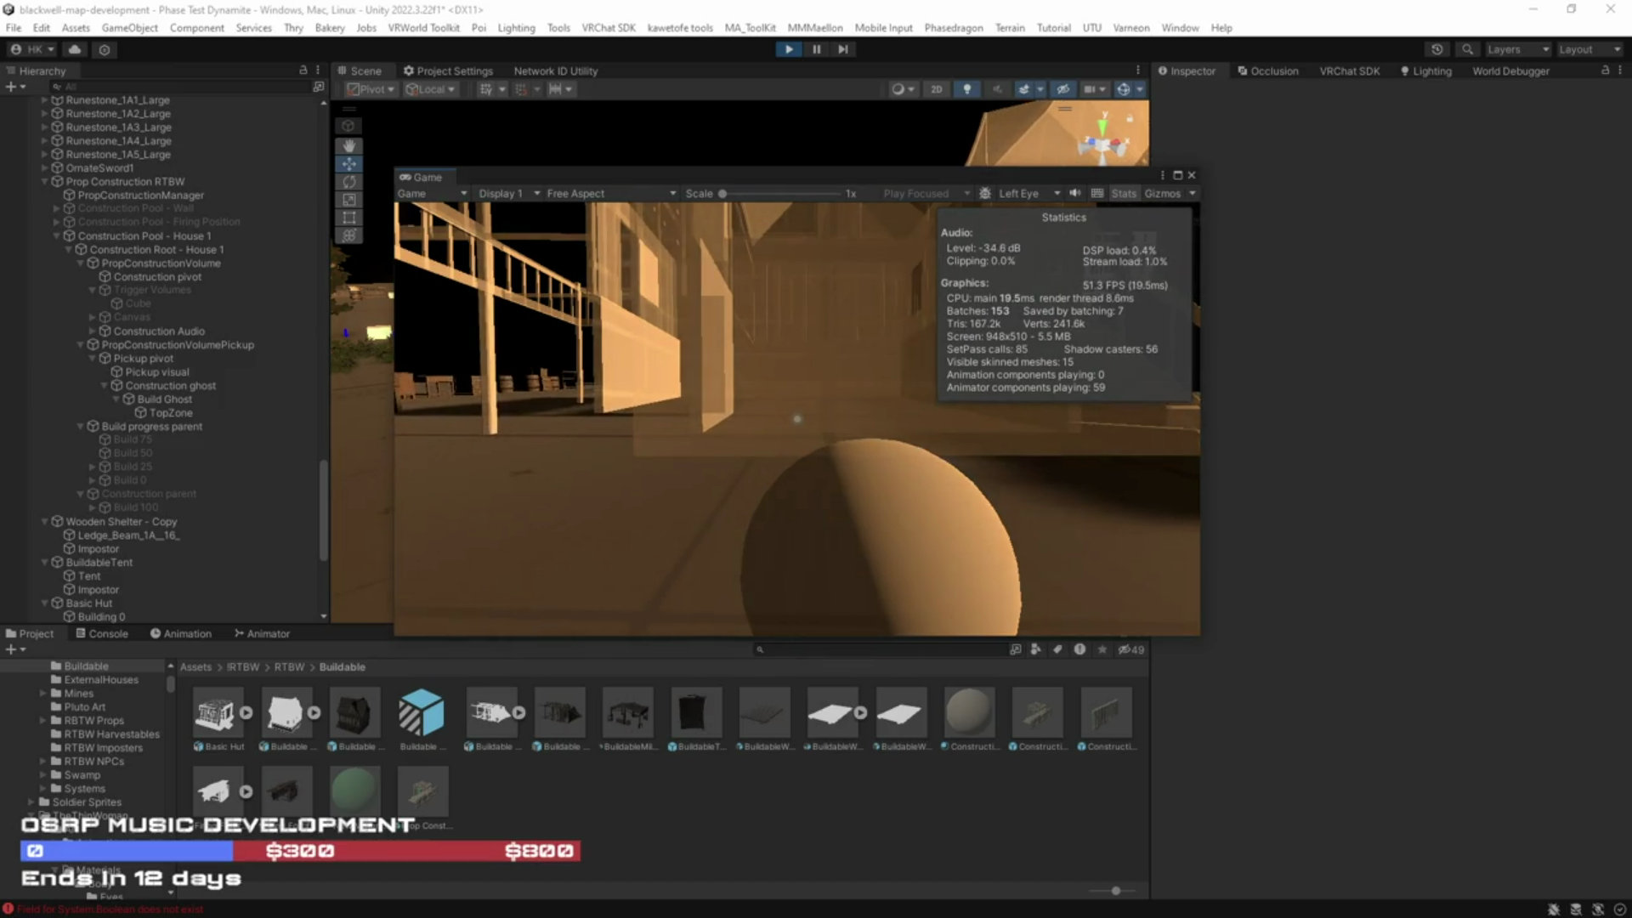
click(797, 418)
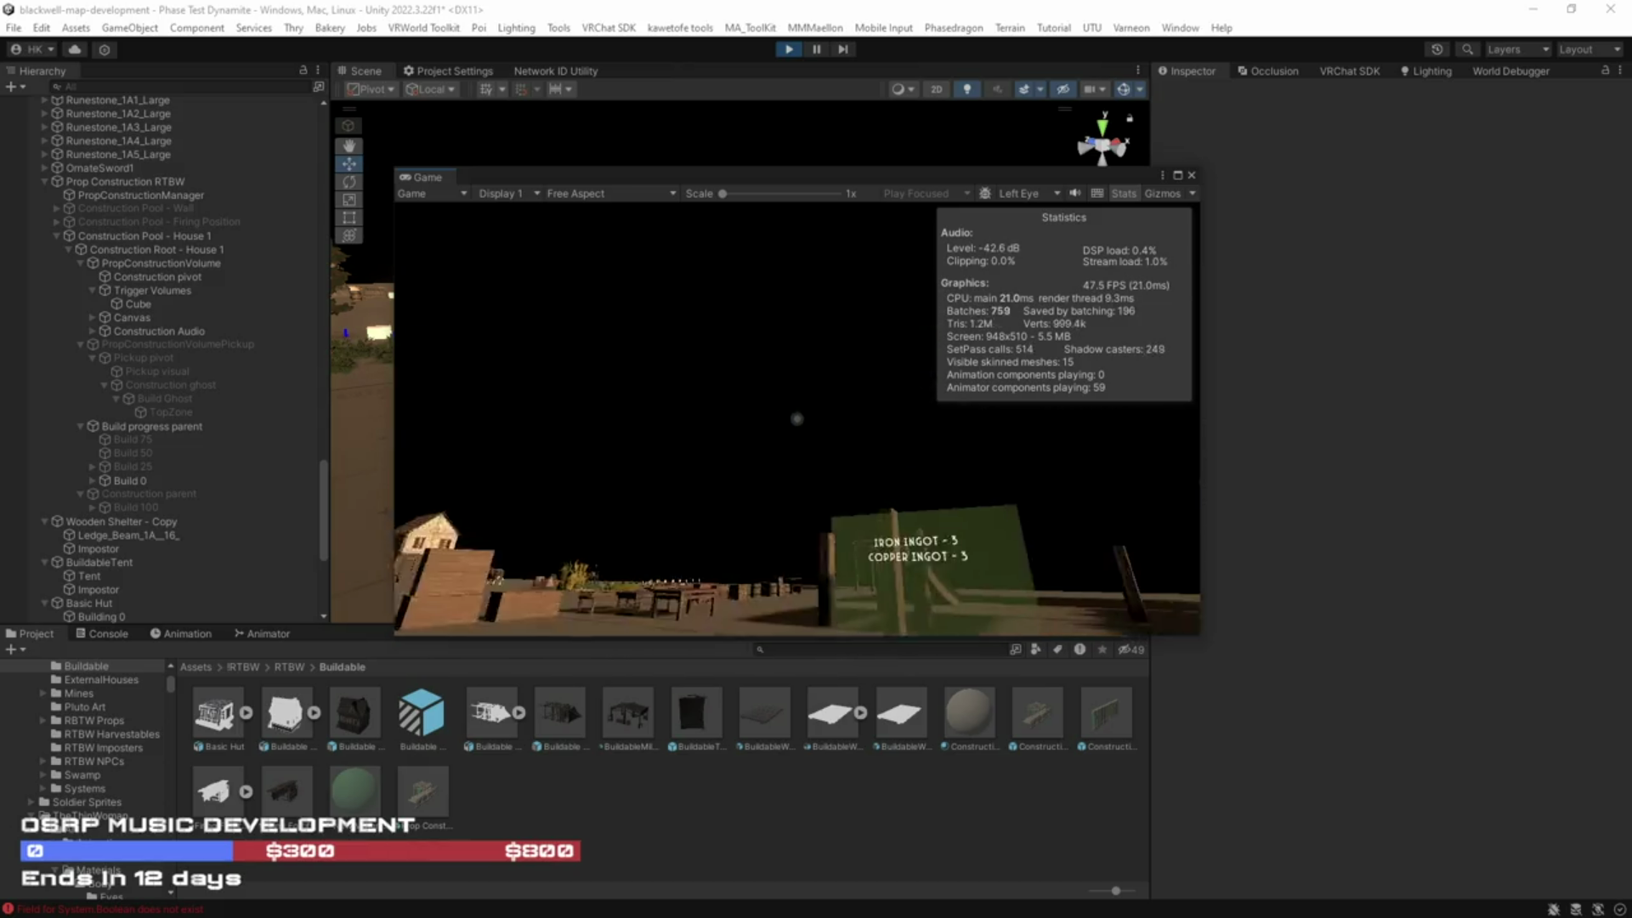
key(grave)
text(sp)
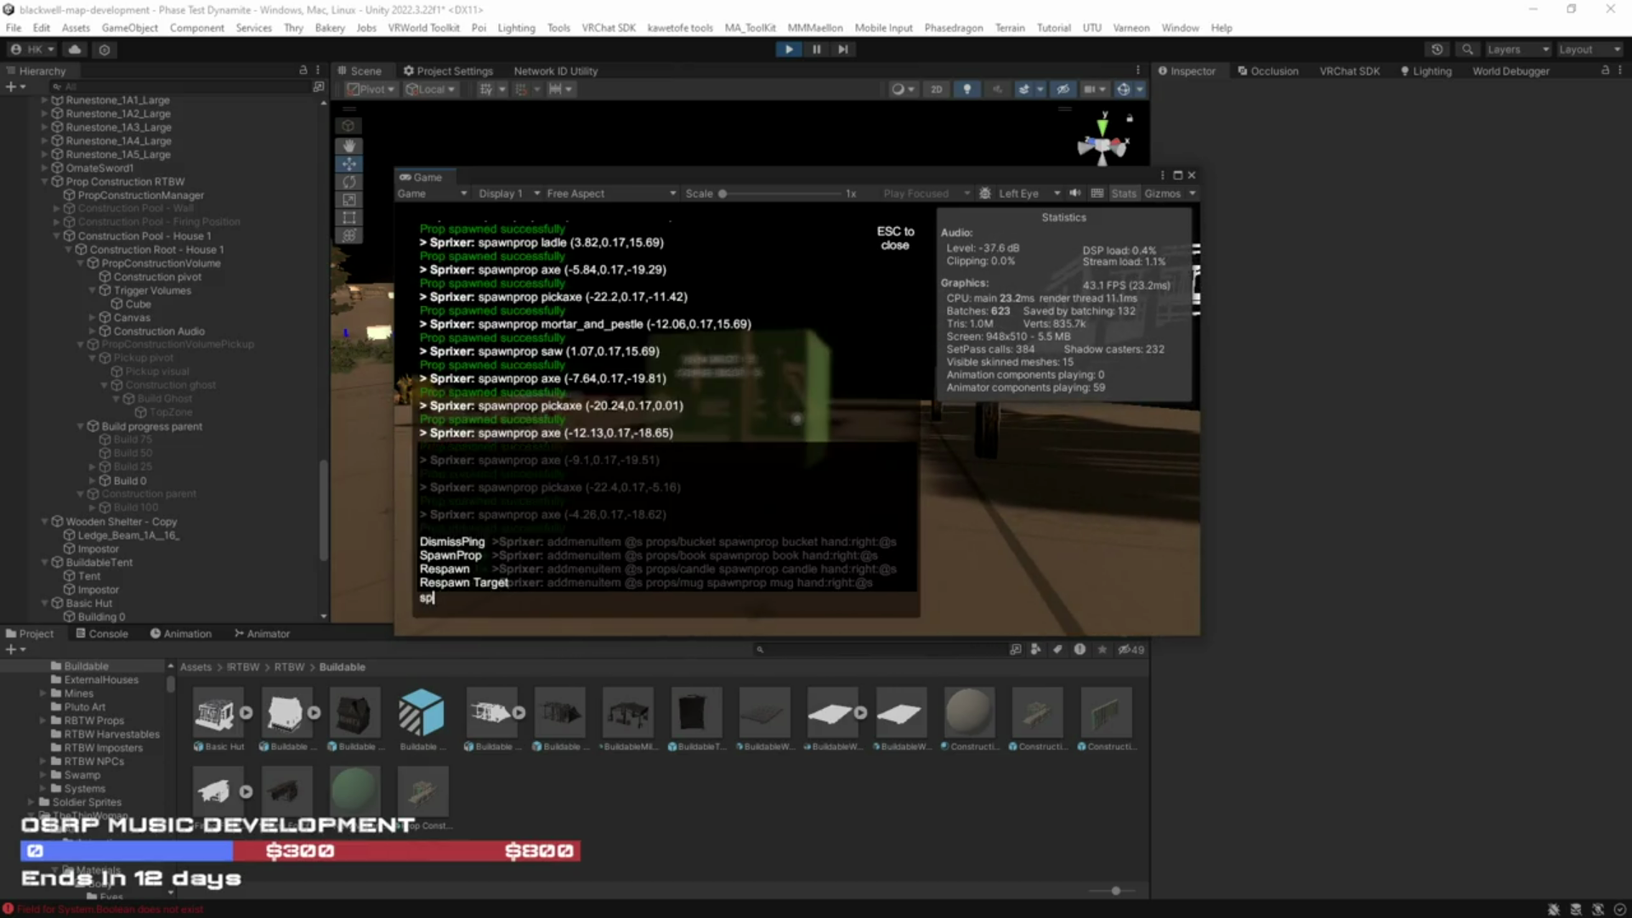
text(awnprop copper_ingot)
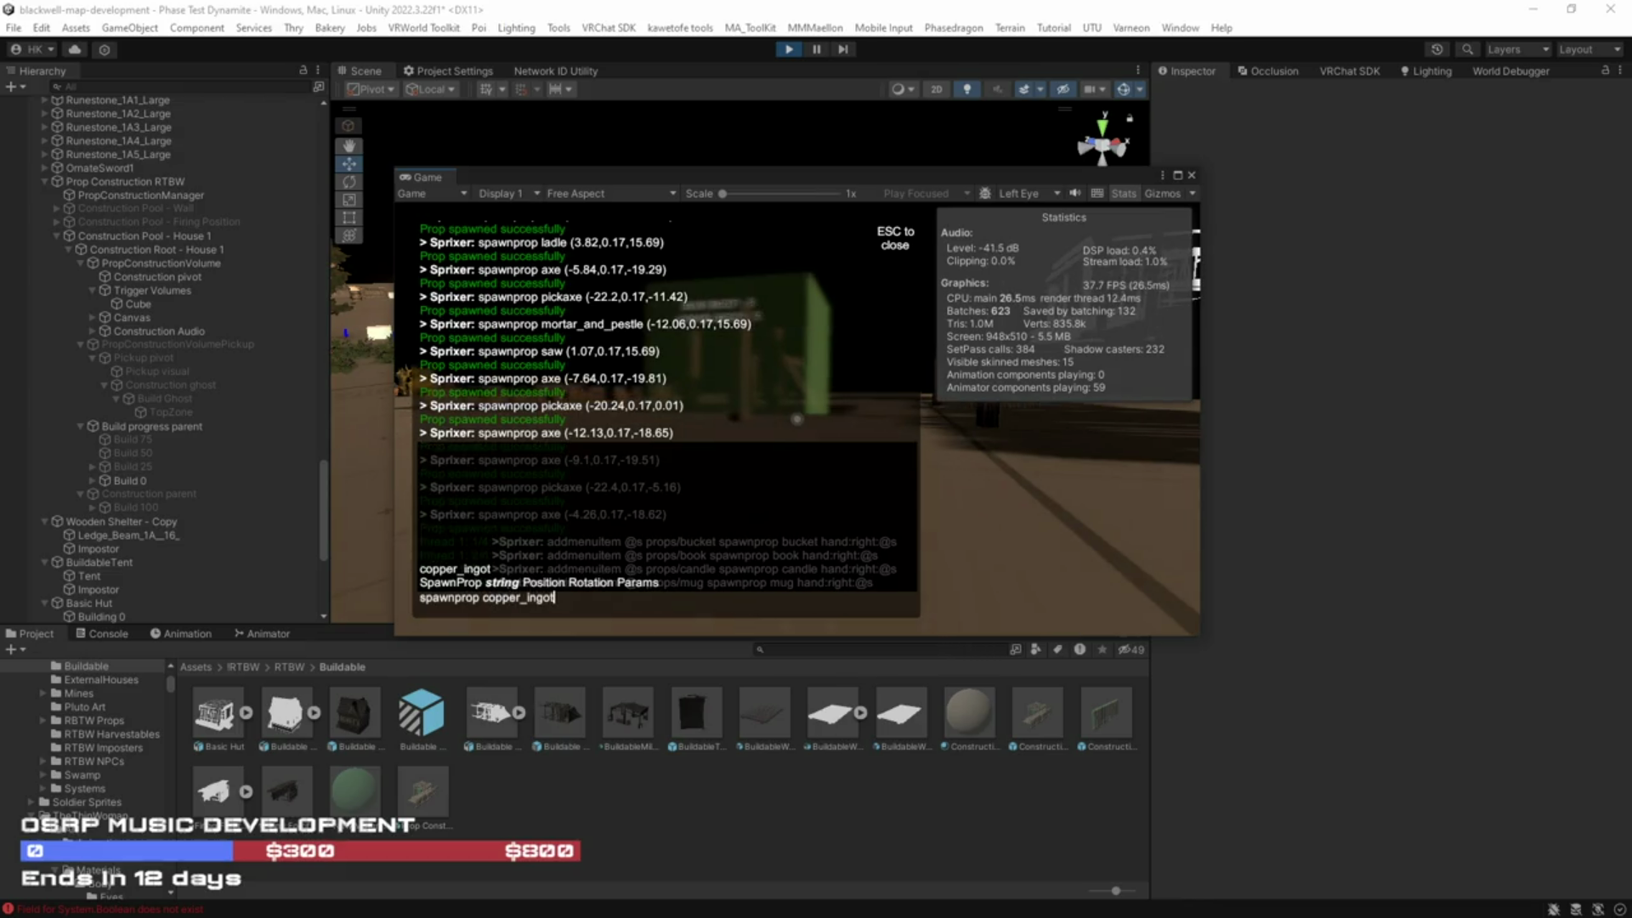
Step: Spawn three copper ingots with spawnprop copper_ingot
key(Return)
key(Up)
key(Return)
key(Up)
key(Return)
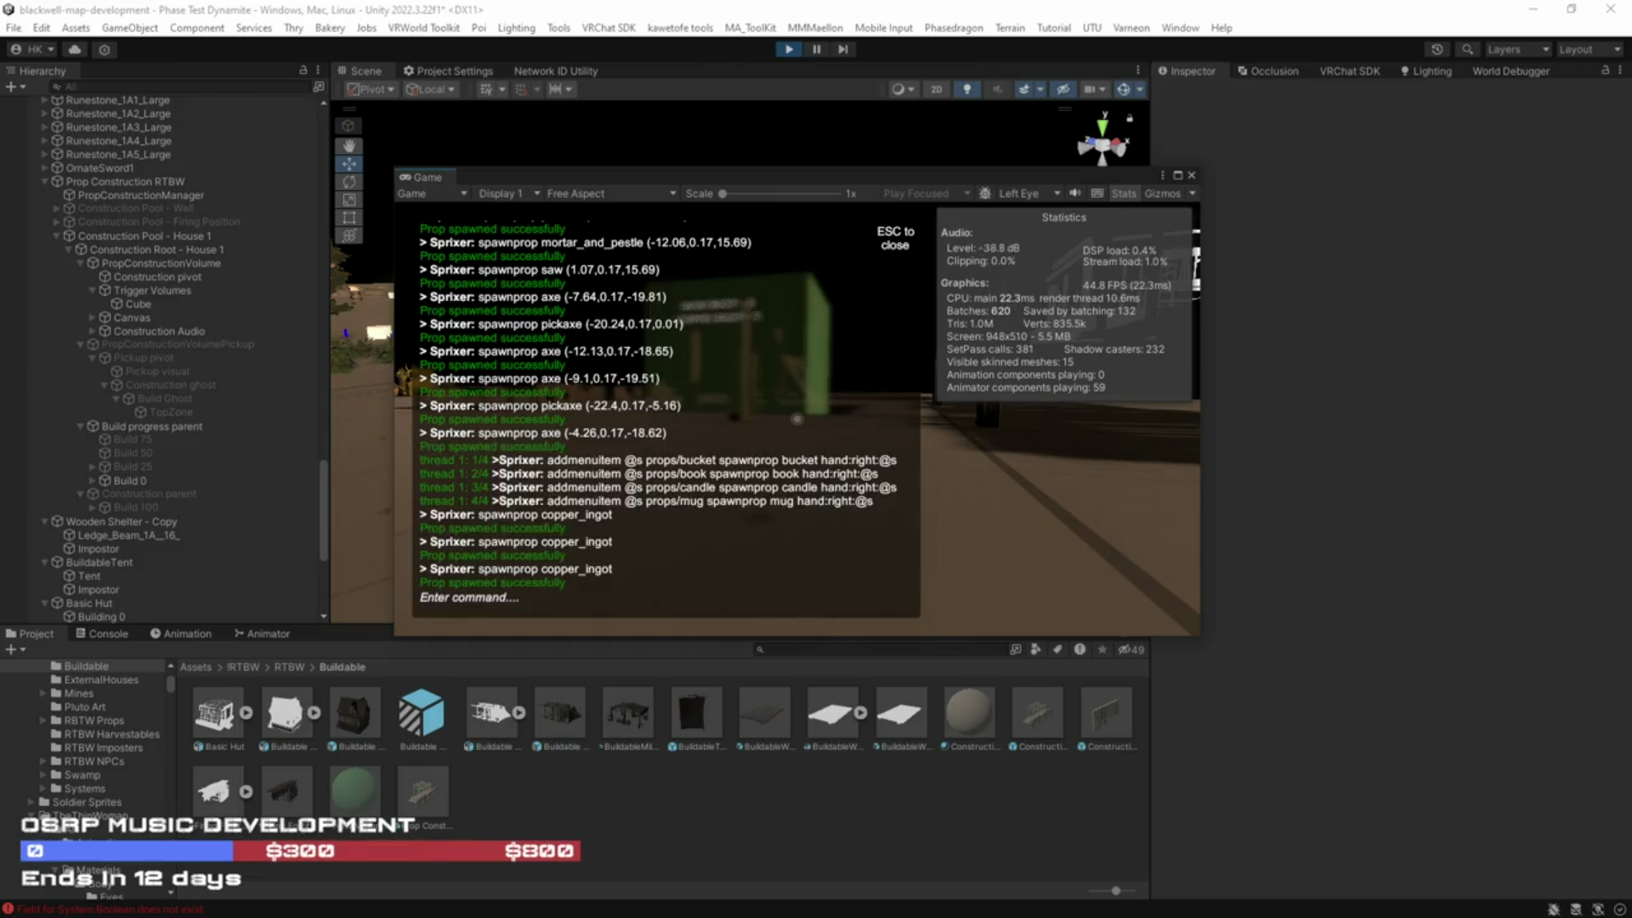
Step: Spawn an iron ingot with spawnprop iron_ingot, then close the console and simulator menu
key(Up)
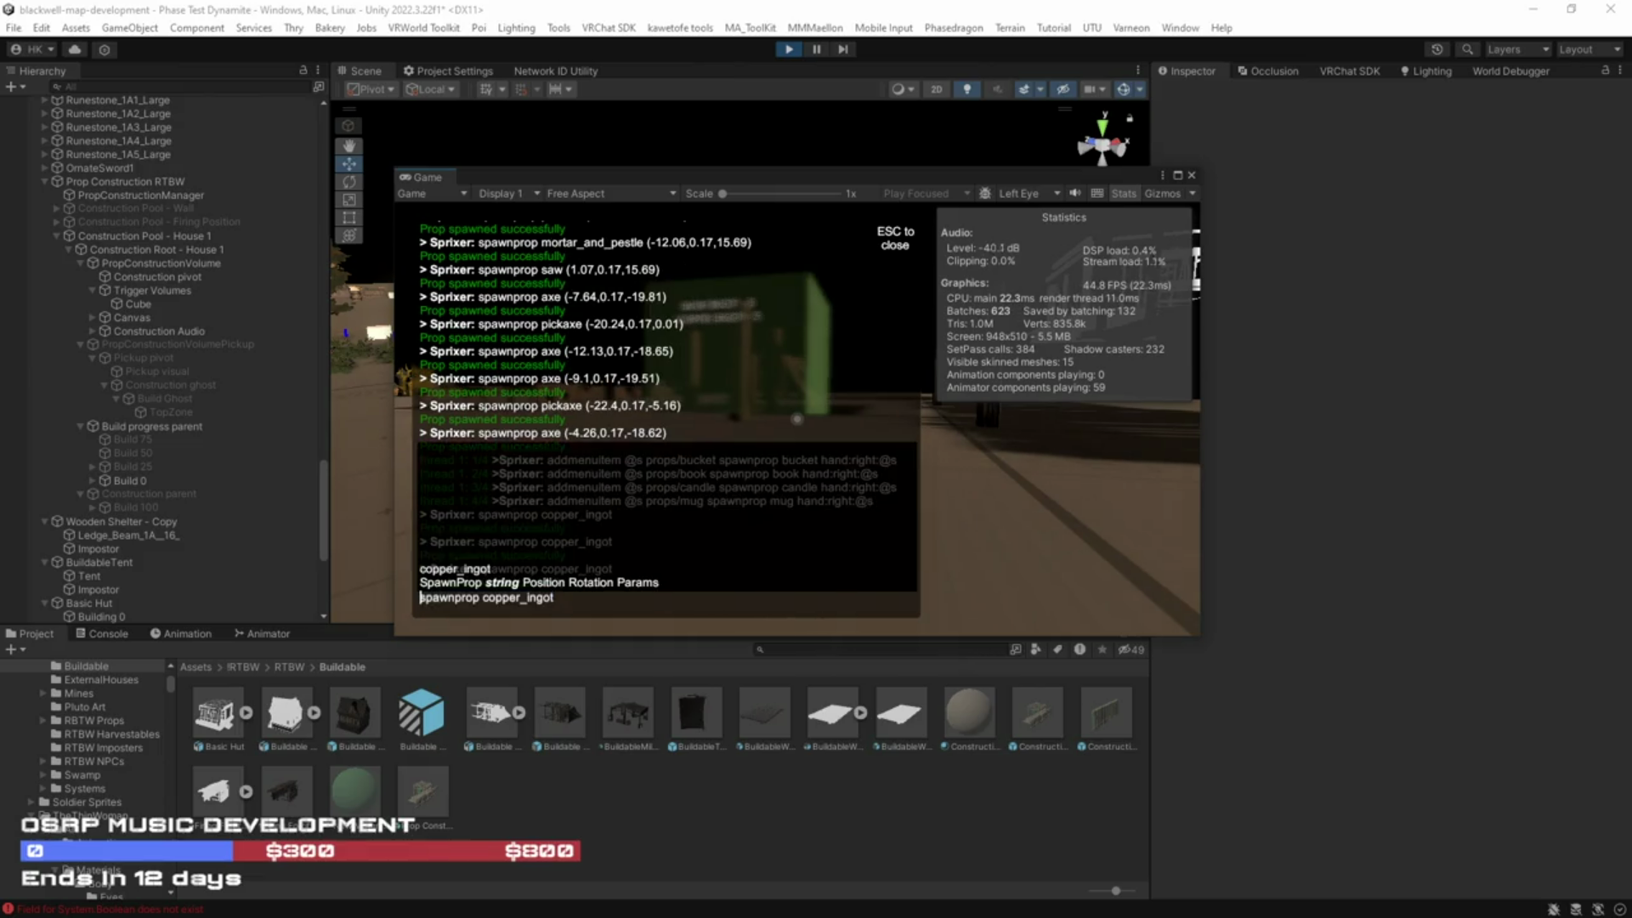
key(BackSpace)
key(BackSpace)
key(BackSpace)
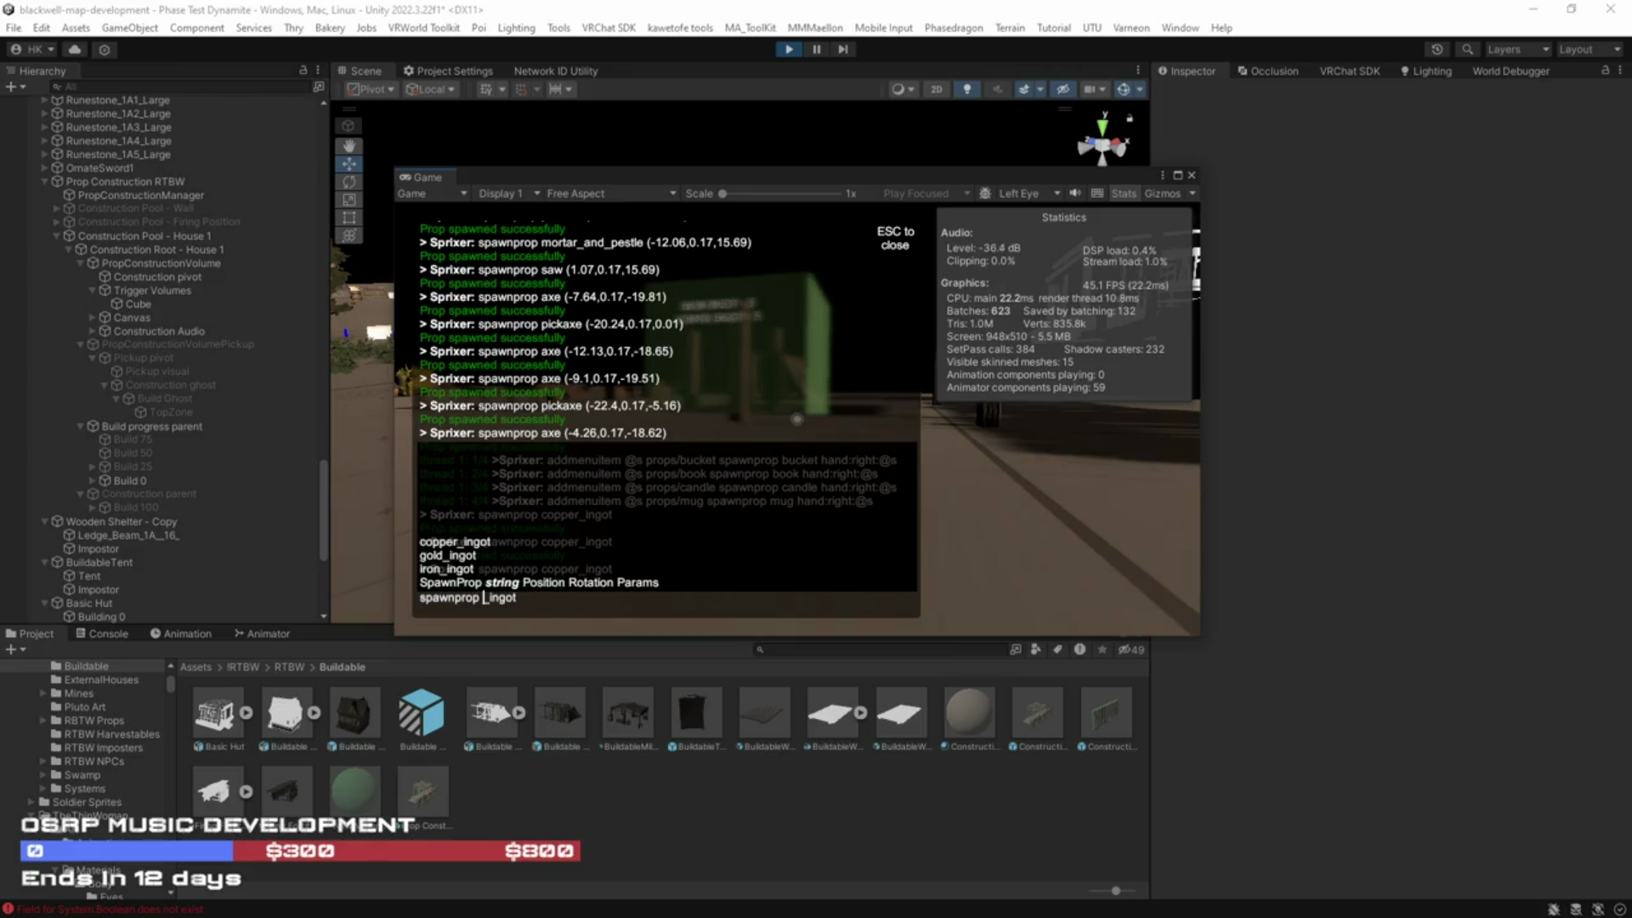
text(iron)
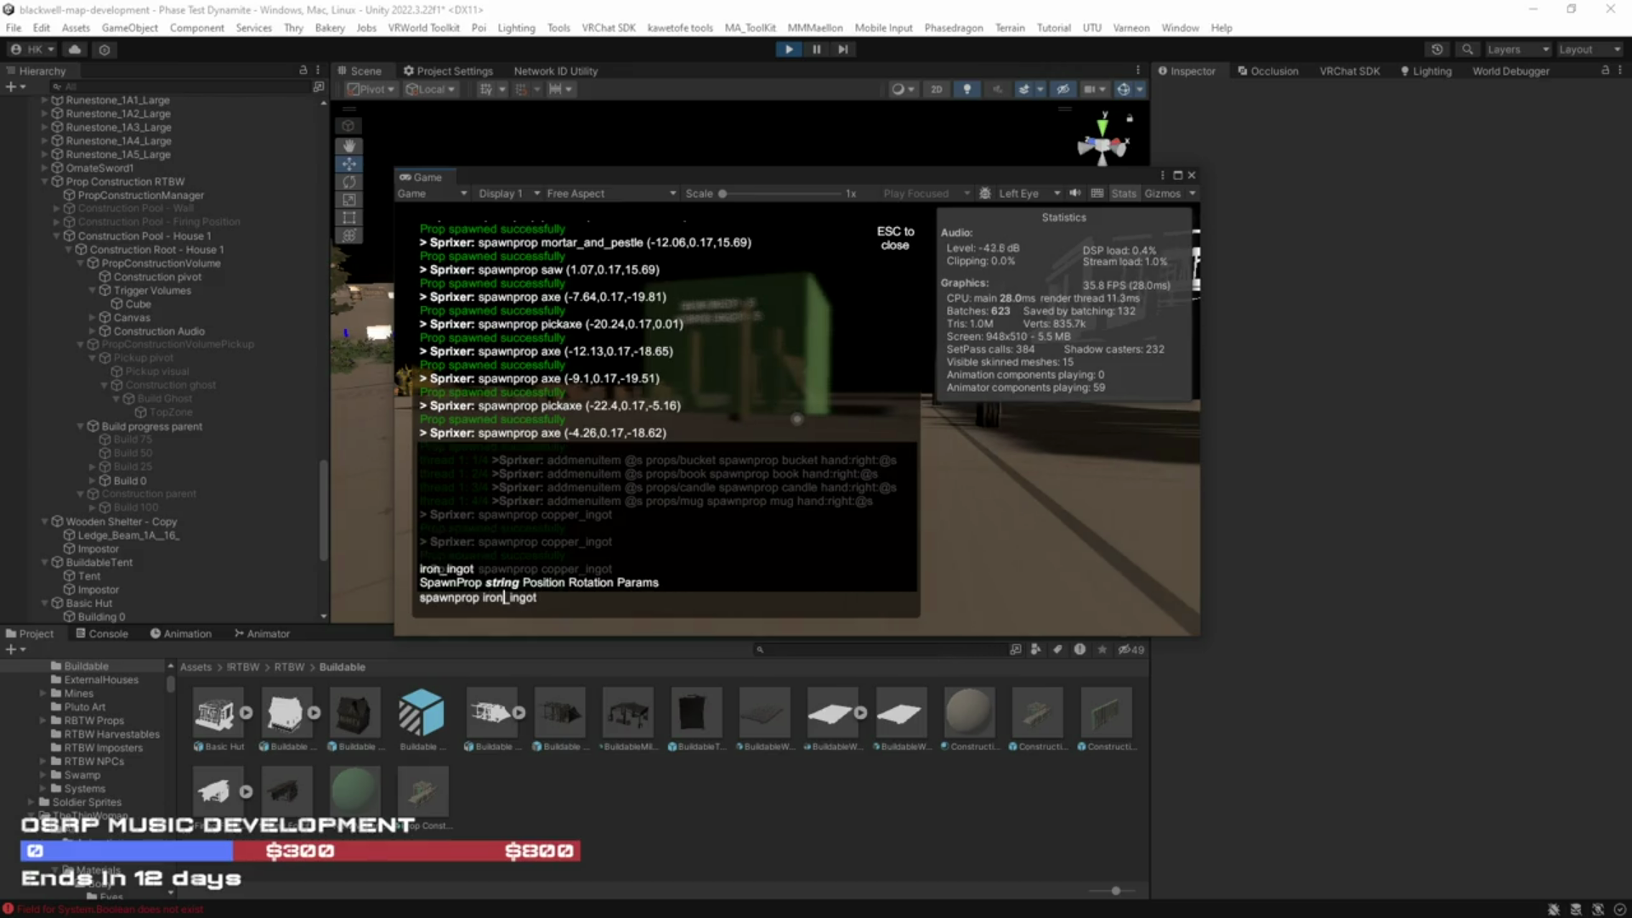
key(Return)
key(Escape)
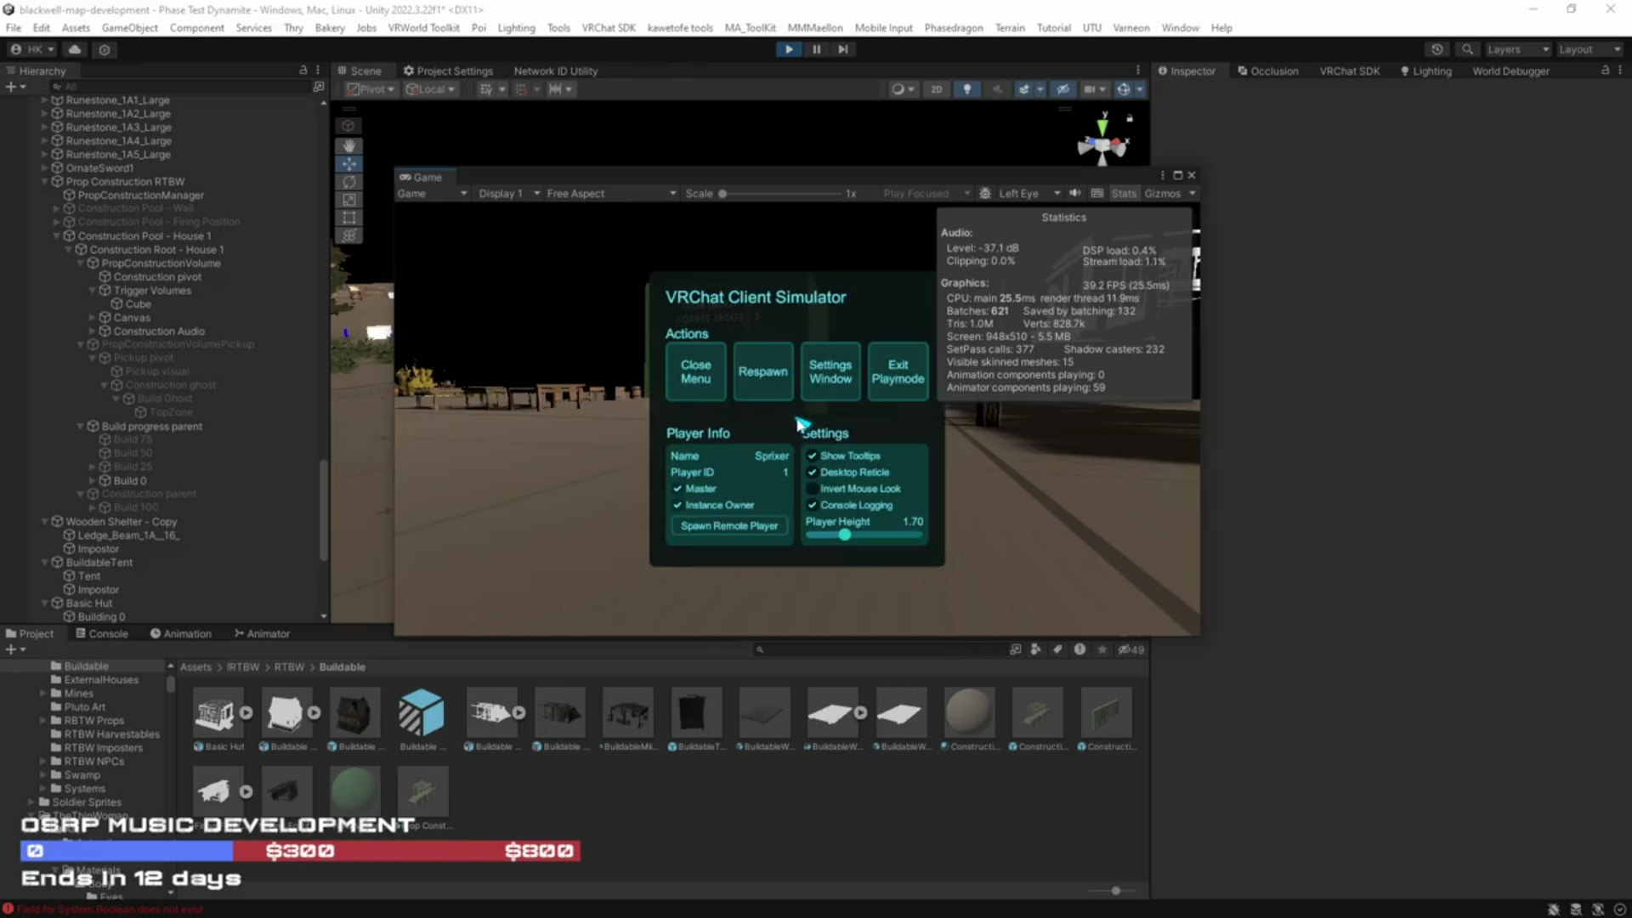
click(725, 395)
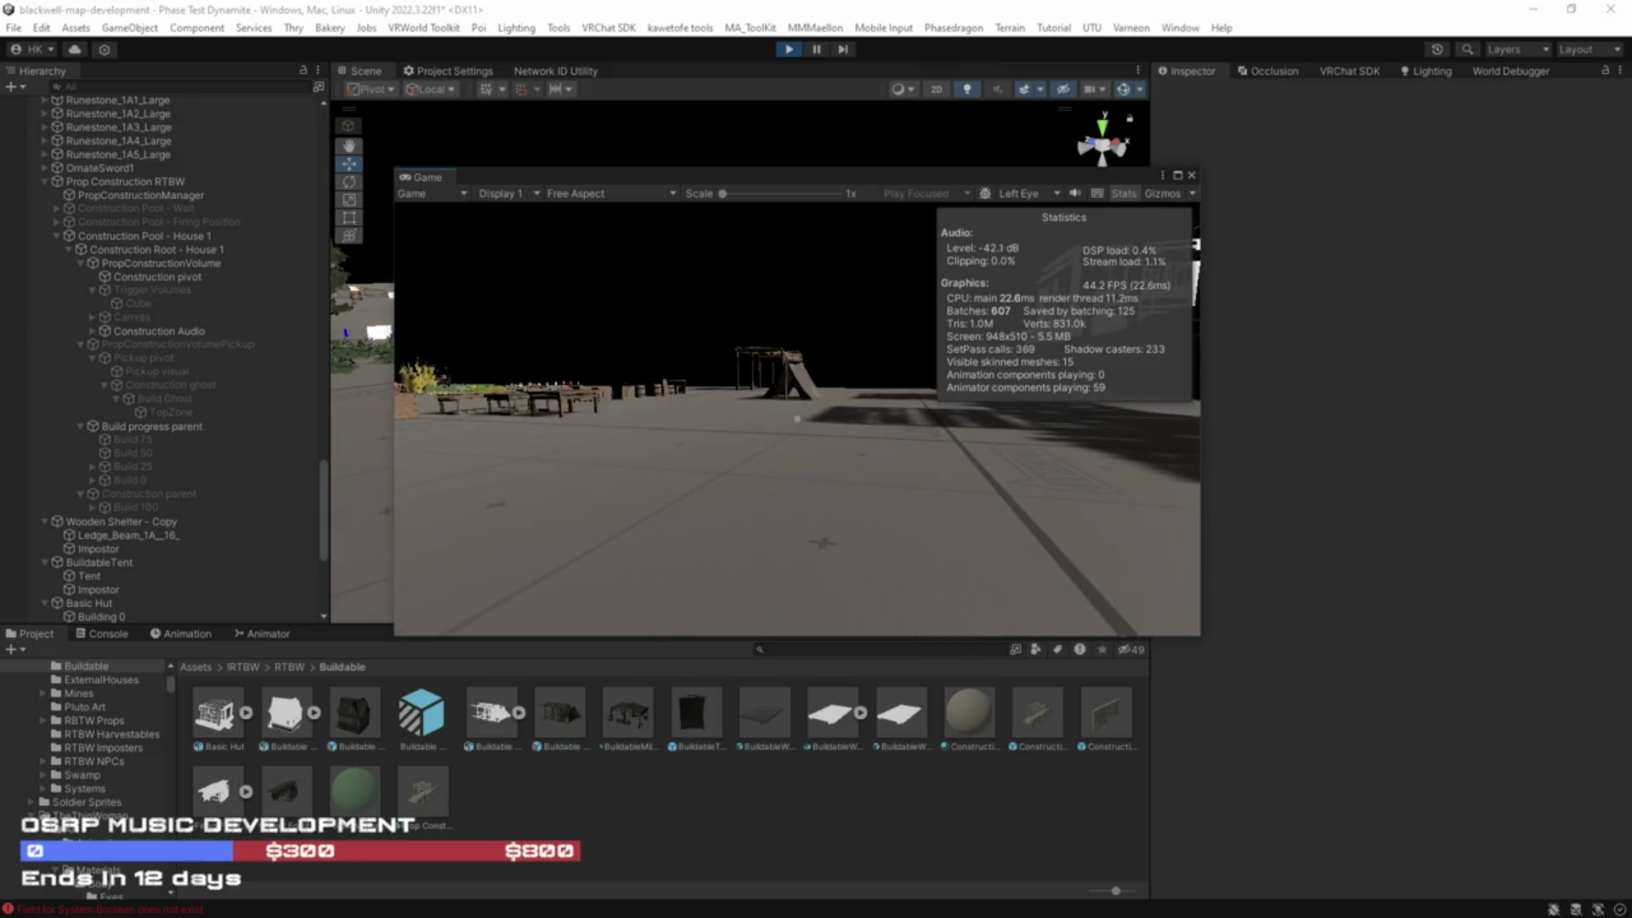
Step: Release the mouse from the running game and exit play mode with Ctrl+P
click(916, 630)
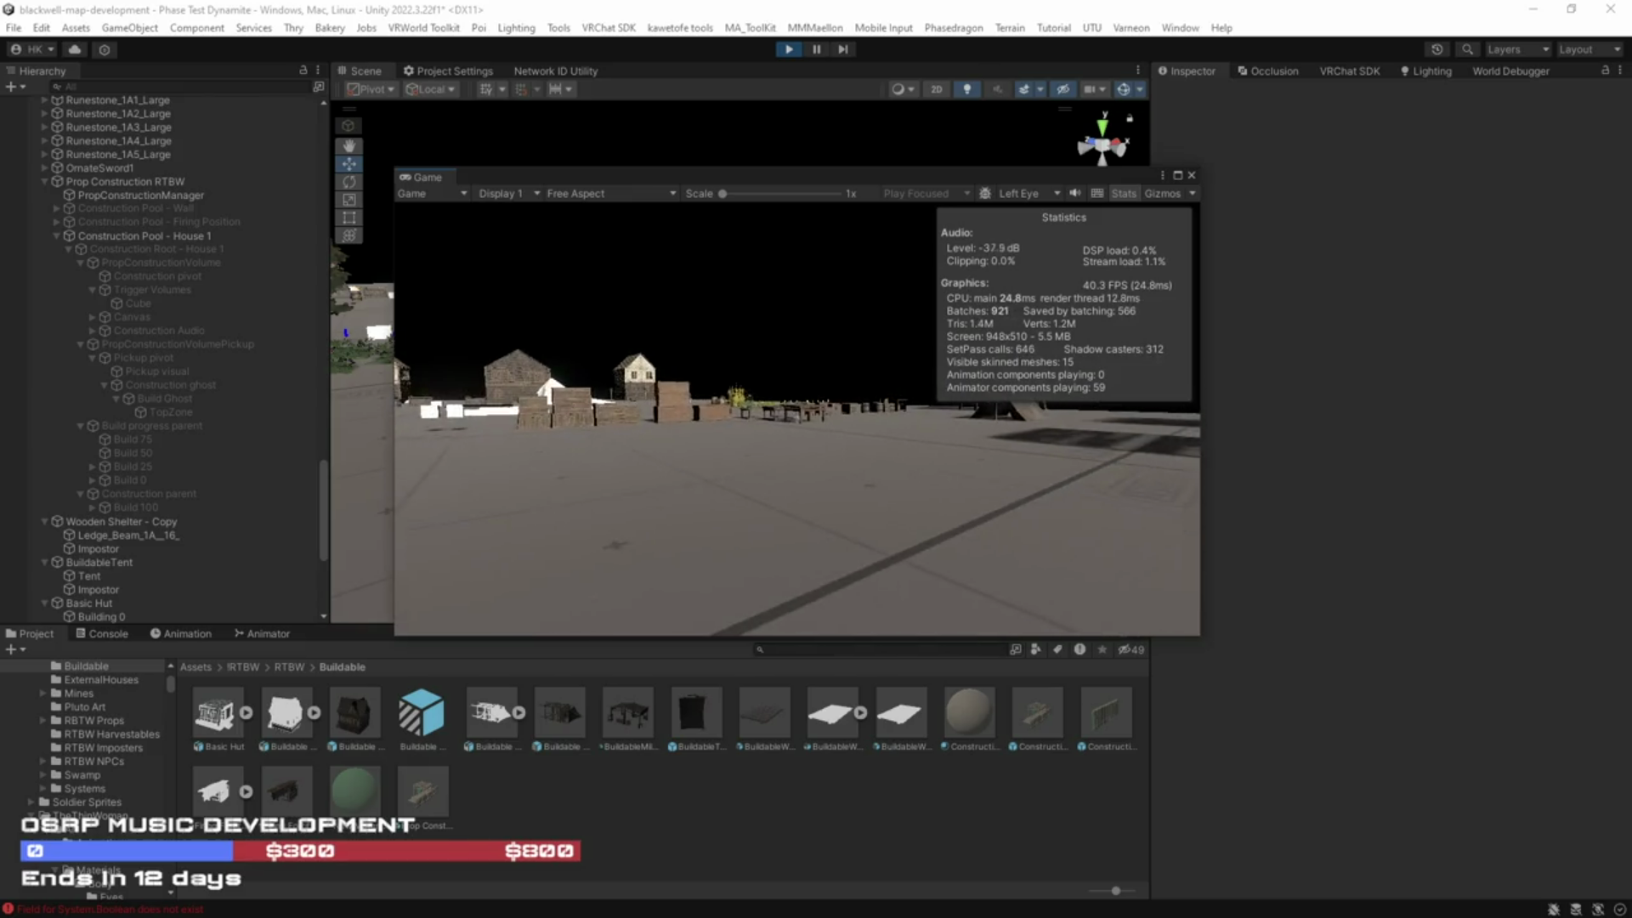
key(Escape)
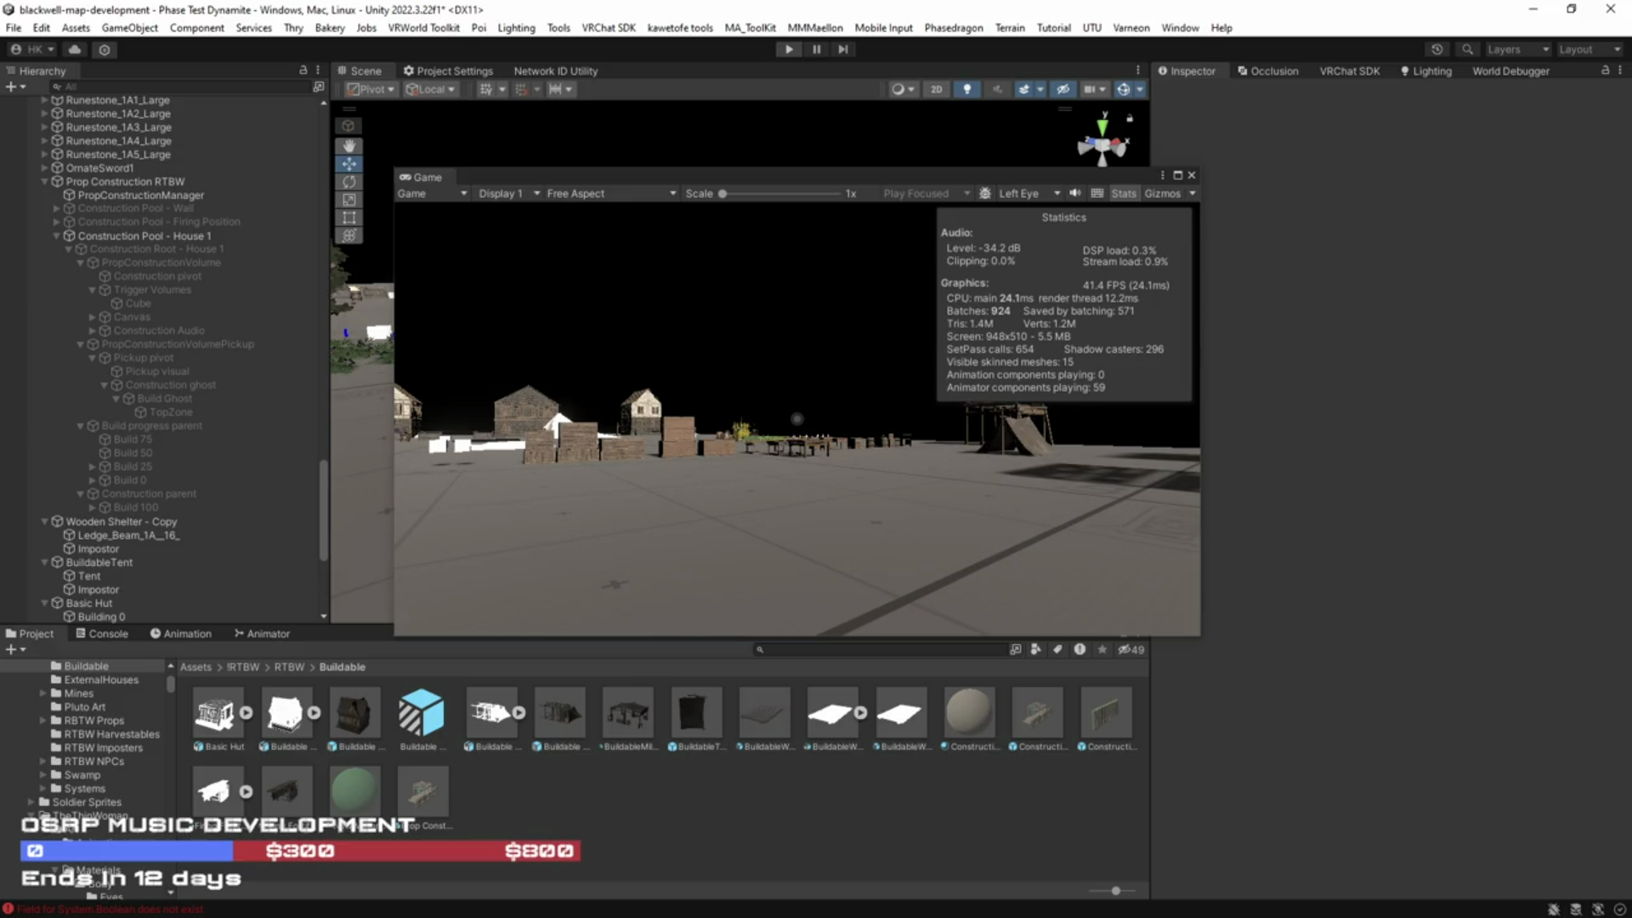
key(ctrl+p)
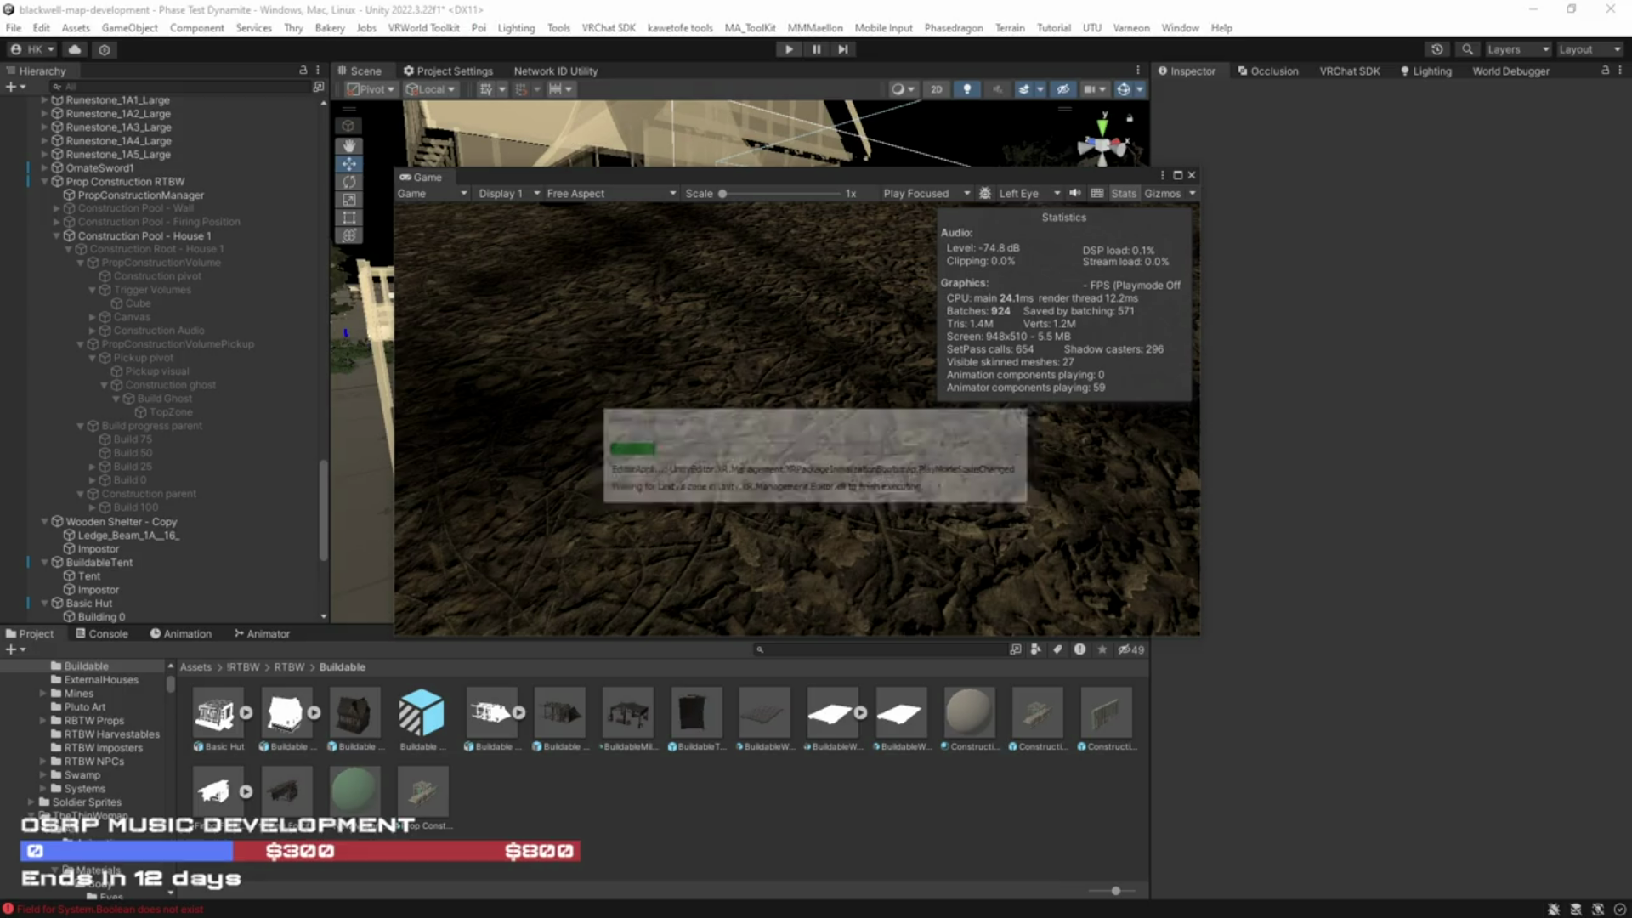
Step: Dock the floating Game window as a tab beside the Scene view, keeping the Scene view showing
mouse_move(549, 182)
mouse_down()
mouse_move(829, 325)
mouse_move(1103, 382)
mouse_up()
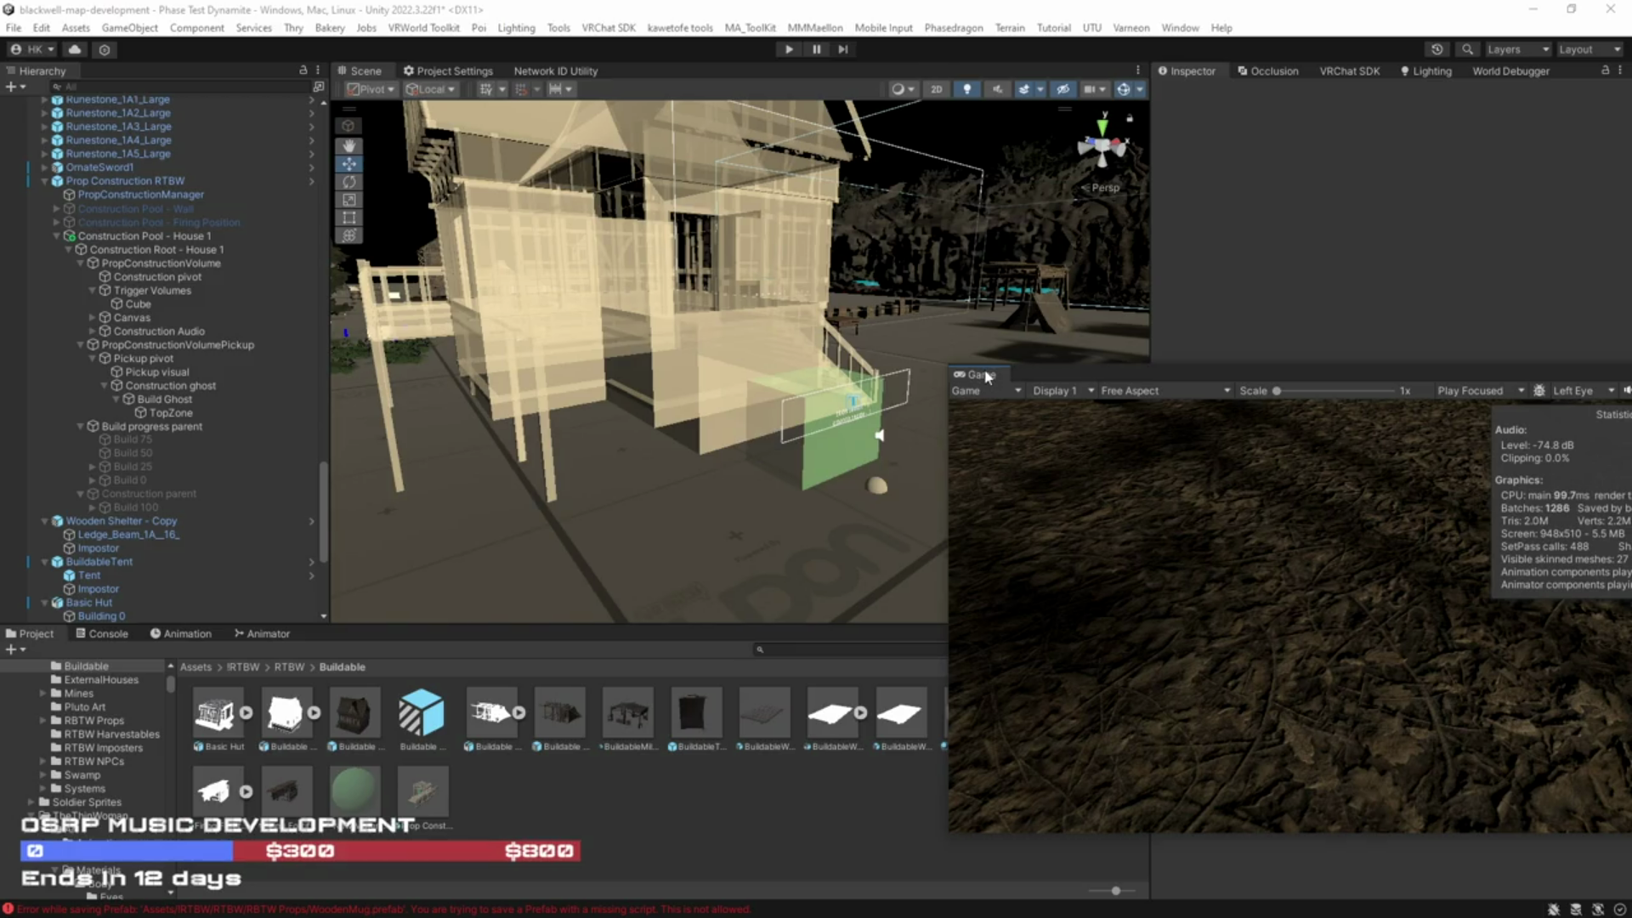
drag(1039, 380, 999, 355)
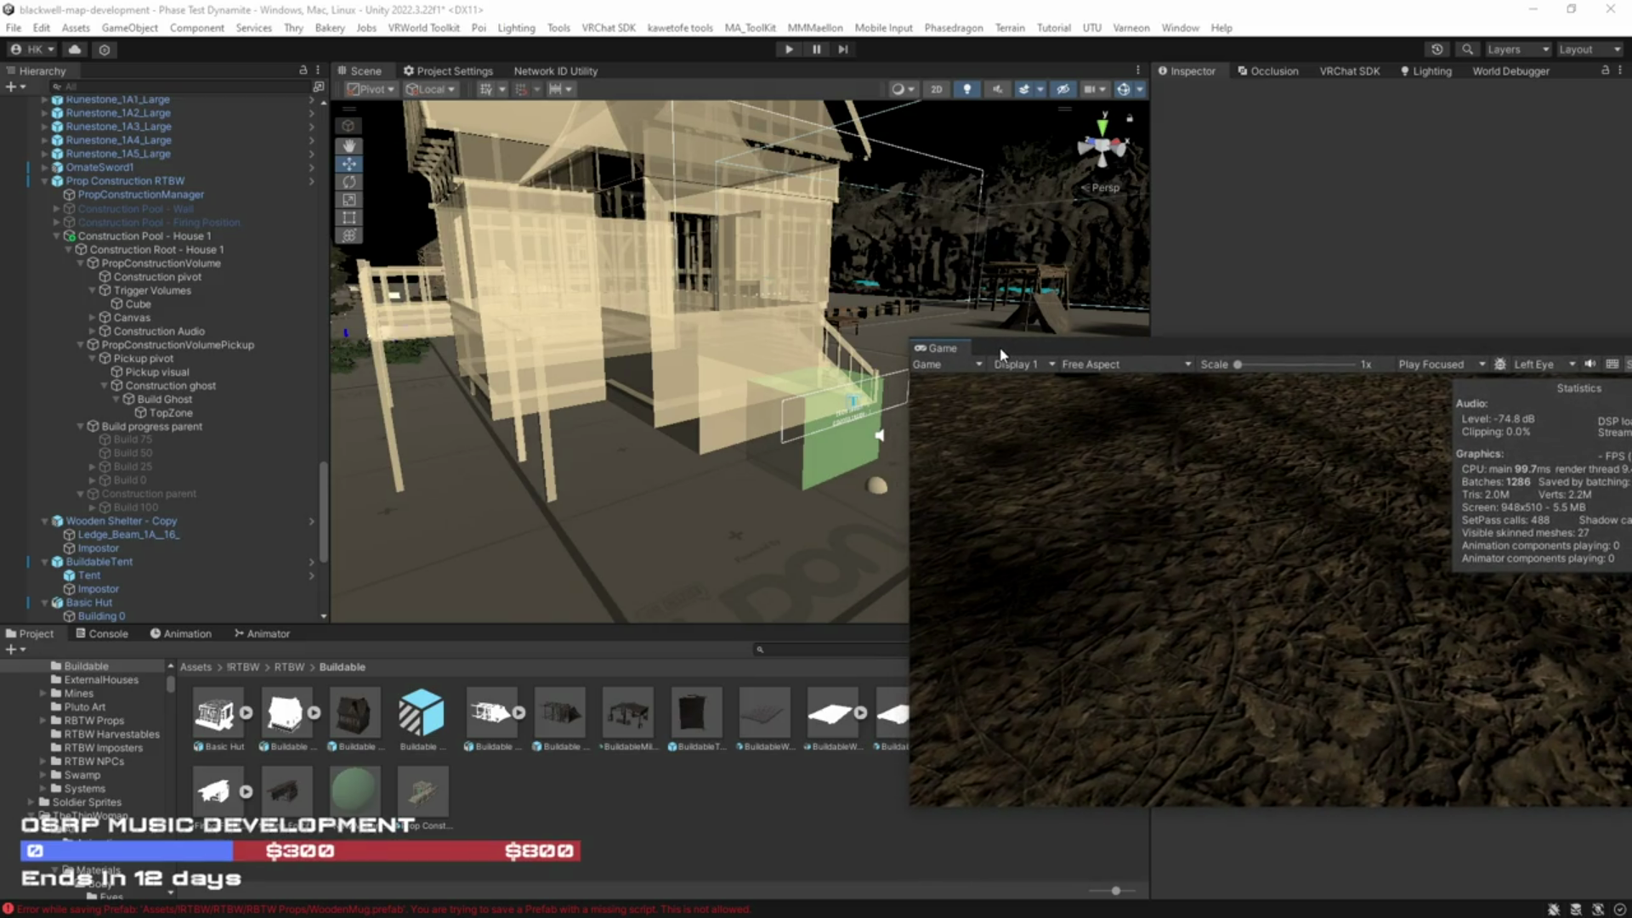
drag(998, 355, 998, 354)
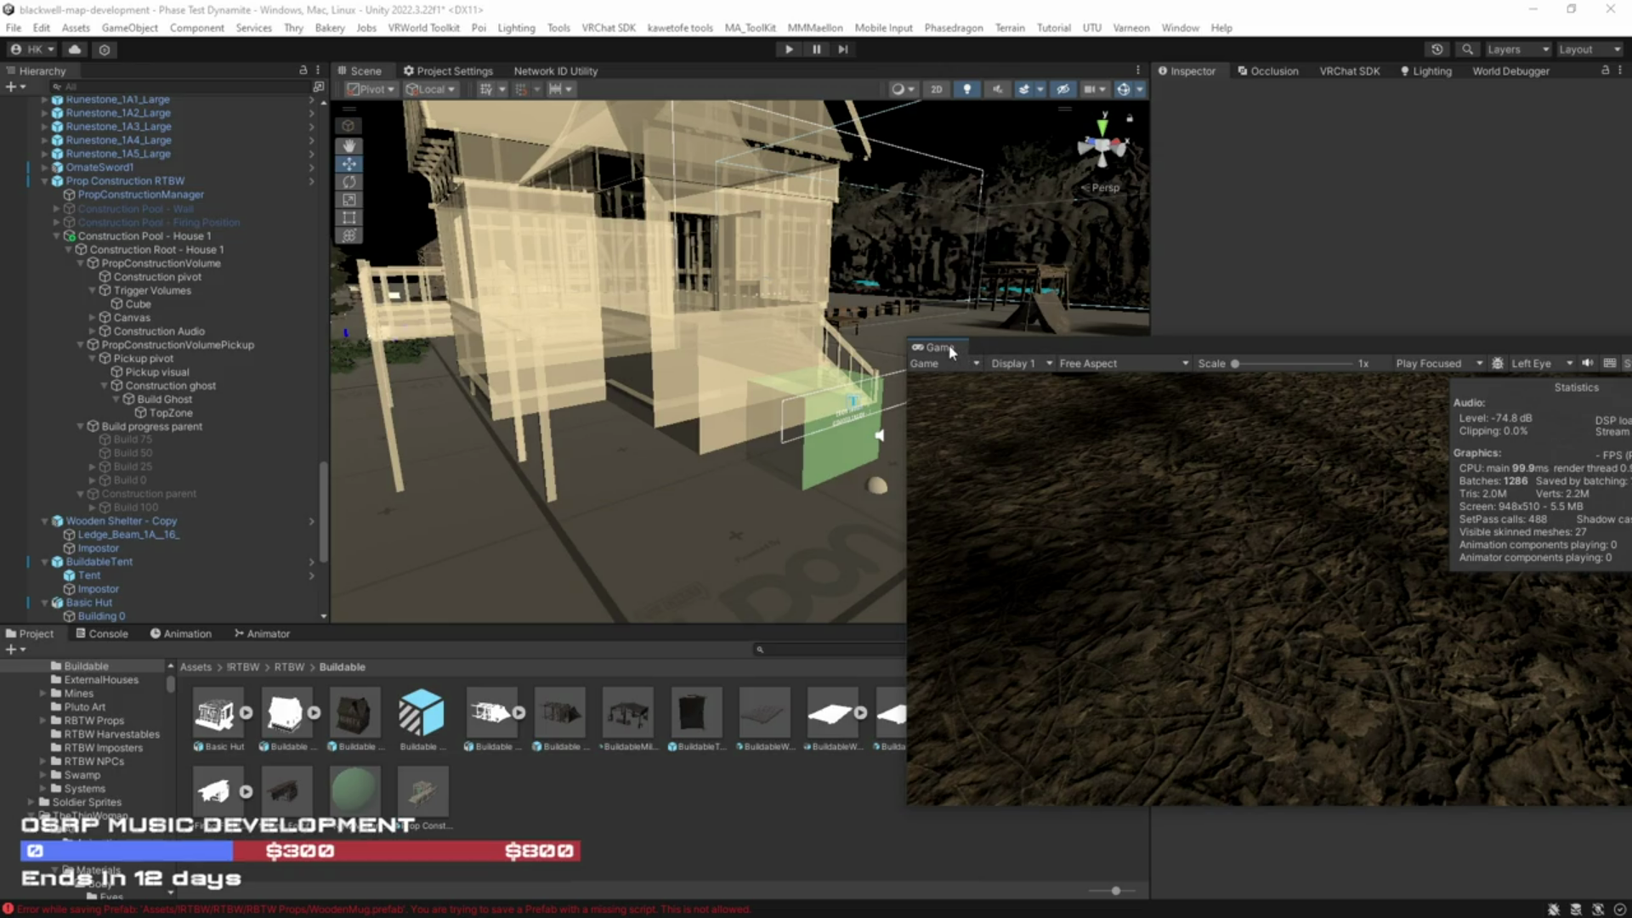
drag(950, 352, 425, 75)
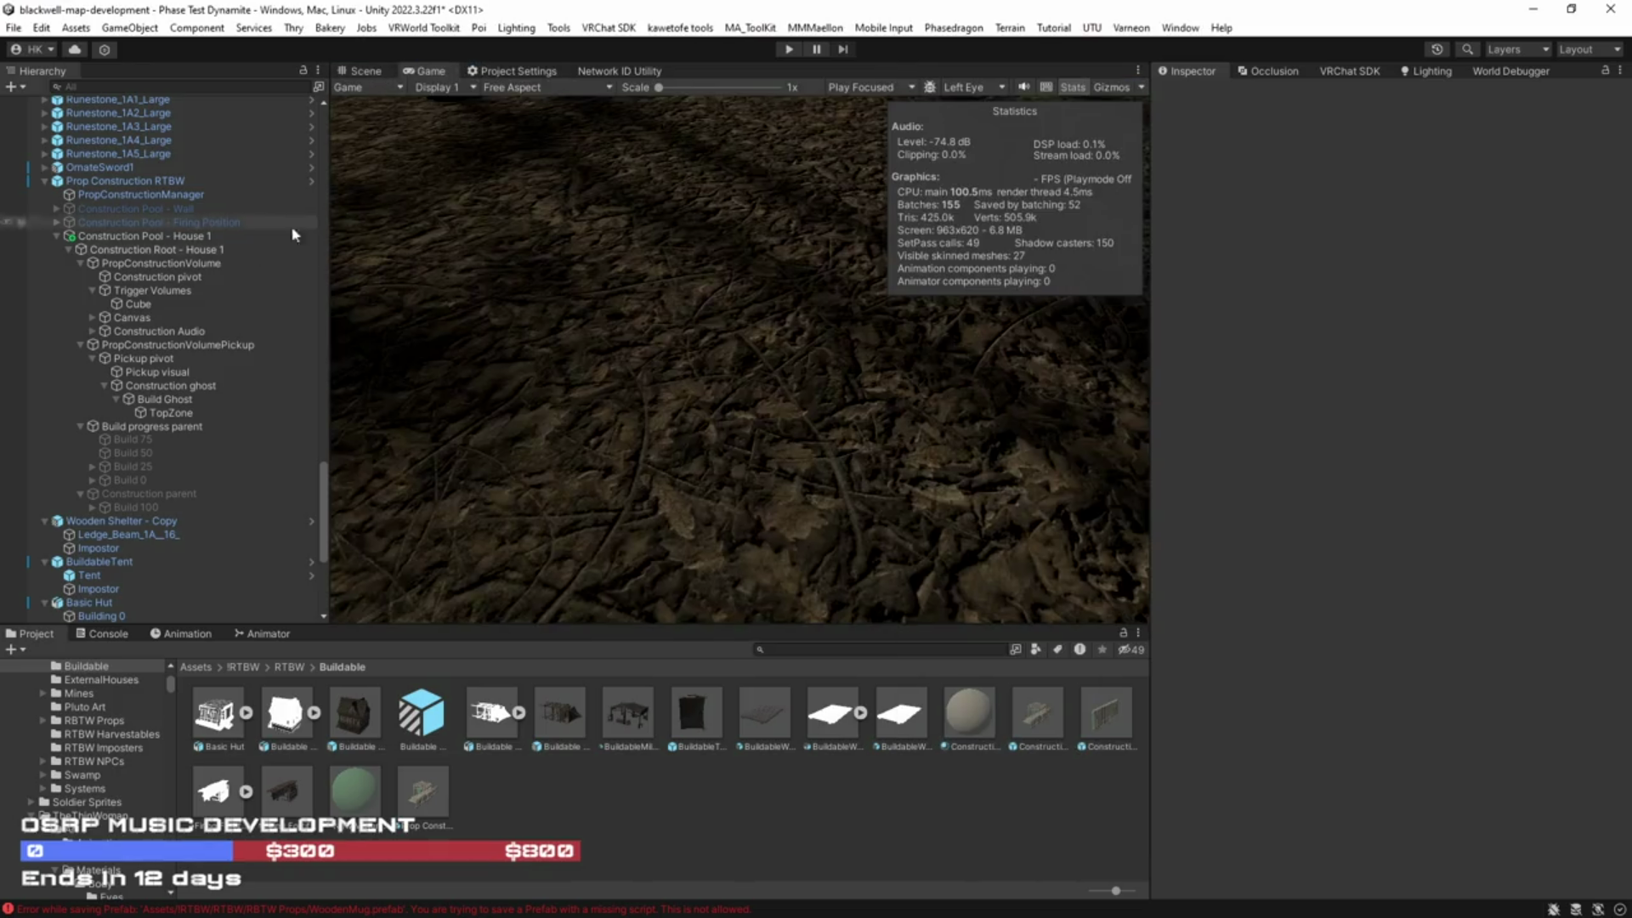
click(364, 70)
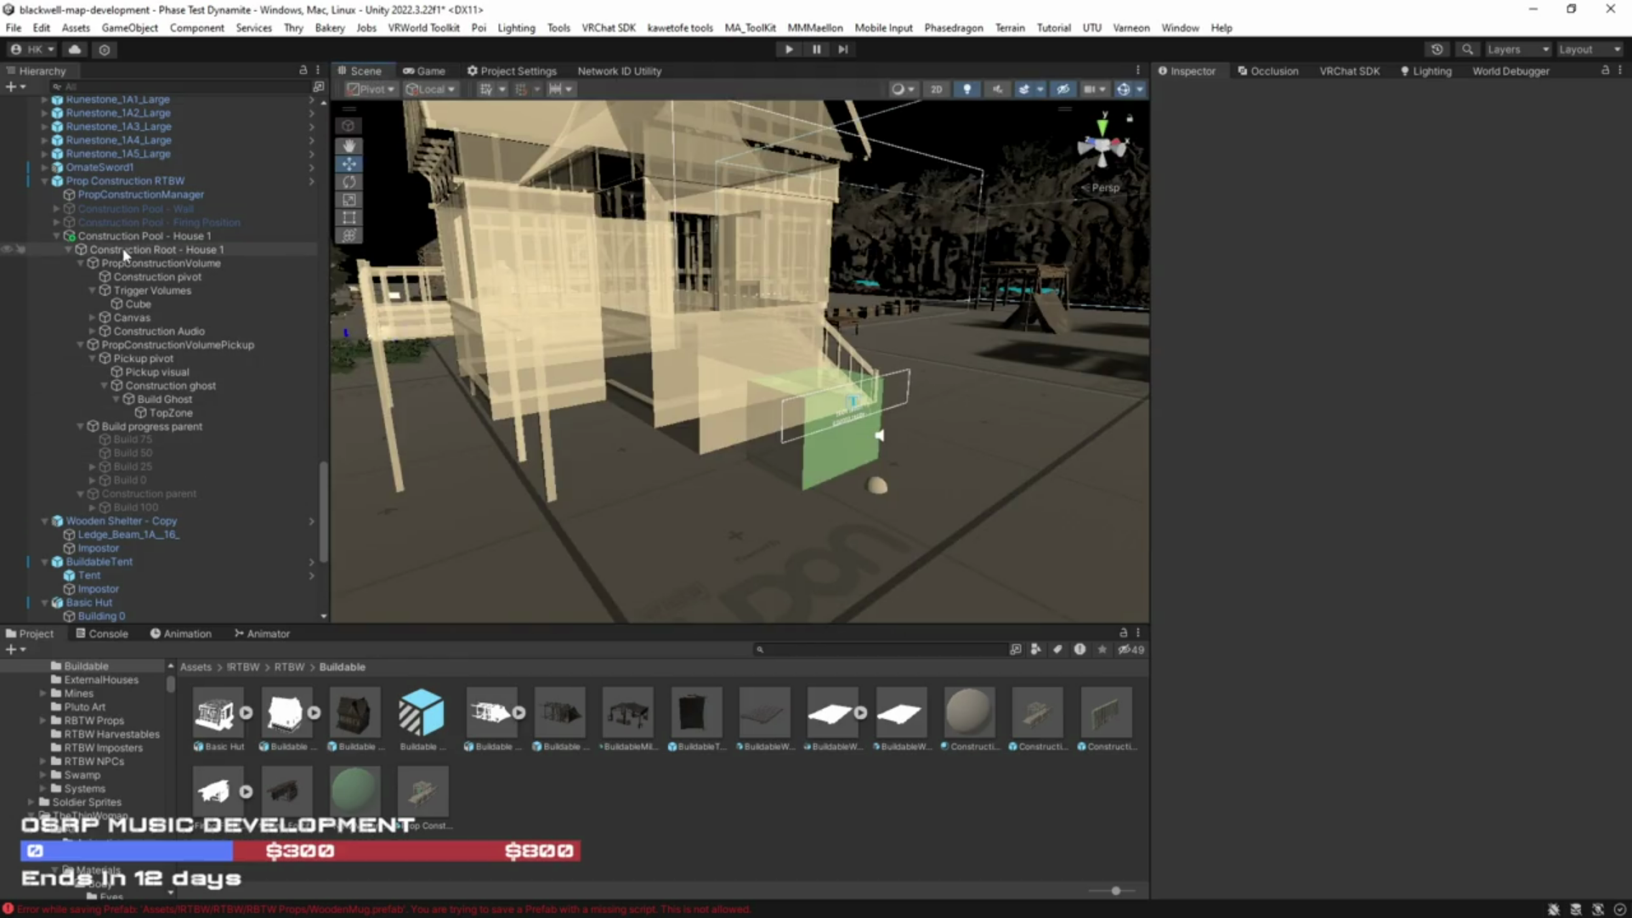
Step: Duplicate Construction Root - House 1 twice with Ctrl+D
click(69, 249)
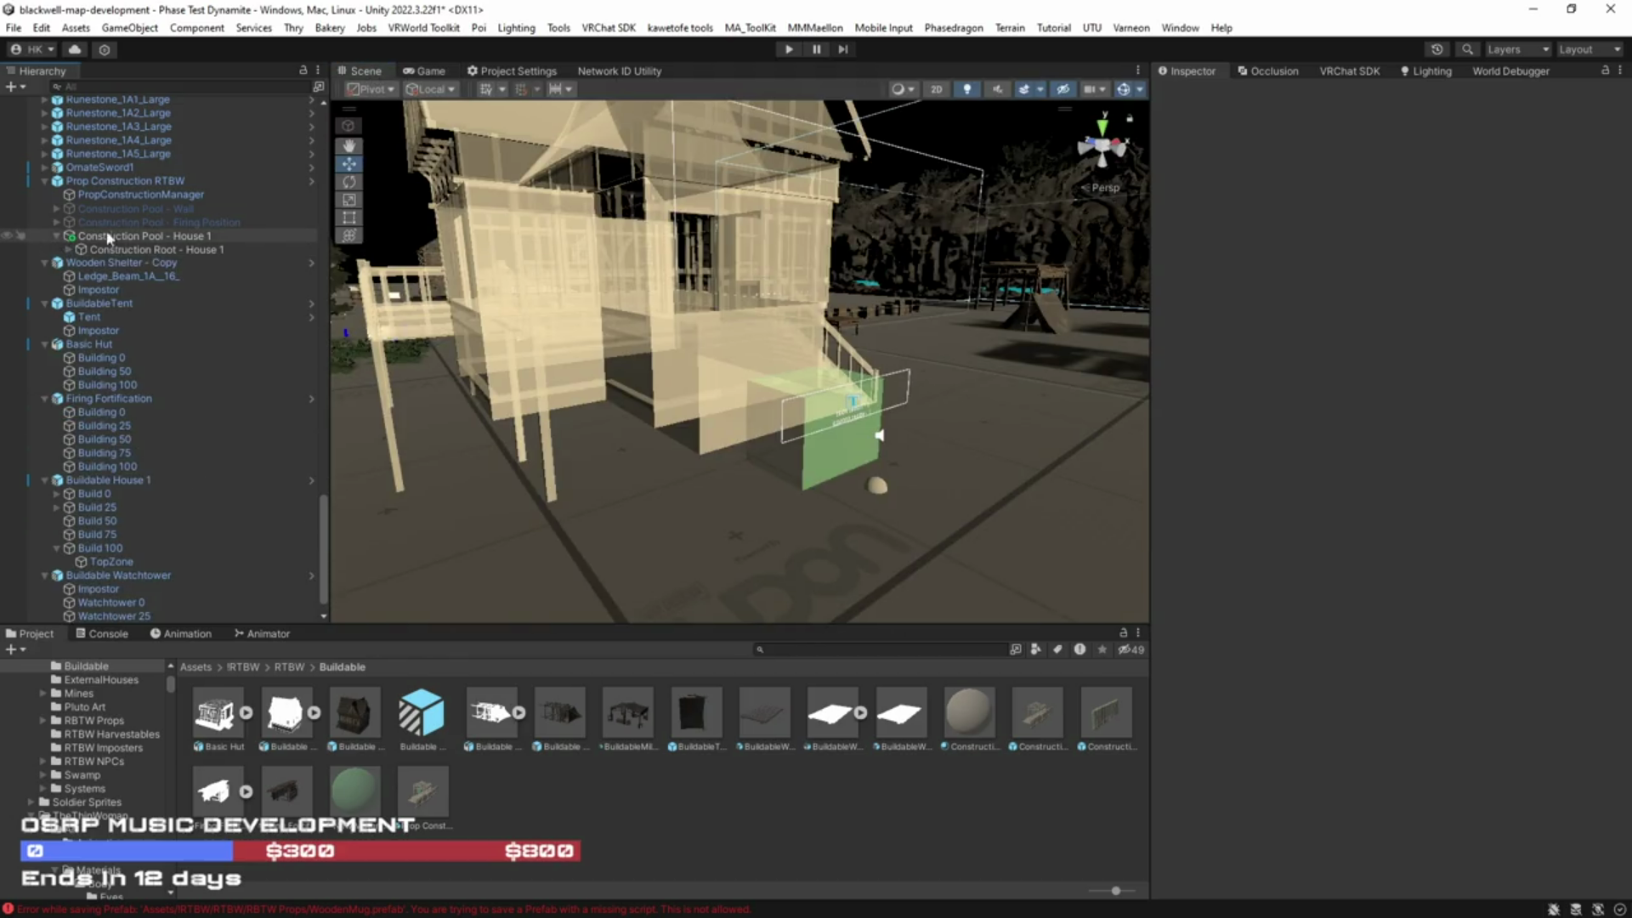
click(135, 250)
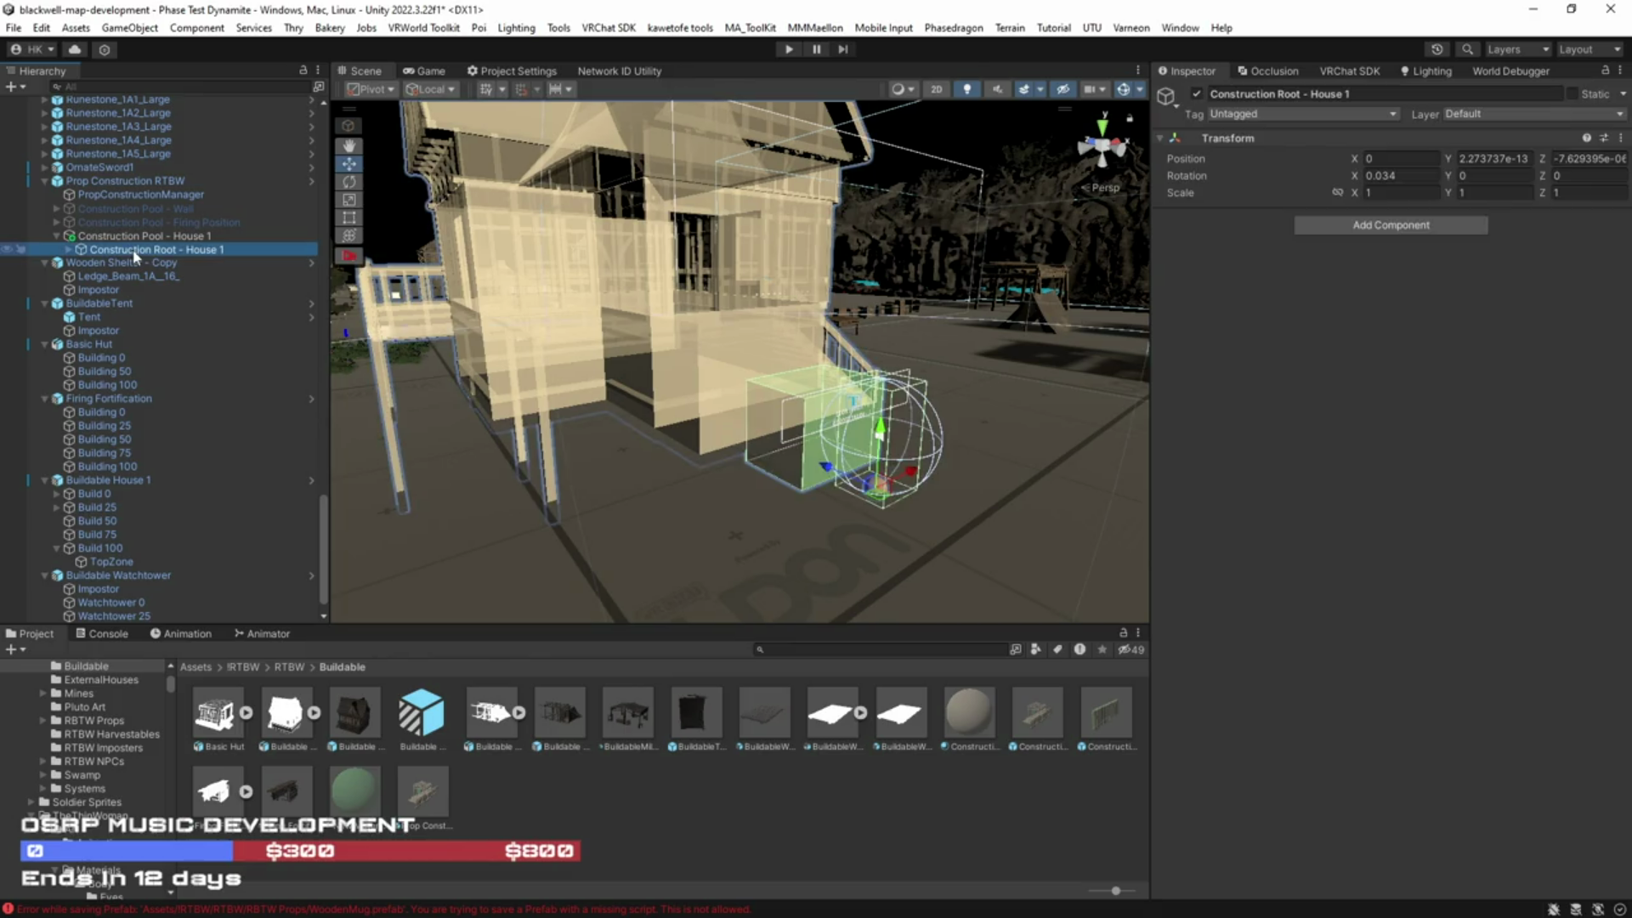
click(119, 238)
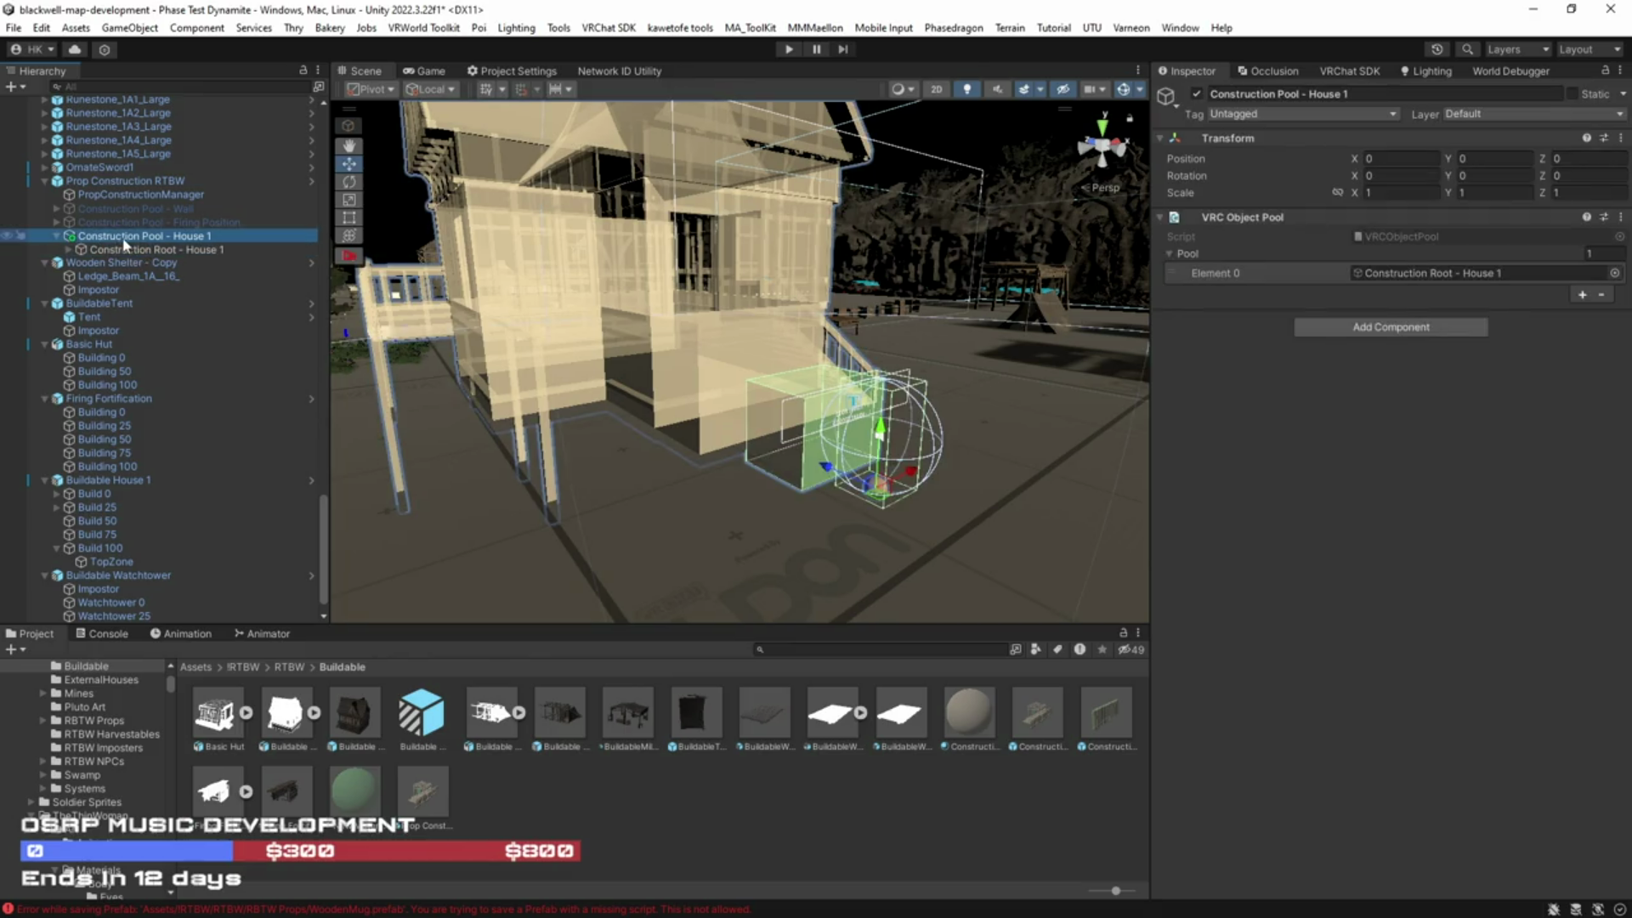
click(134, 252)
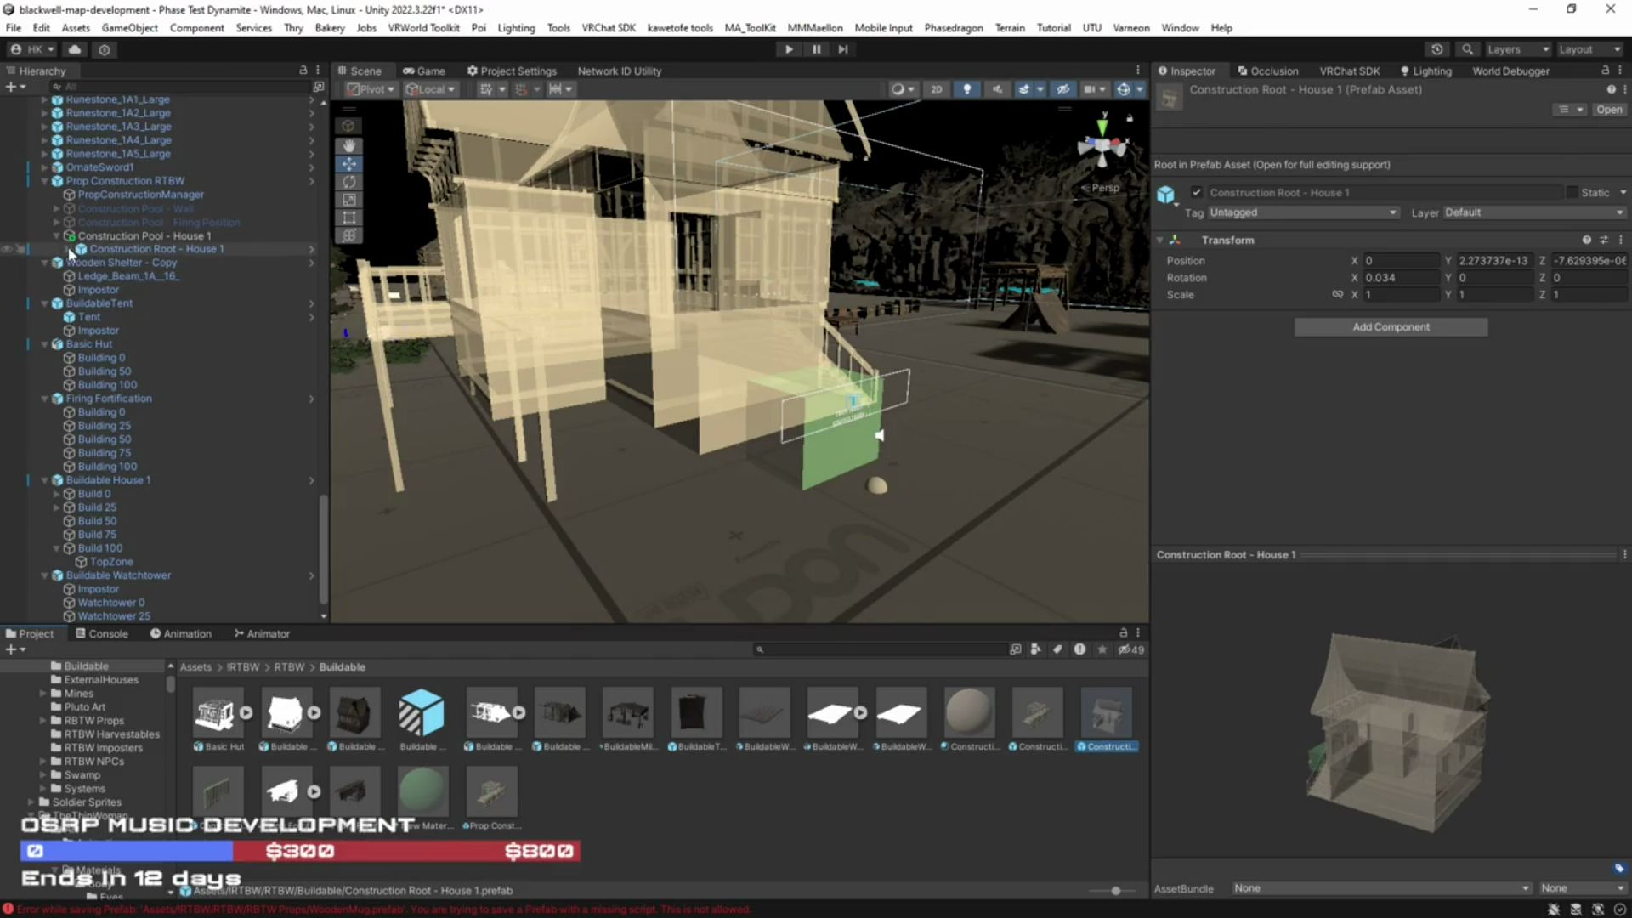
click(102, 250)
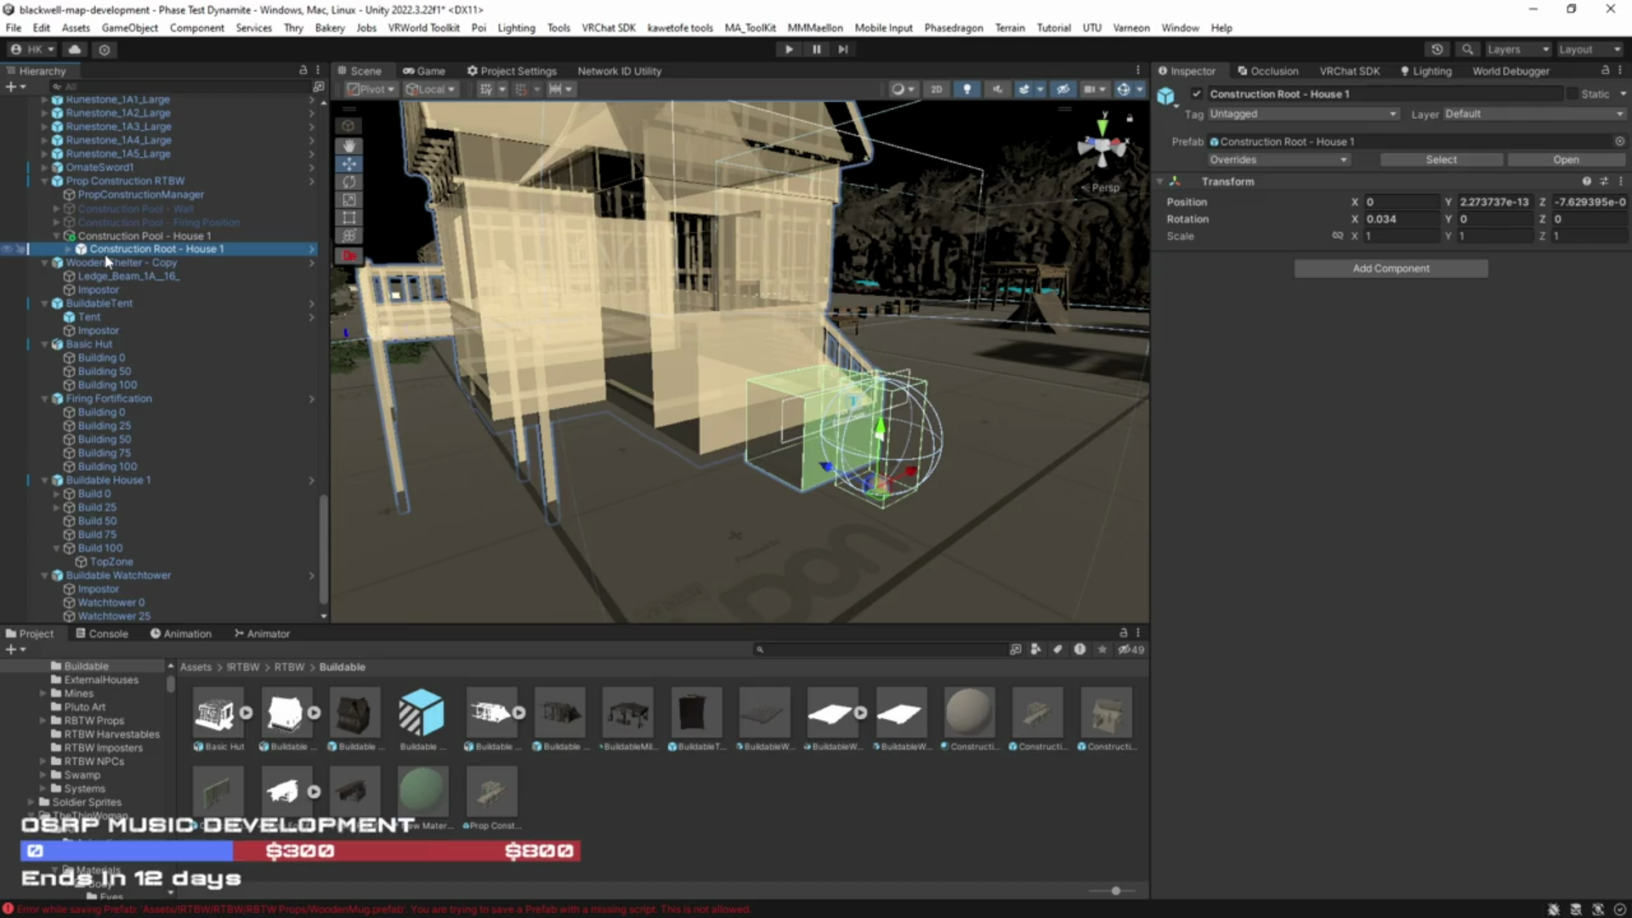
key(ctrl+d)
key(ctrl+d)
Step: Add the copies (1) and (2) to the House 1 VRC Object Pool array
click(136, 235)
drag(176, 262, 1207, 253)
drag(1060, 280, 1190, 255)
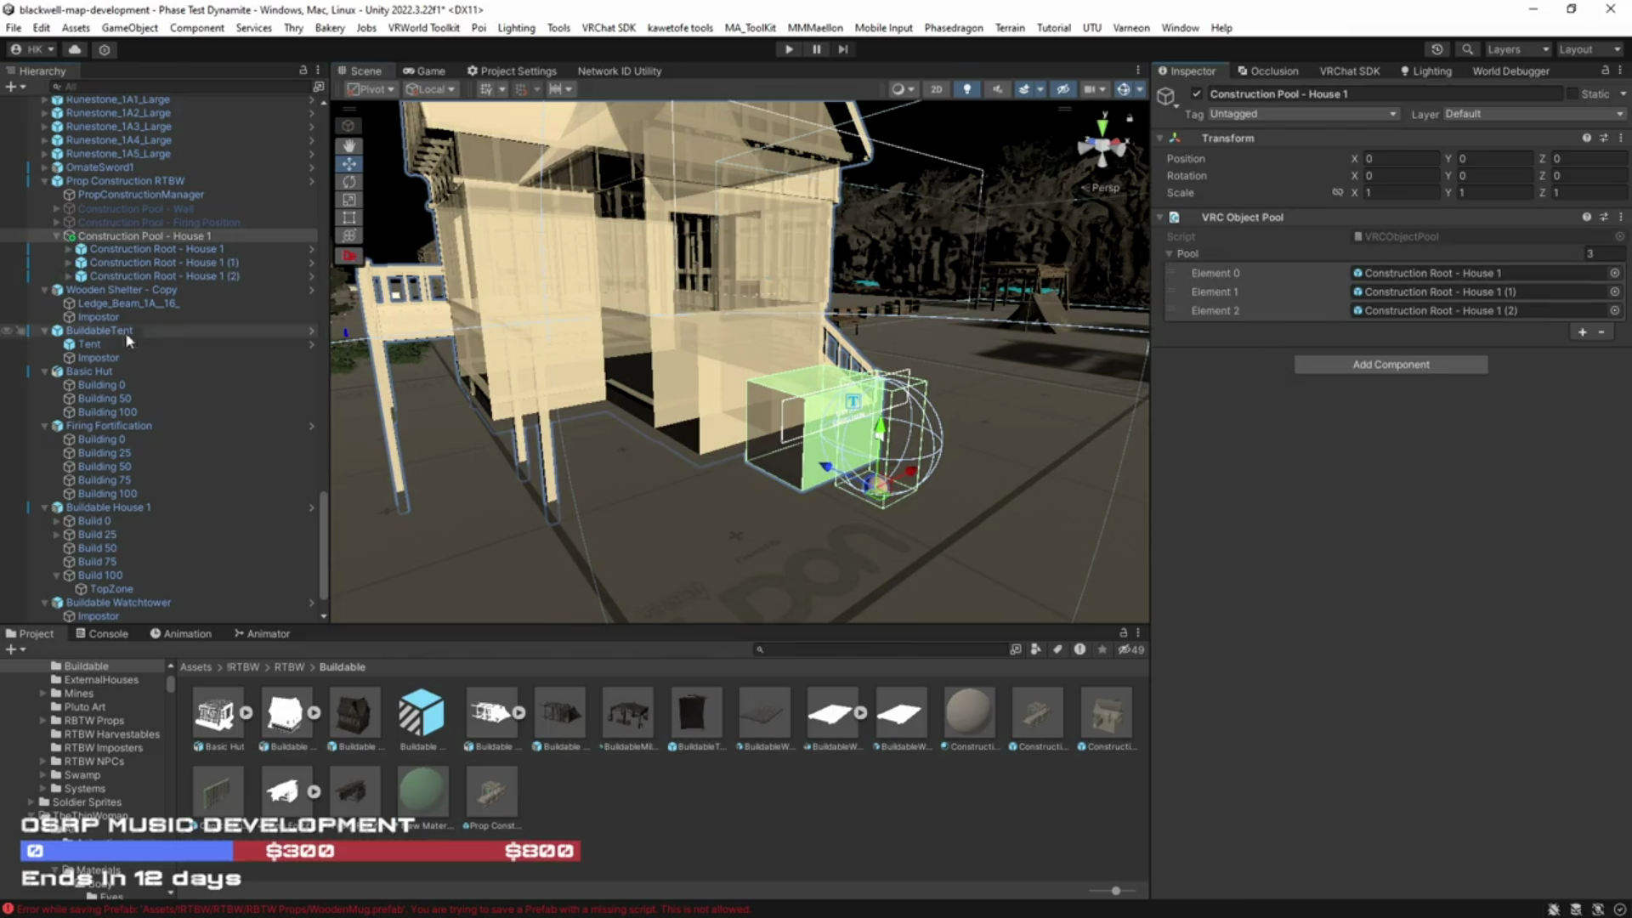
click(57, 235)
Step: Activate the disabled Construction Pool - Wall and Firing Position objects
click(196, 181)
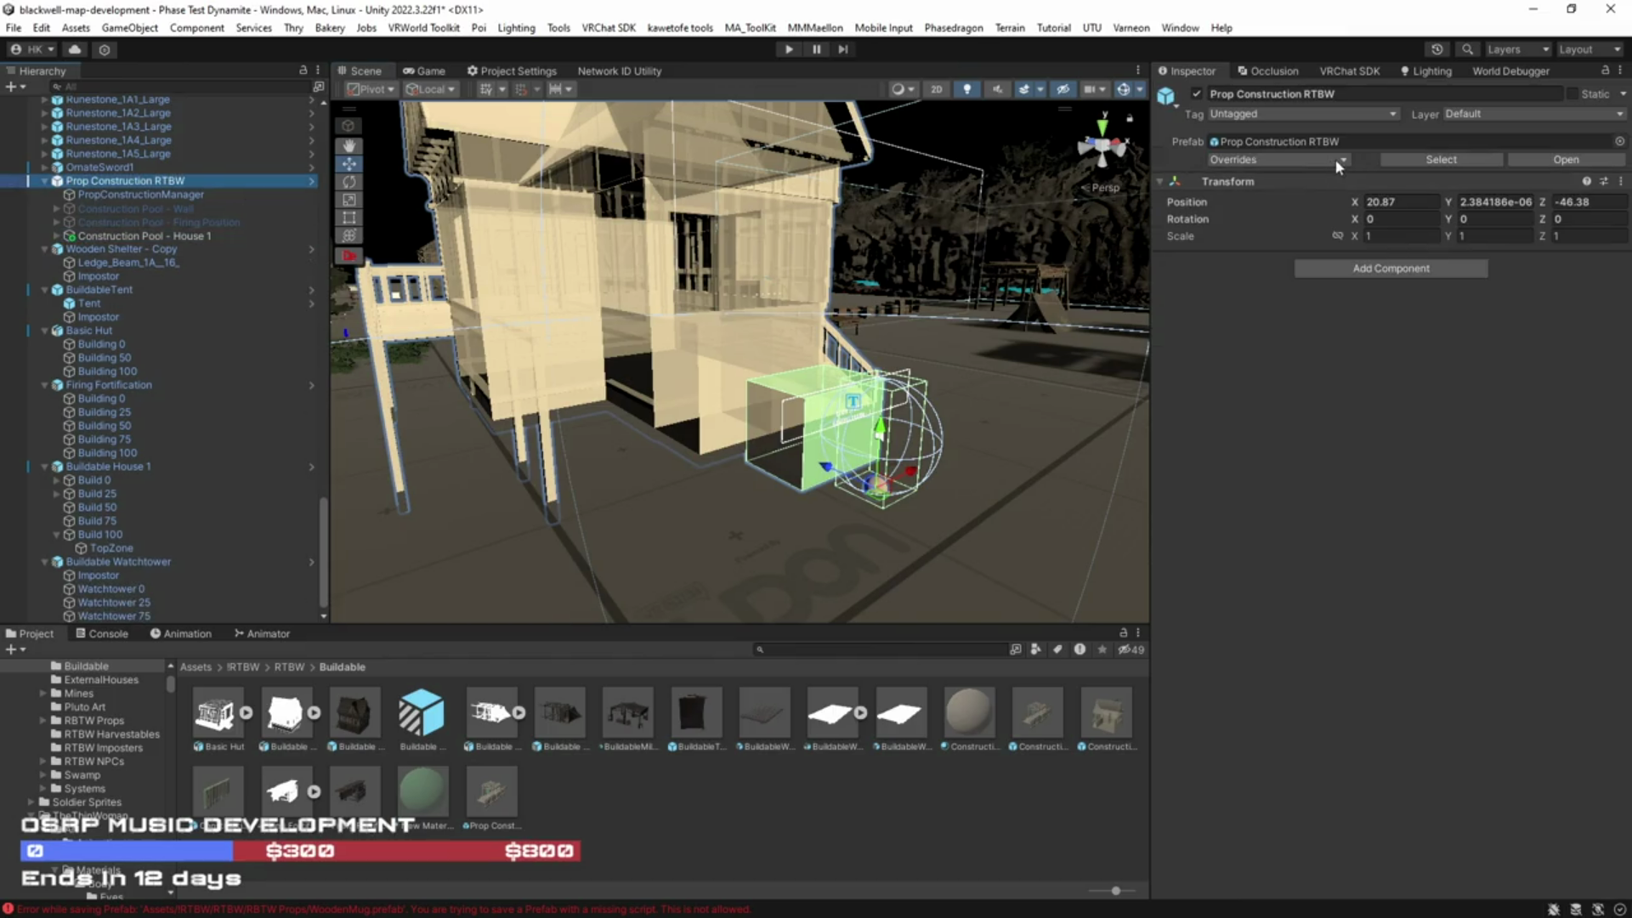
click(1337, 162)
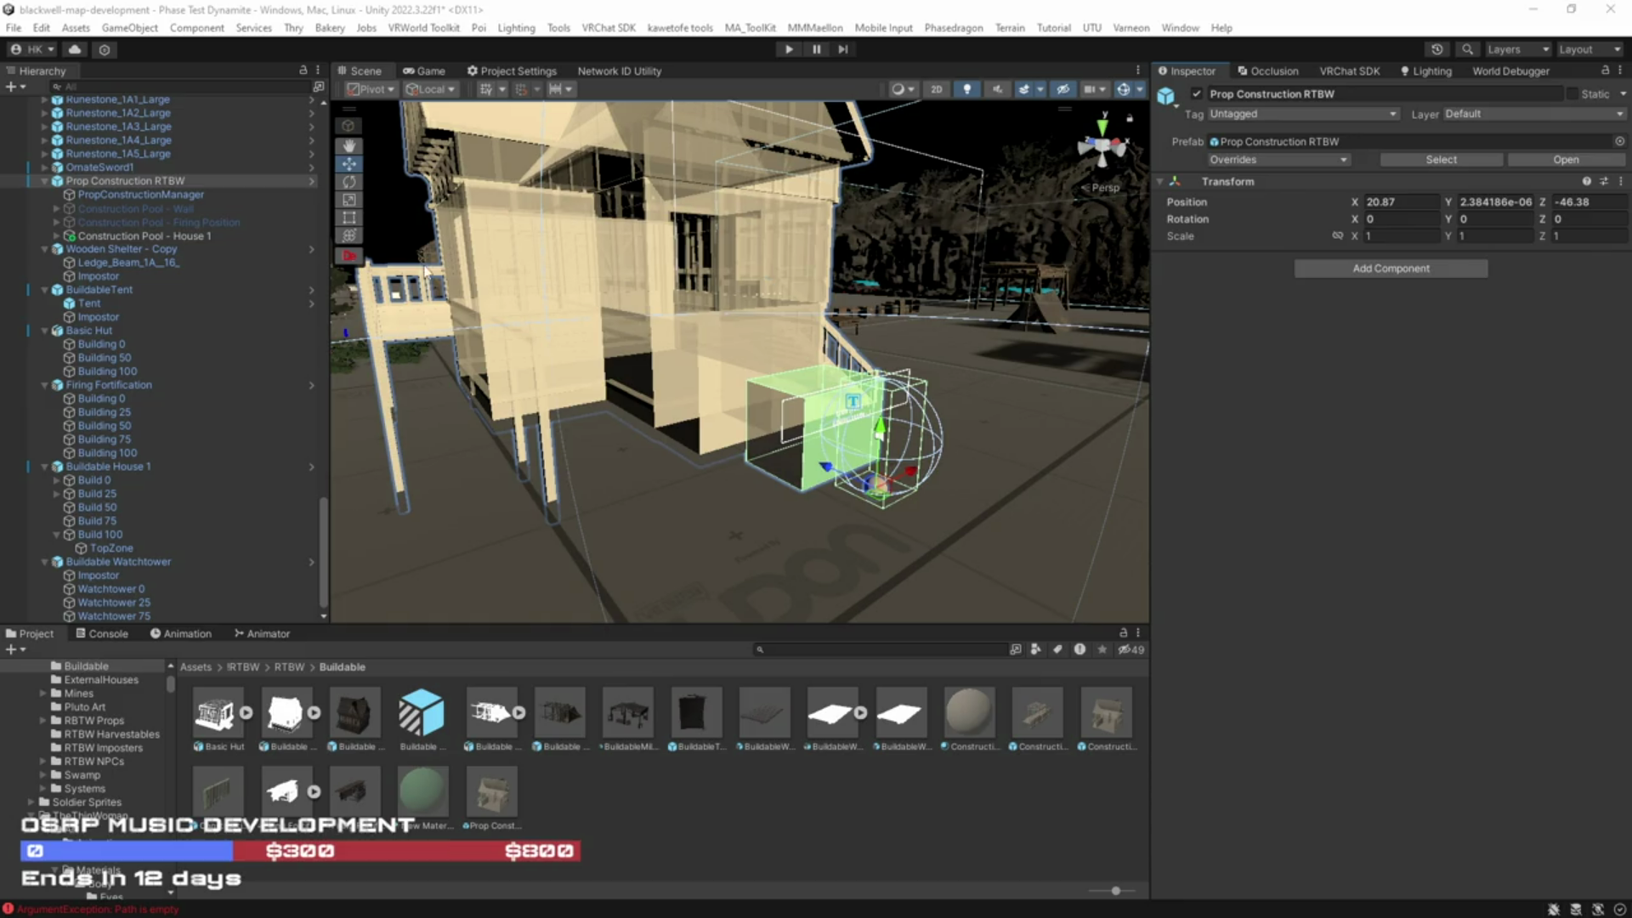
scroll(561, 345, up, 3)
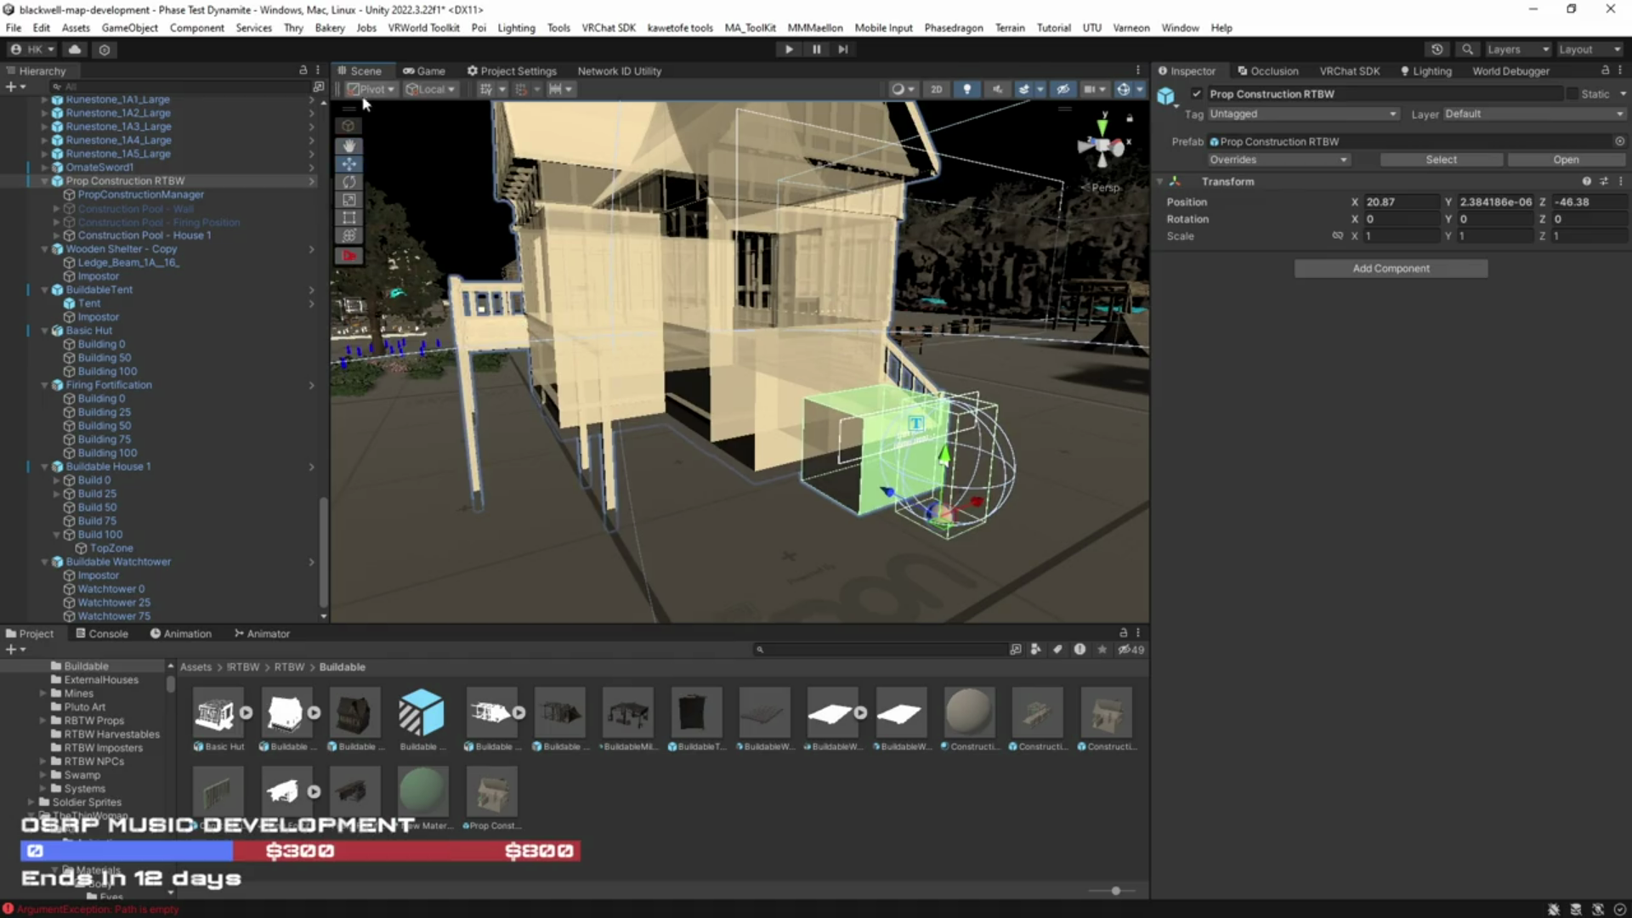
click(106, 210)
ctrl+click(105, 221)
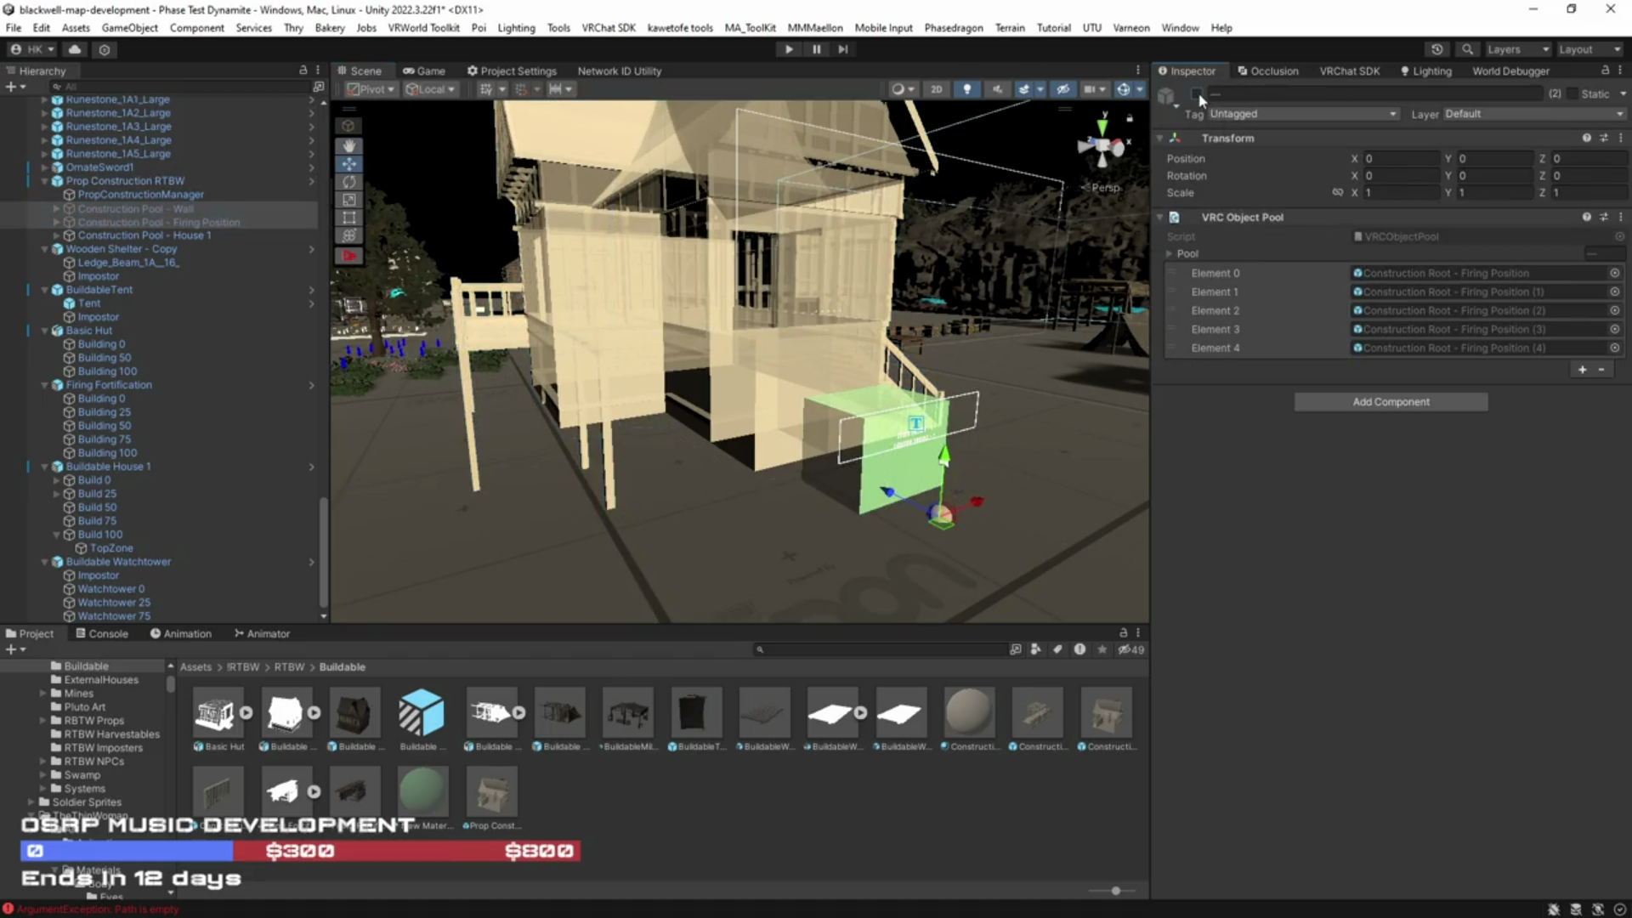
click(1197, 94)
Step: Apply all overrides to the Prop Construction RTBW prefab
mouse_move(655, 306)
mouse_down()
mouse_move(739, 321)
mouse_move(608, 272)
mouse_up()
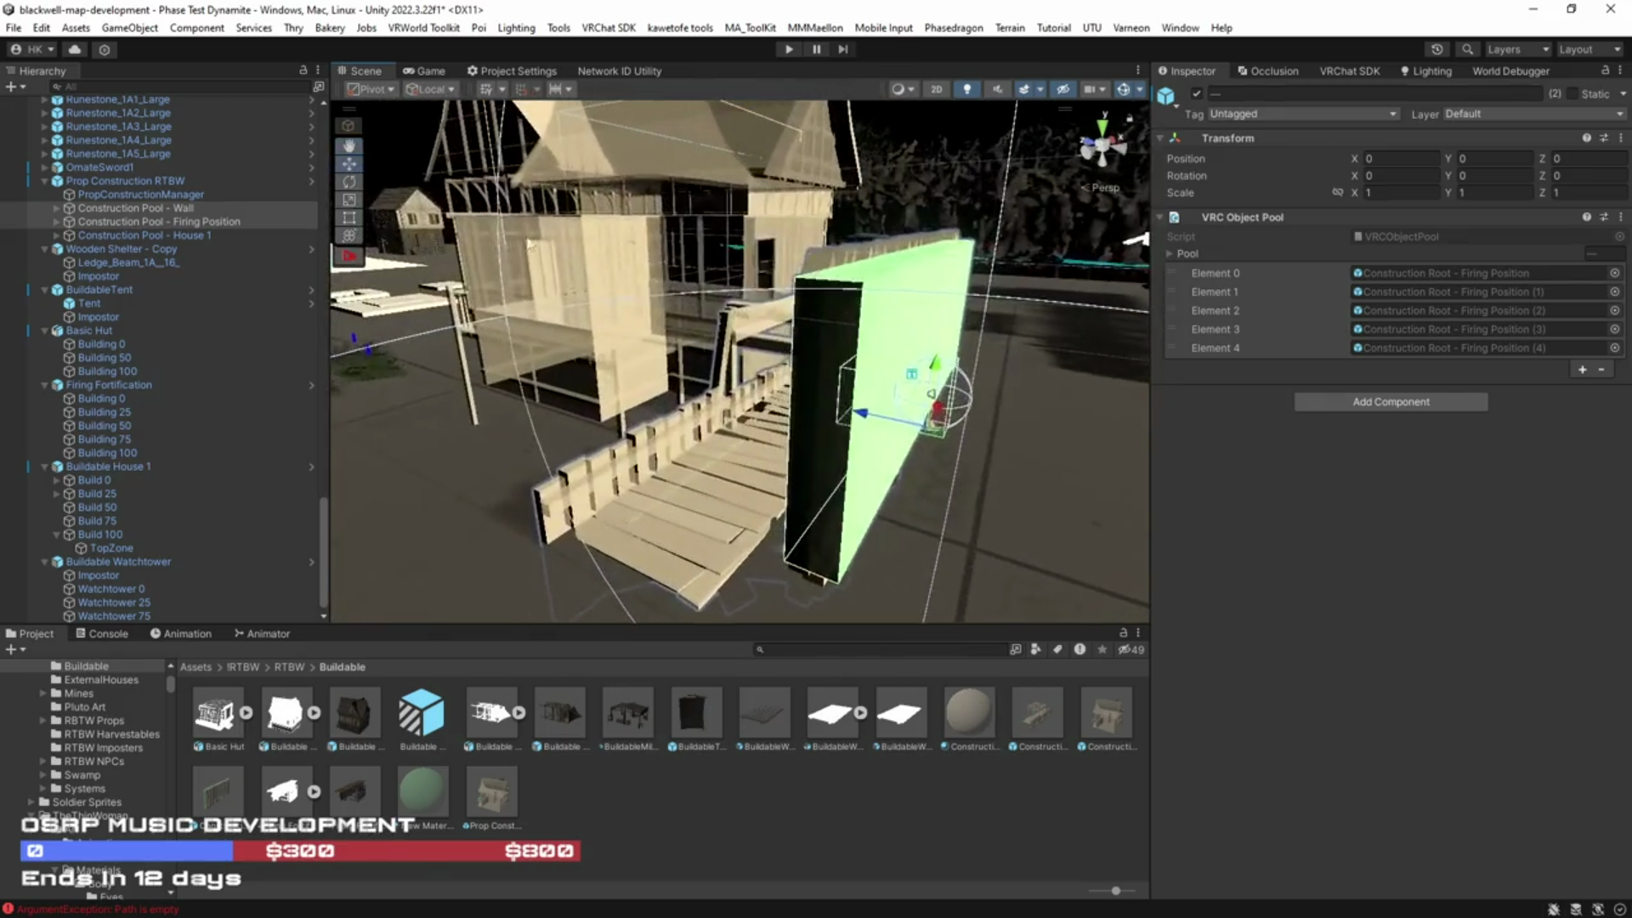
click(14, 27)
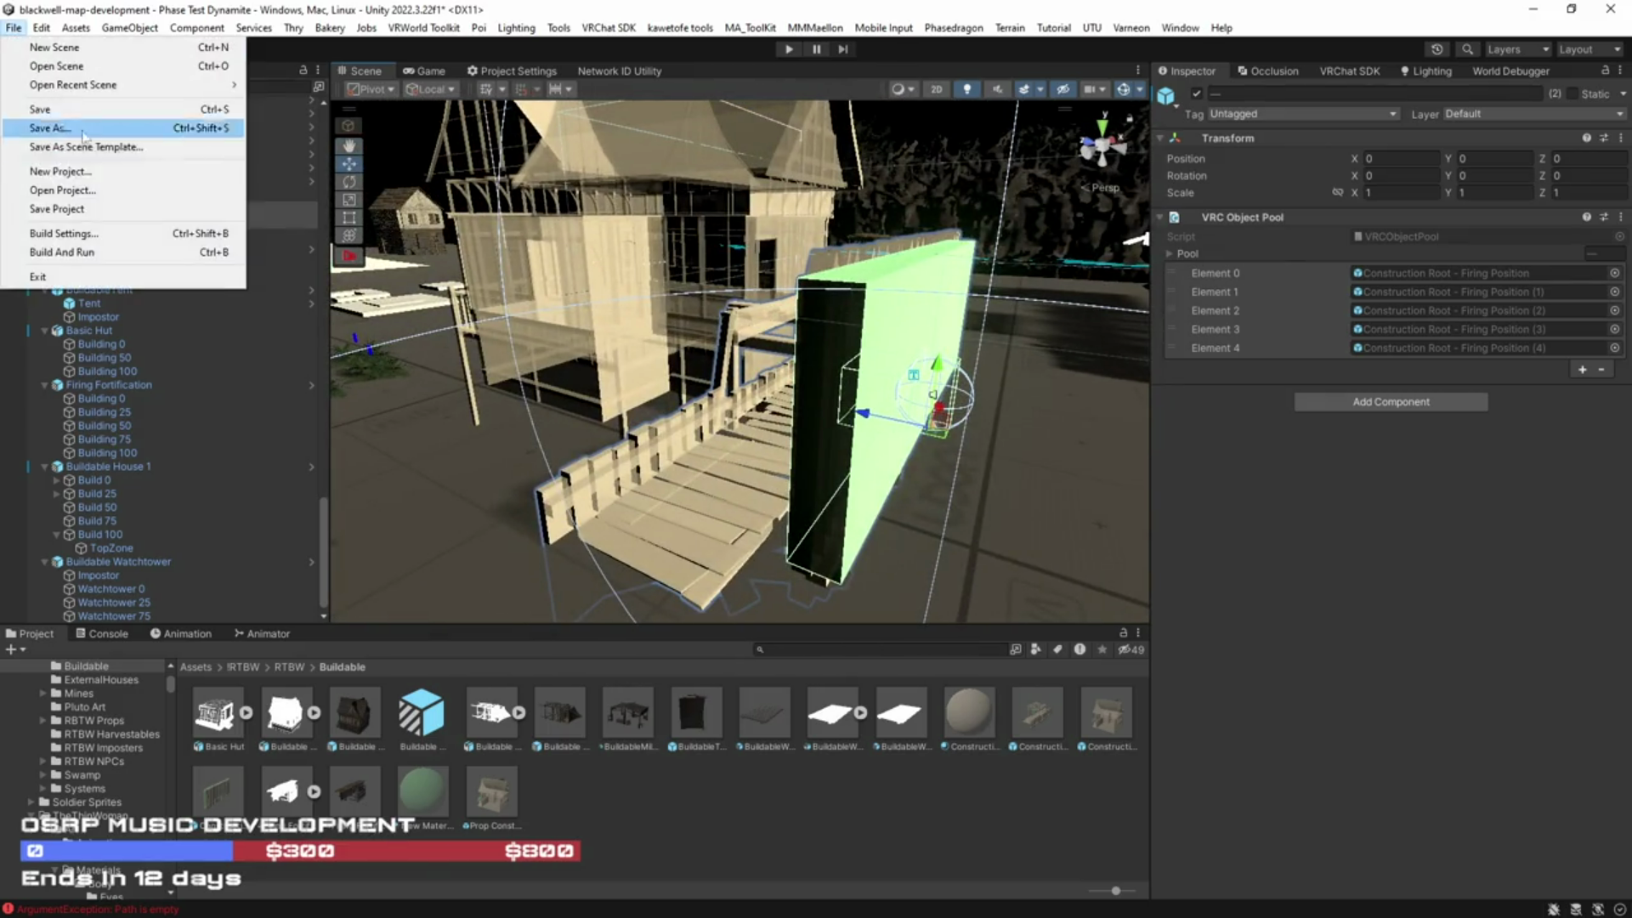
key(Escape)
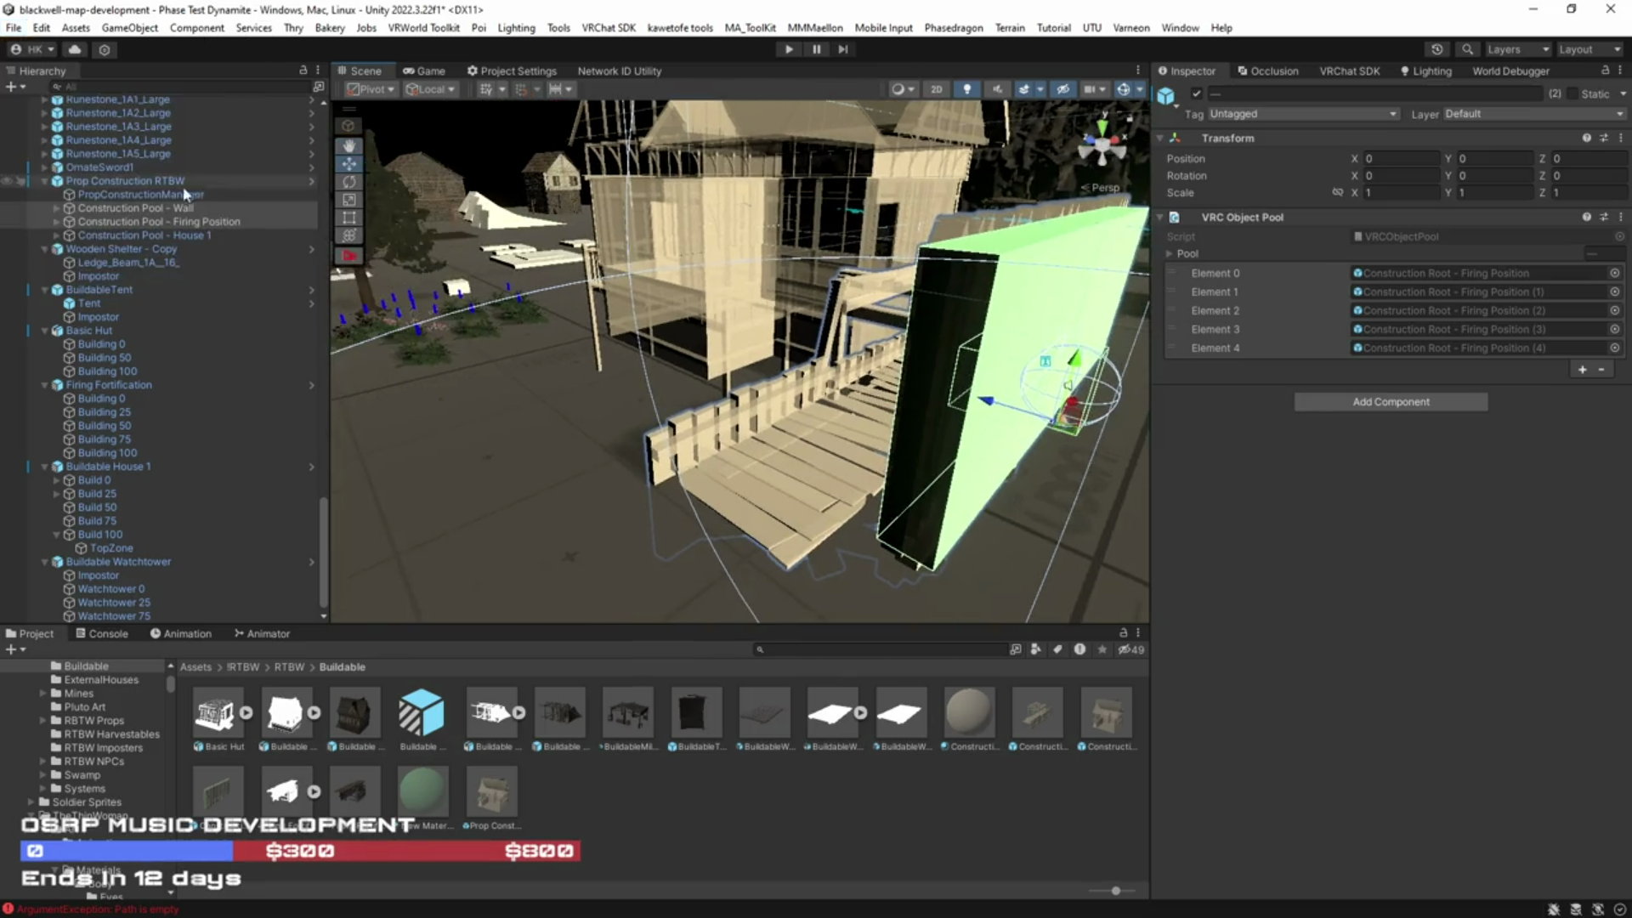
click(160, 181)
click(1336, 163)
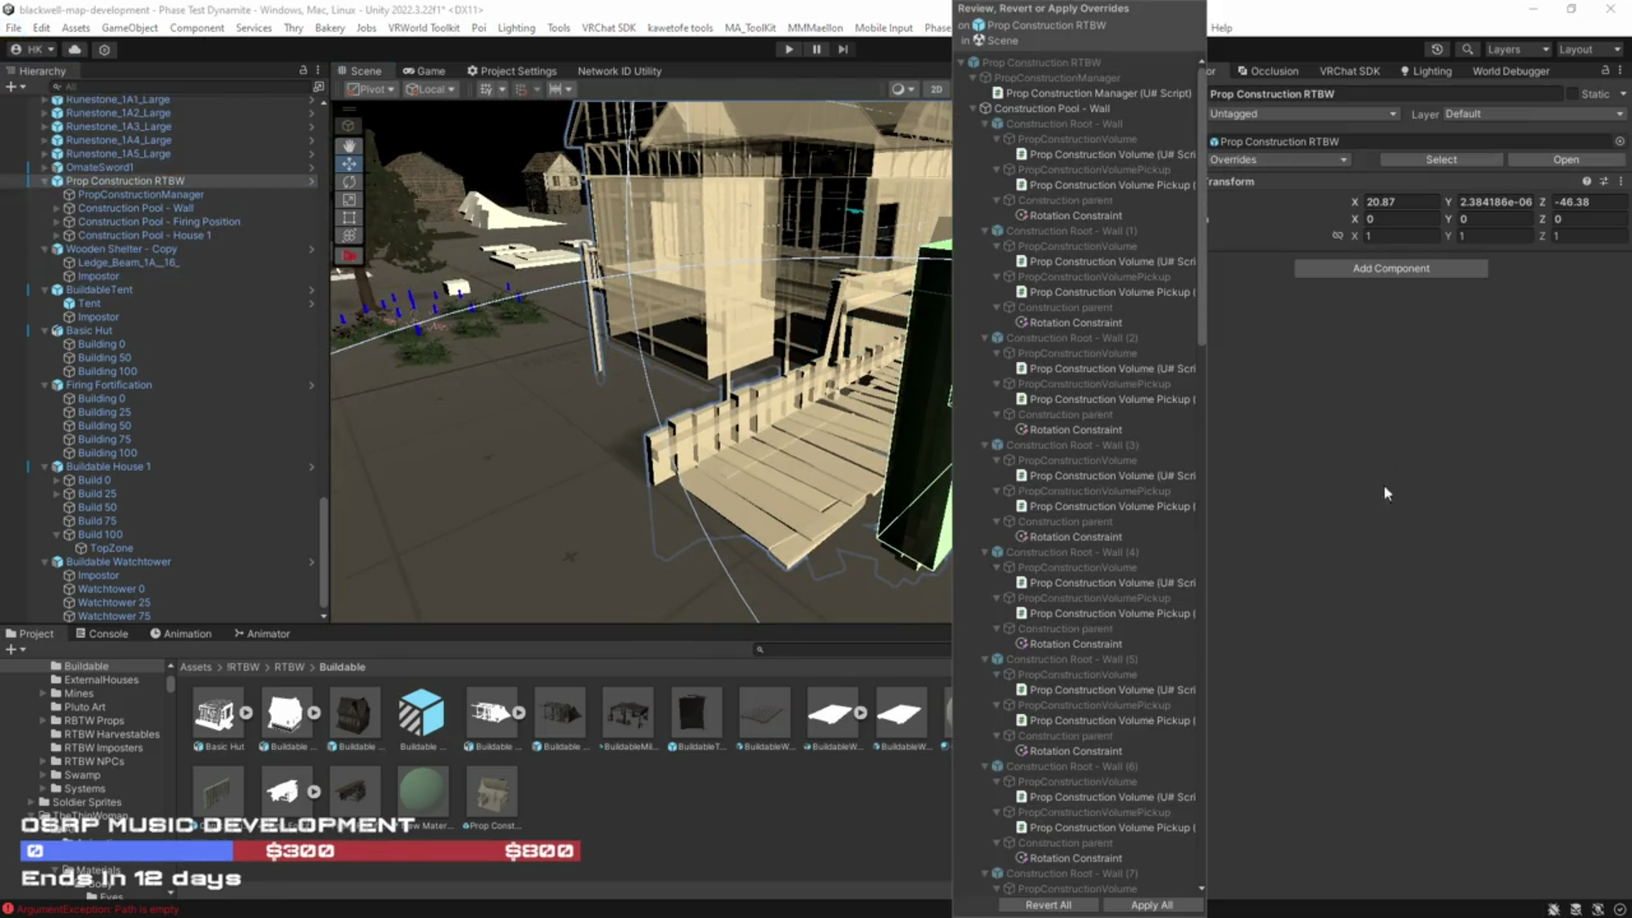
click(1162, 906)
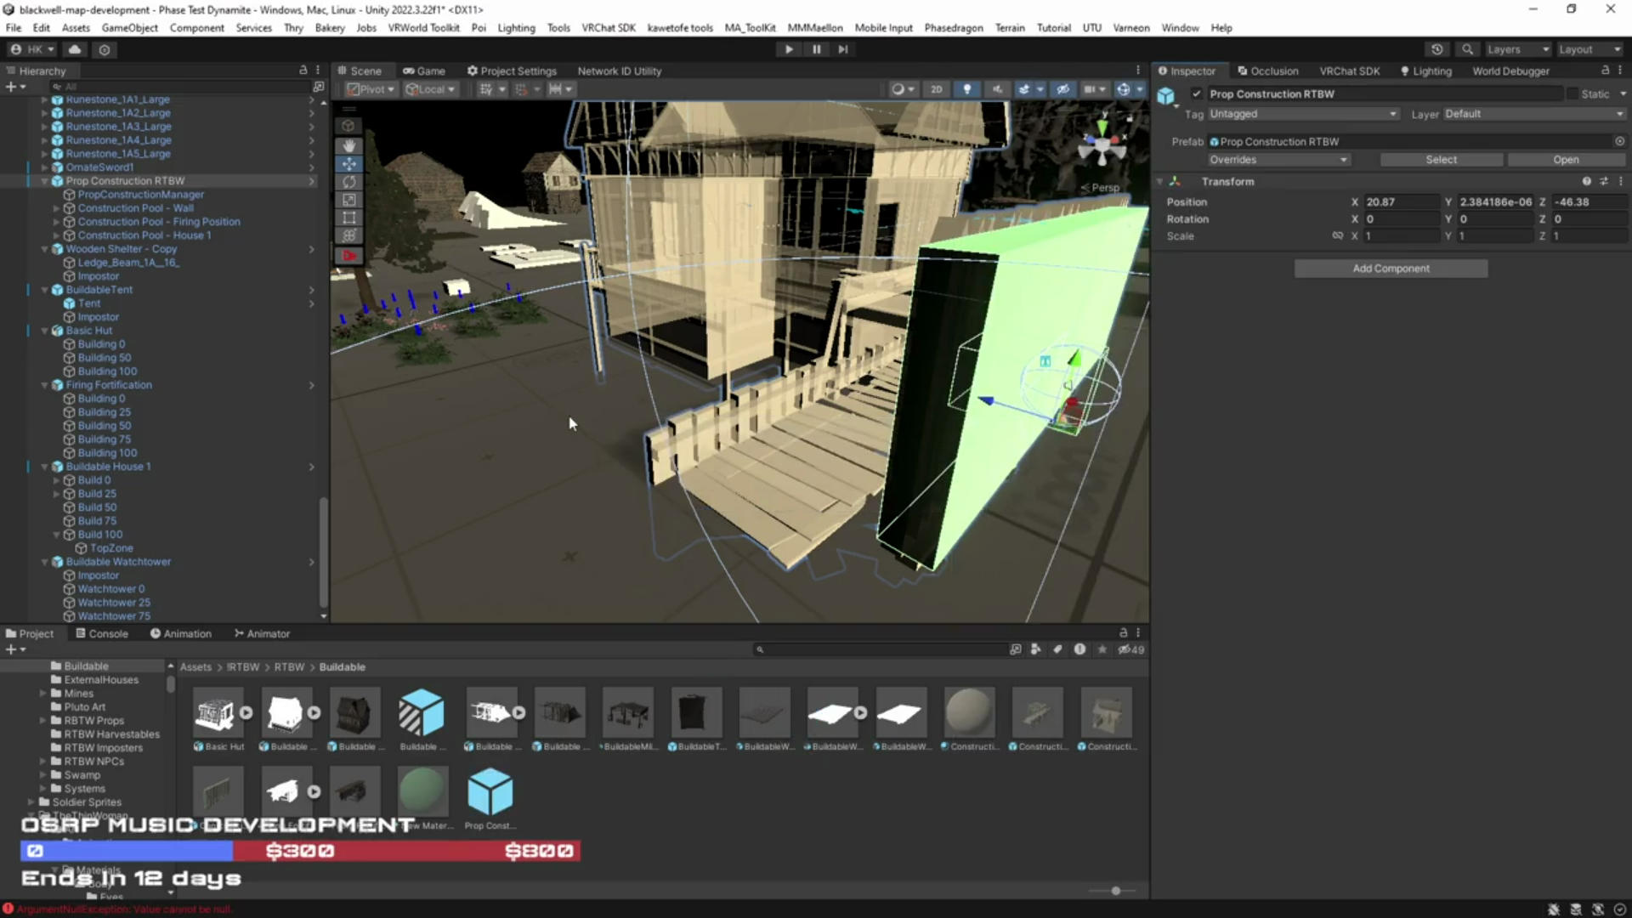
mouse_move(570, 422)
mouse_down()
mouse_move(780, 368)
mouse_move(728, 418)
mouse_up()
click(779, 368)
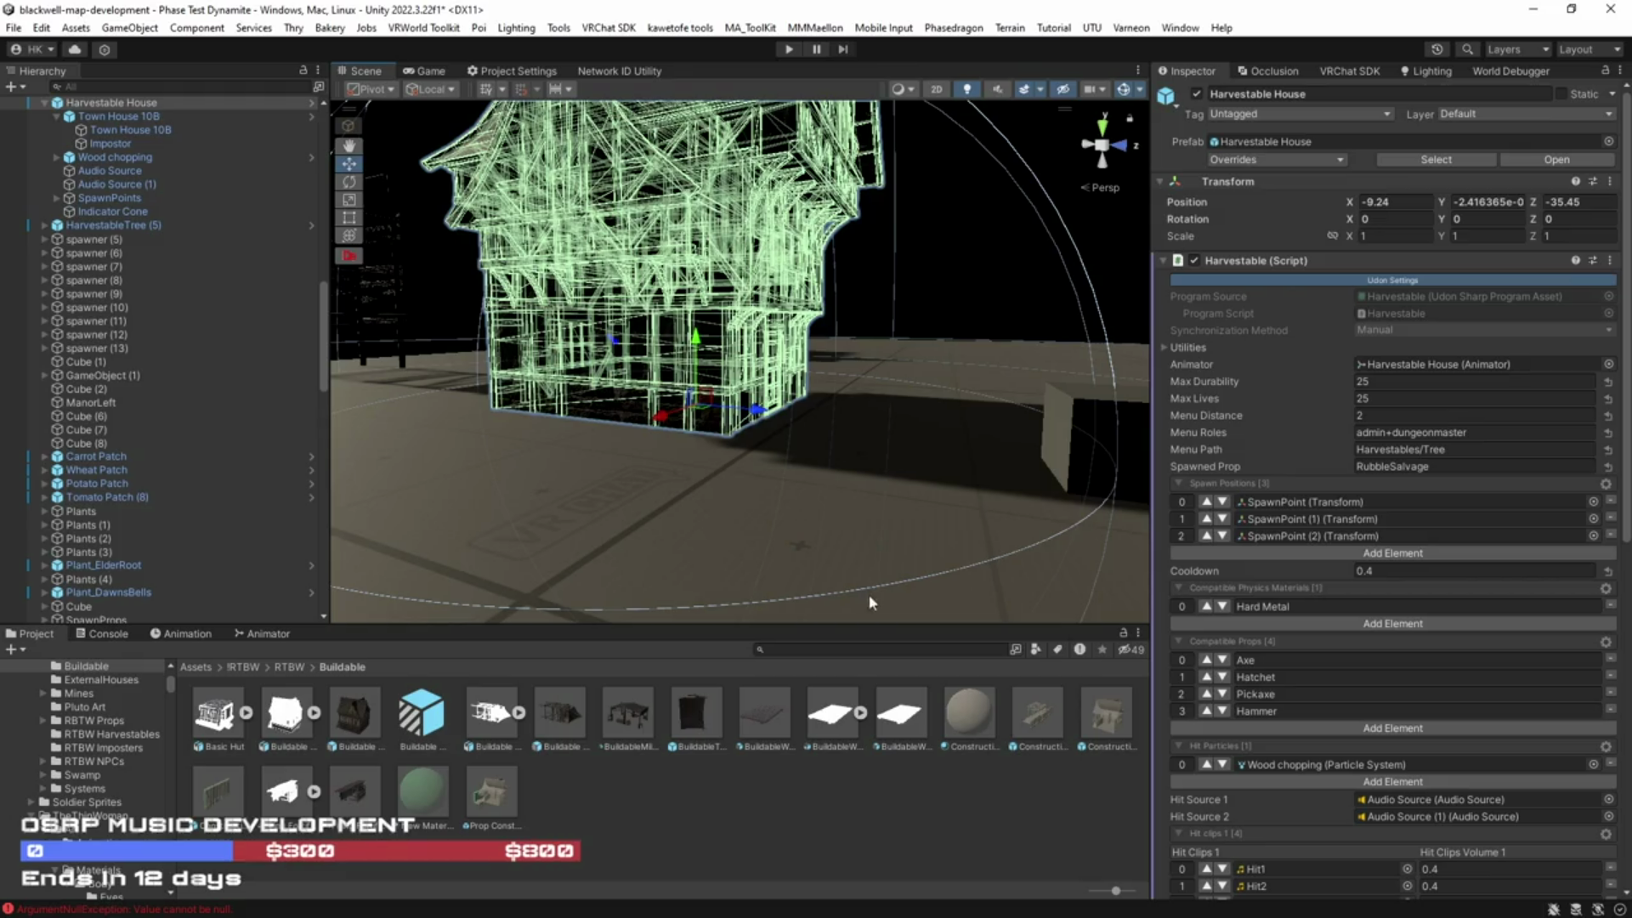
Step: Fly the Scene view across the village and frame the Harvestable House
drag(727, 470, 918, 459)
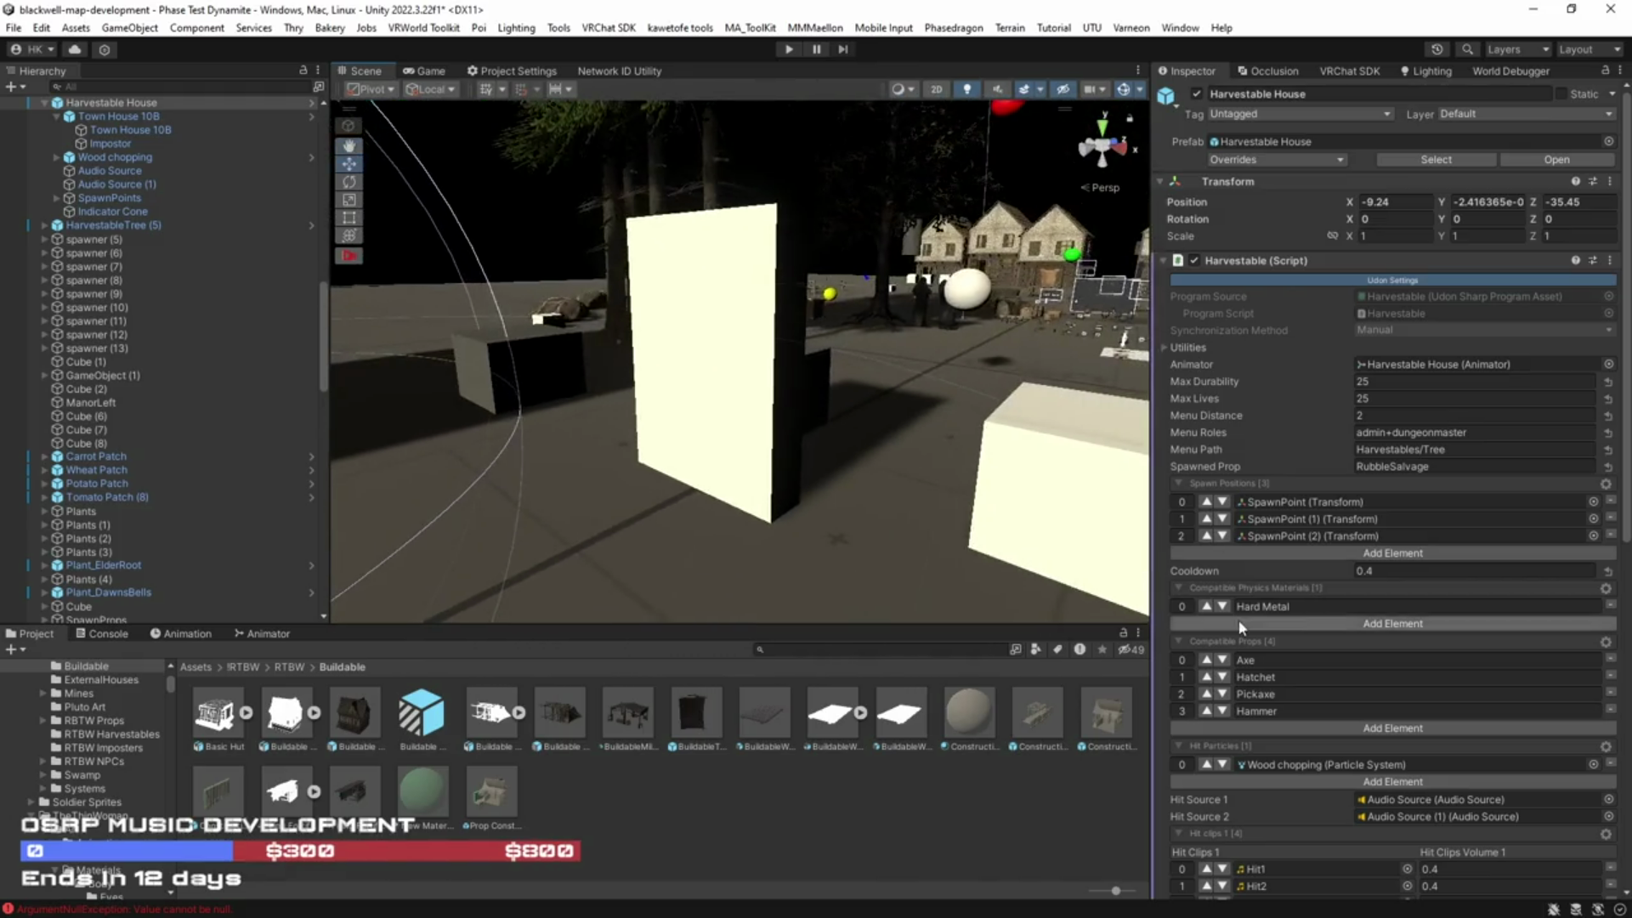
scroll(1247, 632, down, 4)
scroll(1247, 633, down, 2)
mouse_move(400, 425)
mouse_down()
mouse_move(349, 417)
mouse_move(365, 420)
mouse_up()
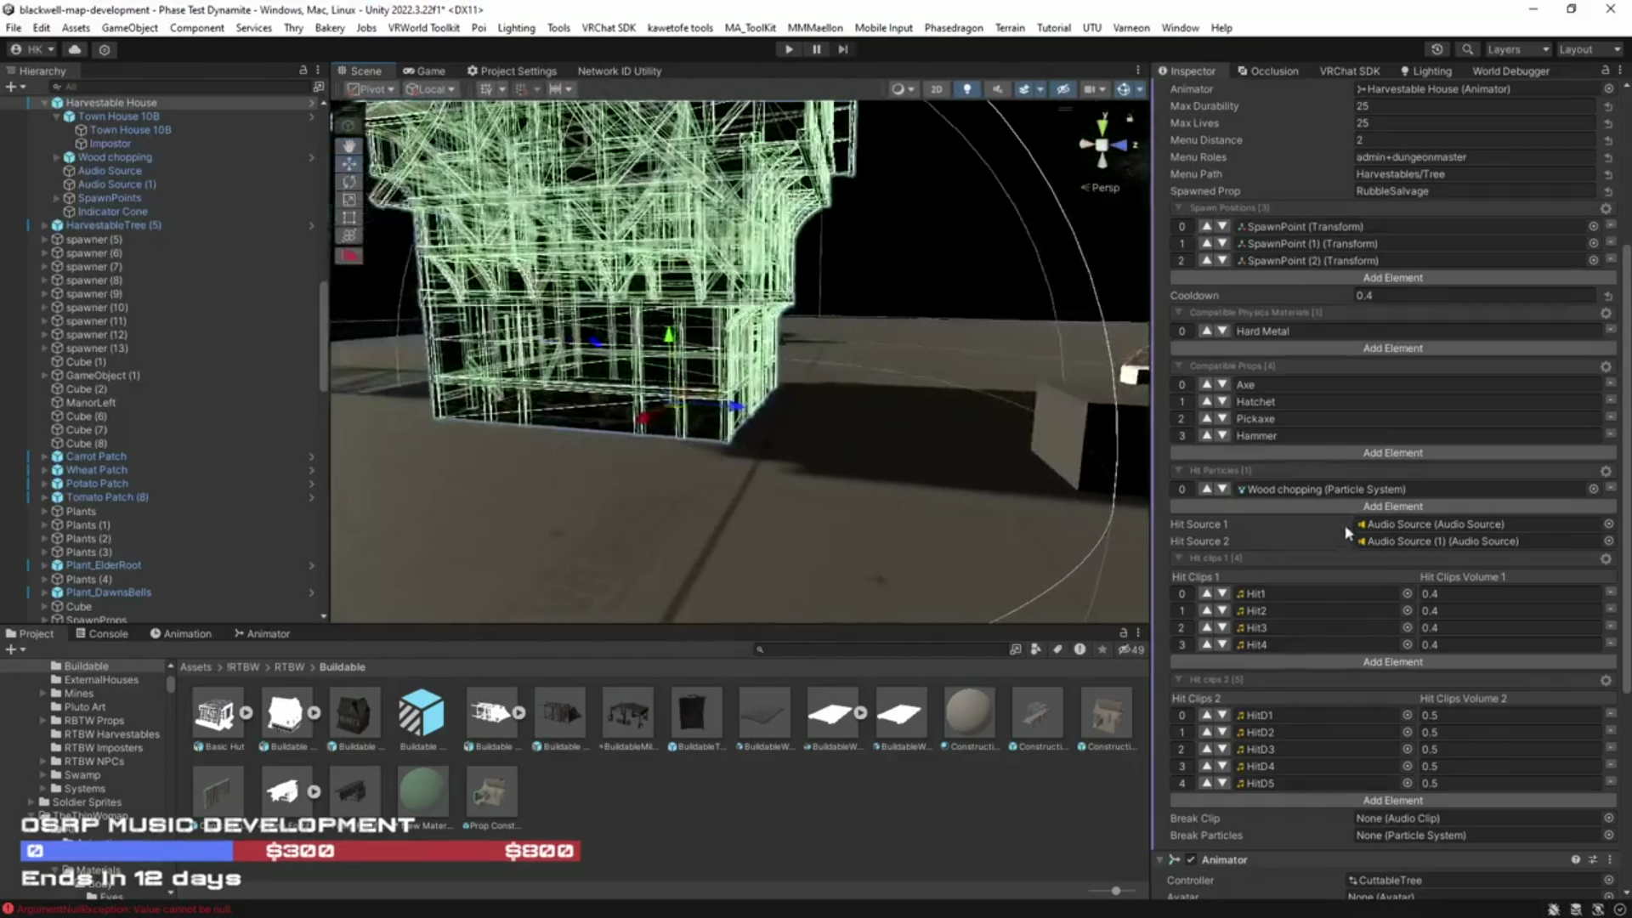
scroll(1360, 382, down, 4)
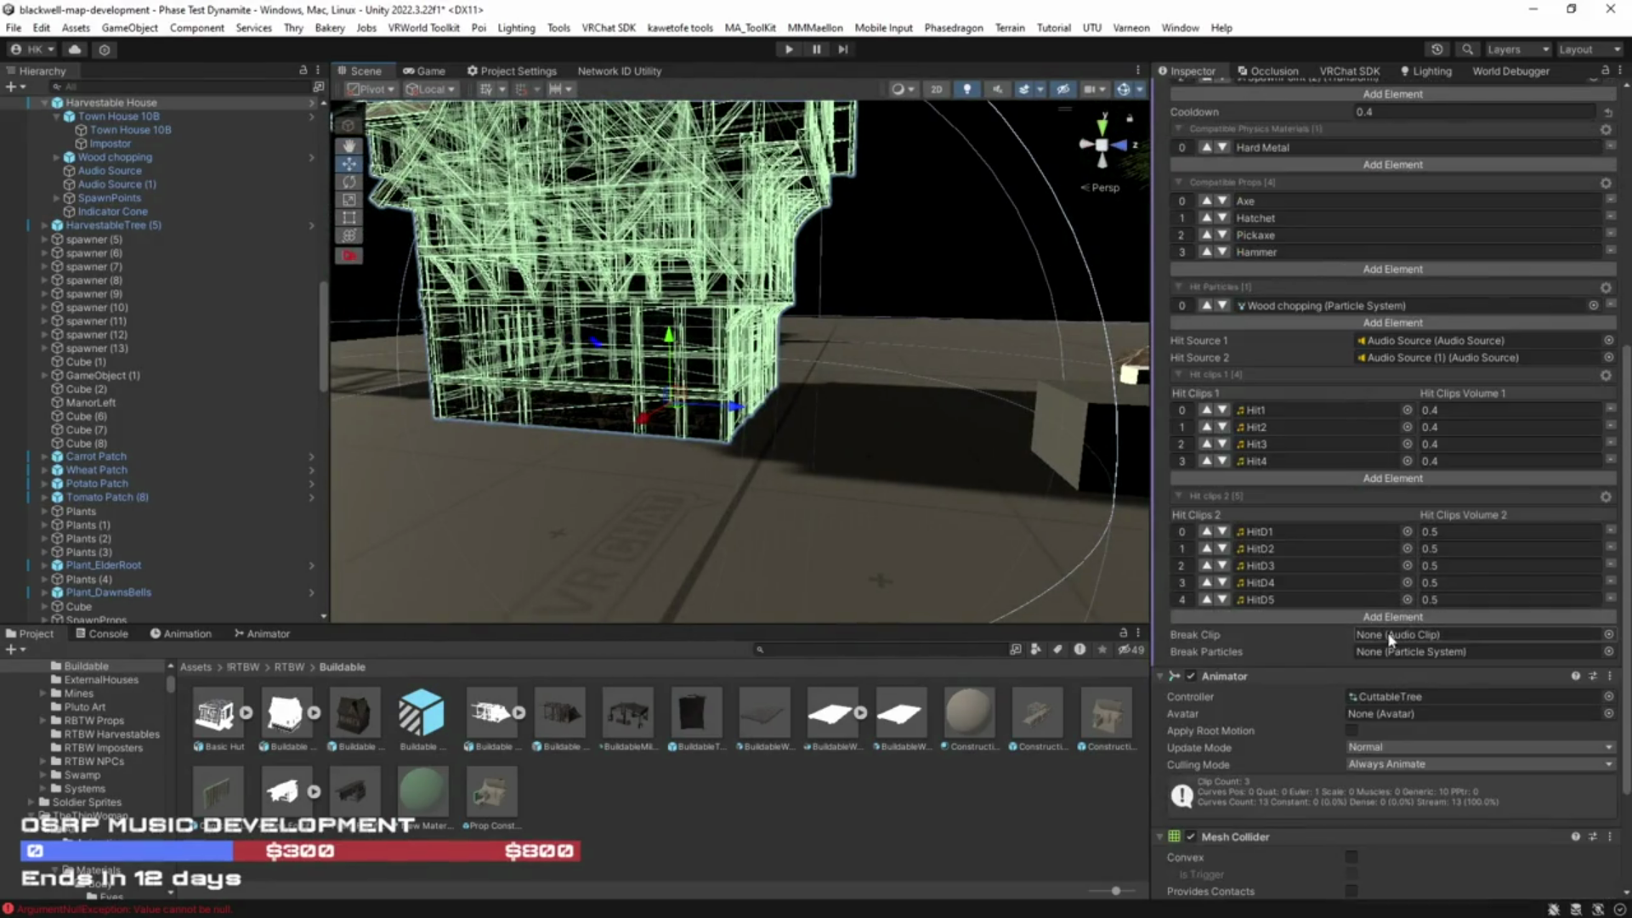
scroll(1324, 638, down, 1)
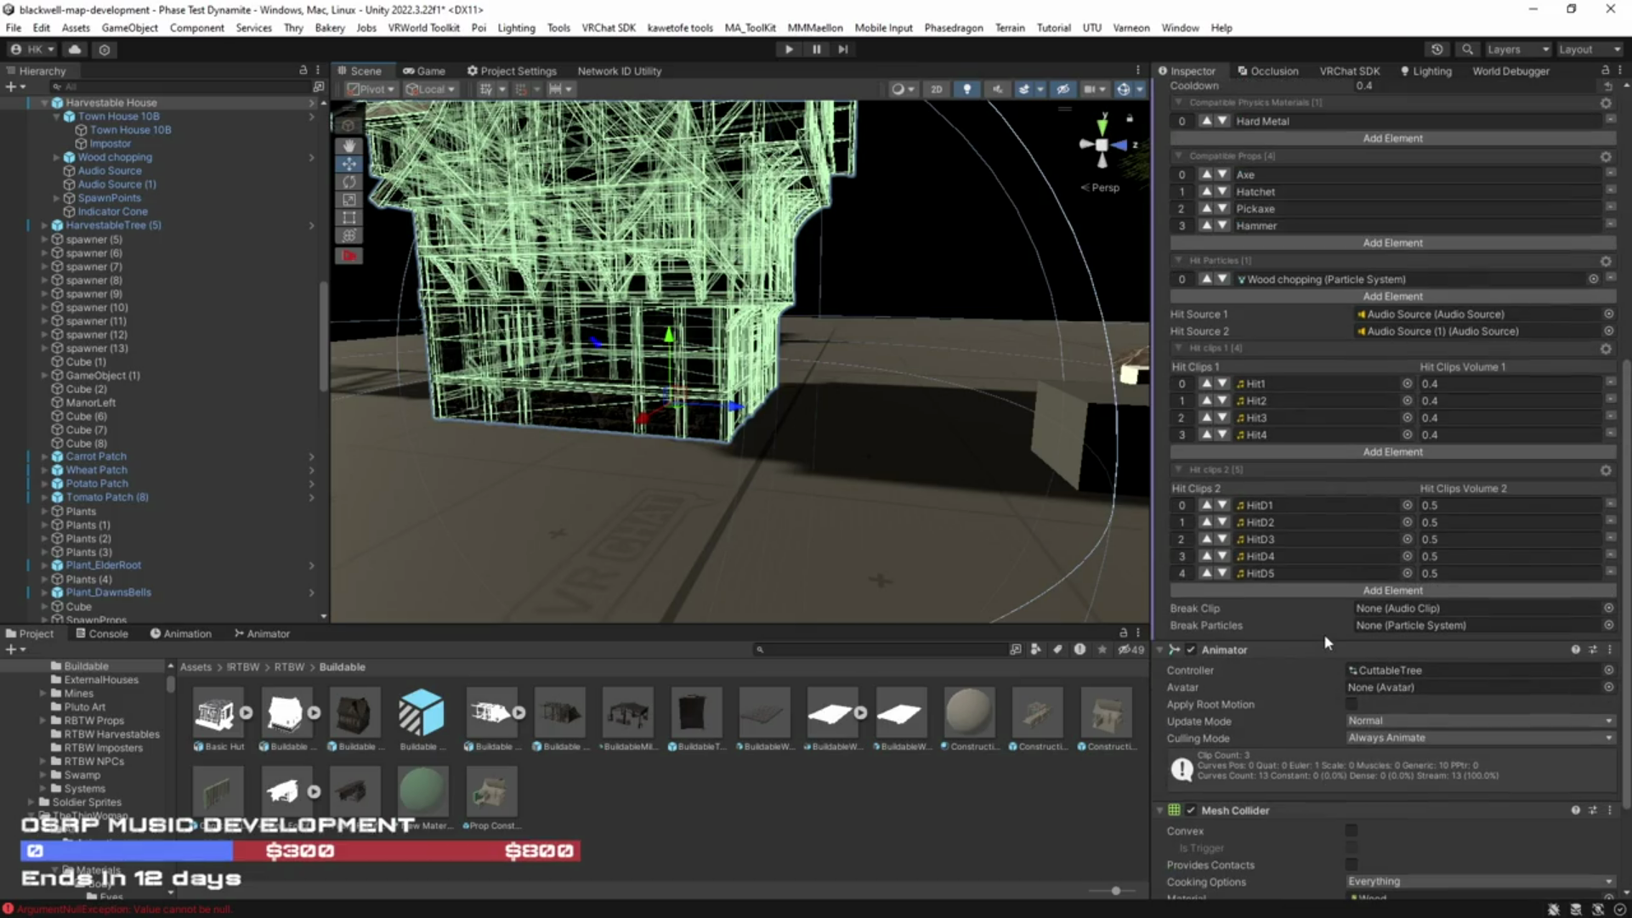
mouse_move(977, 446)
mouse_down()
mouse_move(1251, 436)
mouse_move(1273, 473)
mouse_move(716, 514)
mouse_move(885, 380)
mouse_up()
key(w)
scroll(1392, 425, up, 6)
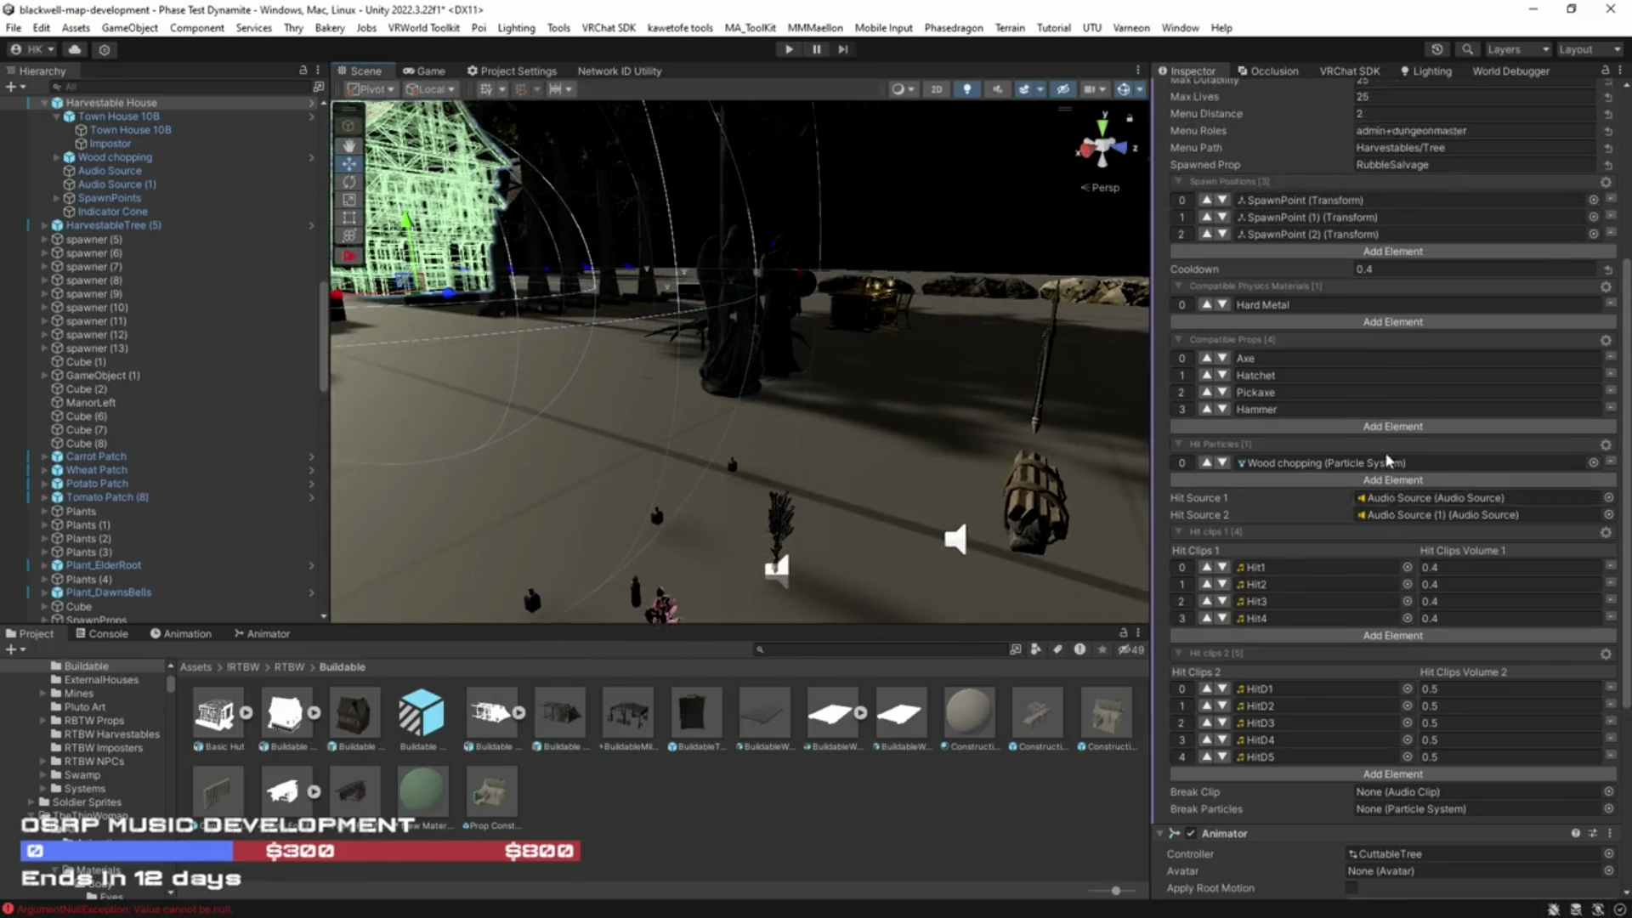
key(f)
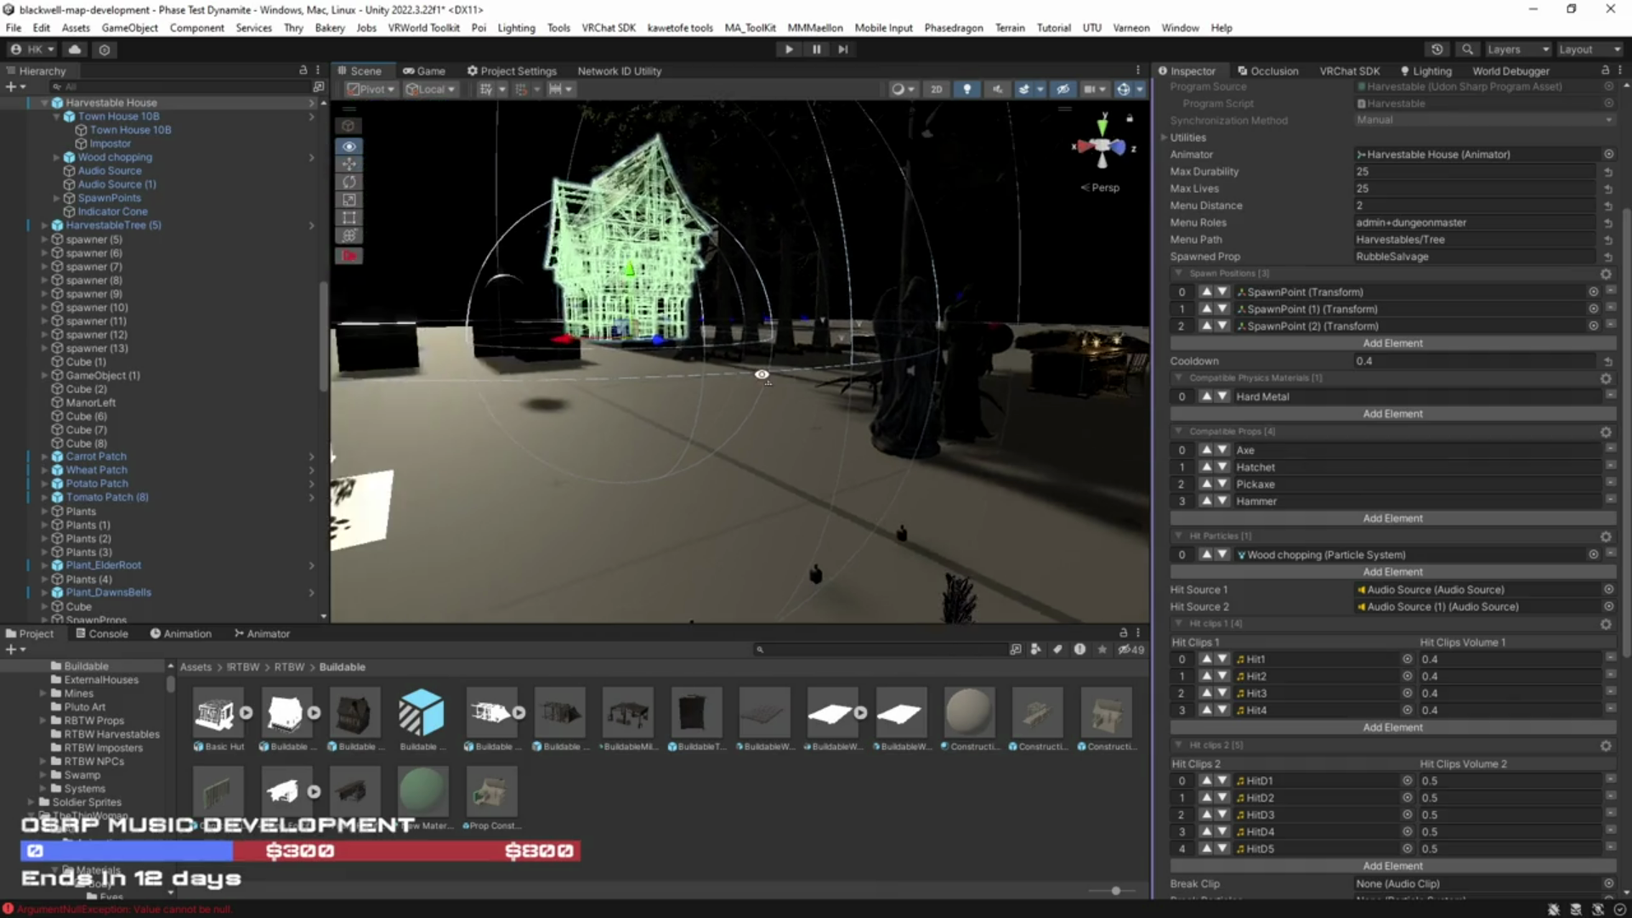
drag(739, 357, 1289, 286)
Step: Change the Menu Path to Harvestables/Building and ping the HitD1 hit clip in the Project
click(1477, 239)
key(shift+Left)
key(shift+Left)
key(shift+Left)
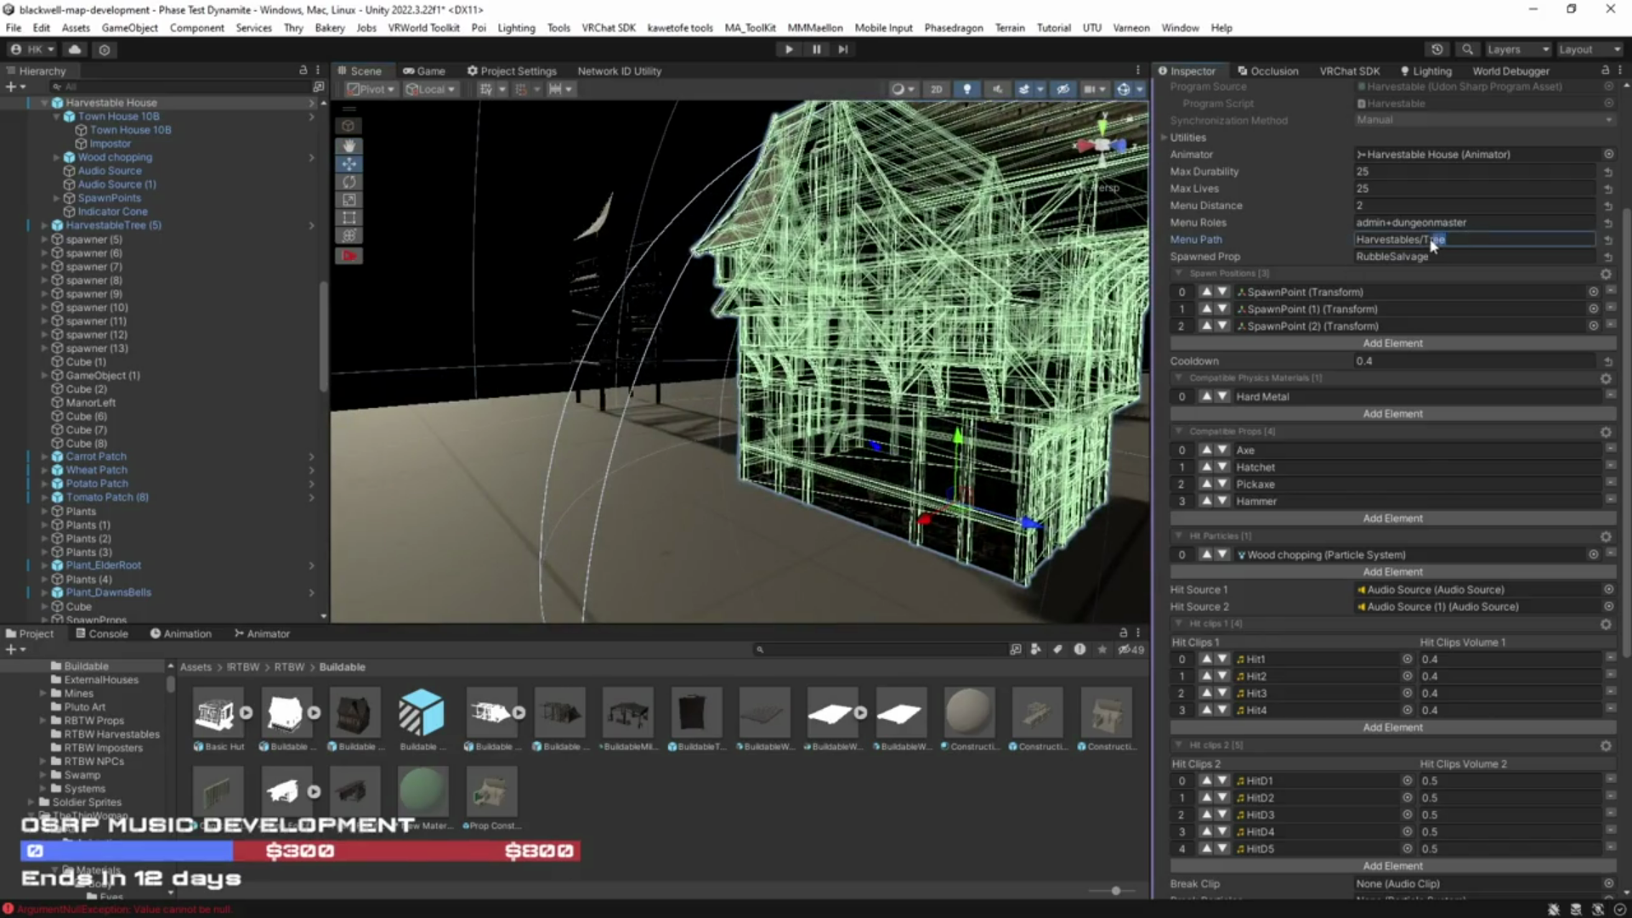
text(Building)
drag(711, 518, 820, 534)
scroll(1341, 732, down, 3)
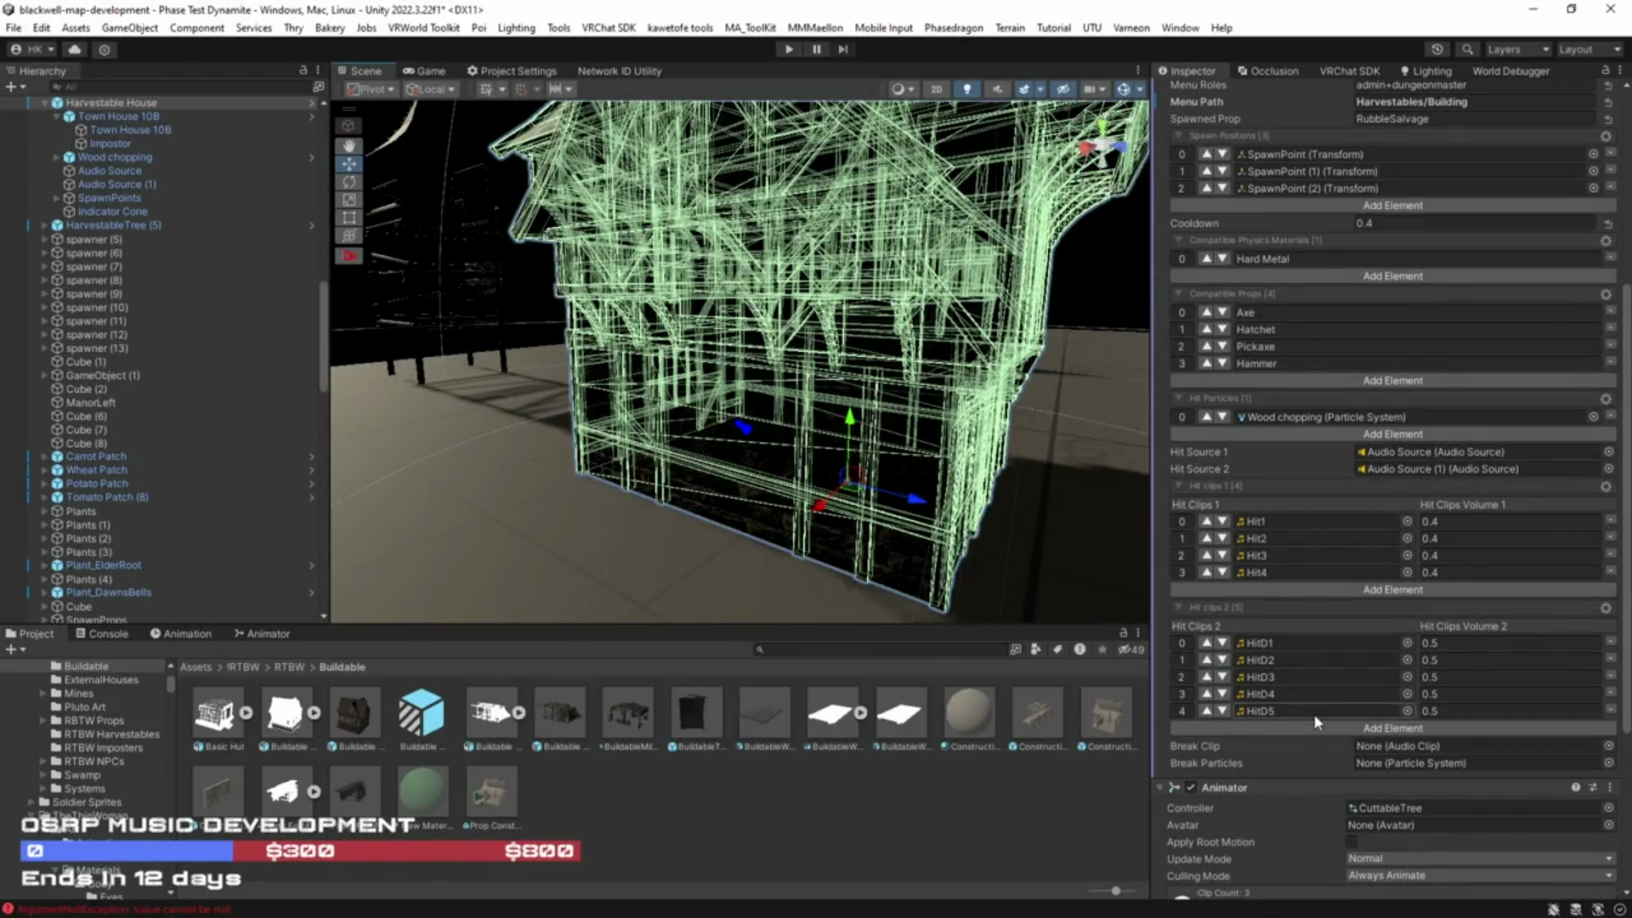
click(1276, 643)
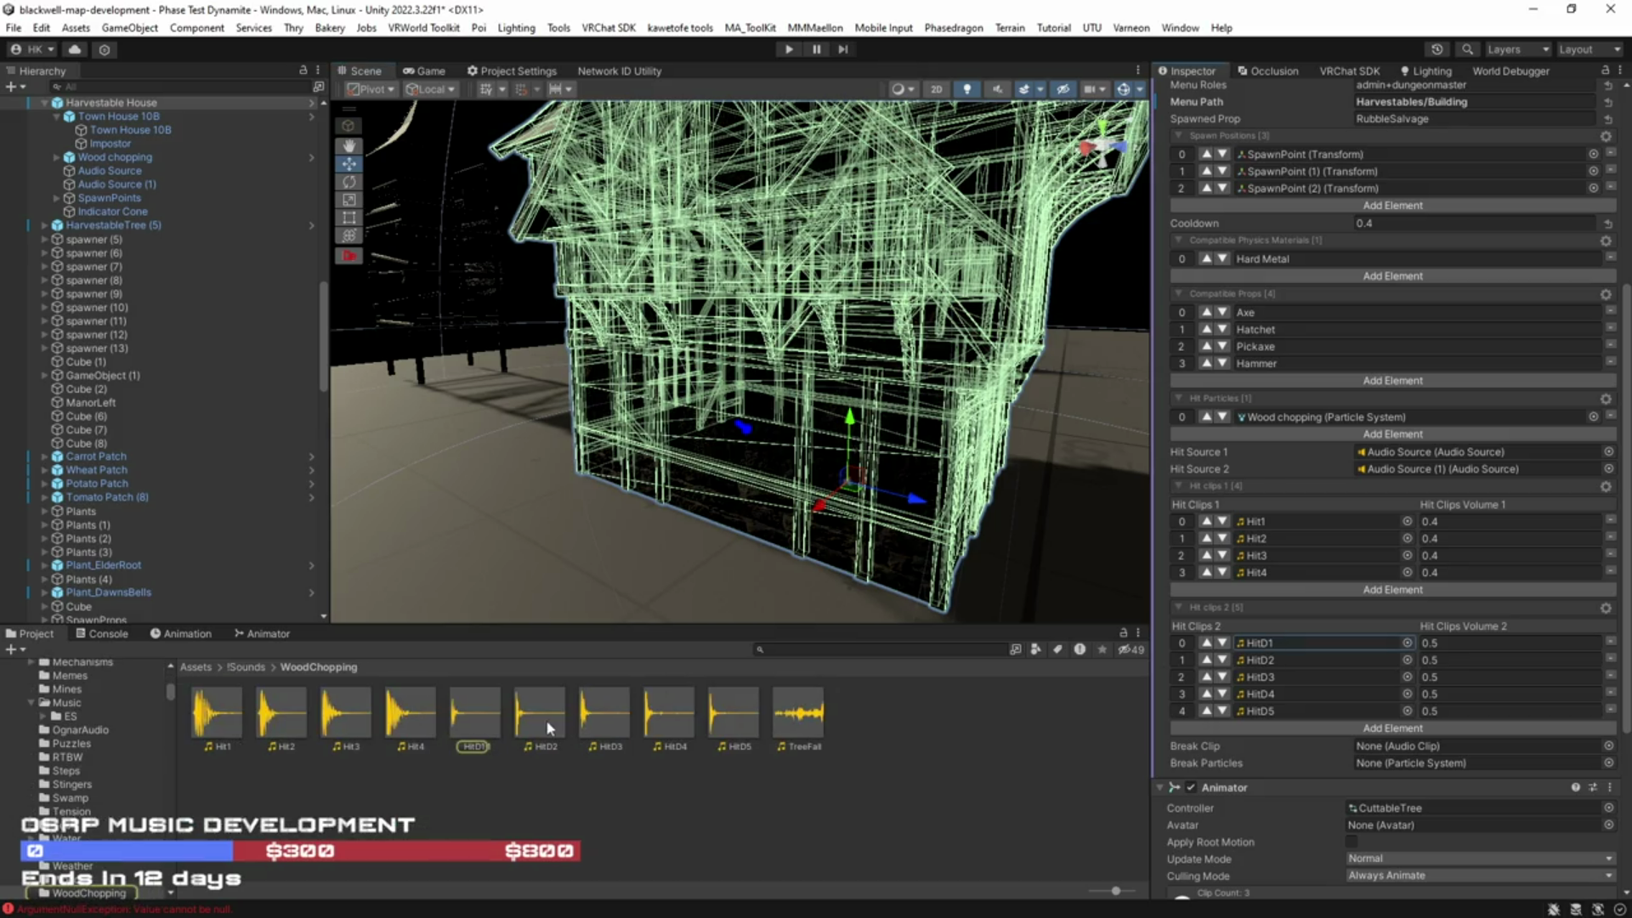
Step: Fly further into the village and select the tanner's workbench
mouse_move(527, 459)
mouse_down()
mouse_move(801, 423)
mouse_move(929, 464)
mouse_move(553, 422)
mouse_move(935, 459)
mouse_up()
drag(1191, 470, 1173, 486)
mouse_move(829, 453)
mouse_down()
mouse_move(1016, 518)
mouse_move(793, 515)
mouse_move(803, 476)
mouse_up()
click(808, 434)
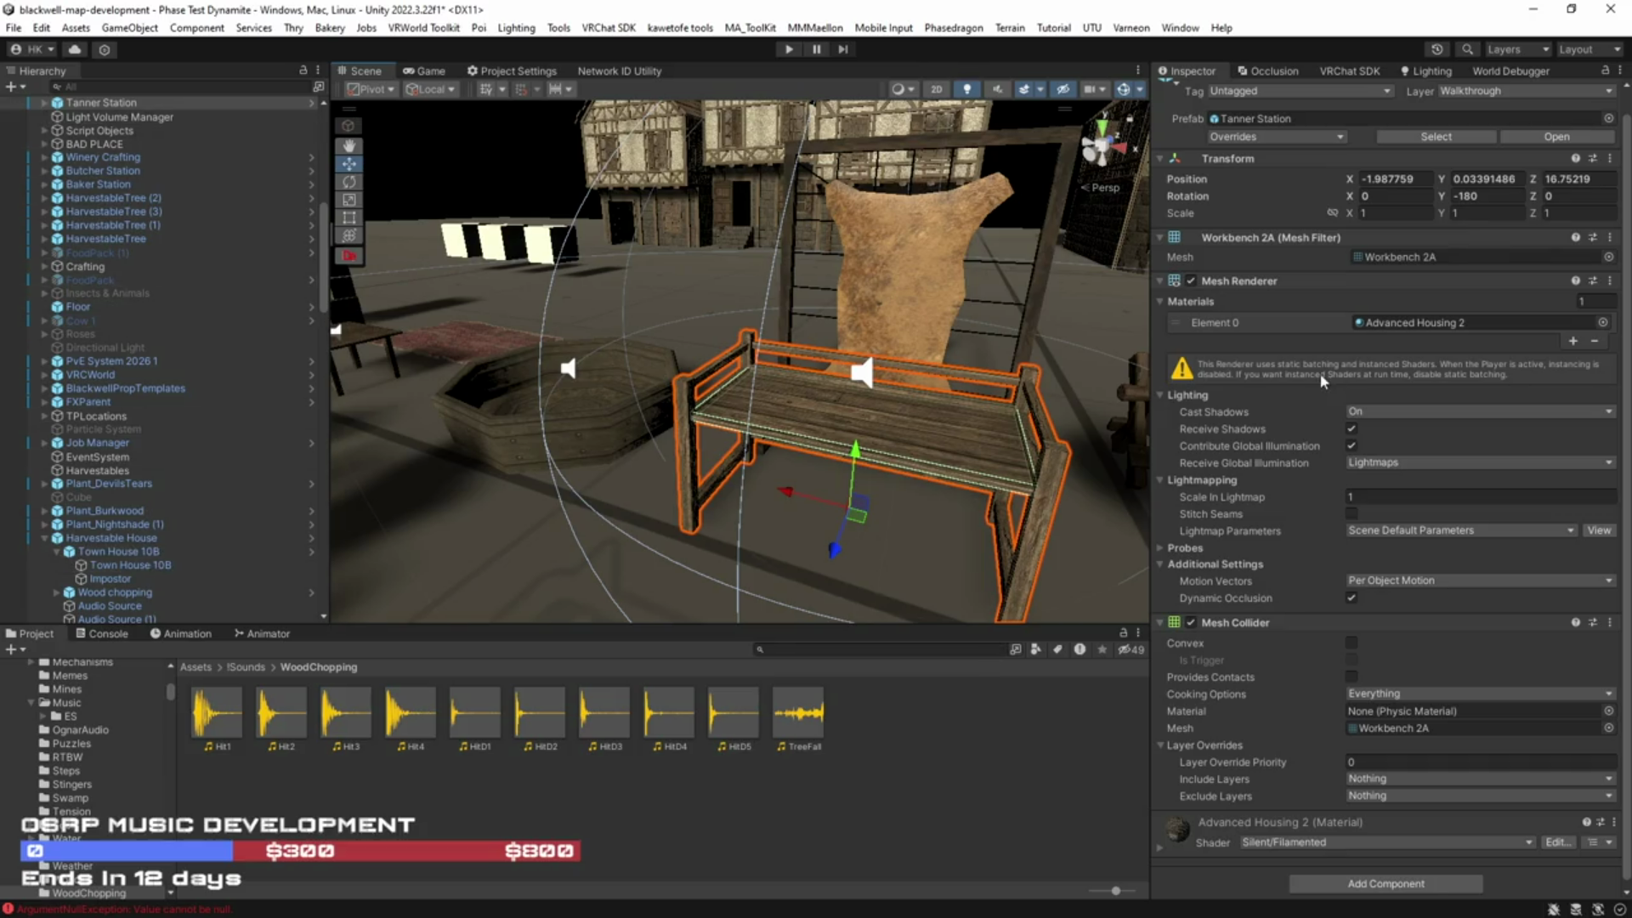
Step: Select Tanner Station's Crafting Tanner child and locate its linked recipes file
click(115, 102)
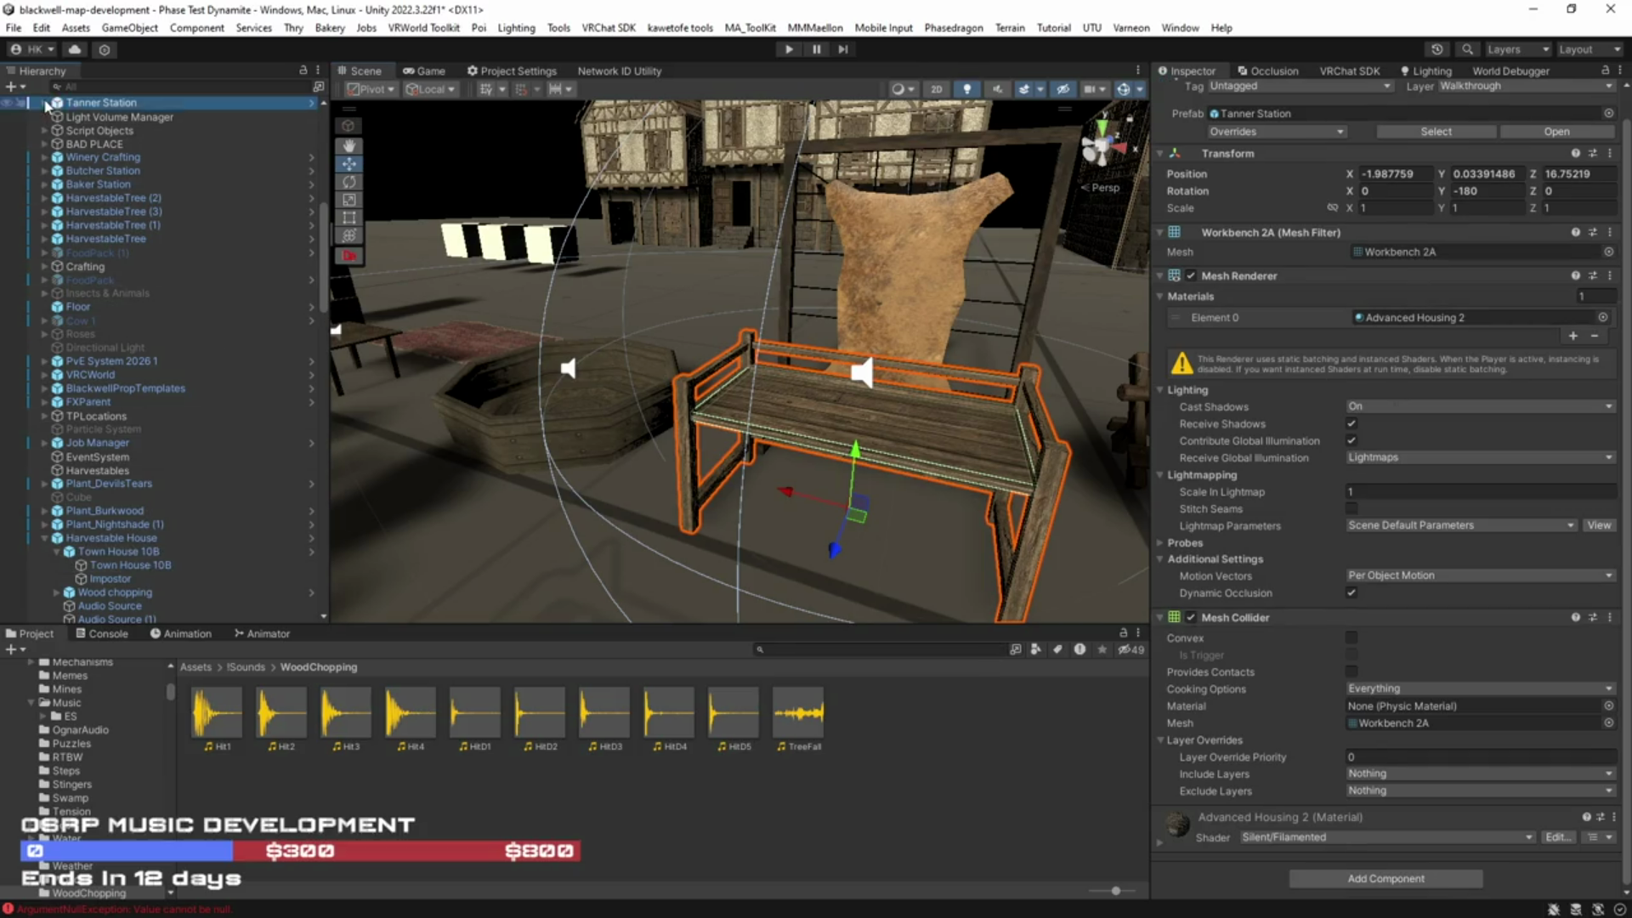
key(Right)
click(115, 115)
scroll(1250, 727, down, 3)
click(1420, 665)
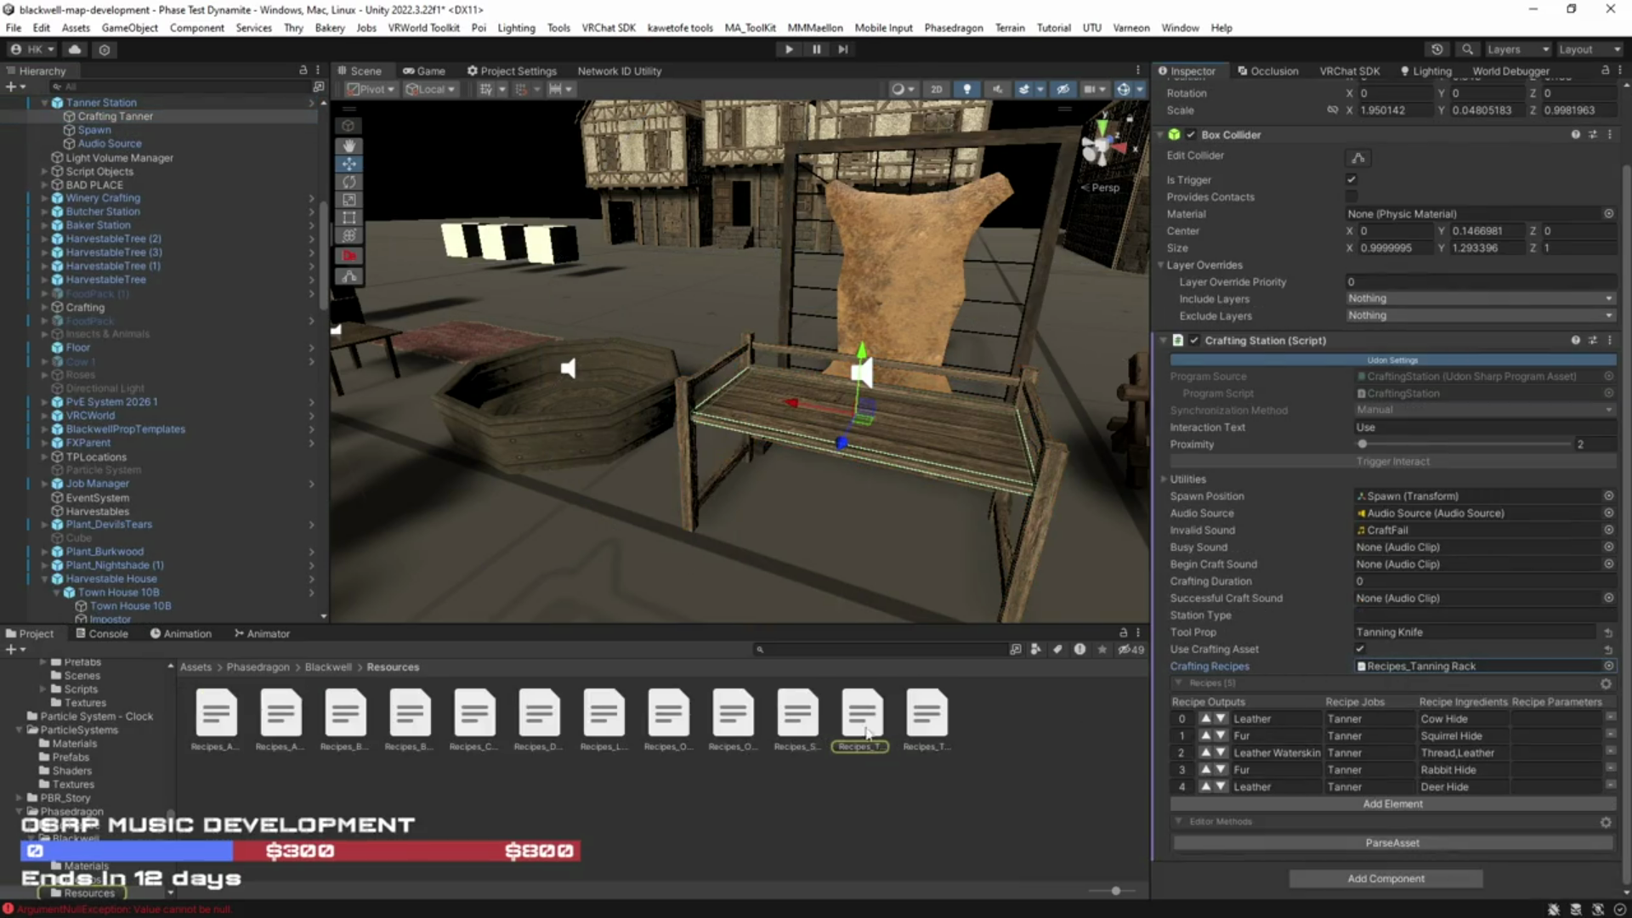
Step: Browse the recipe files, including Apothecary Table, Cooking Pot, Oven and Tanning Rack
click(287, 720)
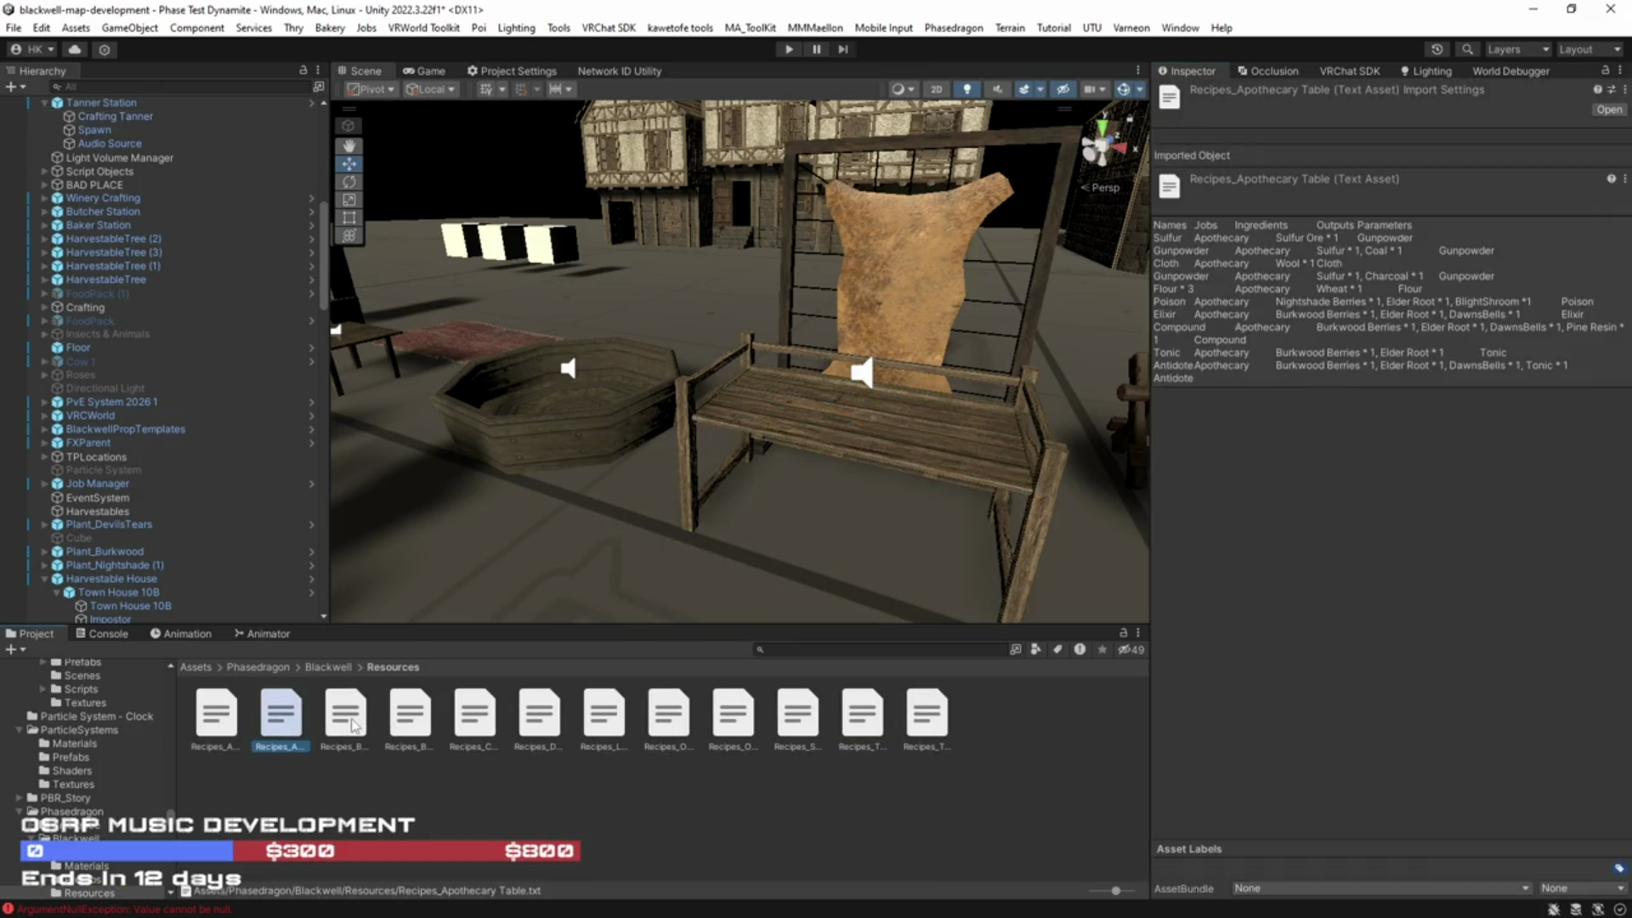
click(481, 725)
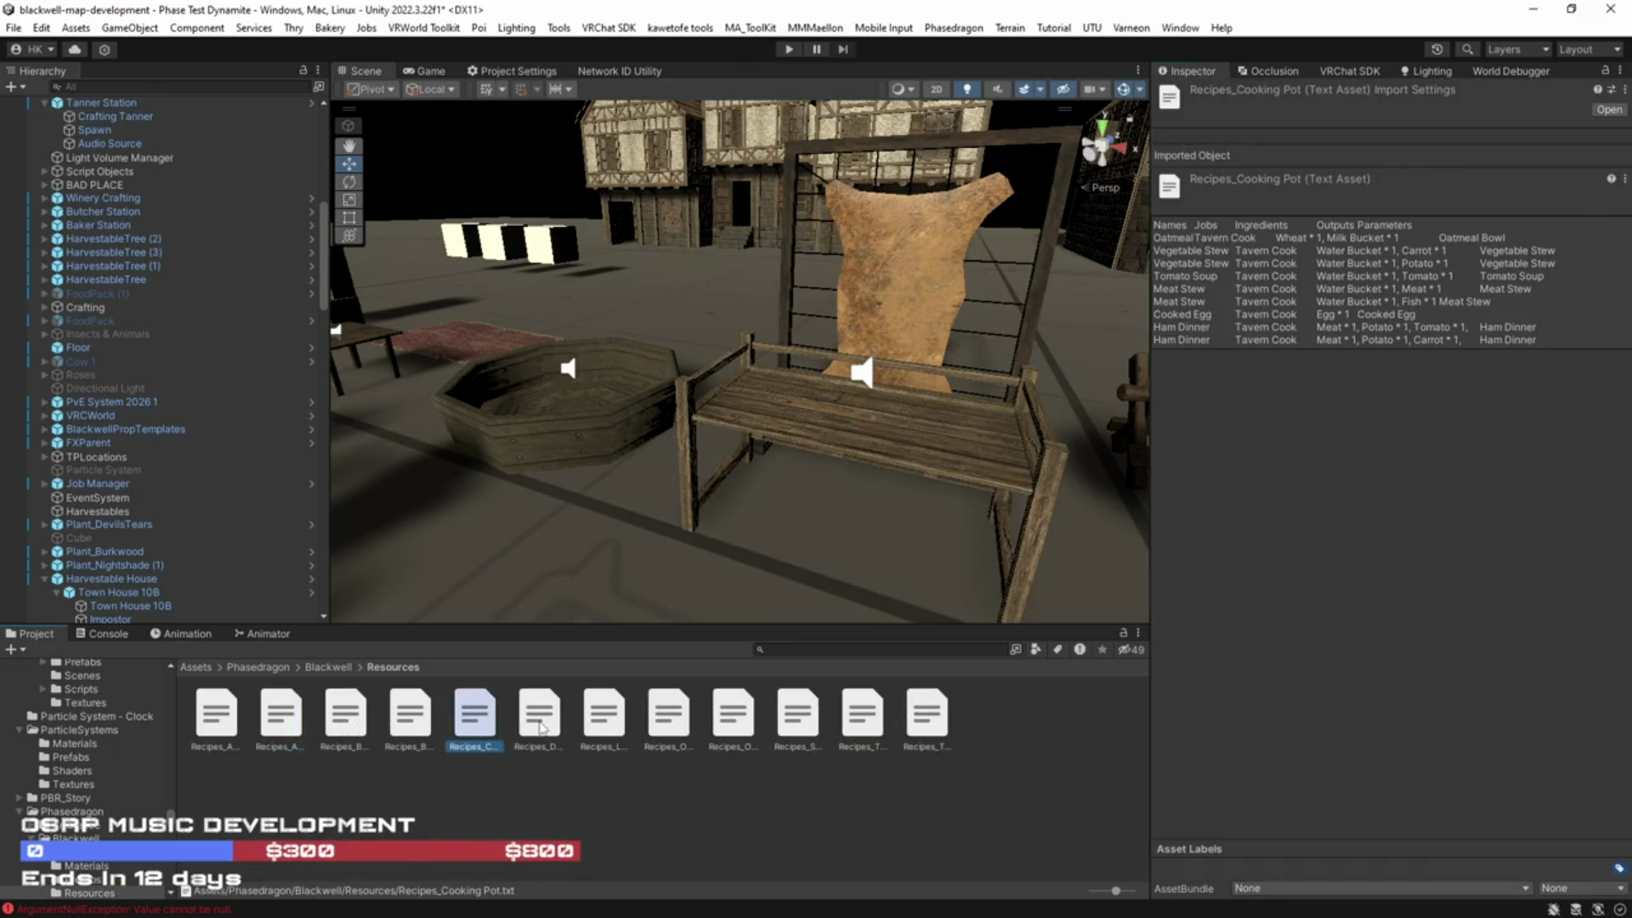
click(538, 722)
click(604, 722)
click(702, 720)
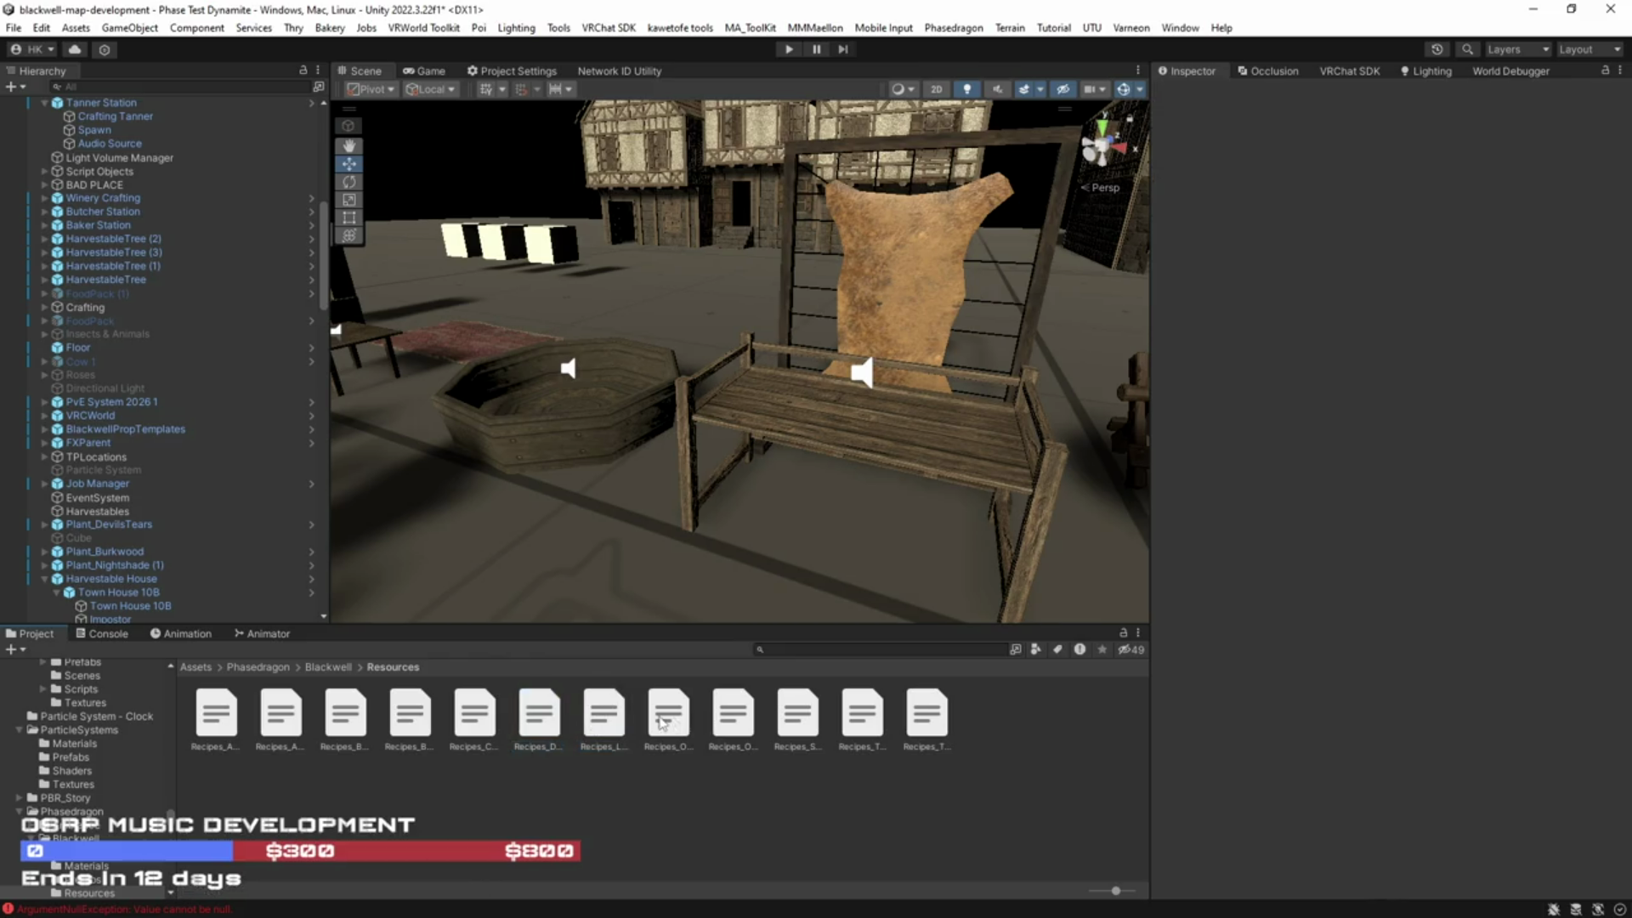
click(668, 718)
click(733, 719)
click(806, 727)
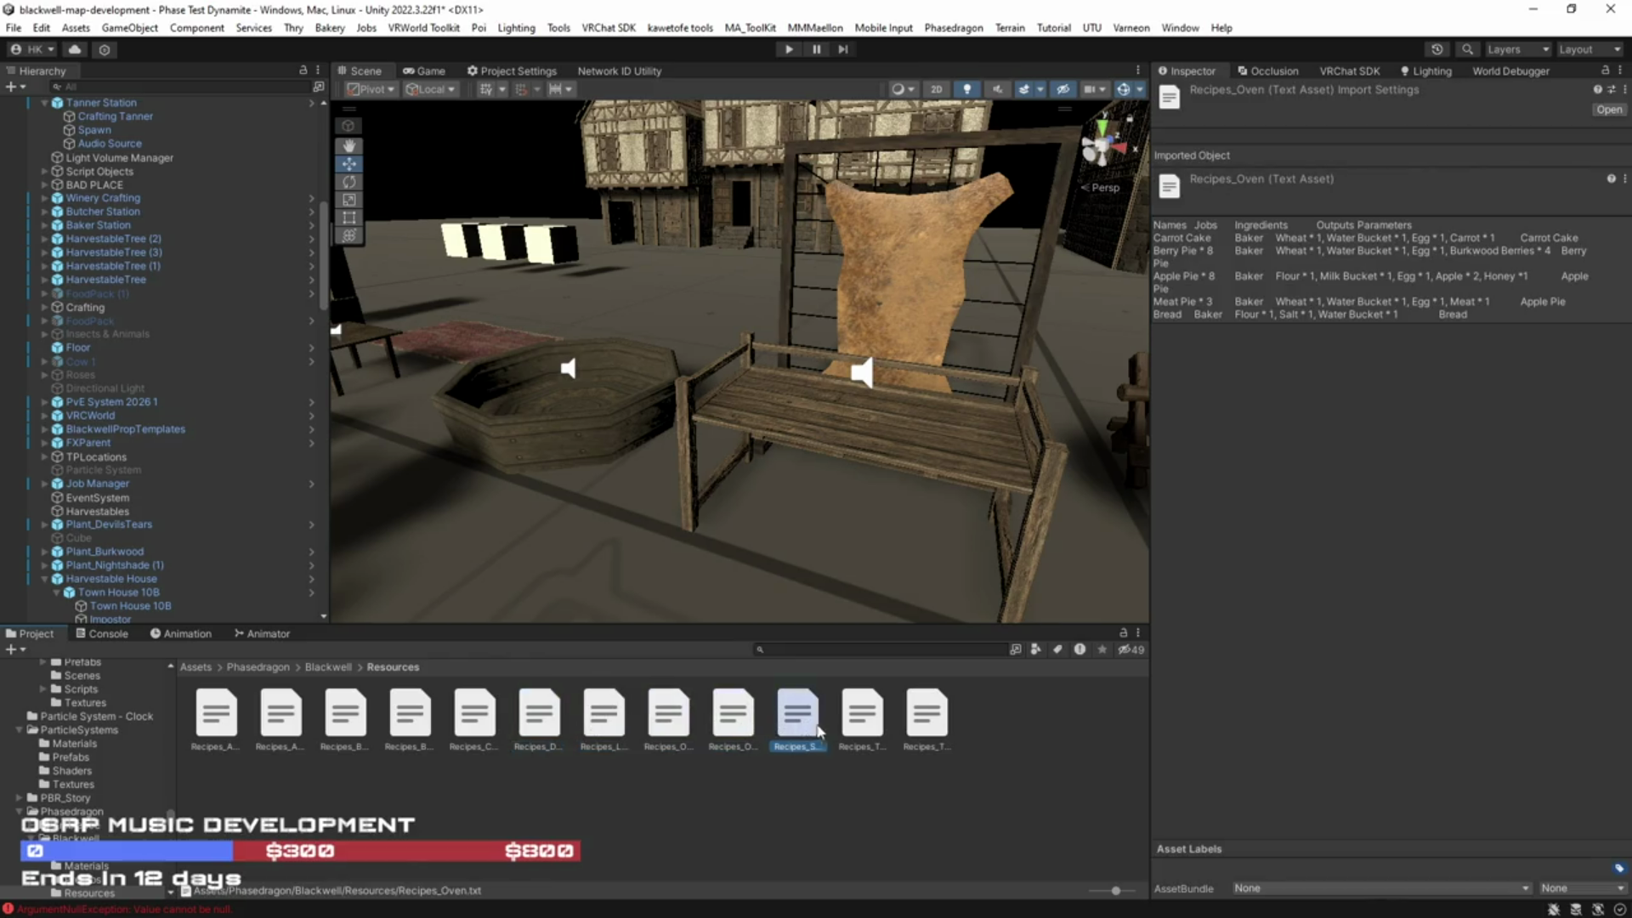
click(859, 731)
Step: Reveal the Sawhorses recipe file in Explorer
click(799, 724)
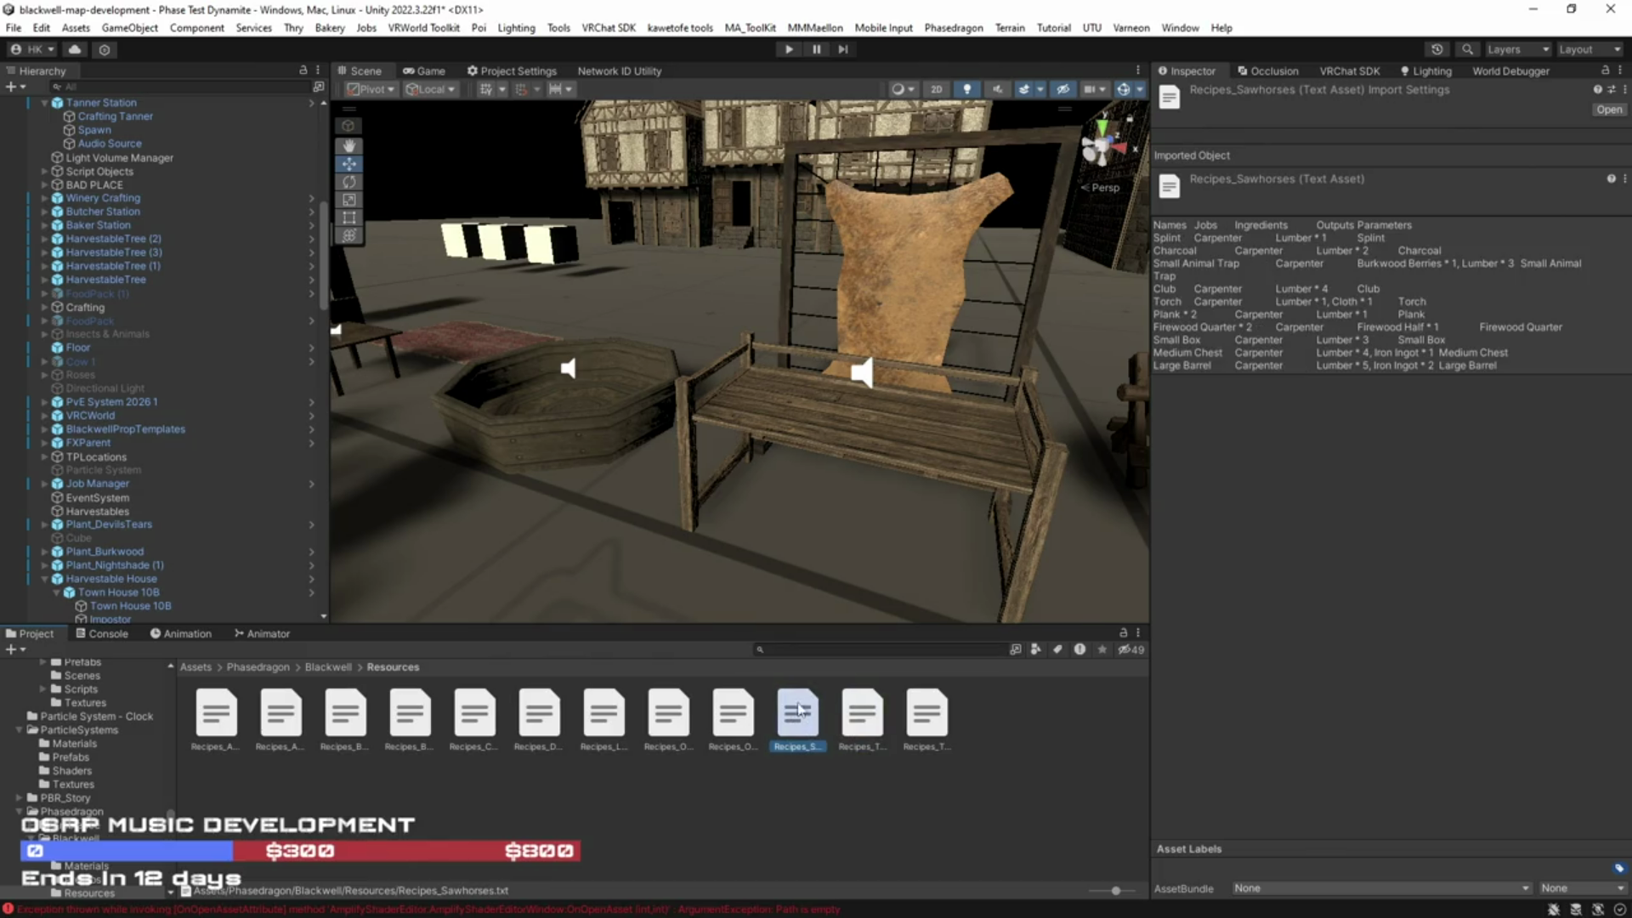
right_click(796, 722)
click(852, 106)
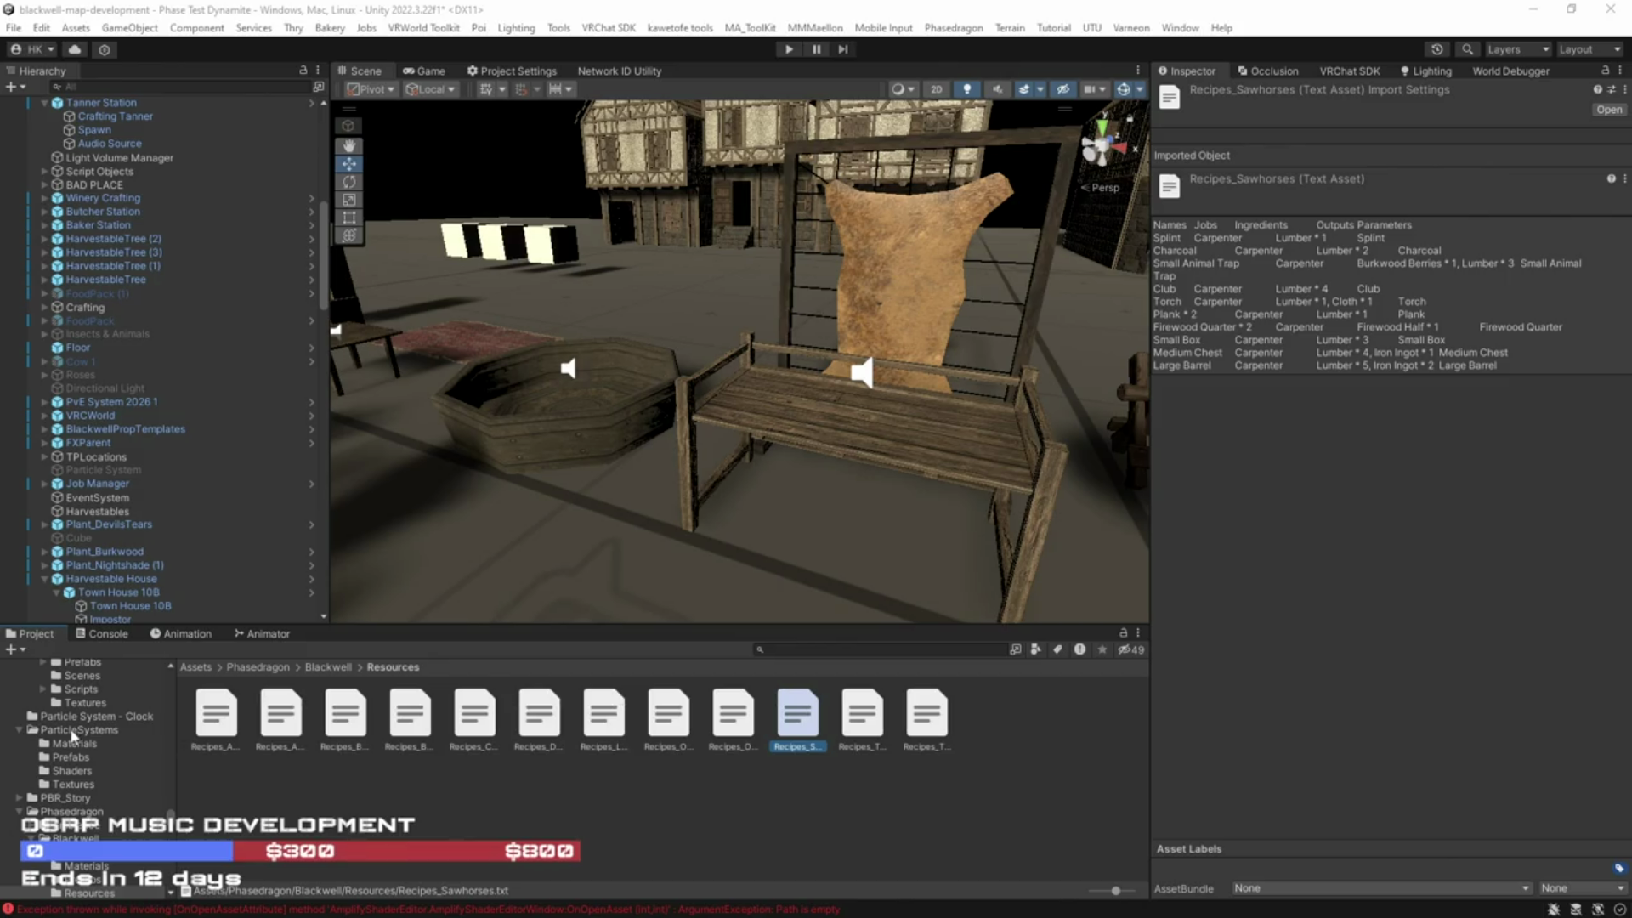
Step: View the Anvil recipes, then select the Apothecary Table recipe file and bring up its actions
click(213, 723)
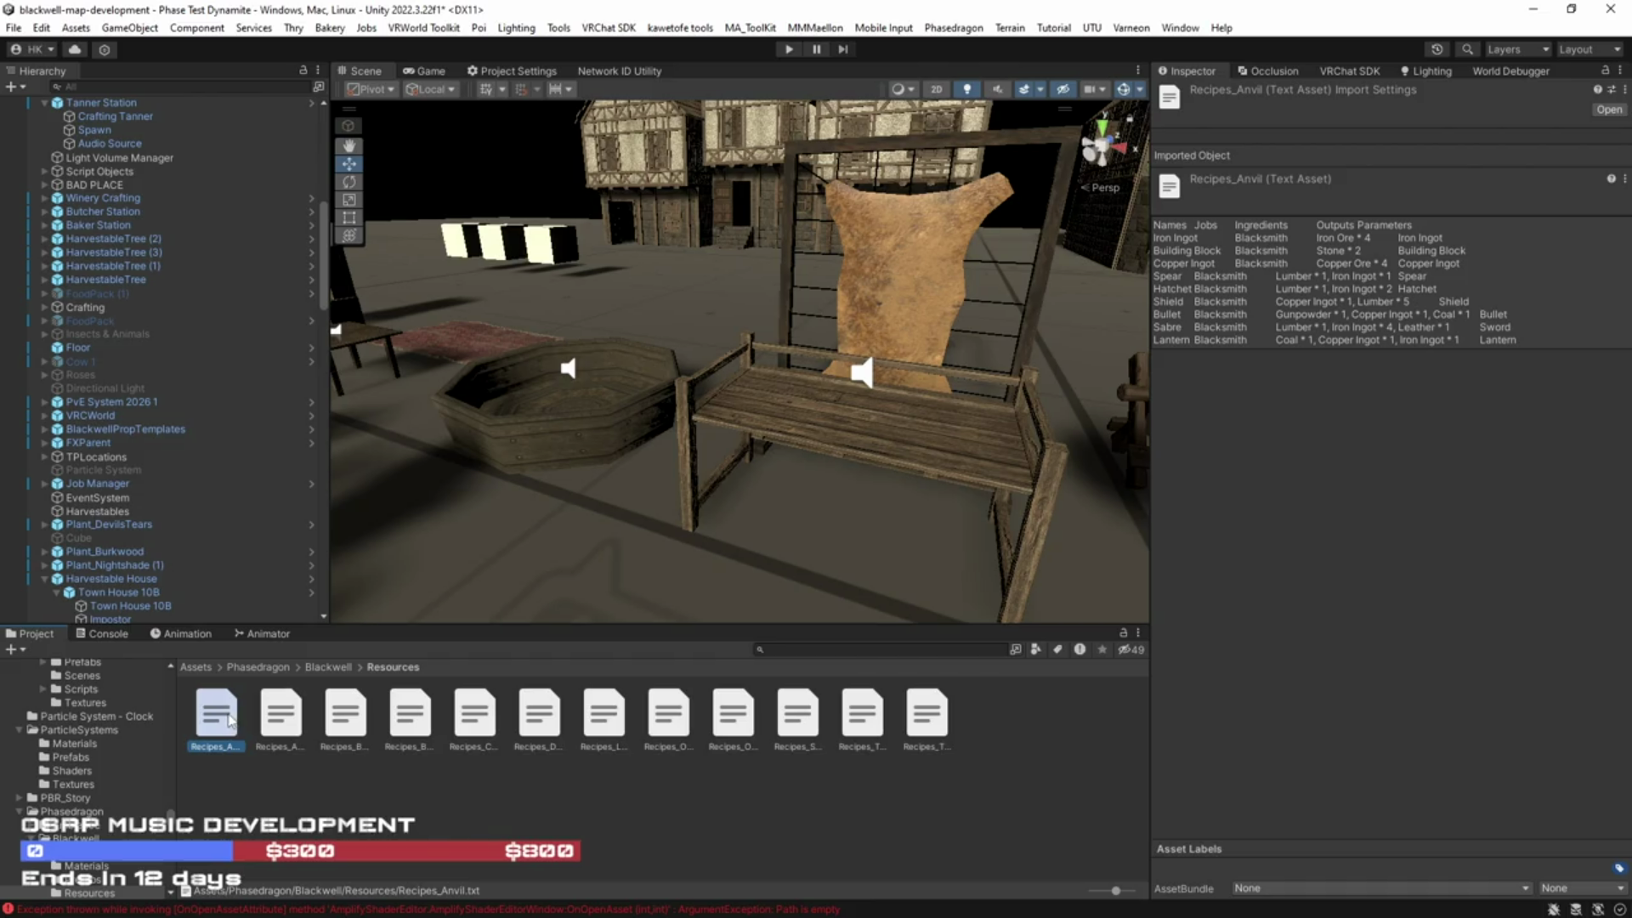
click(292, 725)
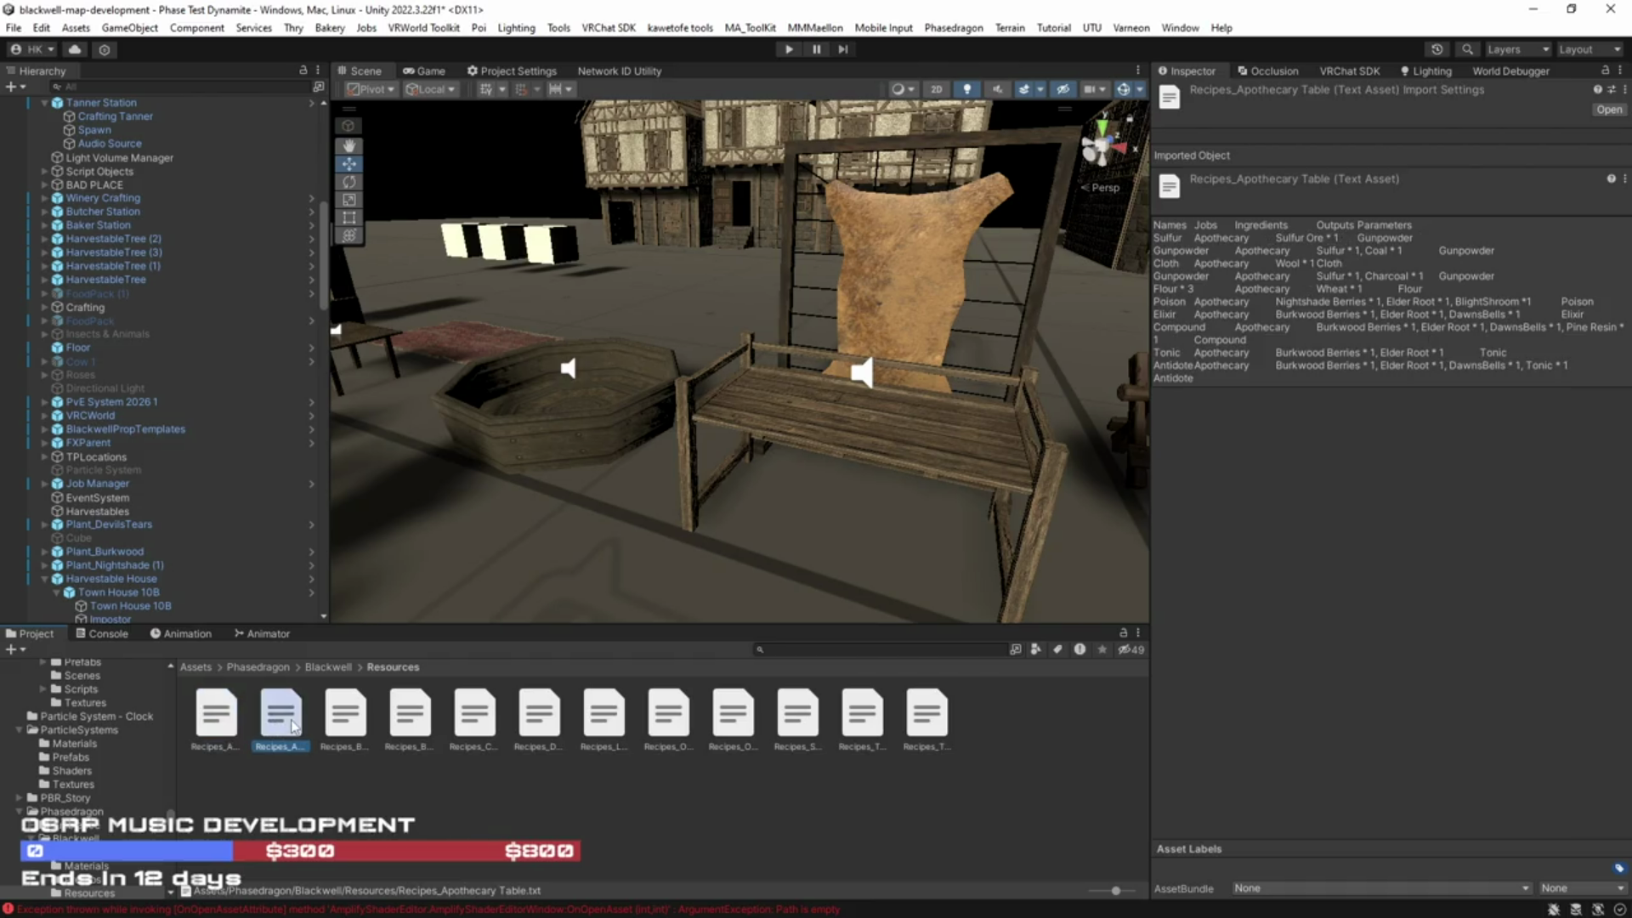
right_click(283, 717)
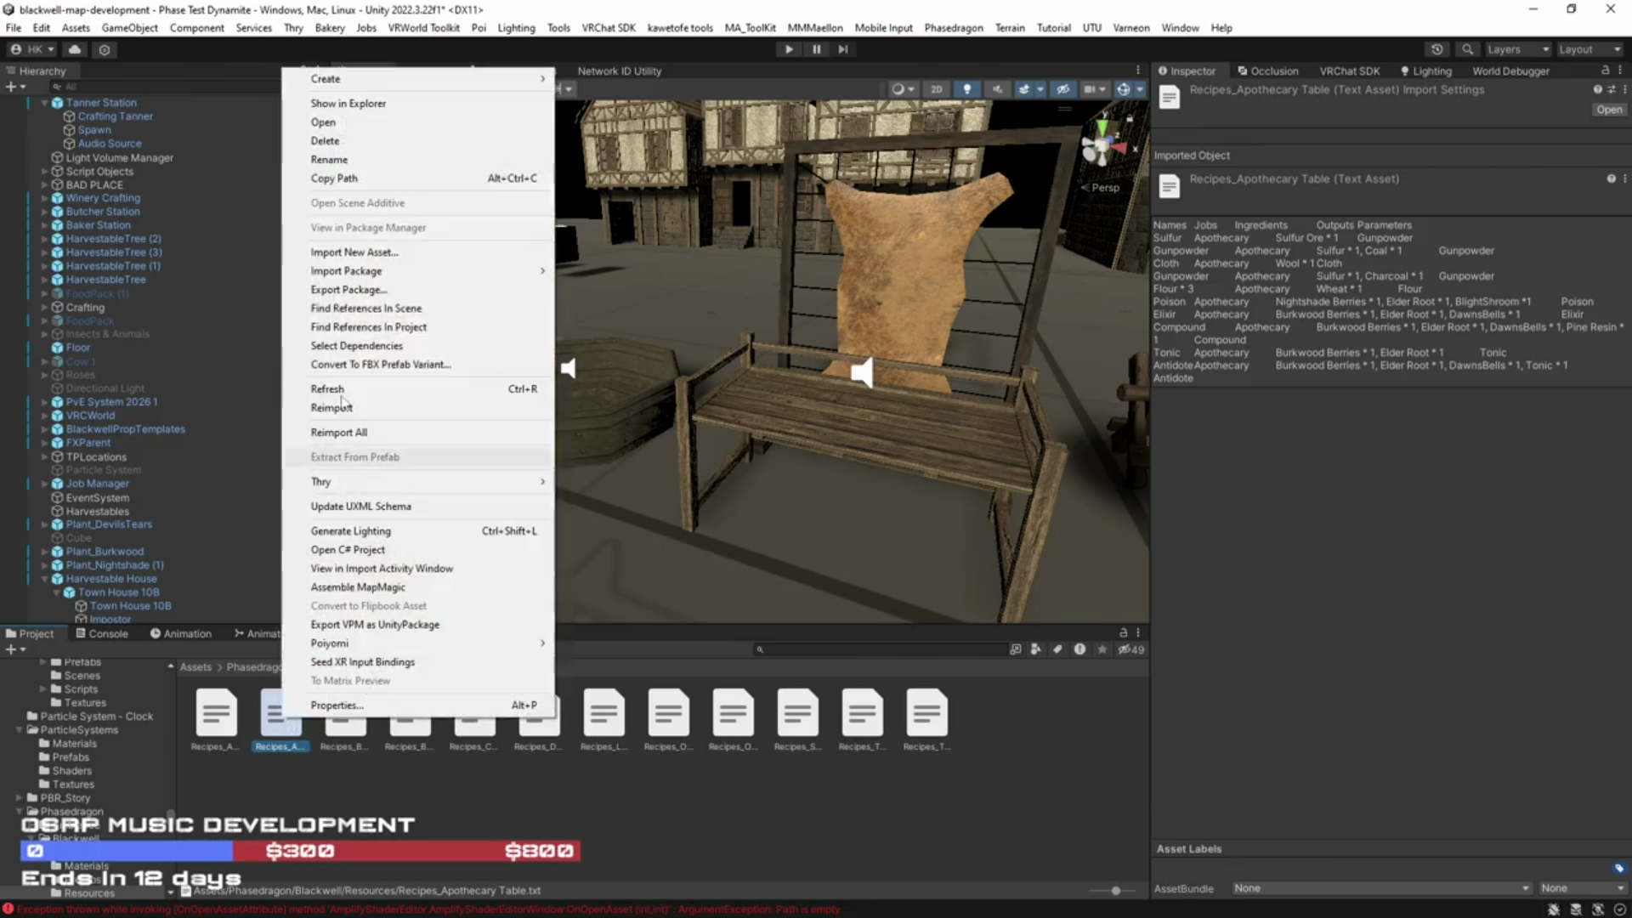
Step: Open the Apothecary recipes in Notepad and replace the Sulfur line's Gunpowder output with Sulfur *2
click(405, 105)
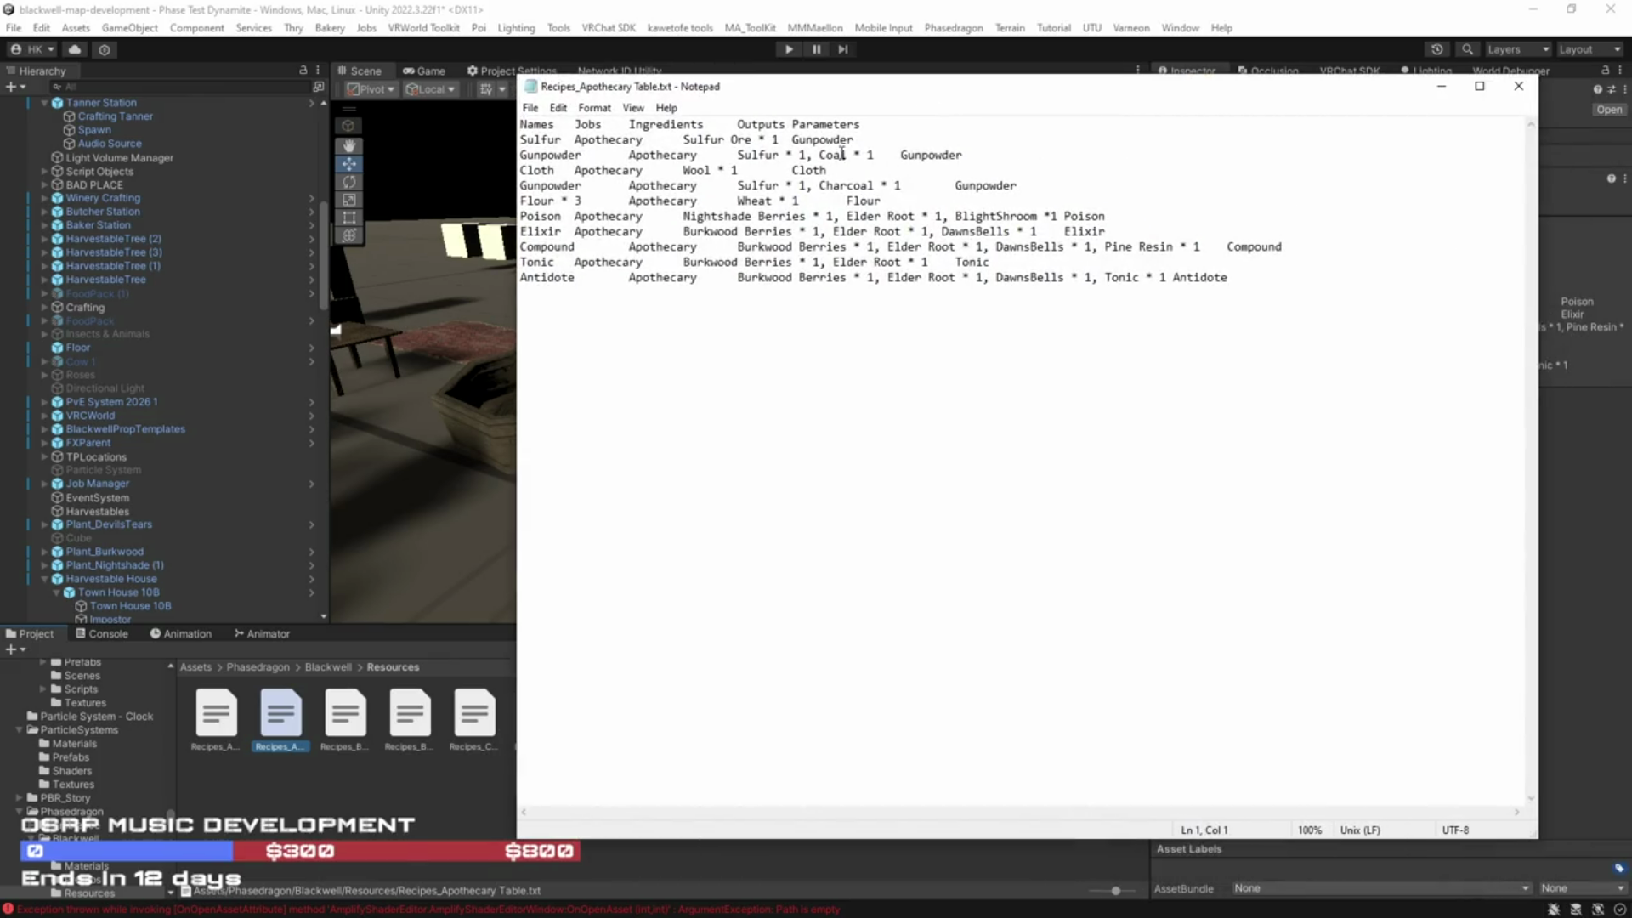
click(859, 142)
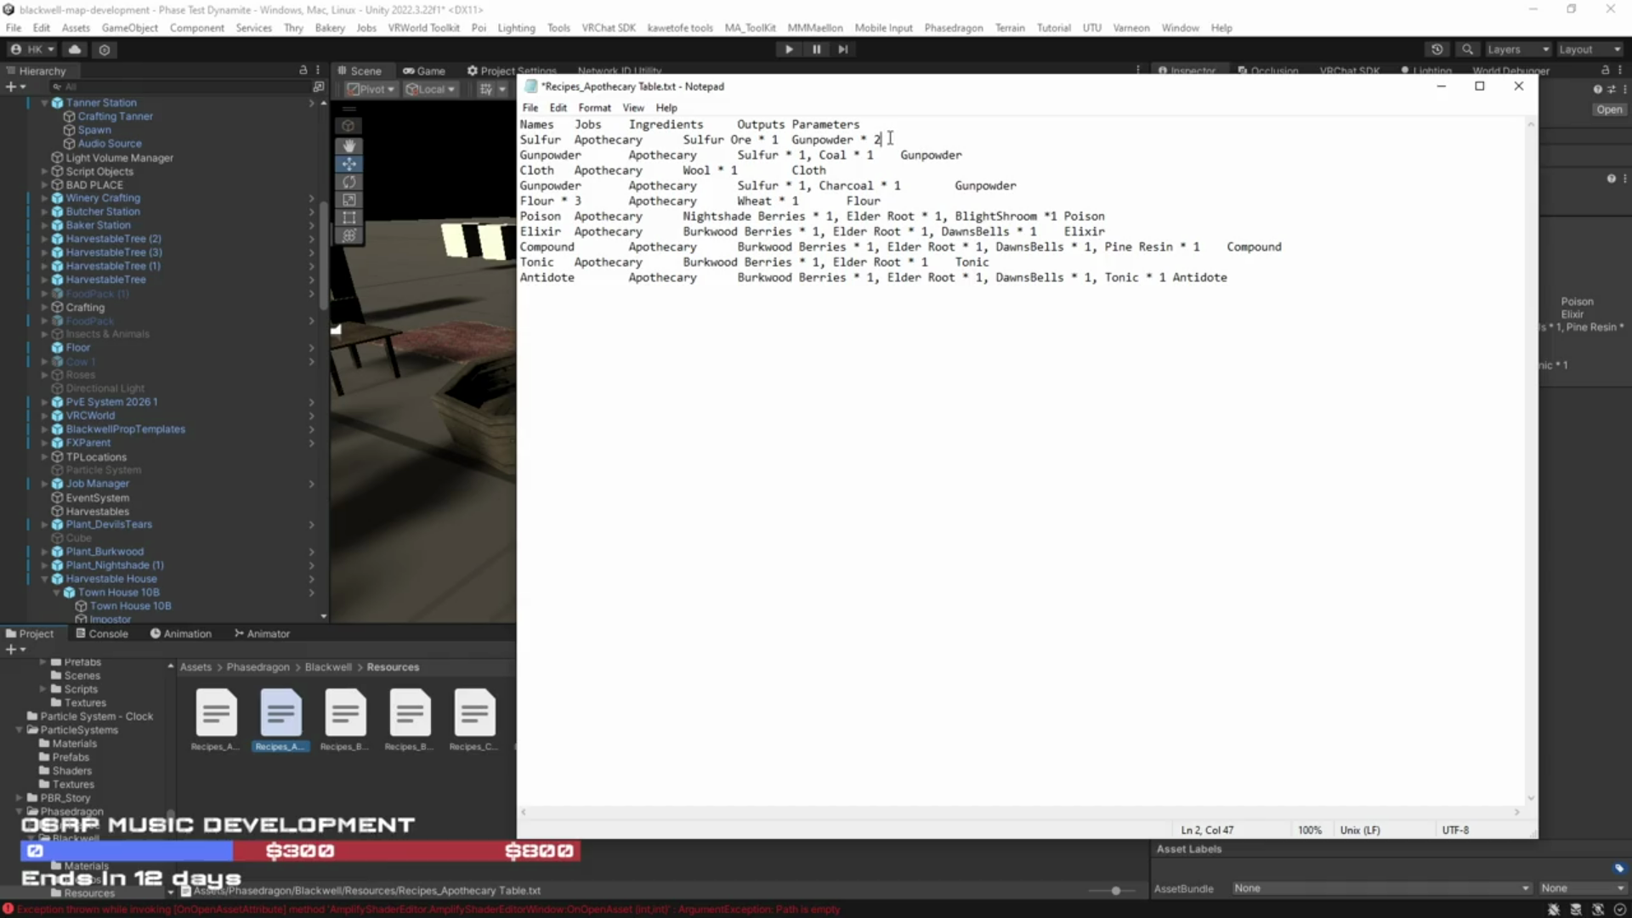
key(BackSpace)
key(BackSpace)
key(BackSpace)
drag(854, 140, 793, 137)
text(Sulfur)
key(Return)
key(BackSpace)
text(*2)
Step: Delete the Charcoal recipe's Gunpowder output, tidy Sulfur's spacing, and select Gunpowder to copy
drag(954, 186, 1043, 188)
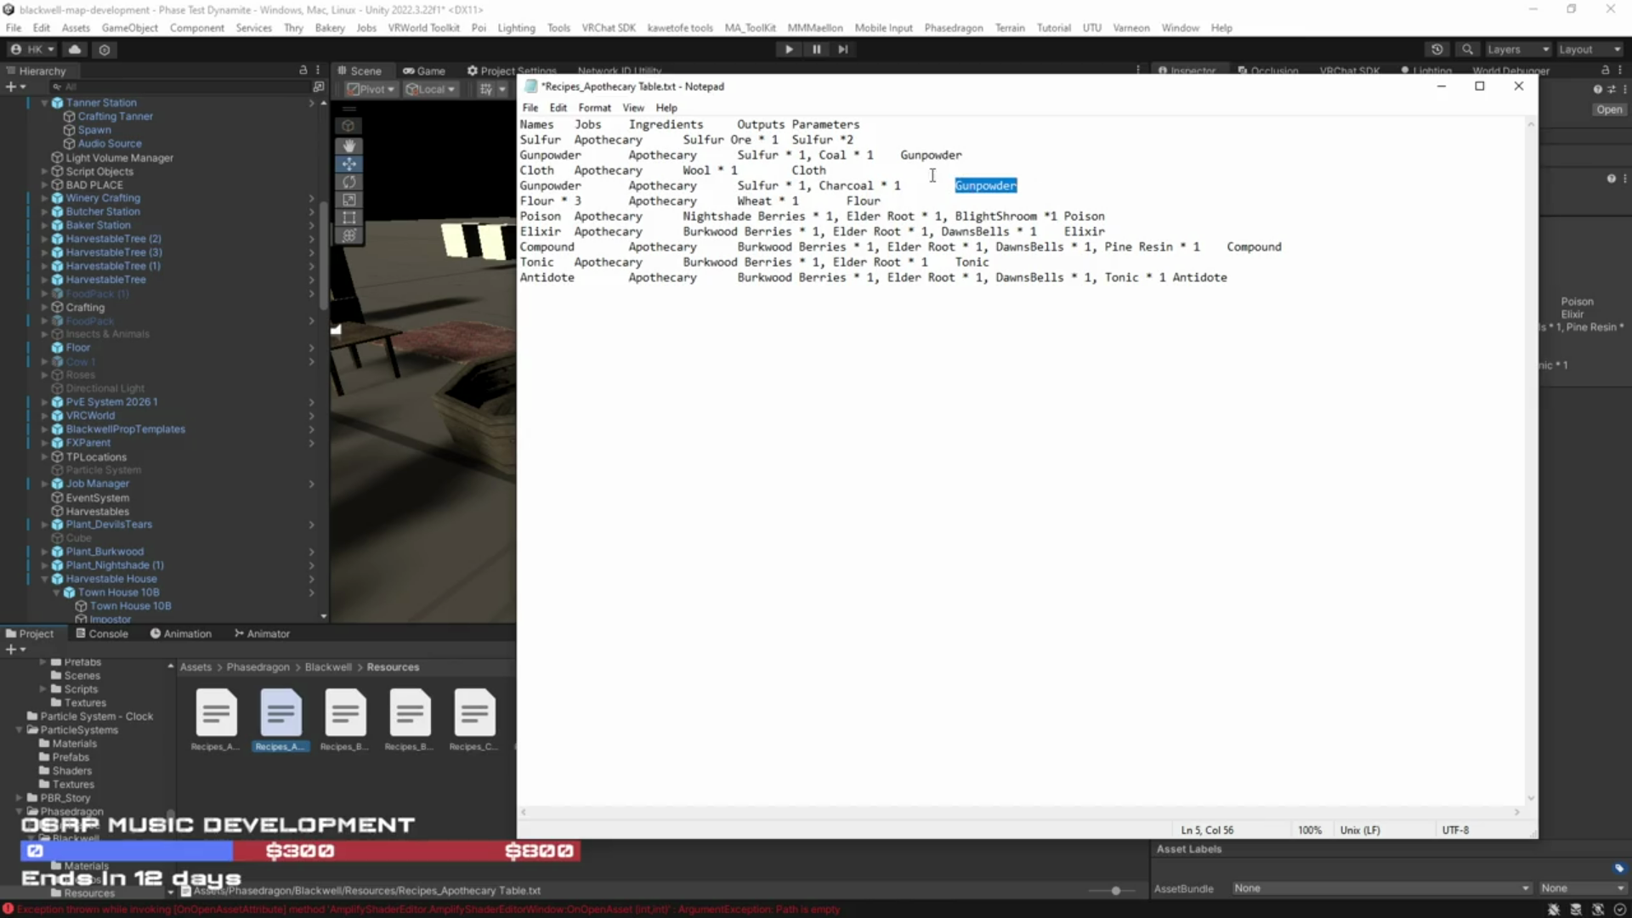
key(BackSpace)
click(792, 139)
key(BackSpace)
mouse_move(908, 185)
mouse_down()
mouse_move(780, 190)
mouse_move(794, 188)
mouse_up()
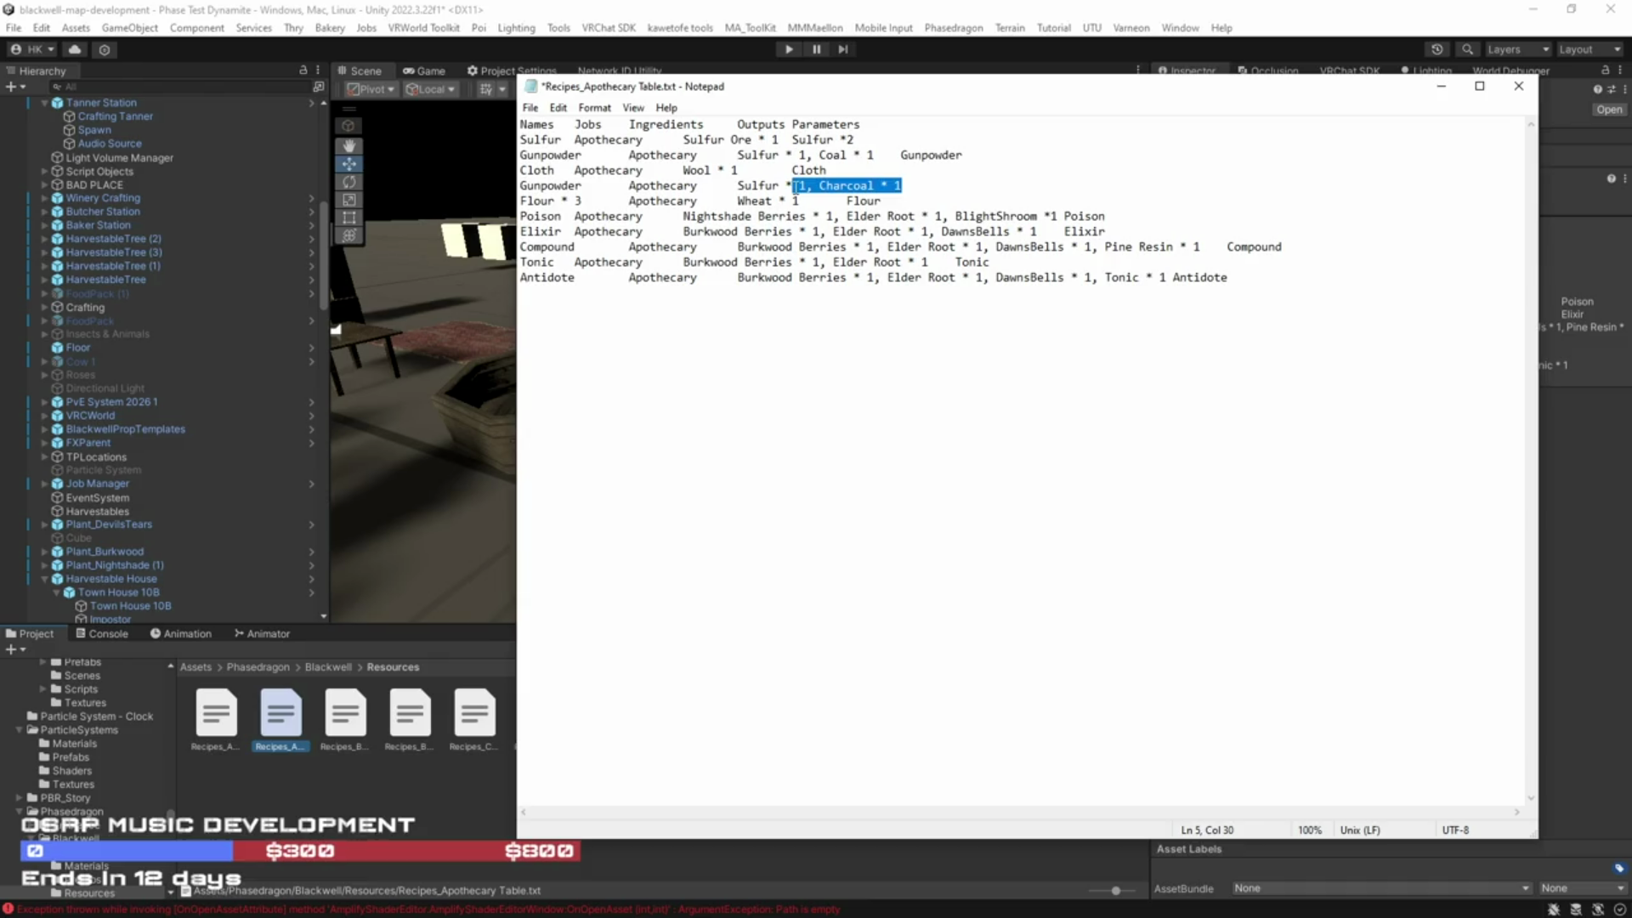
click(913, 183)
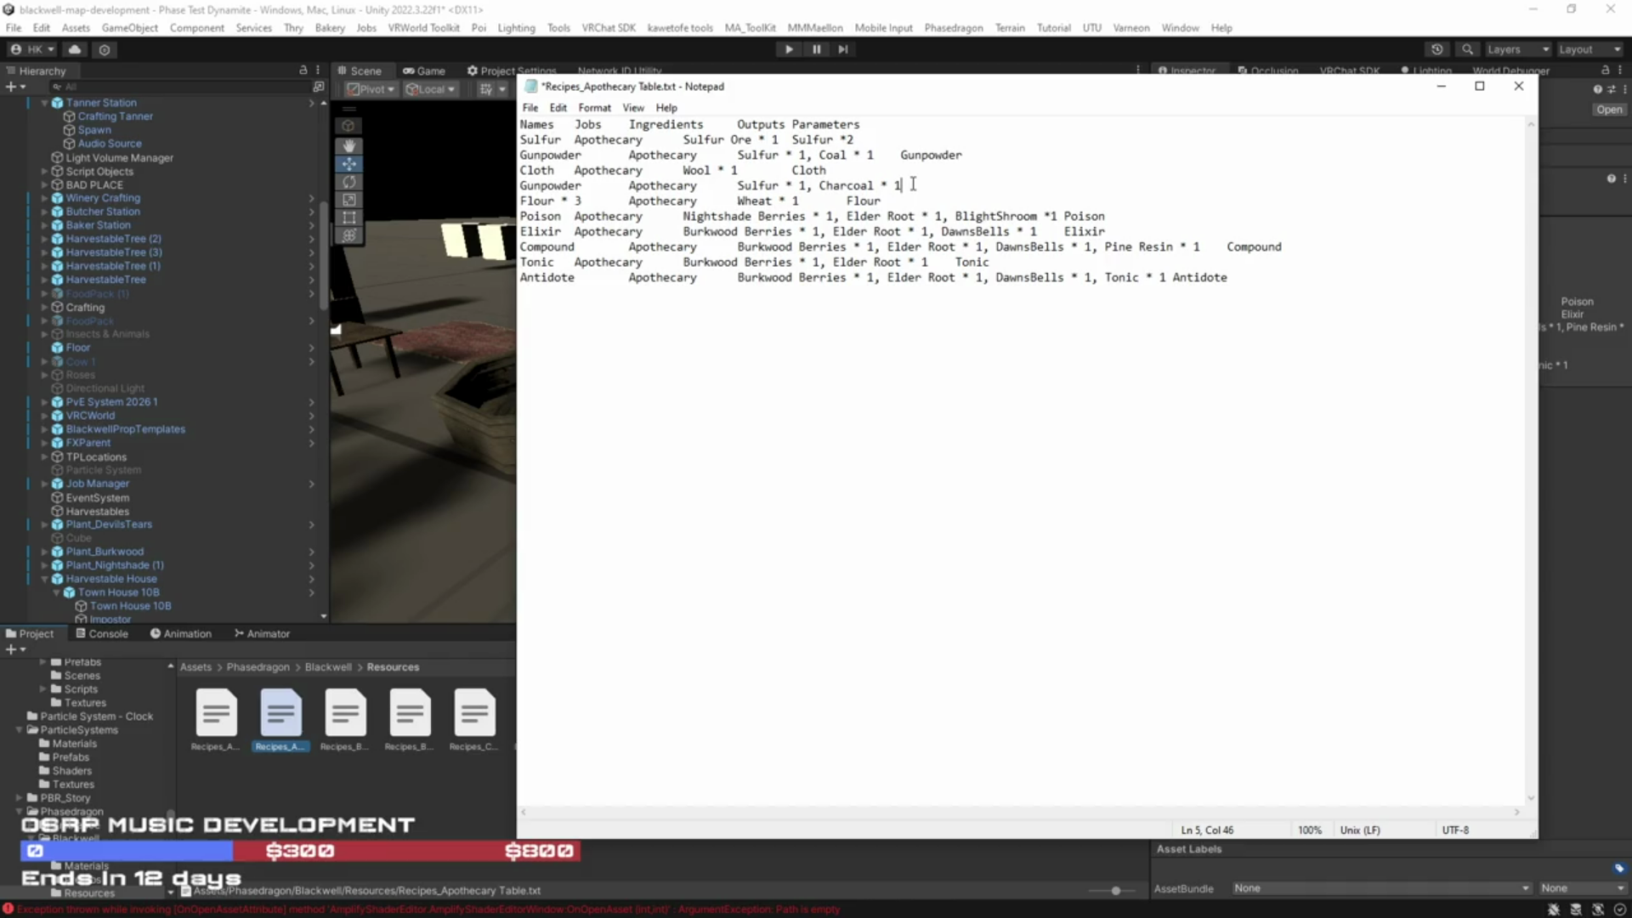
drag(964, 154, 901, 155)
key(ctrl+c)
Step: Paste Gunpowder back as the Charcoal output and give Flour * 3 and Poison * 2
click(911, 185)
key(Tab)
key(ctrl+v)
click(890, 201)
text(*)
text(3)
text( *1)
key(BackSpace)
text(2)
click(894, 200)
click(850, 139)
Step: Give the Elixir, Compound, Tonic and Antidote outputs a quantity of * 3
click(1122, 235)
click(1053, 216)
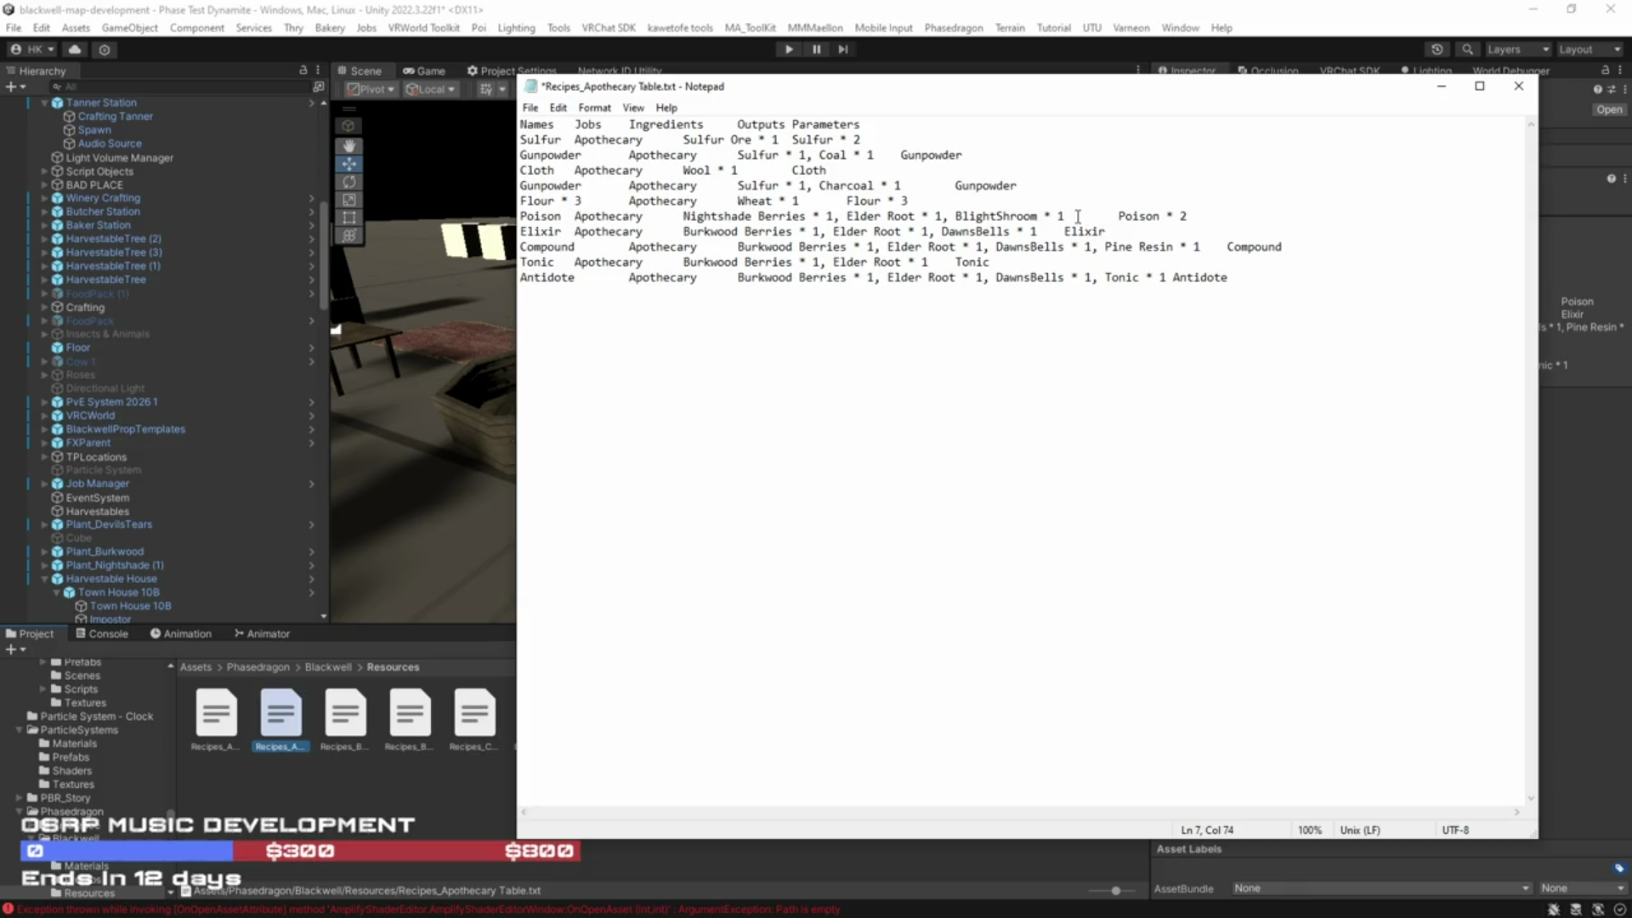
click(1112, 230)
text(*3)
text( *3)
key(Down)
key(BackSpace)
text(3)
click(1271, 284)
text(* 3)
Step: Save the edited Apothecary recipes file and shift the editor window aside
click(531, 108)
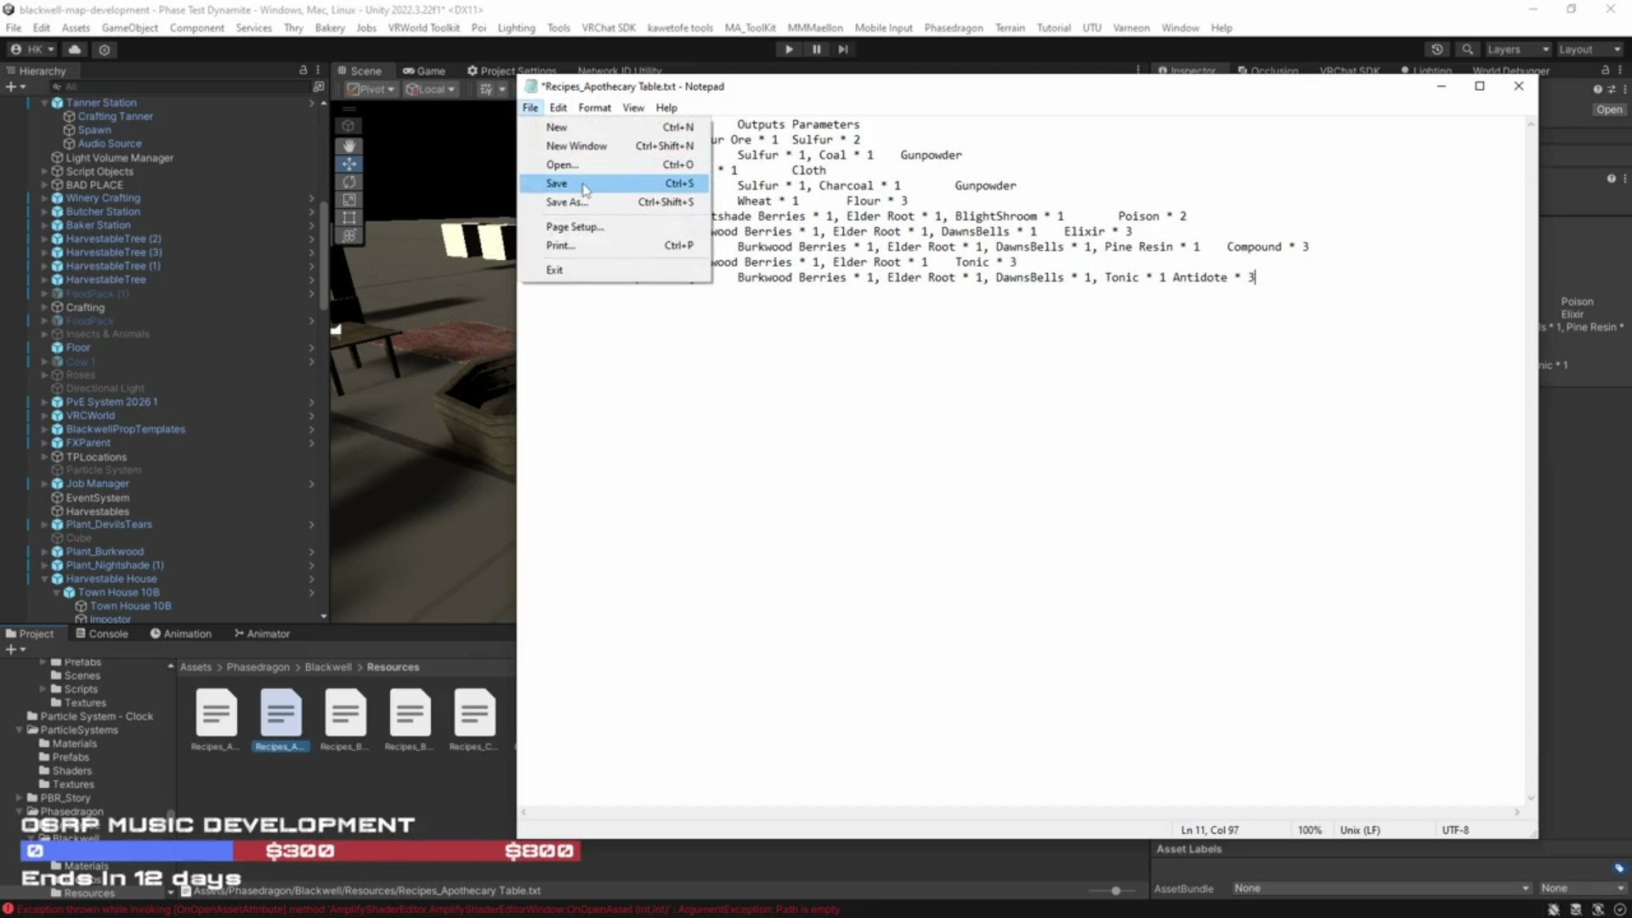
click(553, 183)
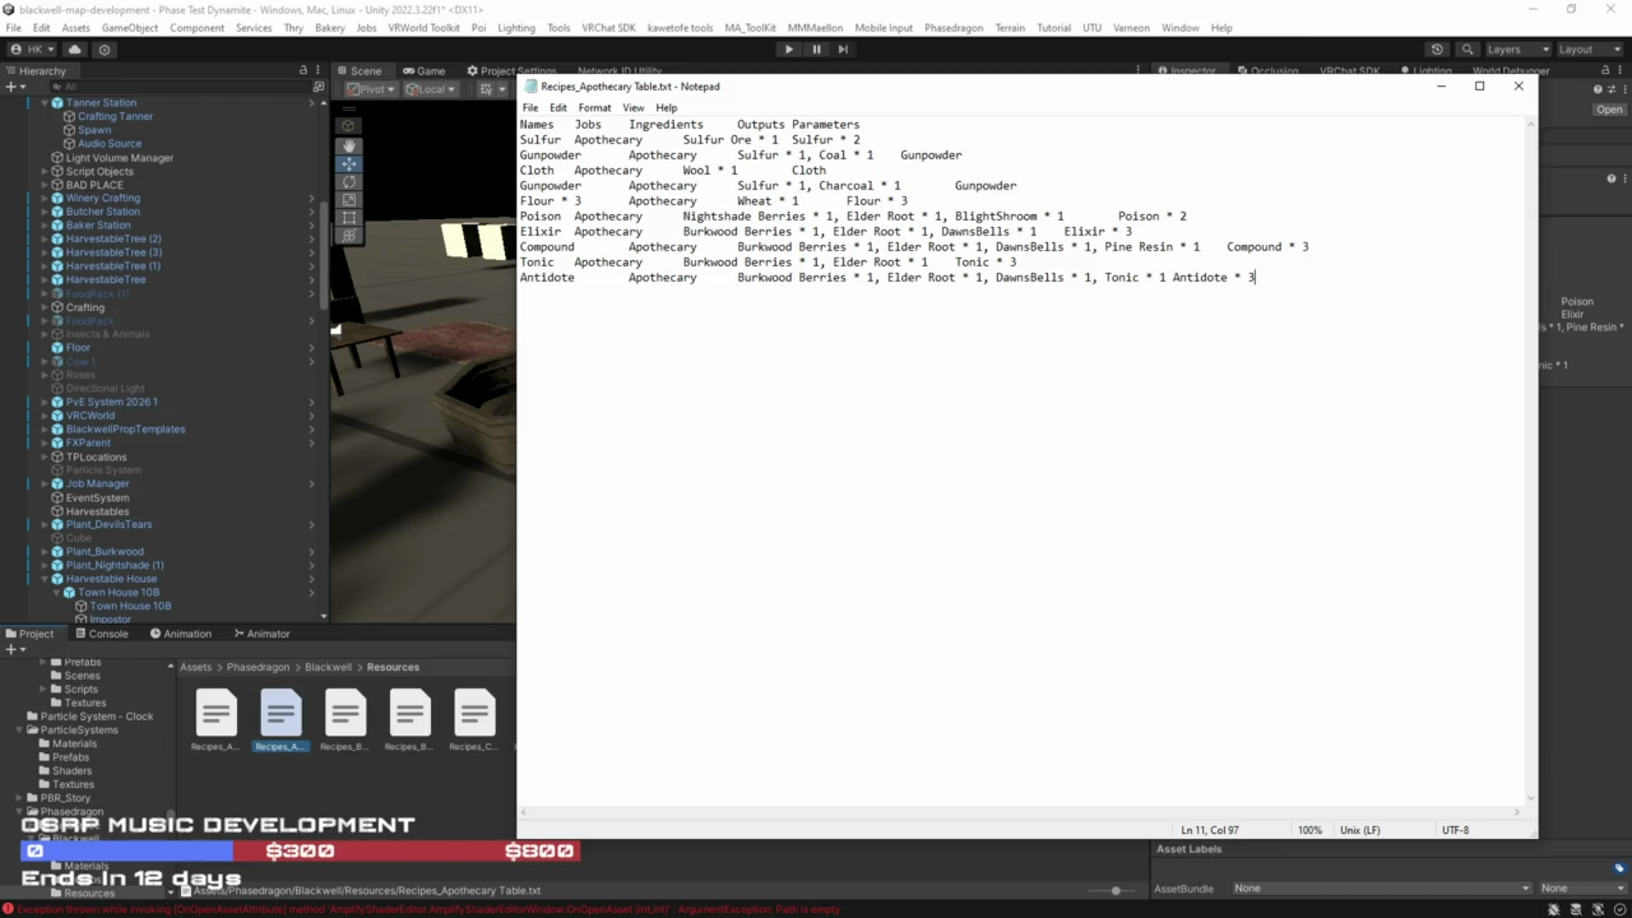
drag(1152, 94, 1178, 92)
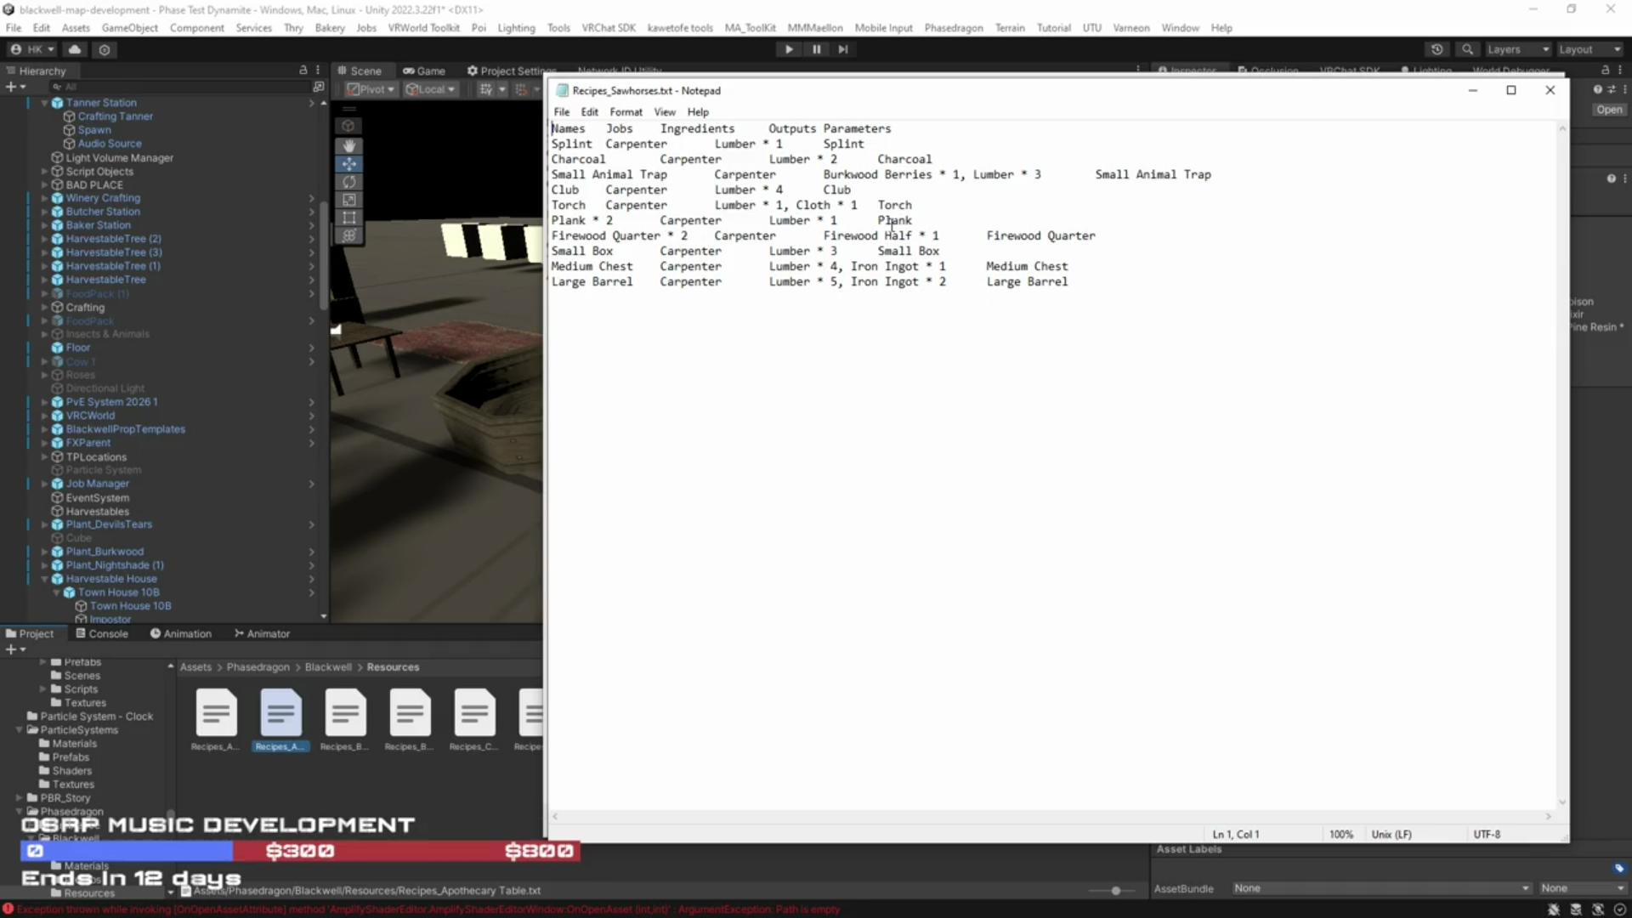
Step: Make the Sawhorses Plank recipe output Plank * 2
click(924, 223)
text(*)
text( 2)
key(Return)
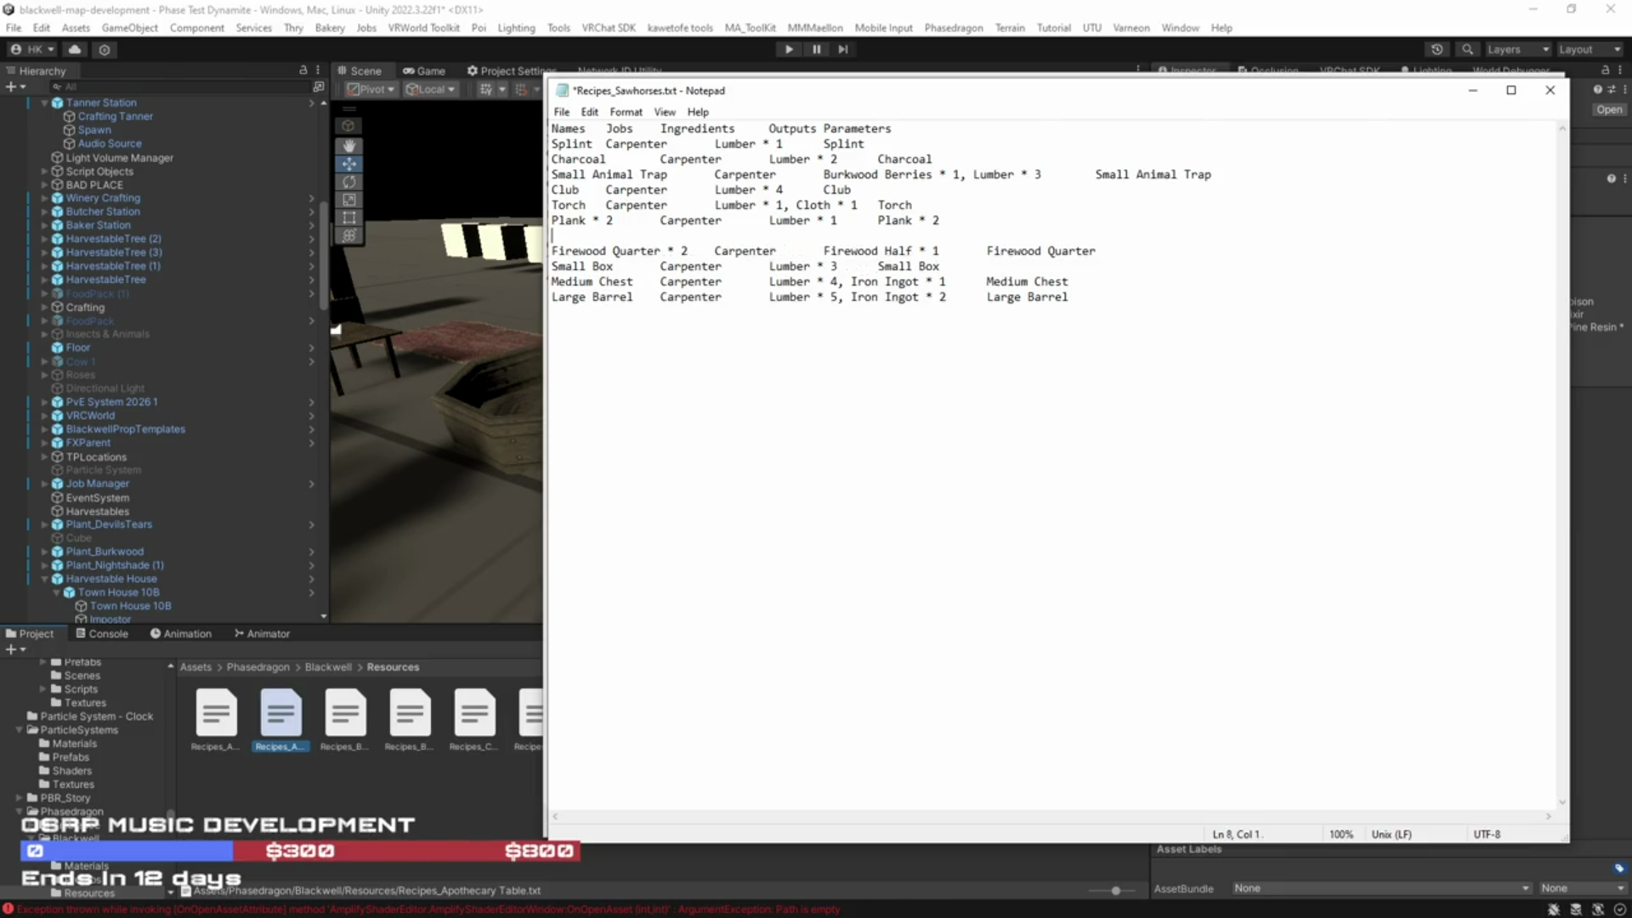
key(BackSpace)
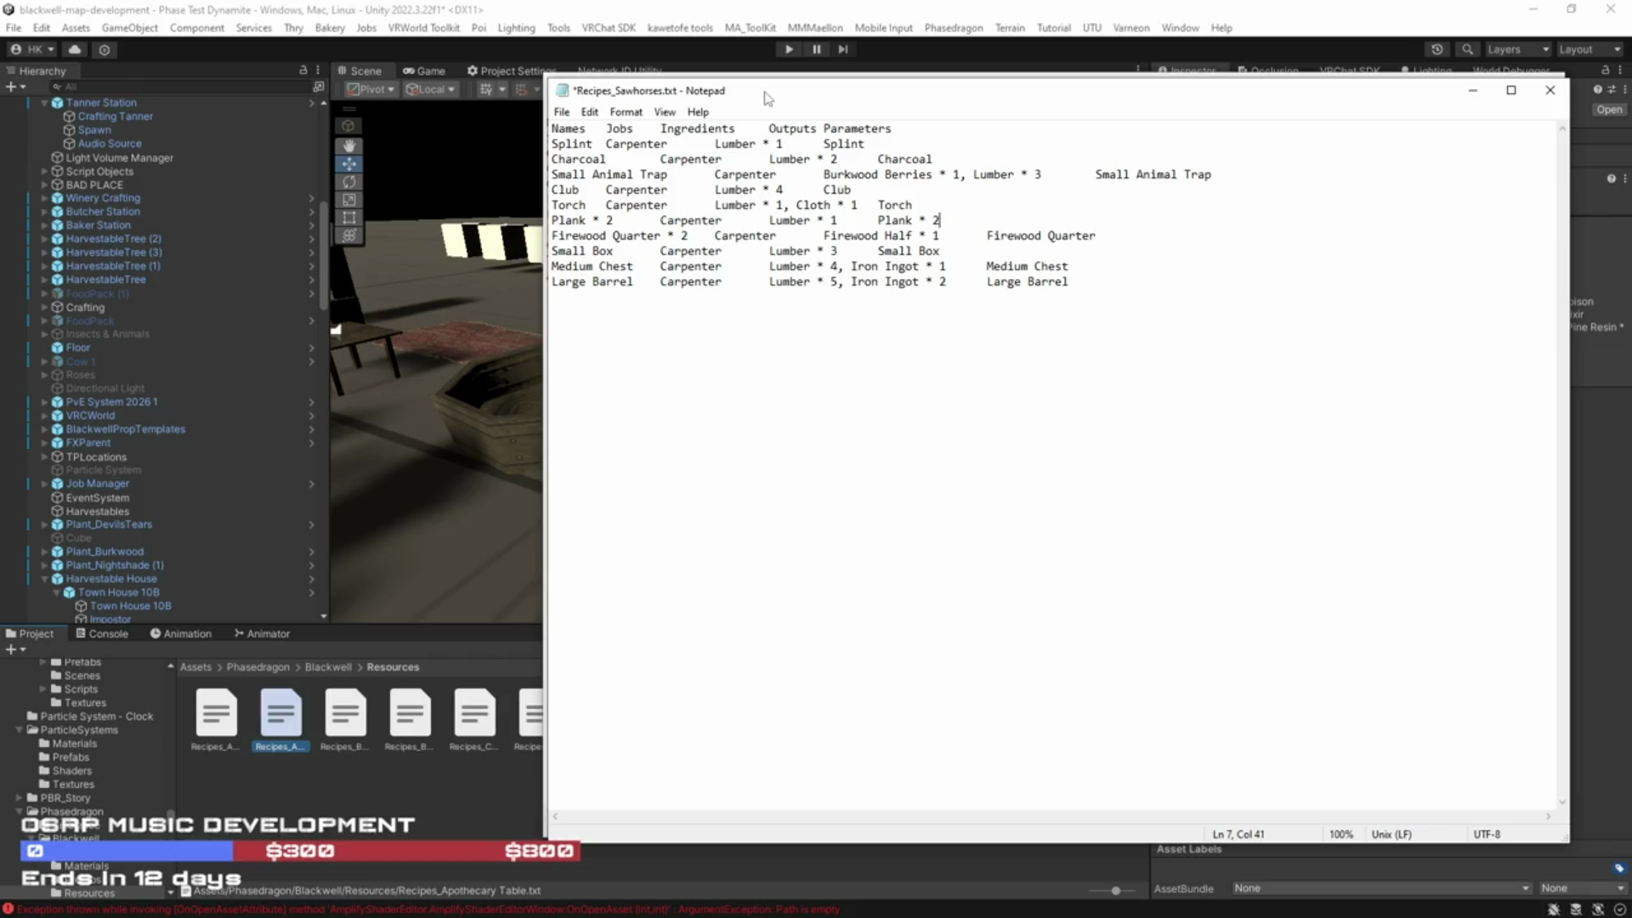
Step: Move the Sawhorses Notepad window aside and bring Unity to the front
drag(768, 99, 825, 82)
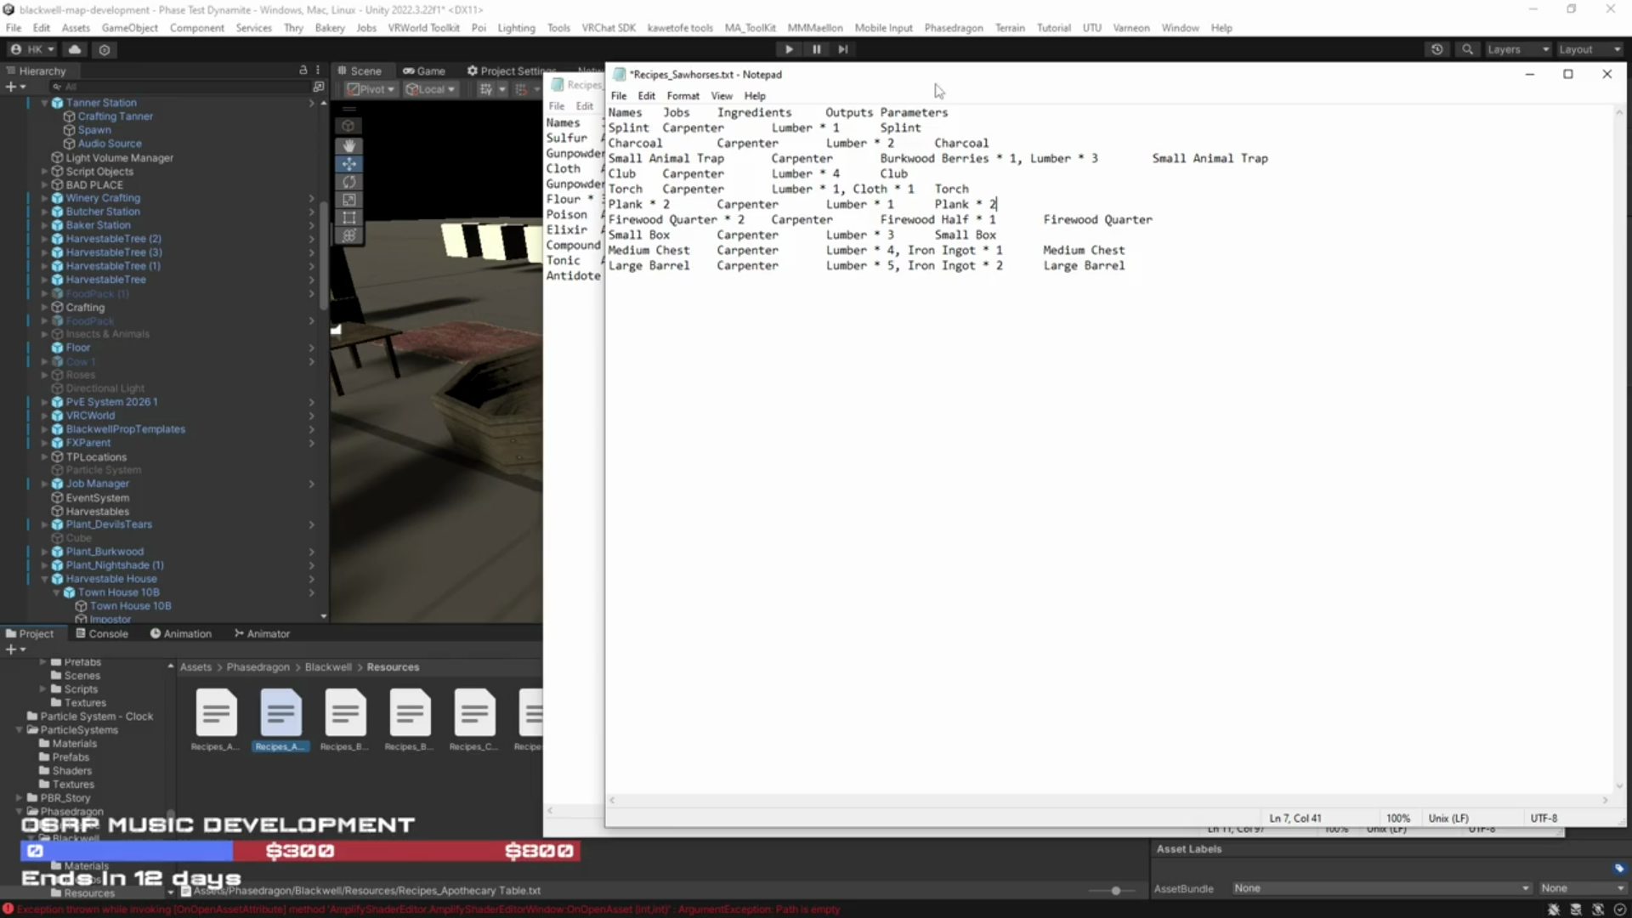
key(super+Down)
click(416, 335)
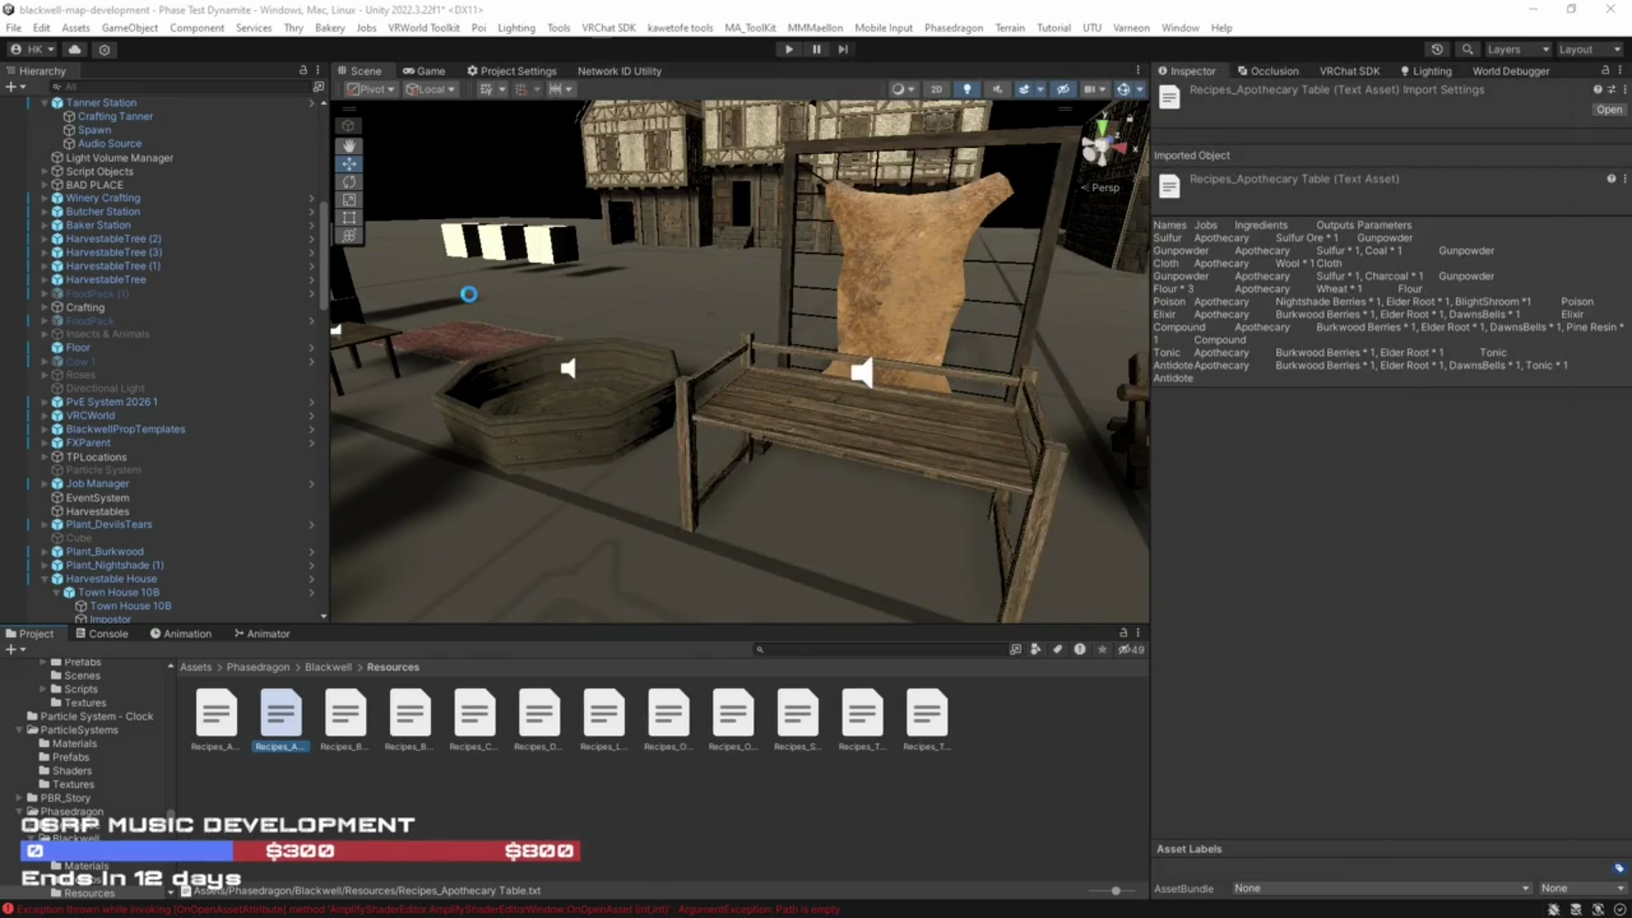
Step: Turn to the apothecary table and select its Crafter child in the Hierarchy
scroll(551, 265, down, 3)
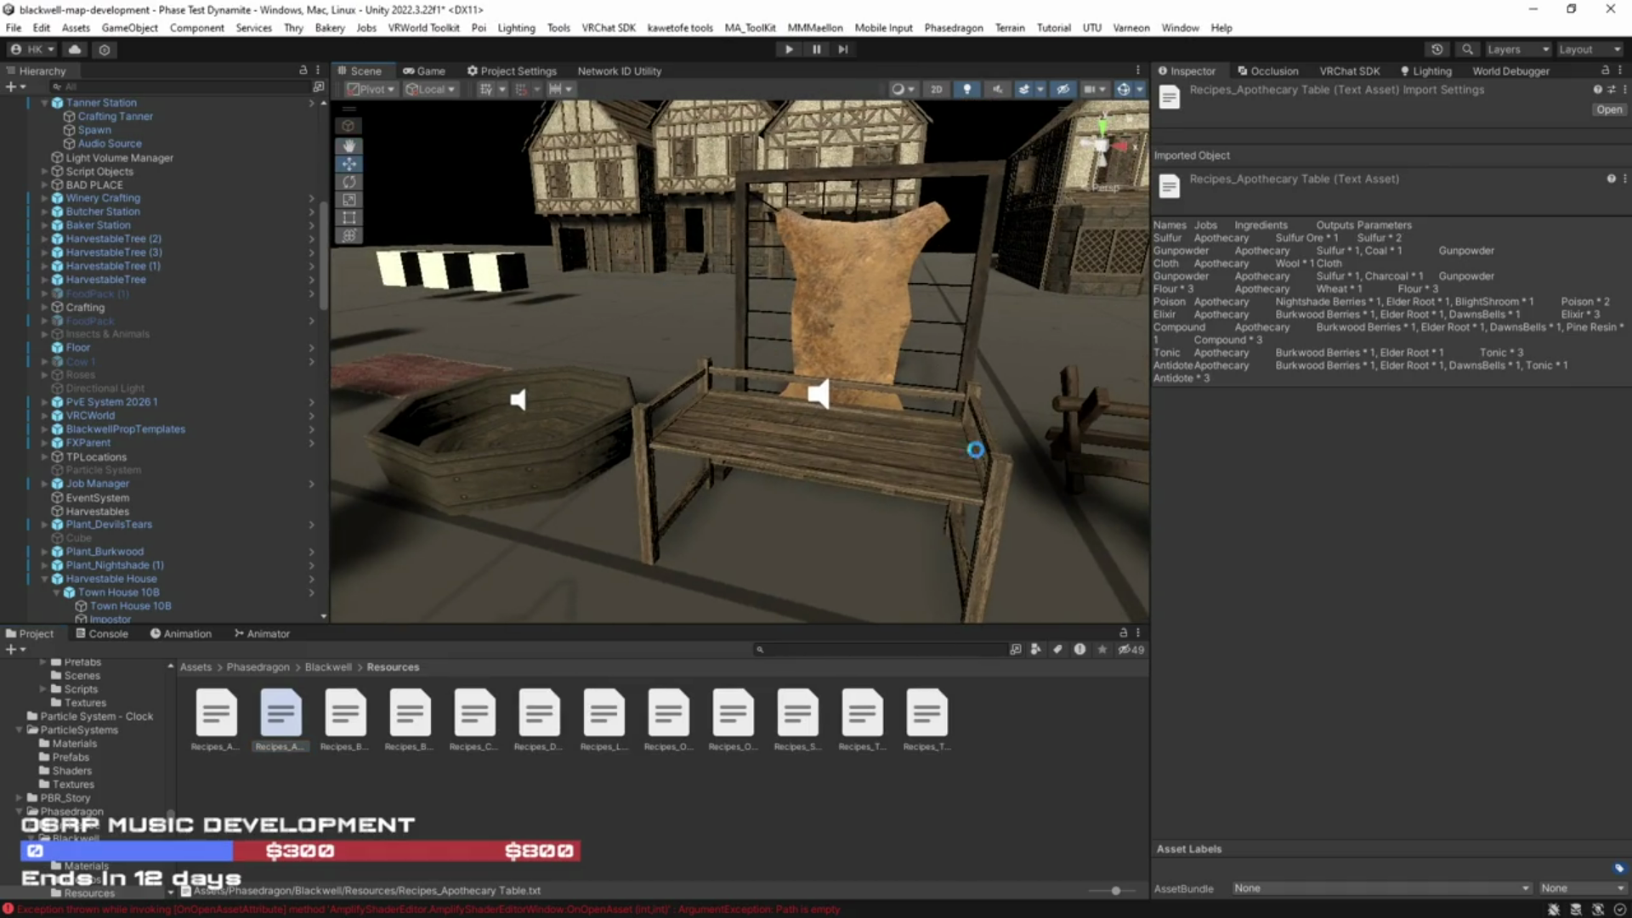
drag(984, 434, 832, 409)
scroll(832, 409, up, 10)
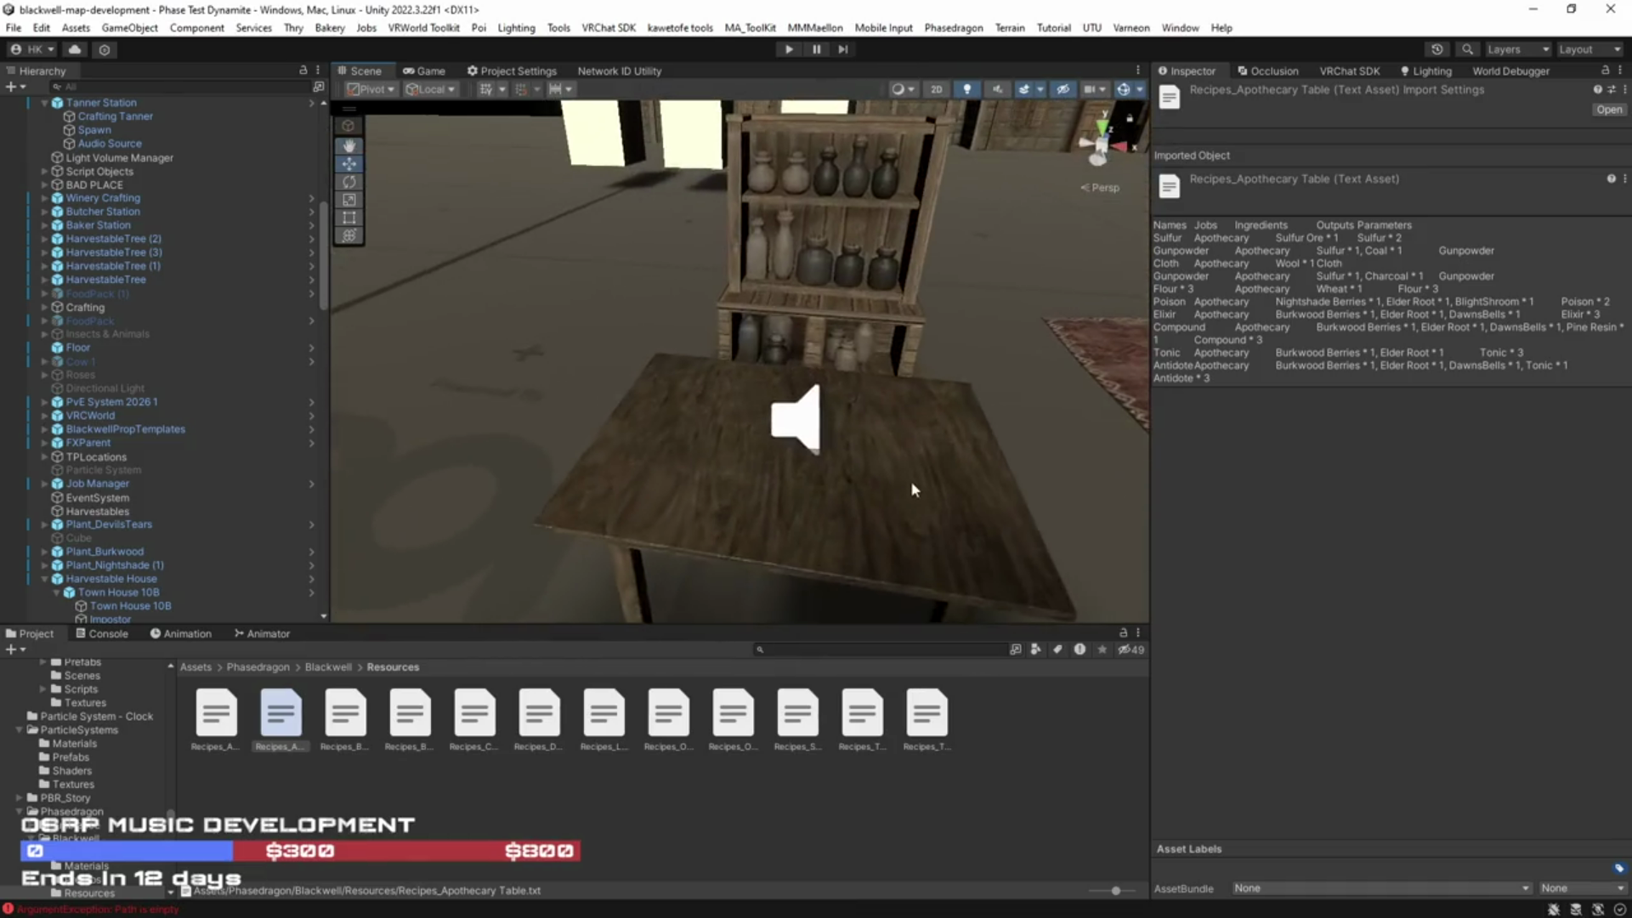
click(847, 482)
click(70, 416)
click(136, 402)
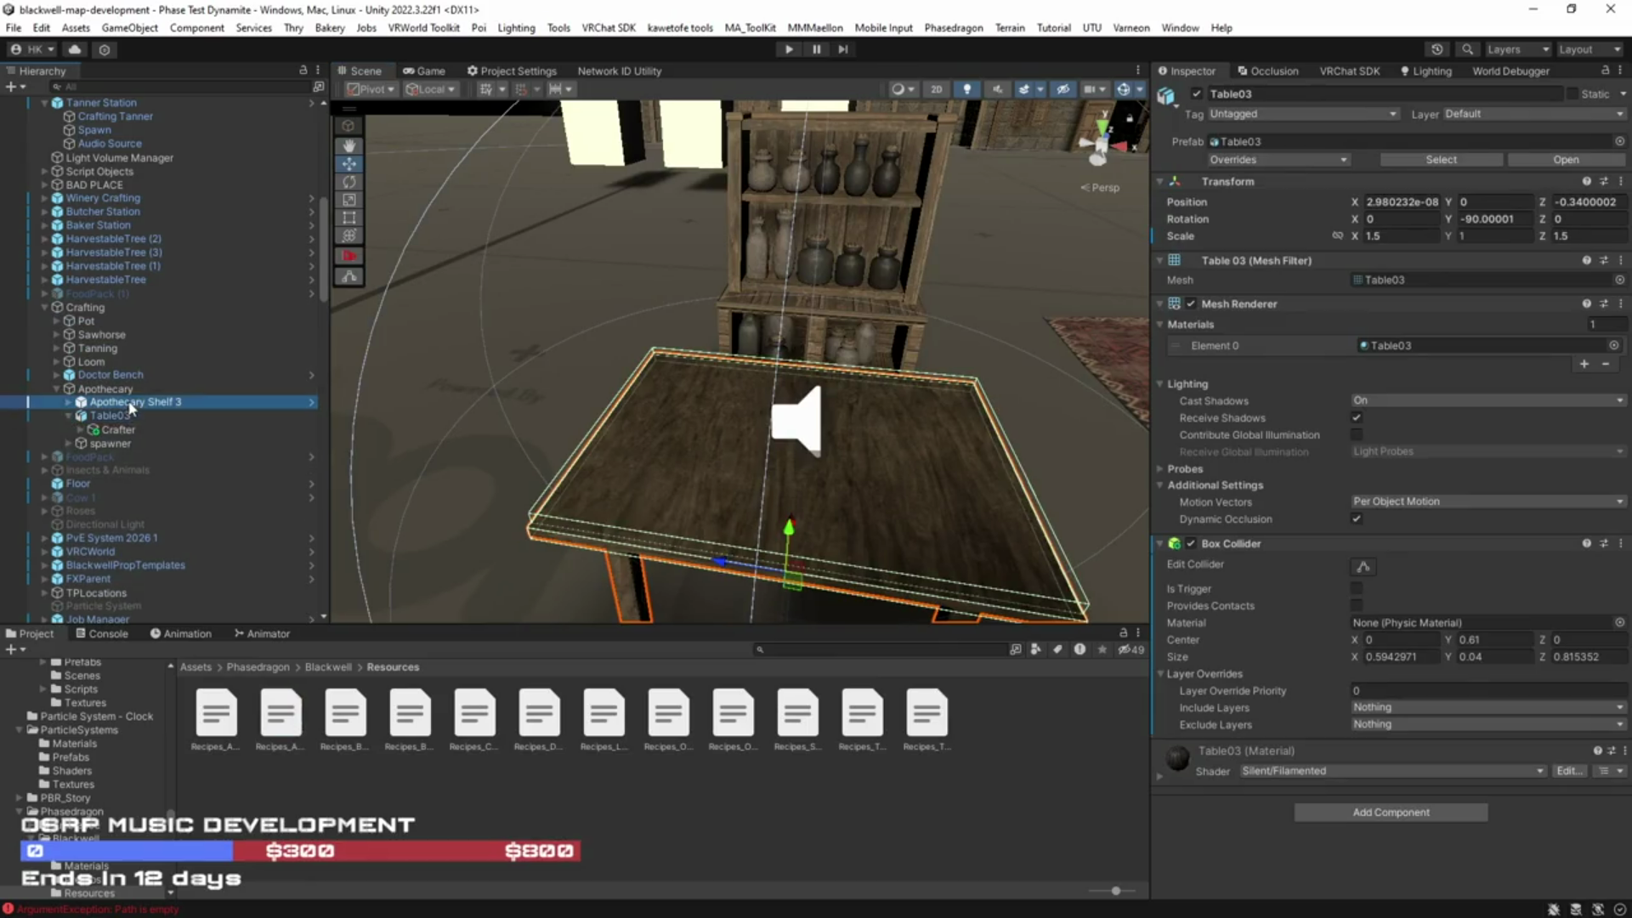
click(118, 429)
Step: Click ParseAsset on the Crafter to re-read the updated recipe text
scroll(1269, 483, down, 10)
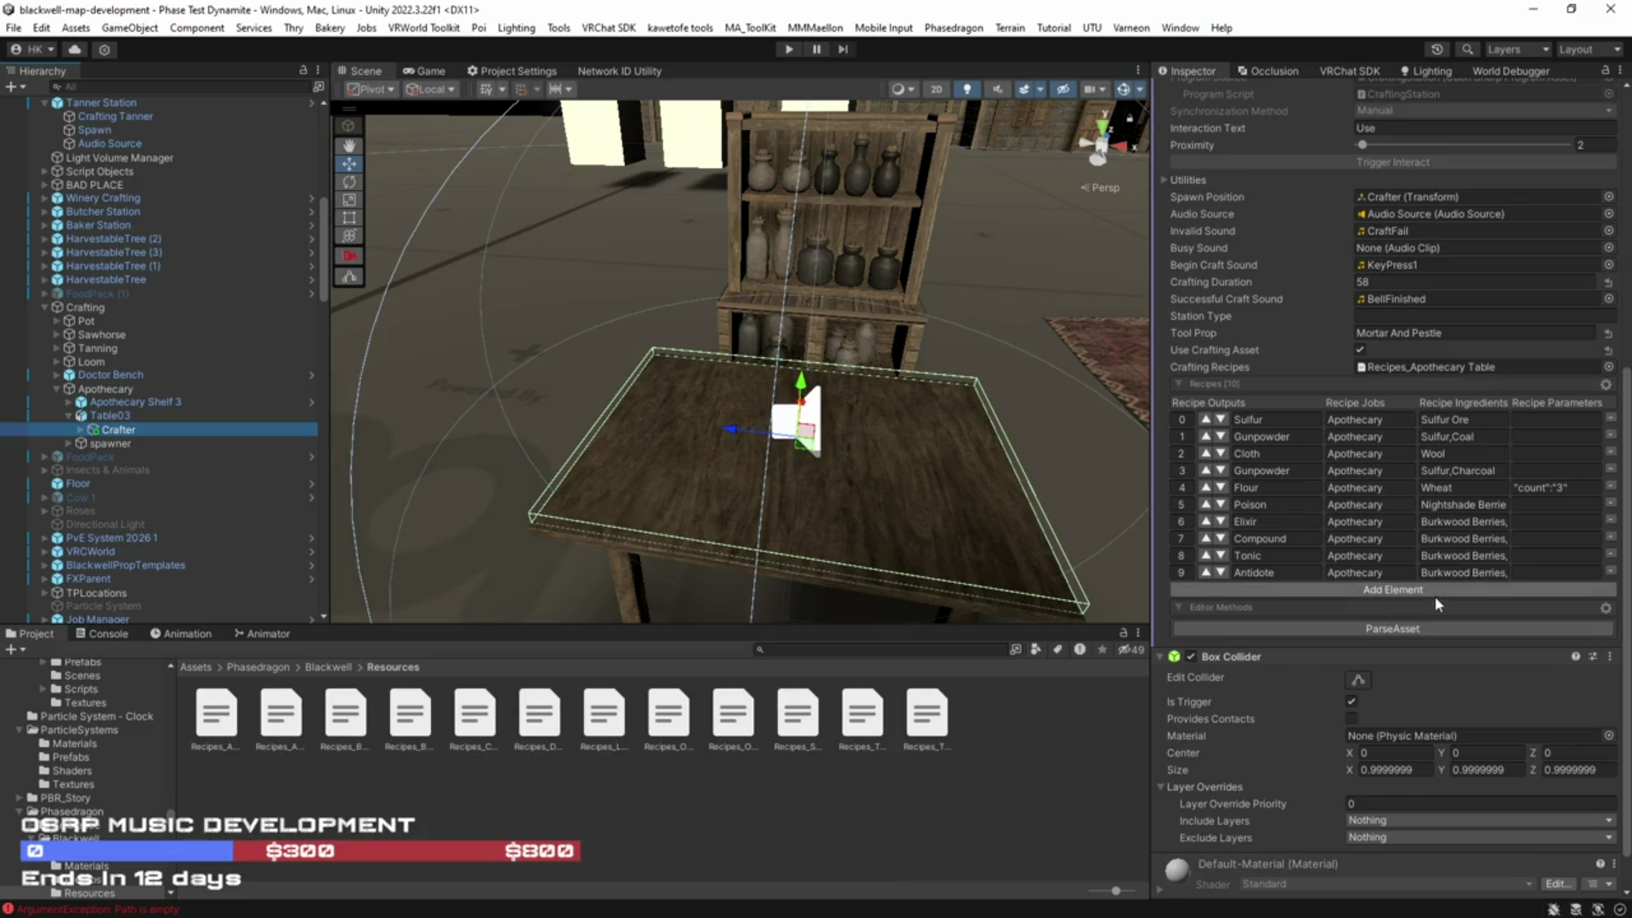
scroll(1445, 561, down, 1)
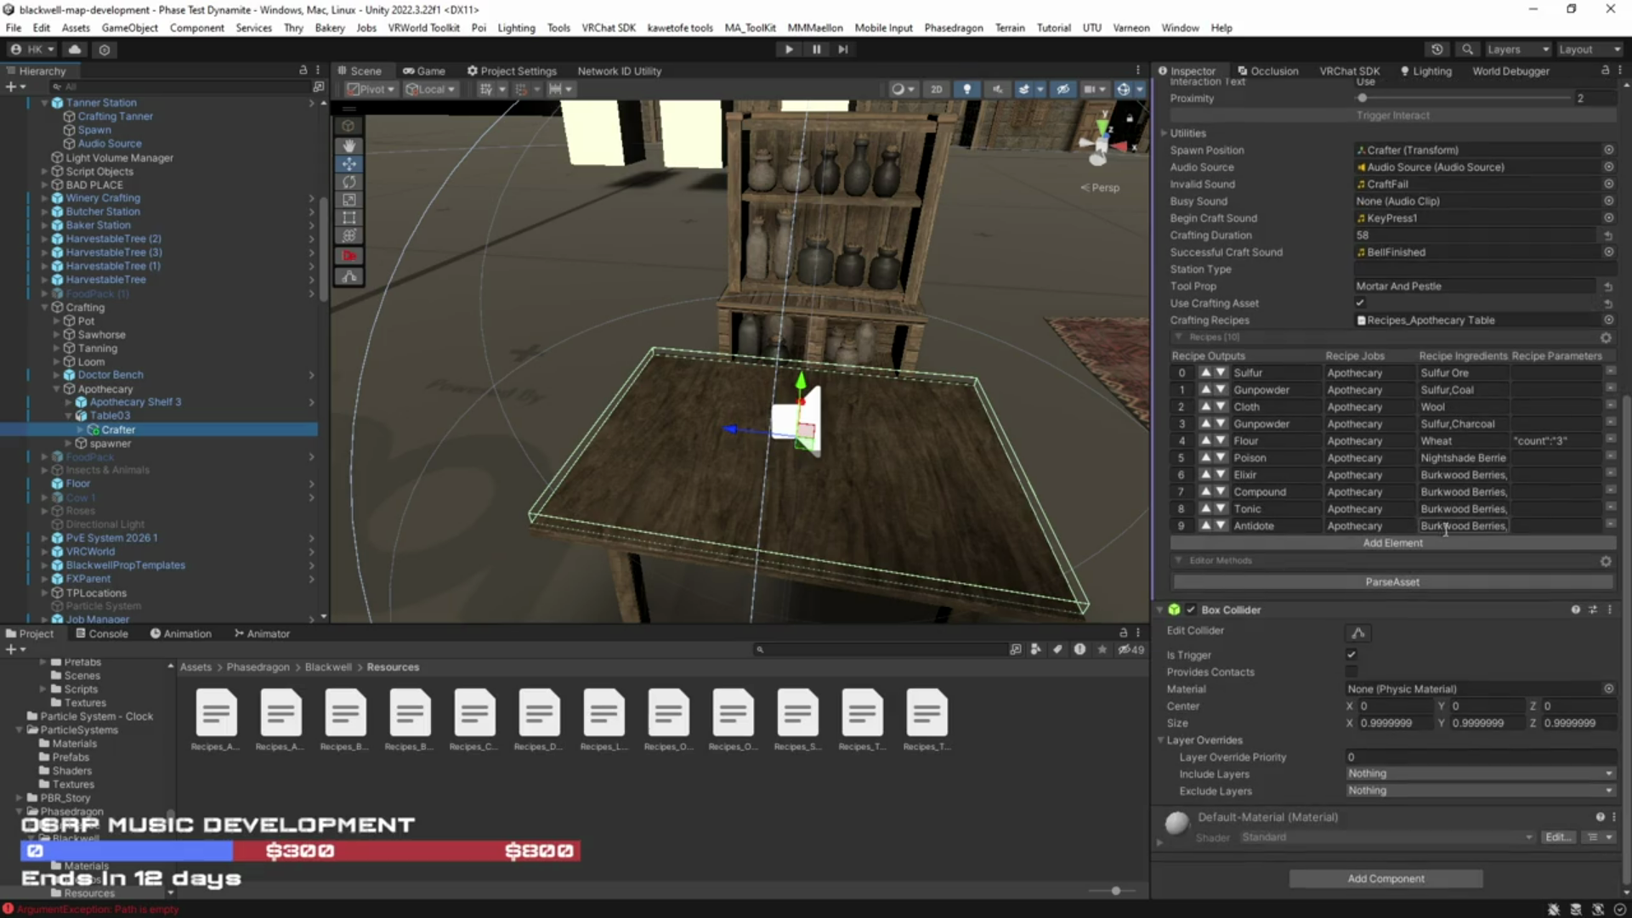
click(1416, 585)
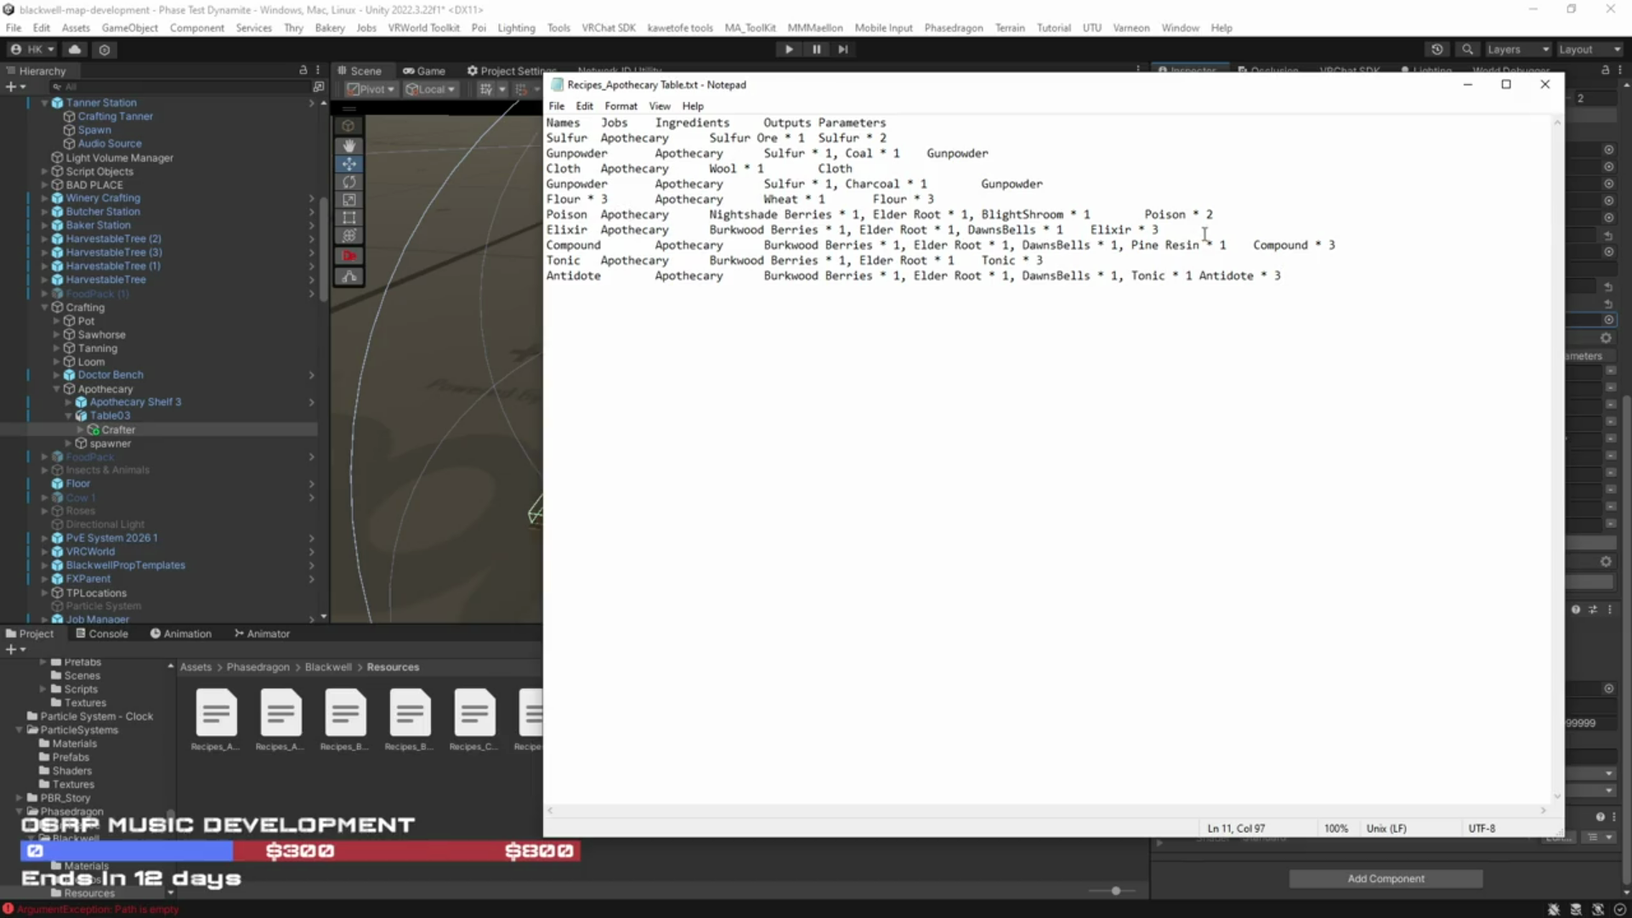
click(1213, 215)
Step: Delete the quantities after the Poison, Compound and Antidote outputs
key(Delete)
drag(1337, 245, 1254, 277)
key(Delete)
key(Delete)
Step: Orbit Unity's Scene view toward the buildings and plants, then return to the Sawhorses file
key(alt+Tab)
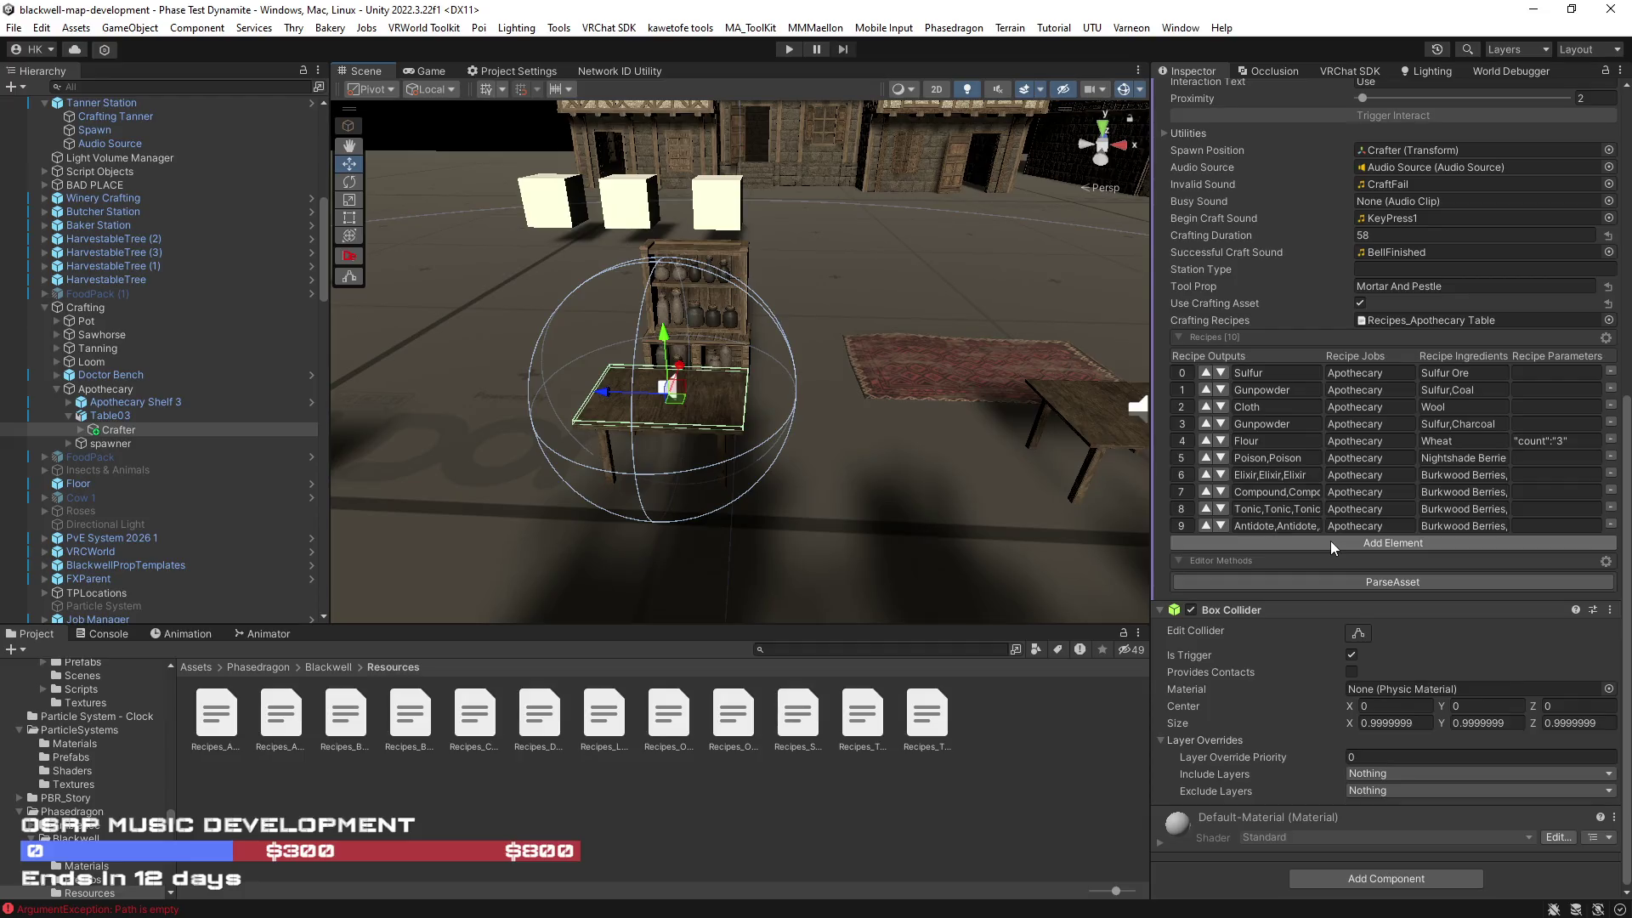
drag(882, 278, 721, 218)
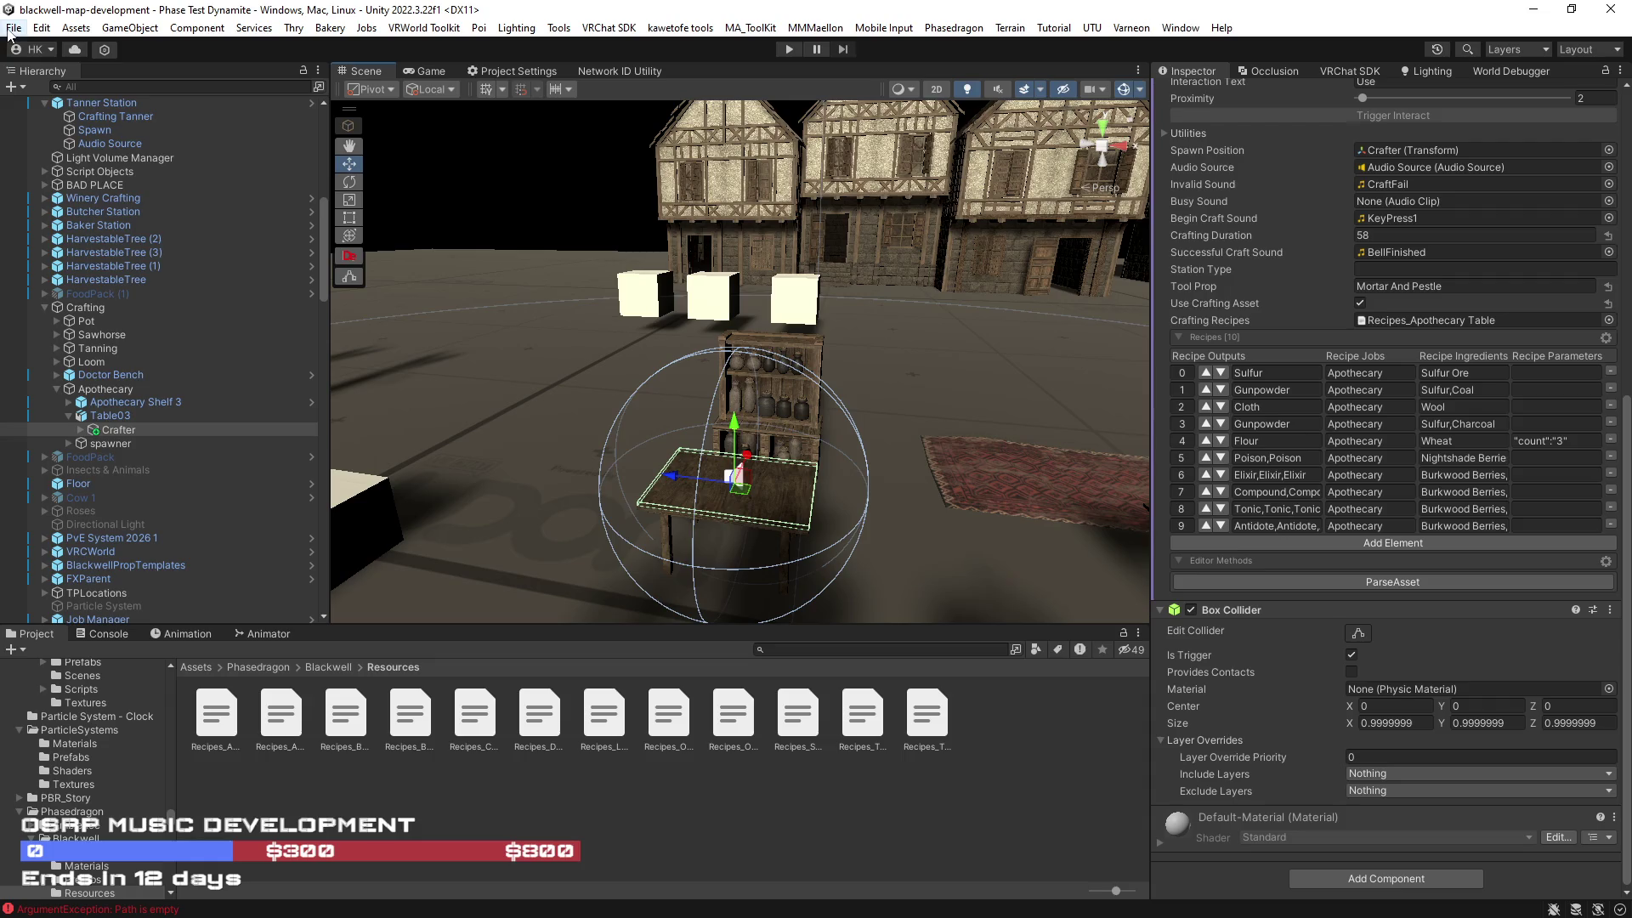
mouse_move(962, 405)
mouse_down()
mouse_move(623, 338)
mouse_move(1062, 400)
mouse_up()
mouse_move(850, 459)
mouse_down()
mouse_move(473, 474)
mouse_move(488, 595)
mouse_up()
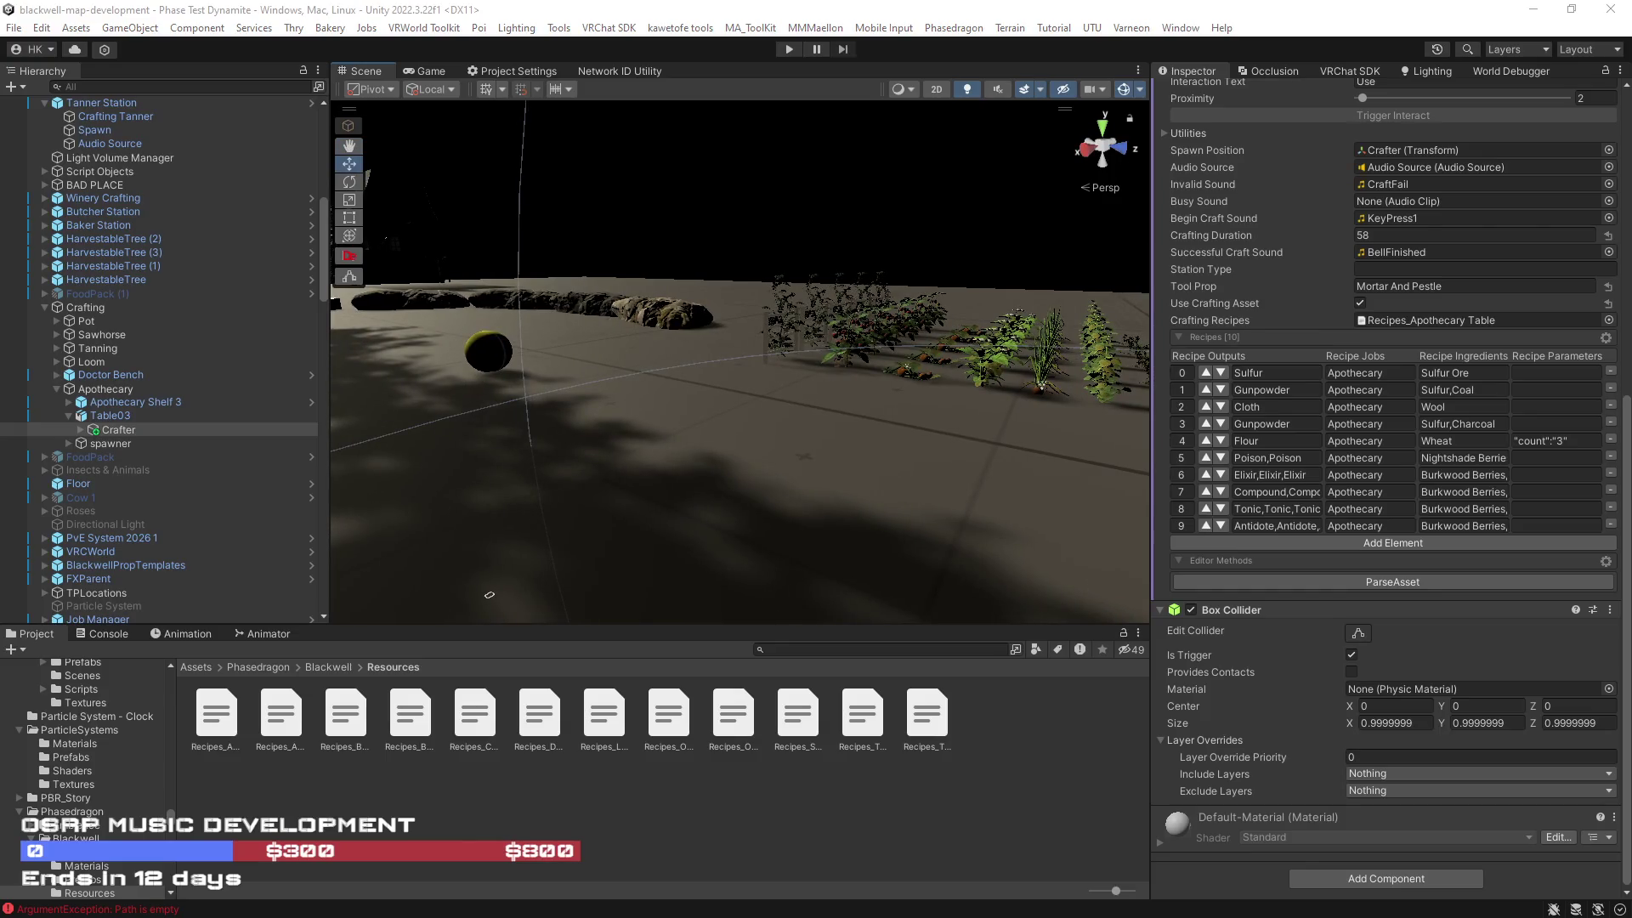
key(alt+Tab)
Step: Add a new 'Plank * 2' line after Large Barrel and remove the * 2 from line 7
click(1011, 304)
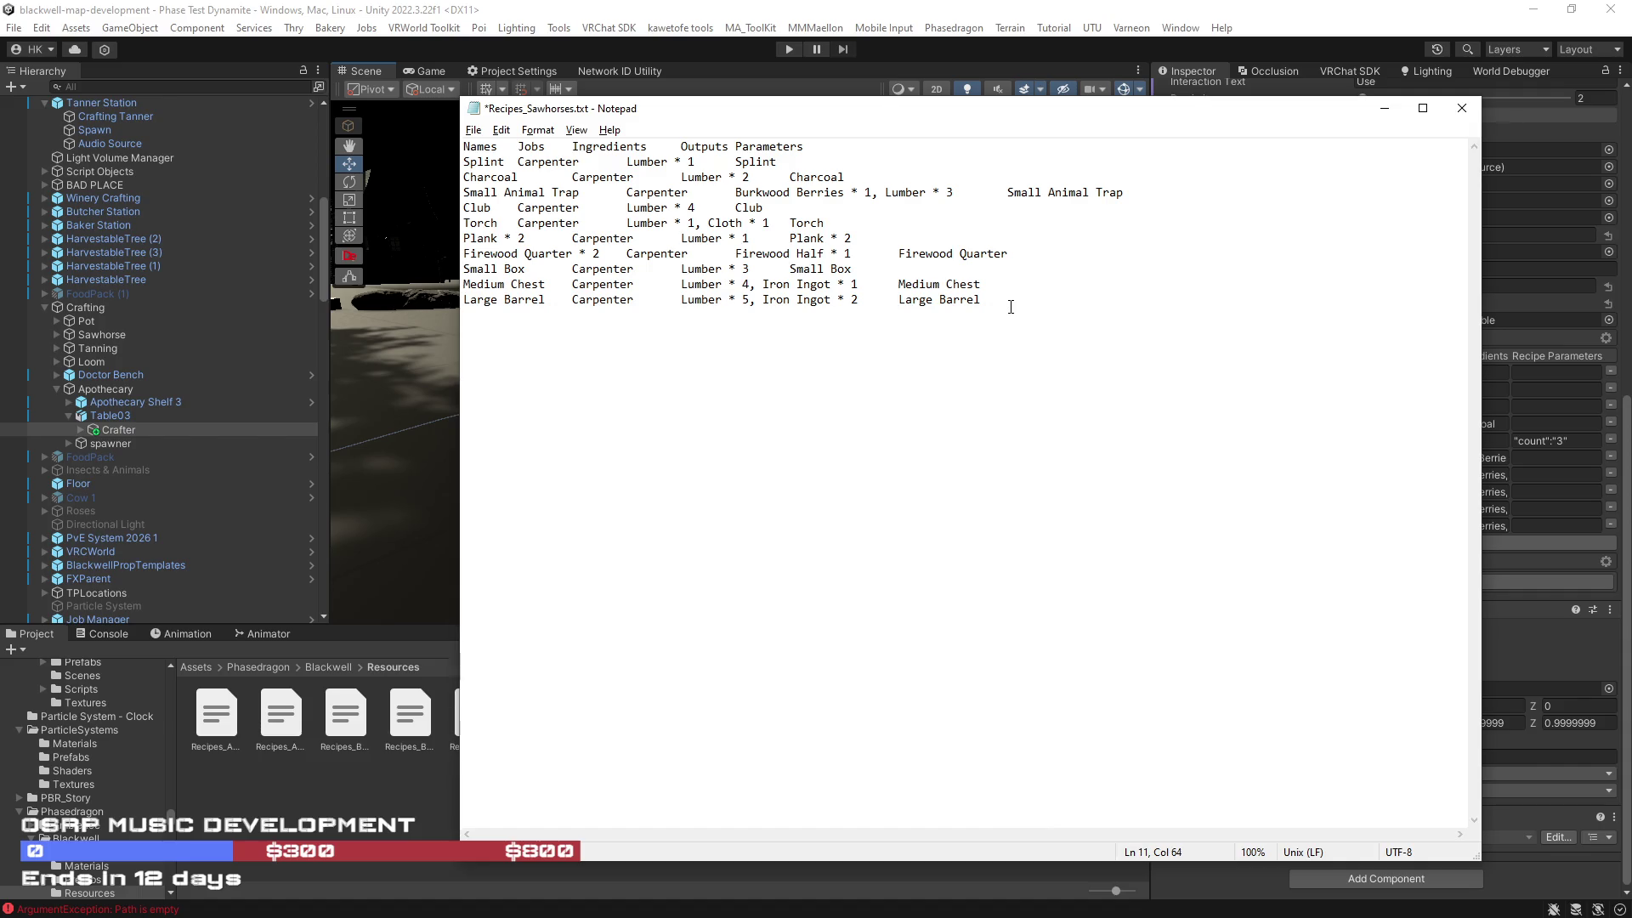
key(Return)
text(Plank)
text( * 2)
drag(858, 238, 829, 238)
key(BackSpace)
Step: Complete the new line as 'Plank * 2 Stone' and fly Unity's Scene view through the world
click(547, 320)
text(Stone)
click(470, 12)
mouse_move(860, 319)
mouse_down()
mouse_move(1113, 349)
mouse_move(803, 358)
mouse_move(1543, 288)
mouse_move(1328, 297)
mouse_move(712, 405)
mouse_move(586, 482)
mouse_move(798, 354)
mouse_move(794, 404)
mouse_move(583, 375)
mouse_move(655, 400)
mouse_up()
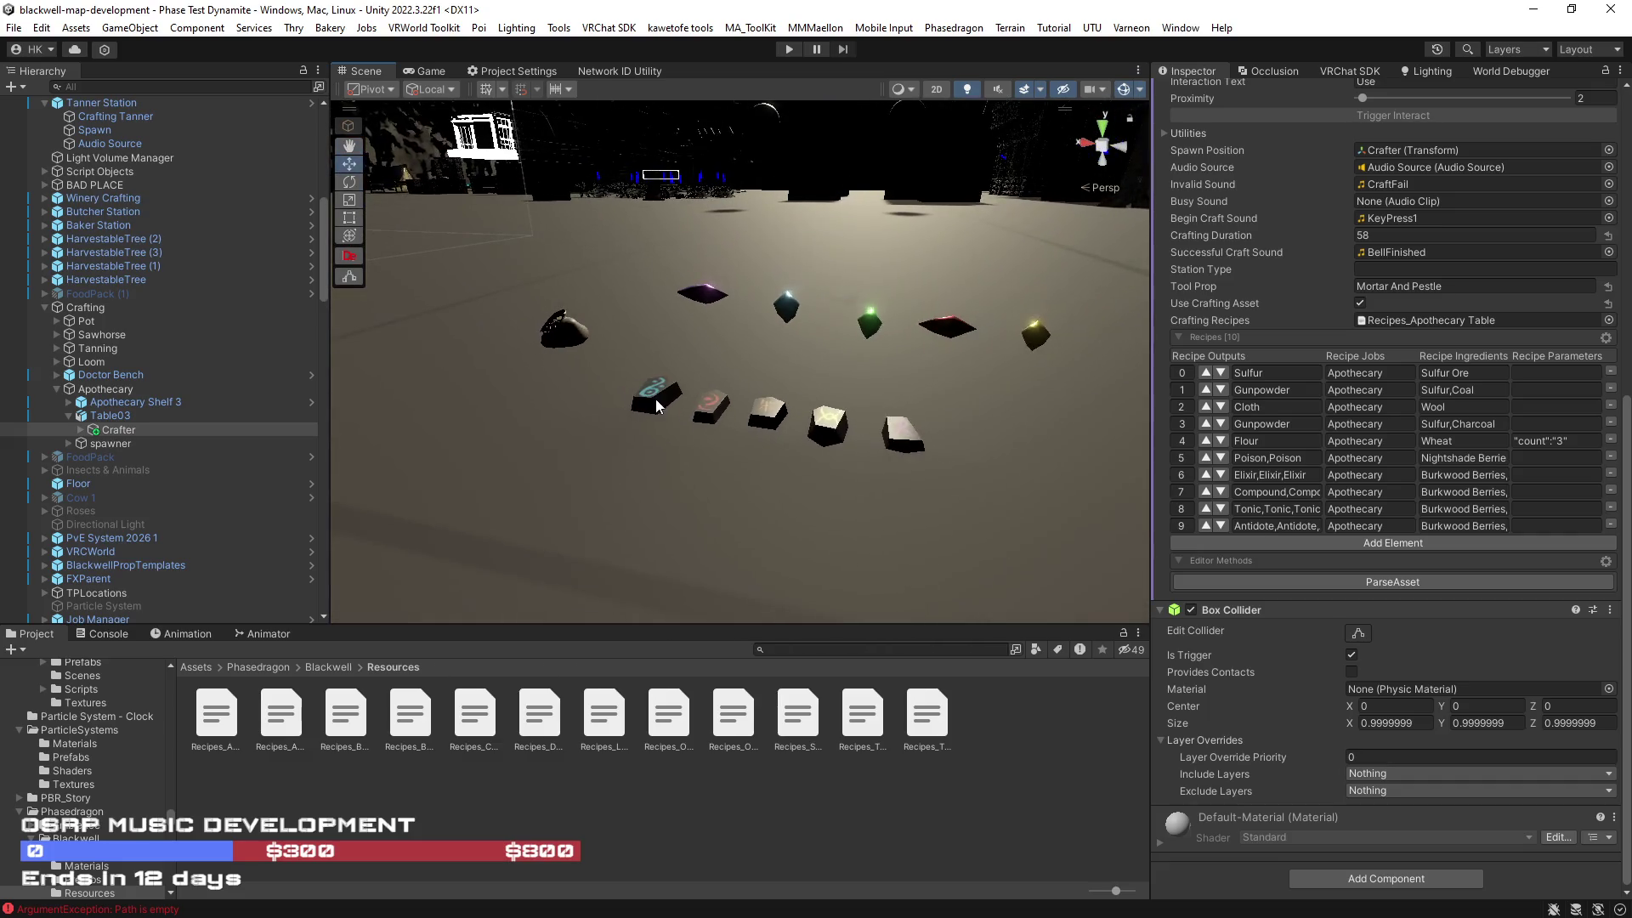
Step: Select the runestone and pull the Scene view back from the runestones
click(656, 396)
click(1094, 90)
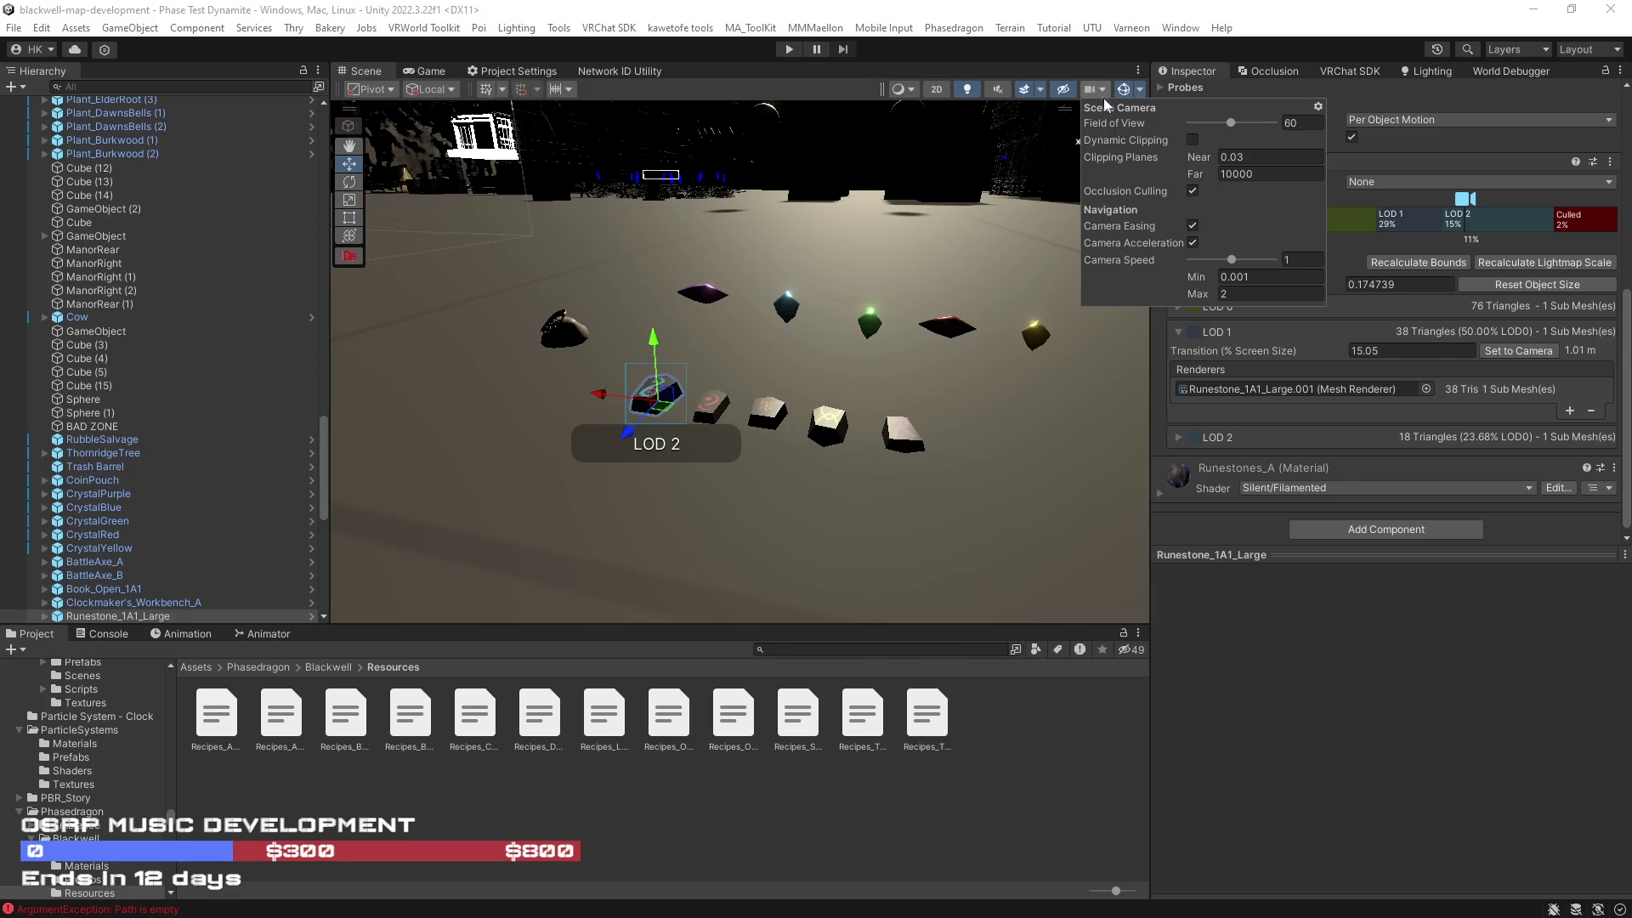
drag(890, 289, 769, 309)
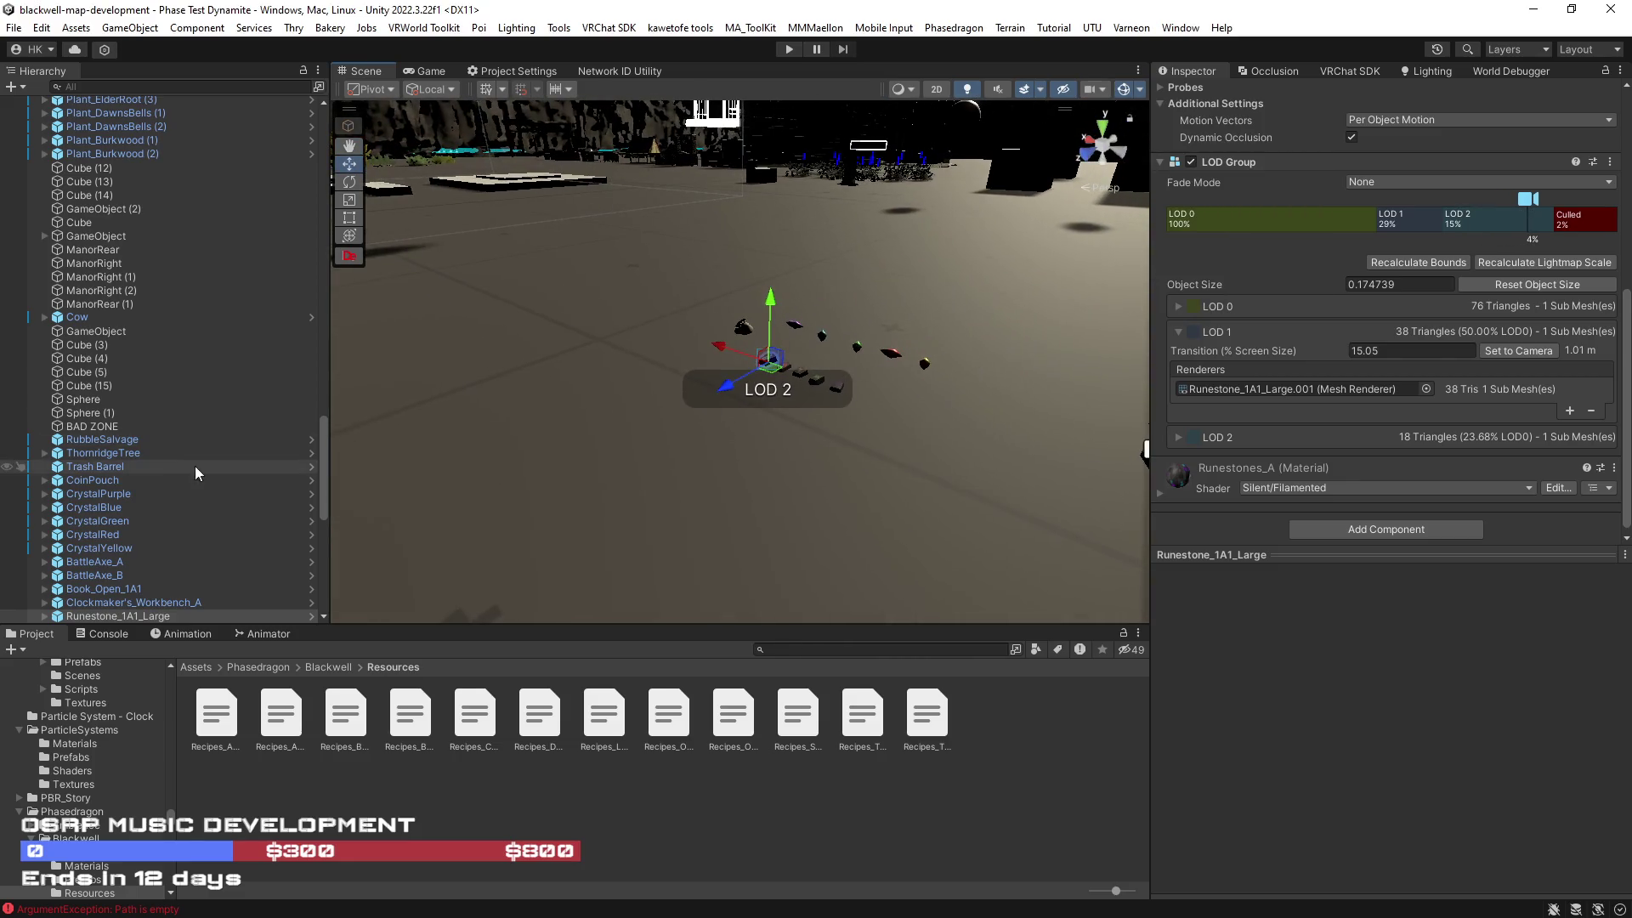
scroll(173, 471, down, 4)
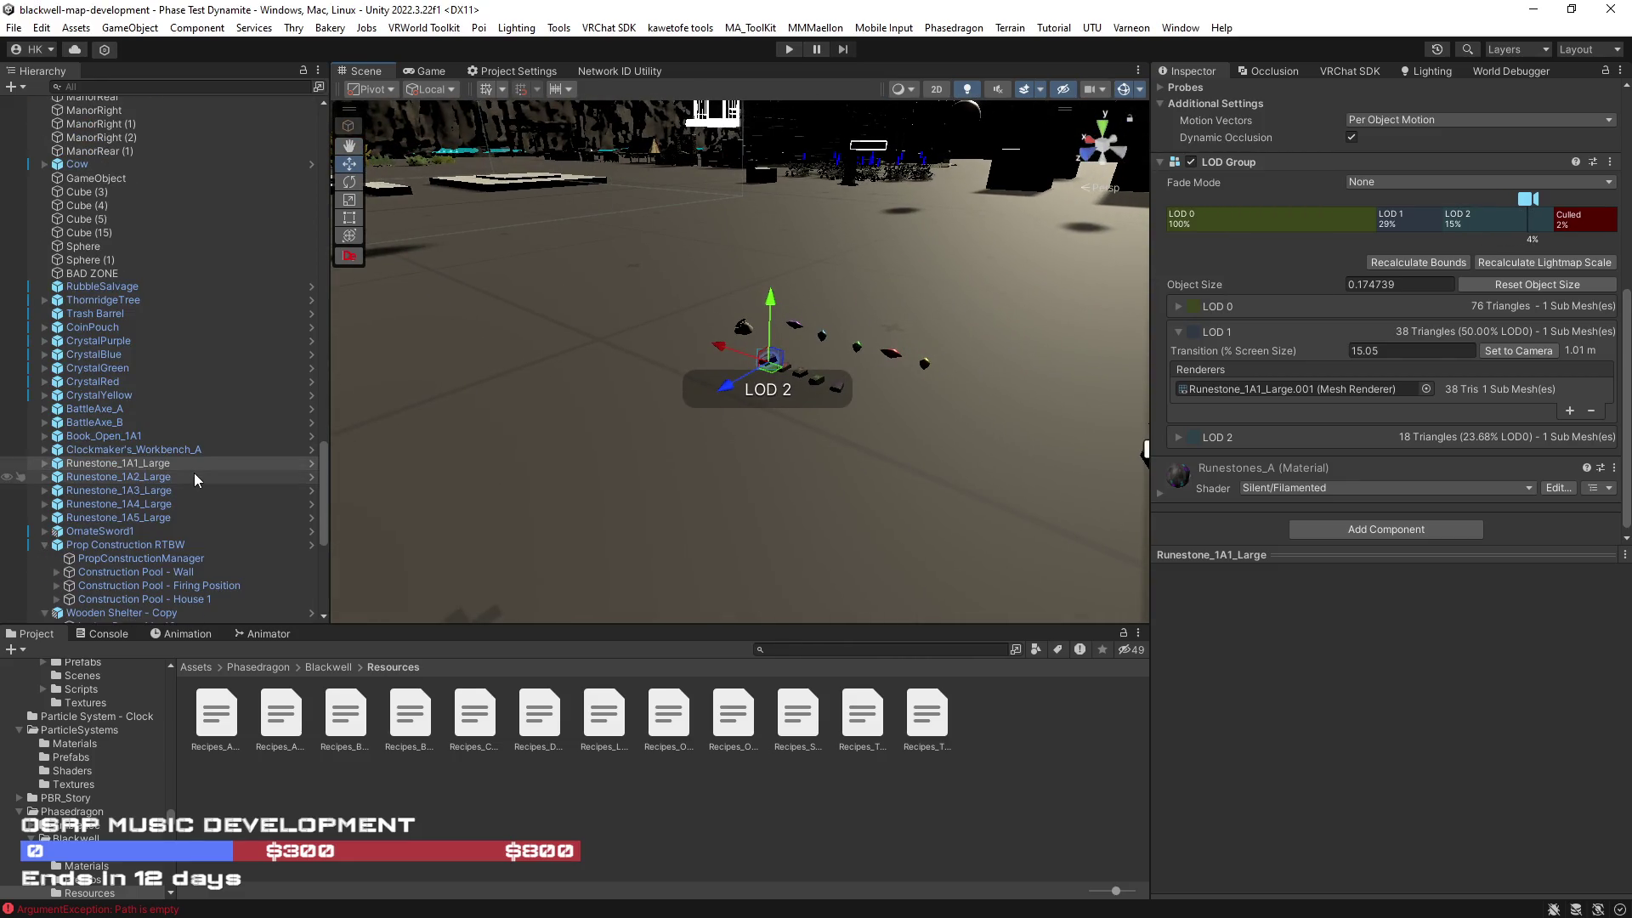
scroll(193, 471, up, 15)
scroll(189, 463, up, 10)
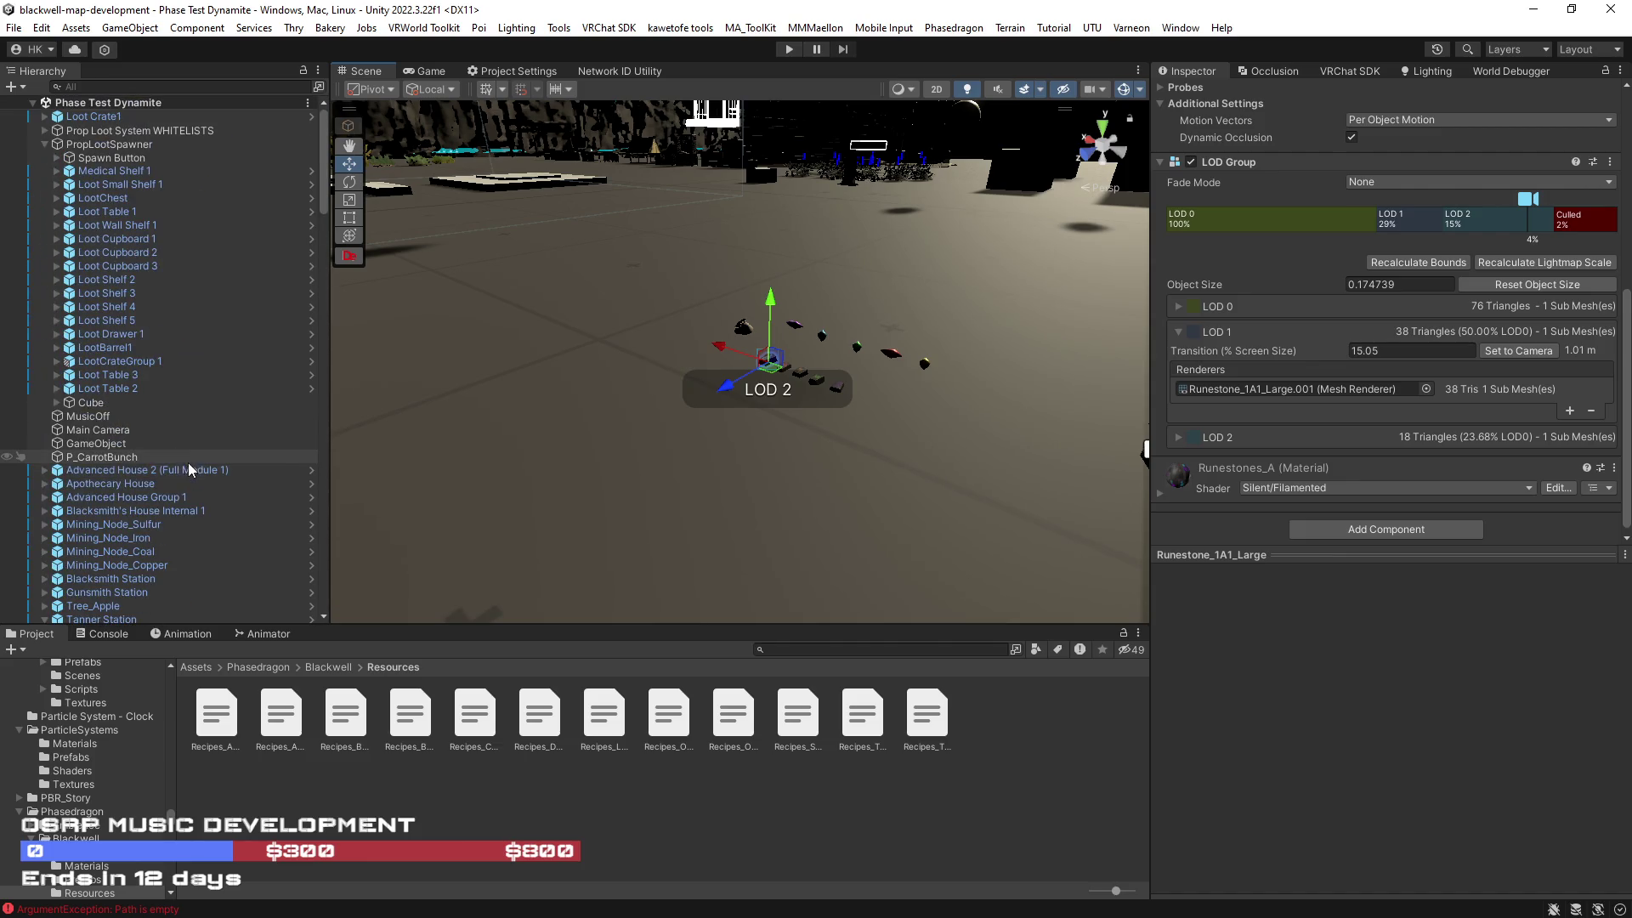
scroll(44, 460, down, 10)
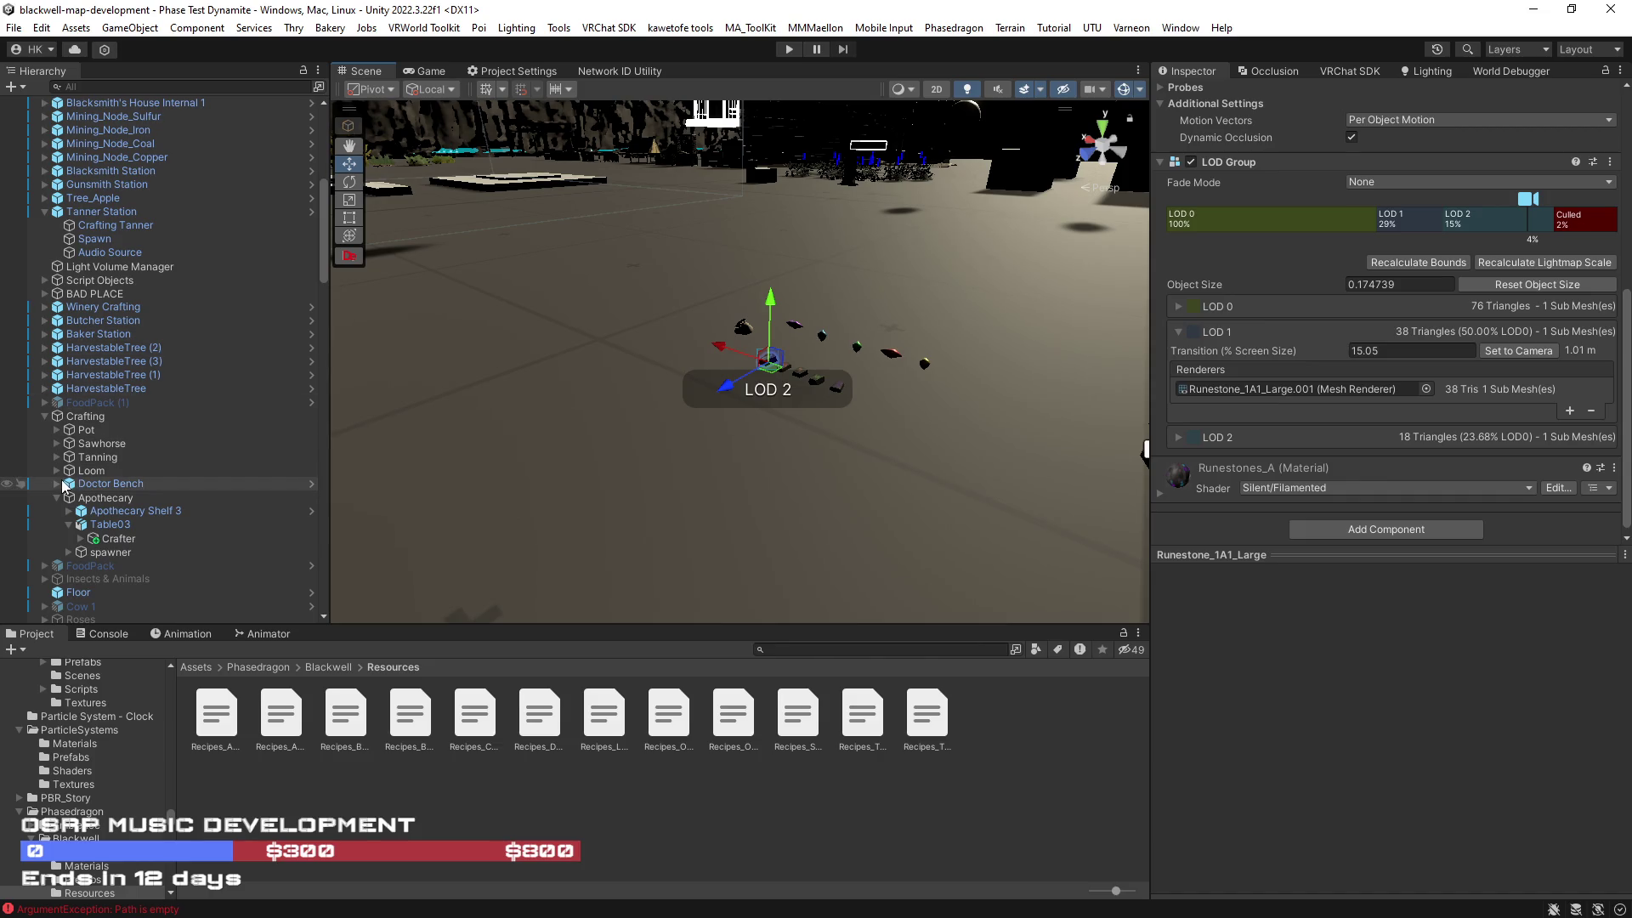
scroll(63, 486, up, 10)
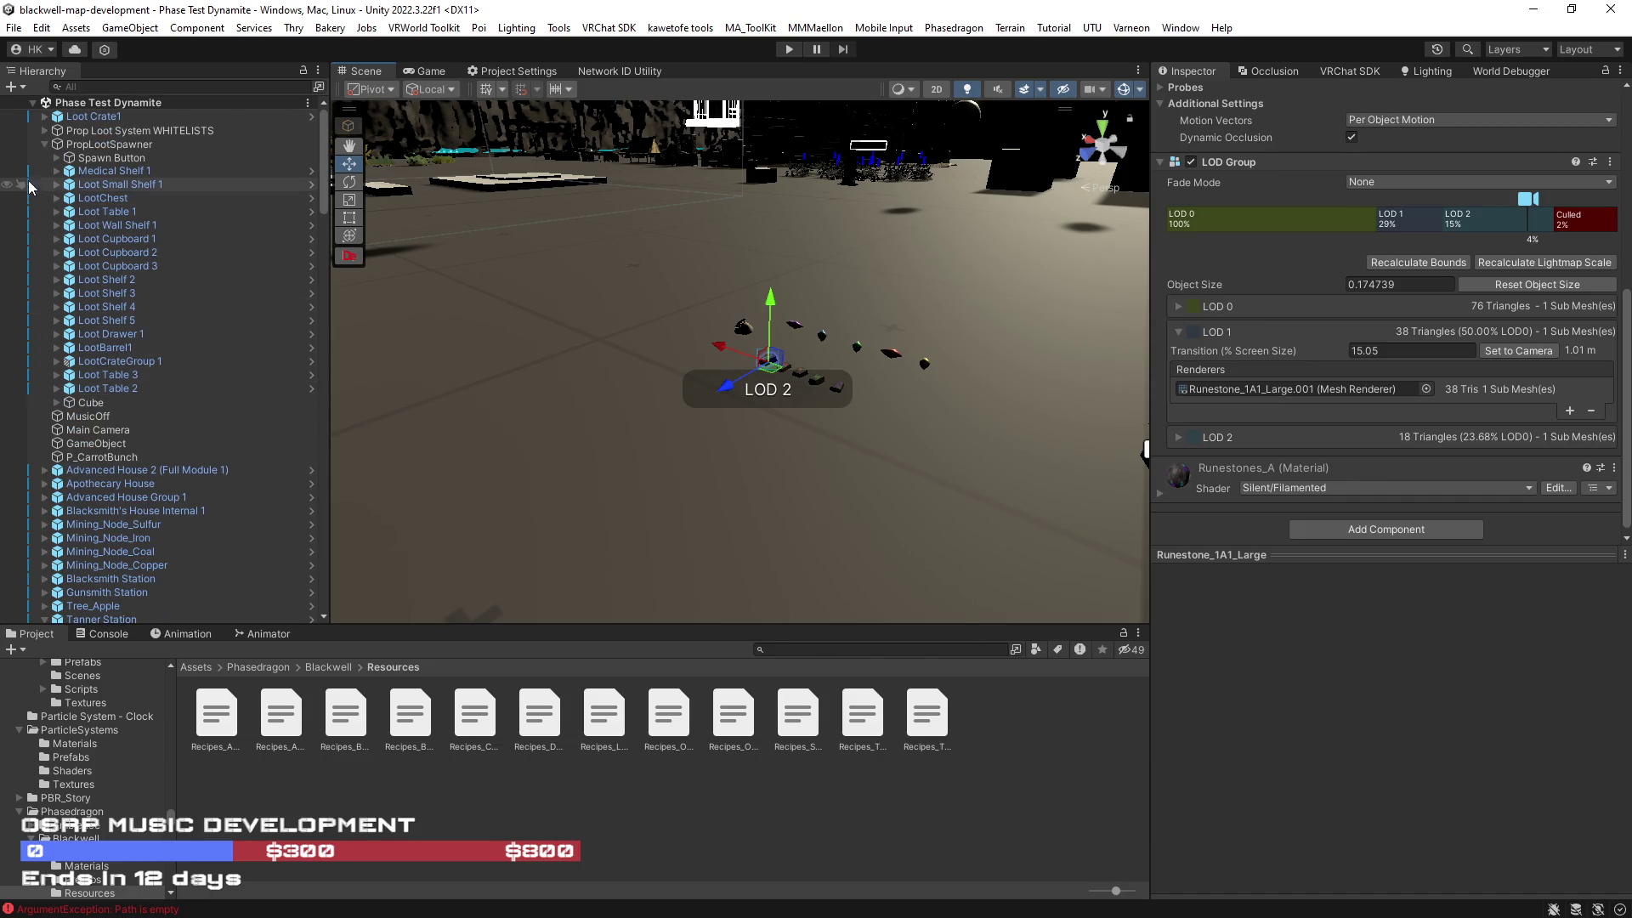
scroll(41, 146, down, 4)
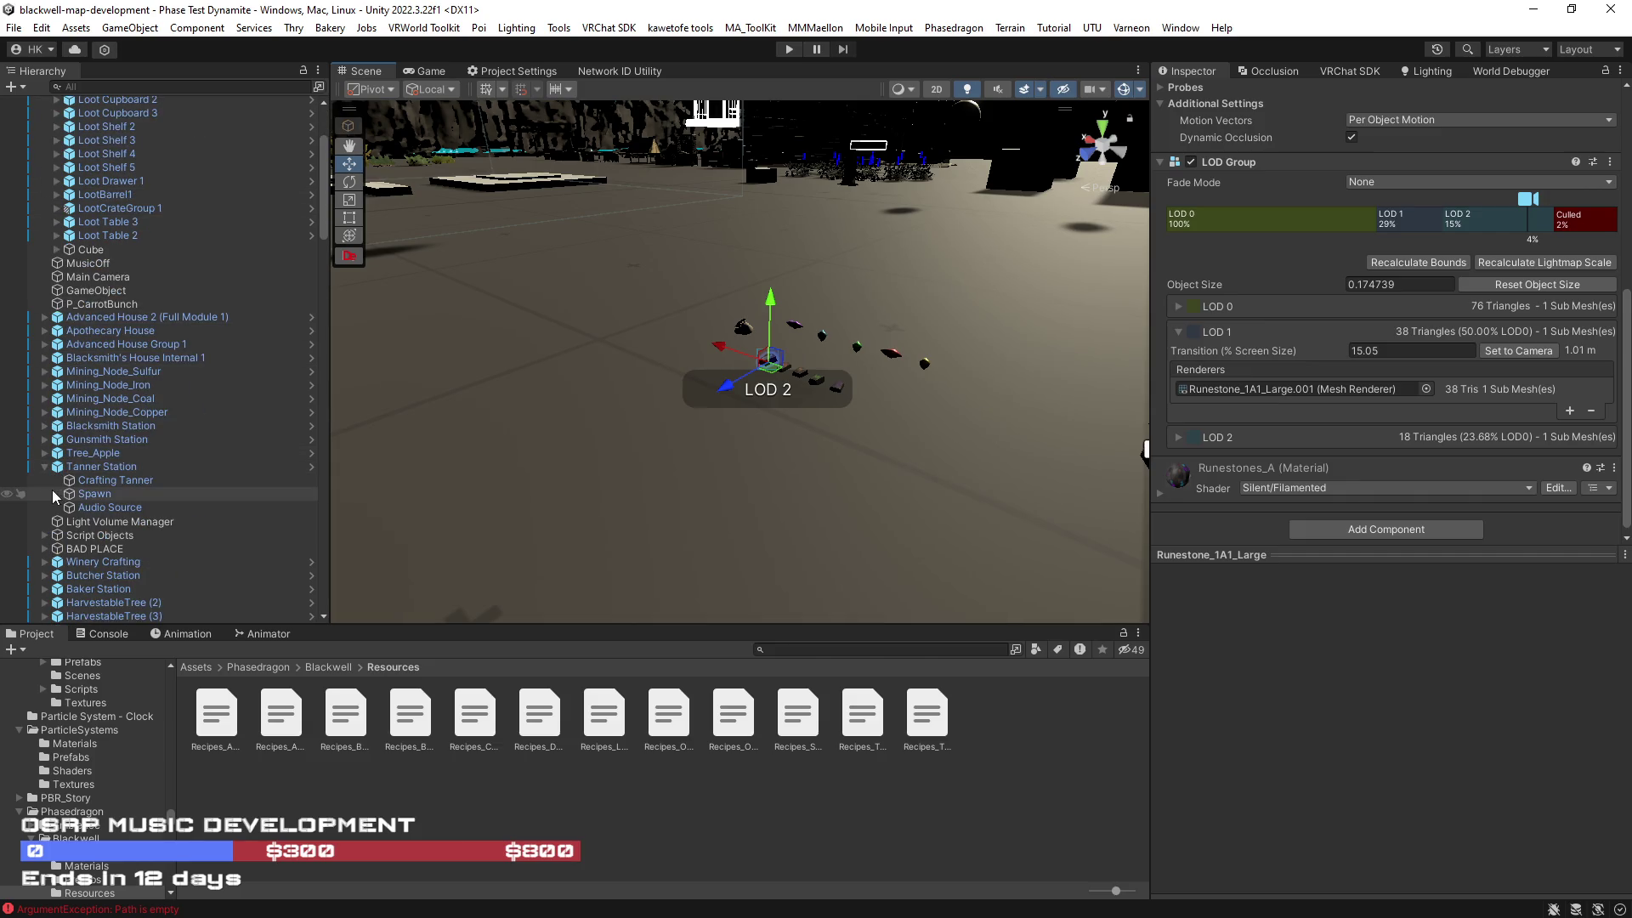
Step: Expand Script Objects and UdonShell to select BlackwellPropTemplates in the Hierarchy
click(45, 535)
scroll(52, 476, down, 6)
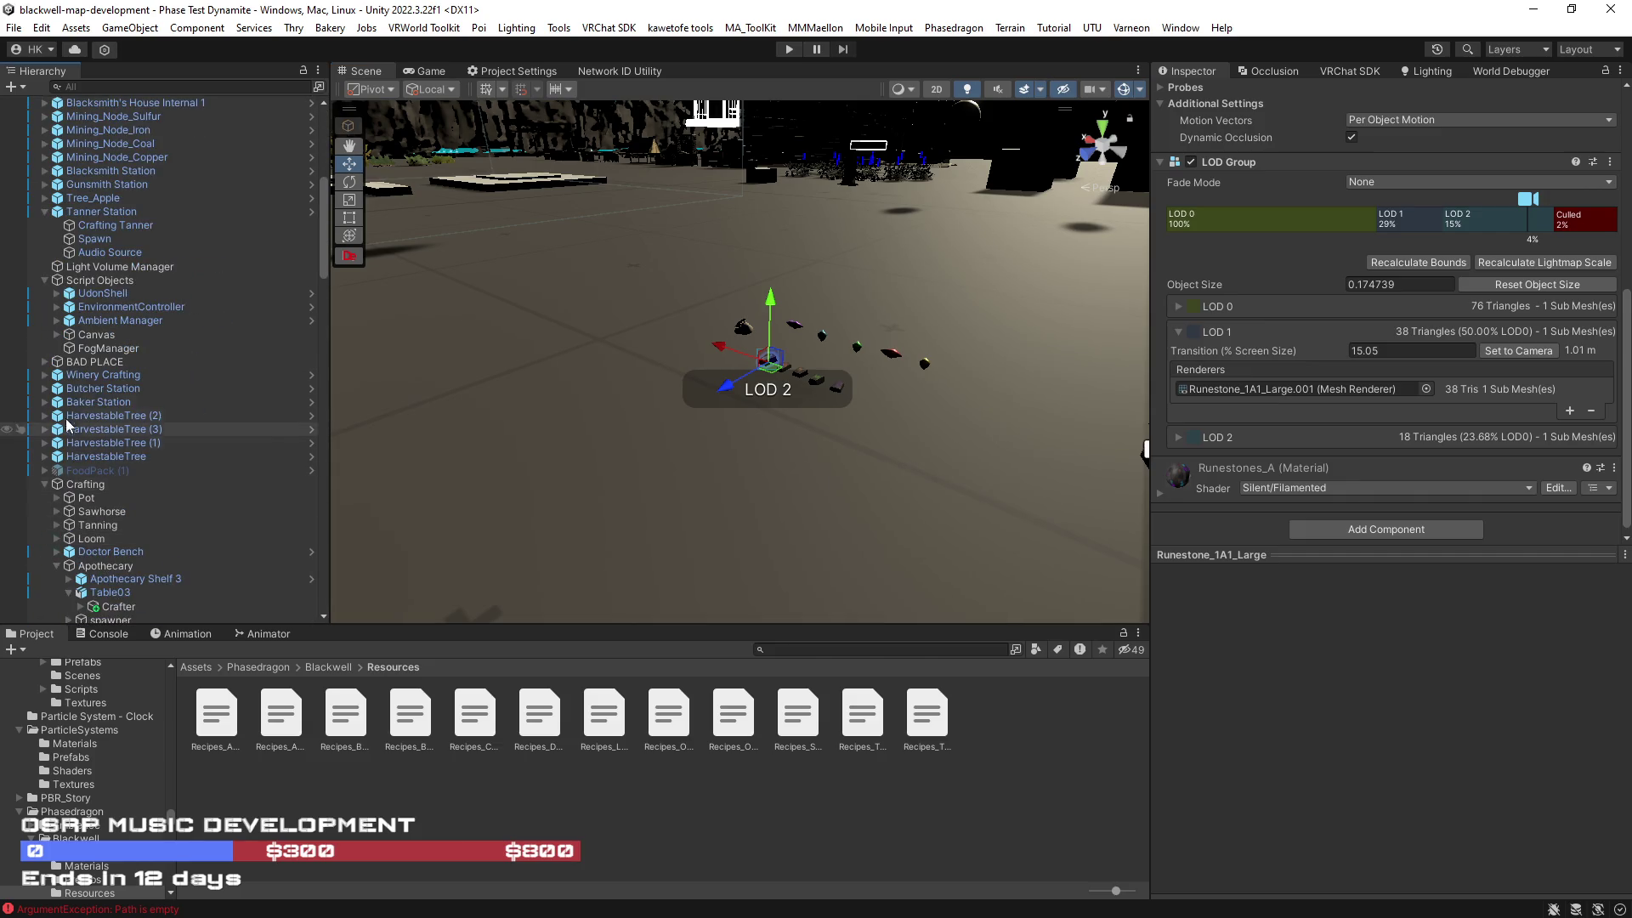
click(56, 307)
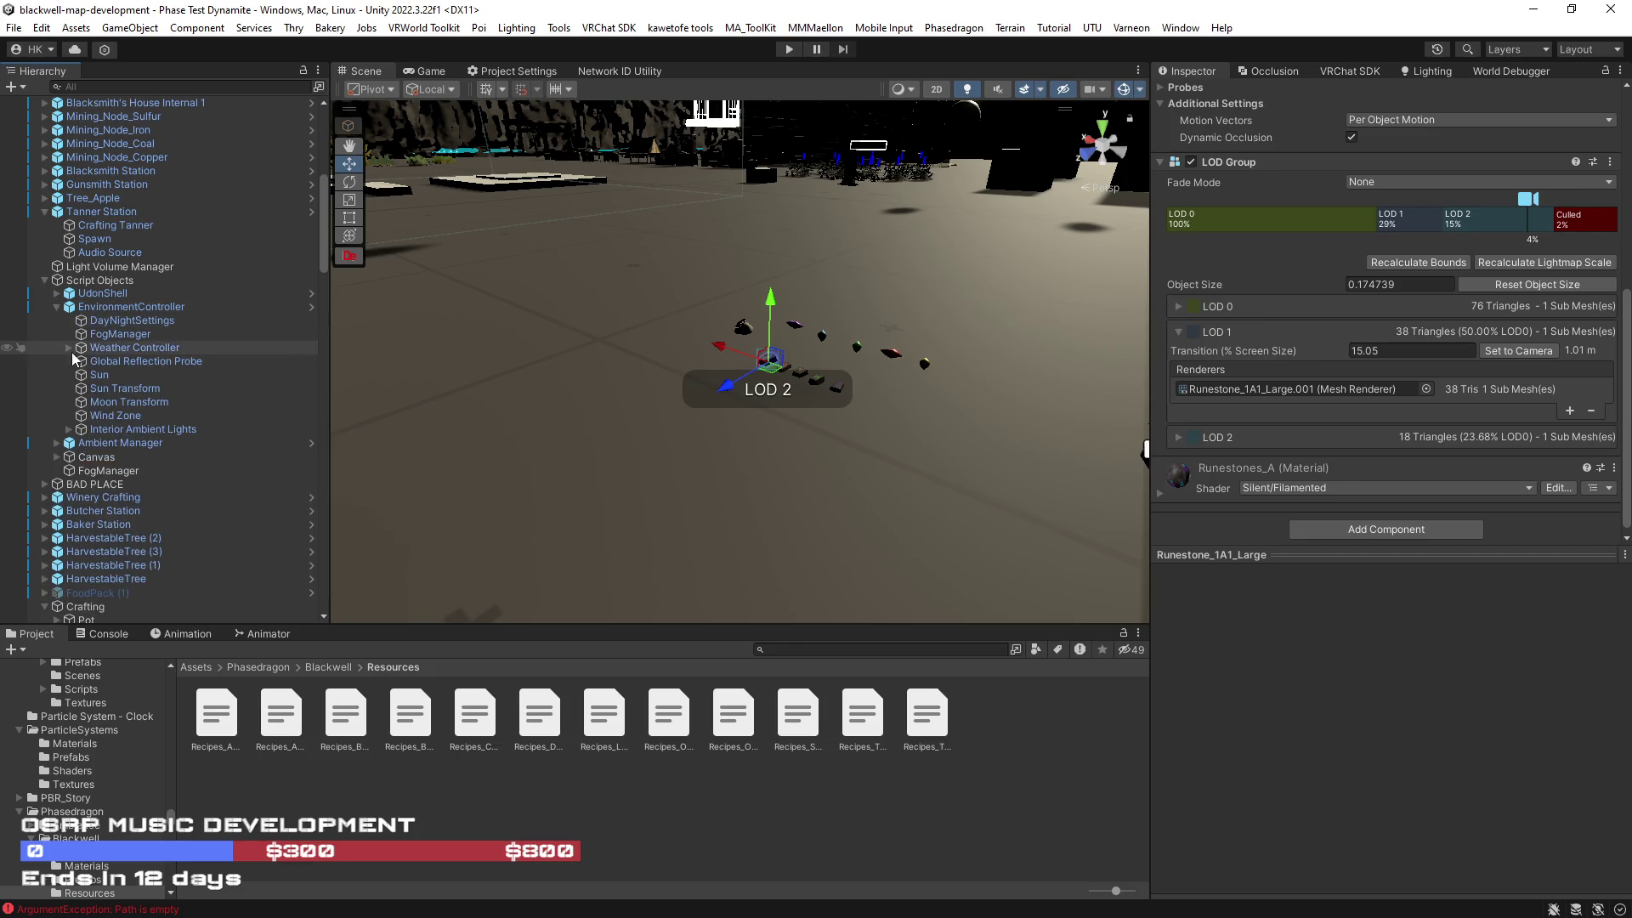
click(56, 293)
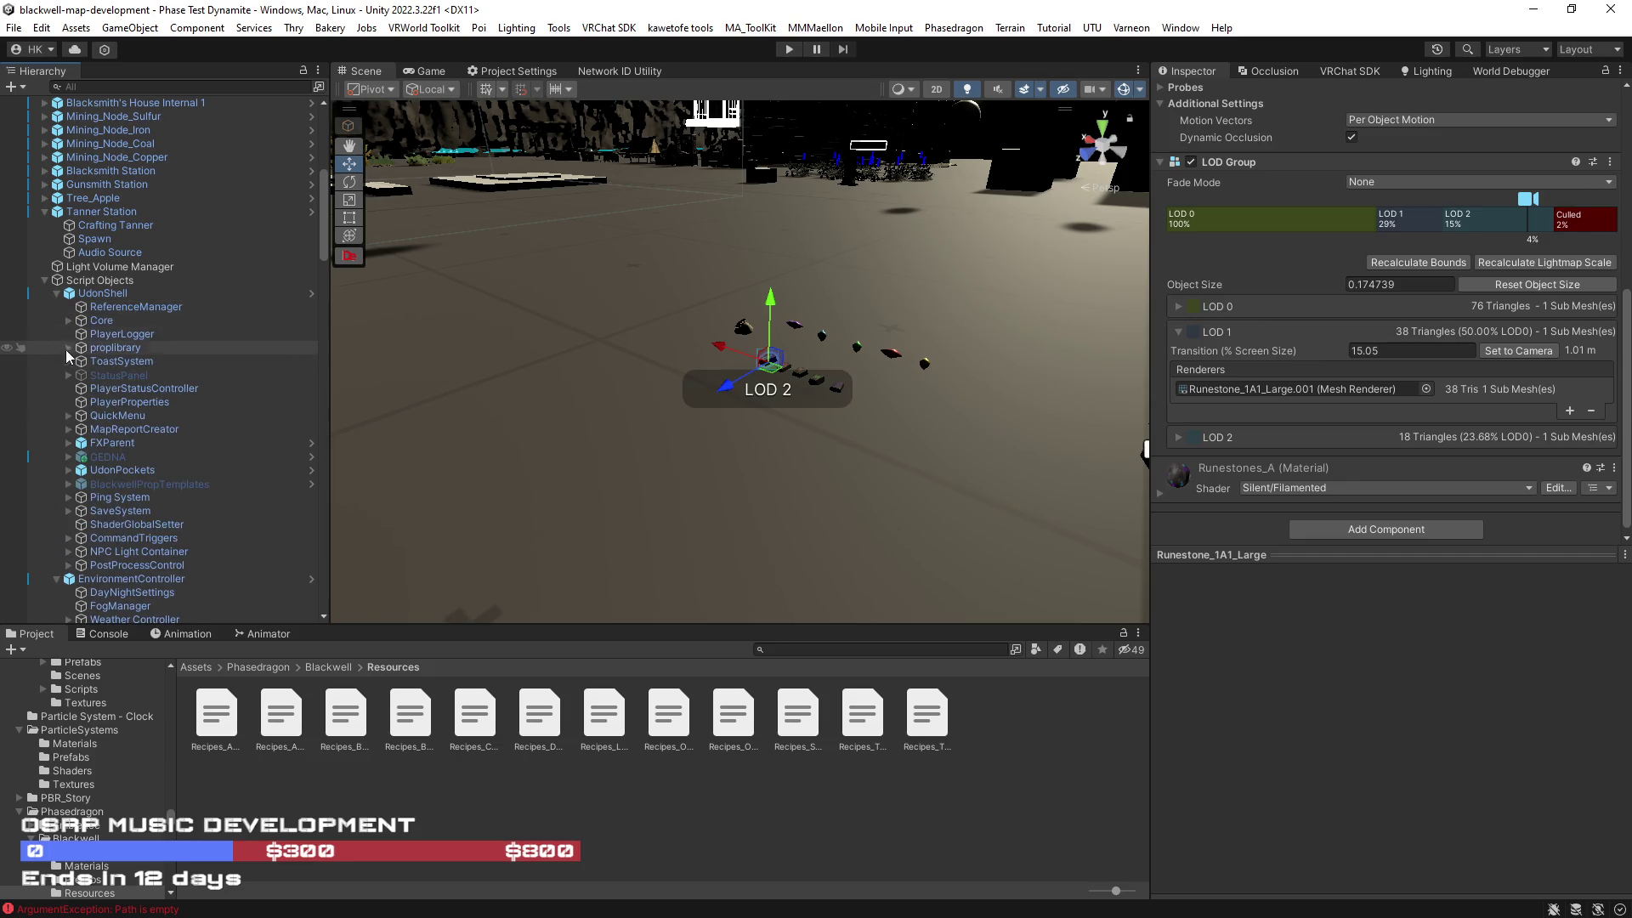
click(81, 482)
click(68, 484)
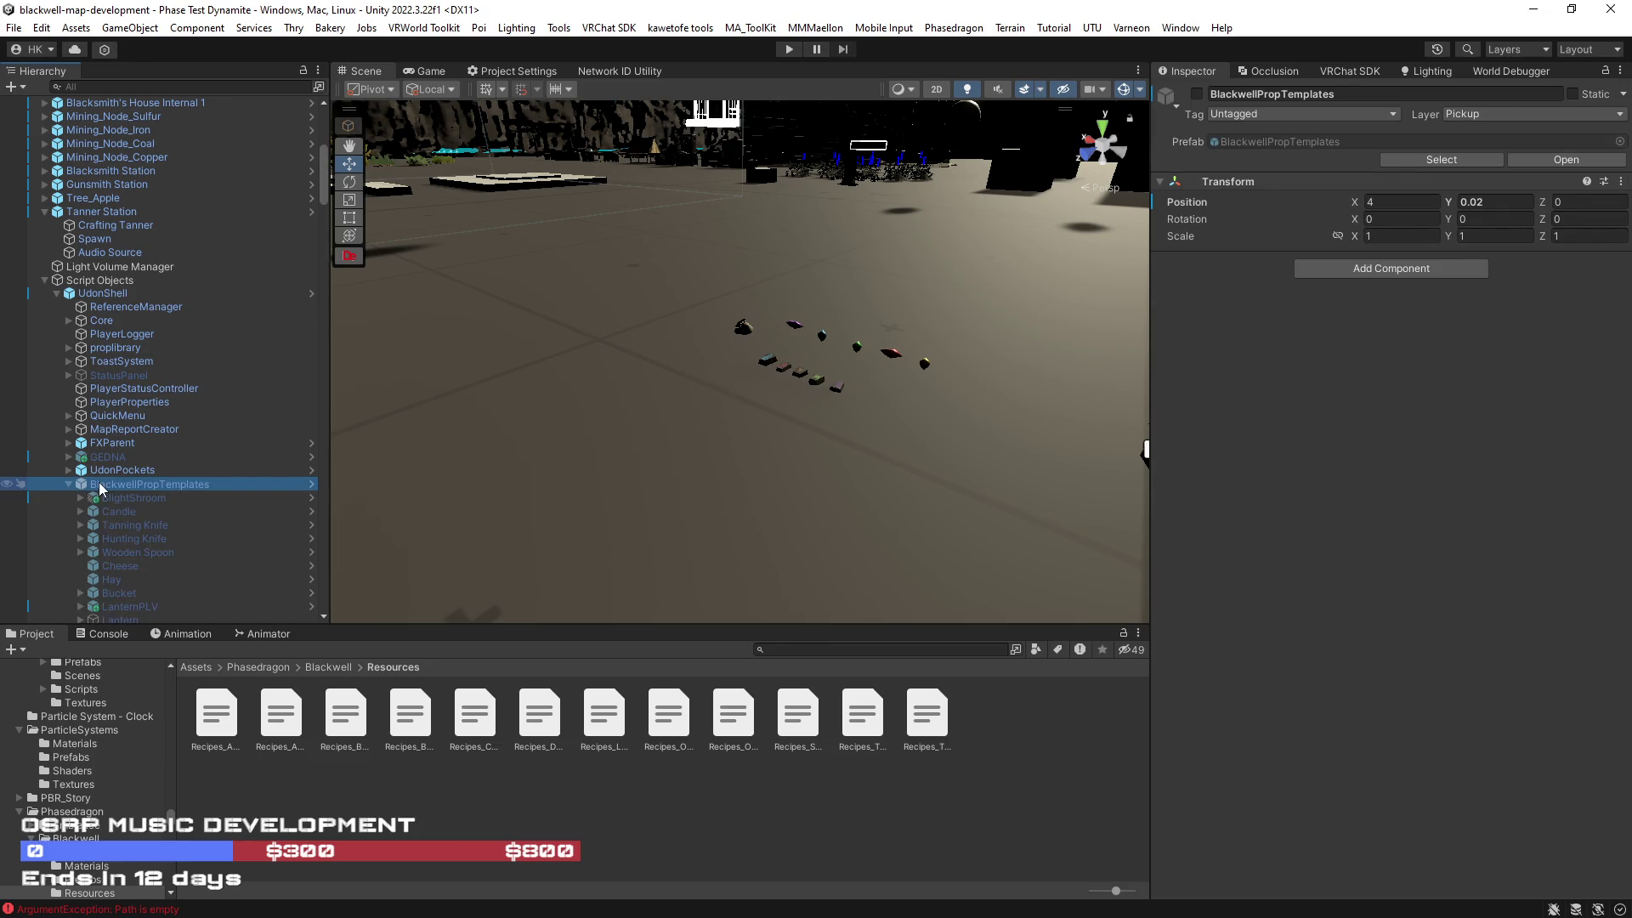
Step: Activate BlackwellPropTemplates and pick the dark Building Block box in the scene
click(1196, 94)
mouse_move(476, 357)
mouse_down()
mouse_move(358, 346)
mouse_move(780, 508)
mouse_up()
click(781, 504)
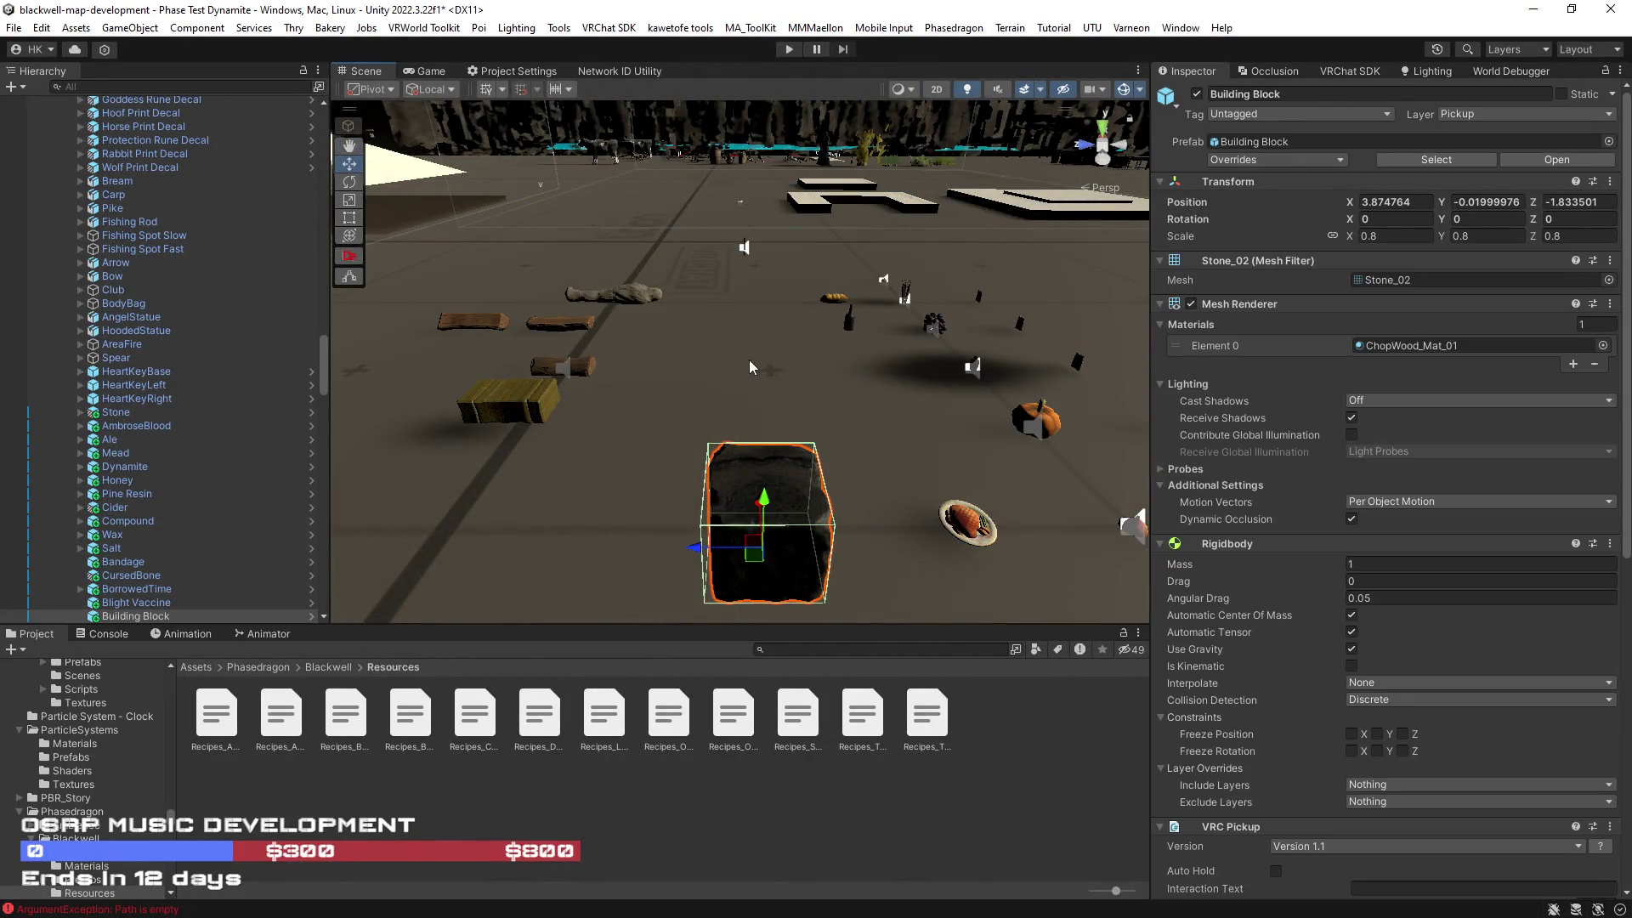
scroll(739, 374, down, 5)
Step: Replace Stone with Building Block on the recipe's last line, checking the rubble prop's name in Unity
key(alt+Tab)
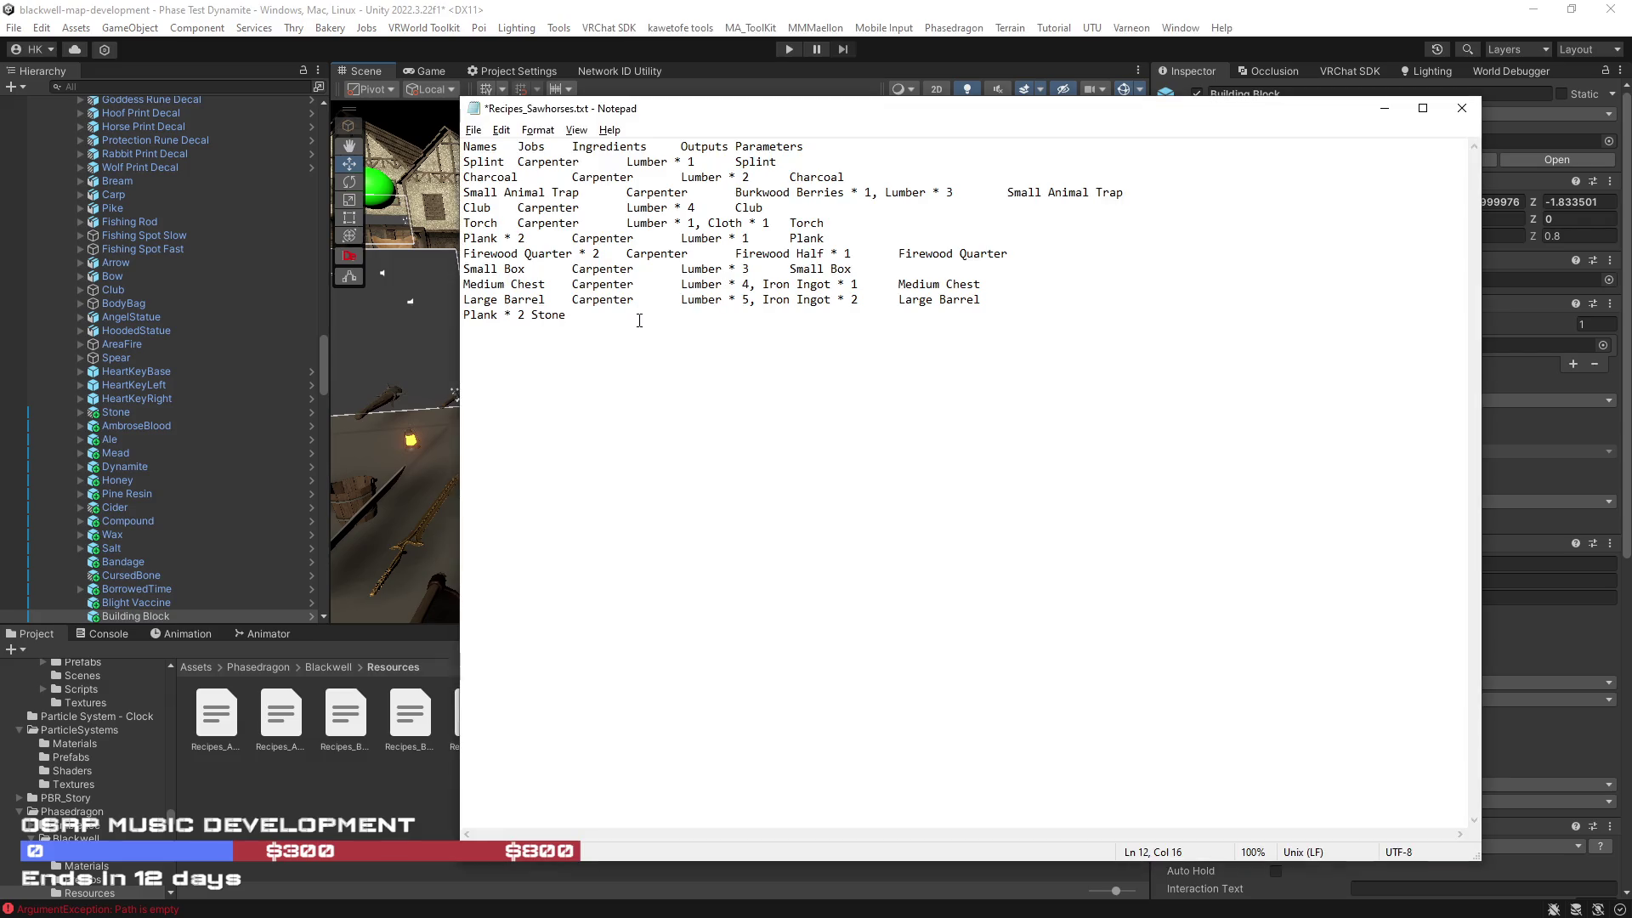
drag(566, 317, 531, 324)
text(Build)
text(ing )
text(Block)
scroll(194, 520, down, 5)
click(426, 461)
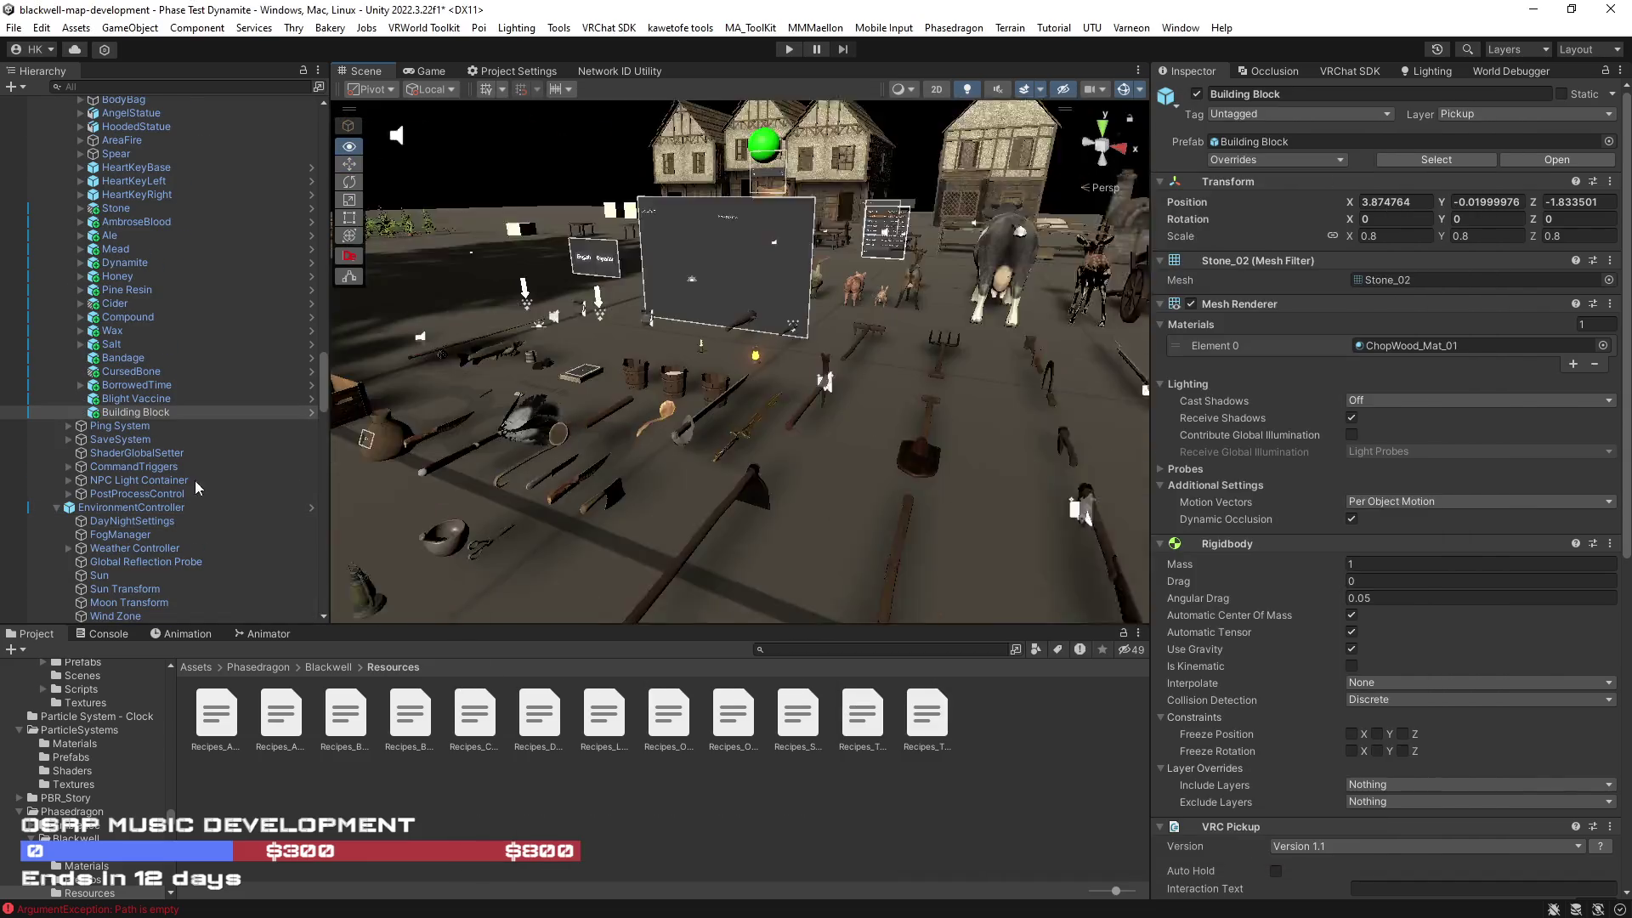
click(561, 350)
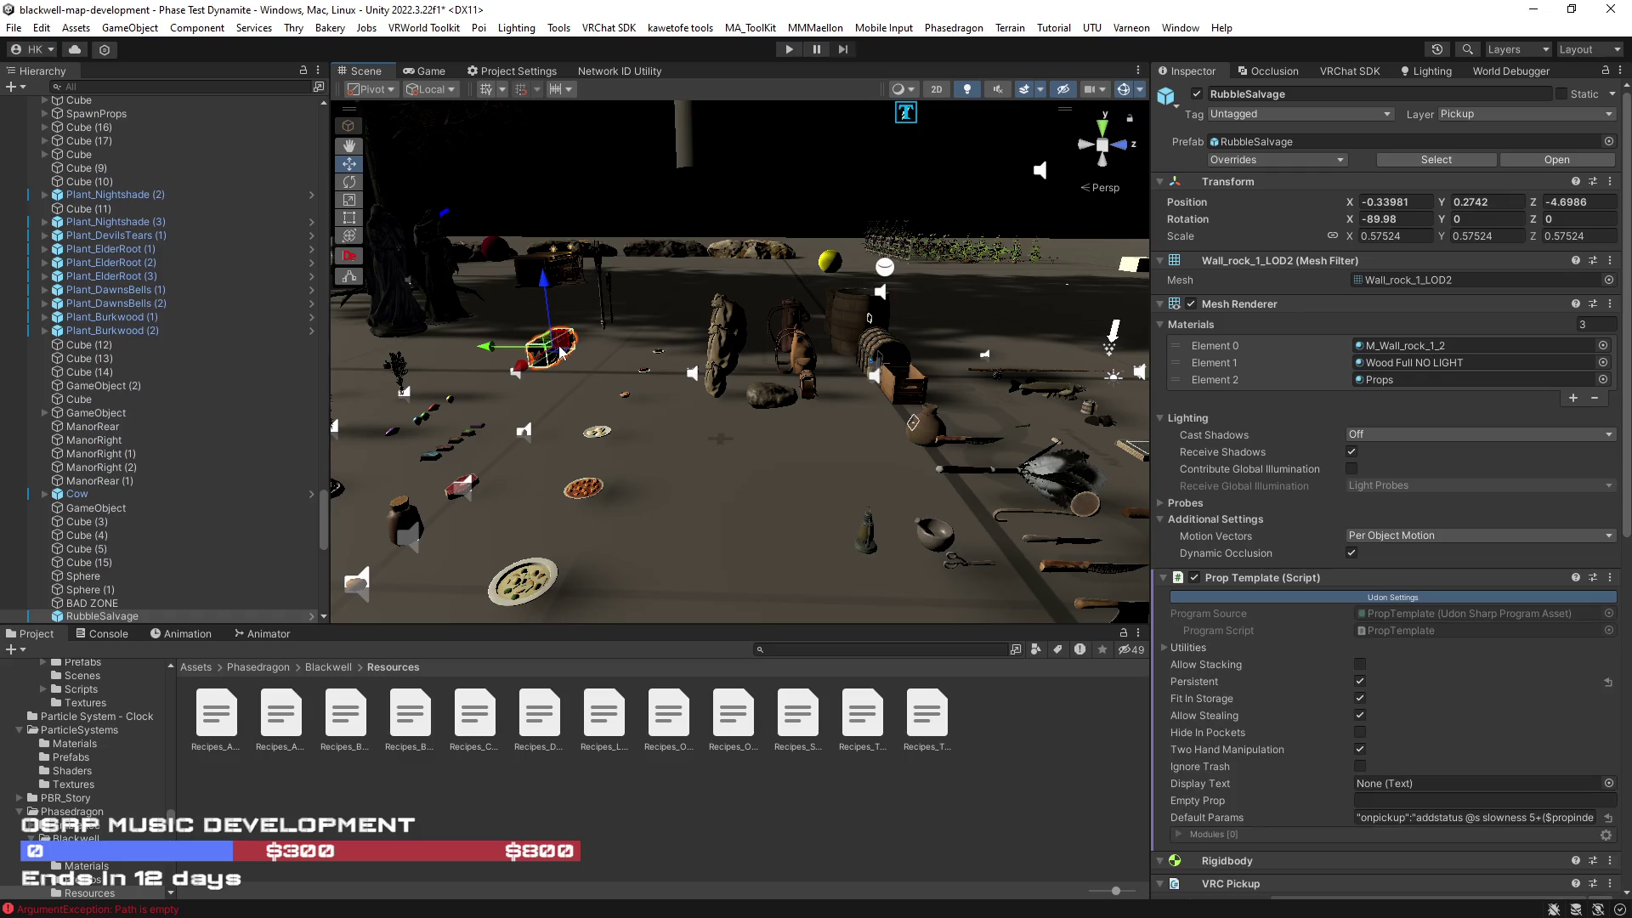
key(alt+Tab)
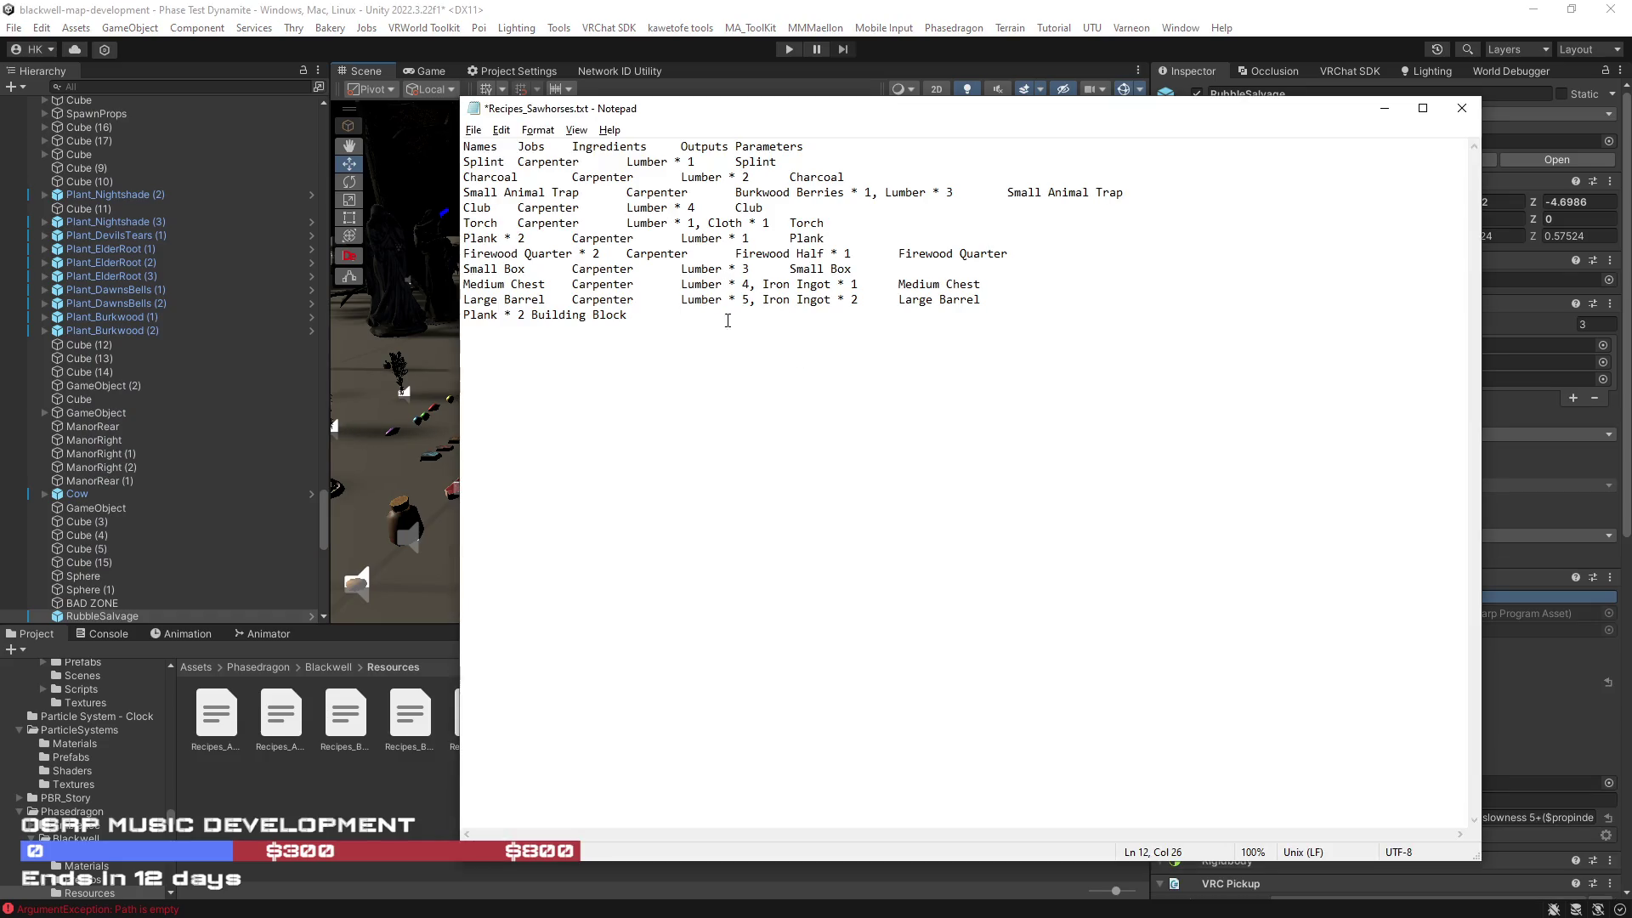
Step: Complete the line as a Carpenter recipe taking RubbleSalvage * 1 and producing Plank and BuildingBlock
text(RubbleSal)
text(vage )
text(*1)
key(BackSpace)
text(1	)
text(Plan)
text(k,)
click(525, 315)
text(,)
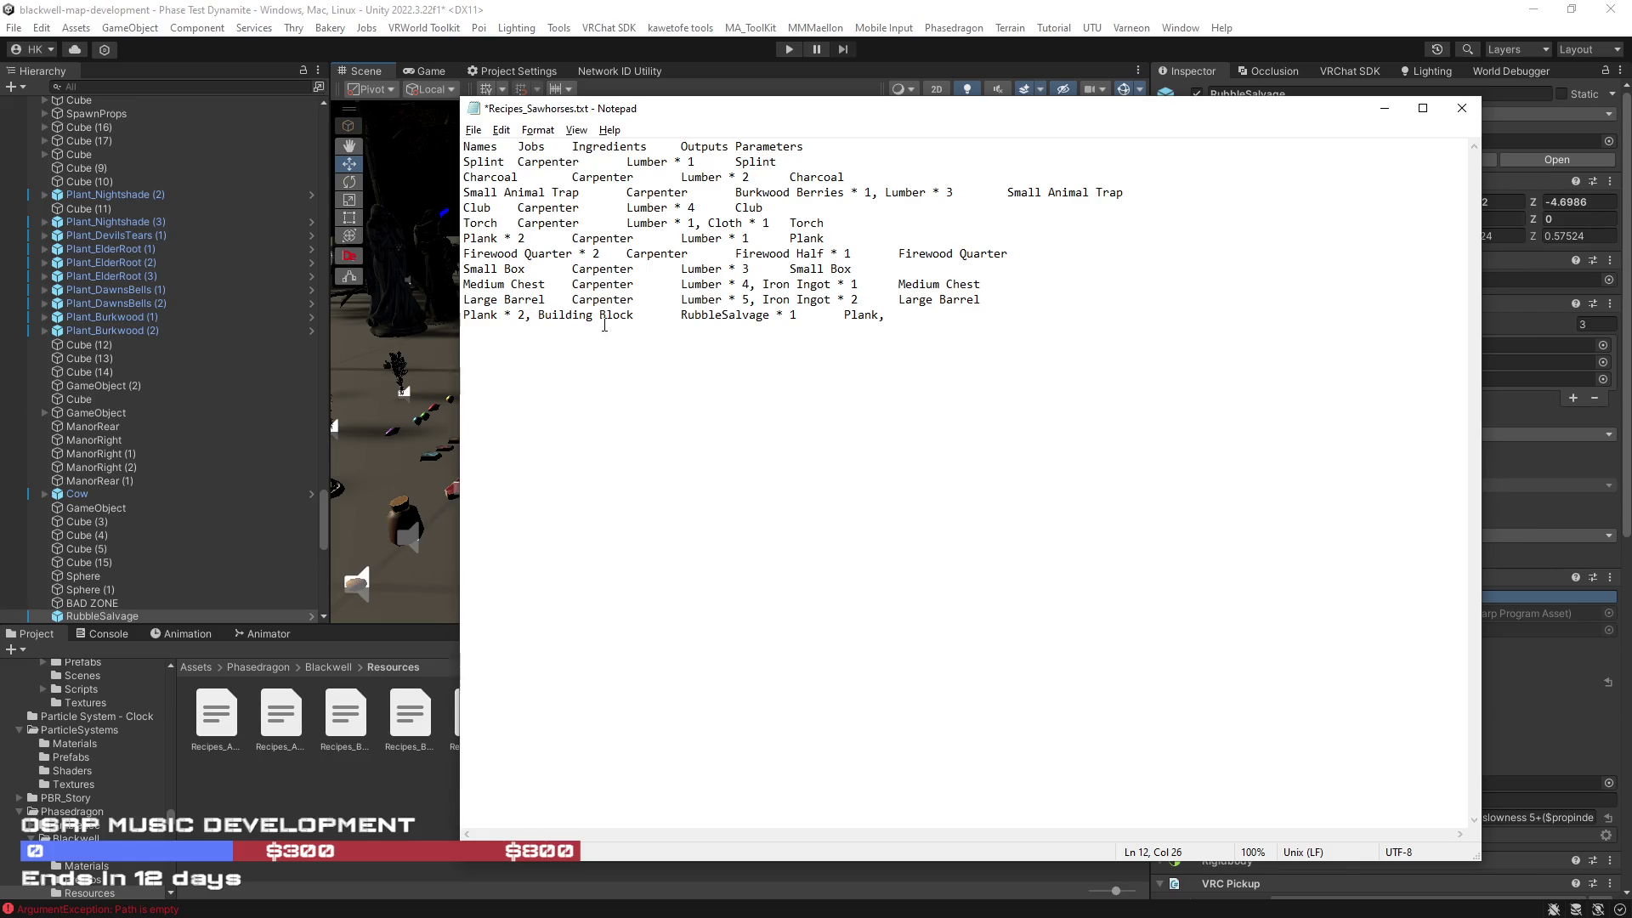
key(Tab)
text(C)
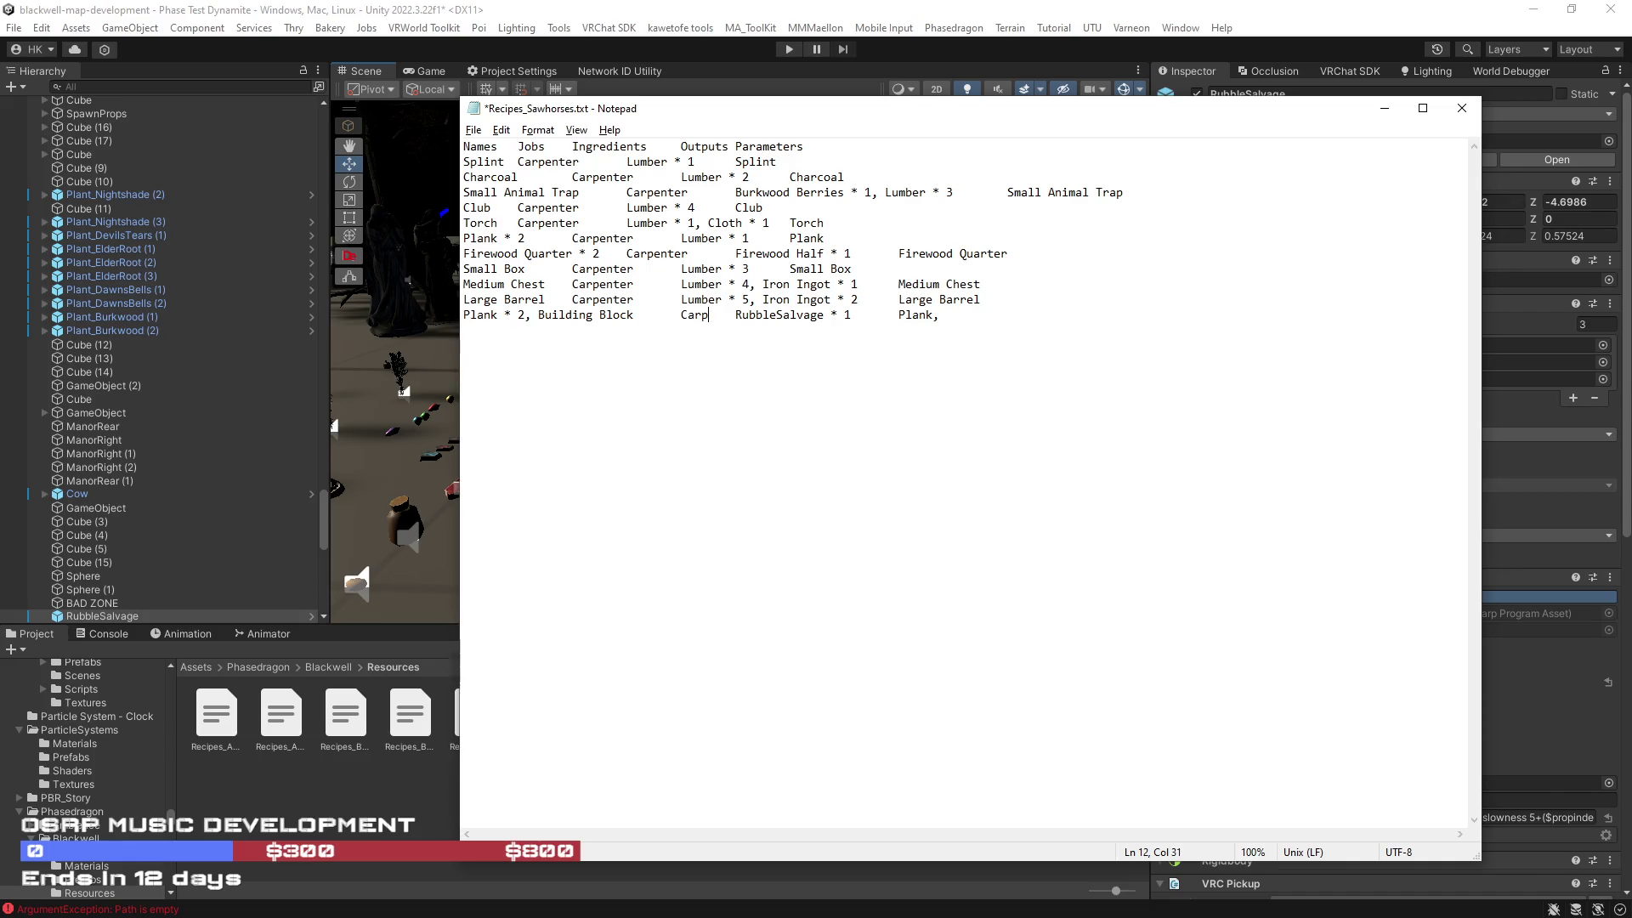
text(er)
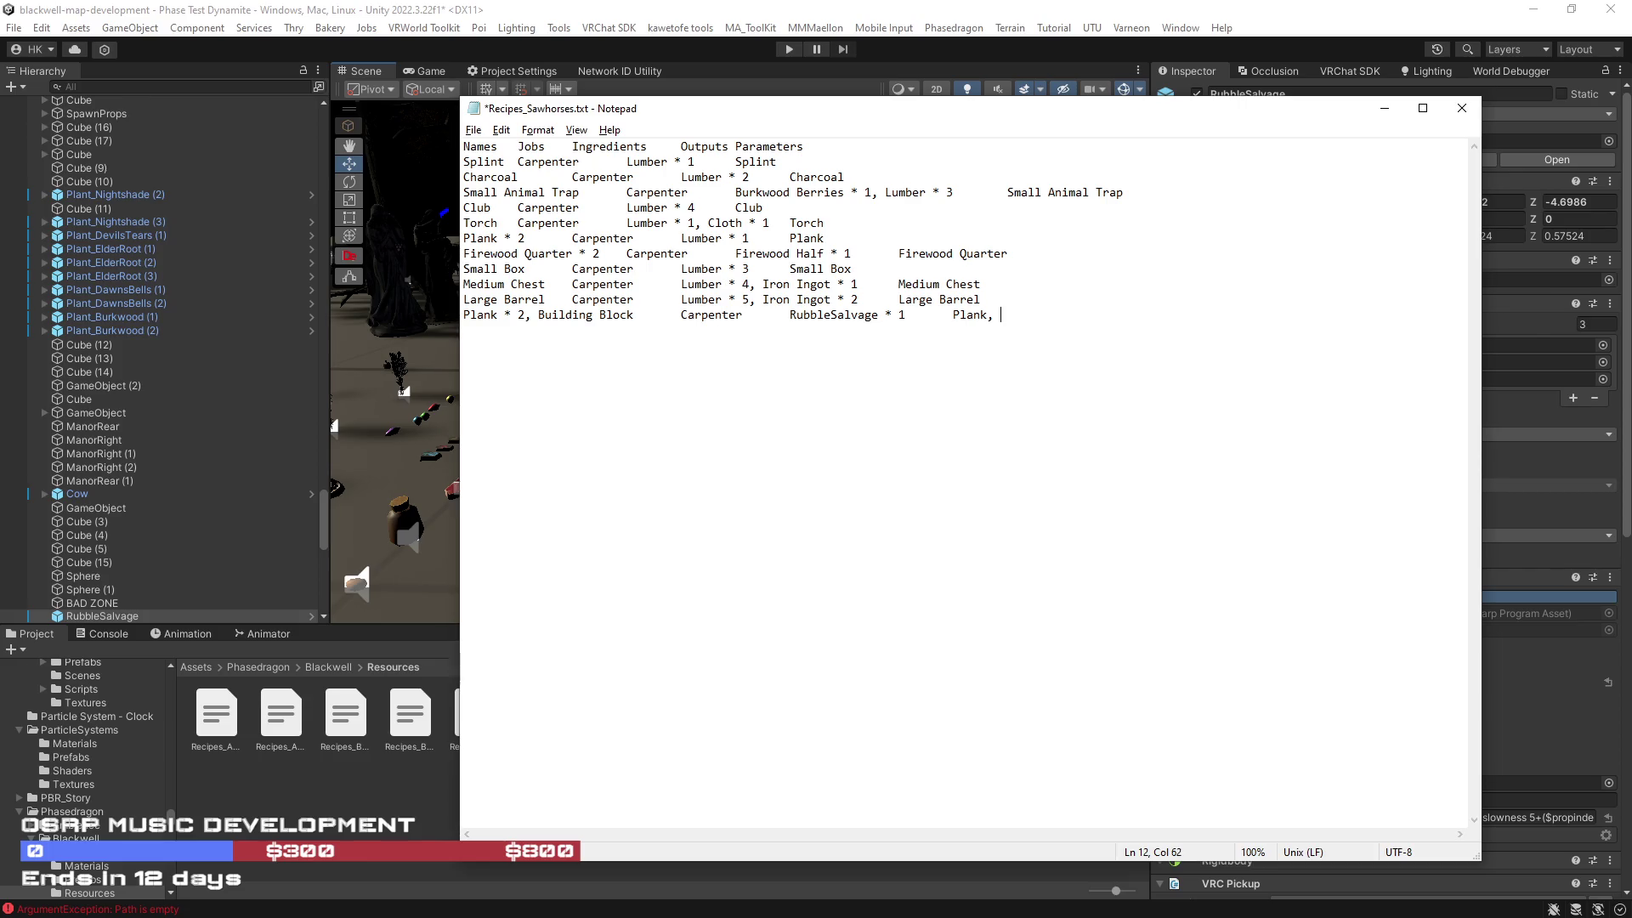
key(BackSpace)
text(_)
key(BackSpace)
text(BuildingBlock)
Step: Save Recipes_Sawhorses.txt so Unity reimports it
click(473, 130)
click(510, 204)
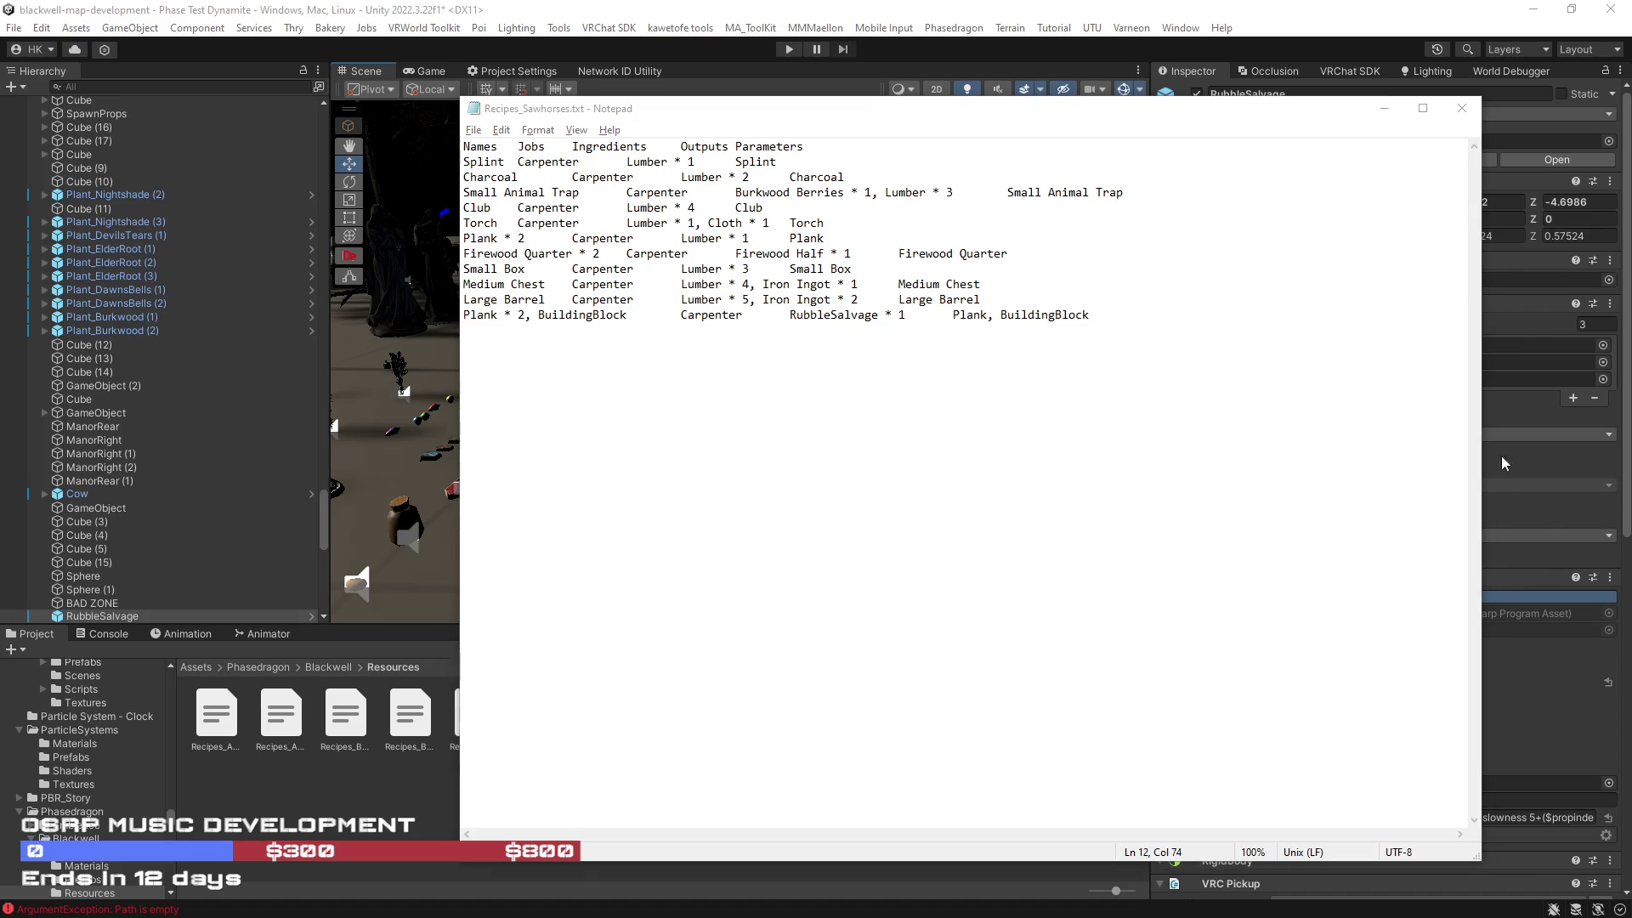
click(1385, 21)
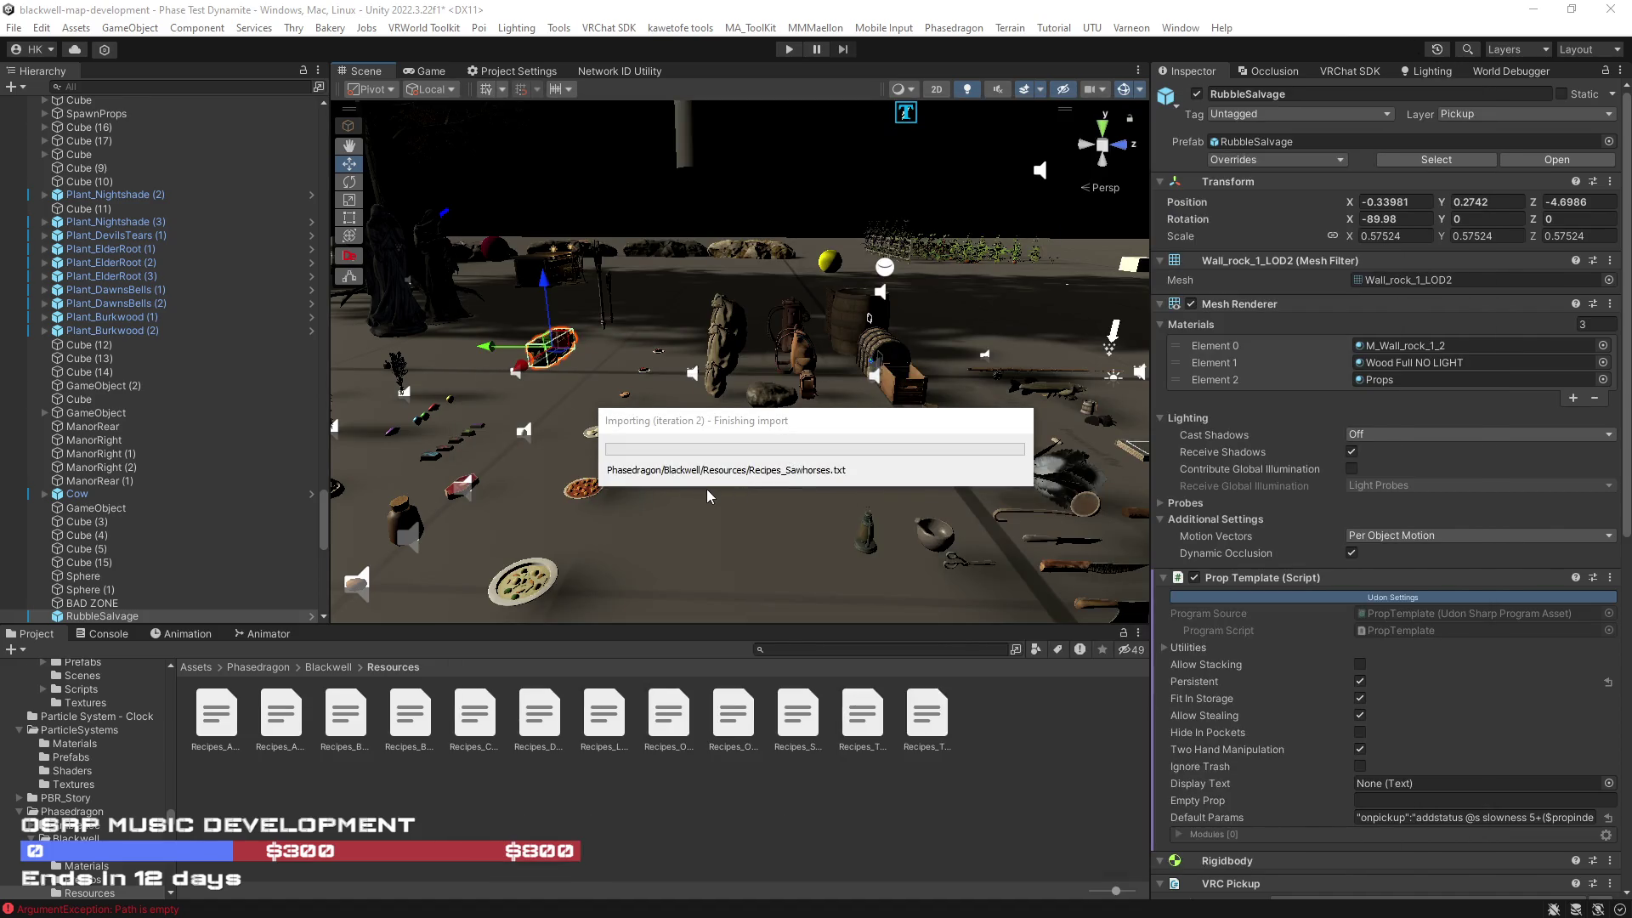
Step: Frame RubbleSalvage and move it in the Hierarchy to just below HeartKeyRight
key(f)
mouse_move(818, 463)
mouse_down()
mouse_move(695, 459)
mouse_move(659, 415)
mouse_up()
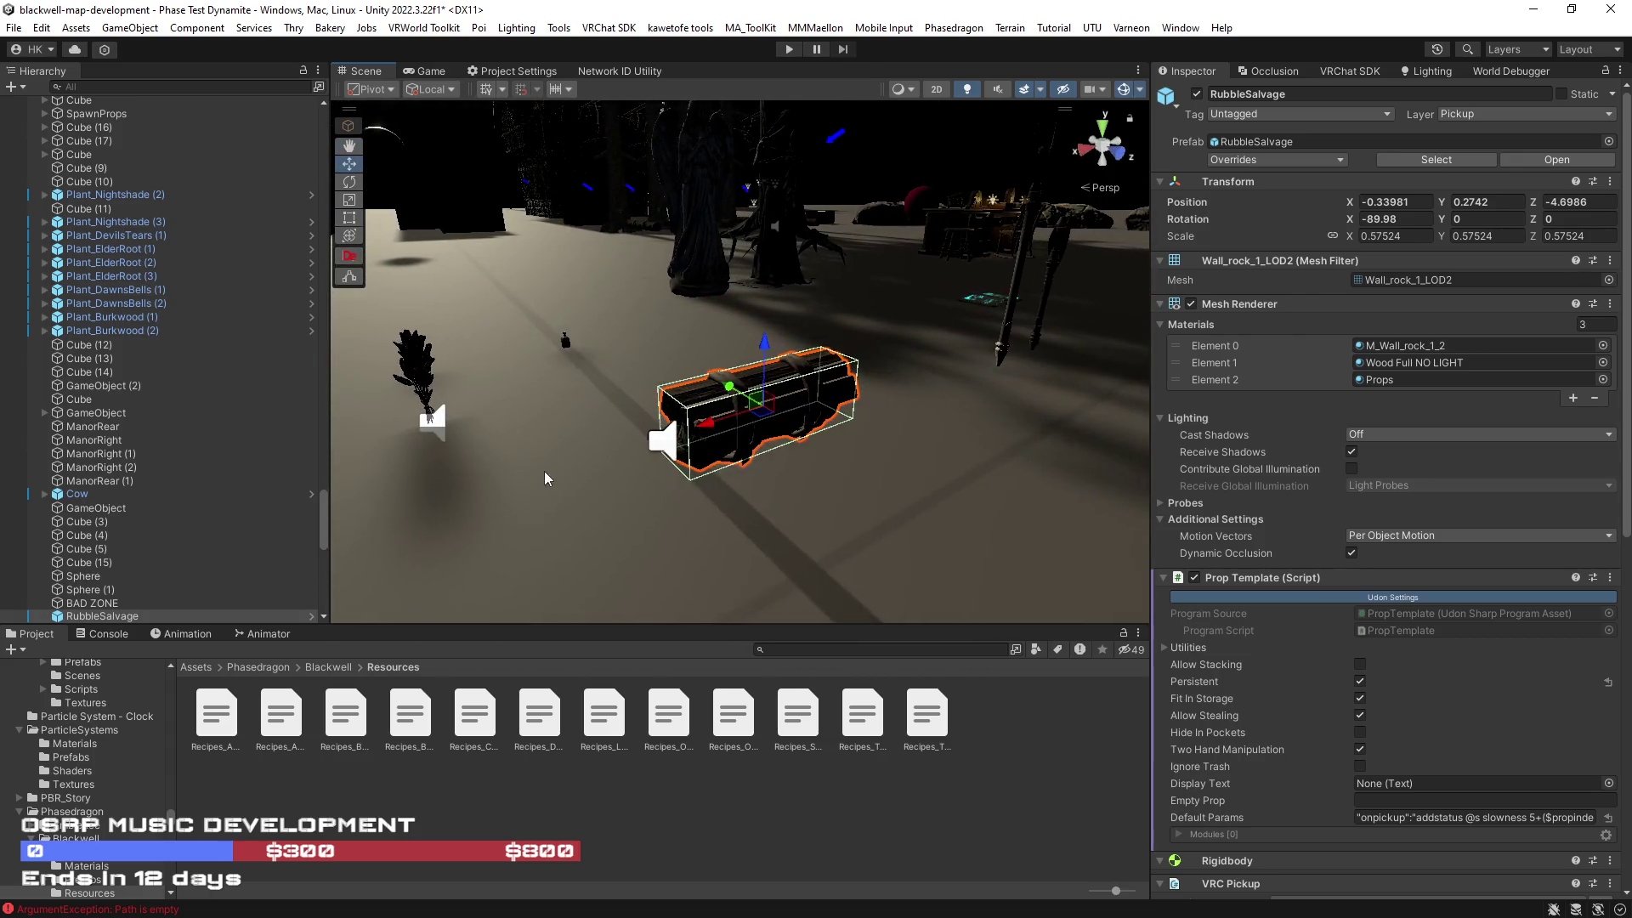
scroll(1435, 557, down, 2)
scroll(1435, 557, down, 5)
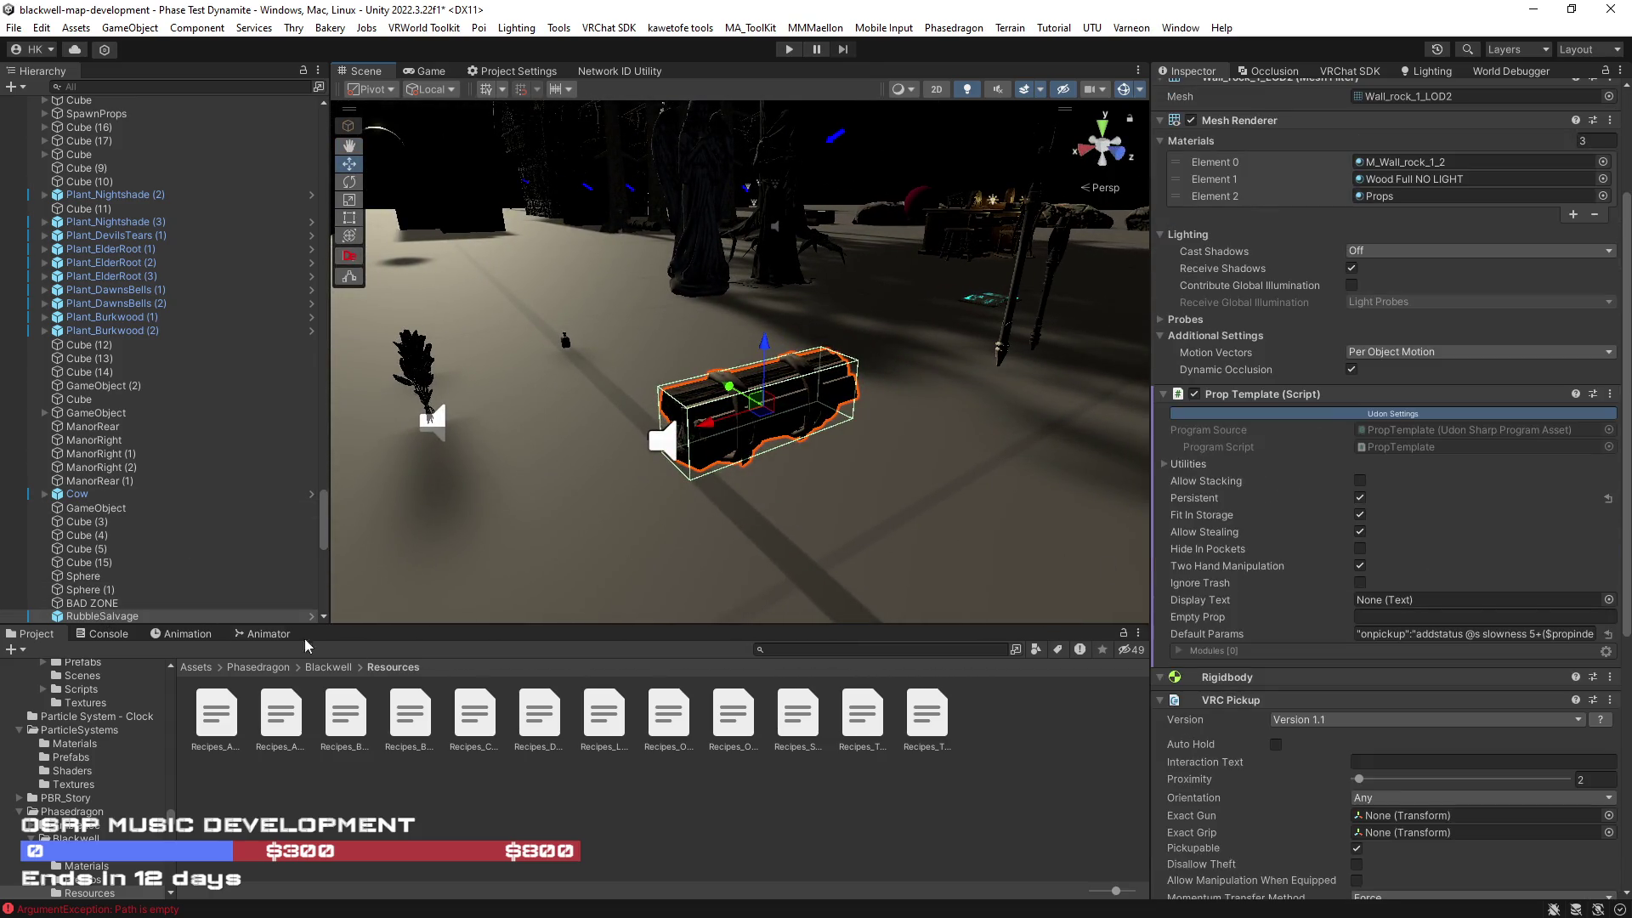
mouse_move(119, 617)
mouse_down()
mouse_move(251, 179)
mouse_move(229, 118)
mouse_move(157, 115)
mouse_move(176, 113)
mouse_move(208, 510)
mouse_move(146, 521)
mouse_move(156, 376)
mouse_up()
scroll(157, 376, up, 5)
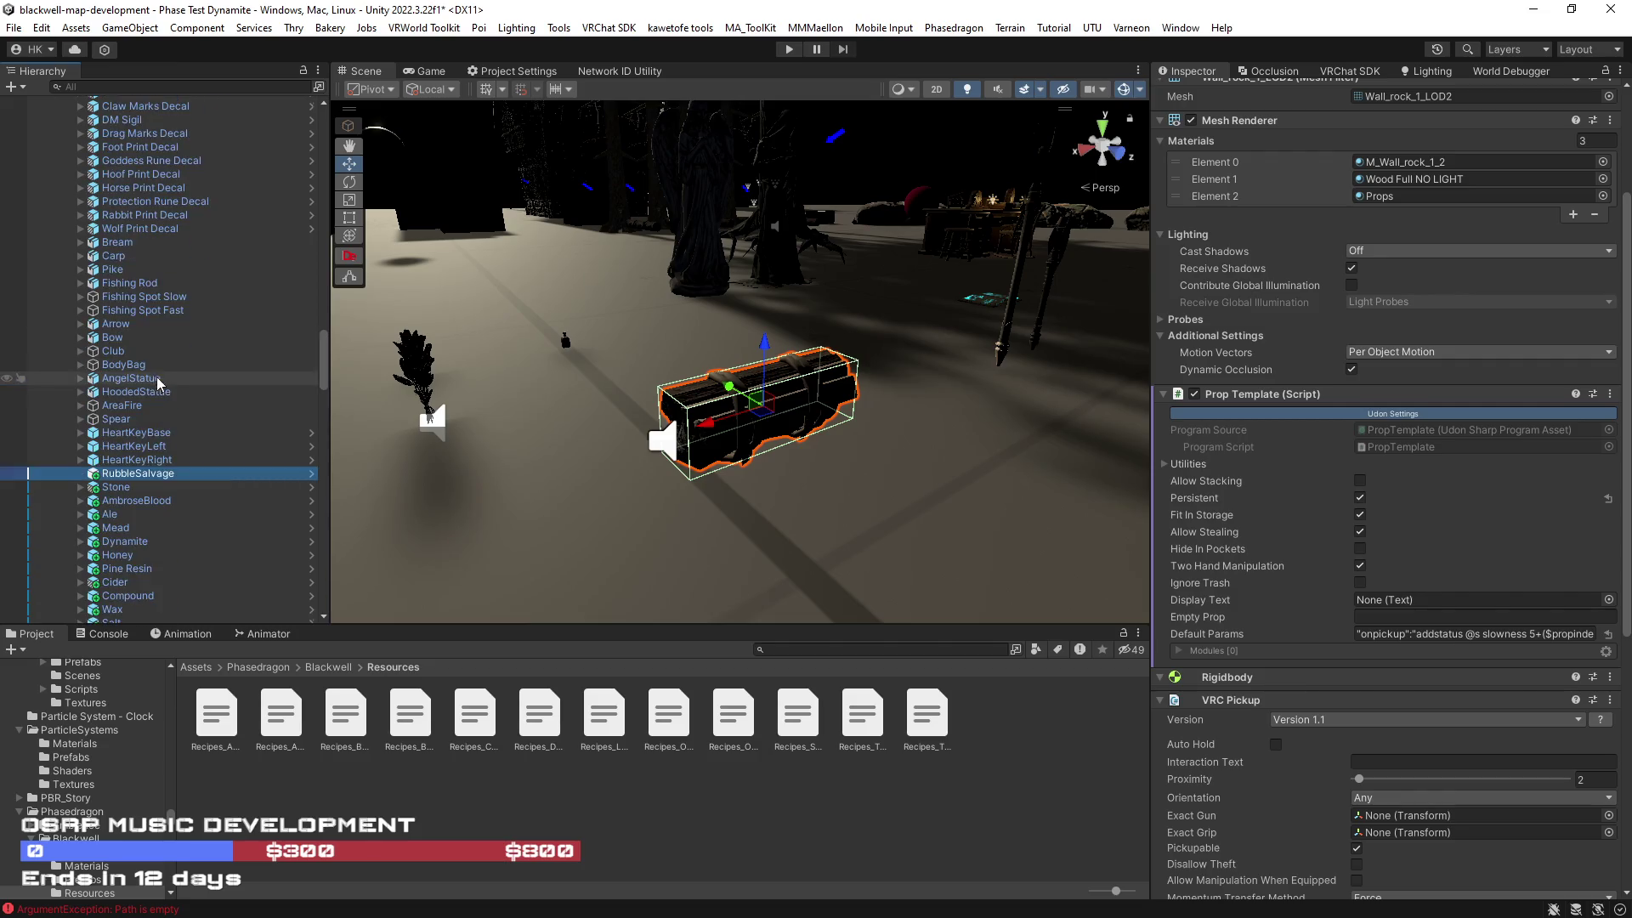
scroll(155, 379, up, 7)
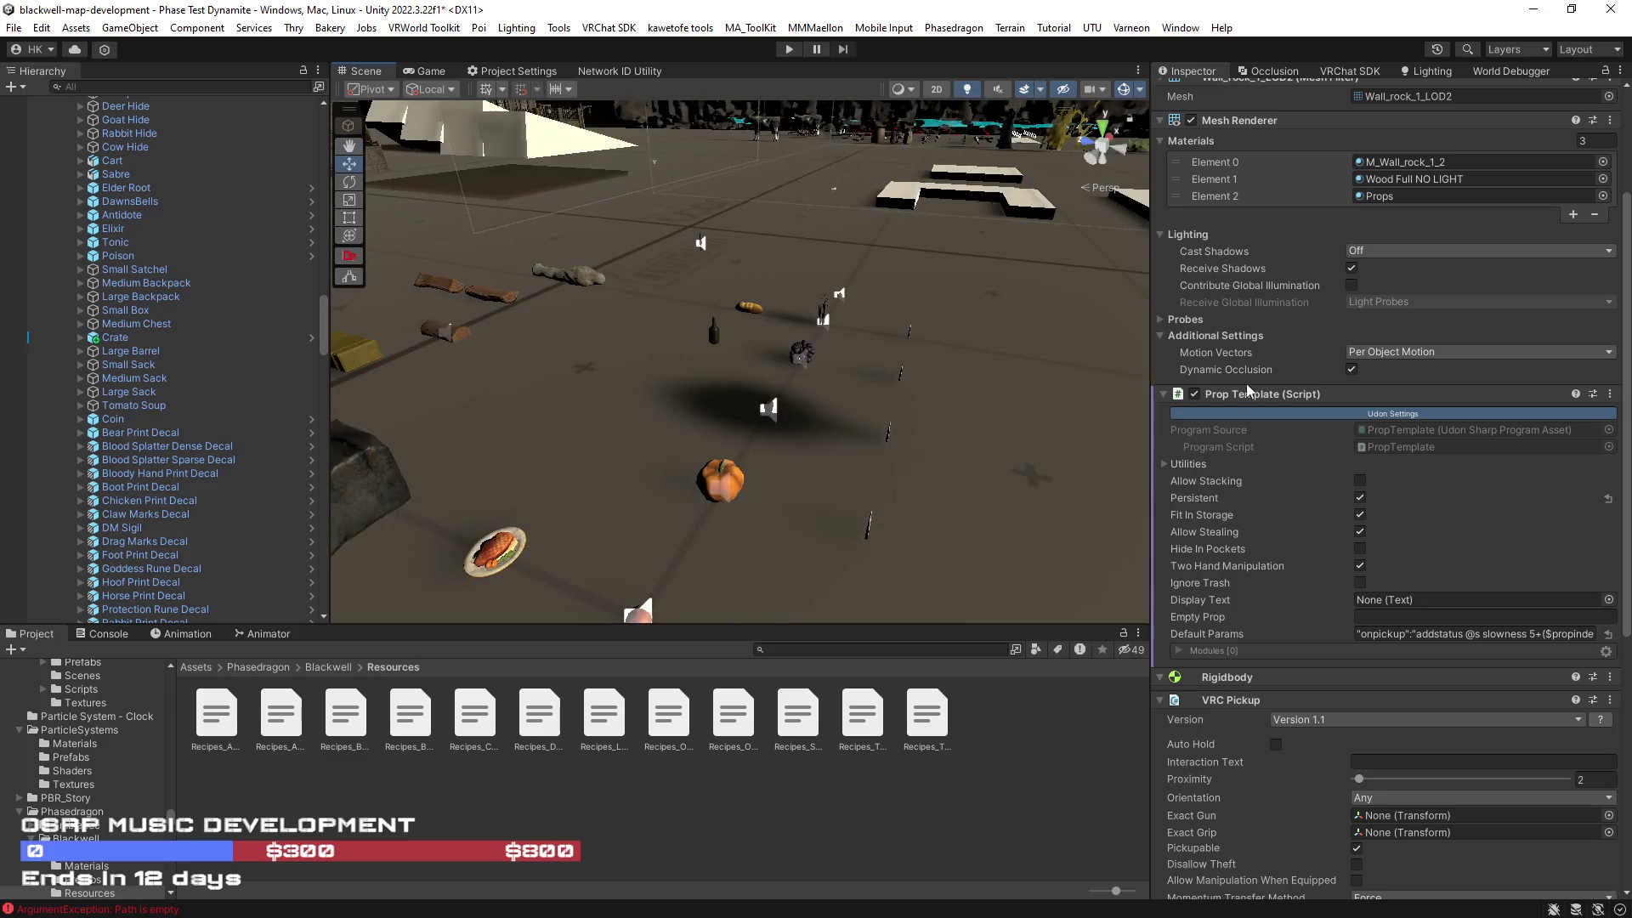
click(481, 404)
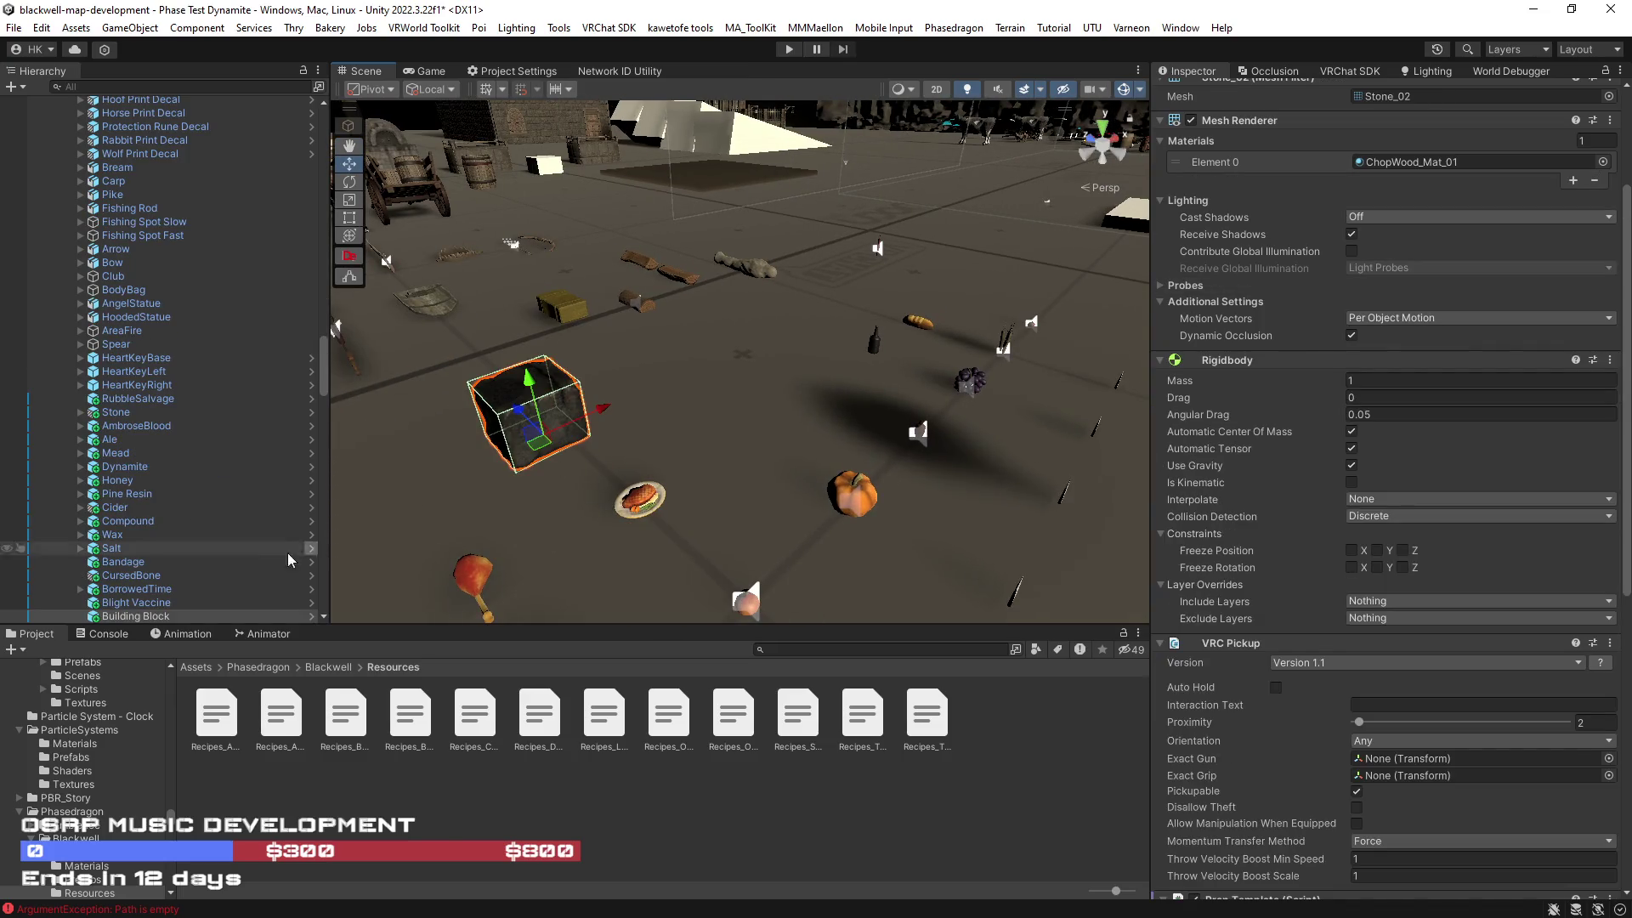
Step: Rename the Building Block scene object to BuildingBlock
click(146, 618)
click(145, 618)
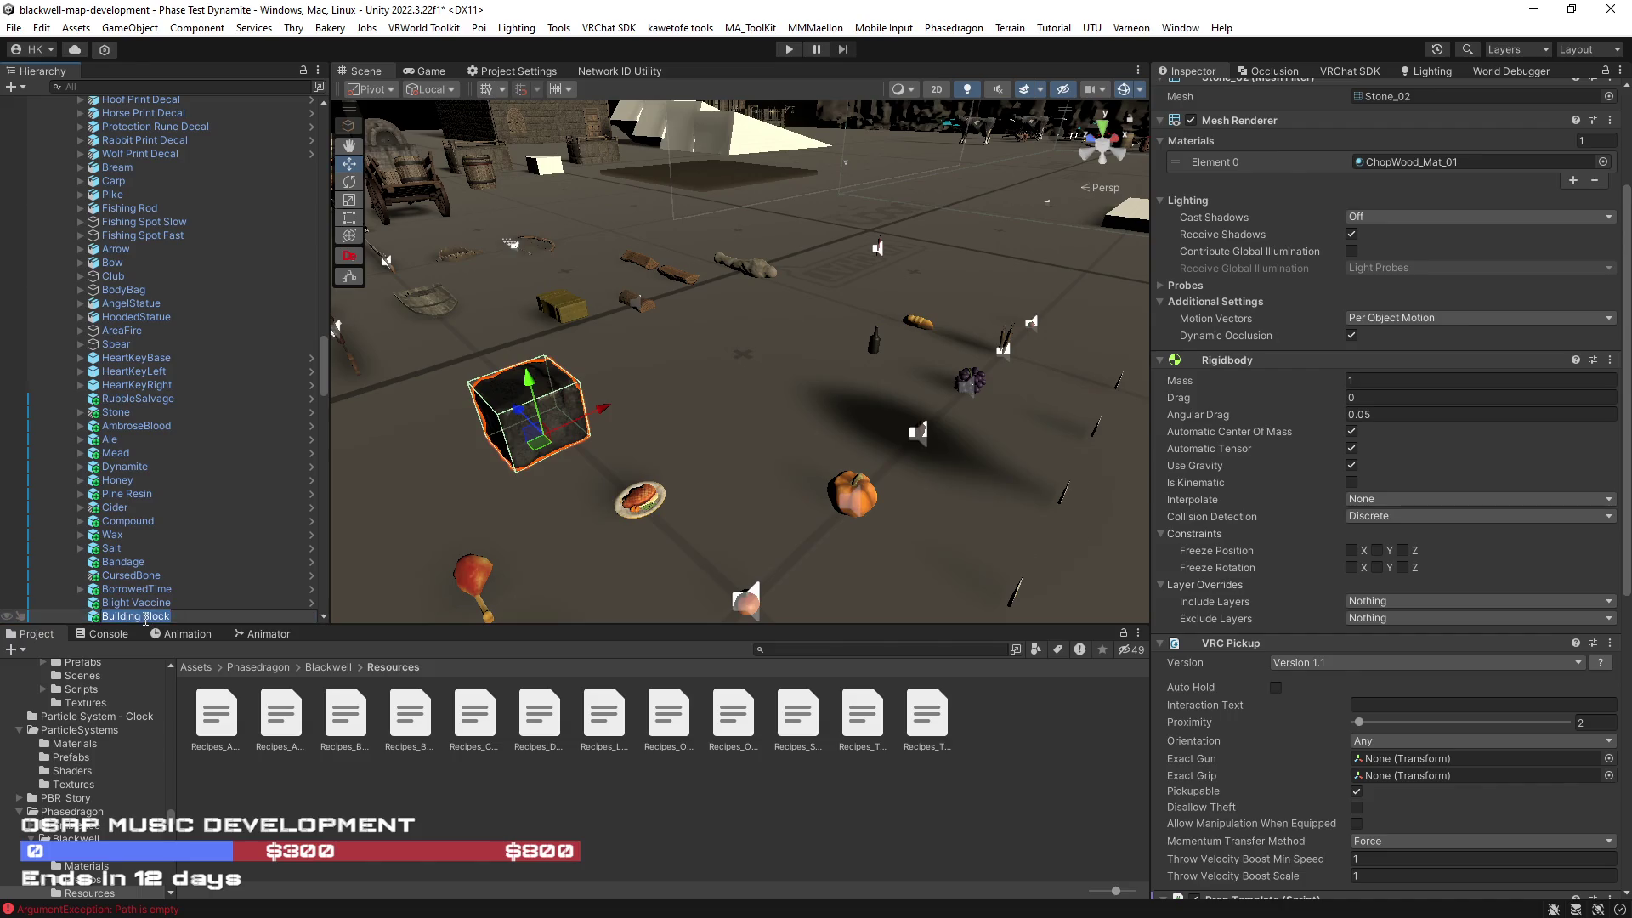
key(BackSpace)
key(Return)
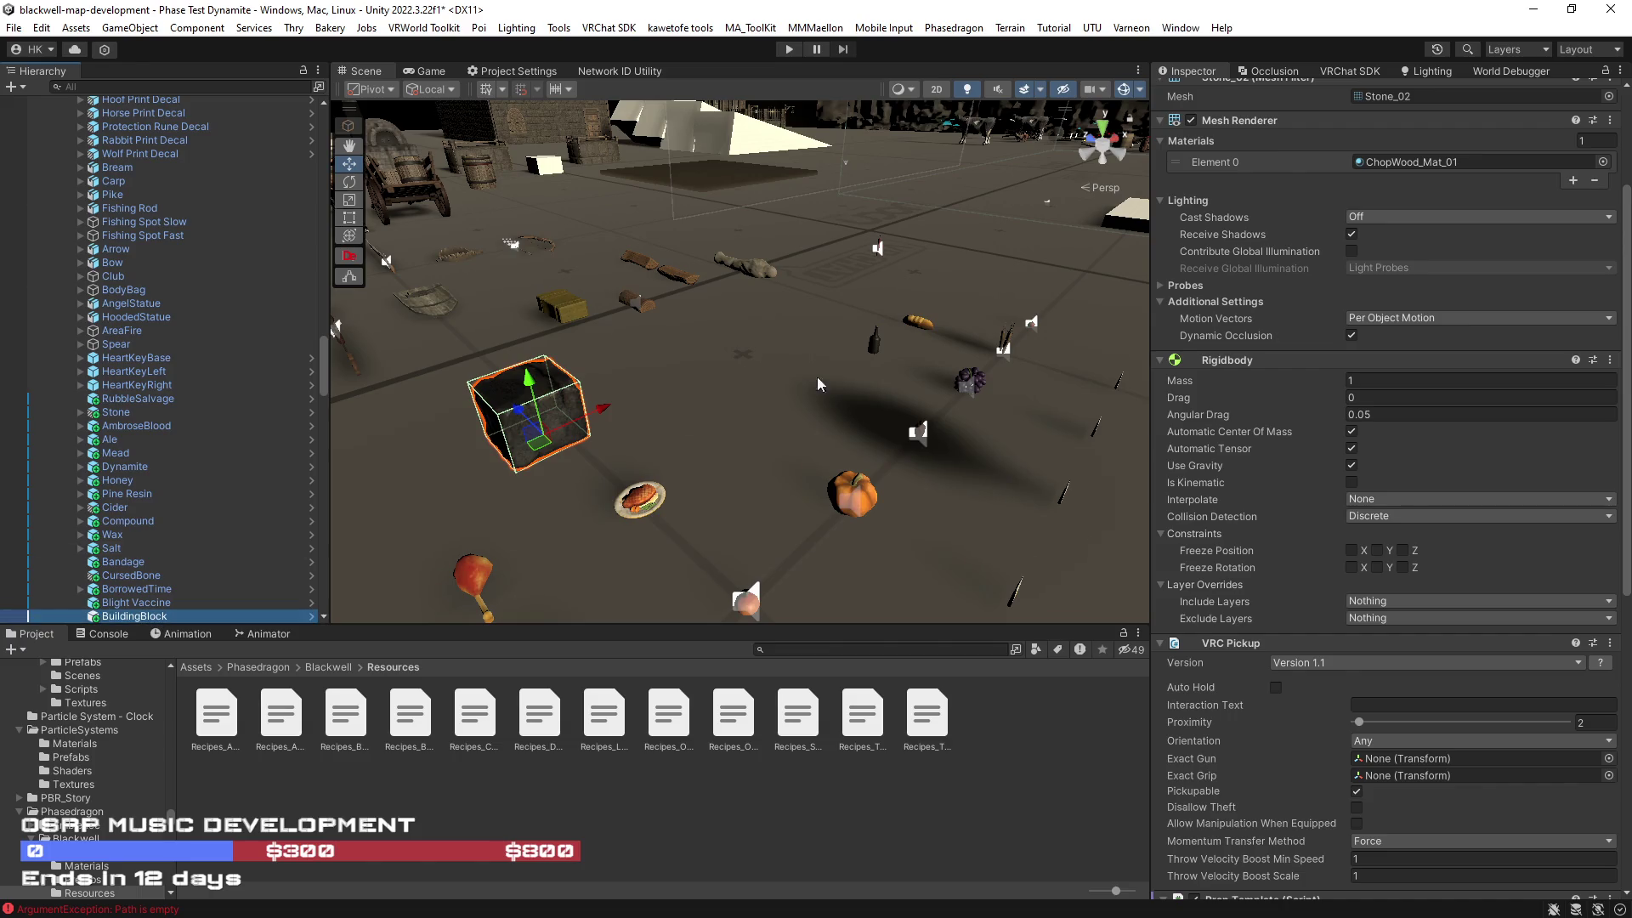
Step: Rename the Building Block prefab to BuildingBlock and enter play mode
click(1445, 160)
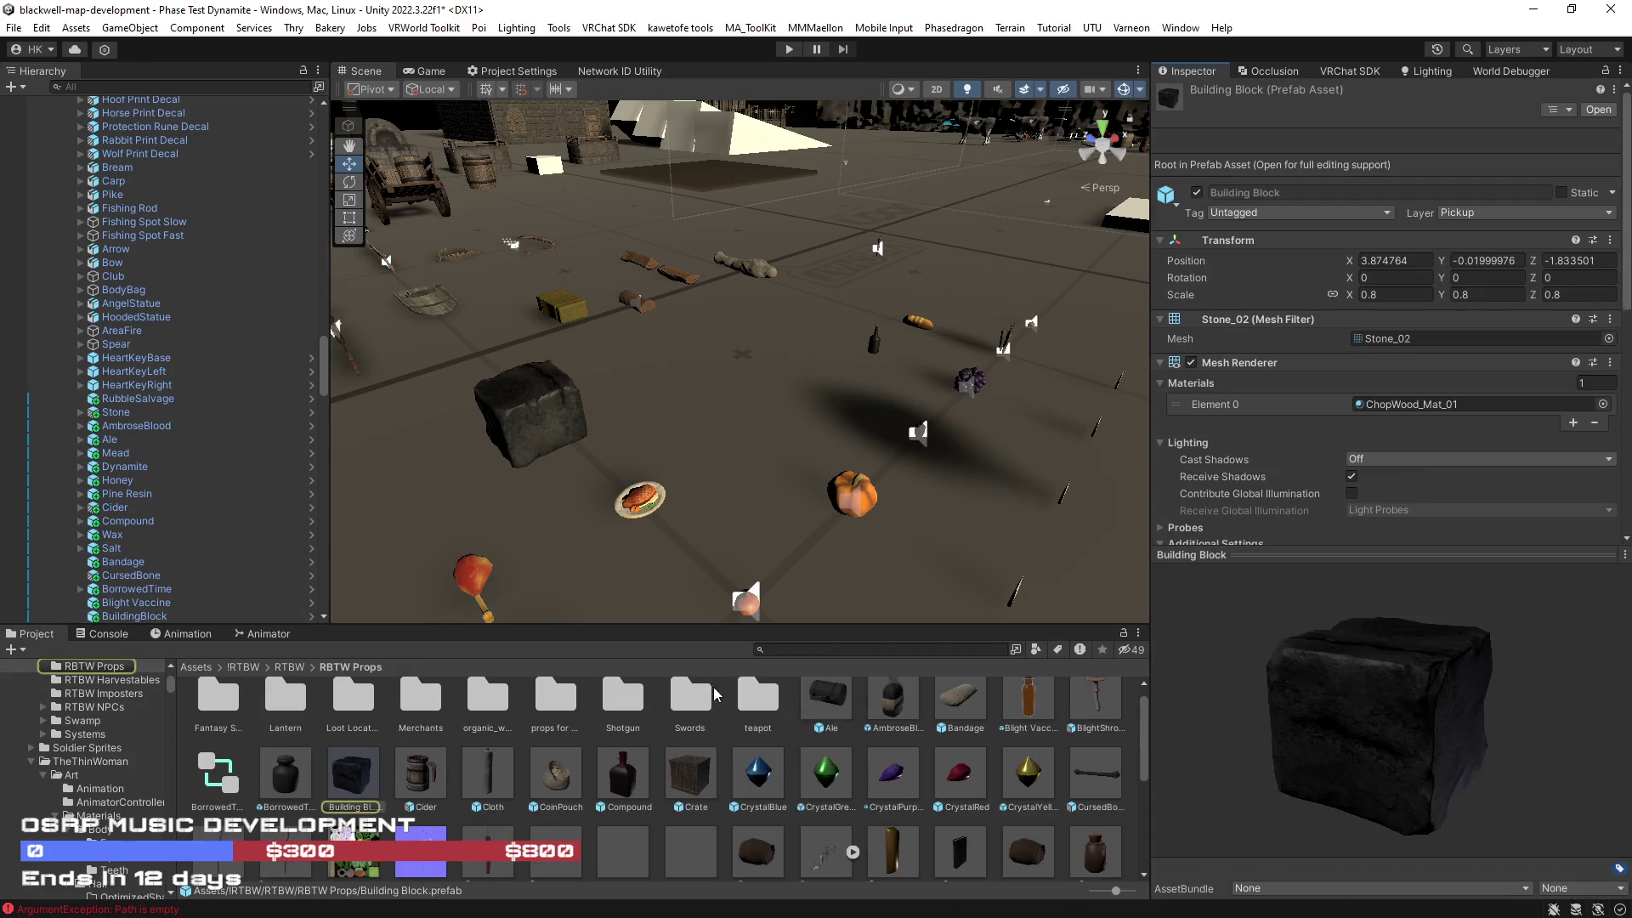
click(365, 812)
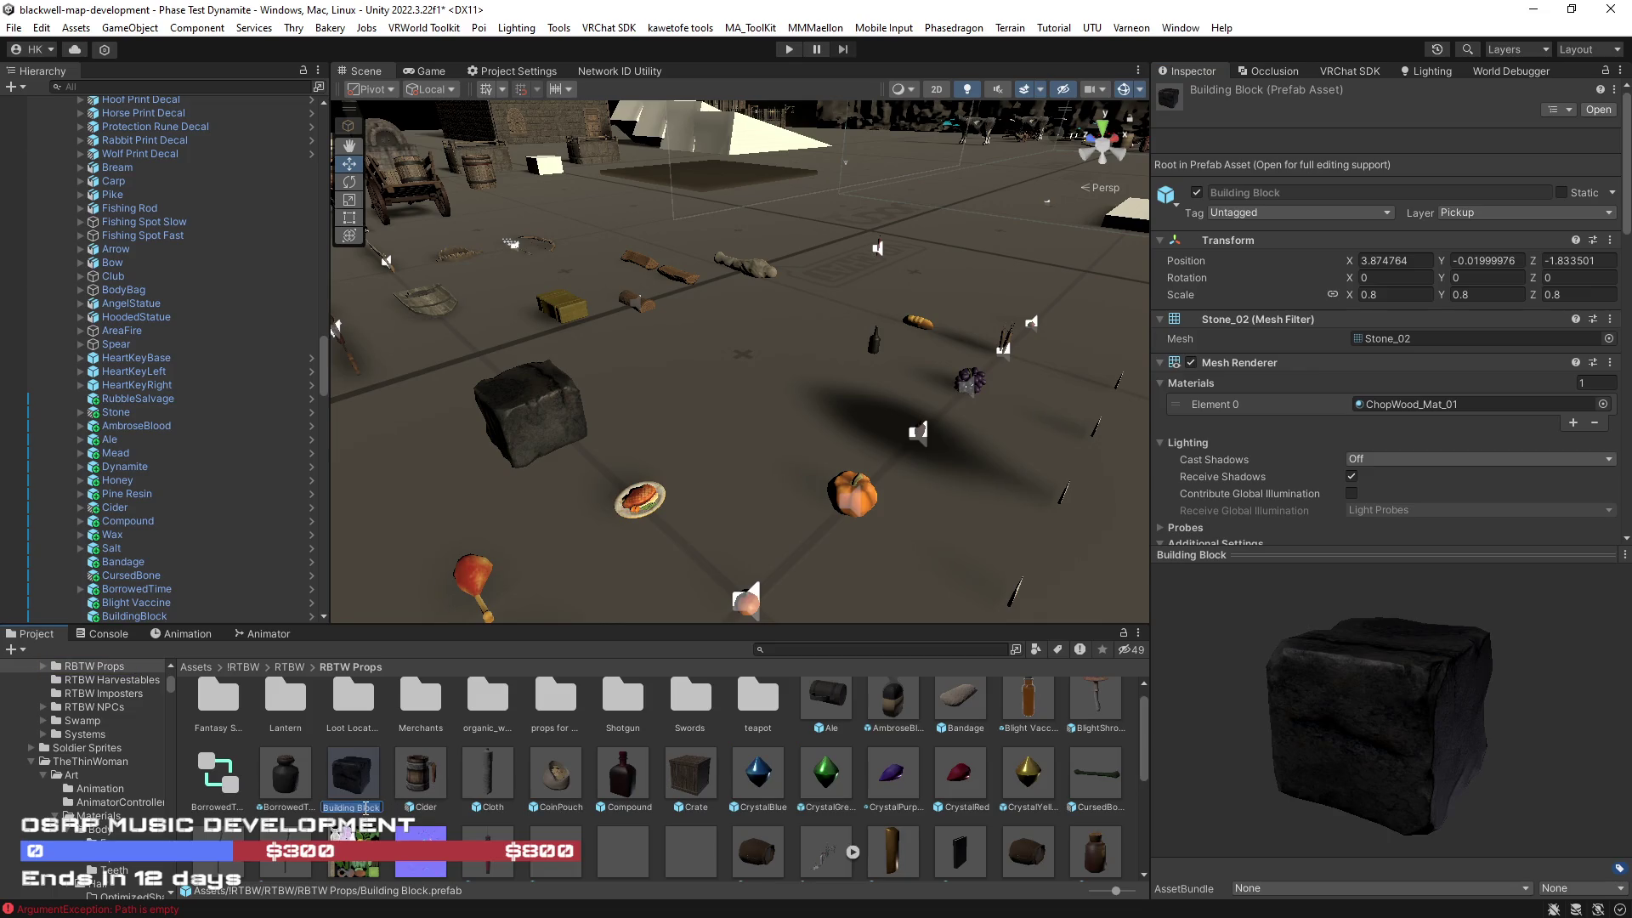
key(BackSpace)
key(Return)
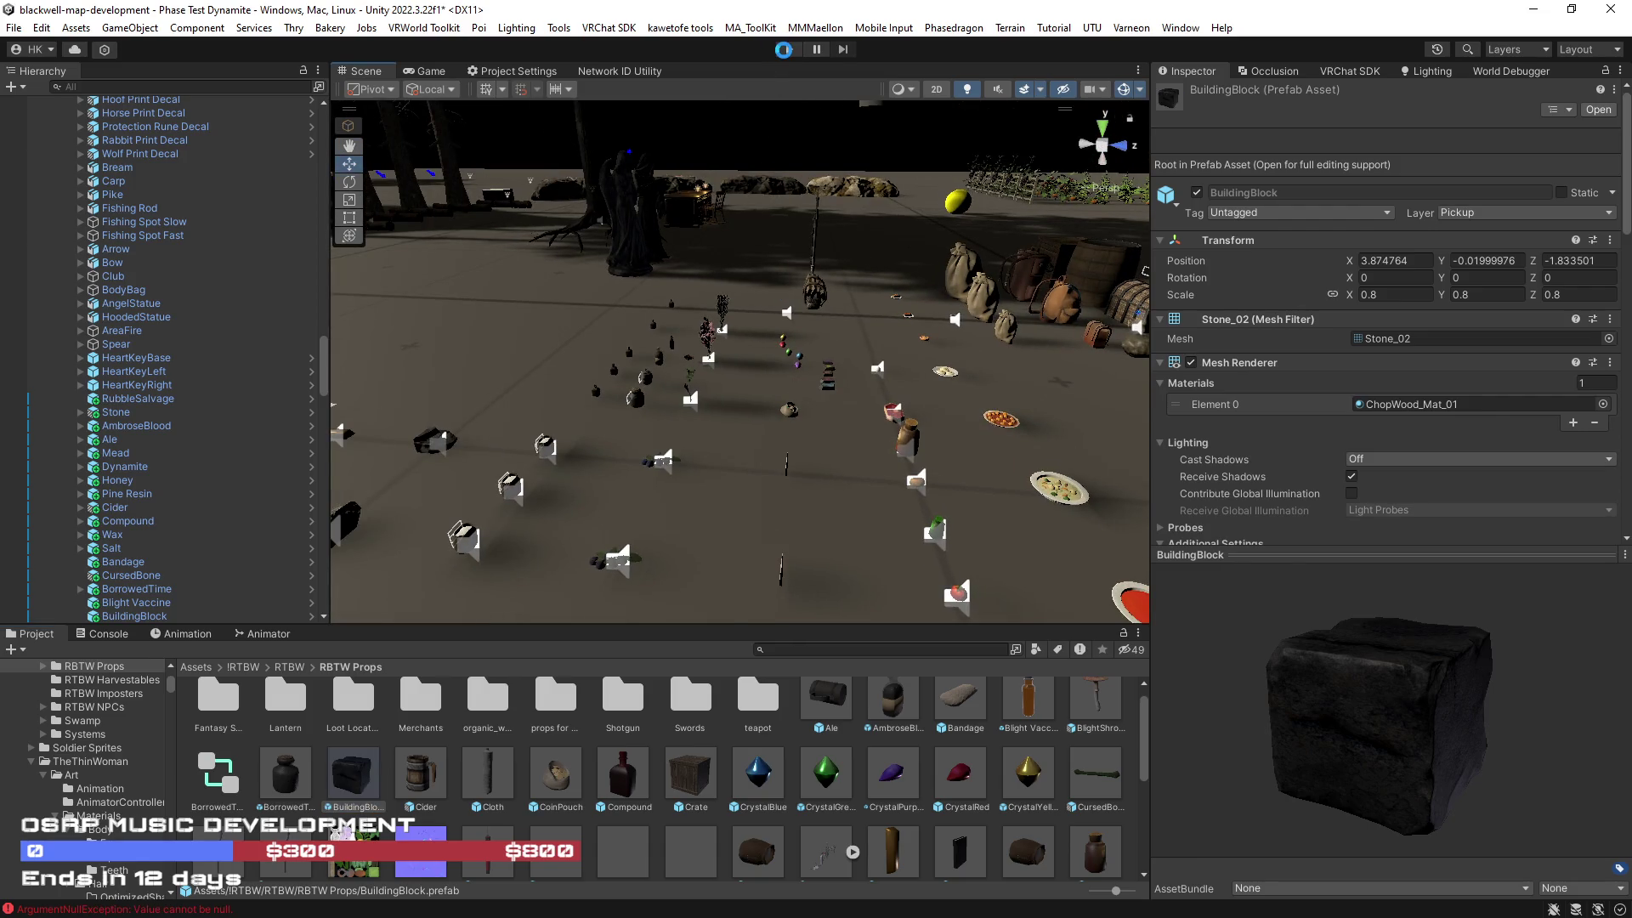
click(789, 50)
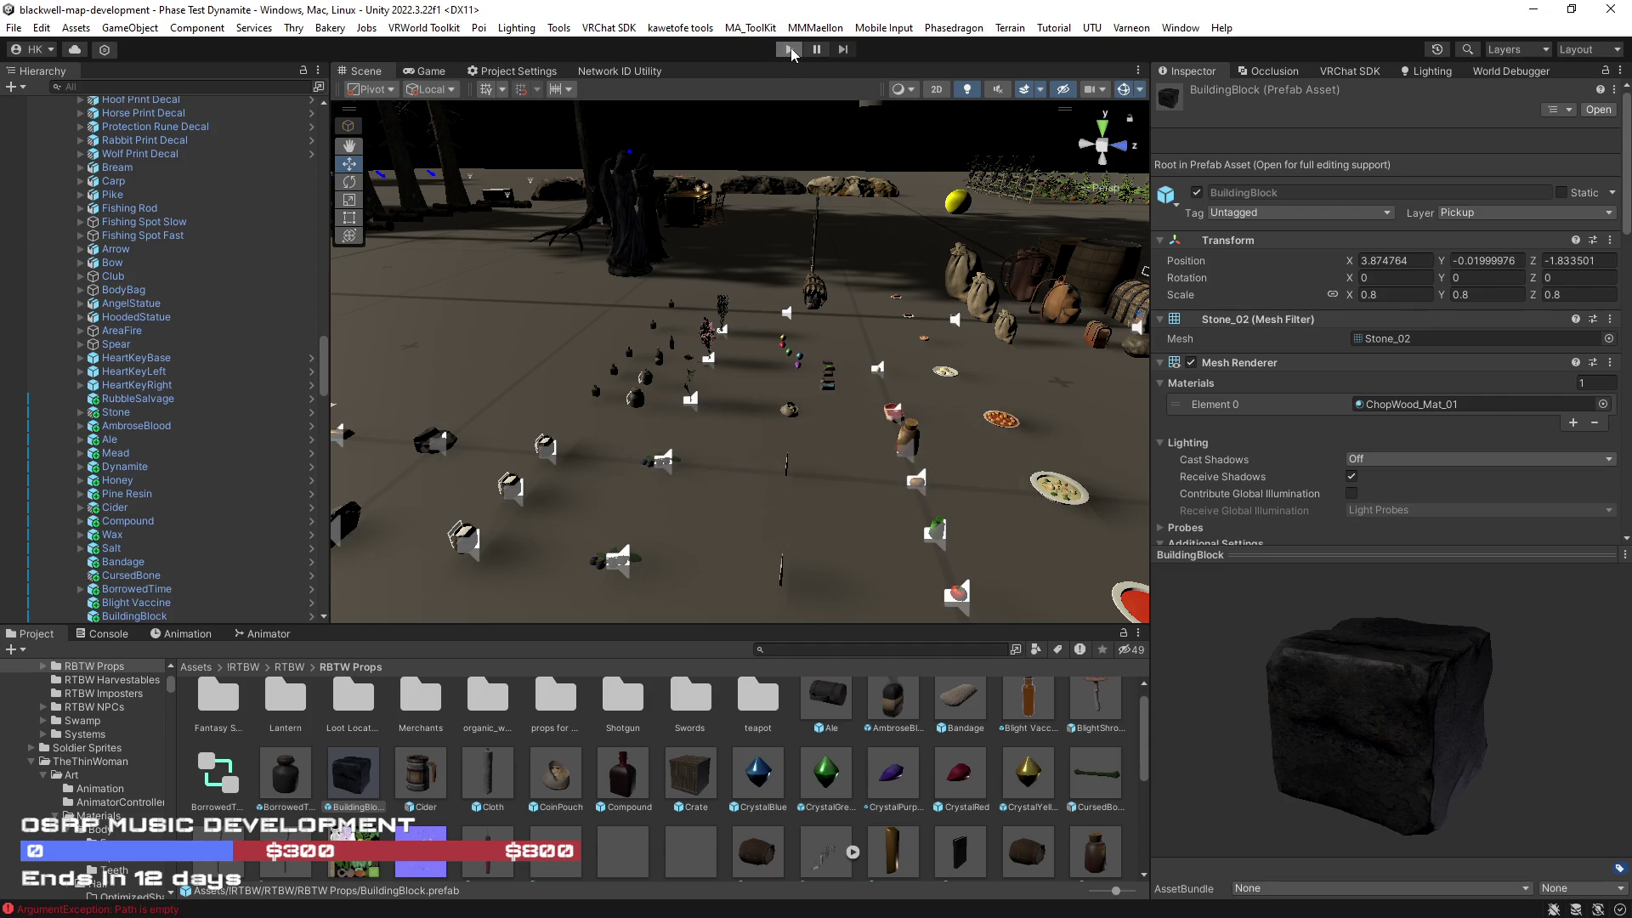
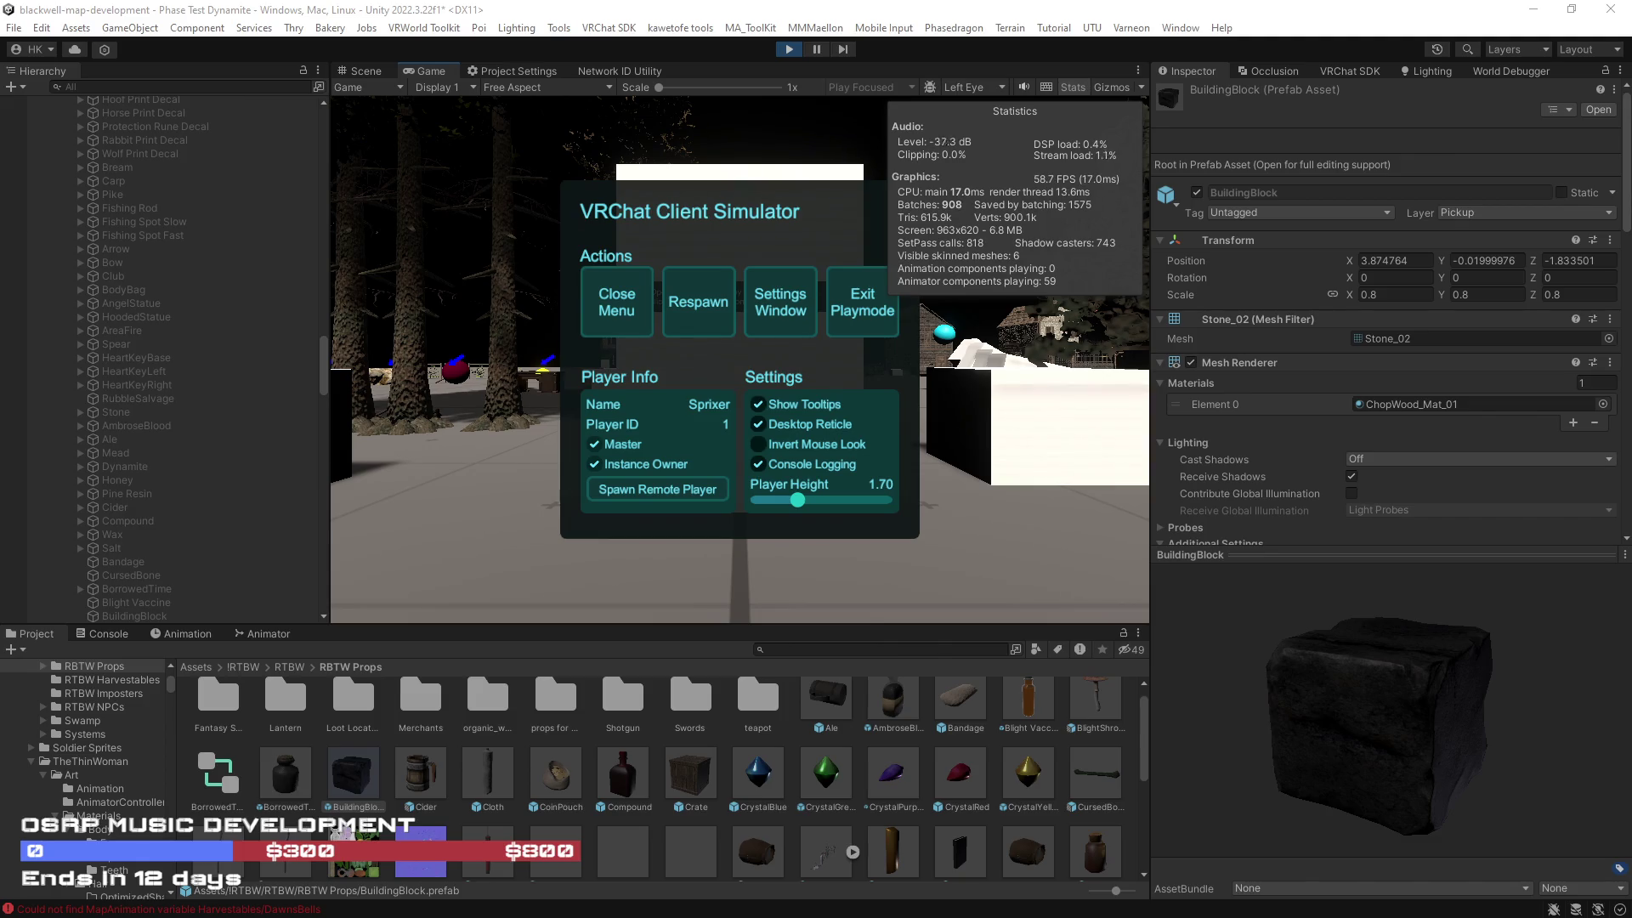
Step: Close the ClientSim menu and dismiss the quick-menu tutorial
click(619, 306)
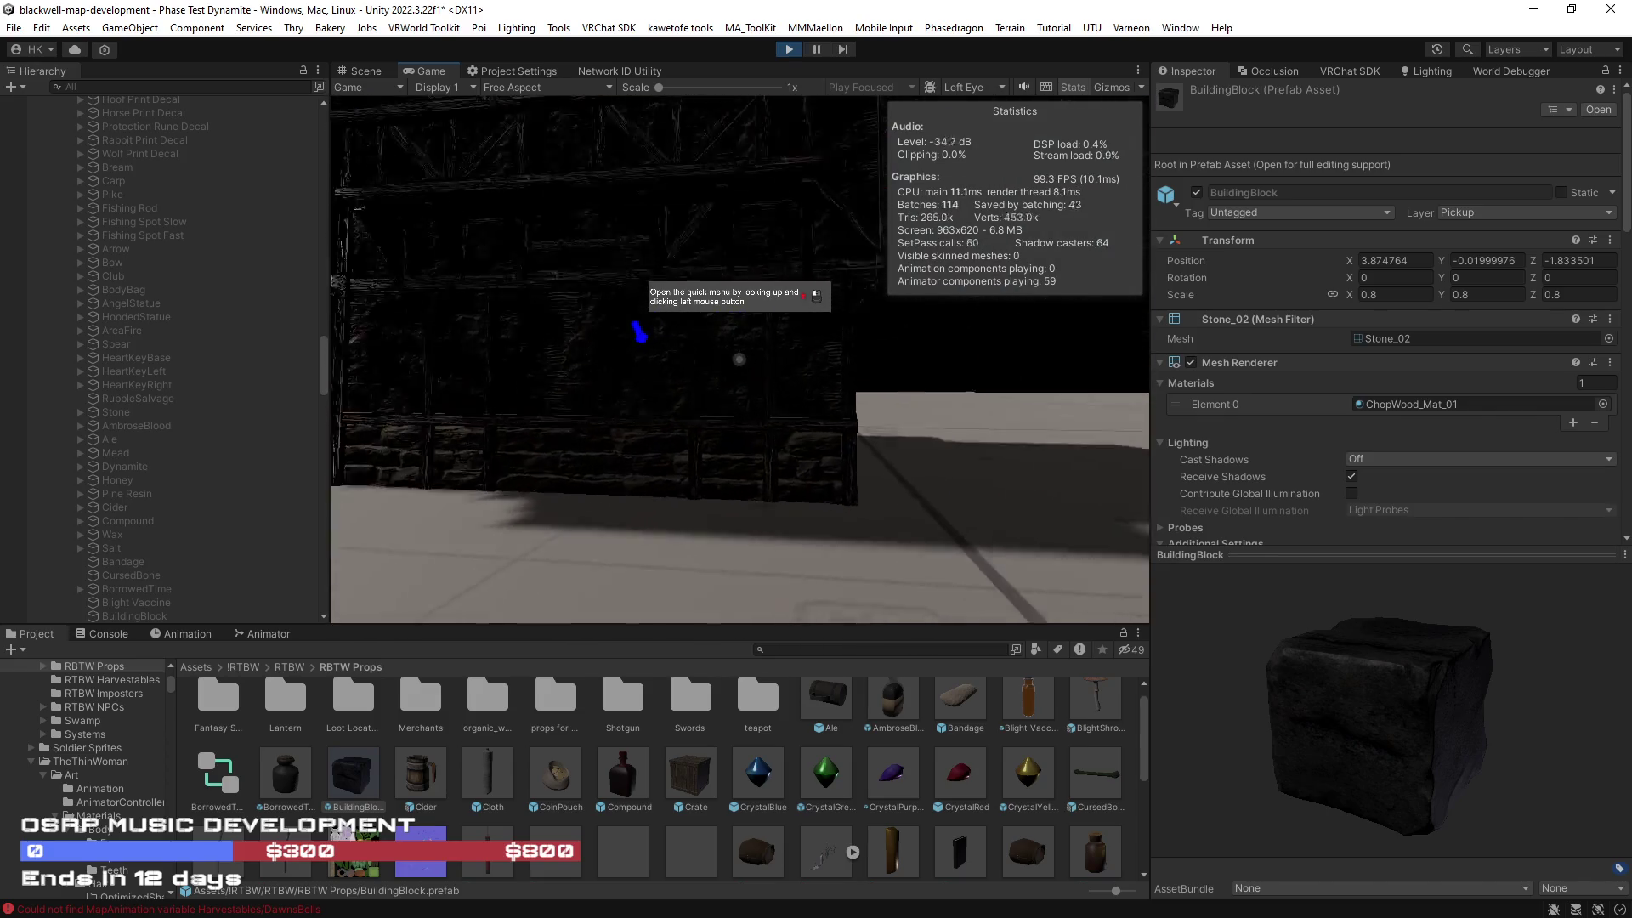
click(740, 359)
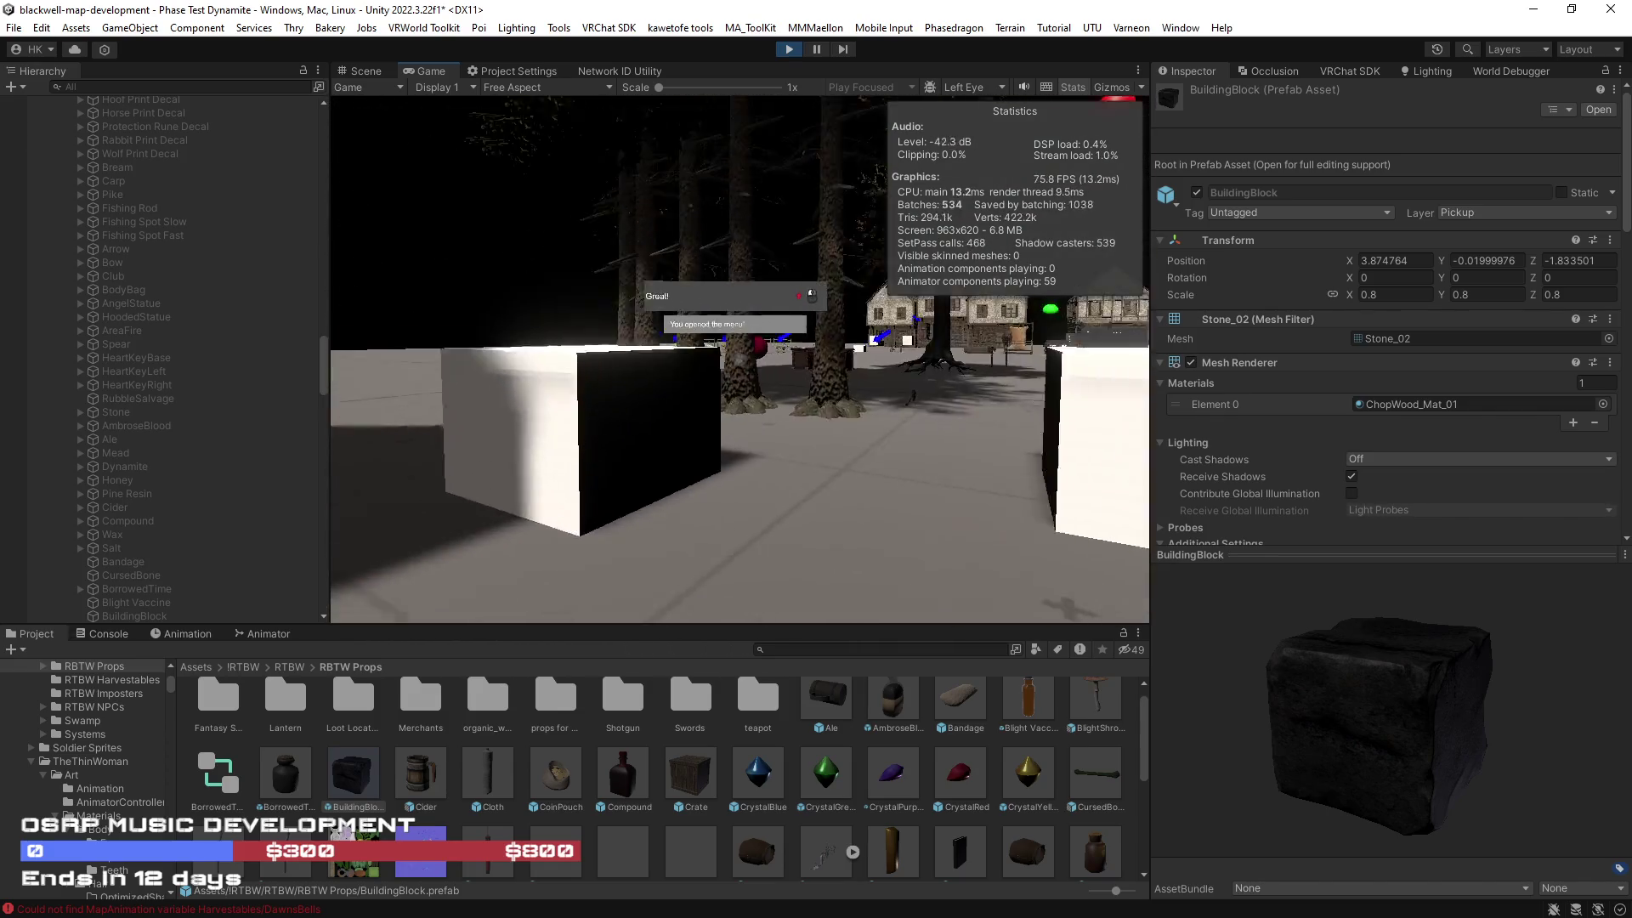
scroll(740, 359, down, 1)
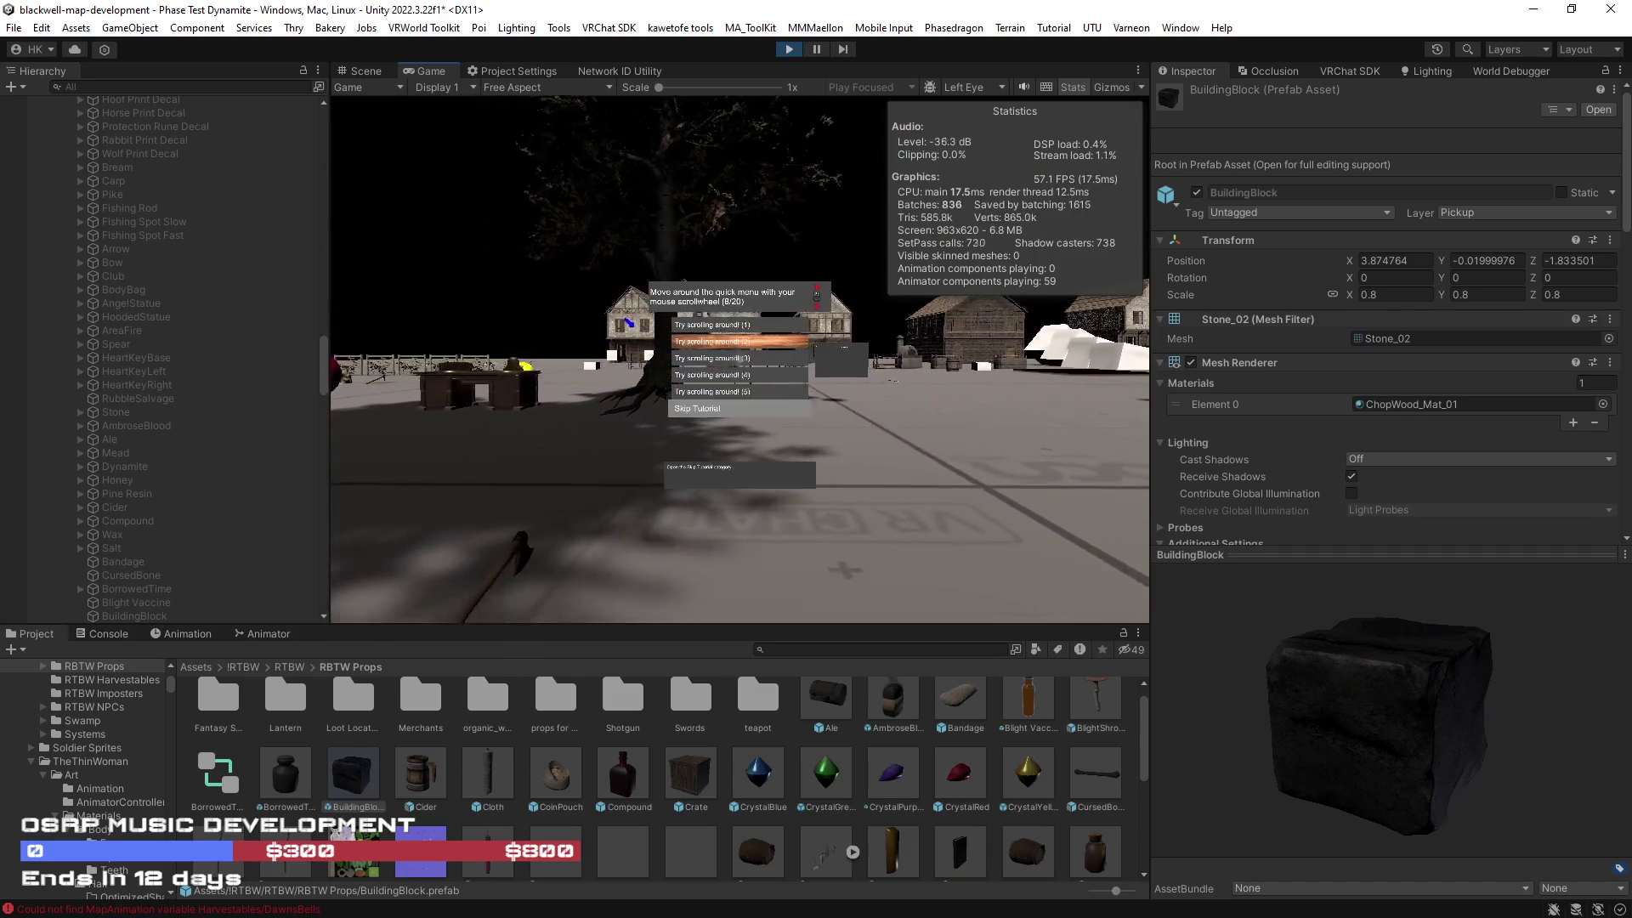
click(740, 360)
Step: Spawn a bundle with the 'spawnprop rubblesalvage' console command and pick it up
key(grave)
text(spawnprop )
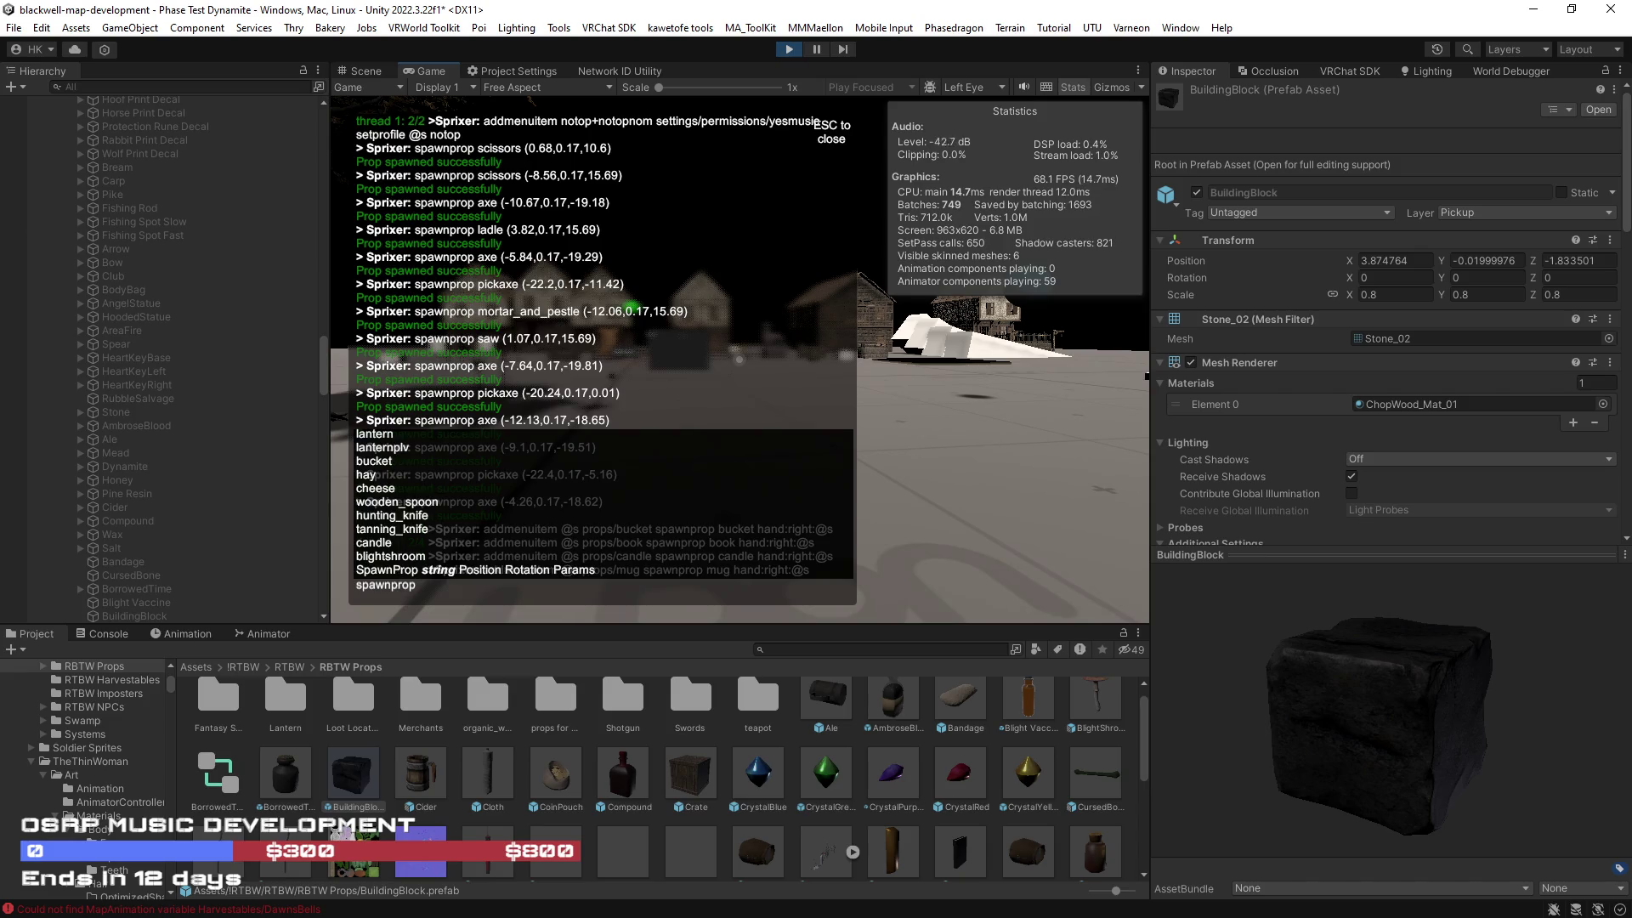
text(rubbl)
key(Tab)
key(Return)
key(Escape)
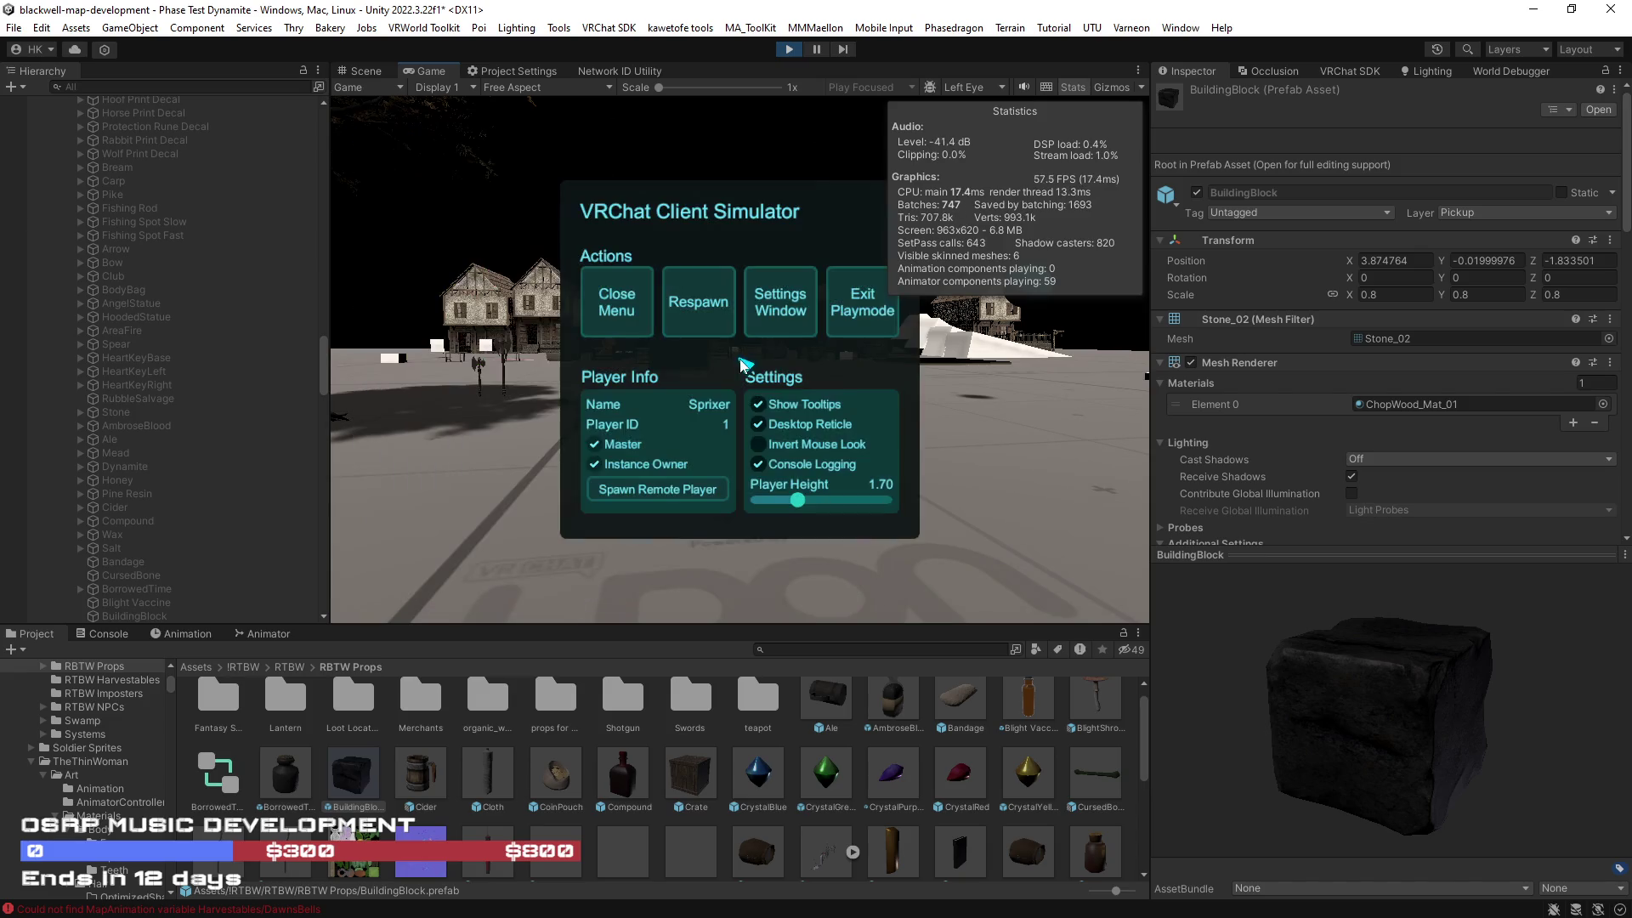
key(Escape)
click(739, 358)
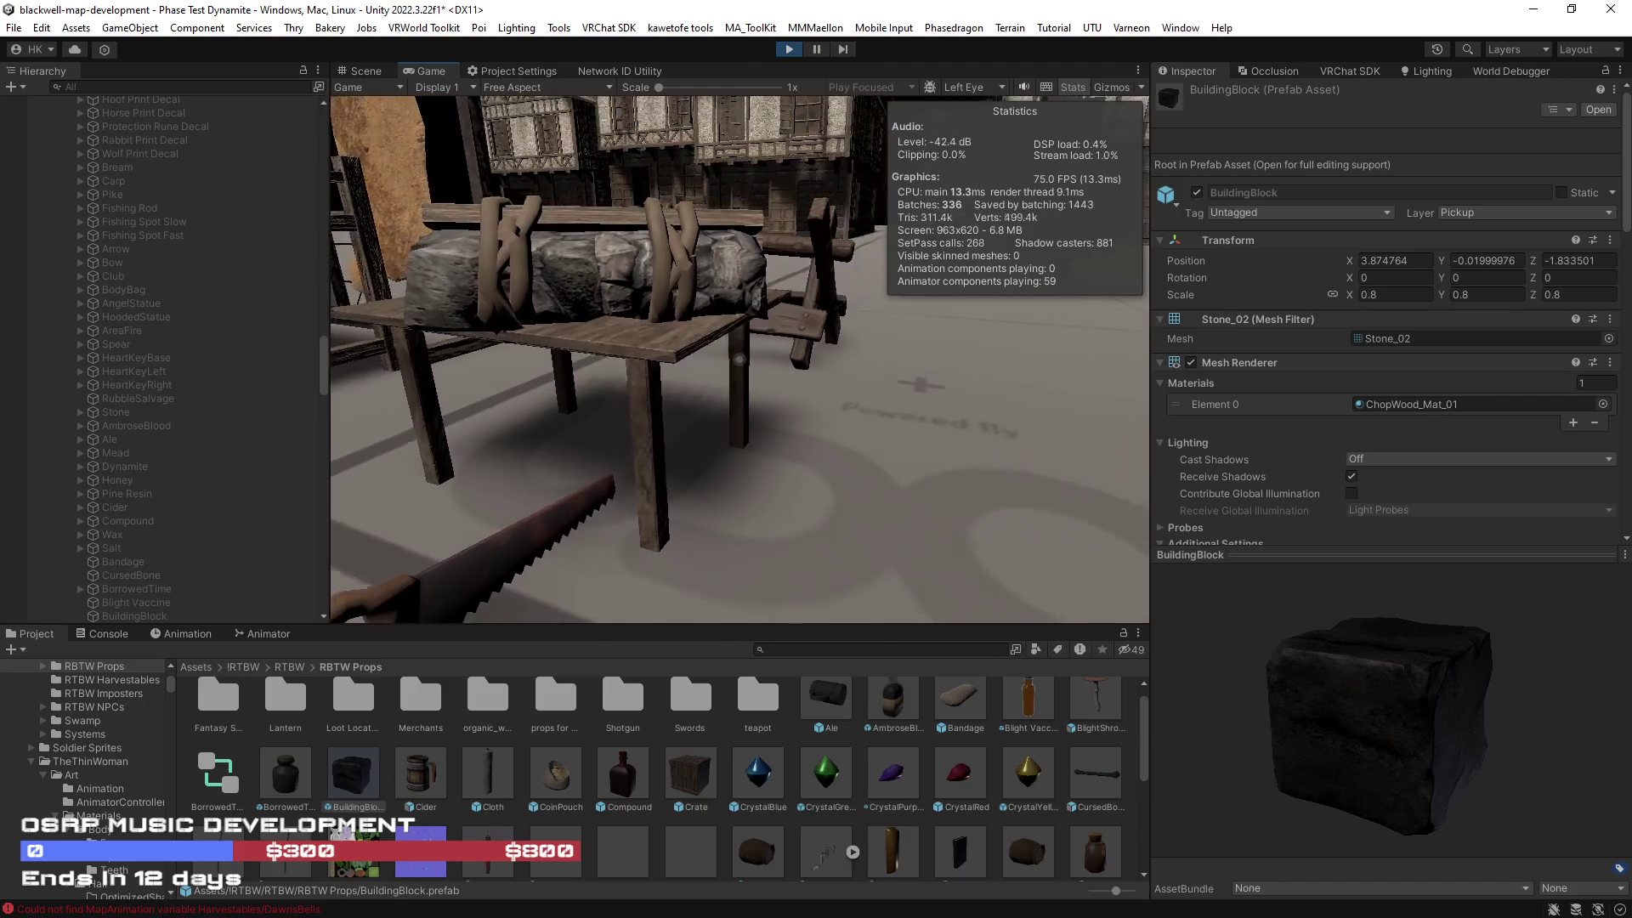
Step: In the Scene view, select the sawhorse table holding the log bundle
click(365, 71)
drag(682, 301, 1122, 285)
scroll(733, 308, up, 10)
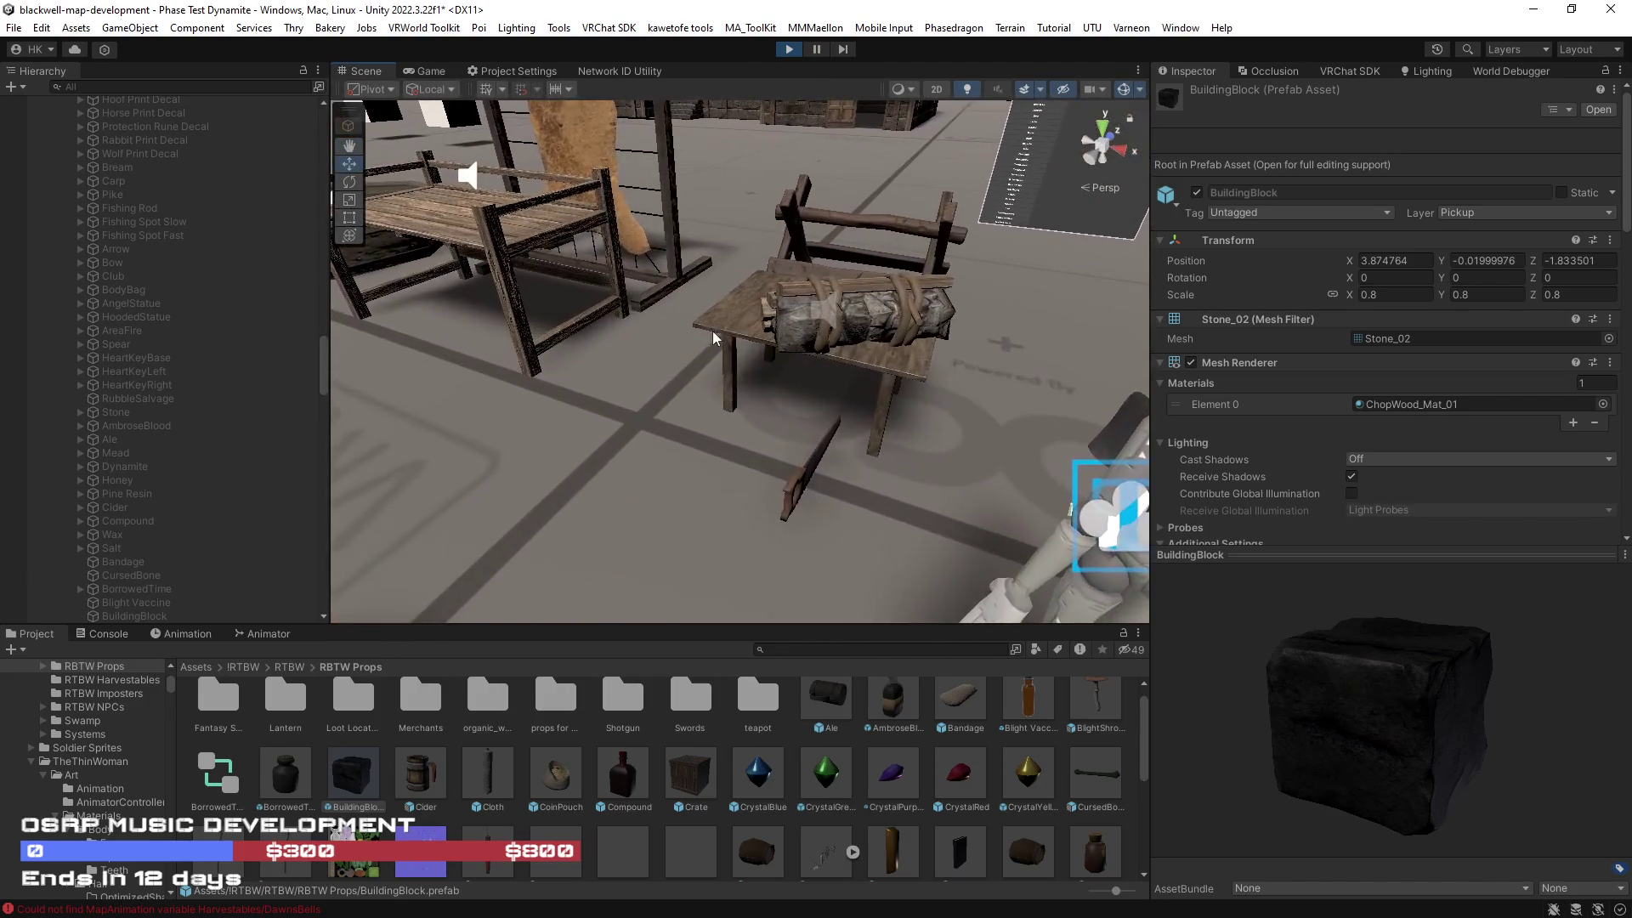
click(733, 309)
Step: Expand Table03, select its Crafter and review the recipe list ending with RubbleSalvage-to-planks
scroll(153, 501, down, 3)
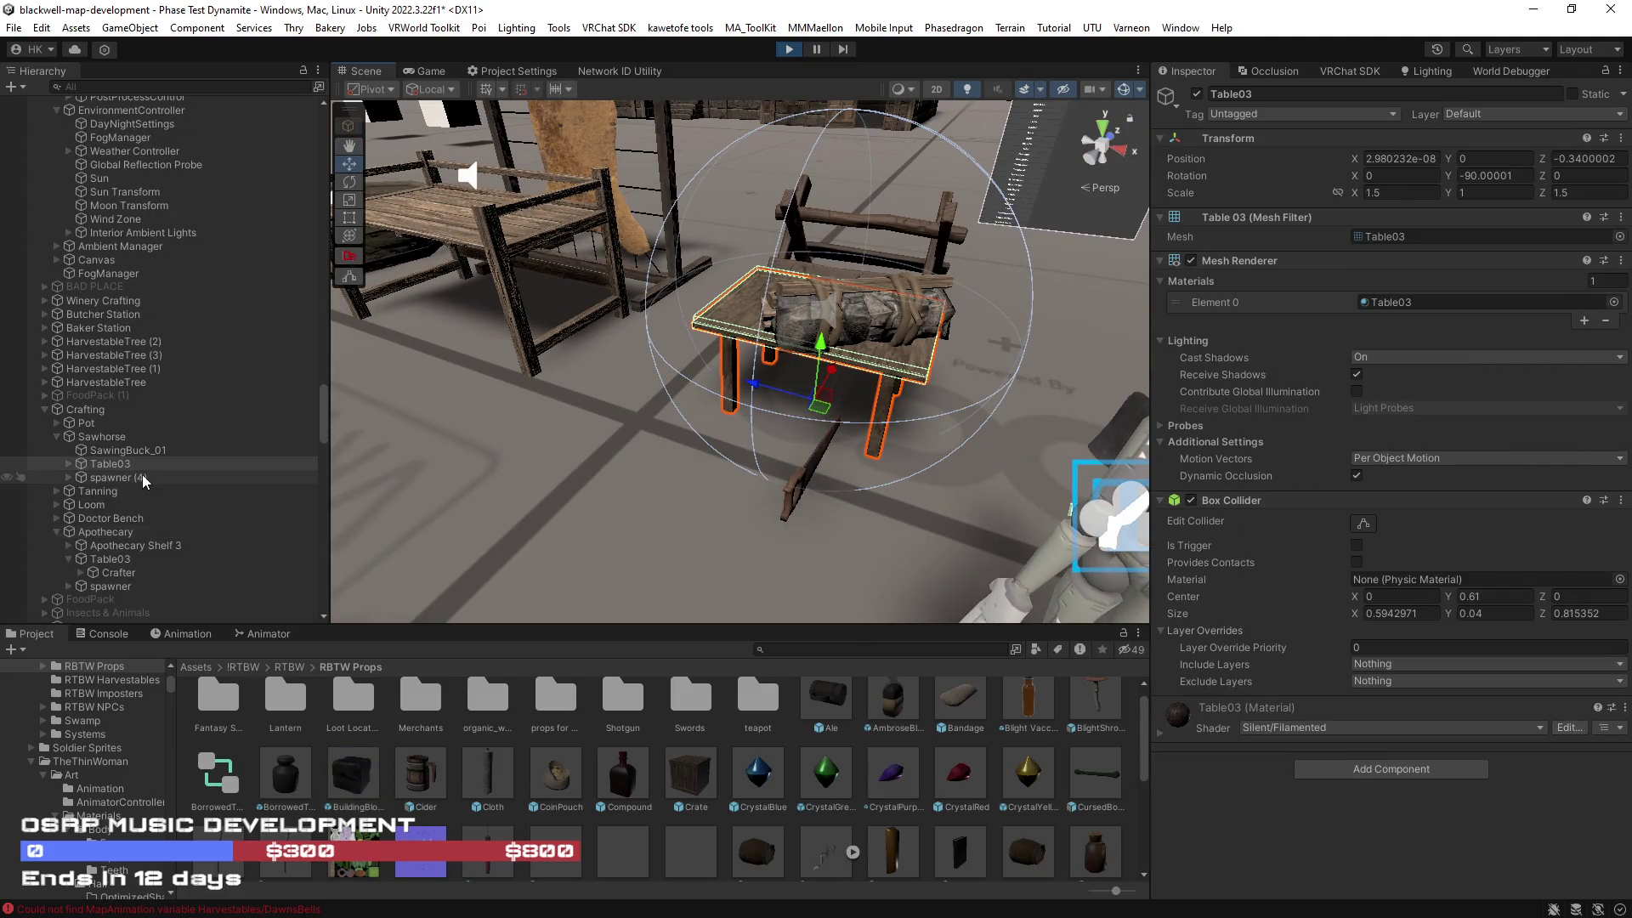
click(68, 463)
click(121, 477)
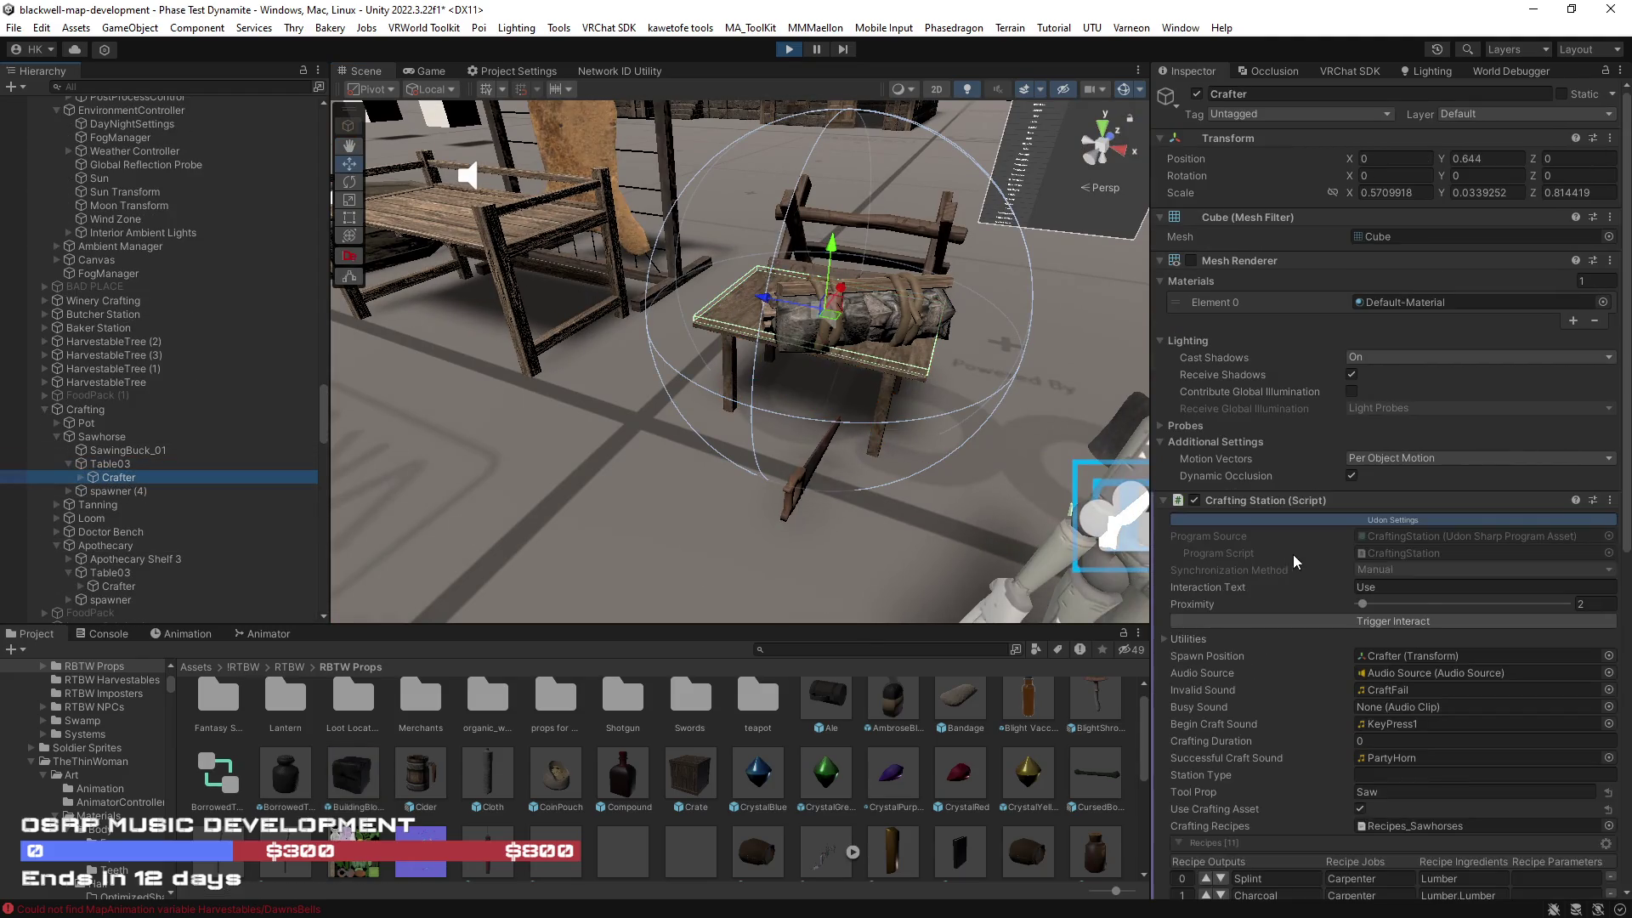
scroll(1338, 675, down, 5)
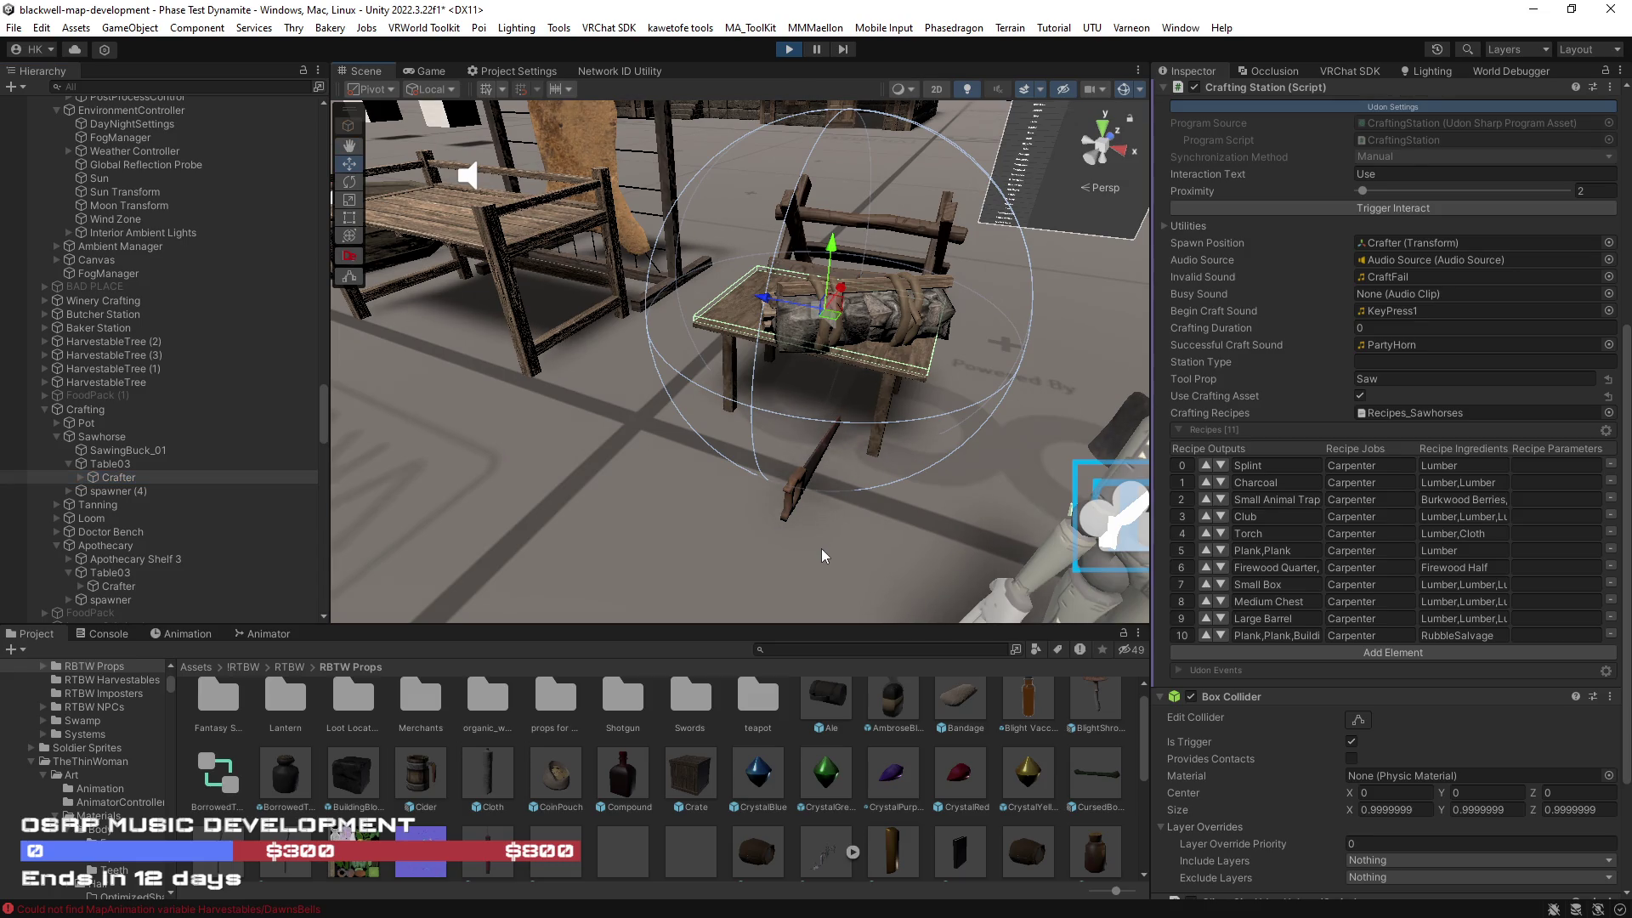
click(425, 74)
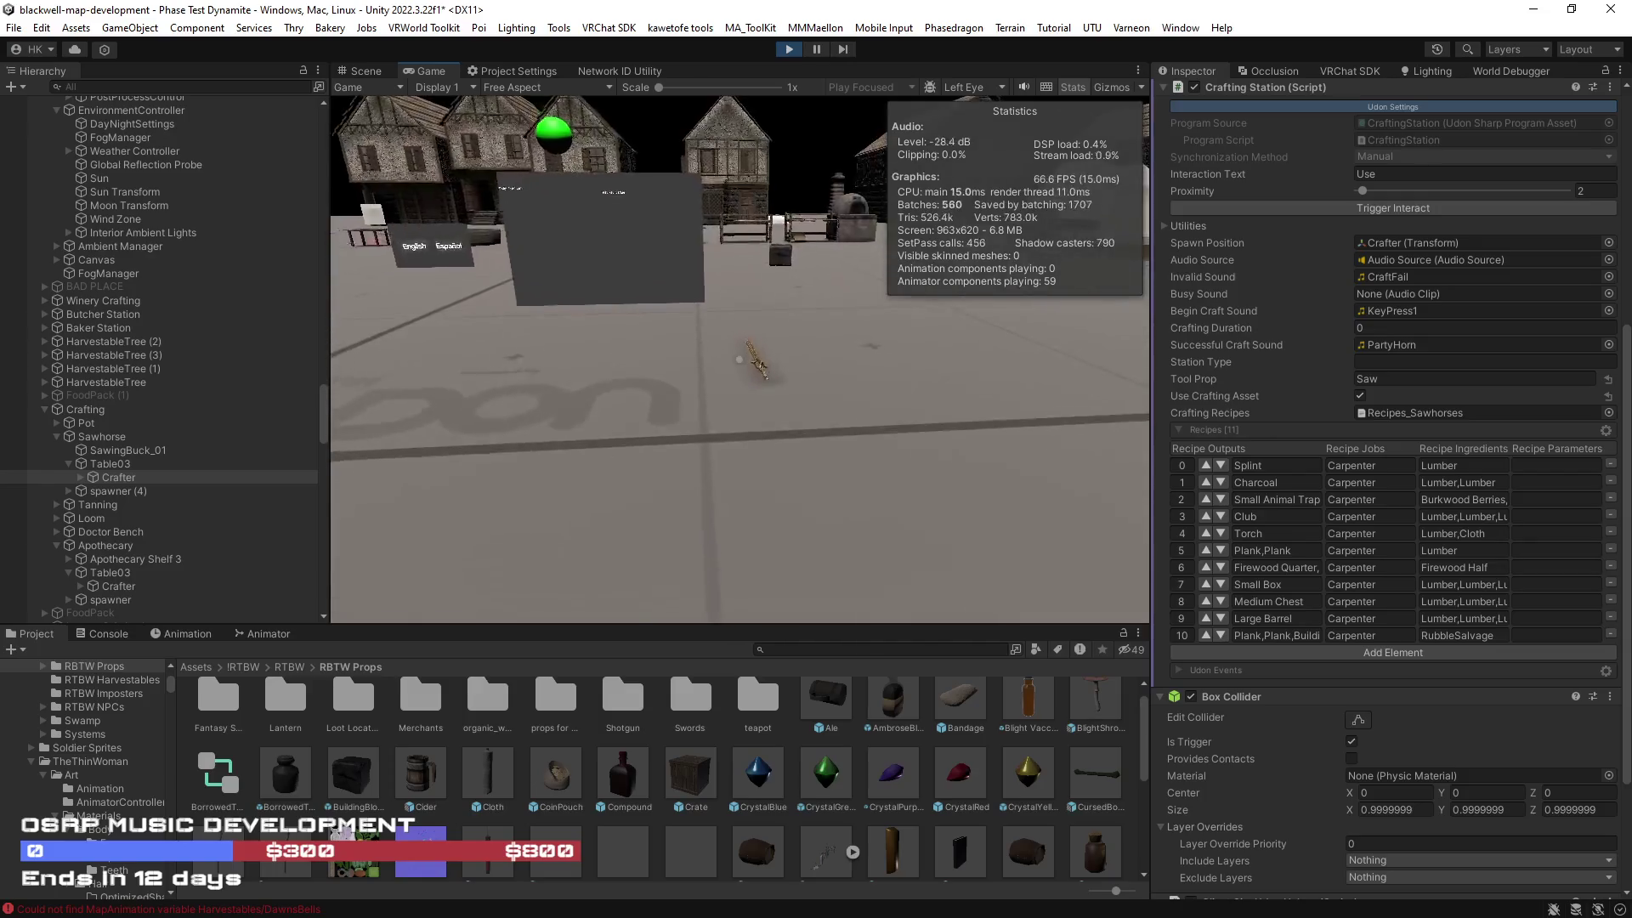
Step: Spawn an axe with the 'spawnprop axe' console command
key(grave)
text(spawnprop axe)
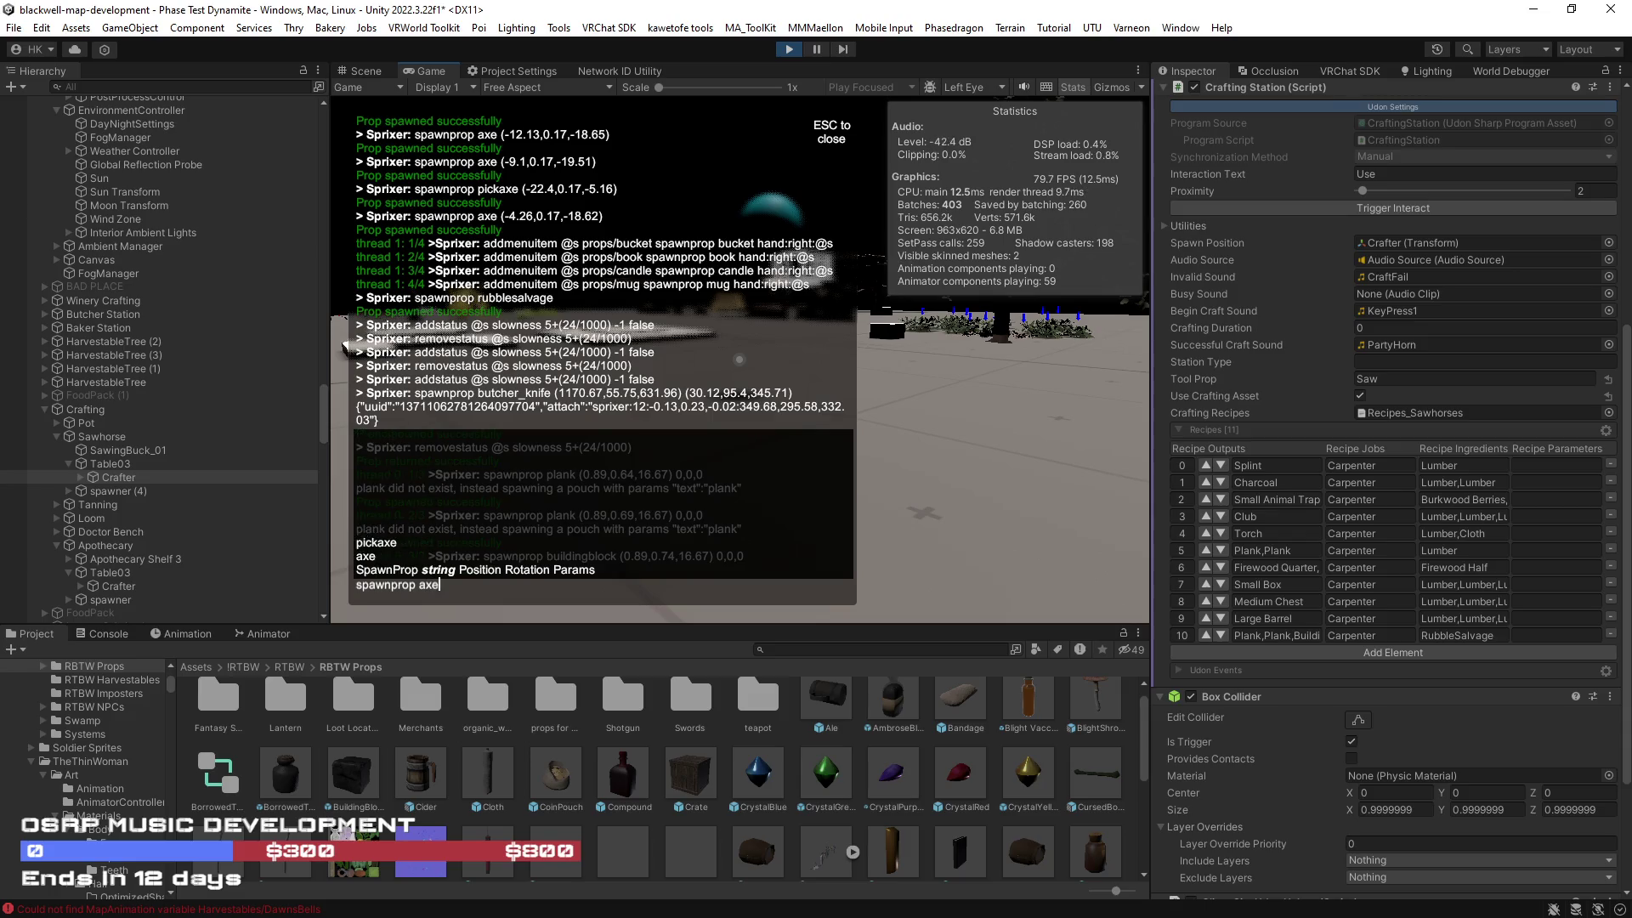
key(Return)
key(Escape)
key(Escape)
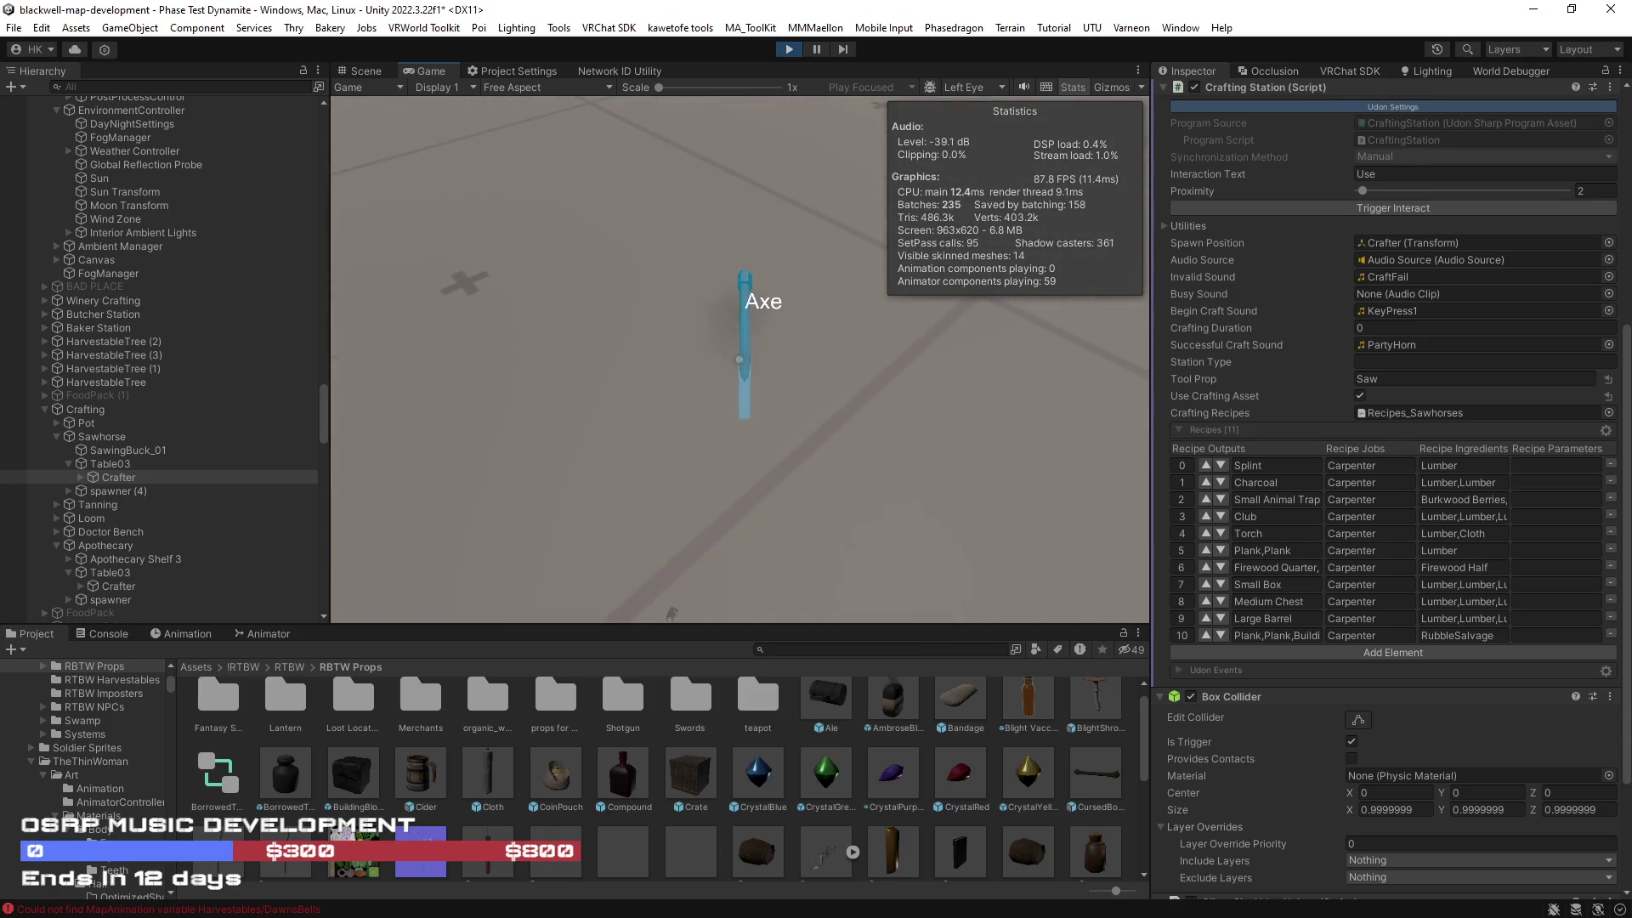
Step: Walk forward past the black cubes into the dark wooden building
key(w)
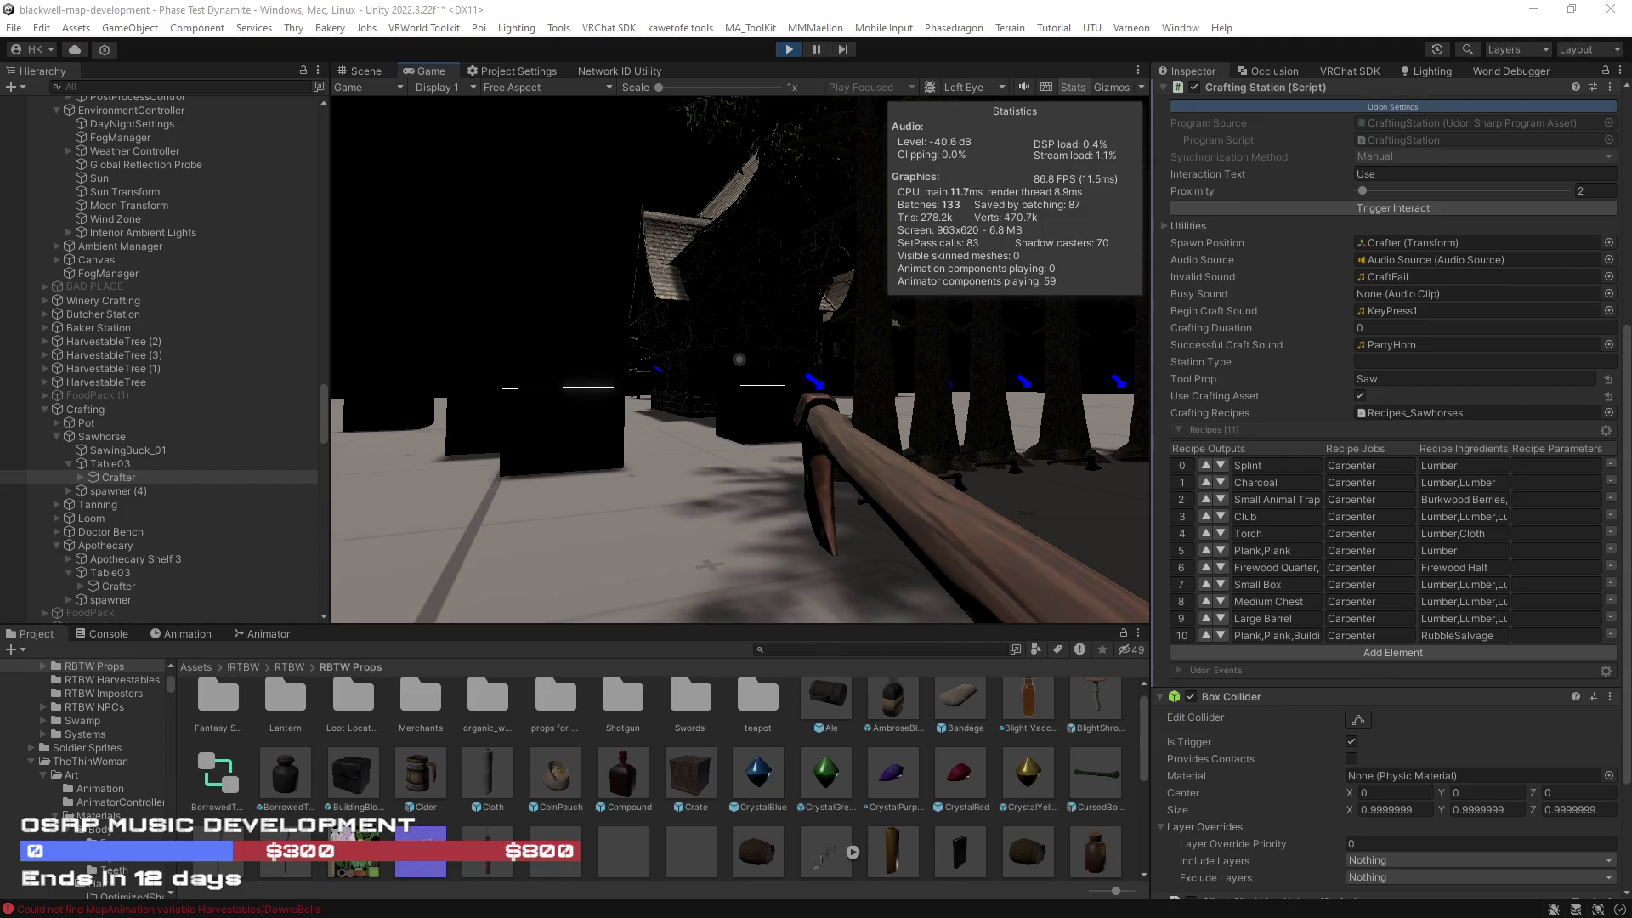
key(w)
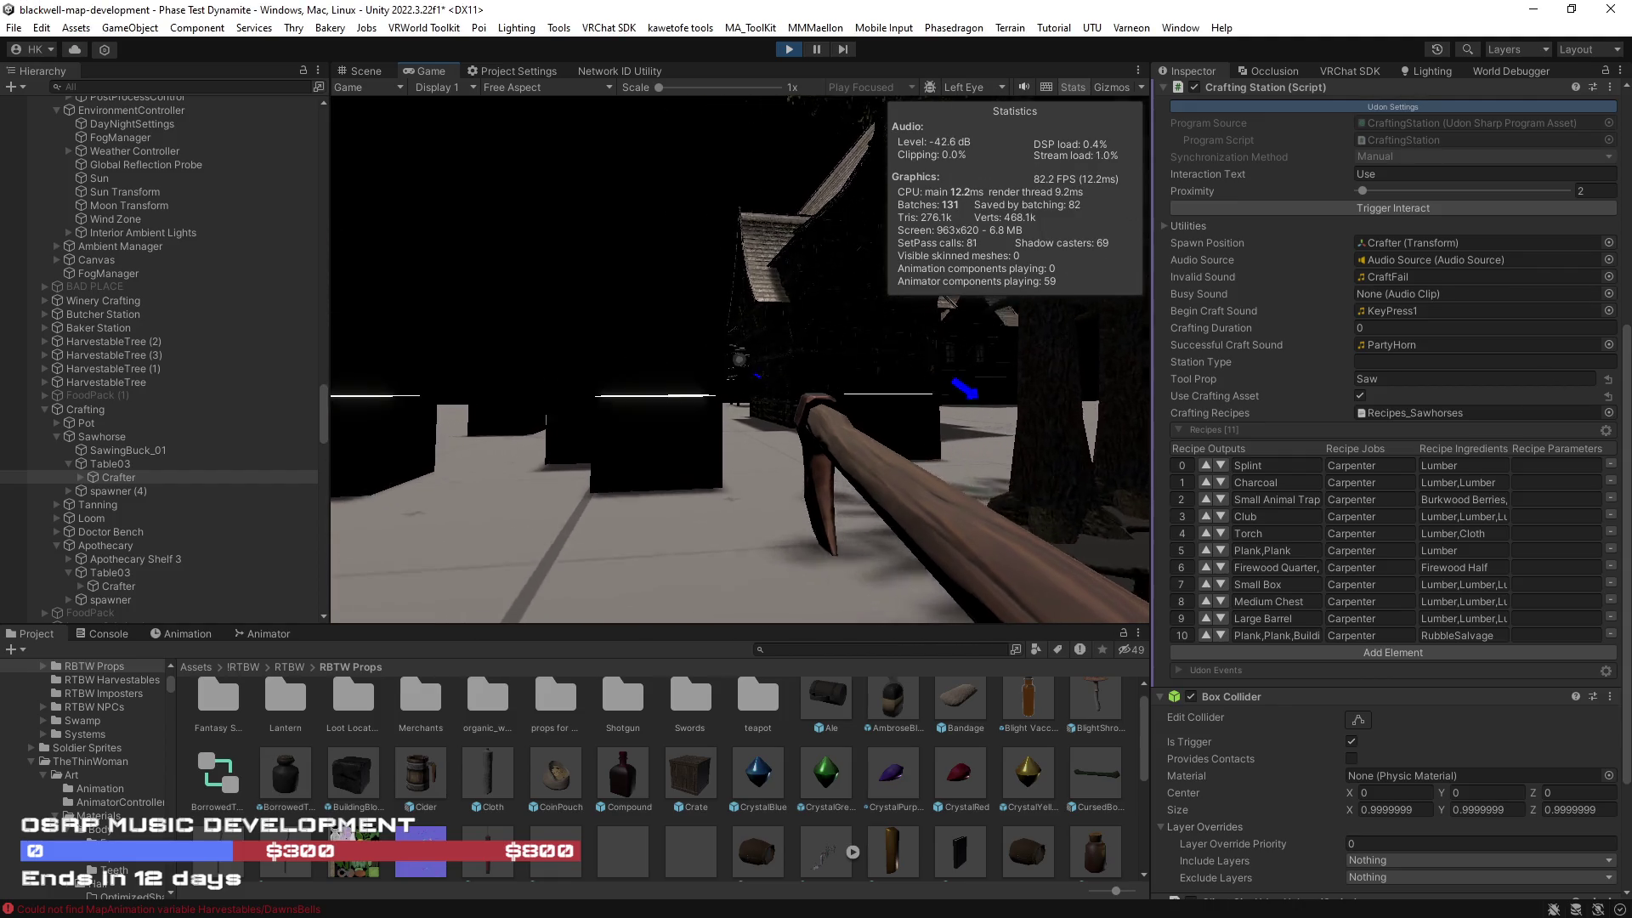
key(w)
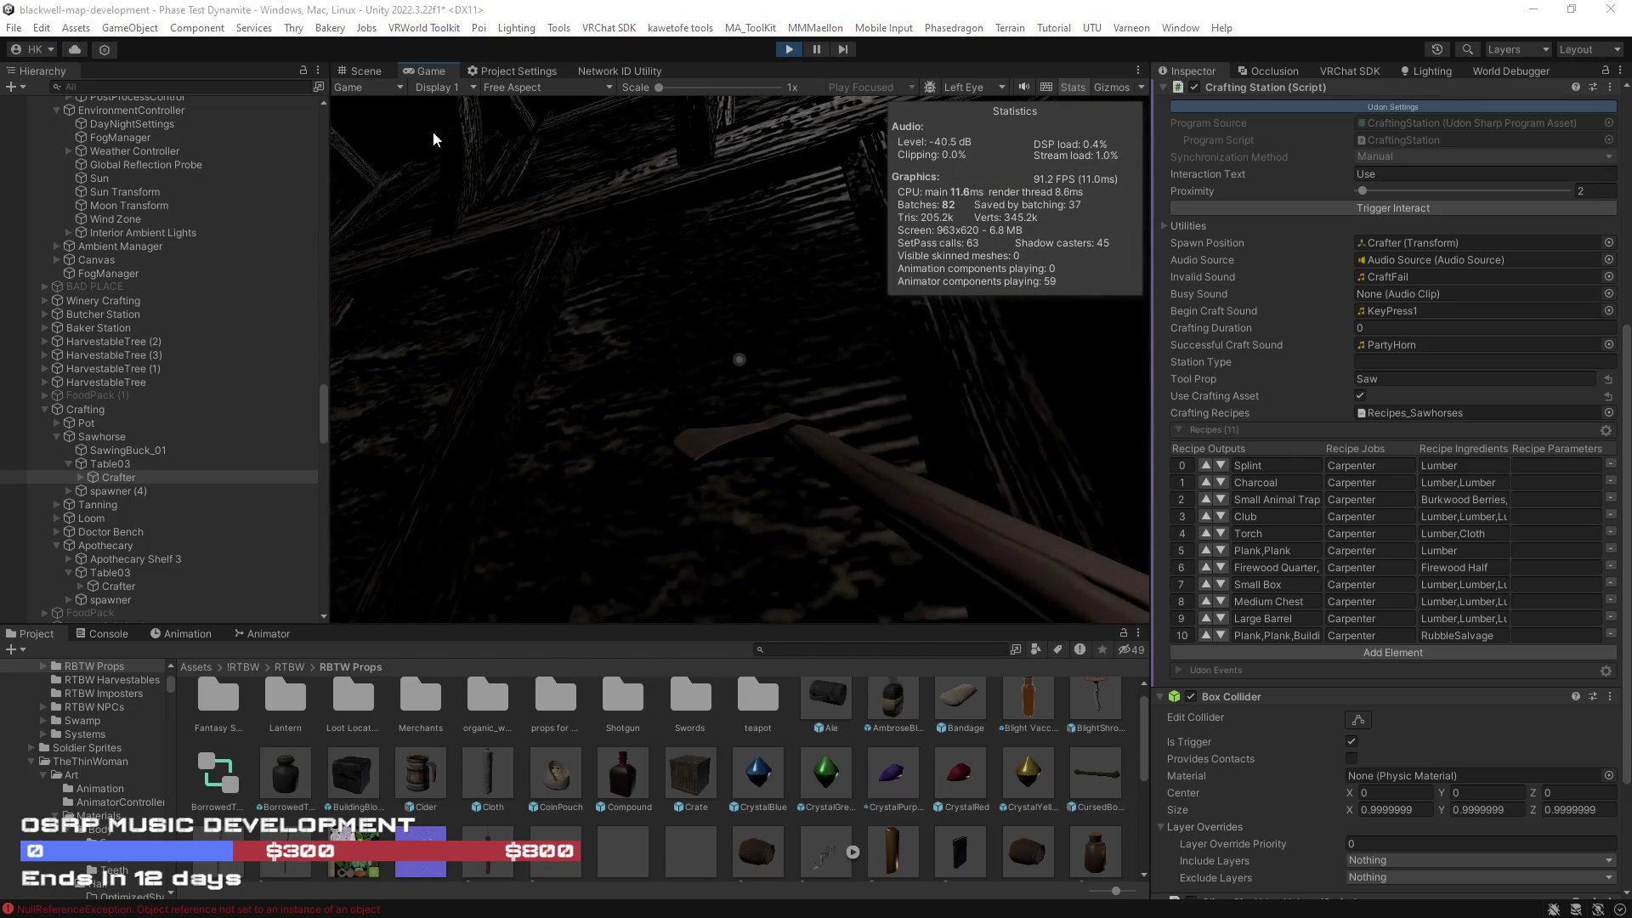
mouse_move(405, 78)
mouse_down()
mouse_move(479, 135)
mouse_move(544, 146)
mouse_move(1181, 156)
mouse_move(1233, 79)
mouse_up()
Step: Dock the Game view into the Inspector group, walk to the log bundles, then show the Crafter settings
drag(1158, 125, 953, 121)
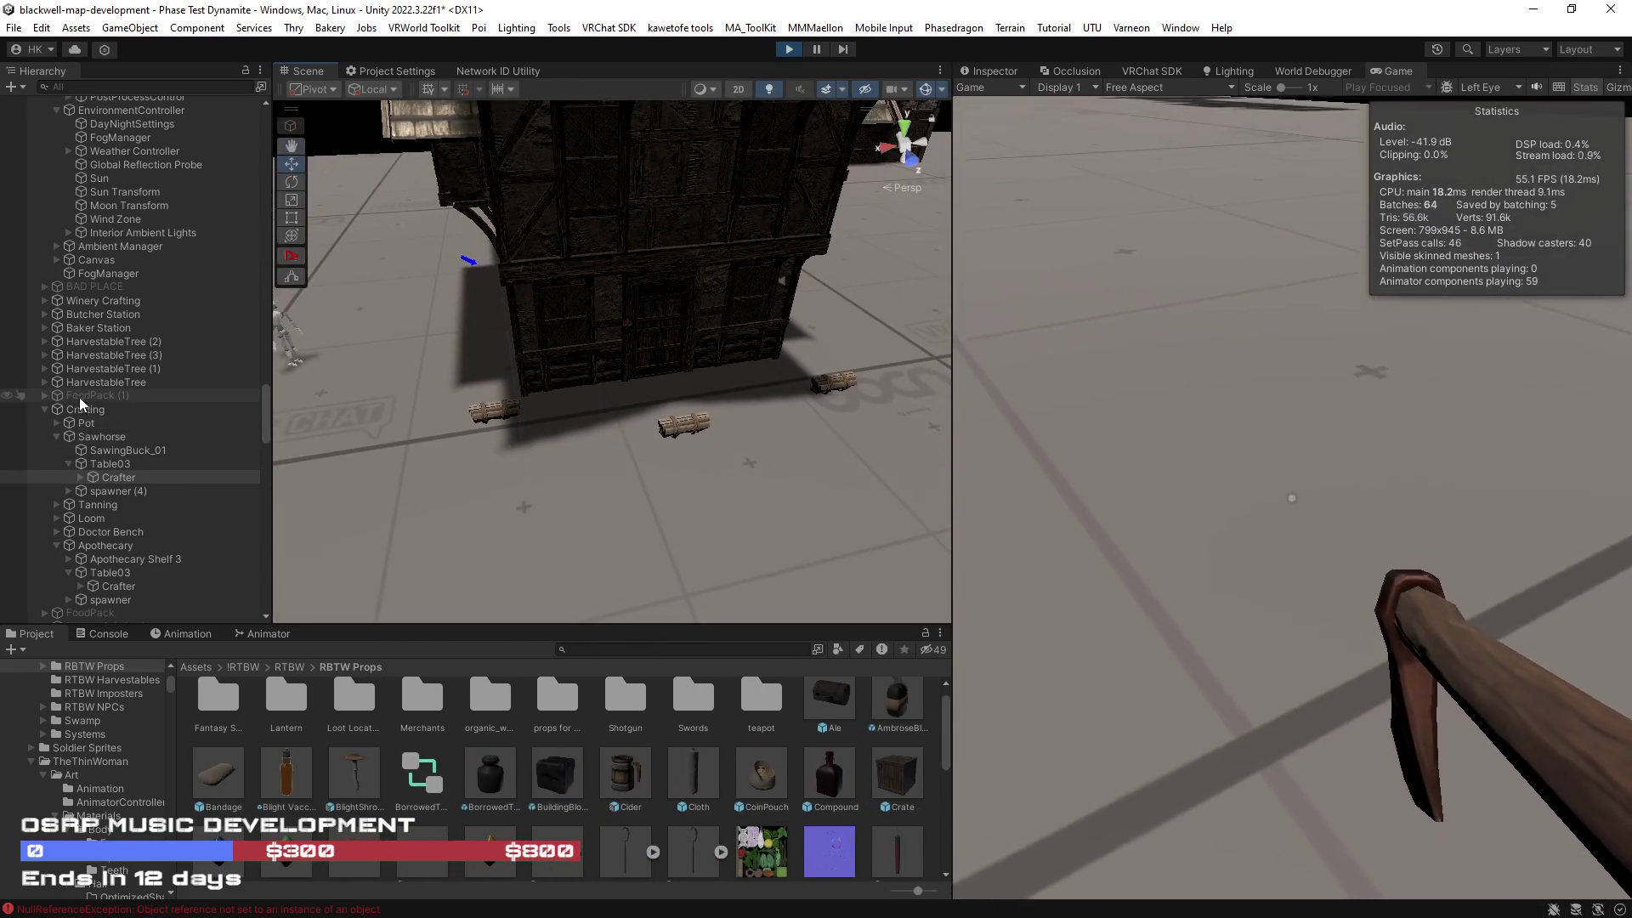
click(1134, 350)
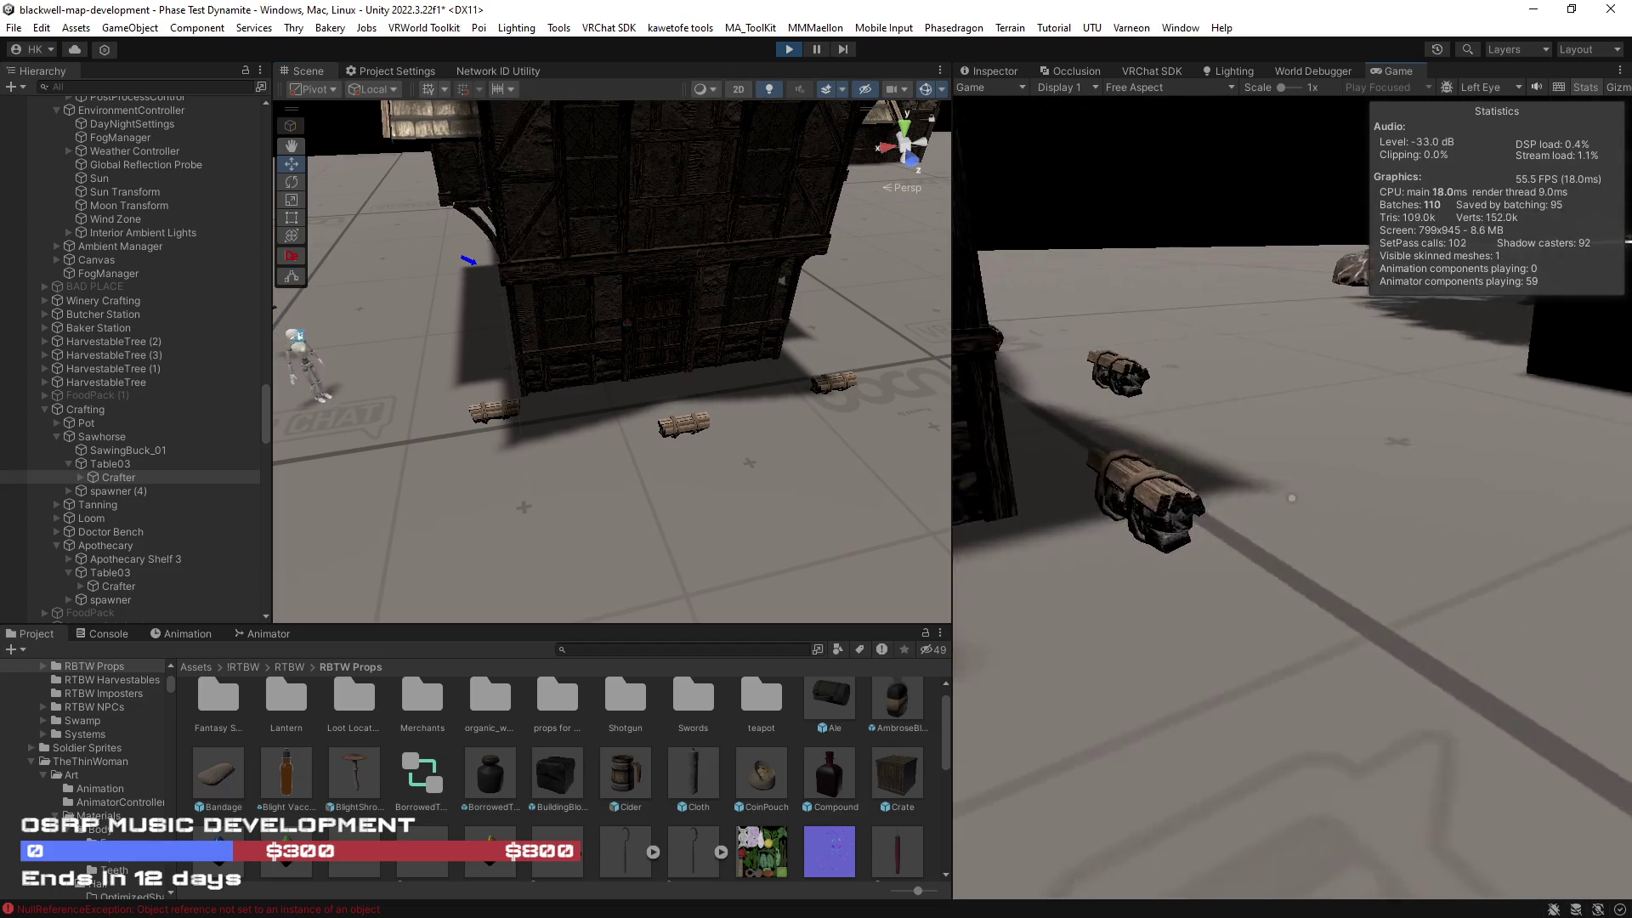
key(w)
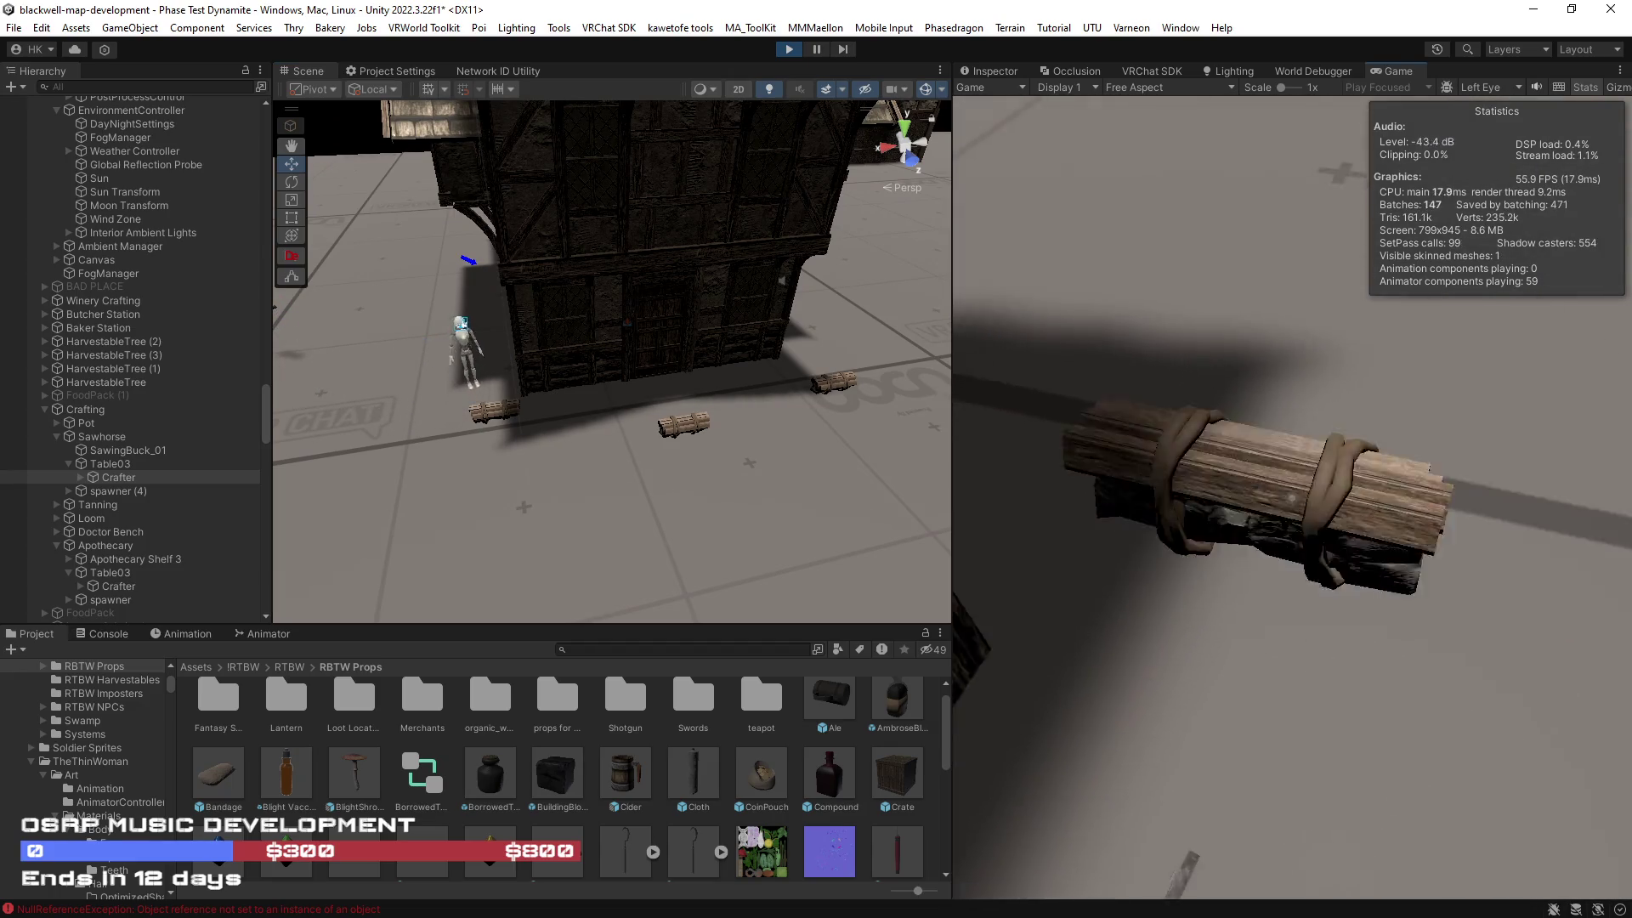
key(w)
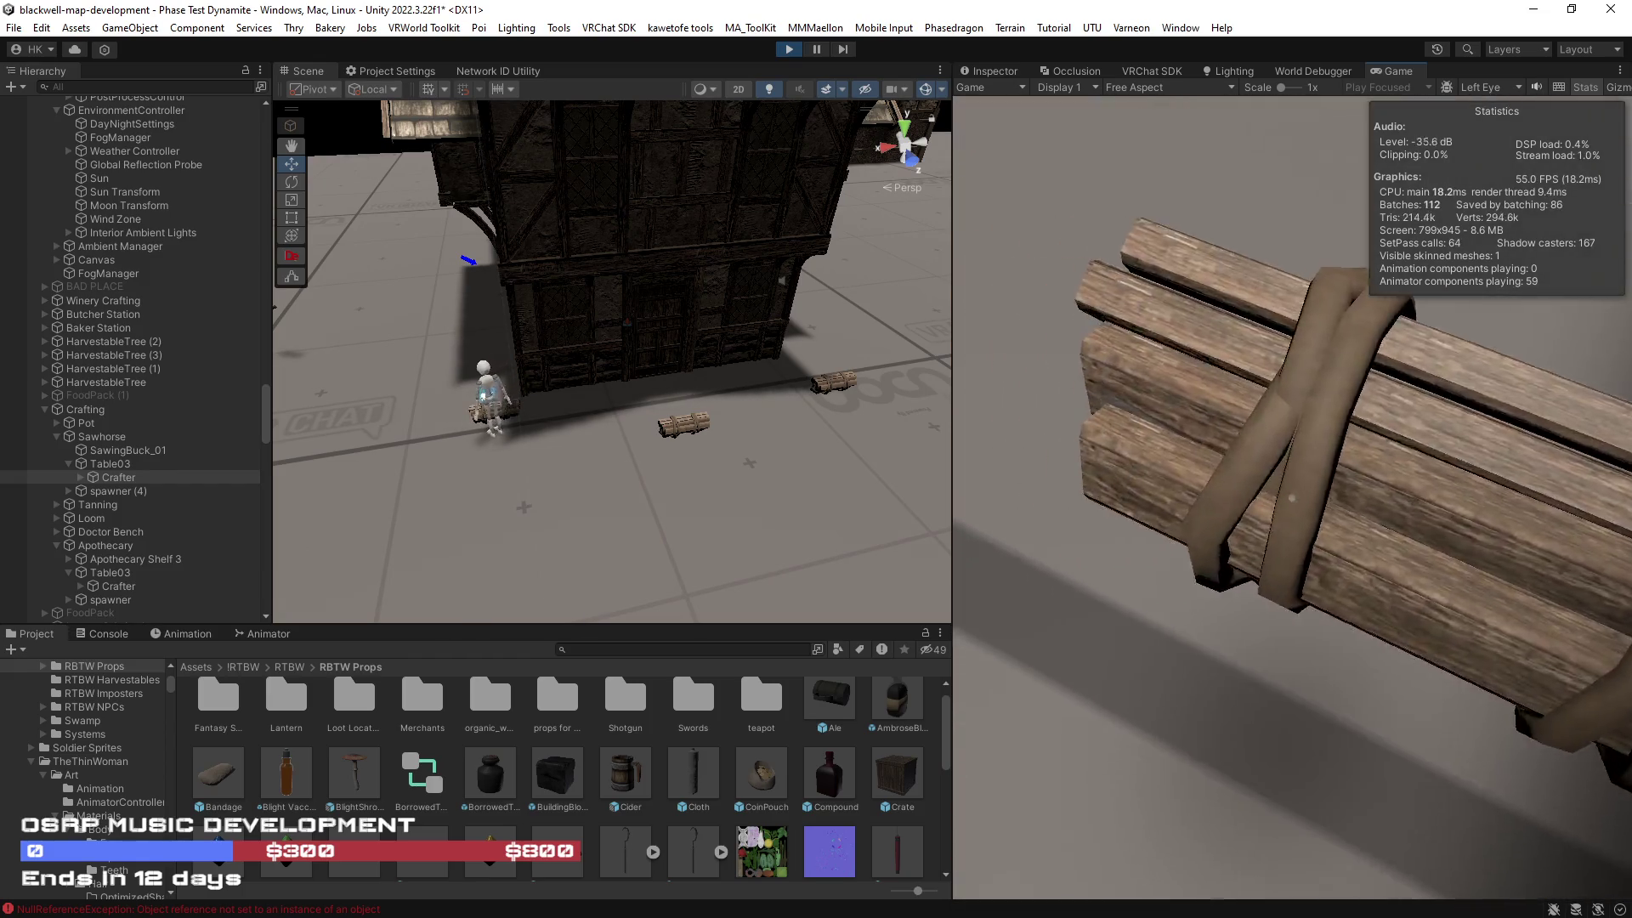
key(s)
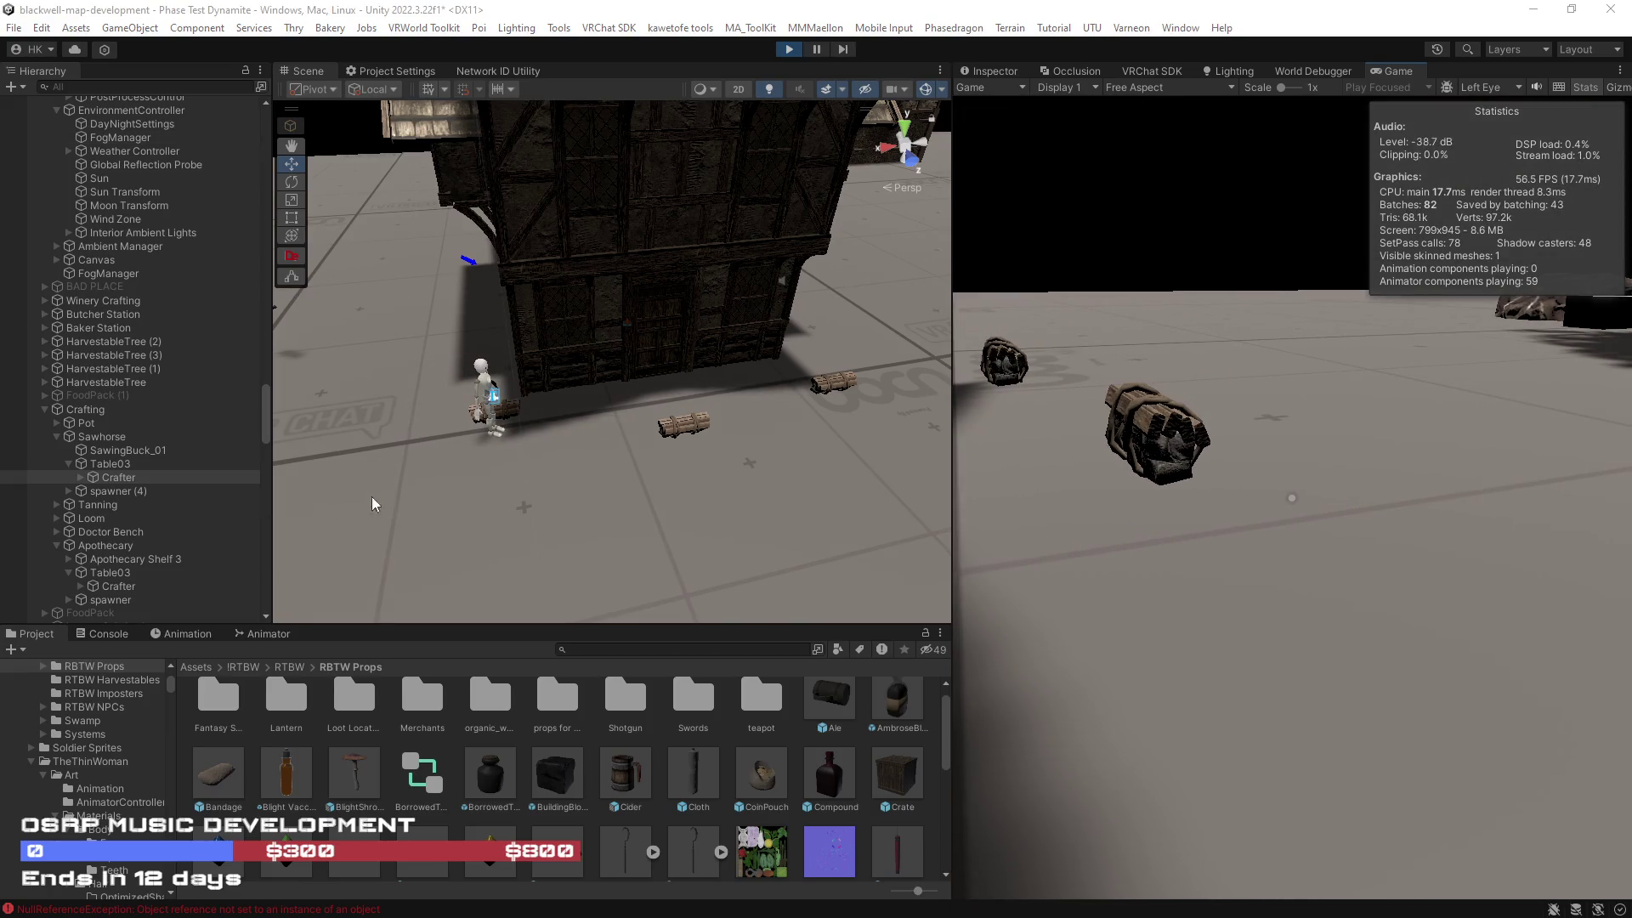
click(997, 73)
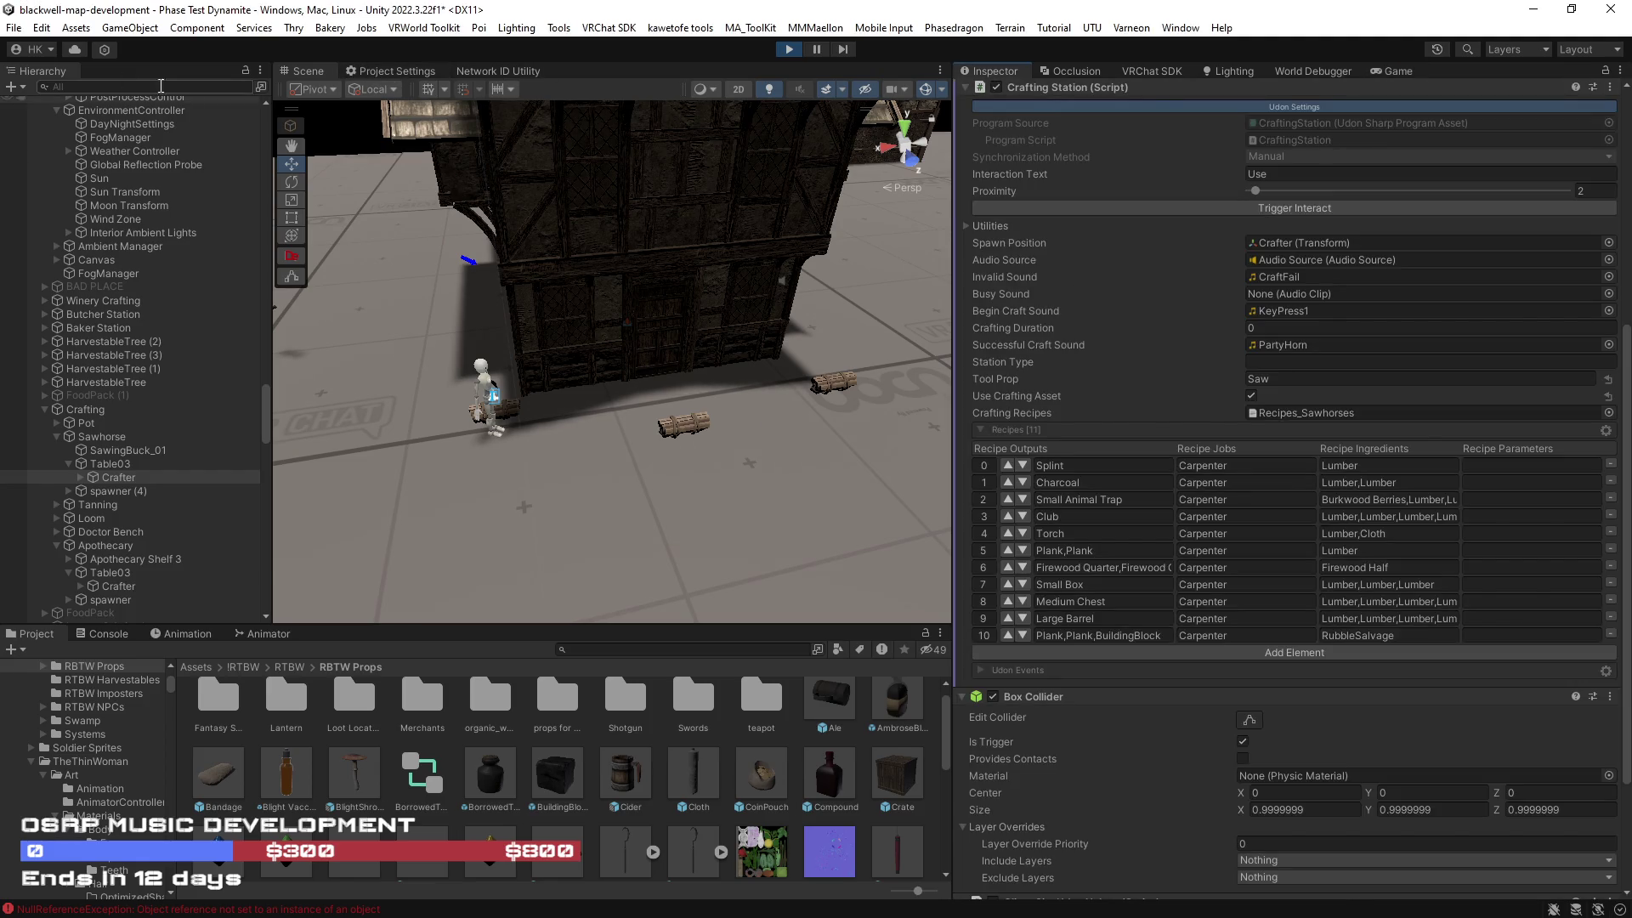
Step: Select the log bundle and check its Prop Template and VRC Pickup settings, framing it with F
click(685, 428)
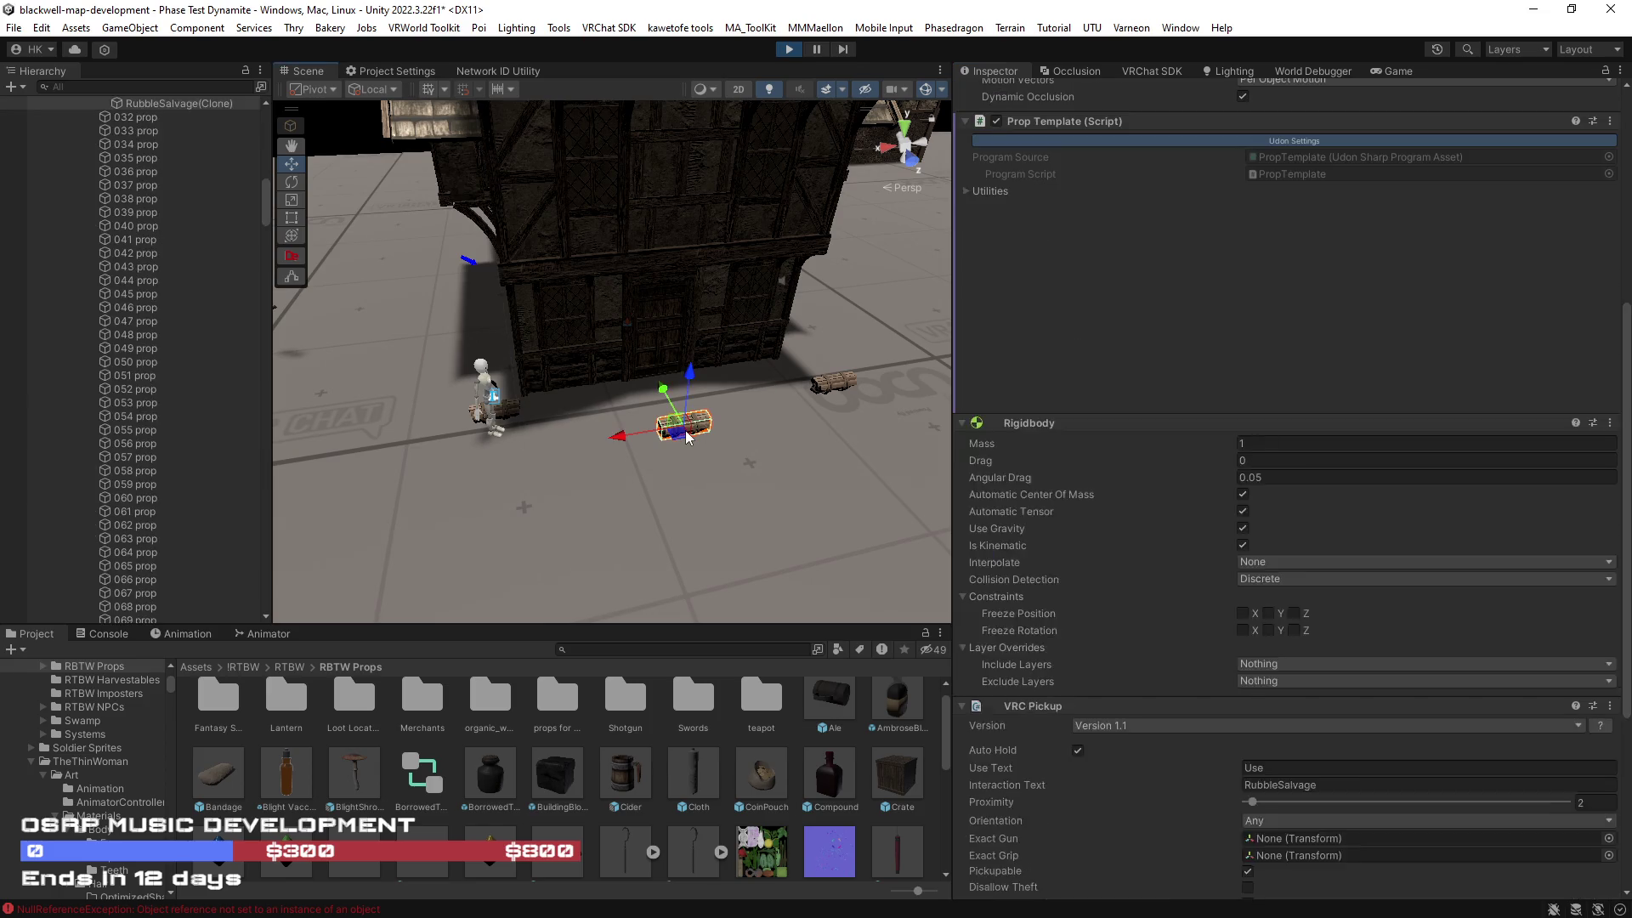
scroll(198, 304, up, 3)
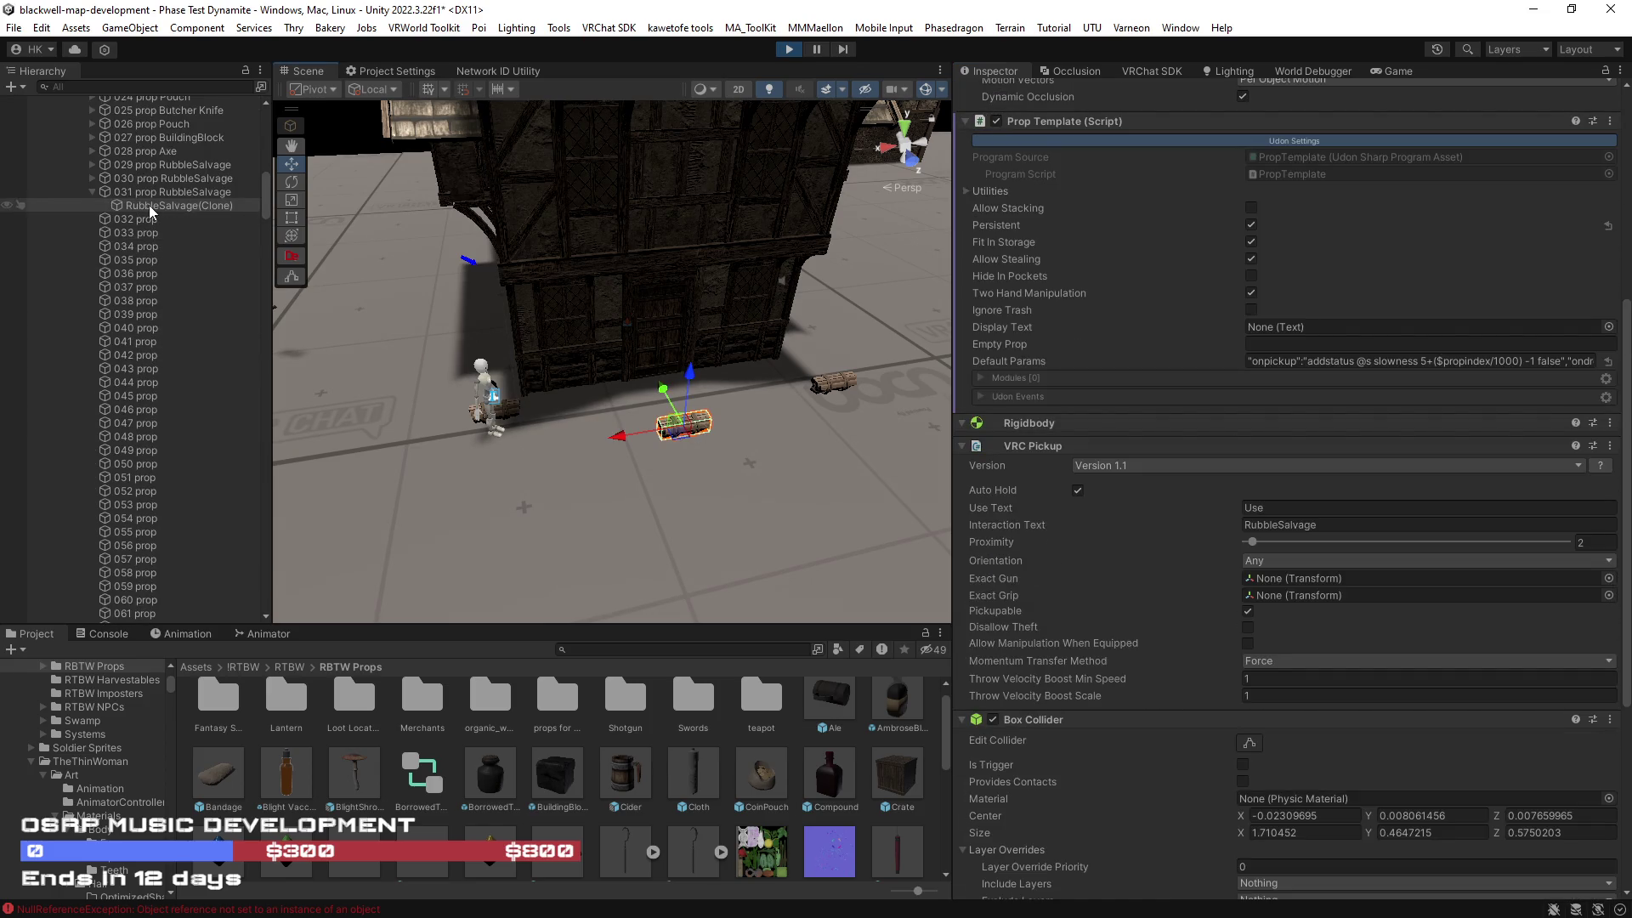
scroll(1068, 502, up, 8)
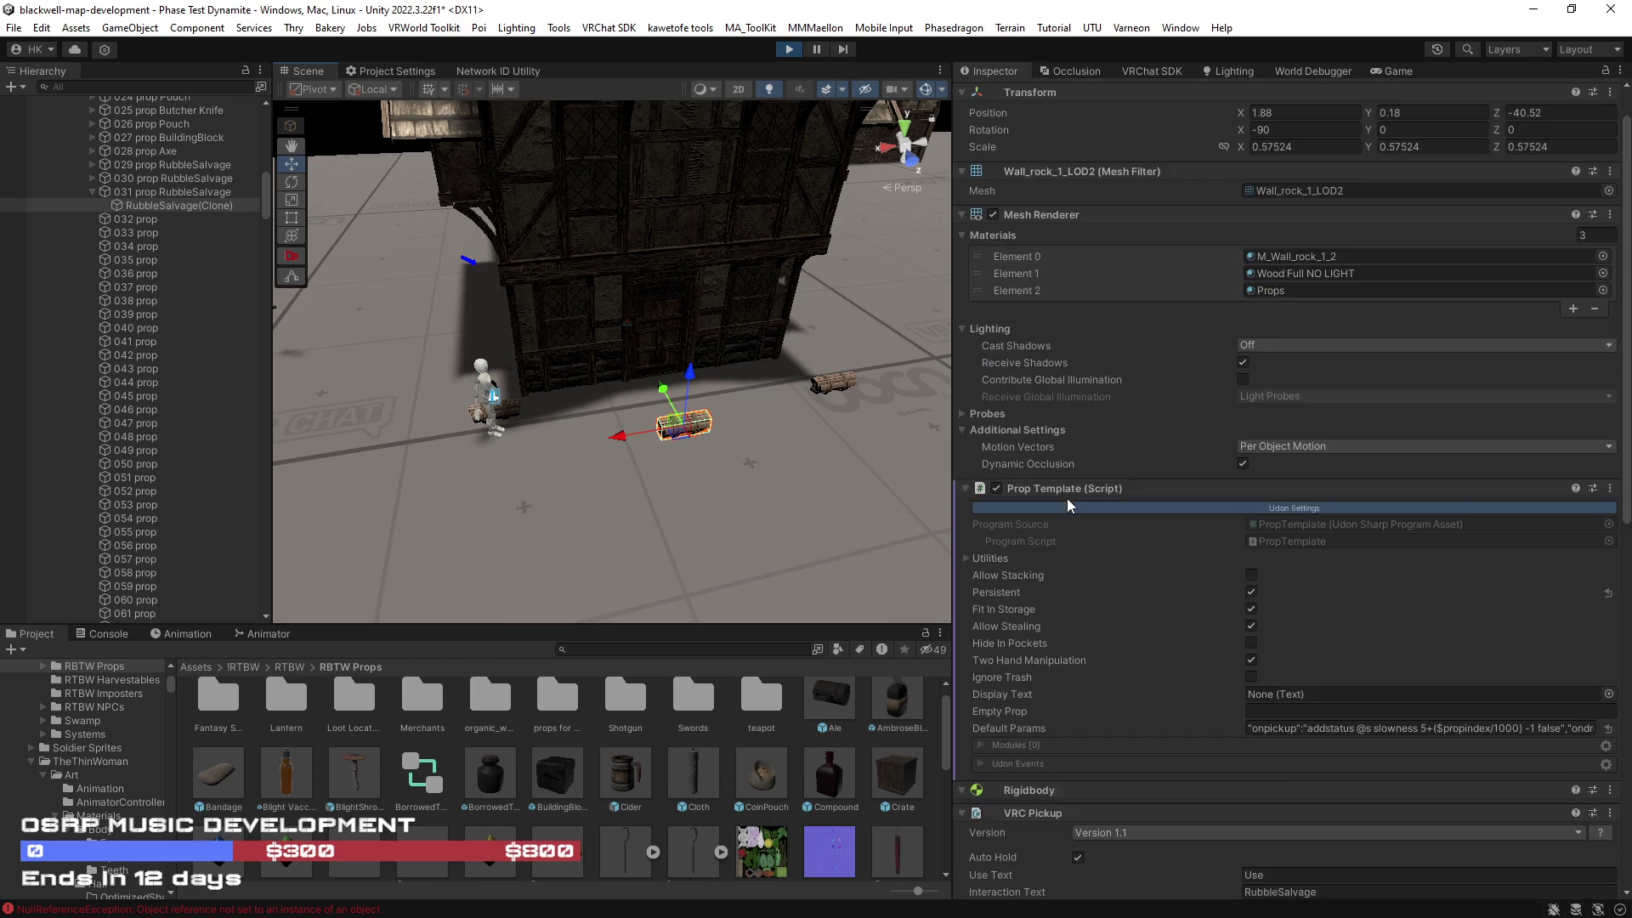
scroll(1100, 497, down, 8)
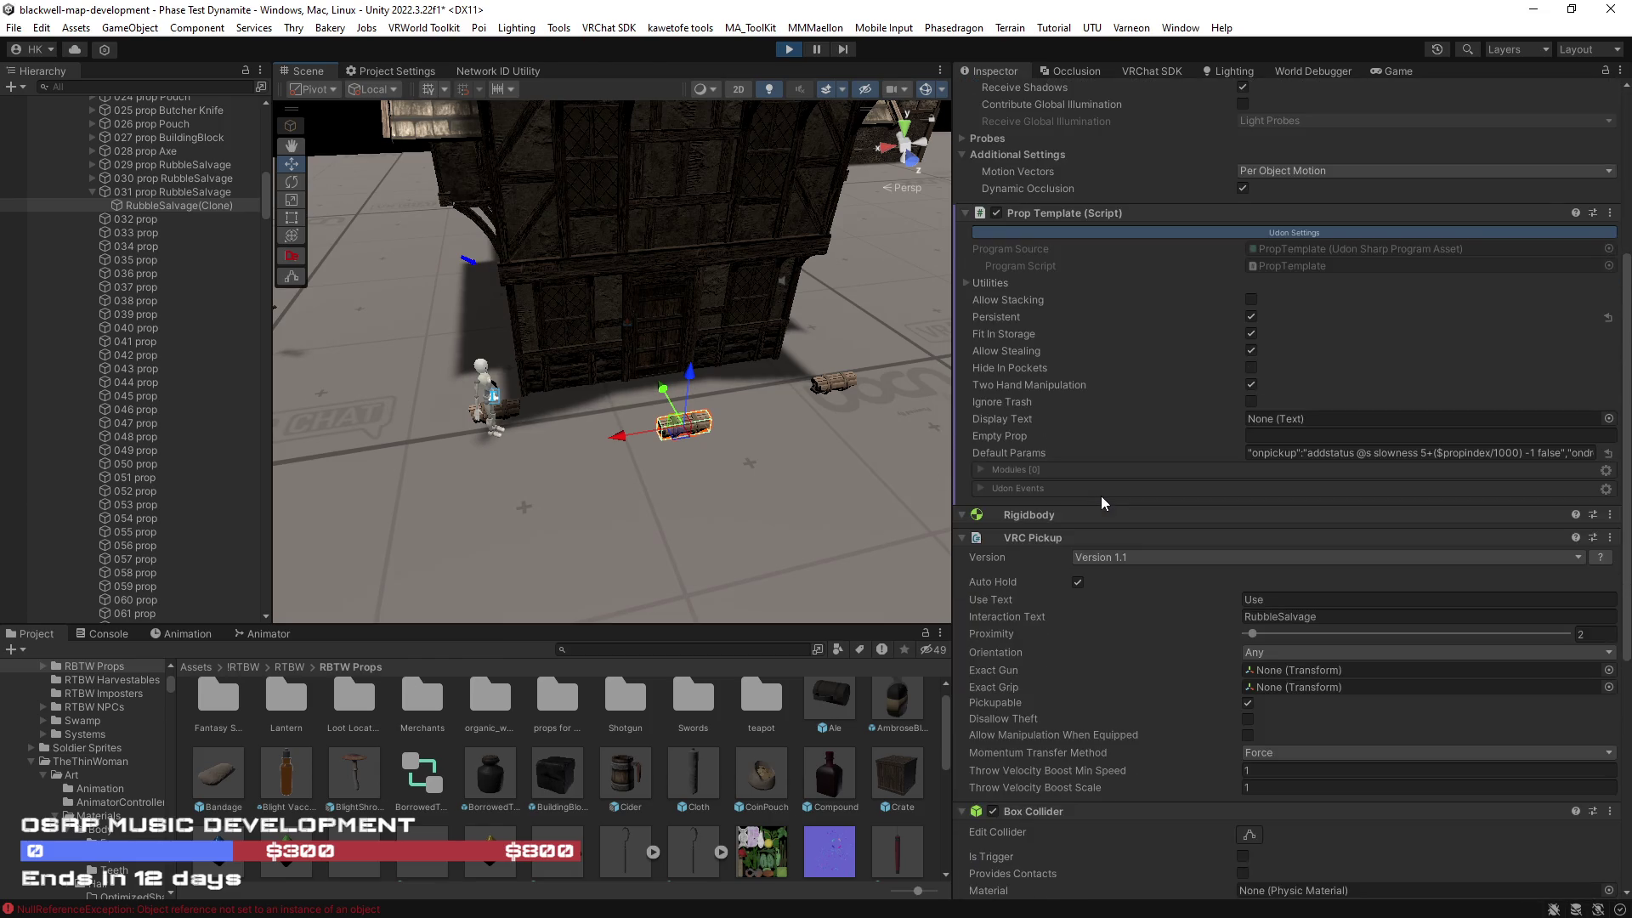
scroll(769, 477, up, 5)
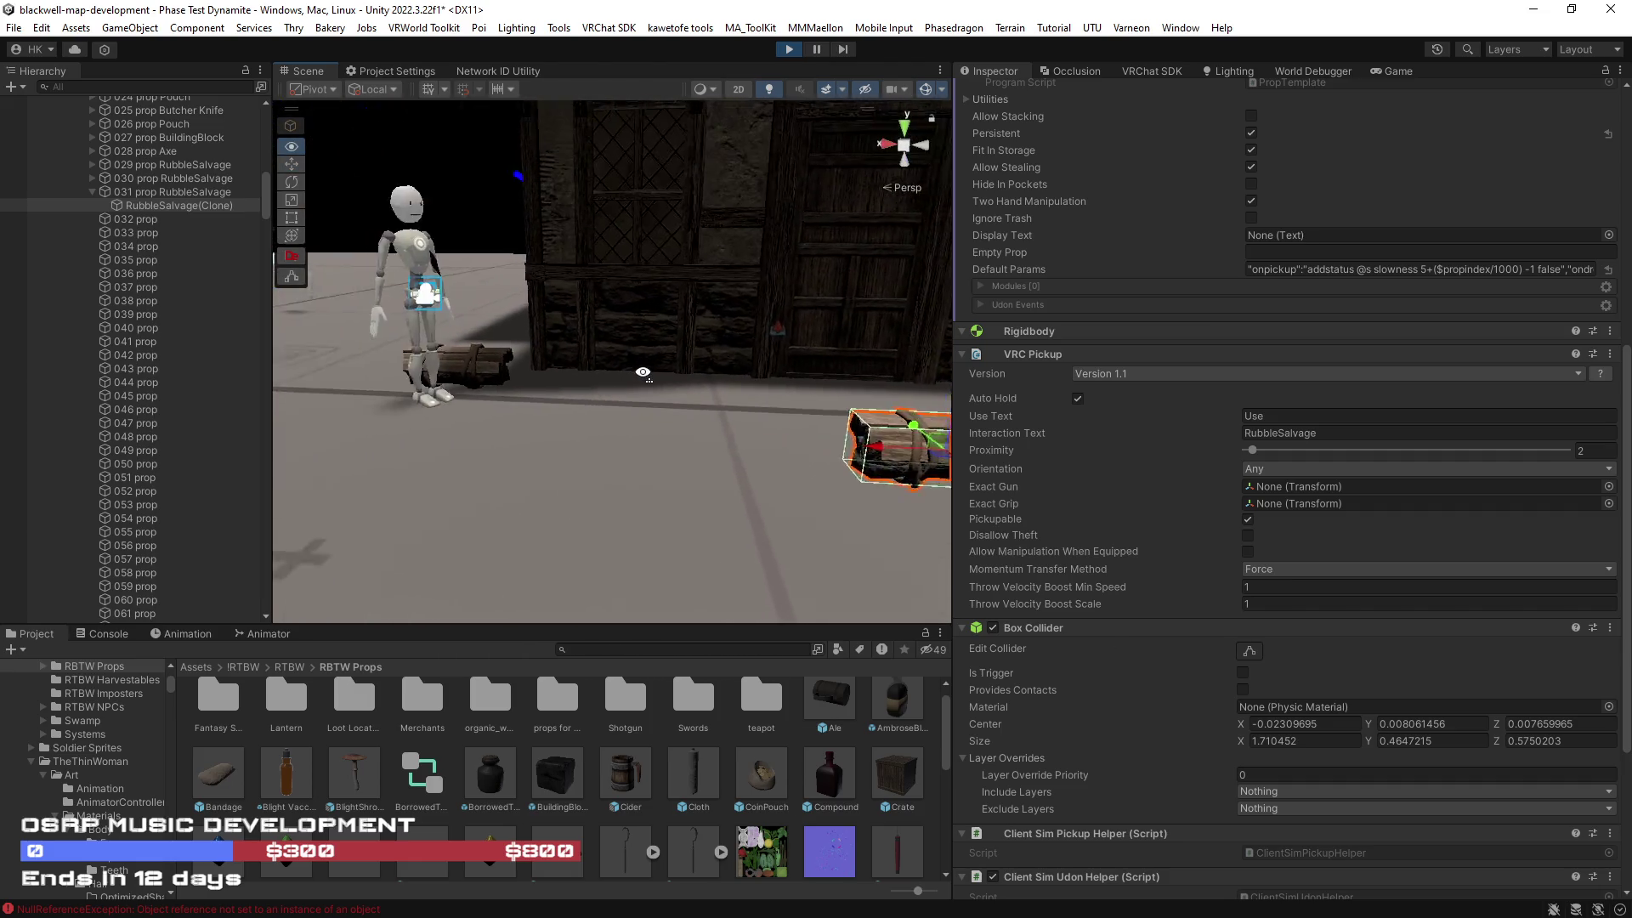
key(f)
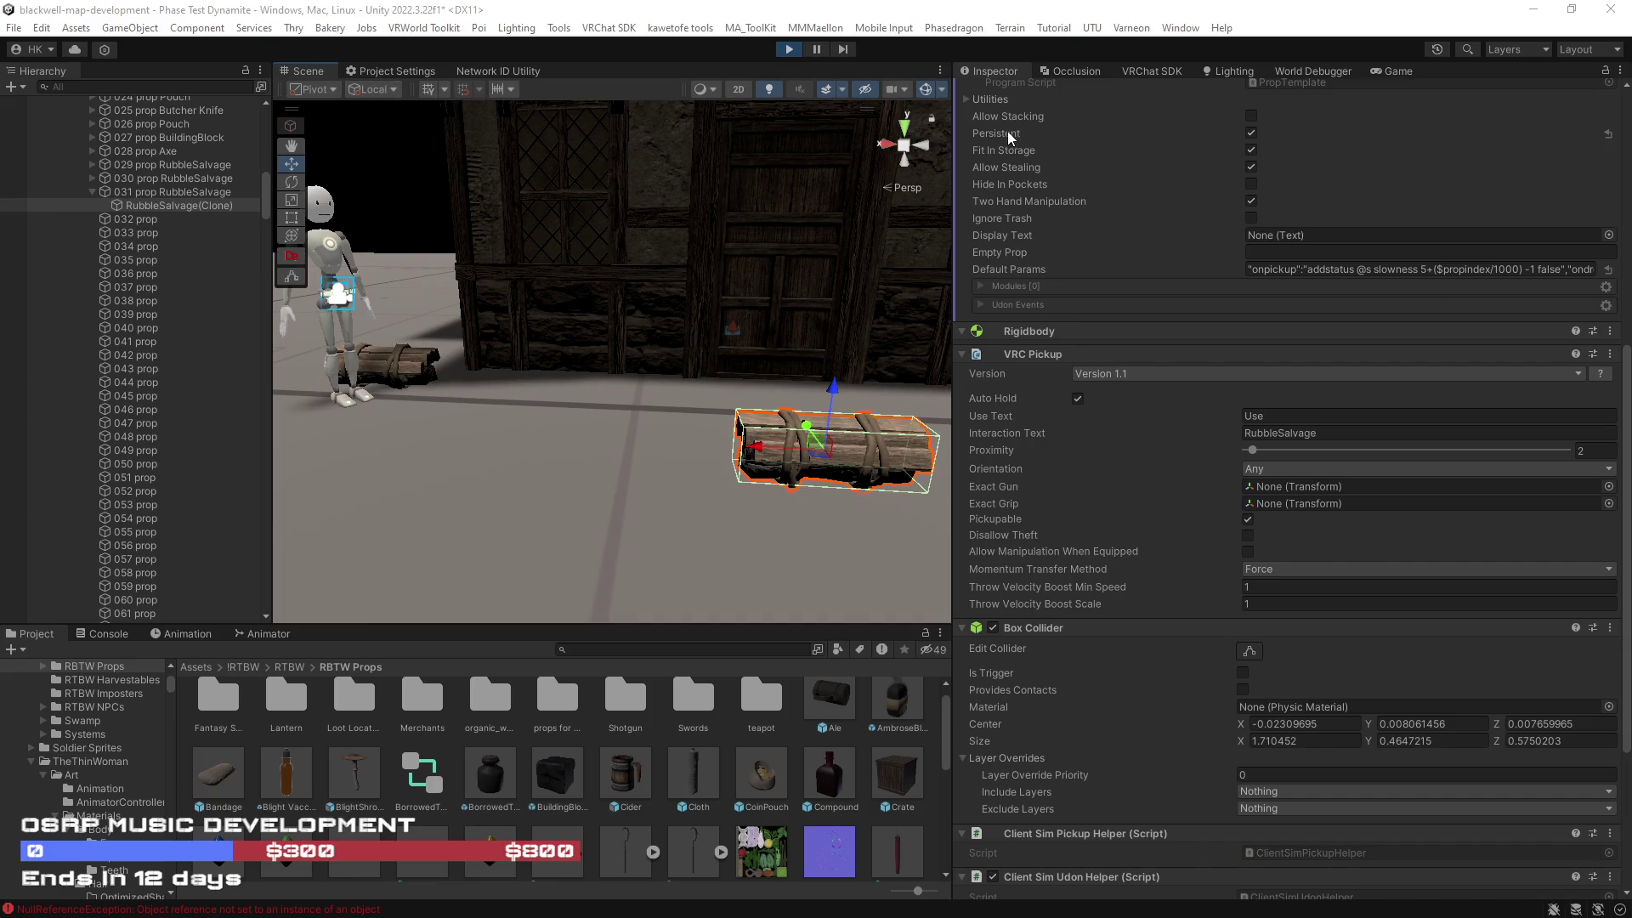
click(1380, 70)
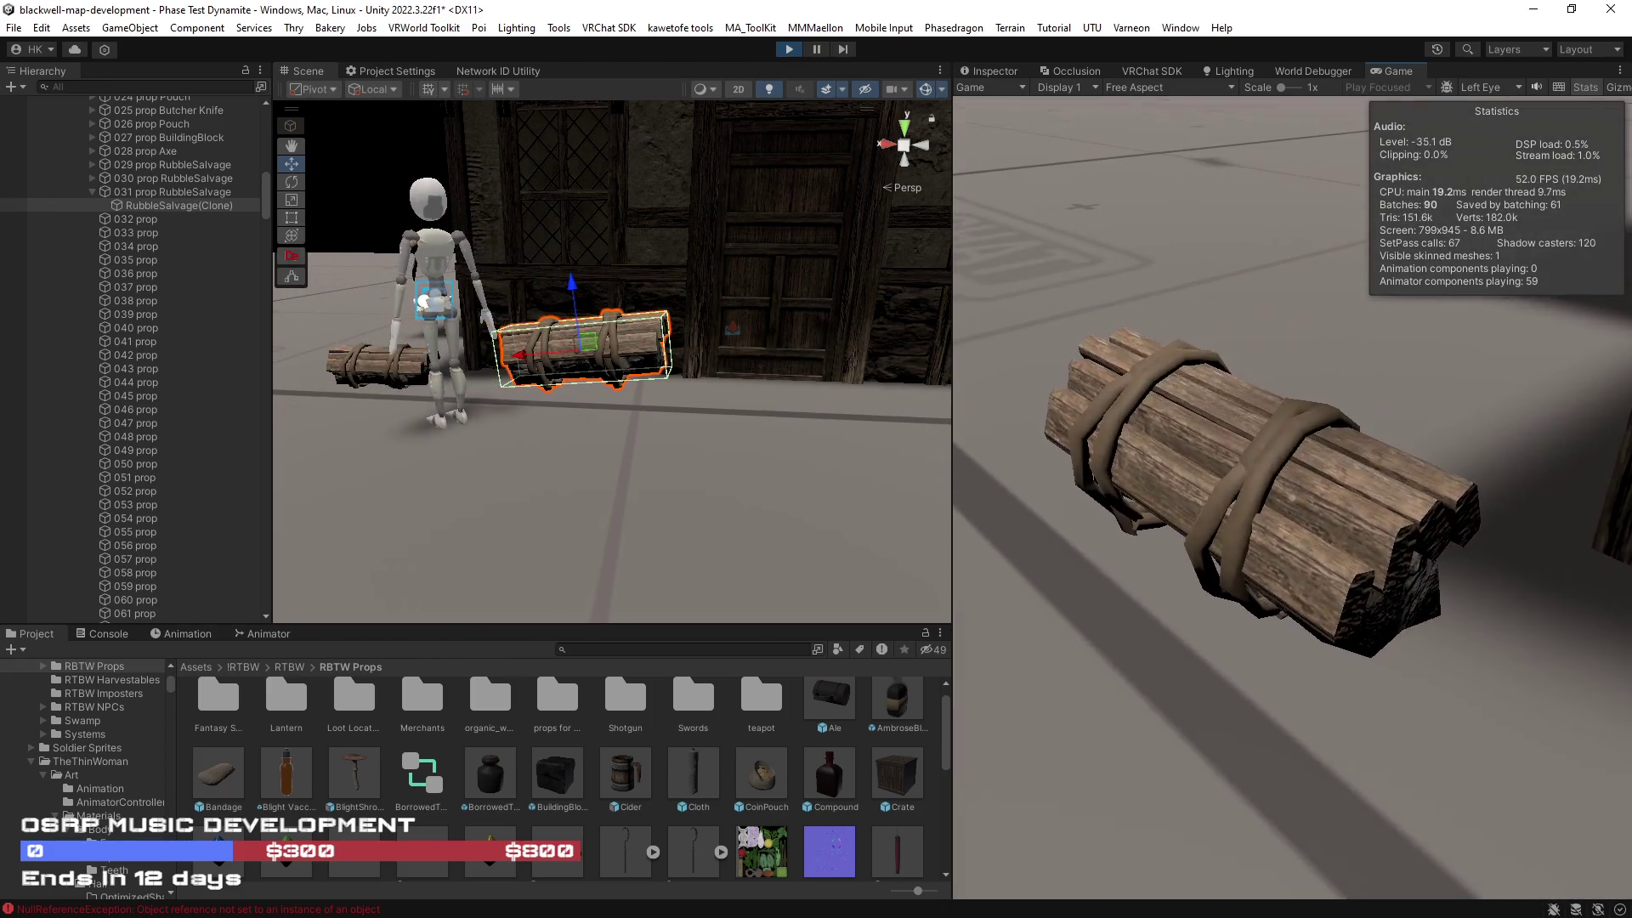
Step: Select prop 030 RubbleSalvage, then the clone under 029 prop RubbleSalvage
click(385, 379)
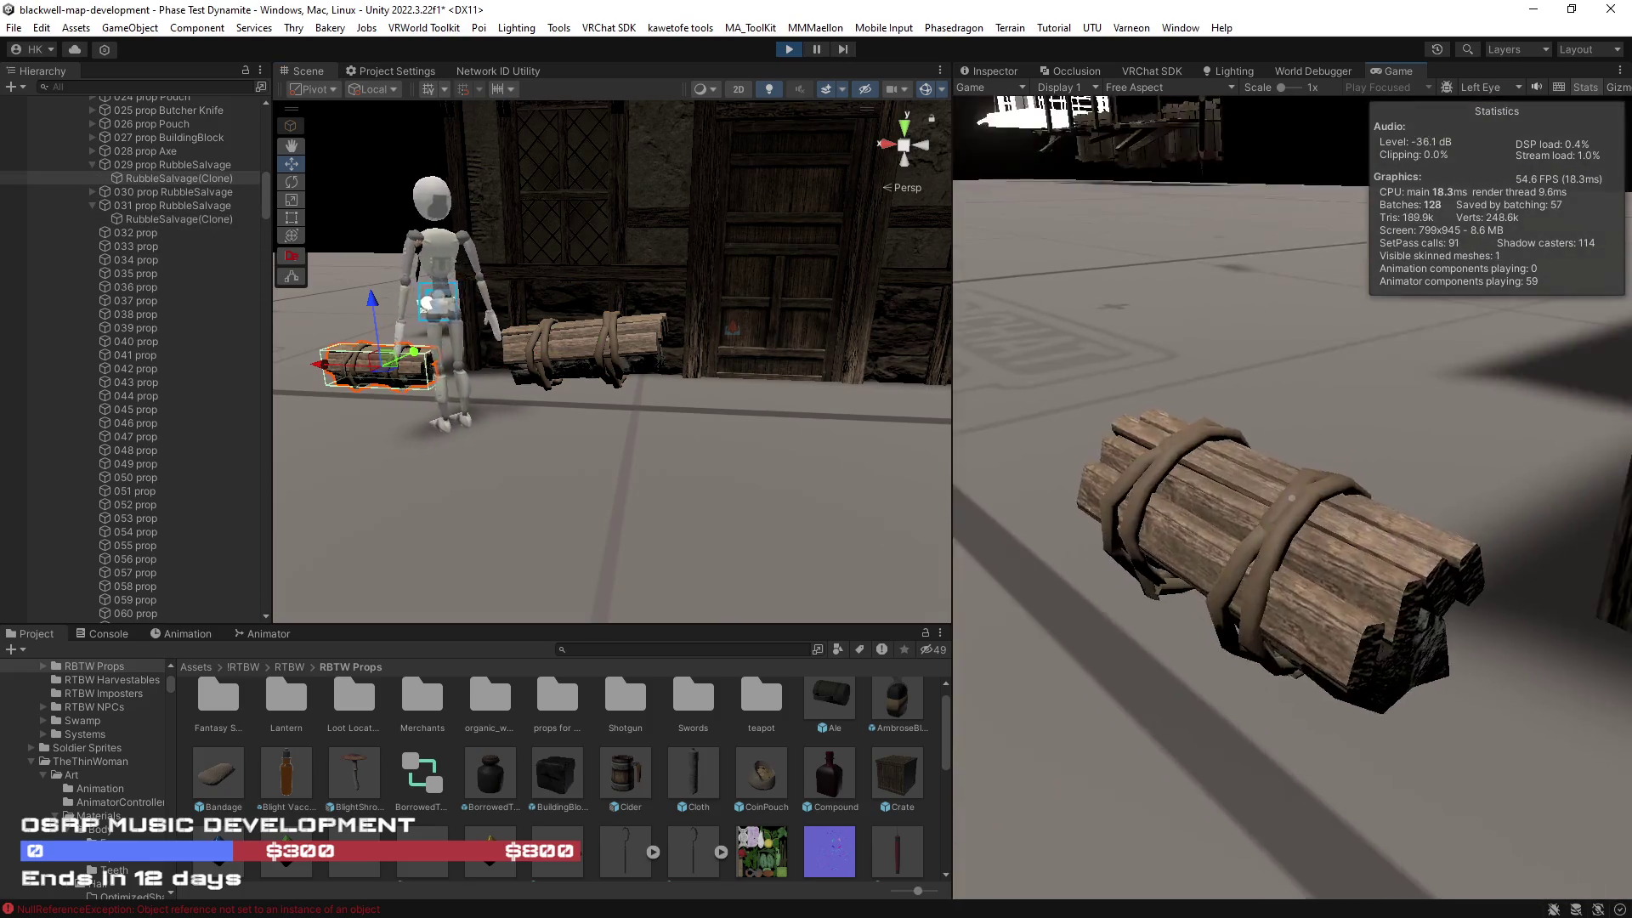
click(126, 192)
mouse_move(506, 395)
mouse_down()
mouse_move(746, 408)
mouse_move(572, 423)
mouse_move(702, 420)
mouse_up()
click(162, 177)
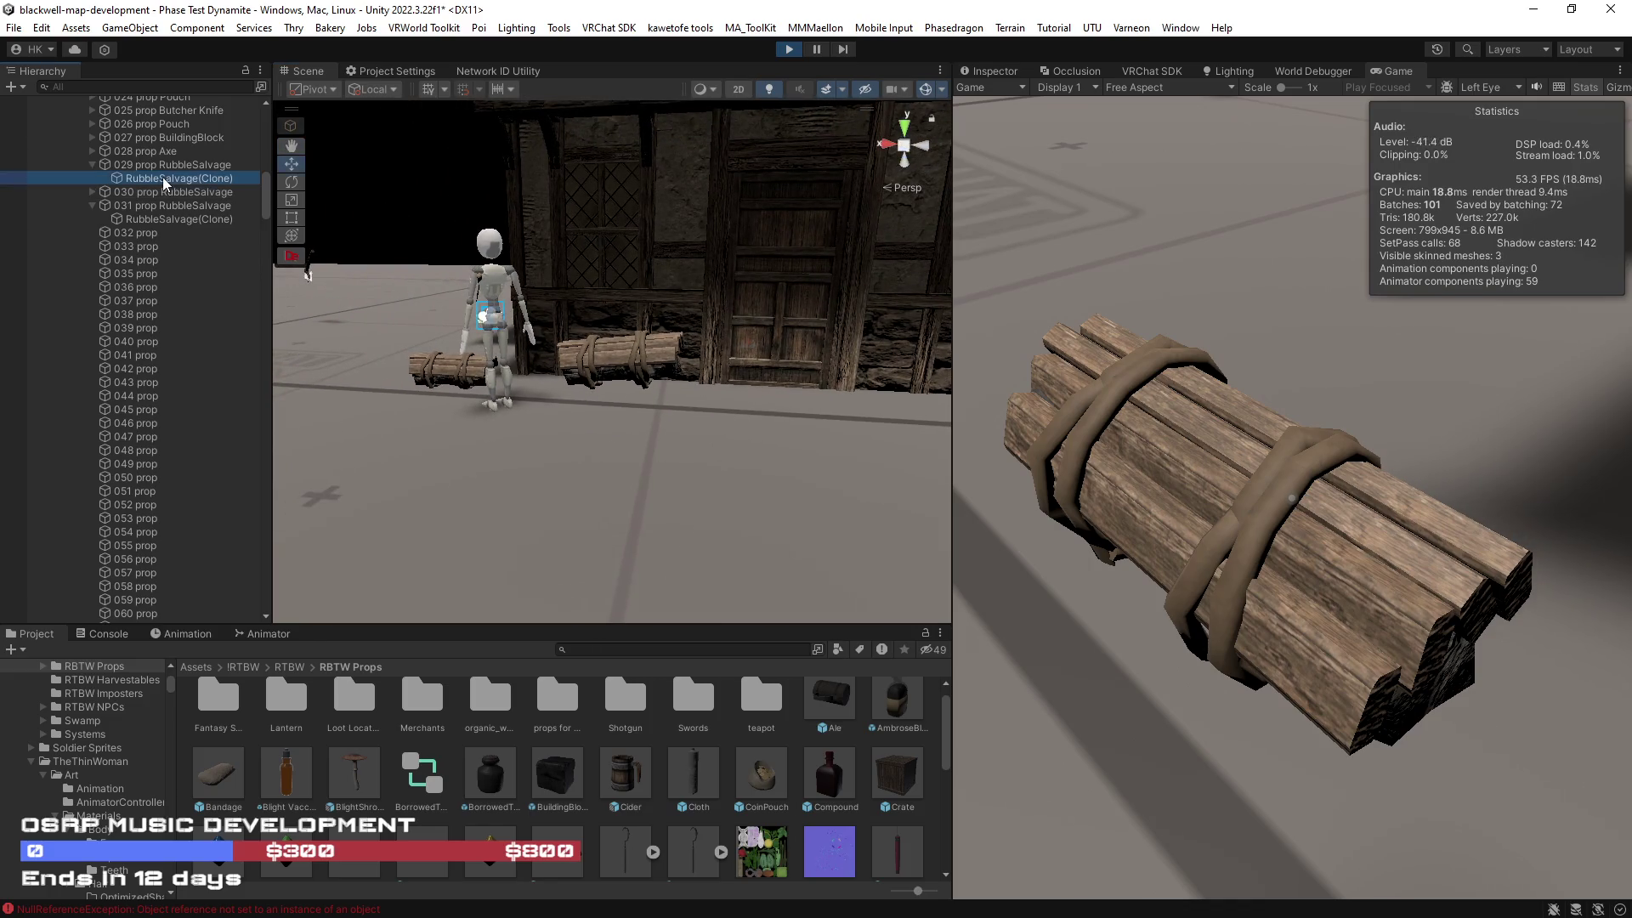
Step: Walk the avatar around and over the log bundle to inspect the wood
click(1345, 399)
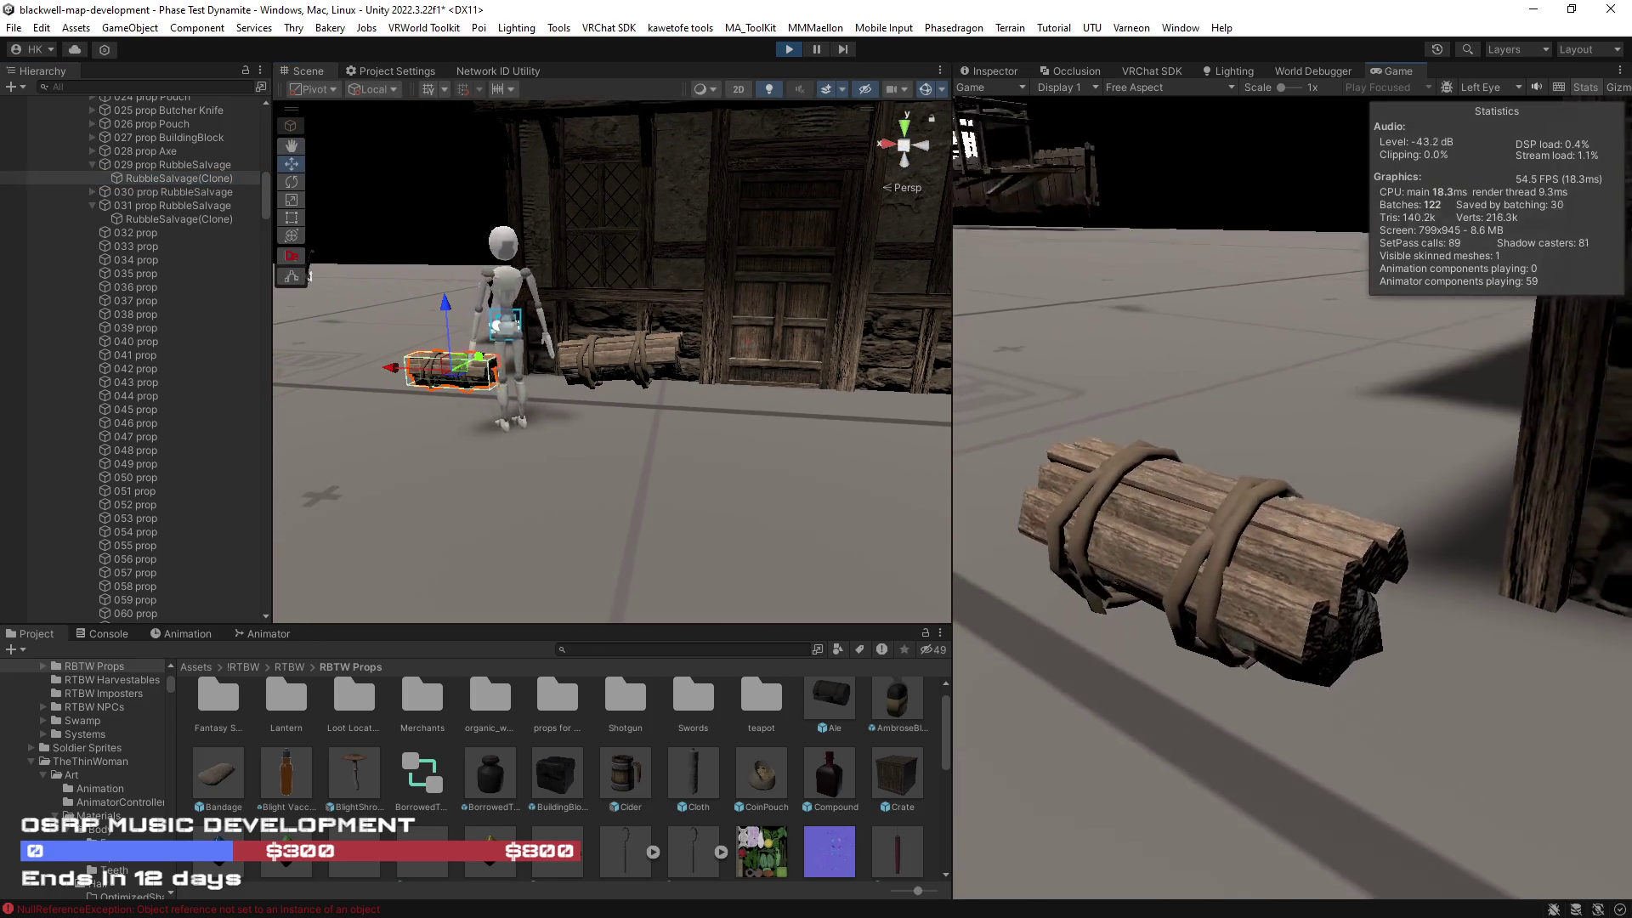
key(w)
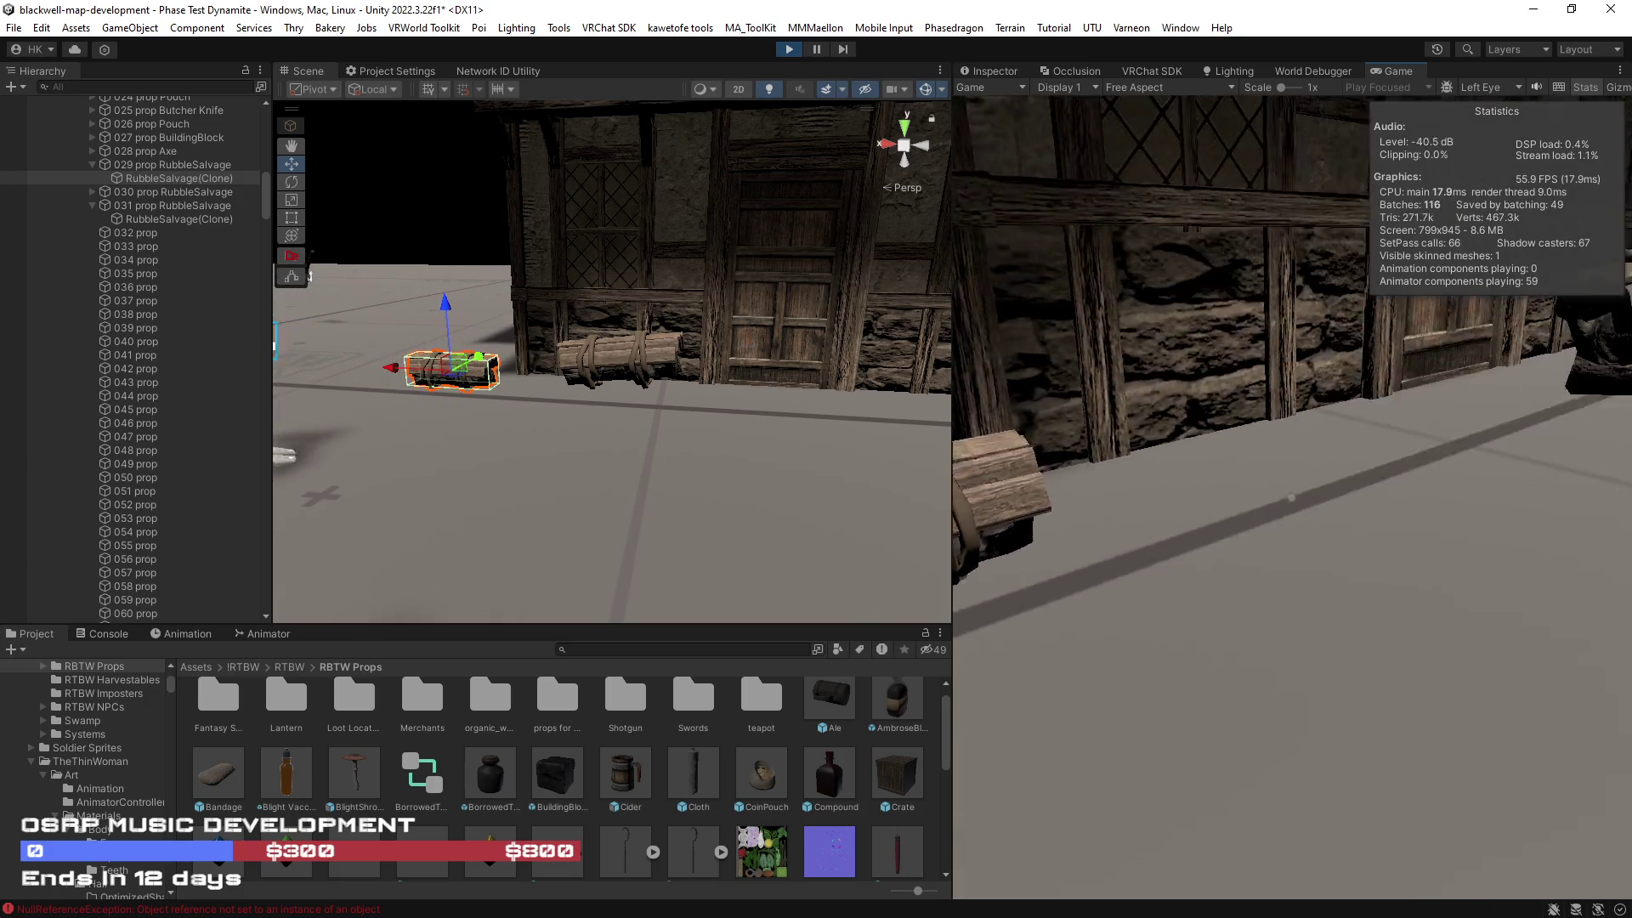
key(w)
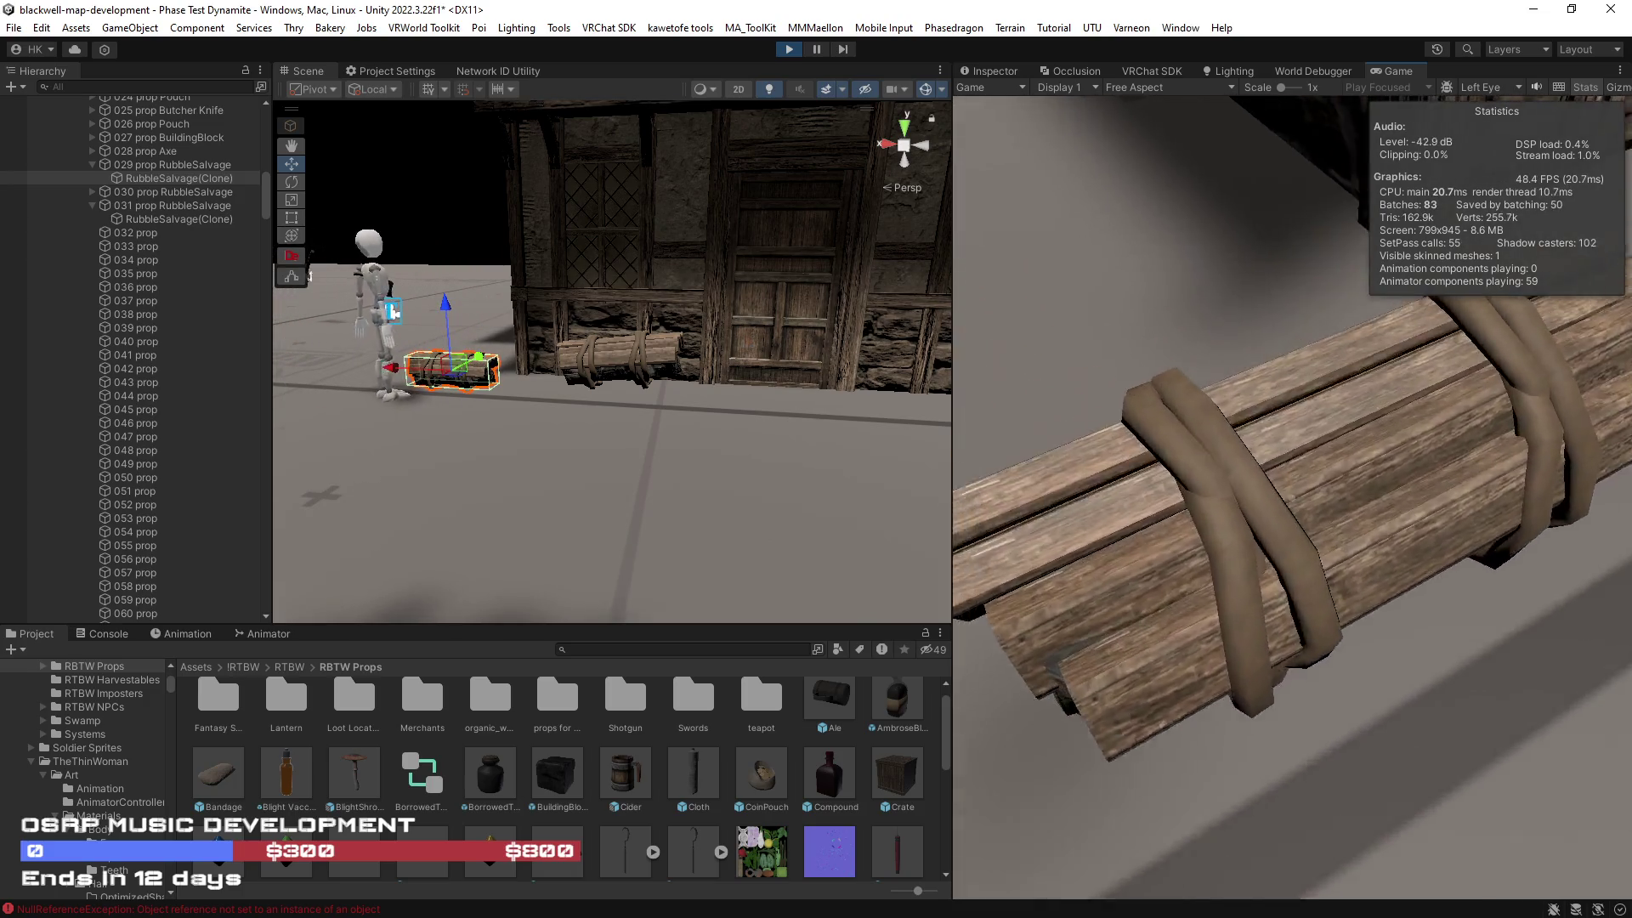
key(w)
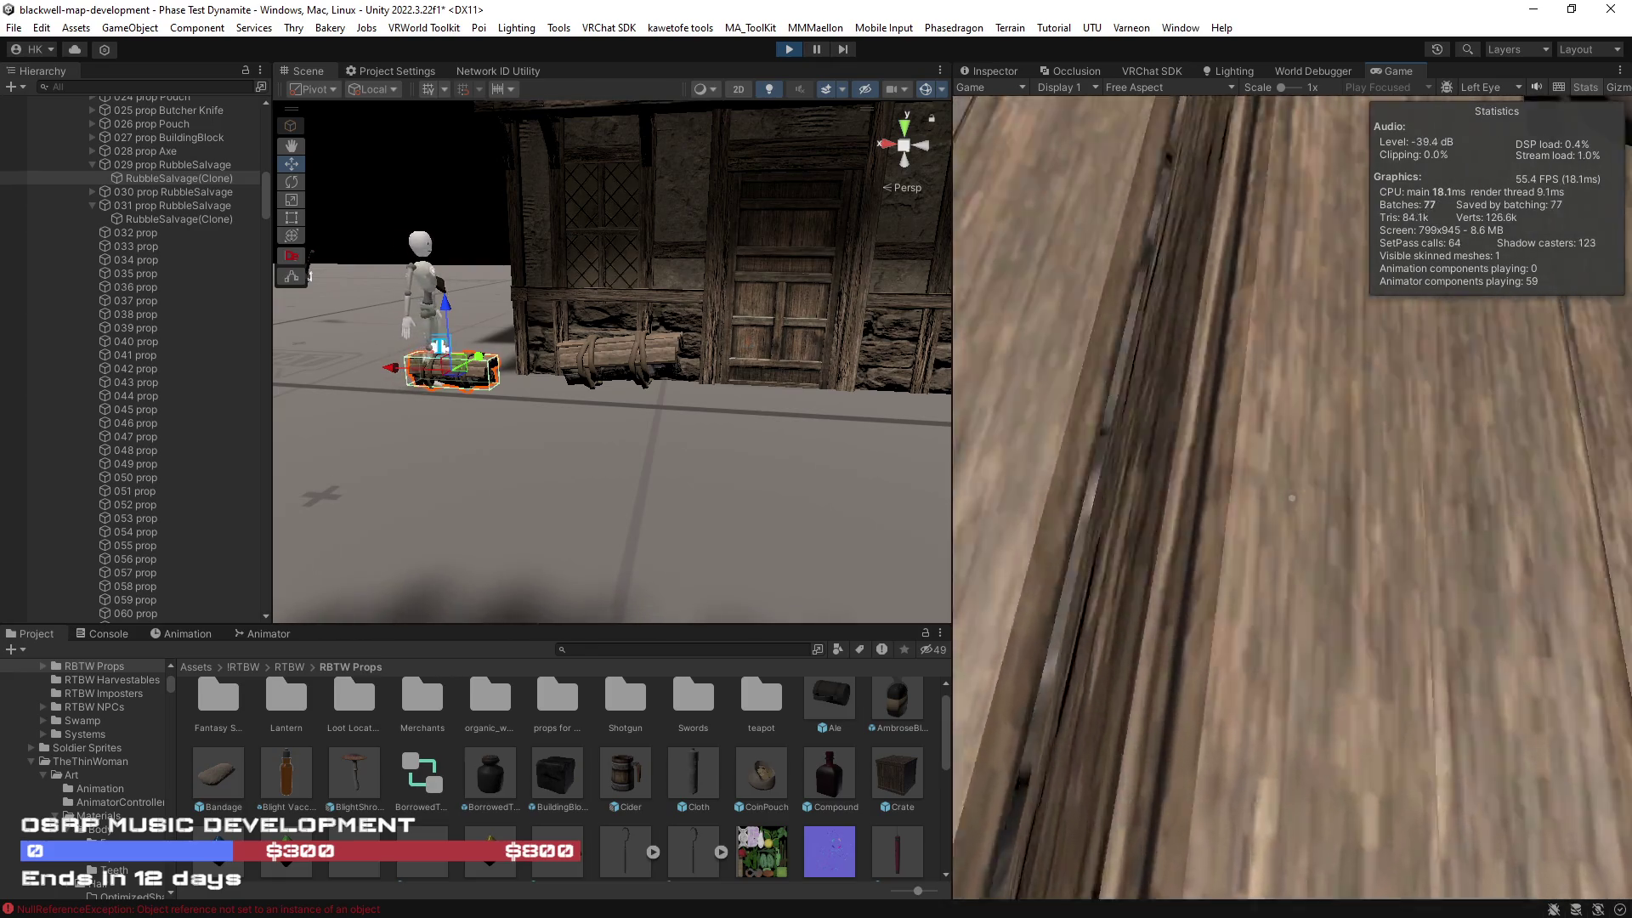
key(w)
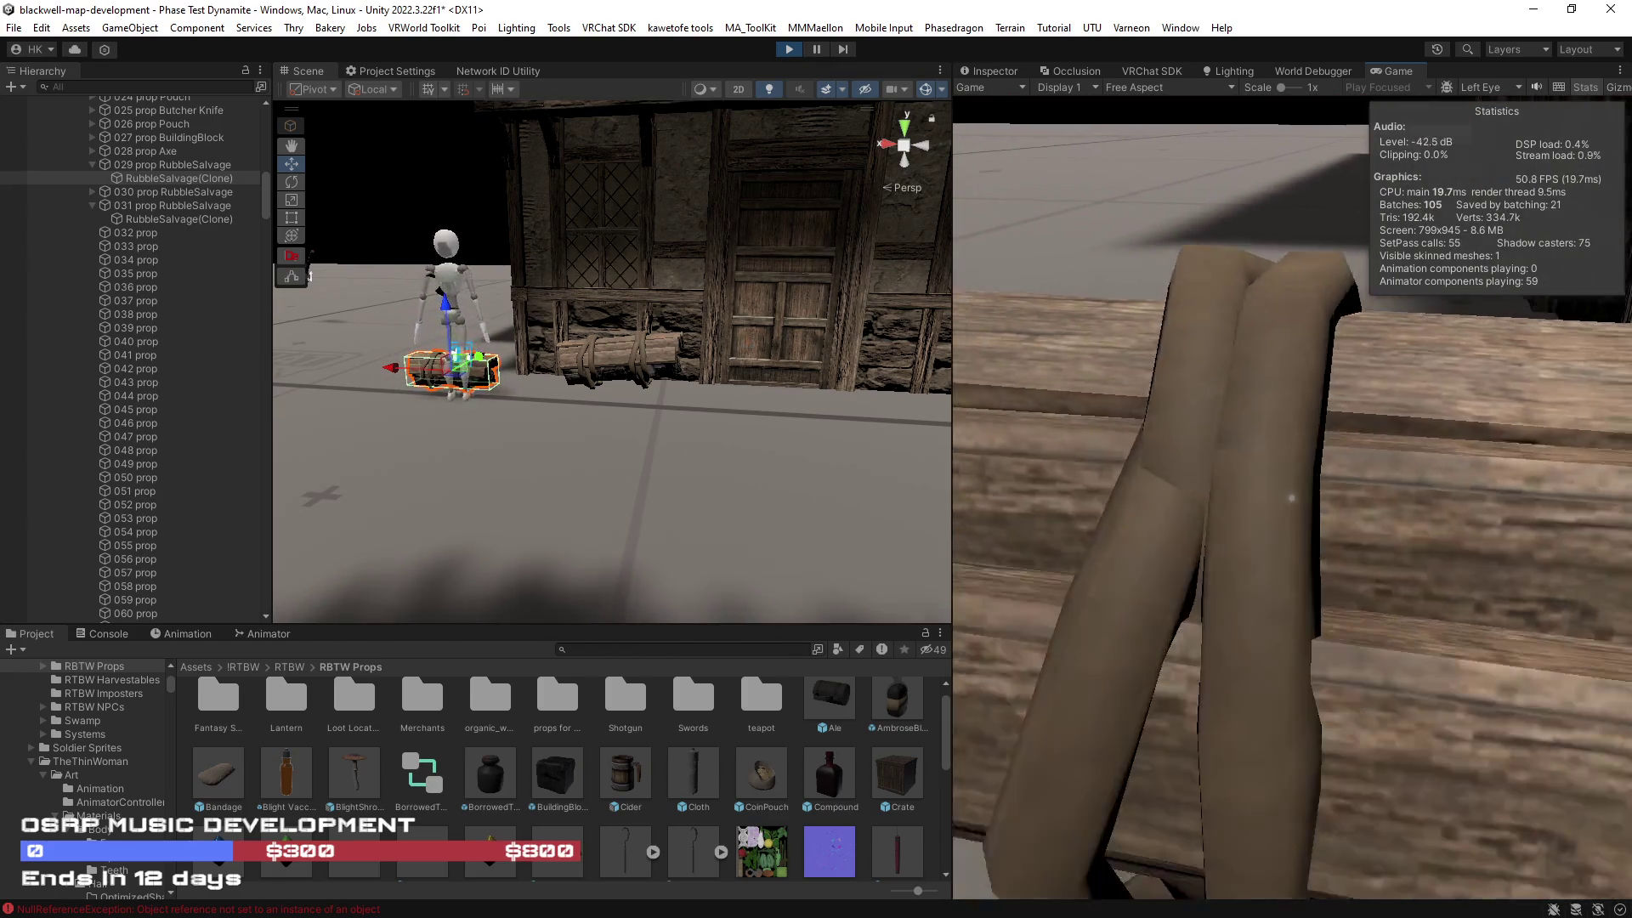
key(s)
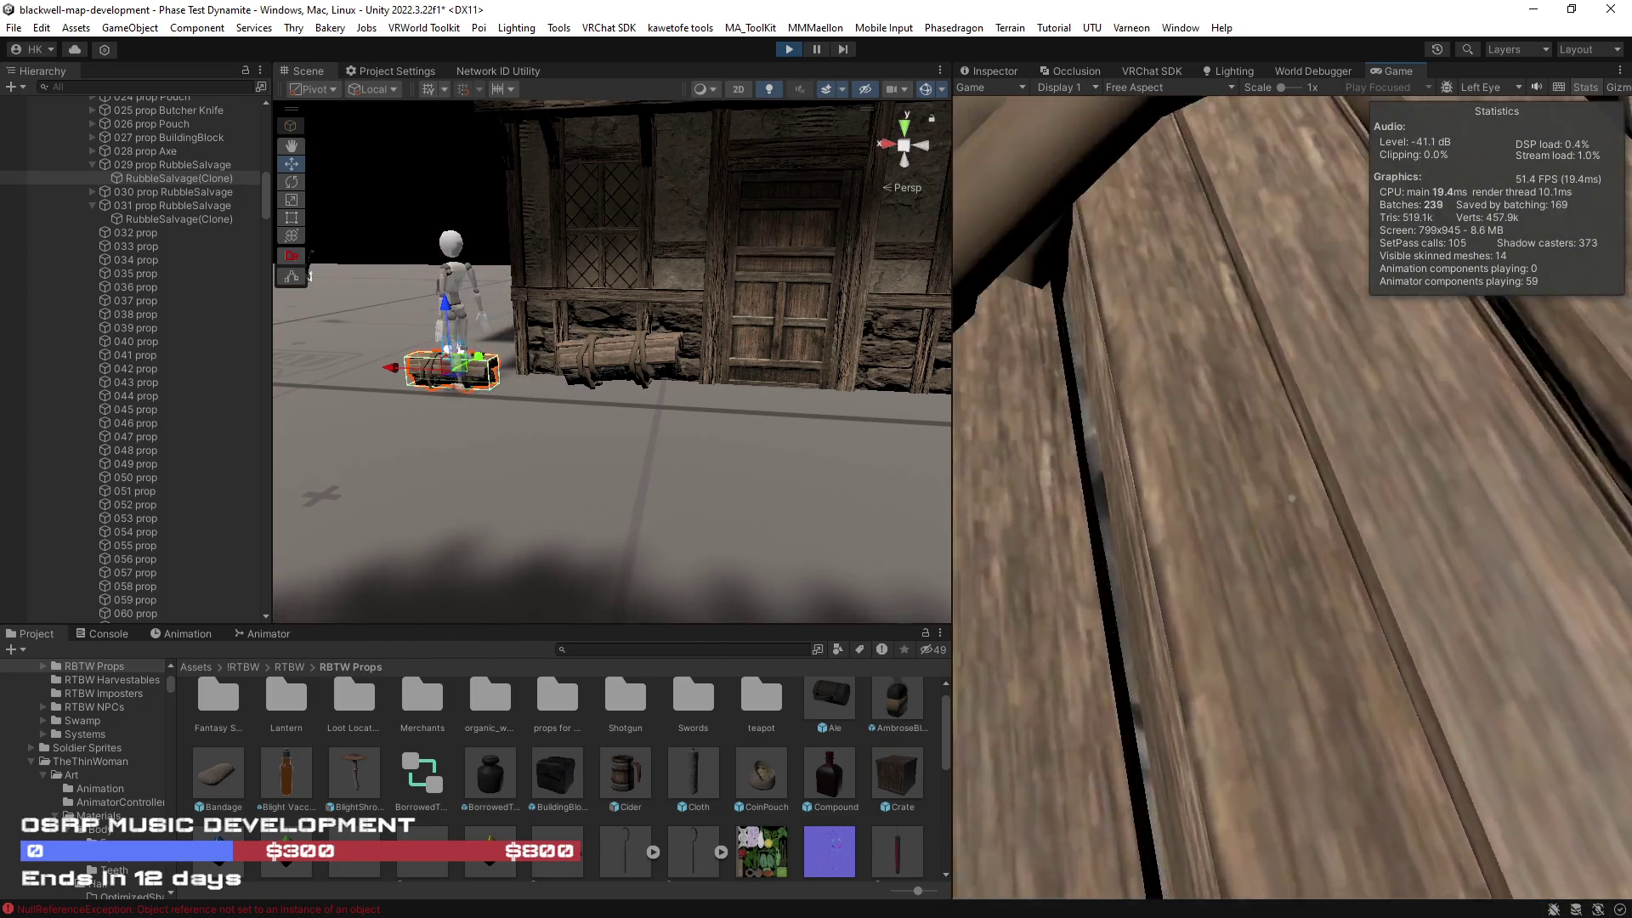
key(s)
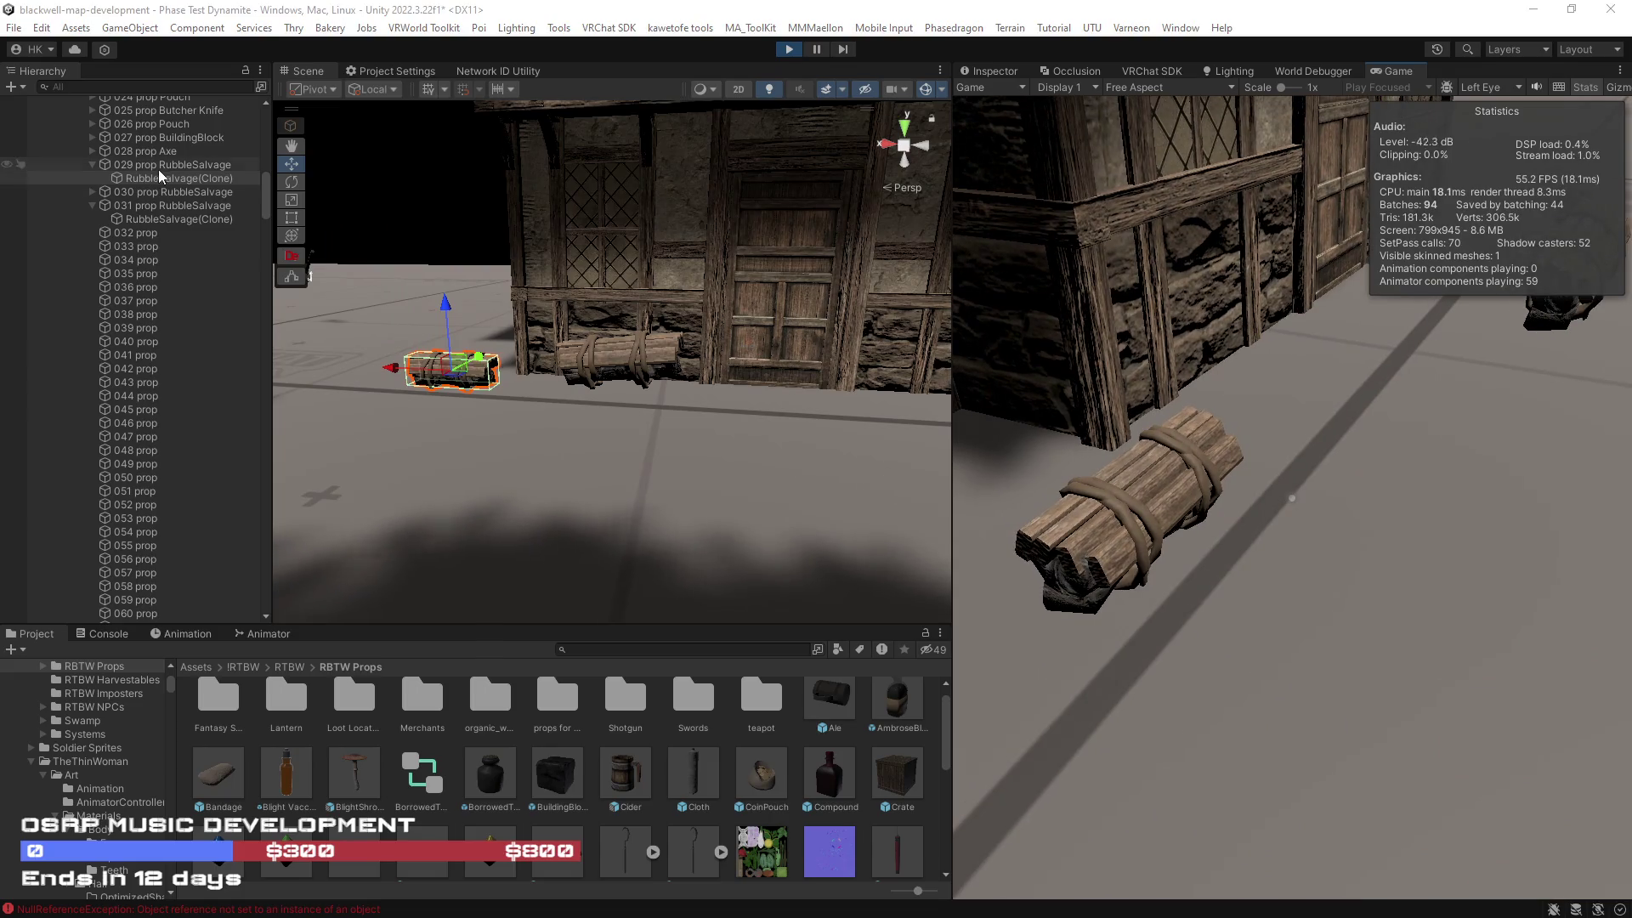
Step: Select 029's RubbleSalvage(Clone) and drag it up and to the left
click(159, 170)
click(162, 177)
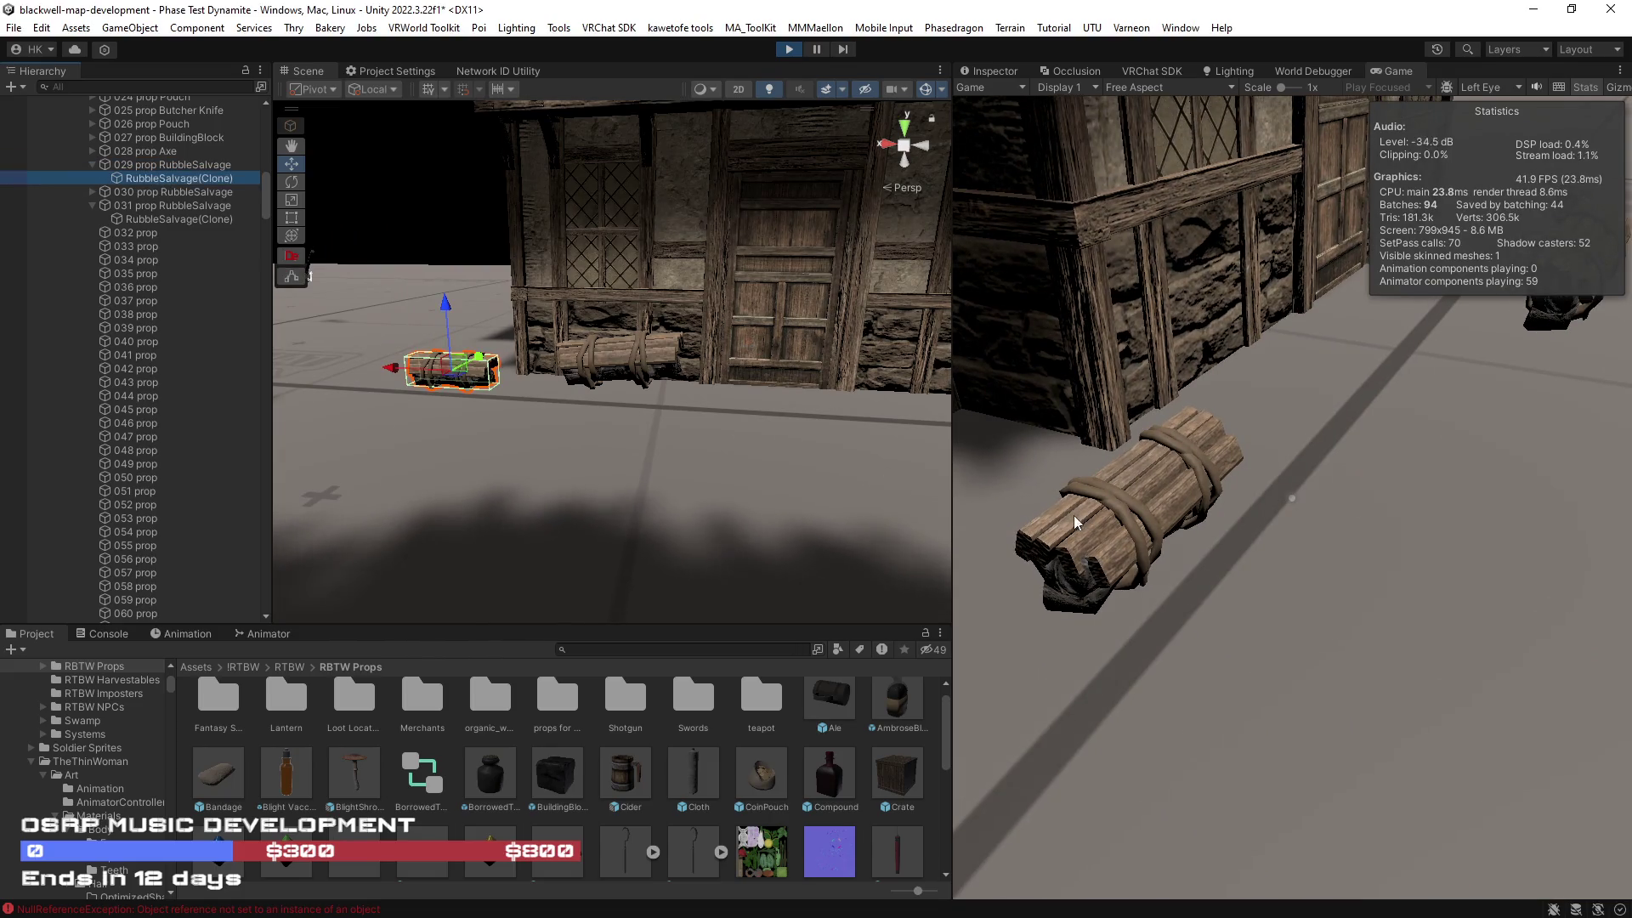
drag(433, 365, 419, 329)
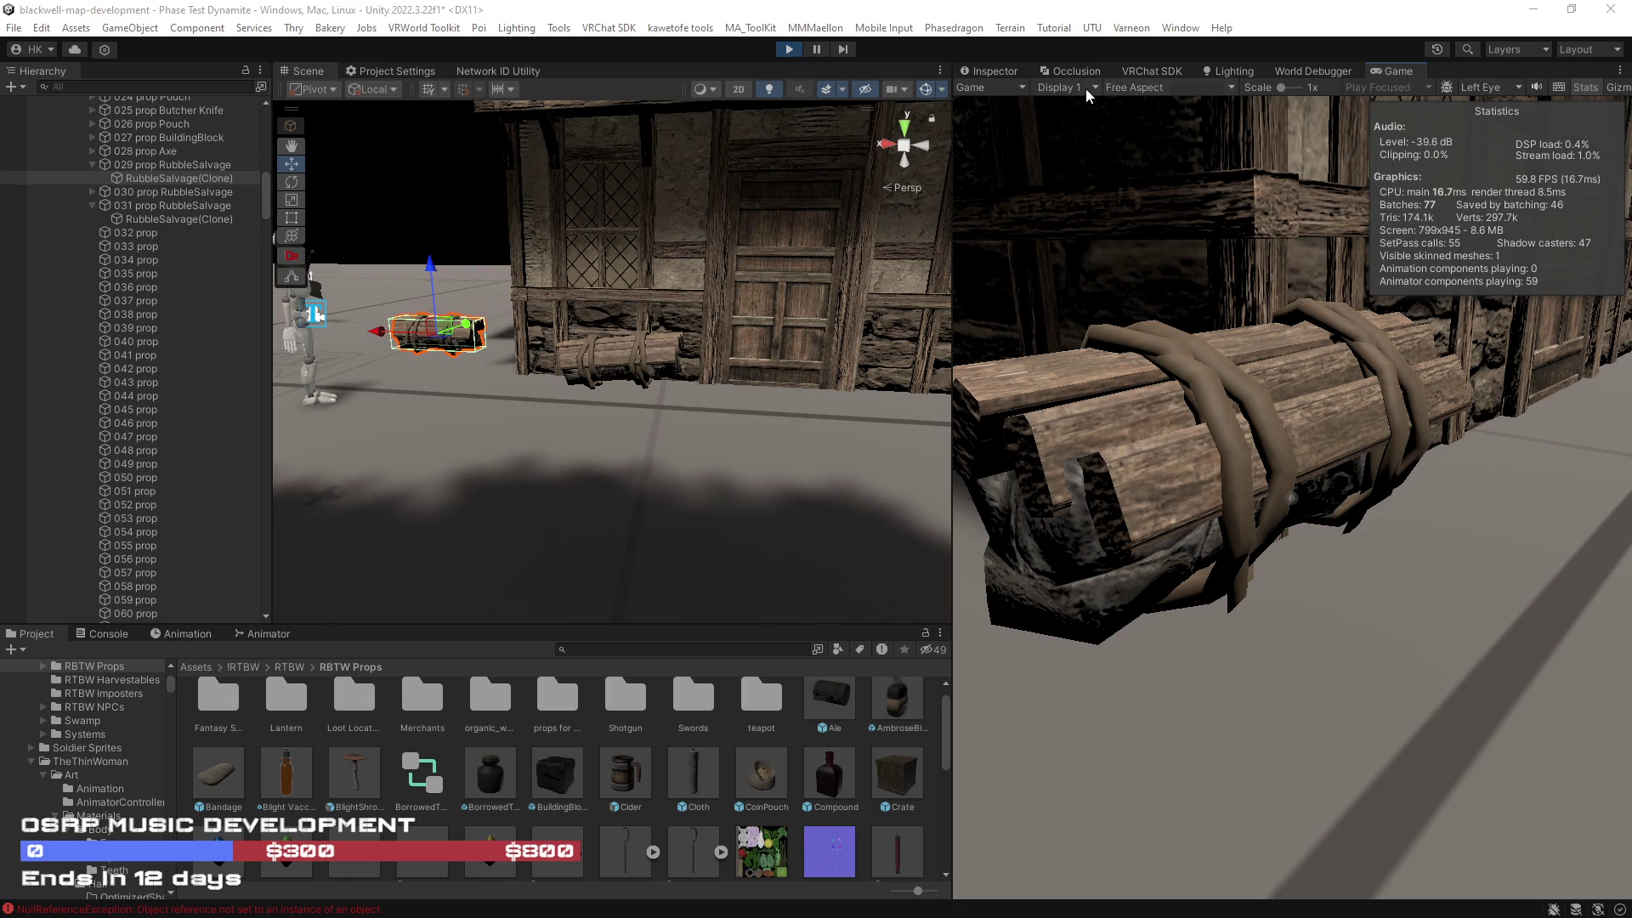
click(1011, 73)
Step: Scroll through the clone's Rigidbody, VRC Pickup and Box Collider settings
scroll(1125, 524, down, 8)
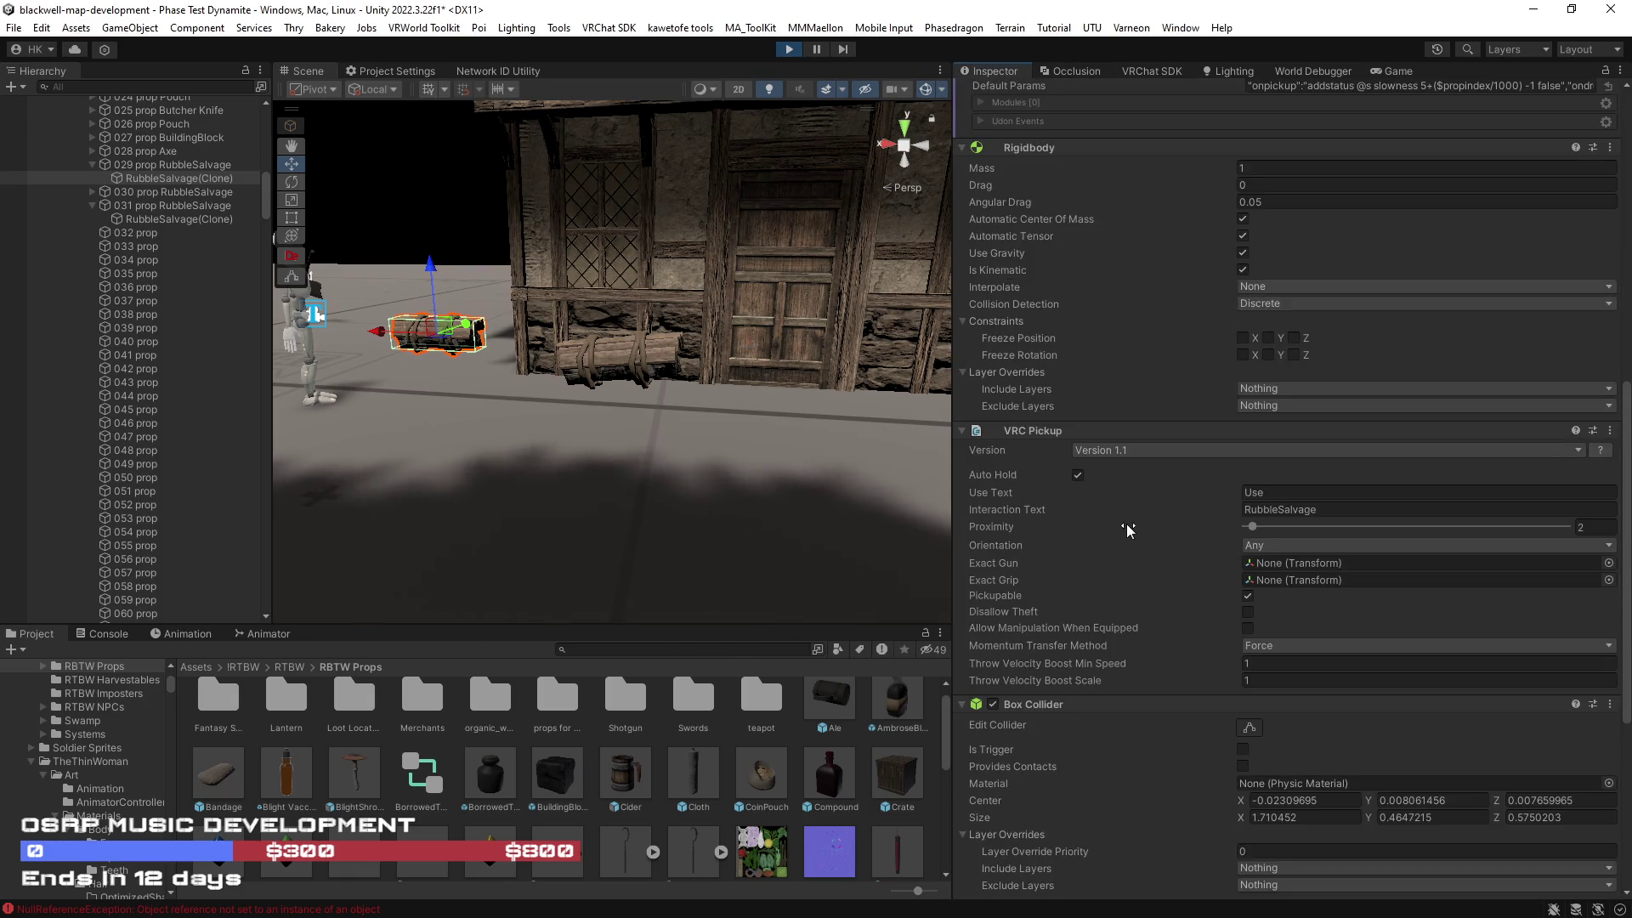
scroll(1128, 568, down, 3)
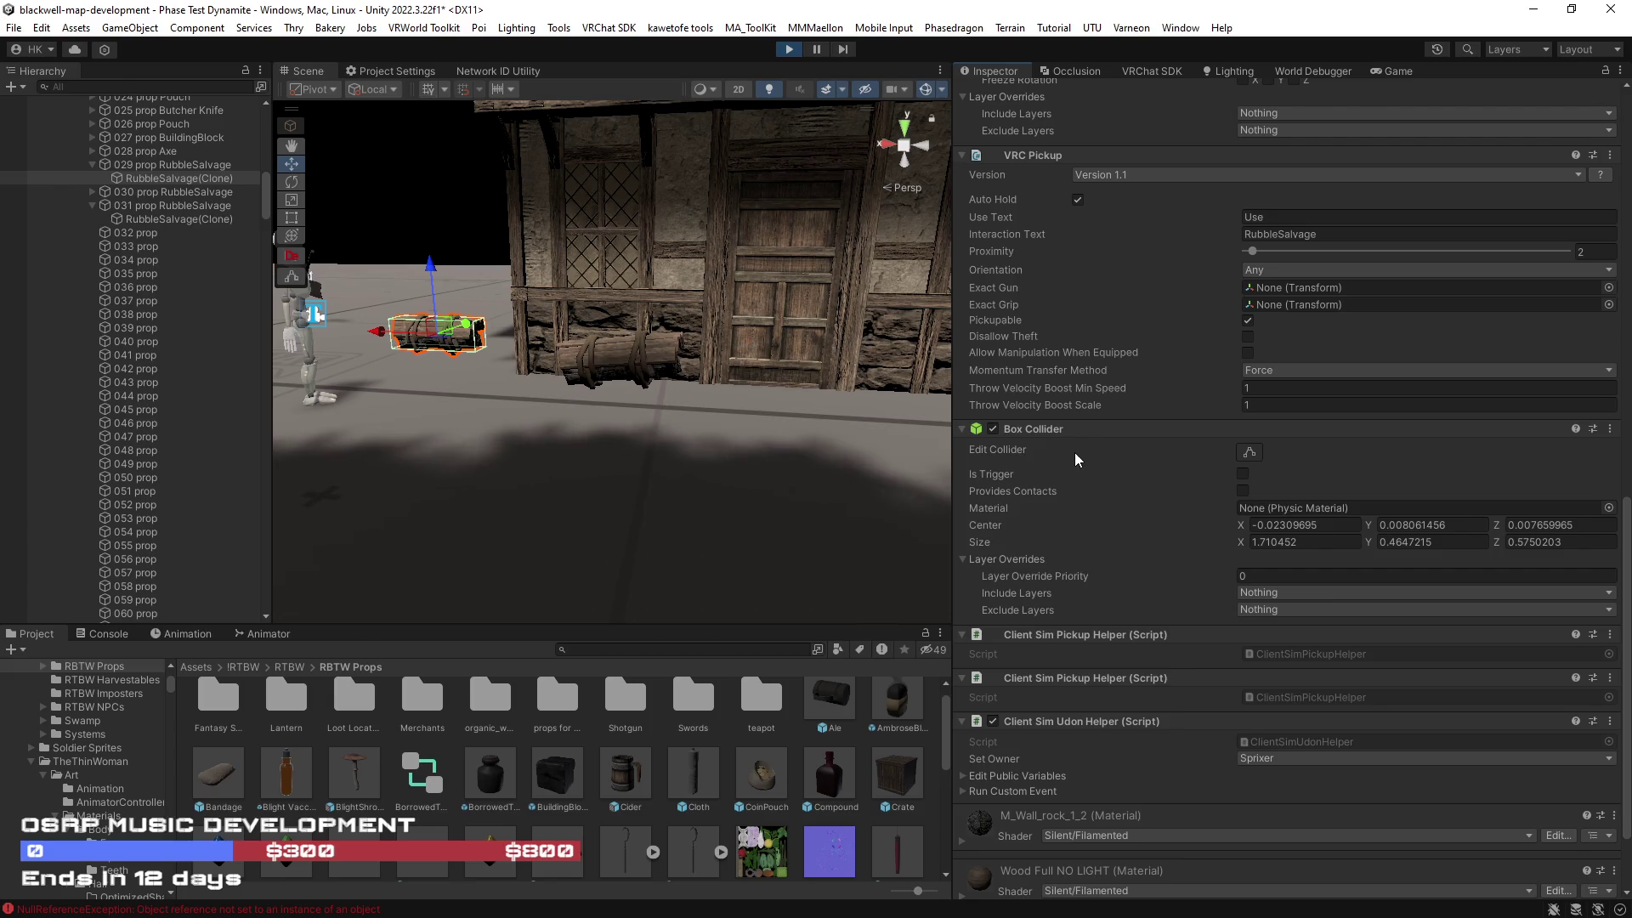
scroll(1083, 465, up, 12)
scroll(1084, 465, up, 15)
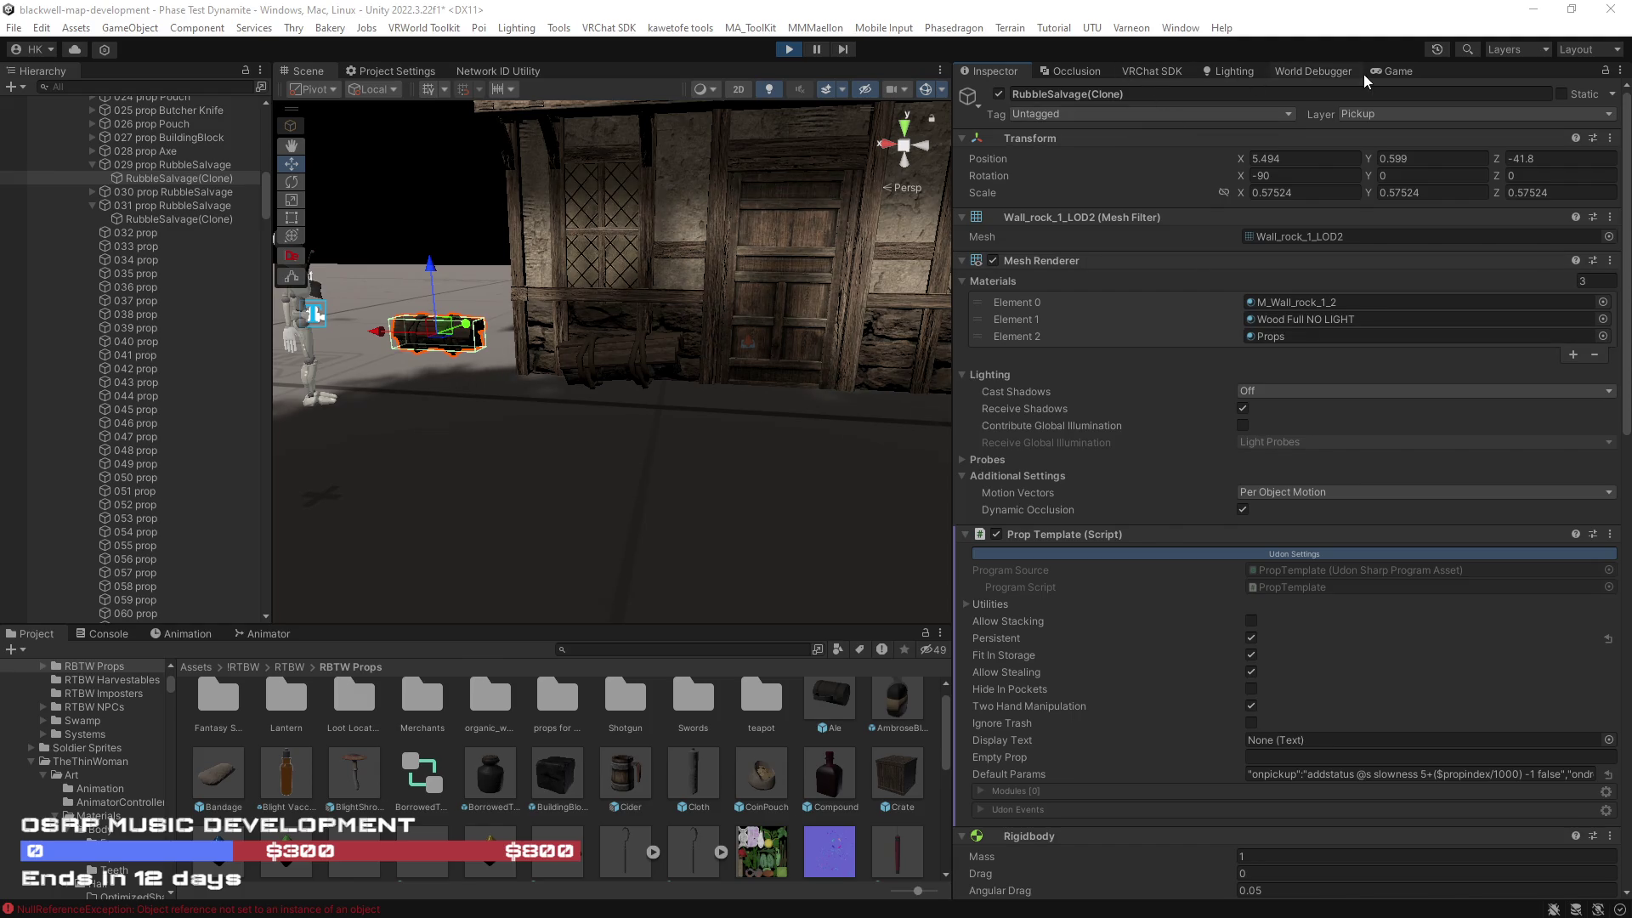
Step: Walk the avatar toward the log bundle in the running game
click(1394, 70)
key(w)
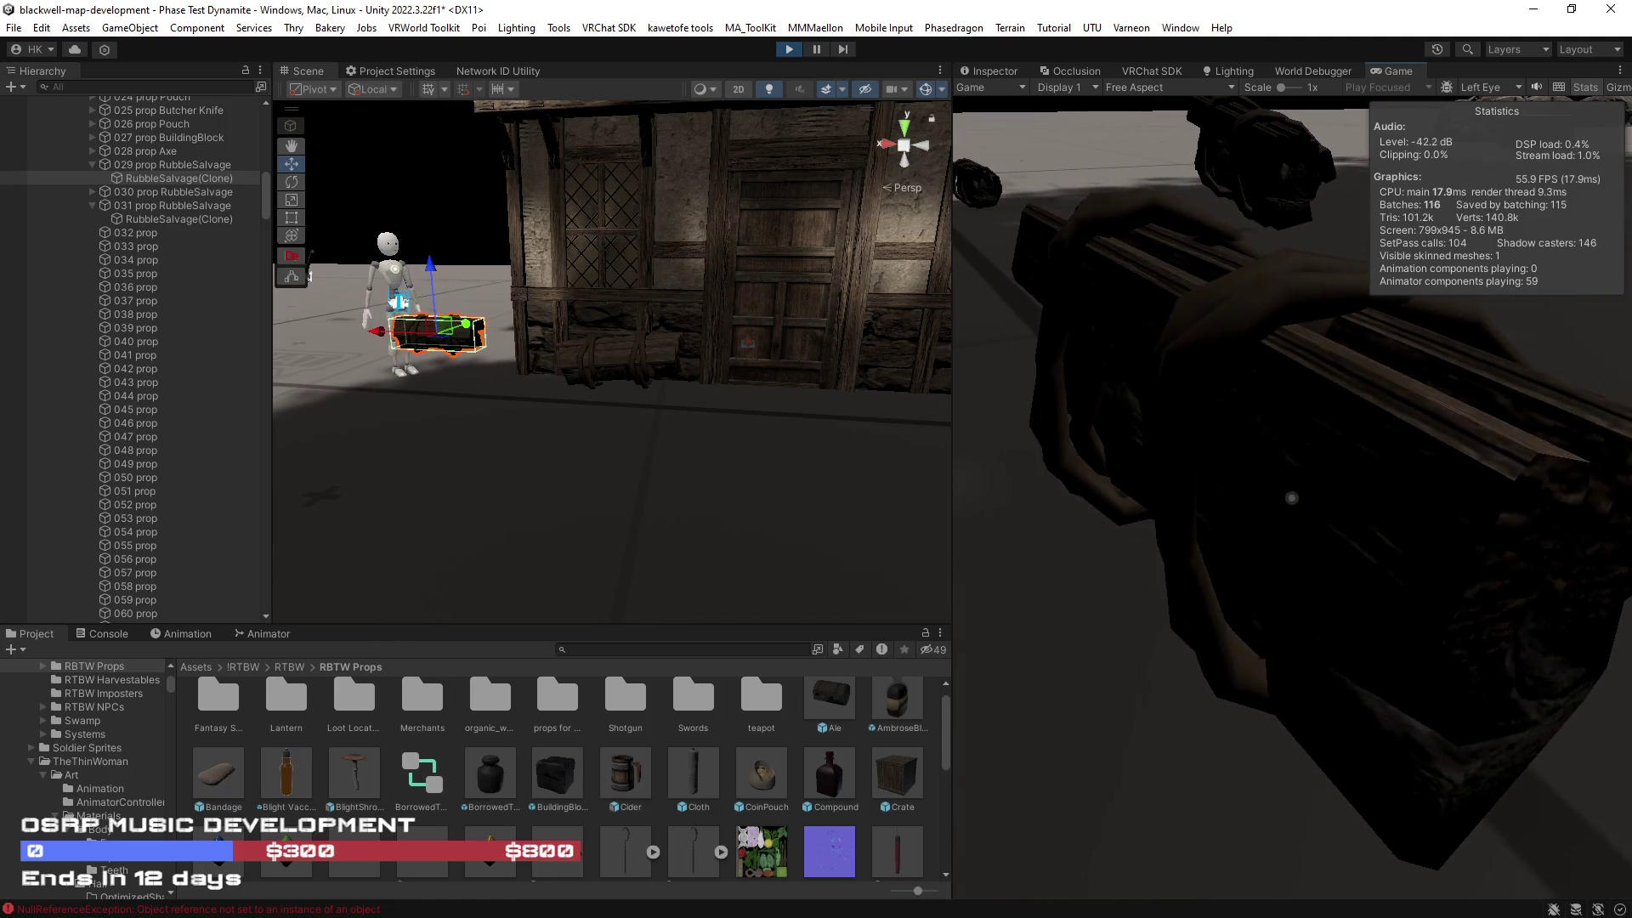
key(alt+Tab)
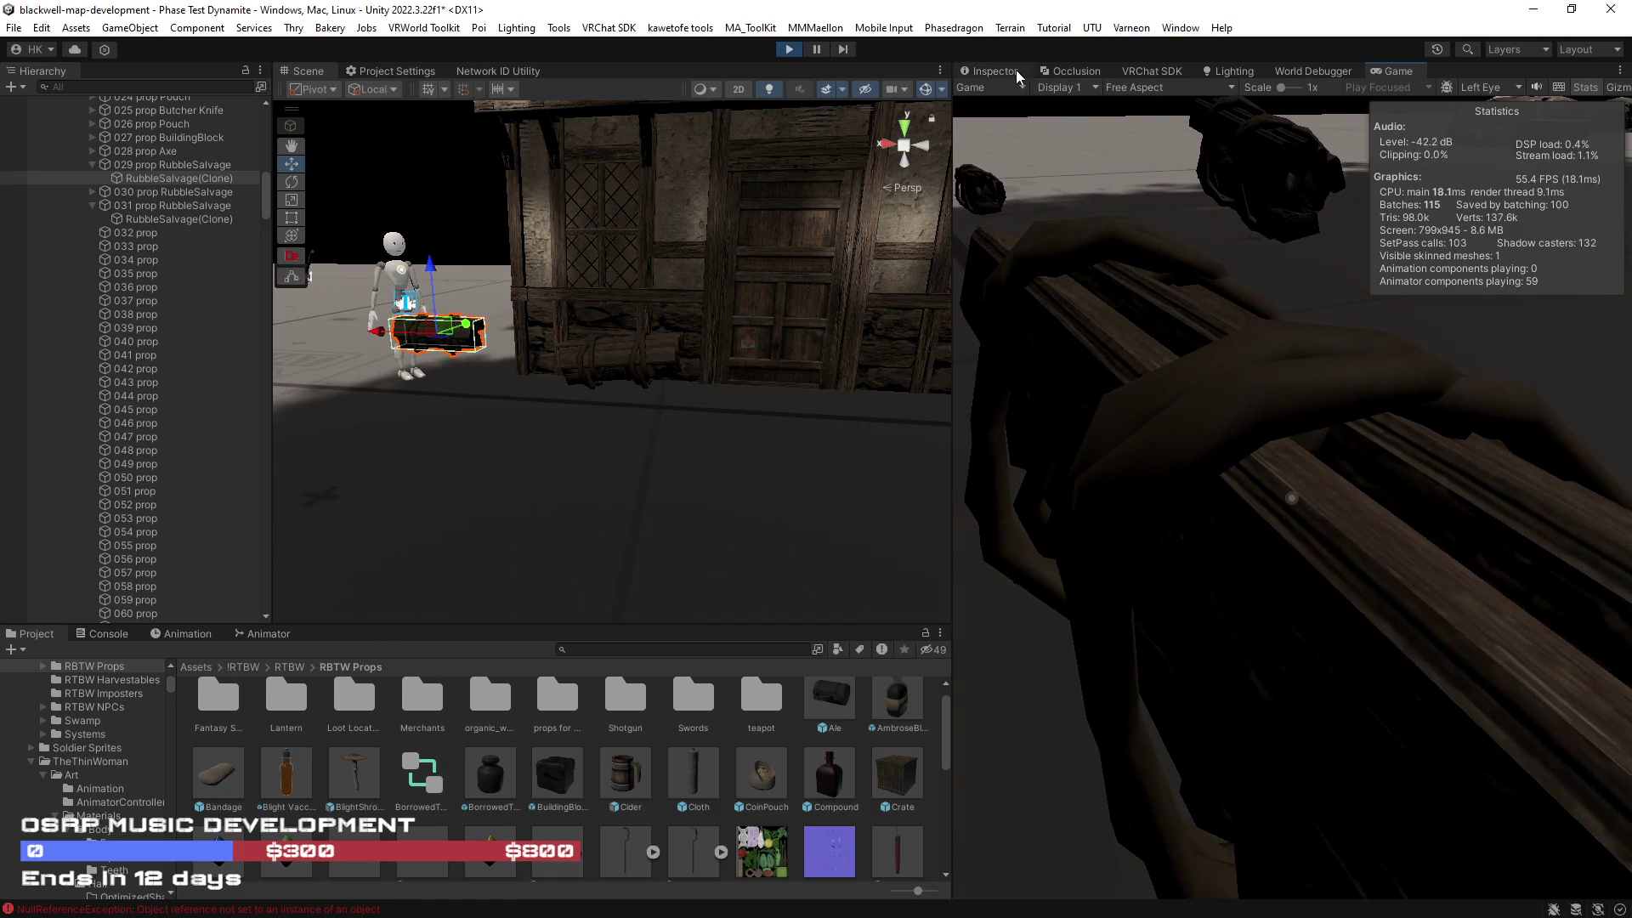
Step: Toggle the clone's Box Collider off and on twice, leaving it enabled
click(1016, 69)
scroll(1074, 531, down, 10)
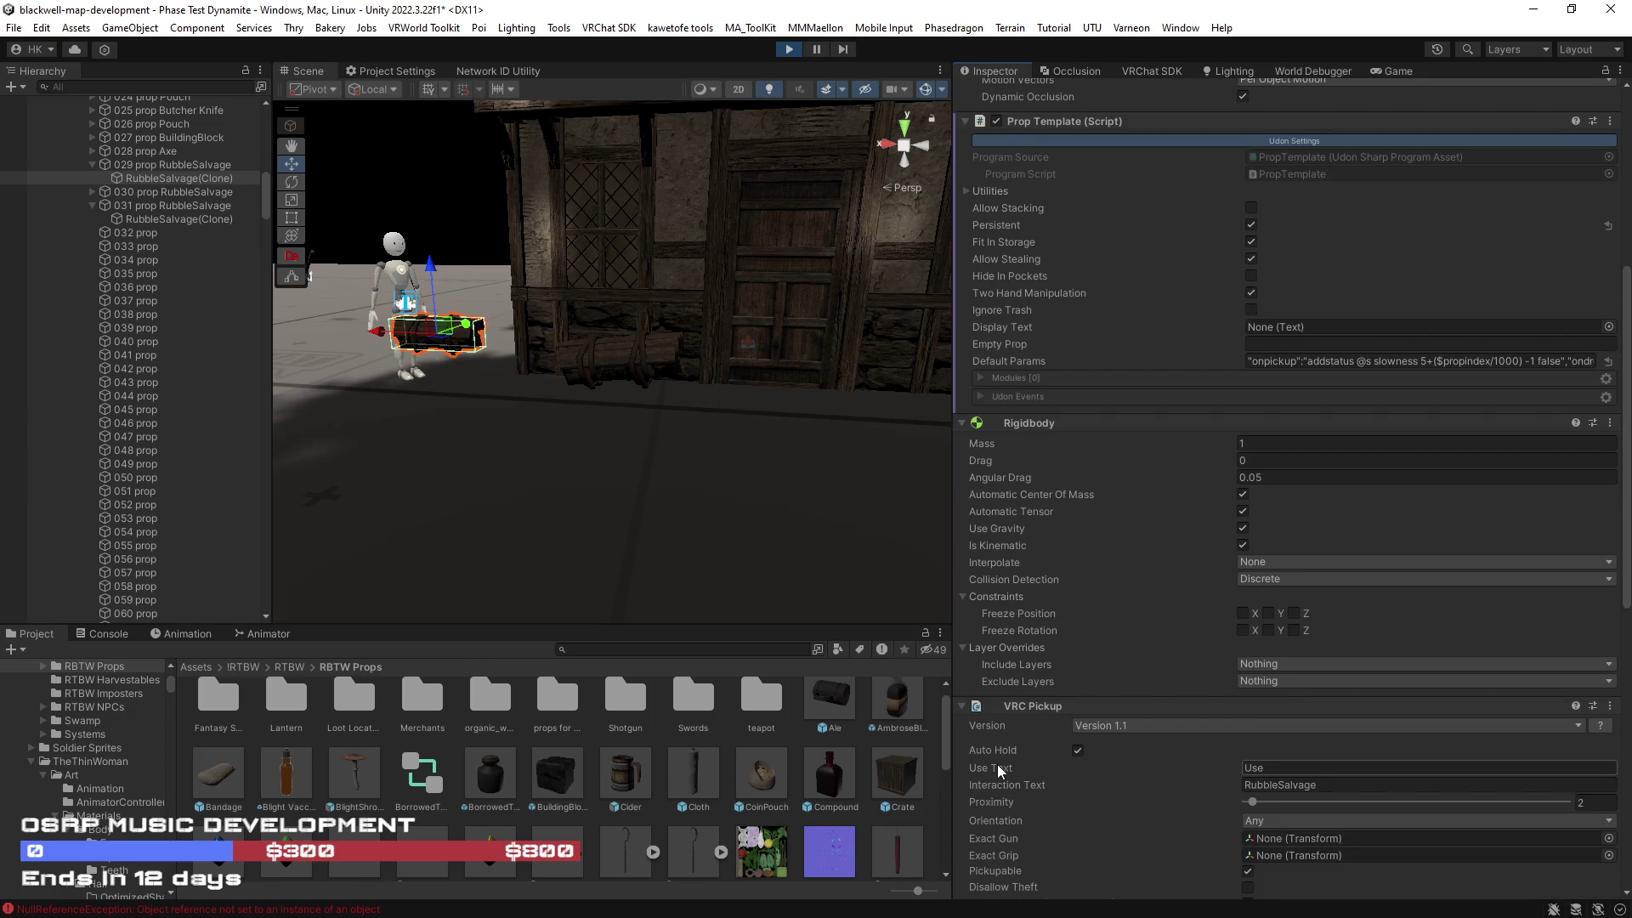
scroll(999, 765, down, 10)
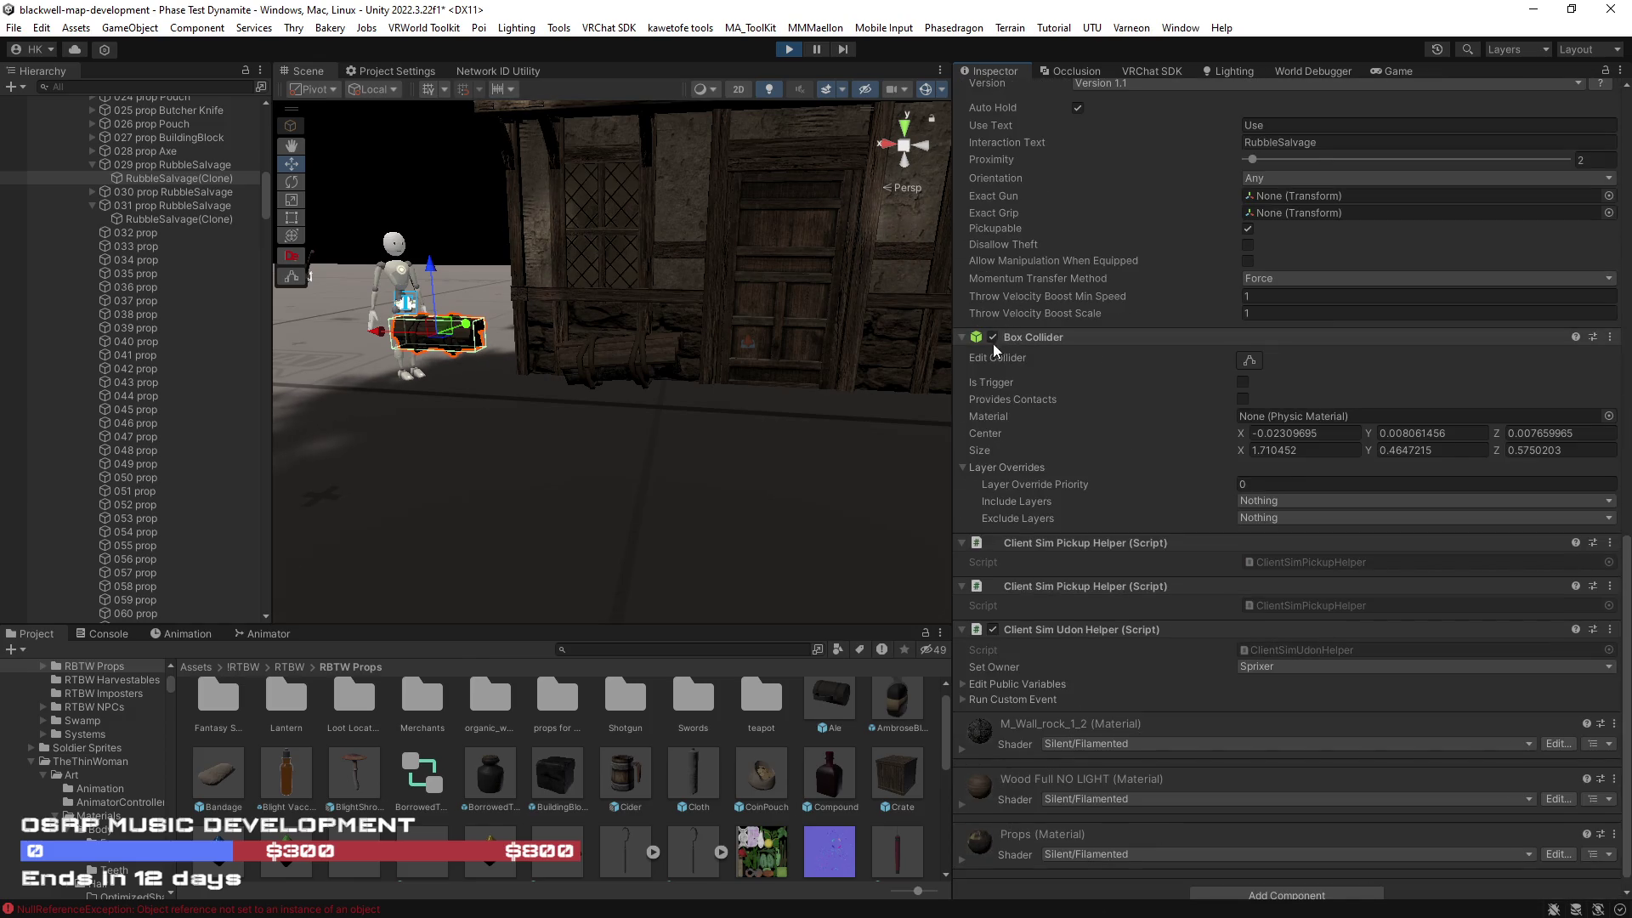
click(993, 337)
click(993, 337)
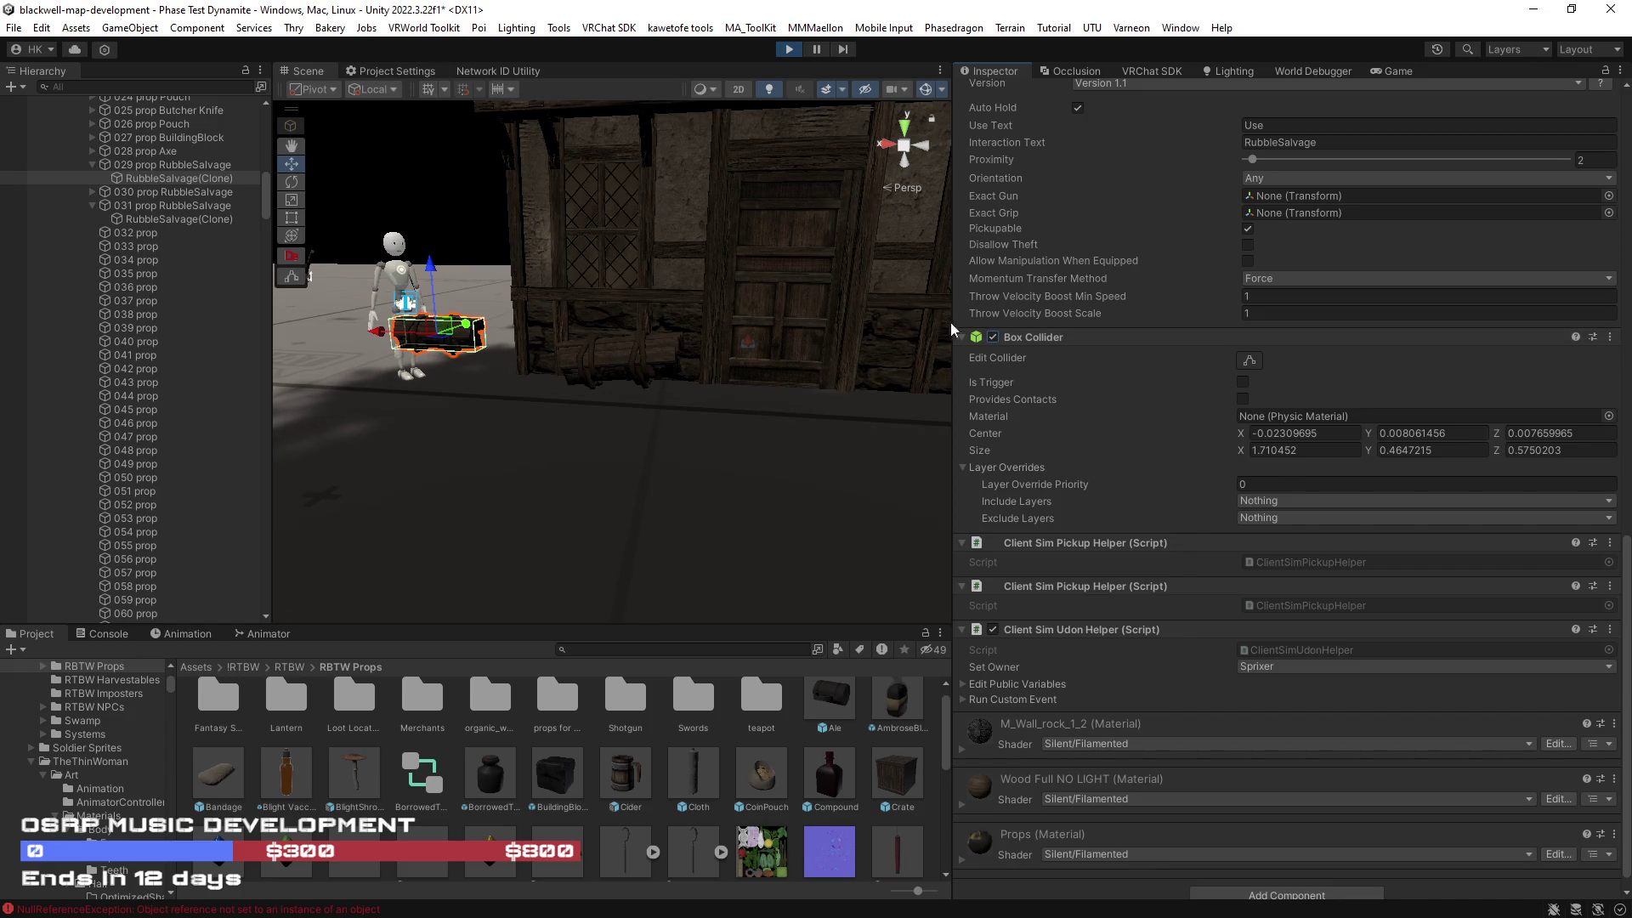
click(993, 337)
click(992, 338)
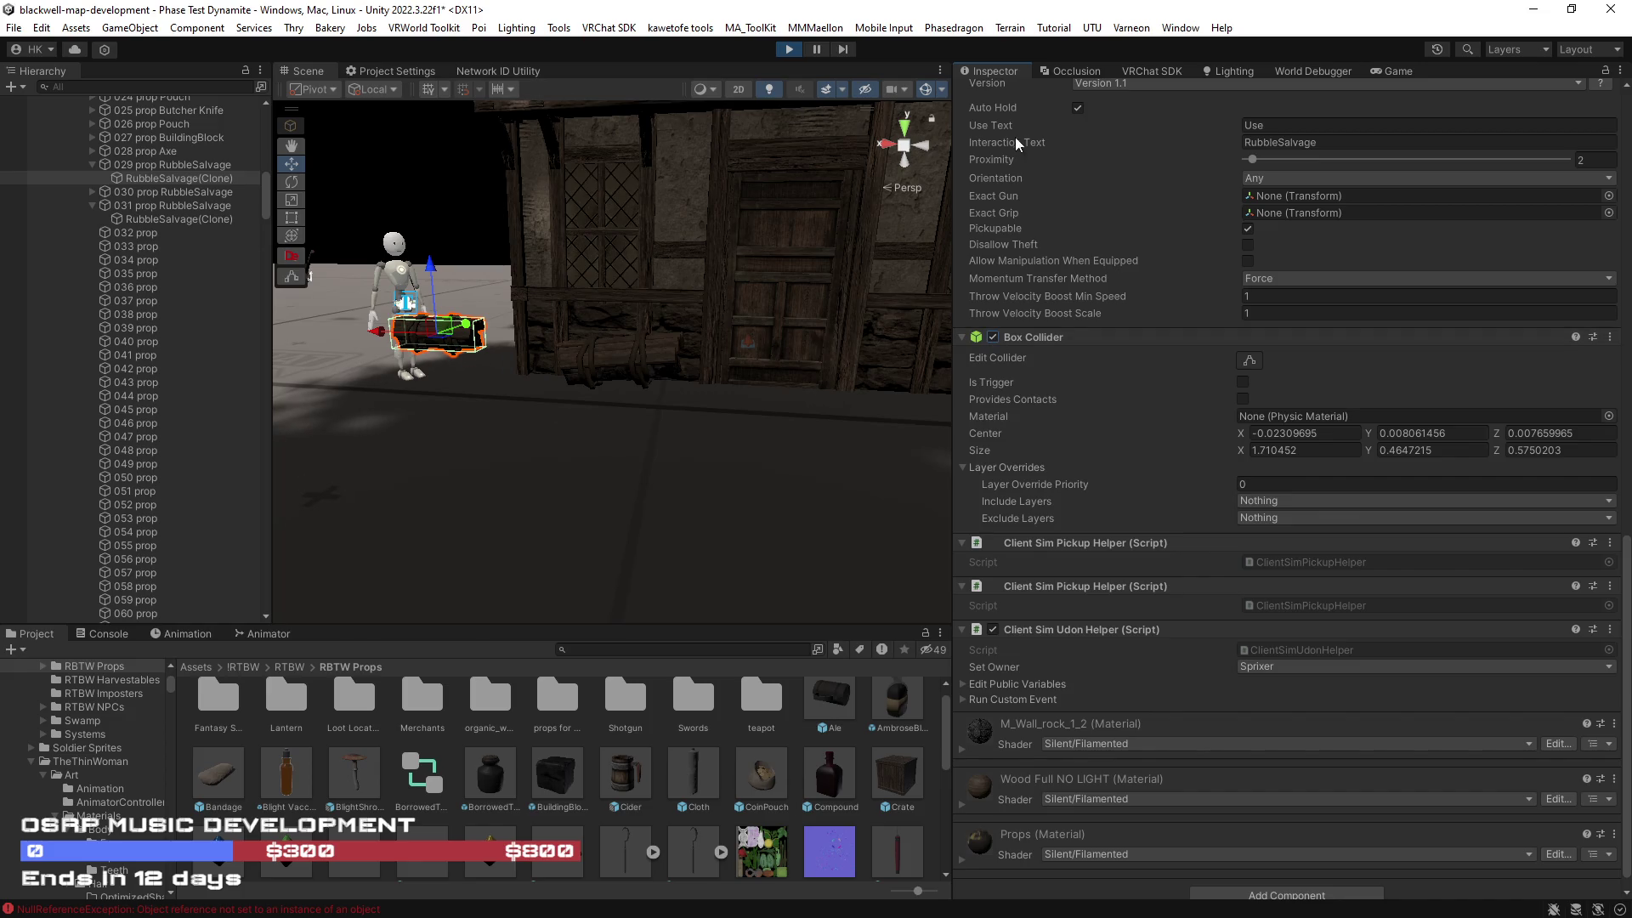
click(1370, 71)
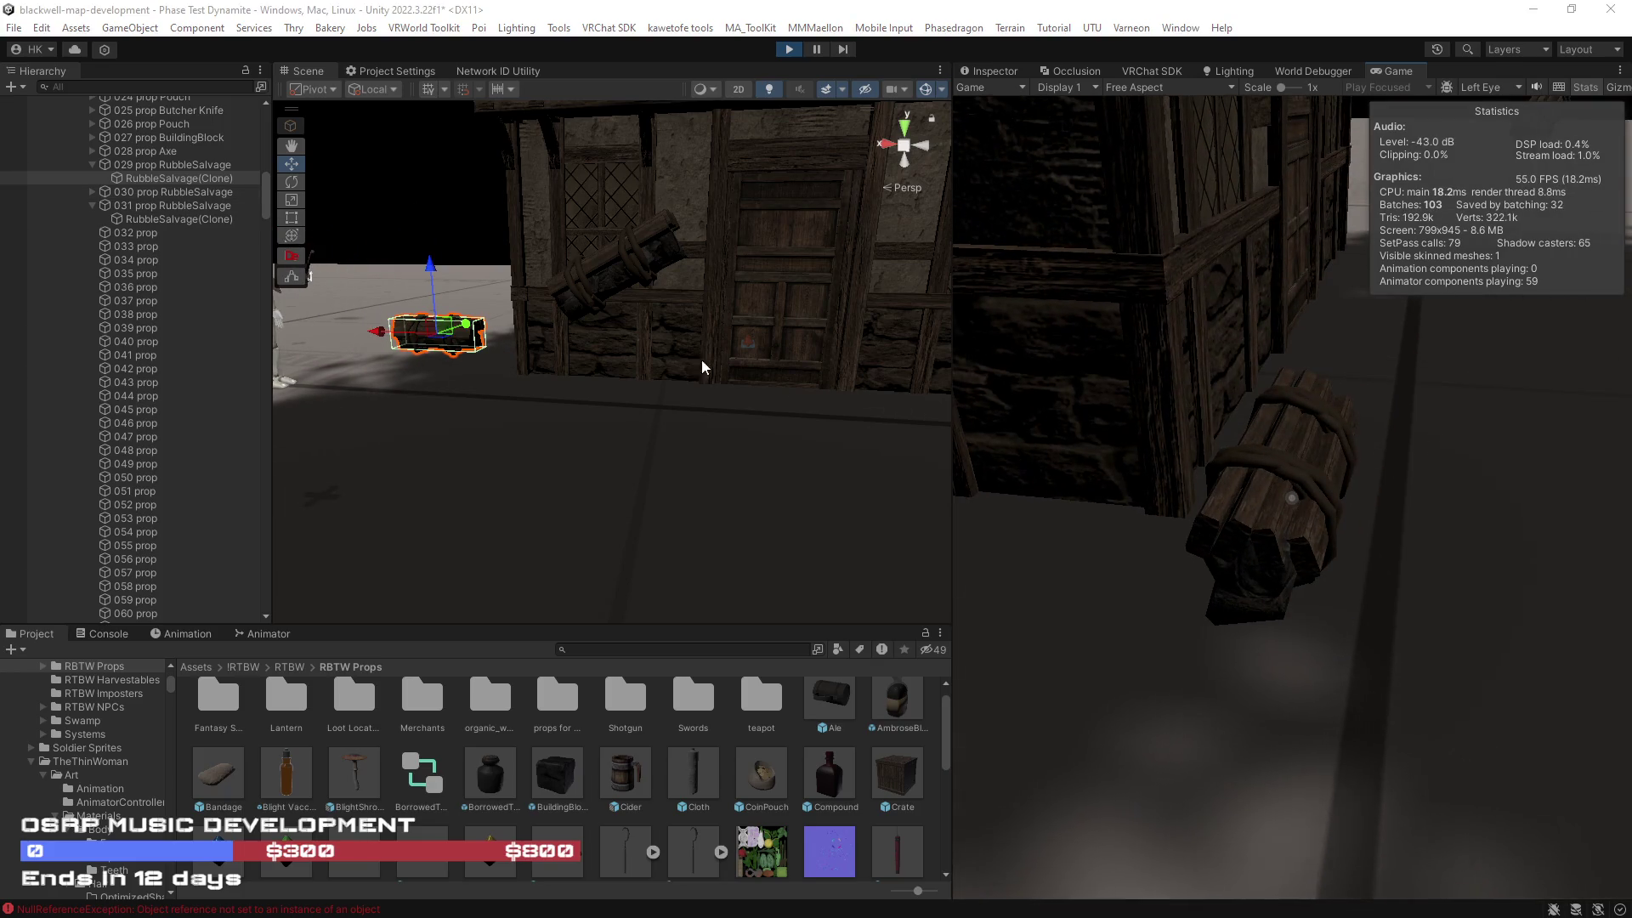
Step: Select 029 prop RubbleSalvage and walk the avatar along the building wall
click(153, 165)
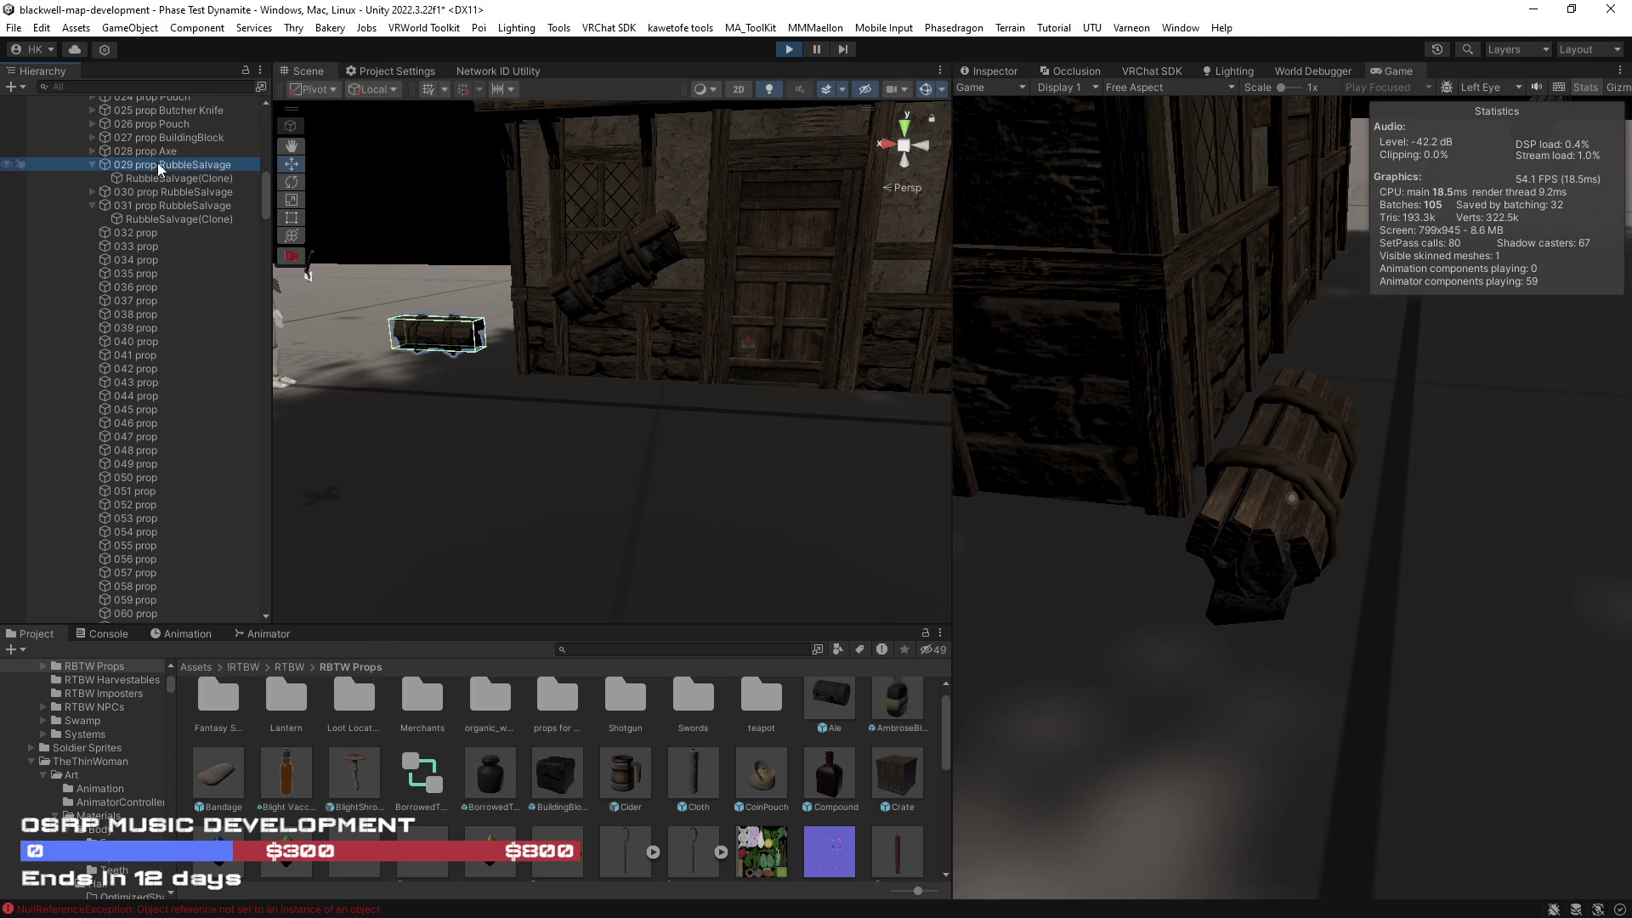
drag(681, 411, 717, 463)
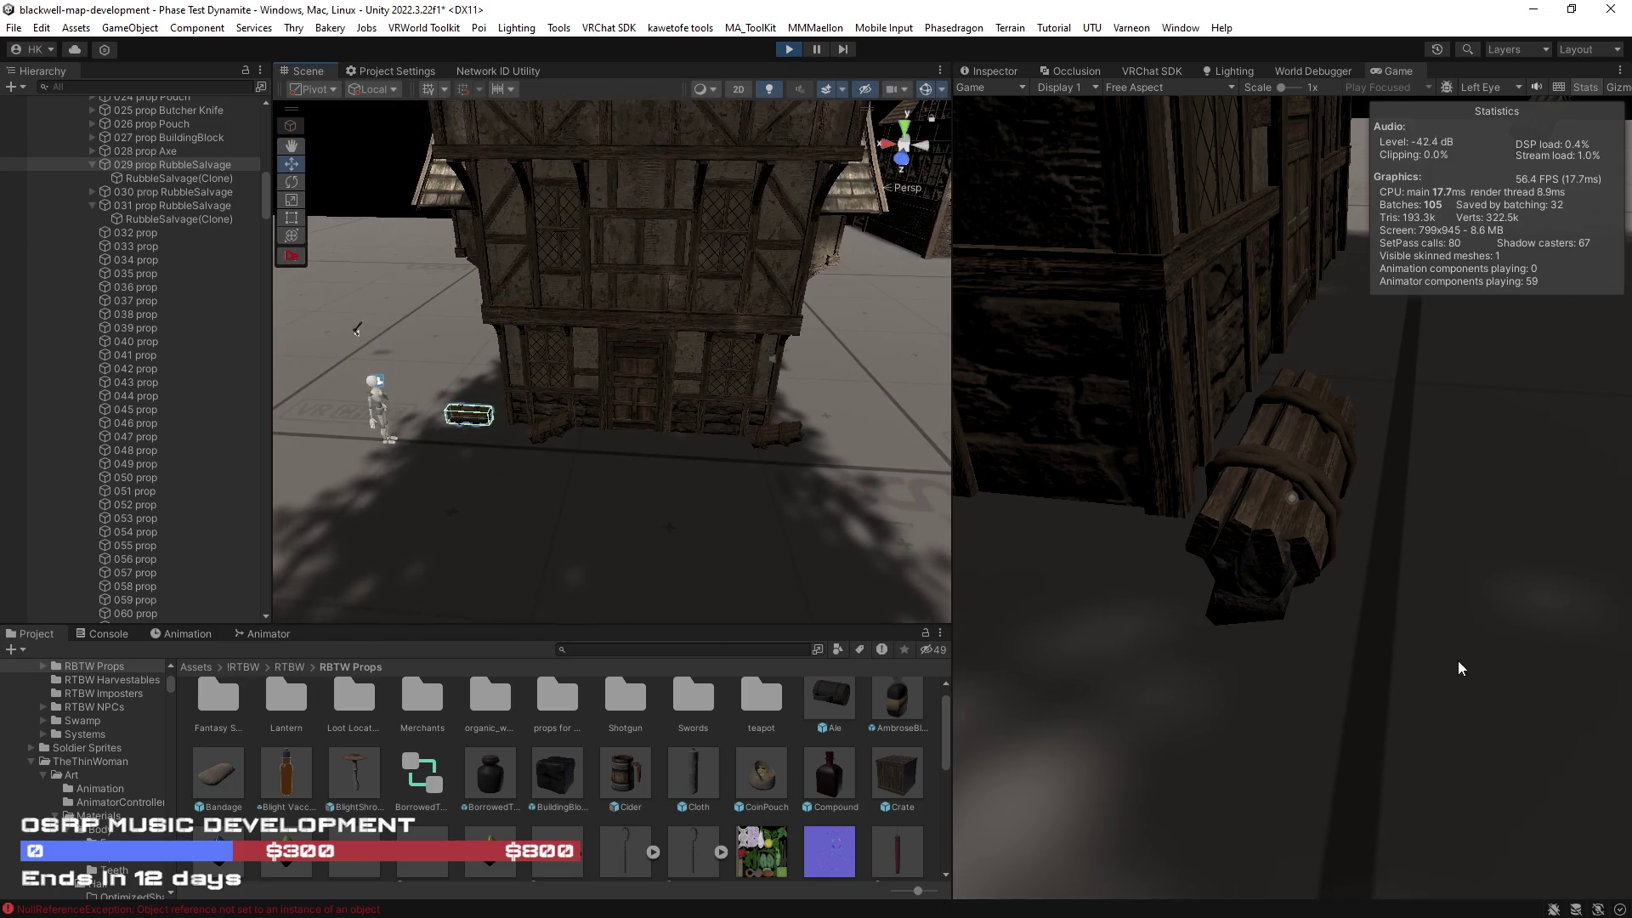
key(w)
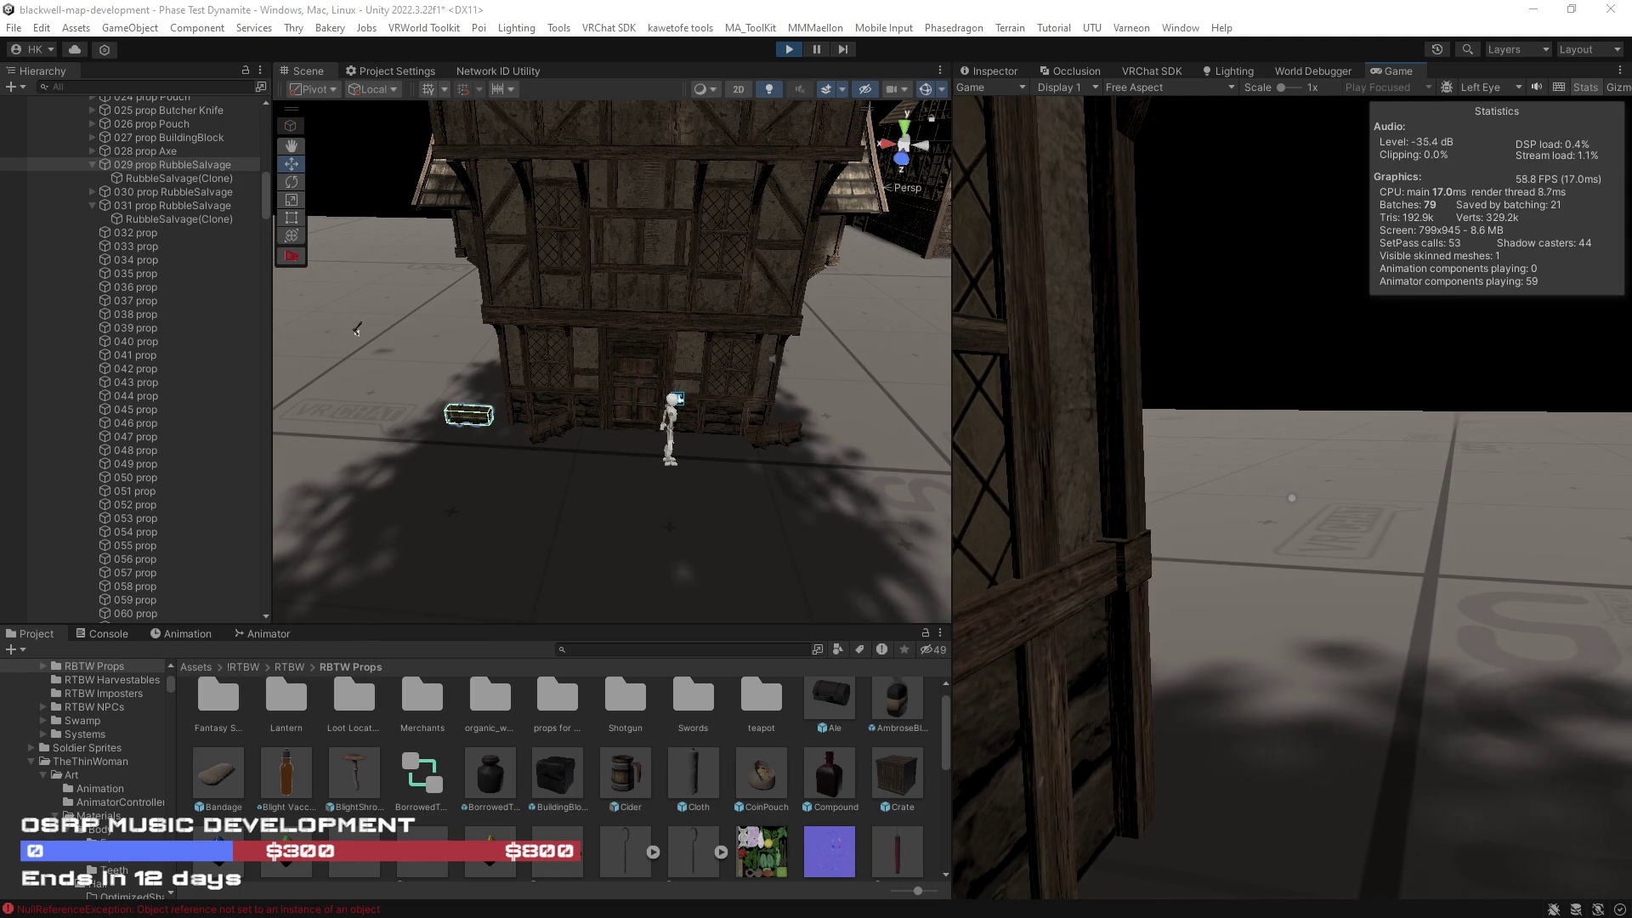
key(w)
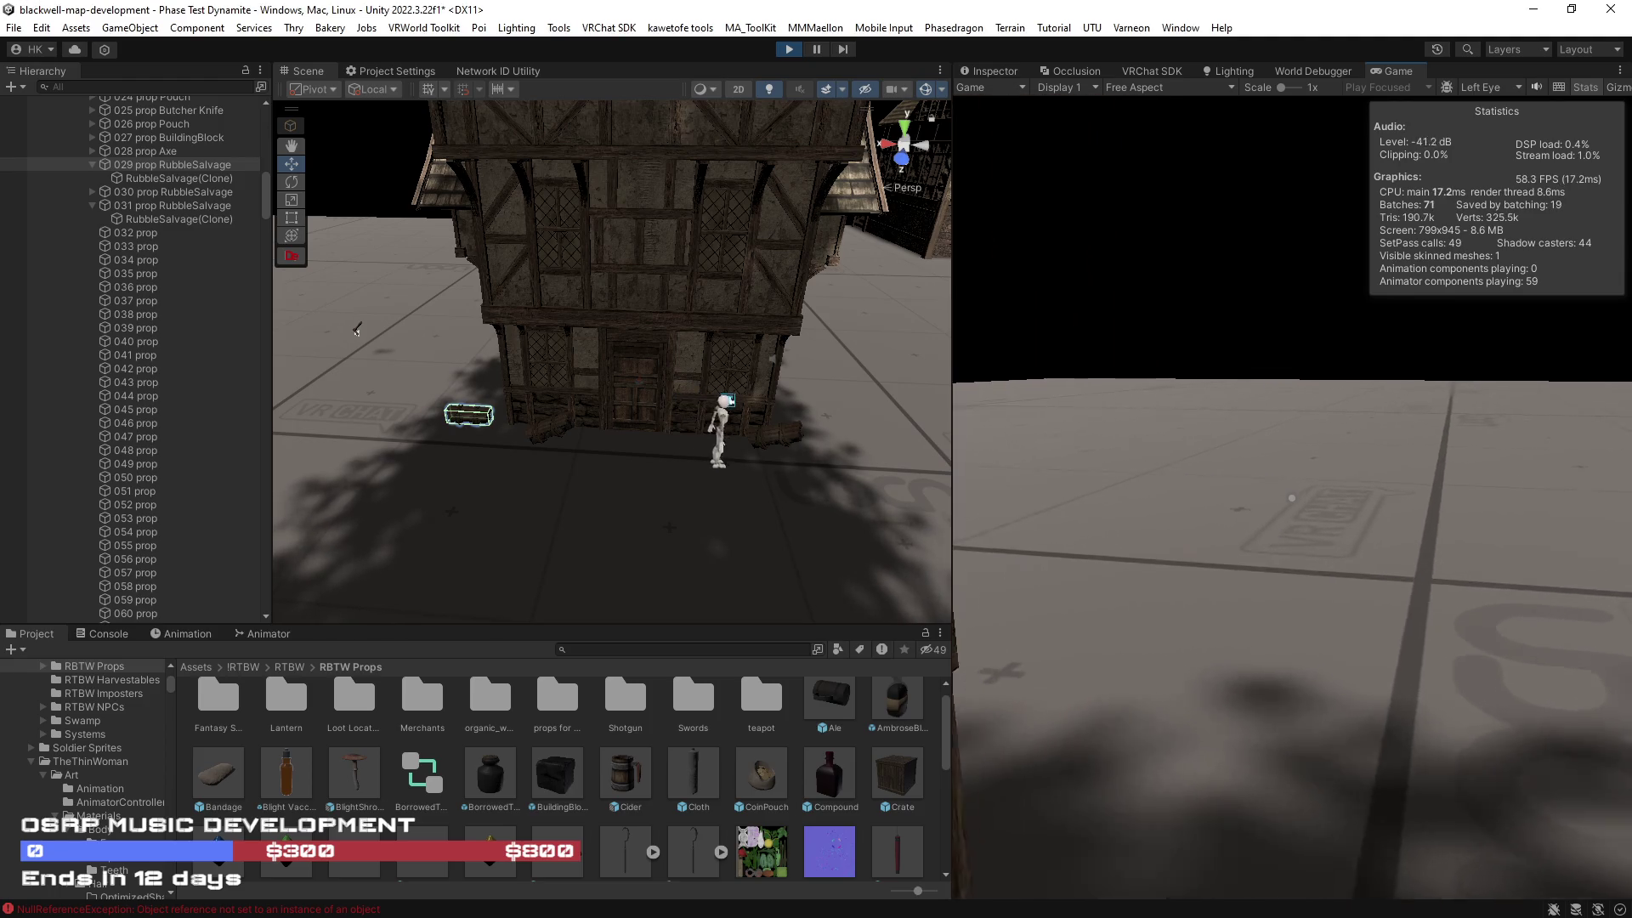
key(w)
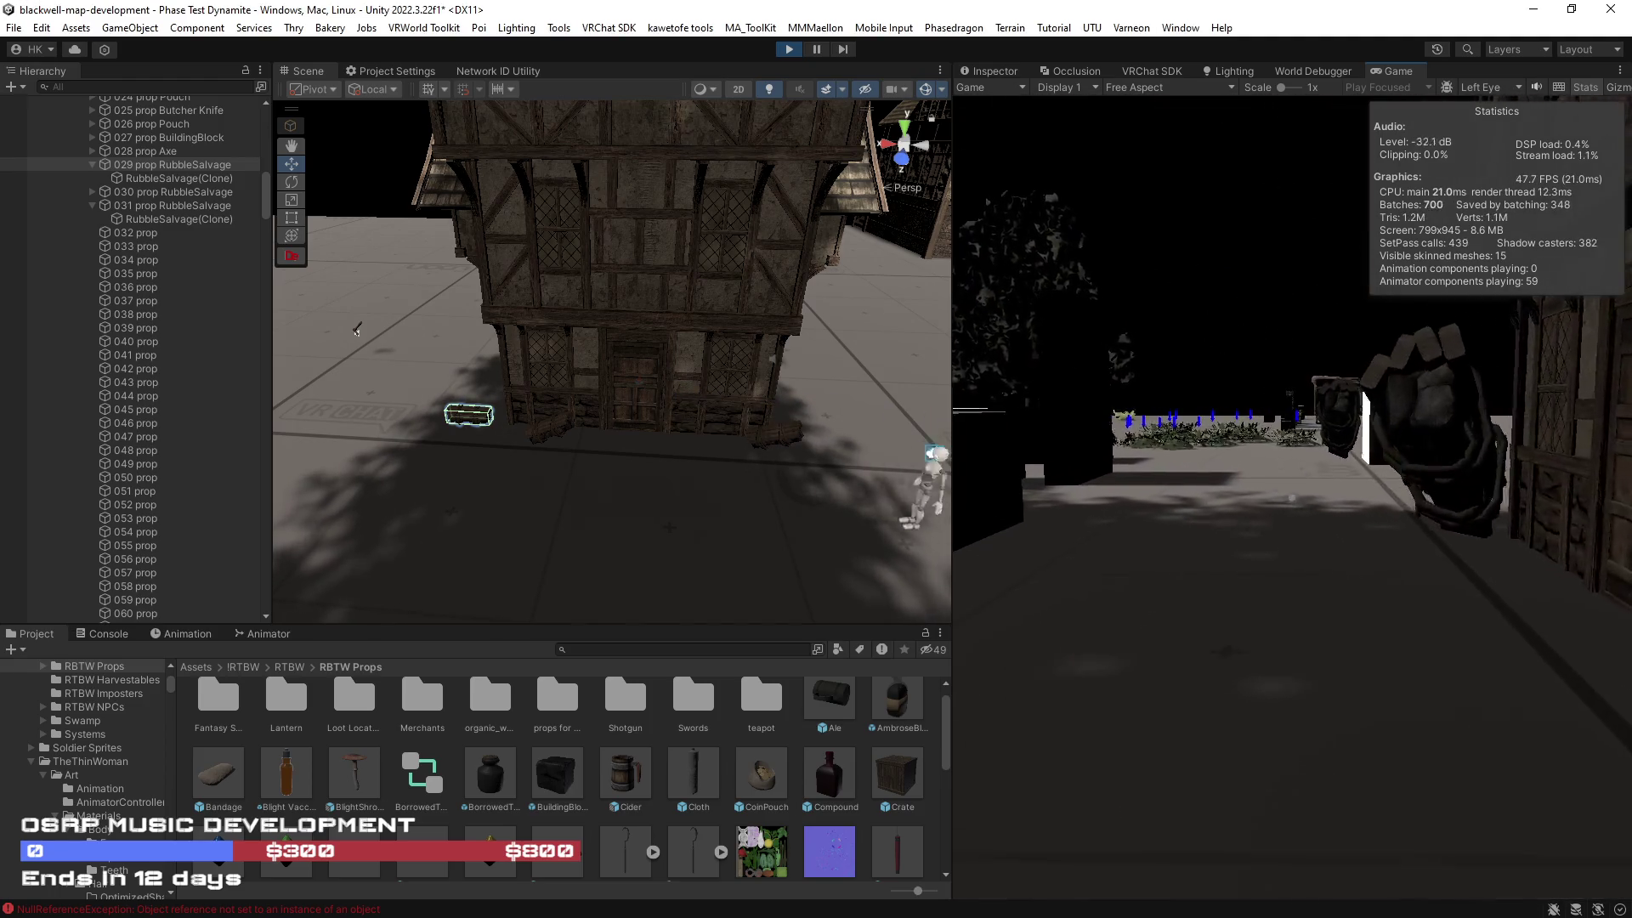
key(w)
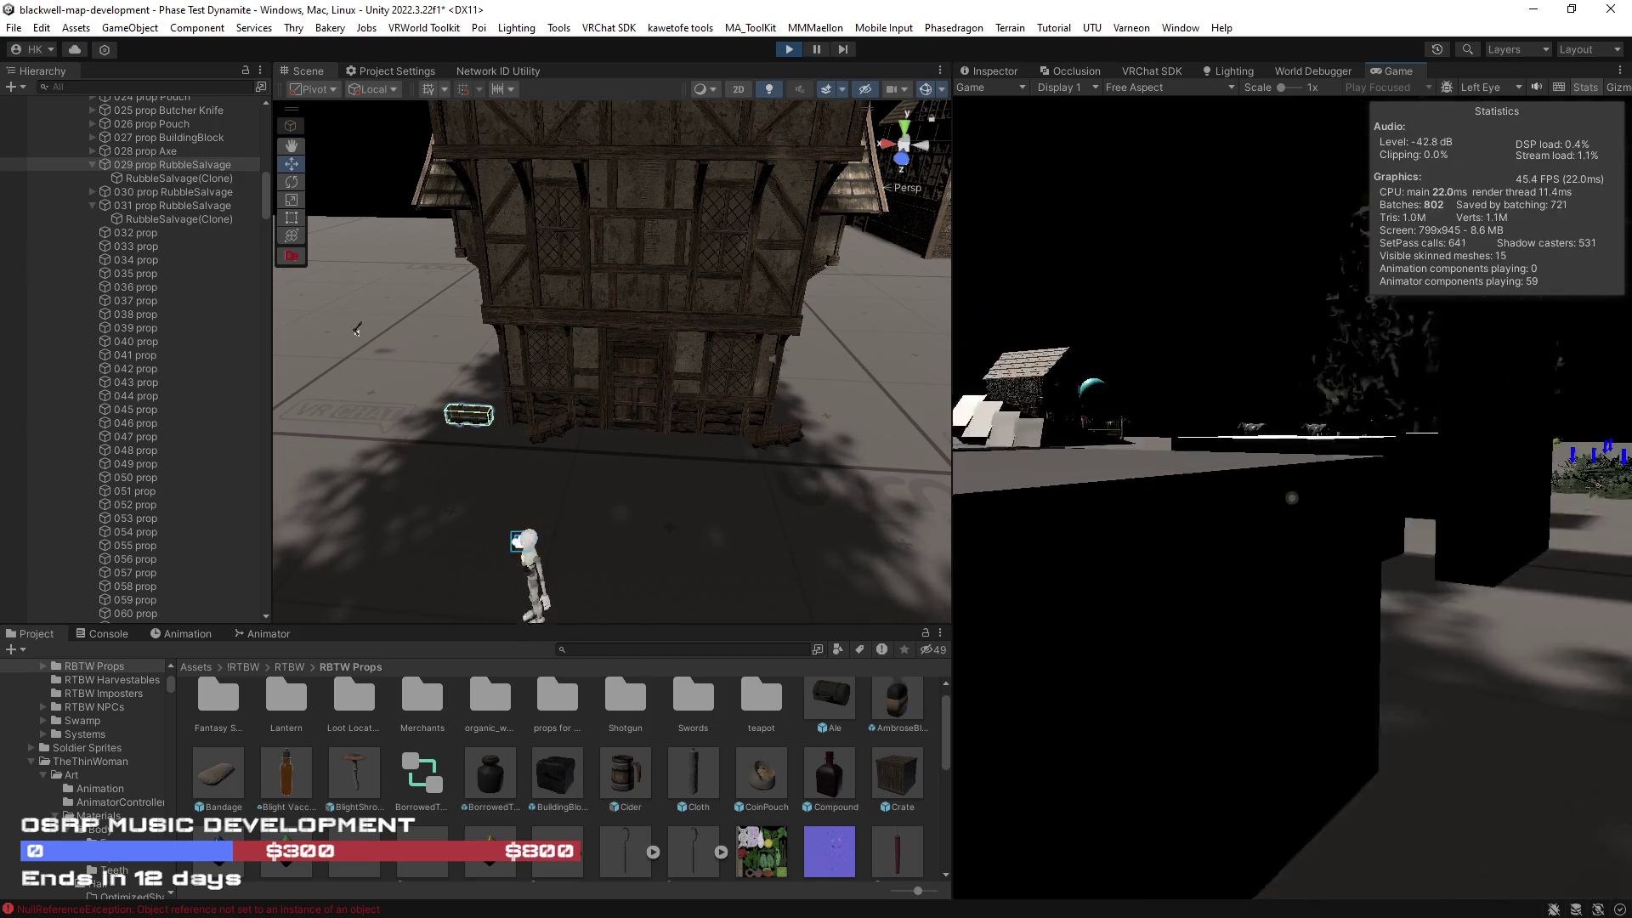
Step: Walk up to the axe and pick it up
key(w)
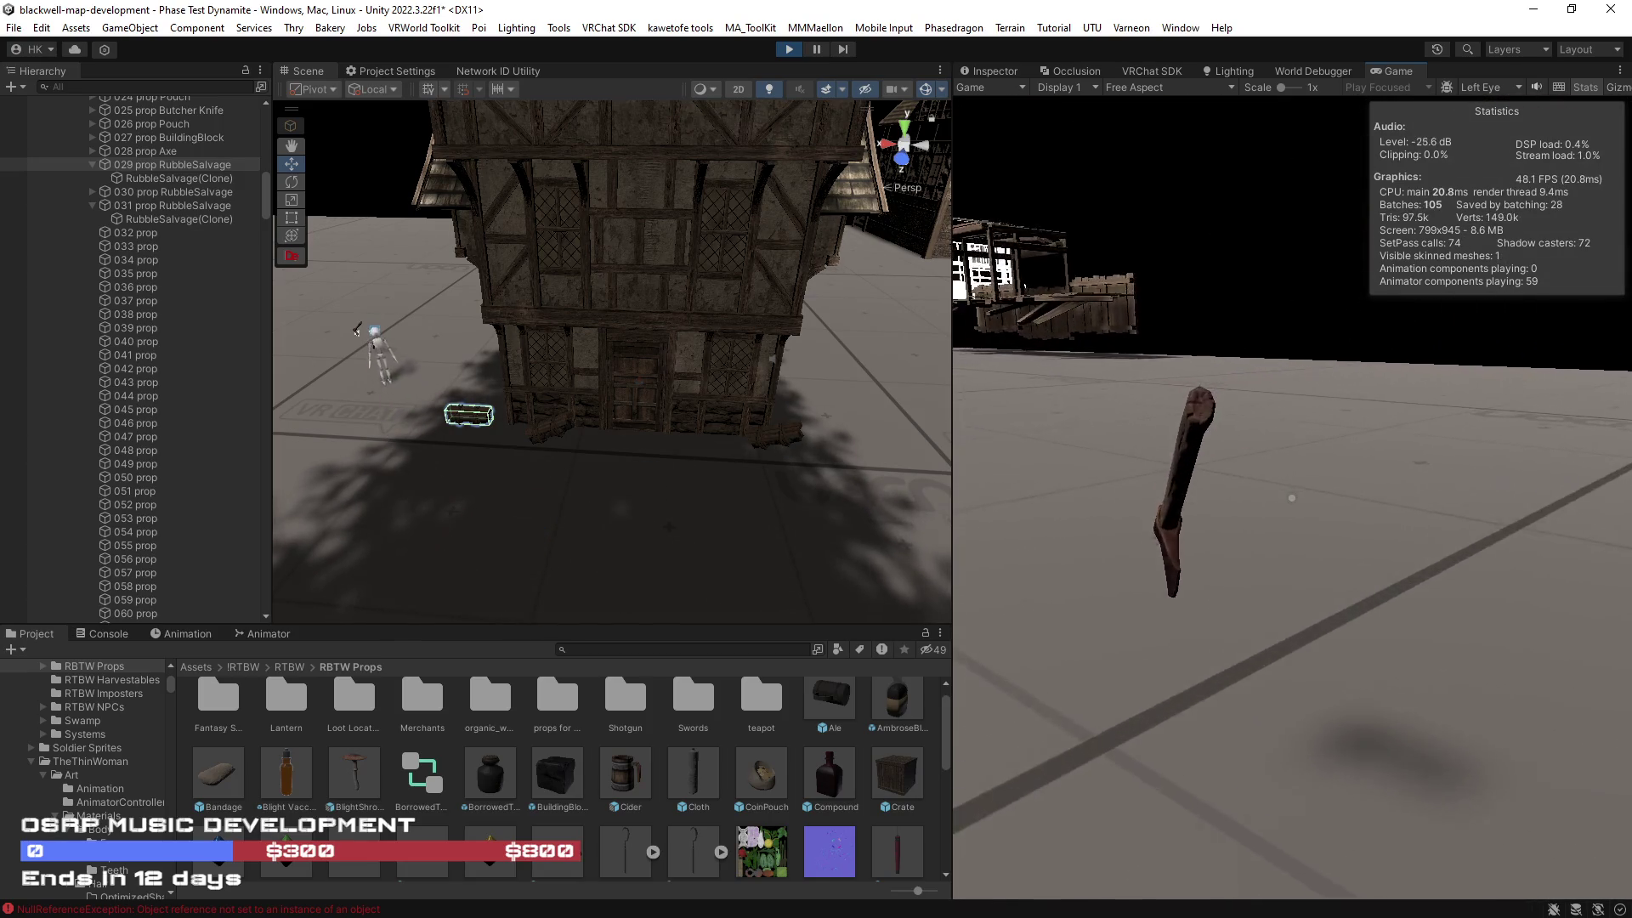
click(1292, 498)
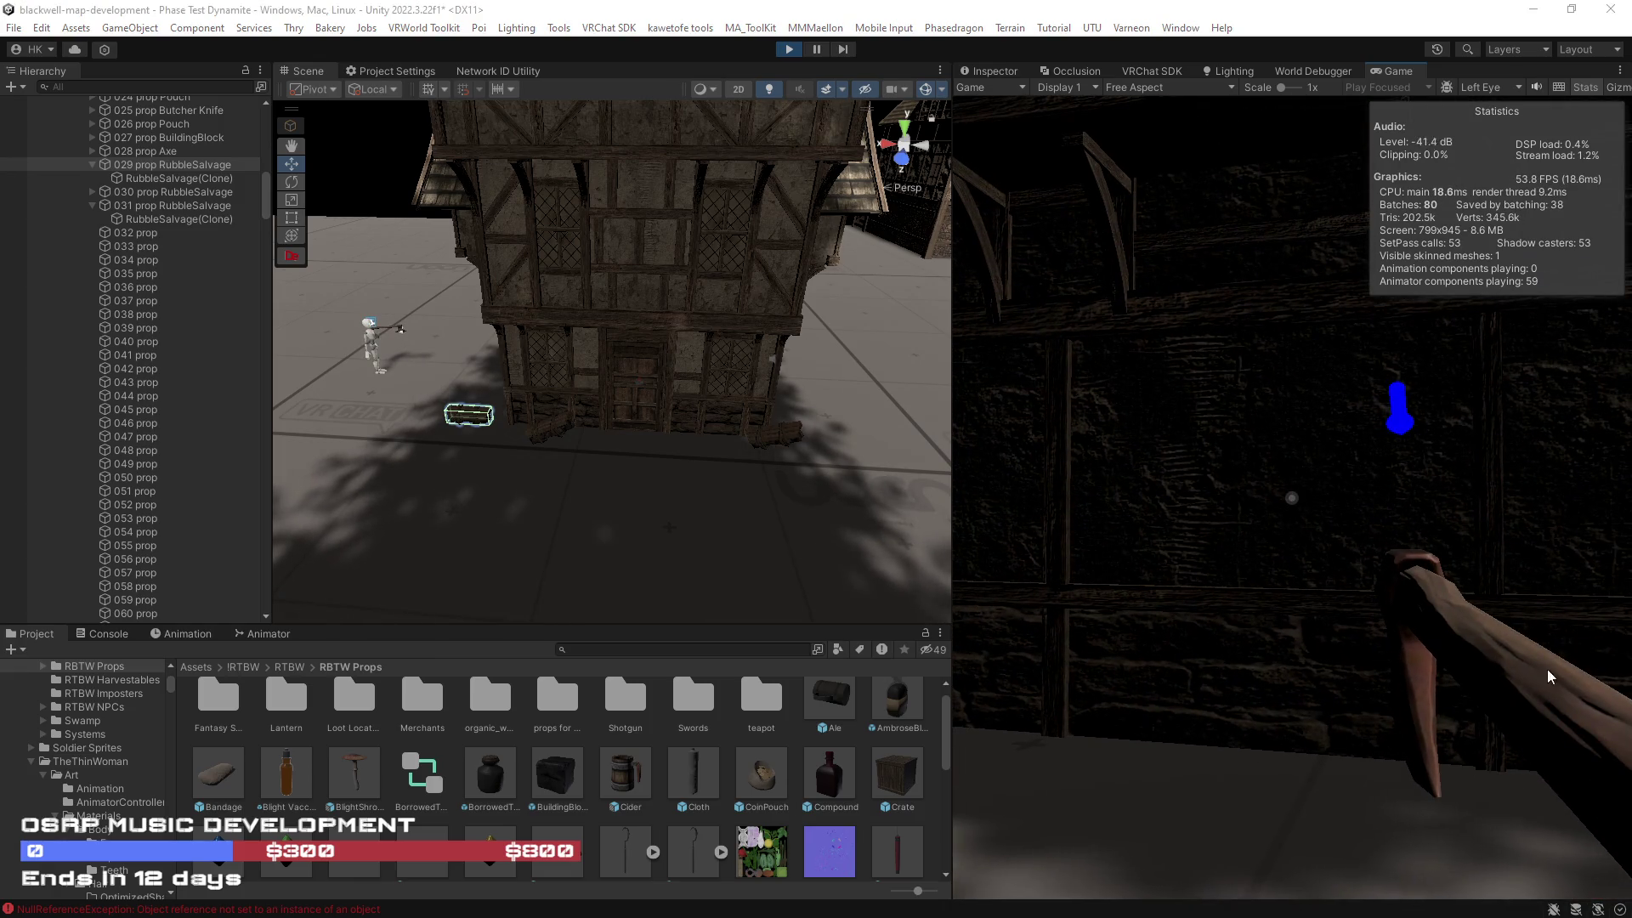
key(w)
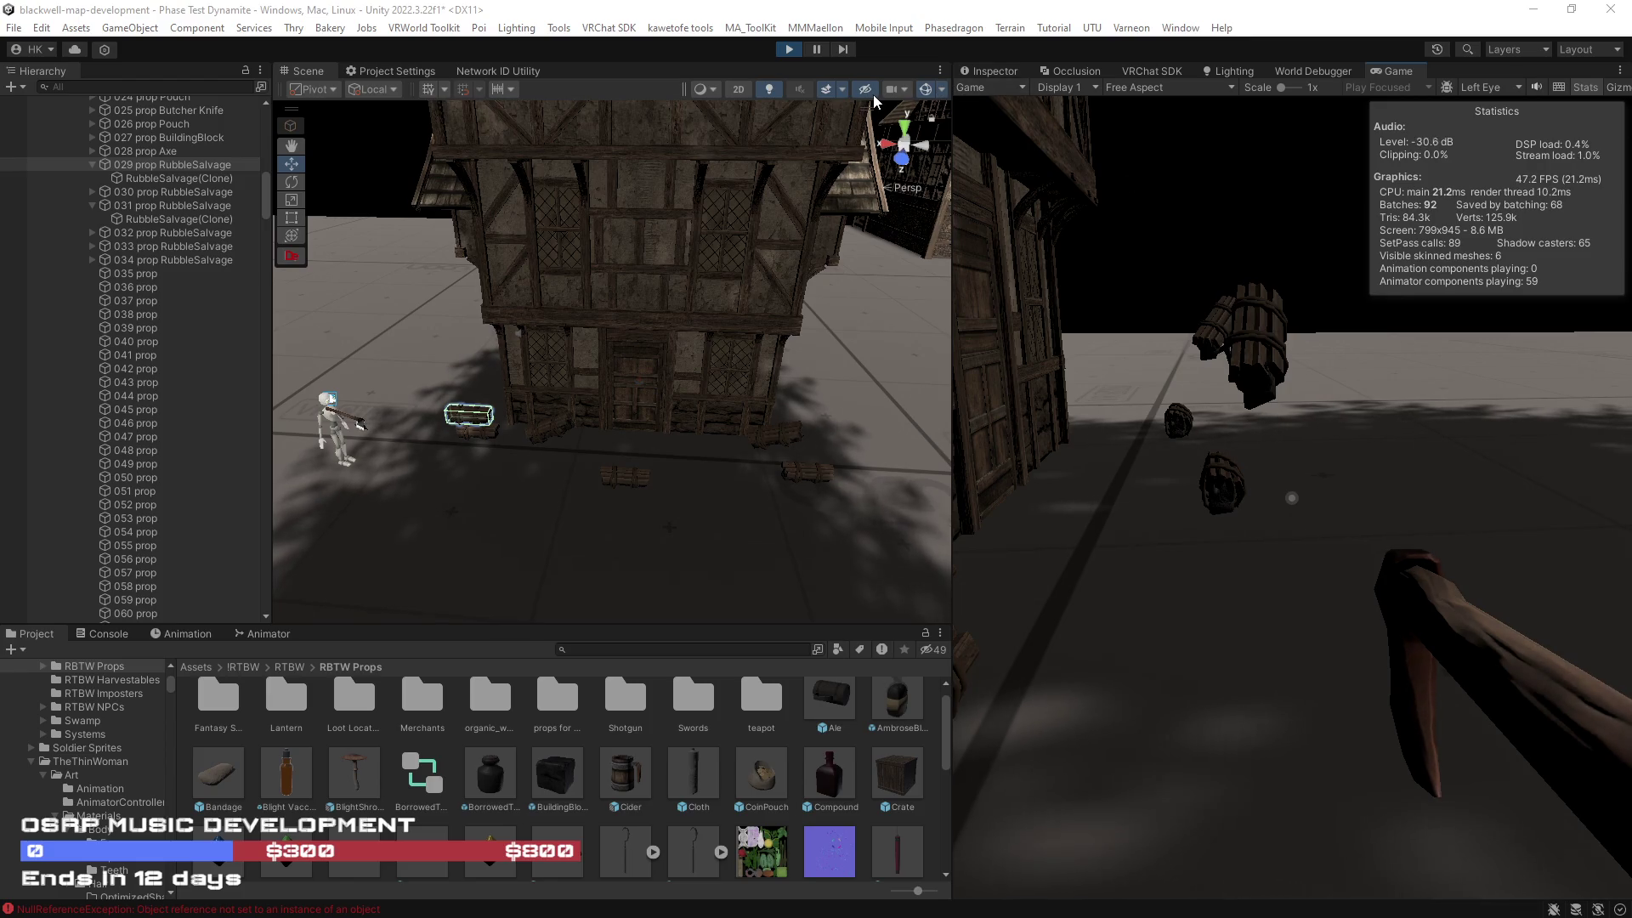
scroll(167, 175, up, 5)
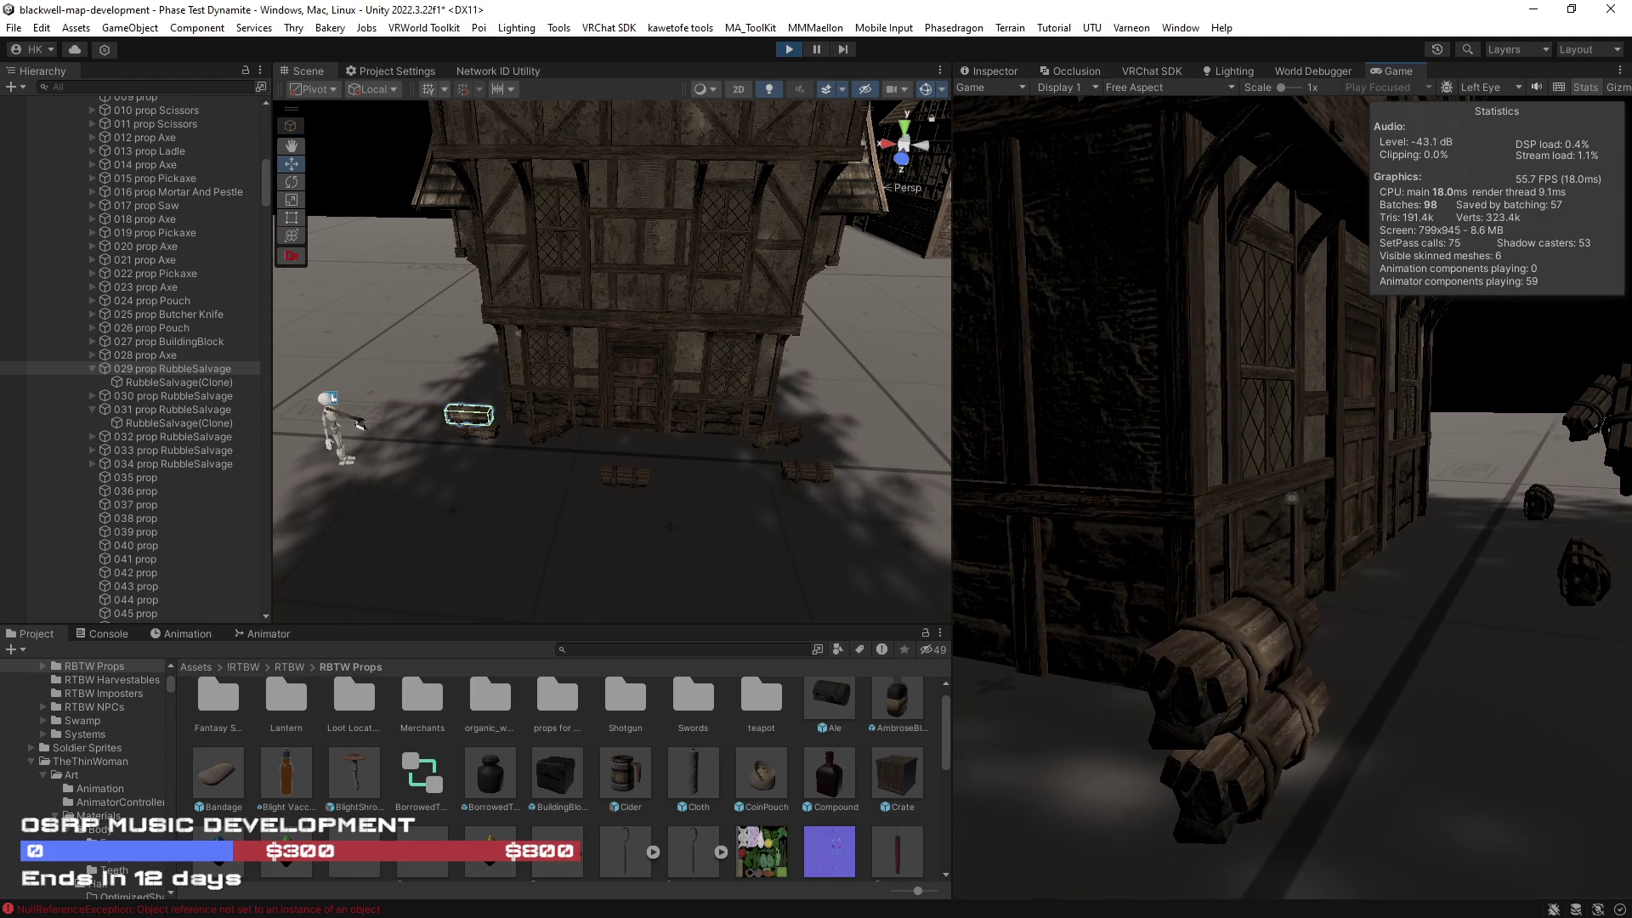
click(992, 73)
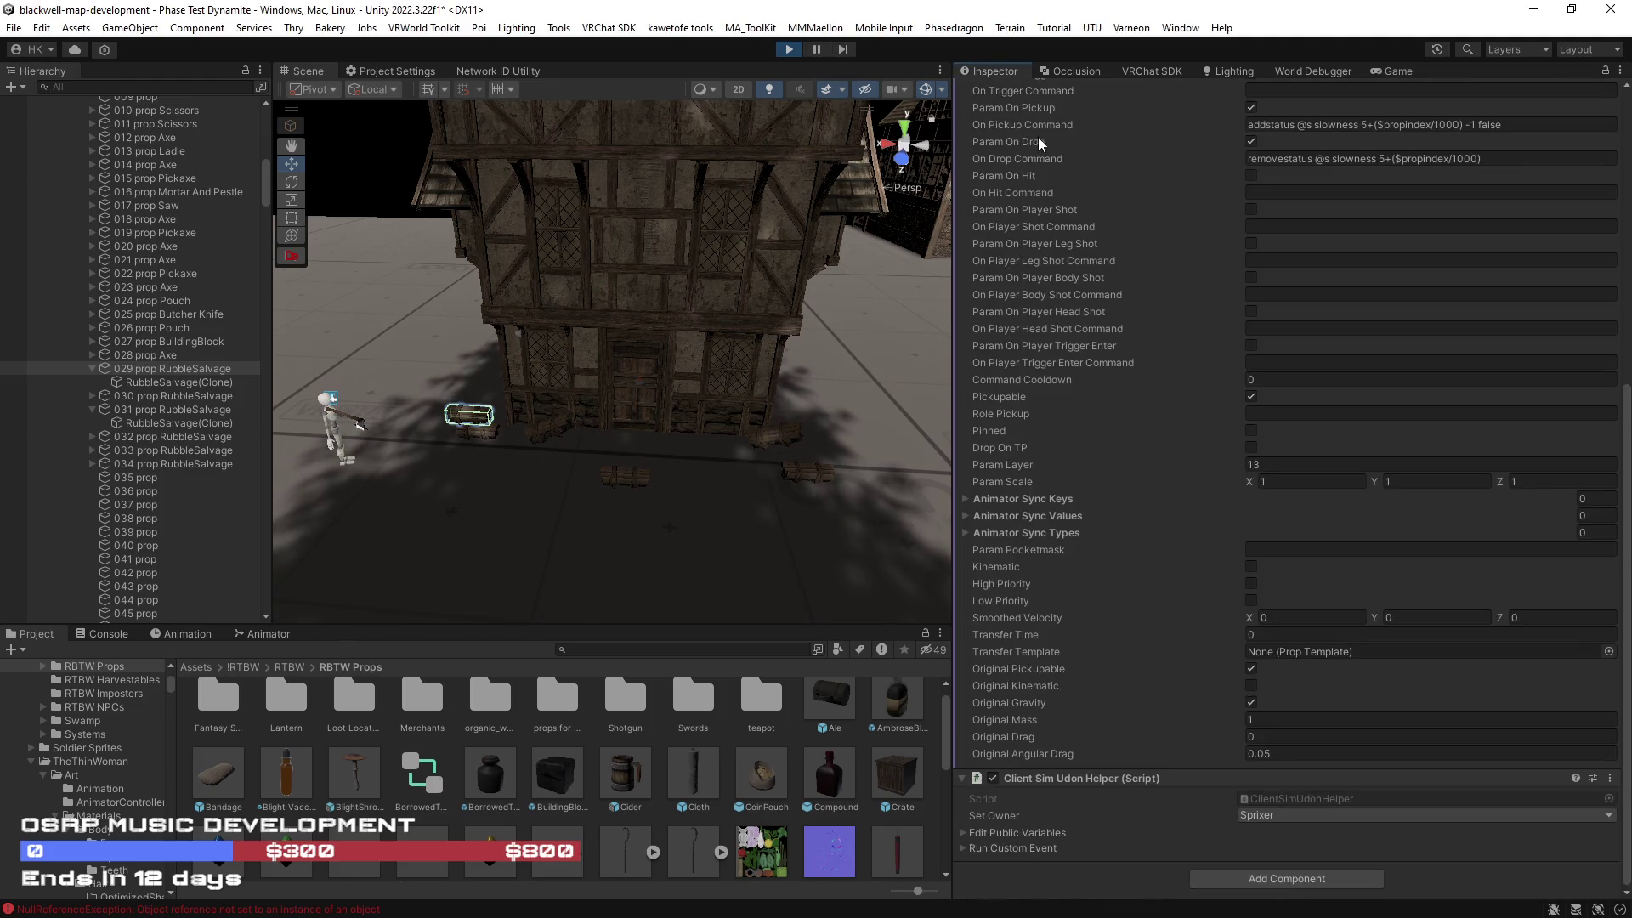
scroll(1154, 584, up, 5)
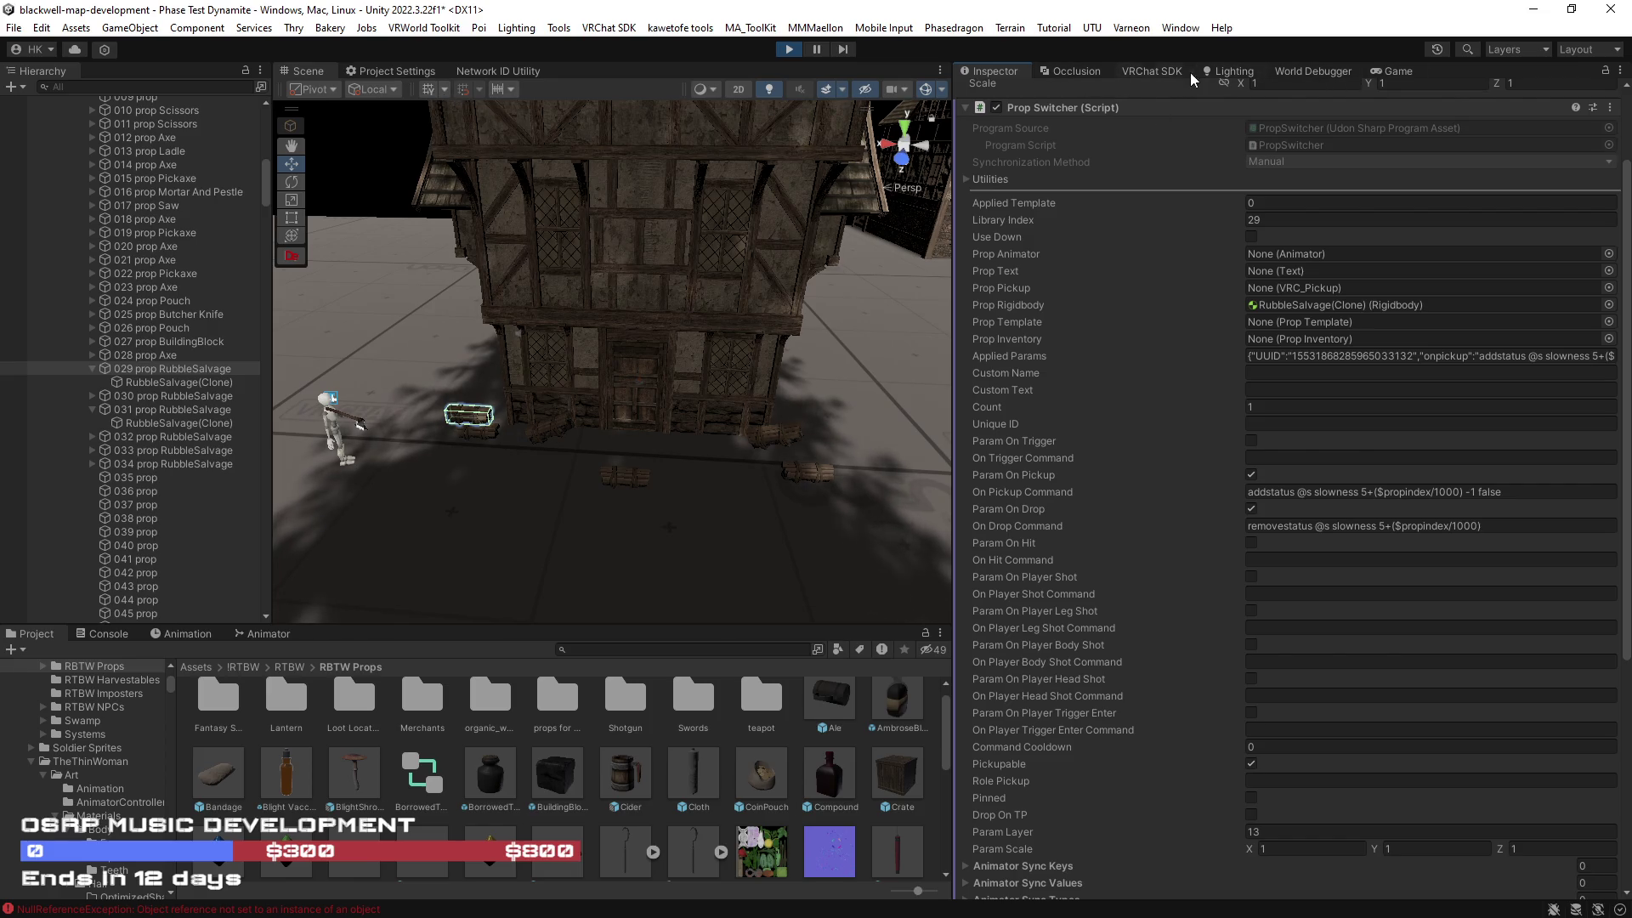
click(1379, 73)
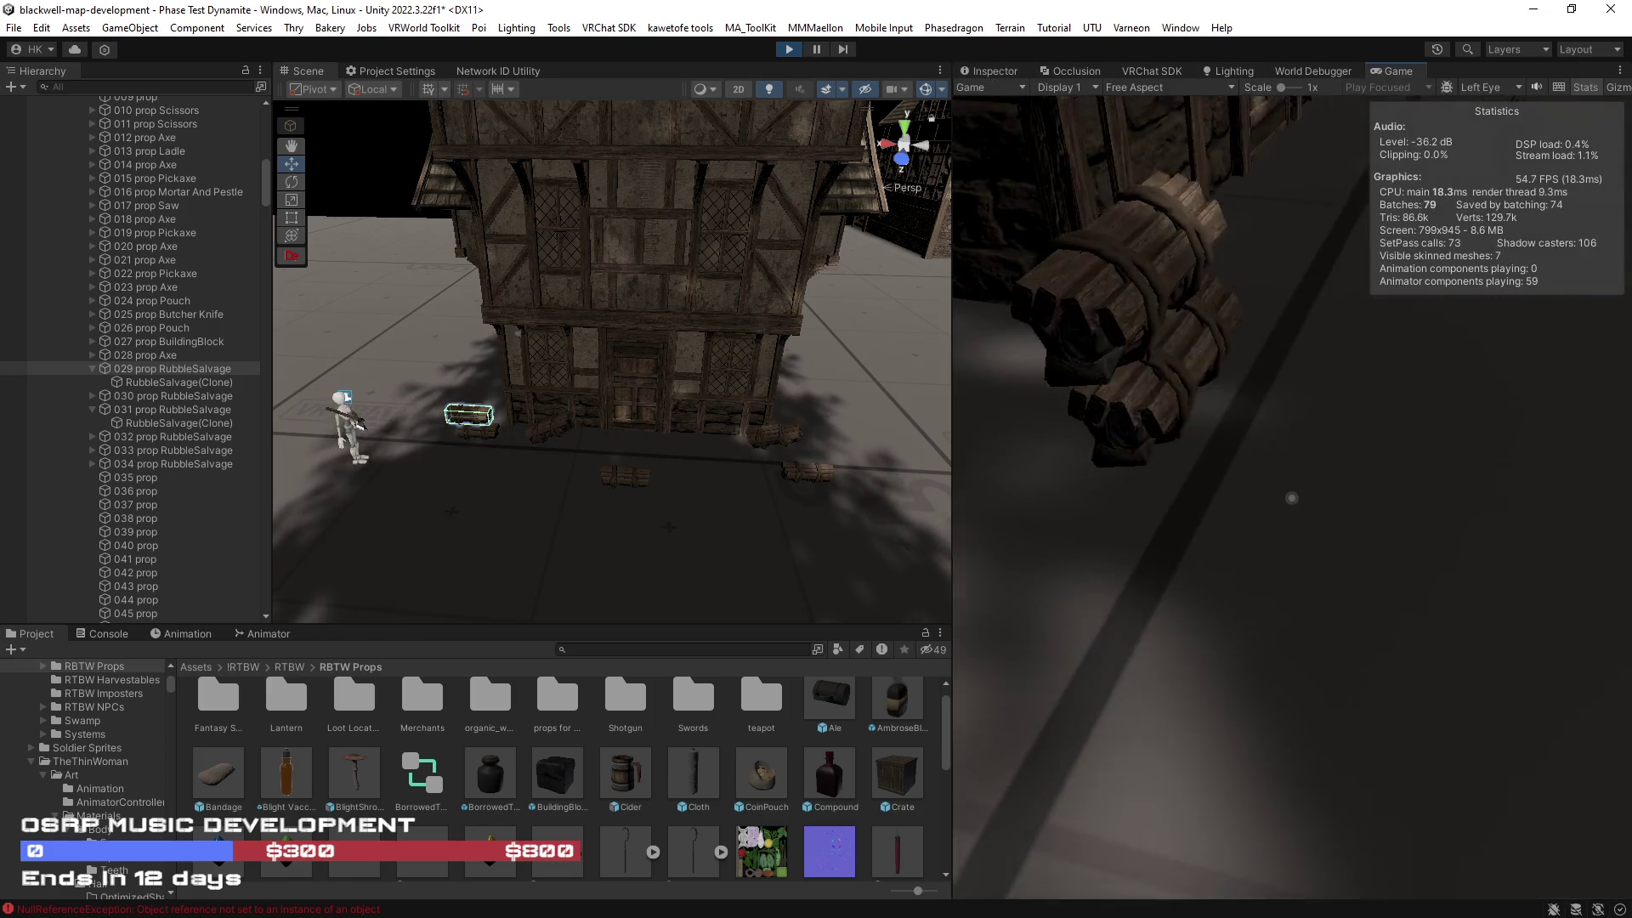
Step: Carry a rubble bundle, exit play mode, and dock the Game tab beside Scene
key(w)
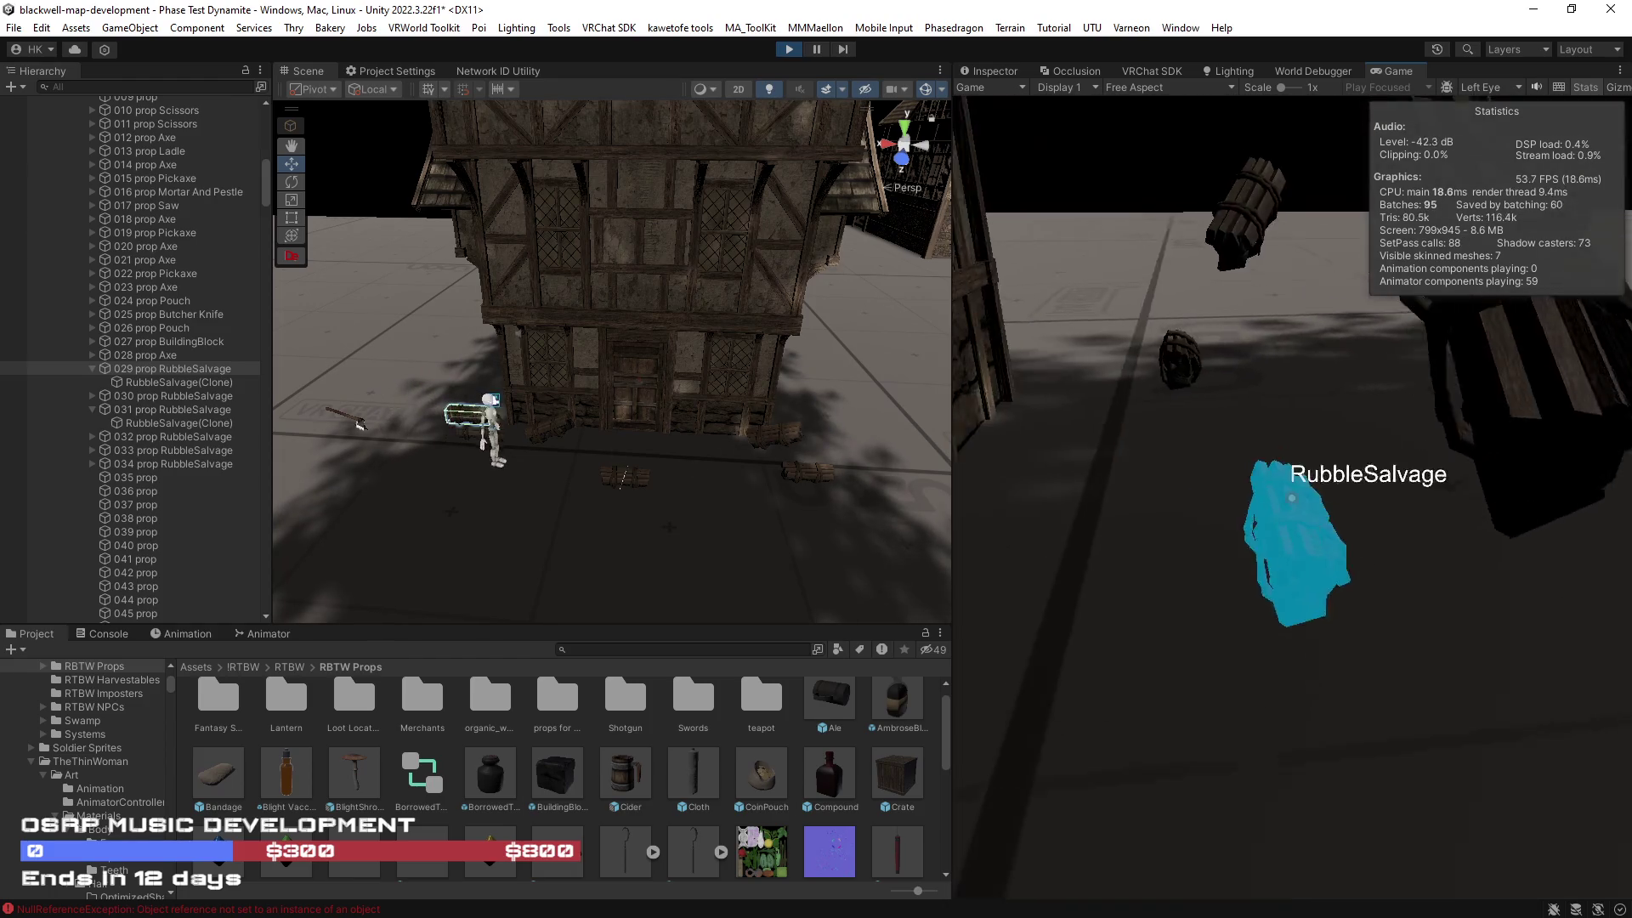
key(w)
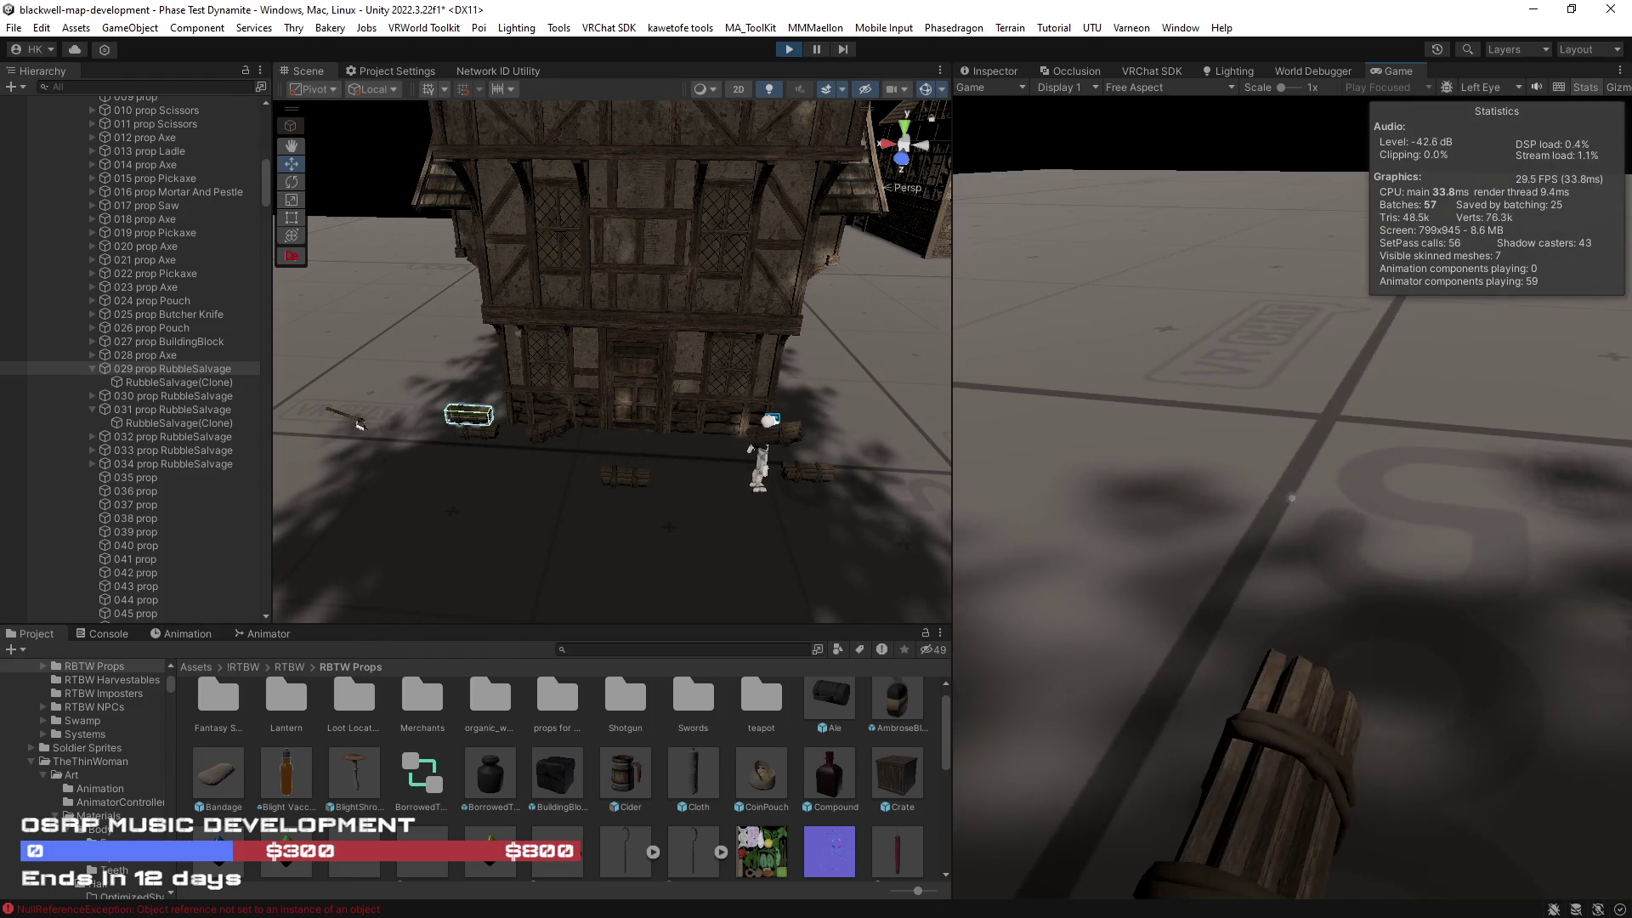
click(789, 48)
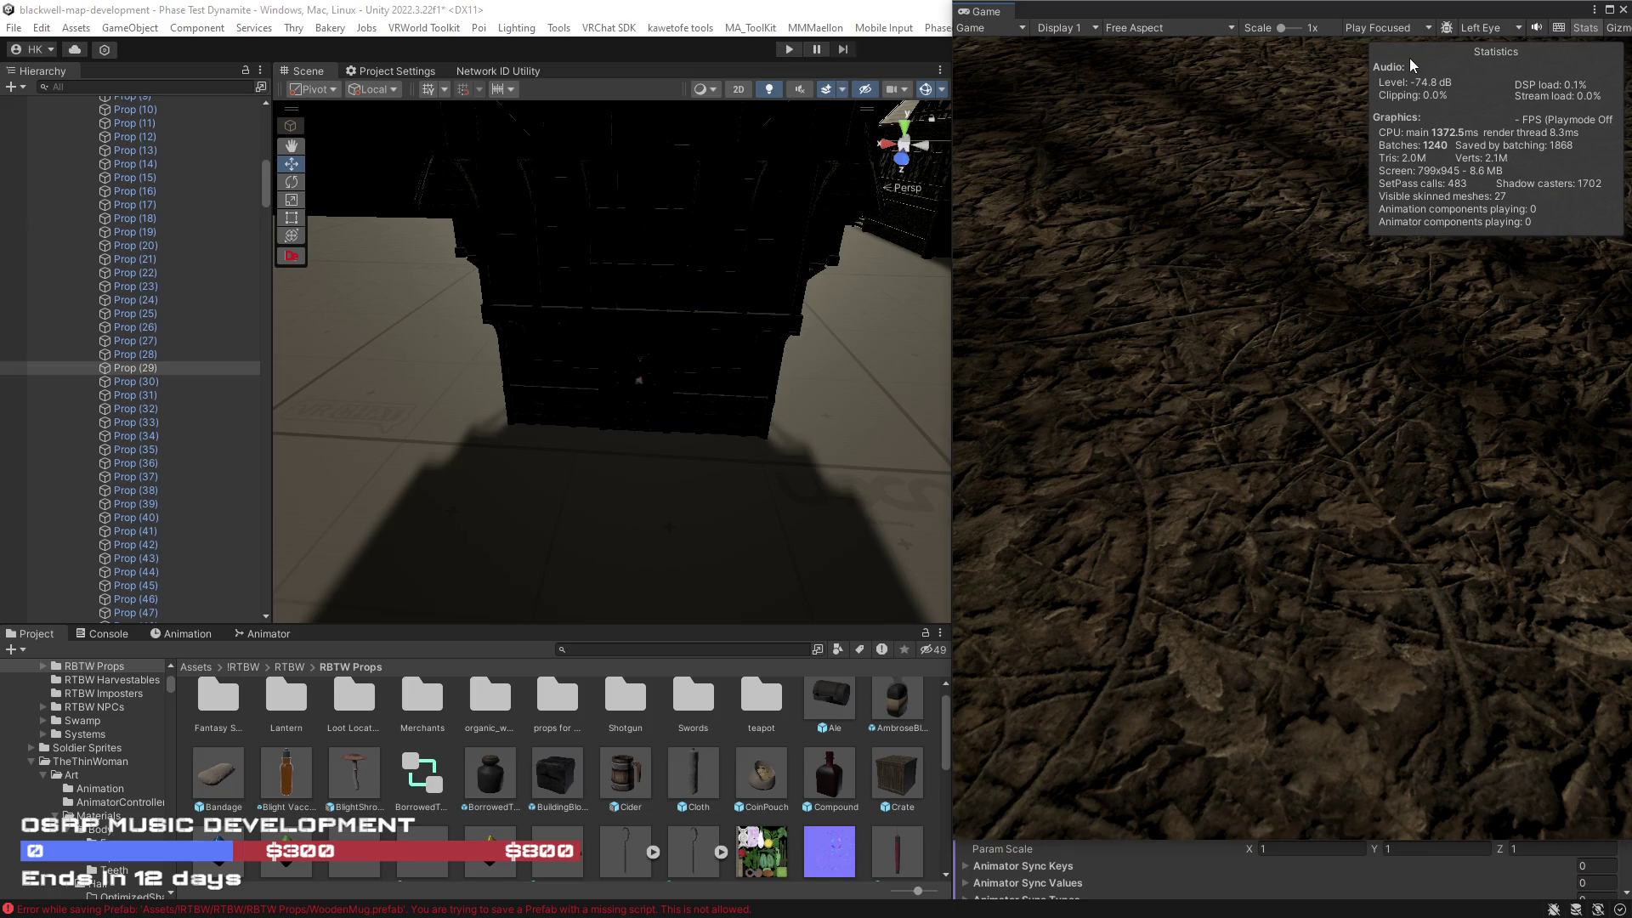
mouse_move(977, 10)
mouse_down()
mouse_move(595, 68)
mouse_move(354, 66)
mouse_up()
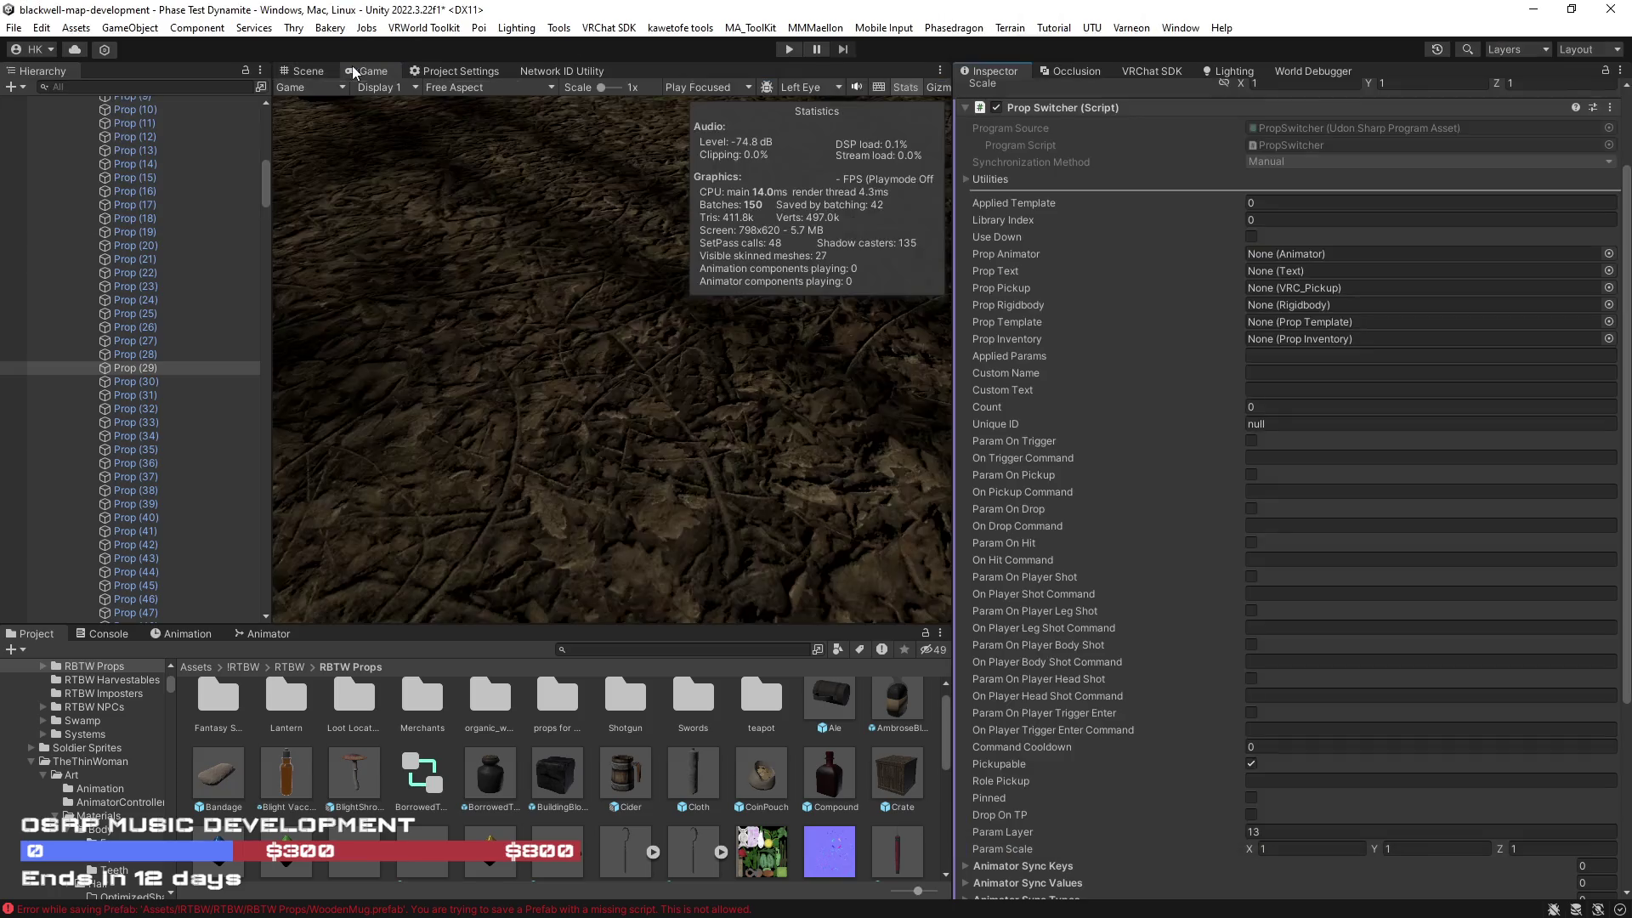